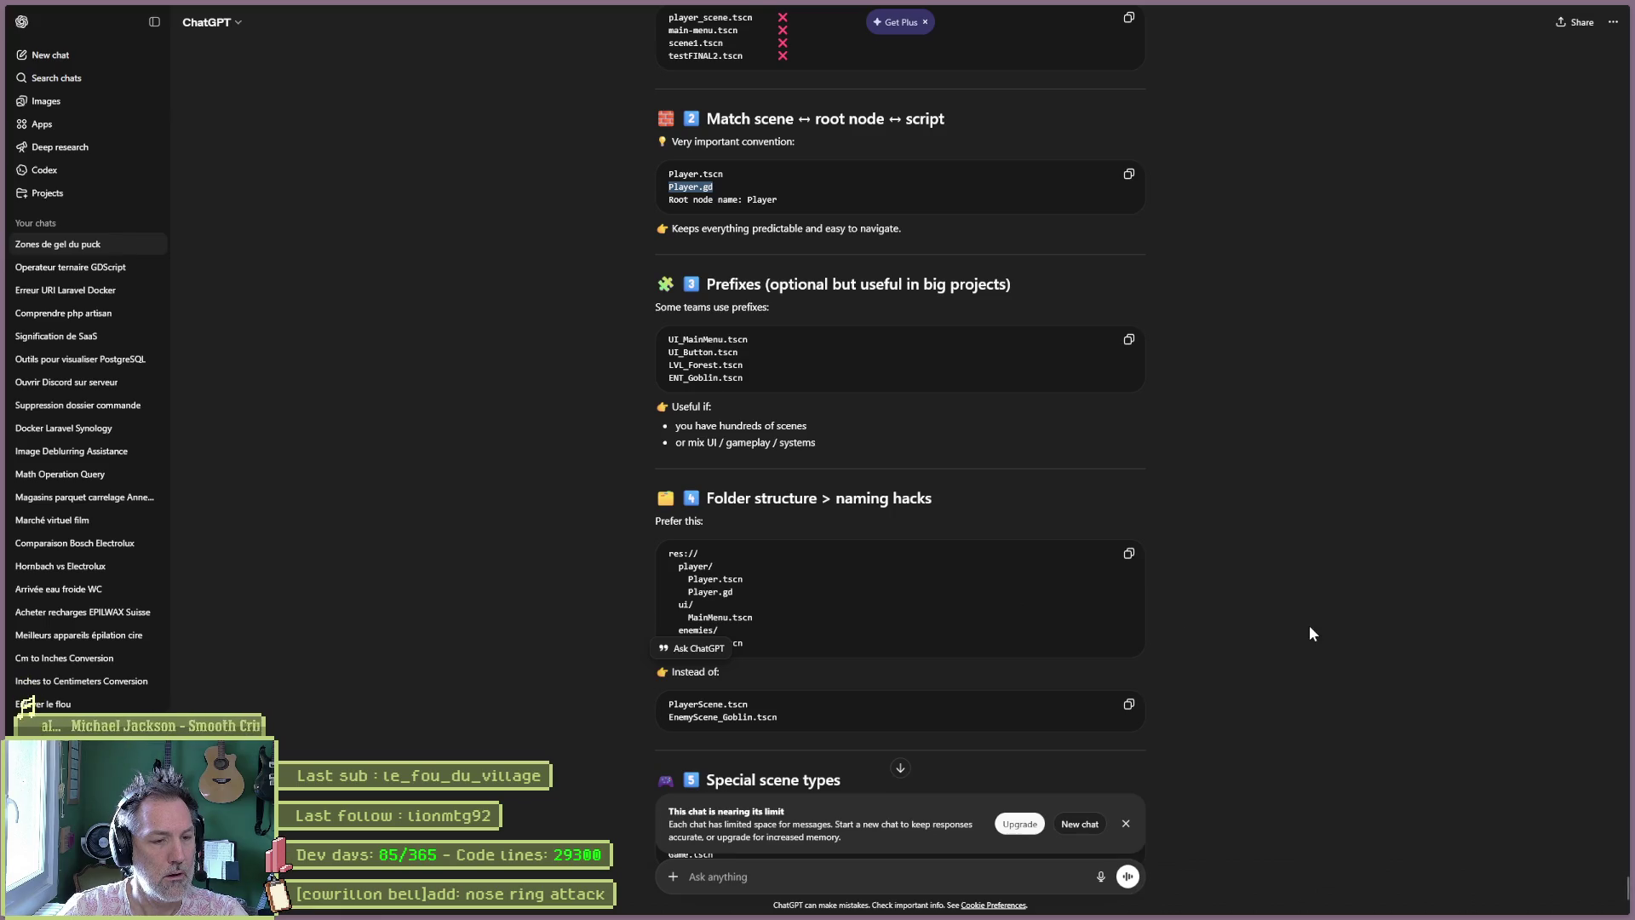
Read through ChatGPT's earlier reply, dismissing the popup that covers it.
scroll(1310, 633, down, 3)
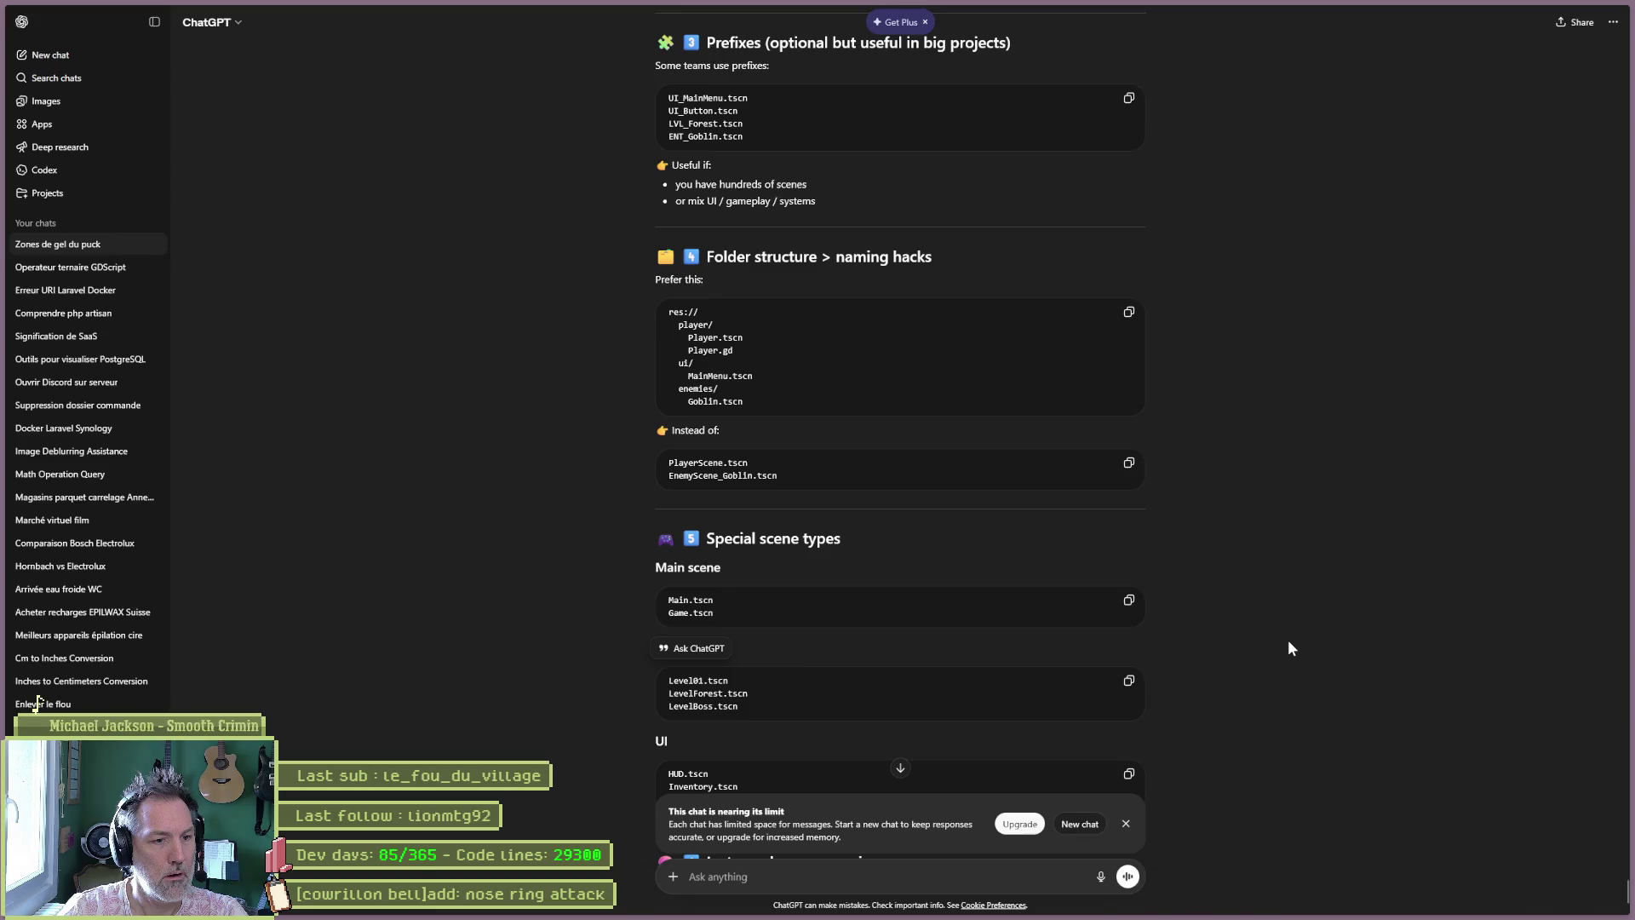
click(1275, 636)
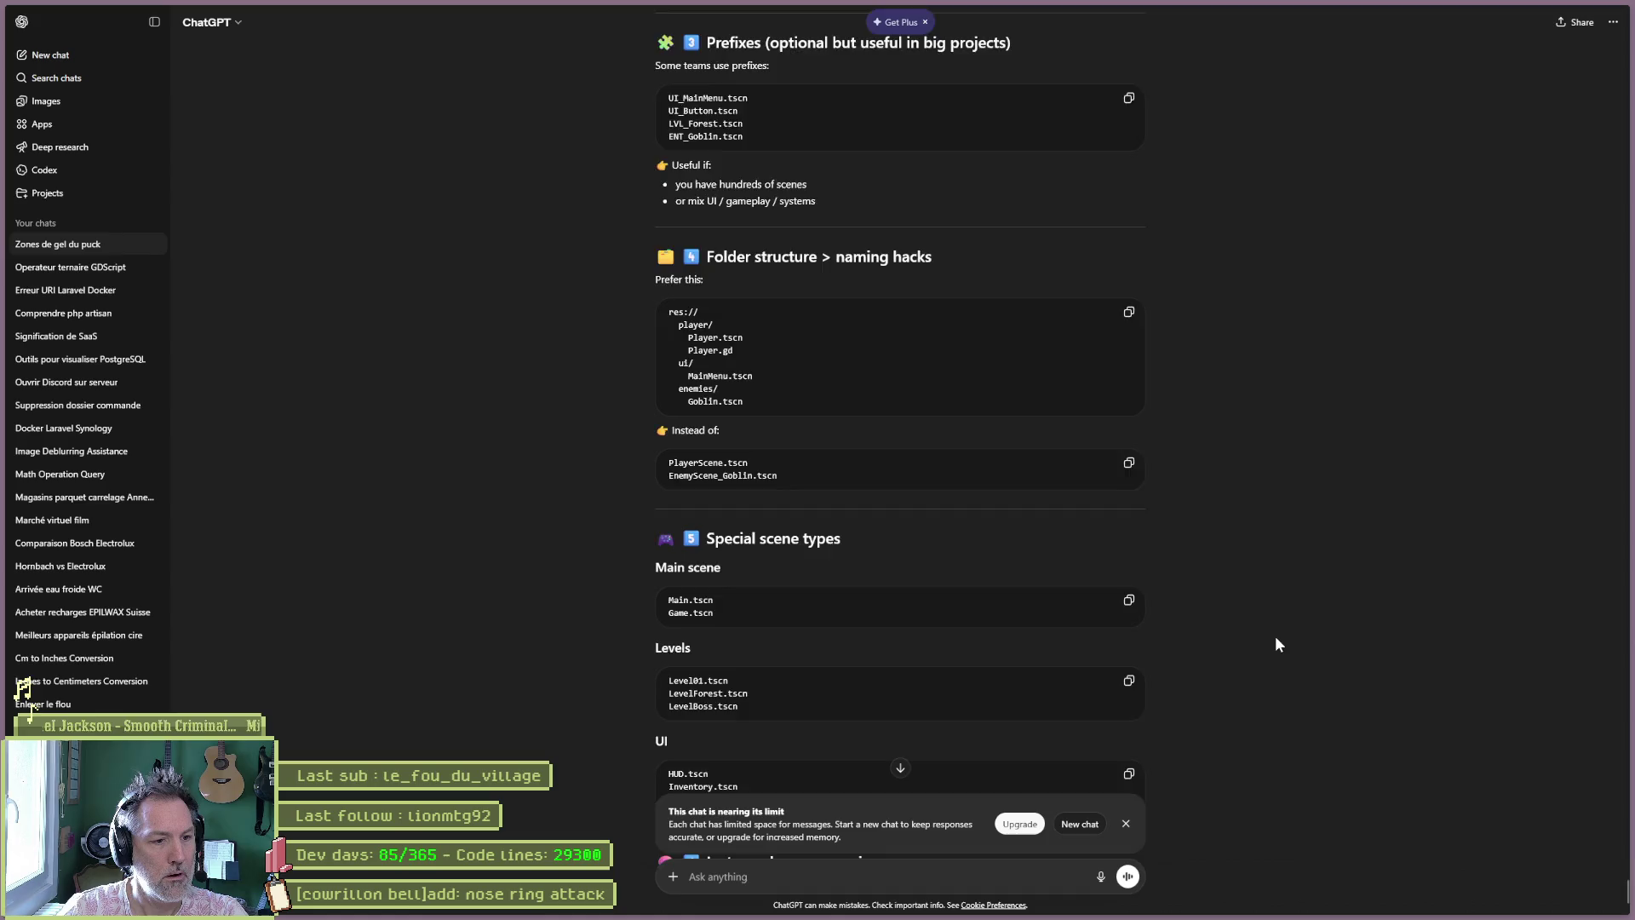
scroll(1276, 637, down, 3)
scroll(1274, 641, down, 2)
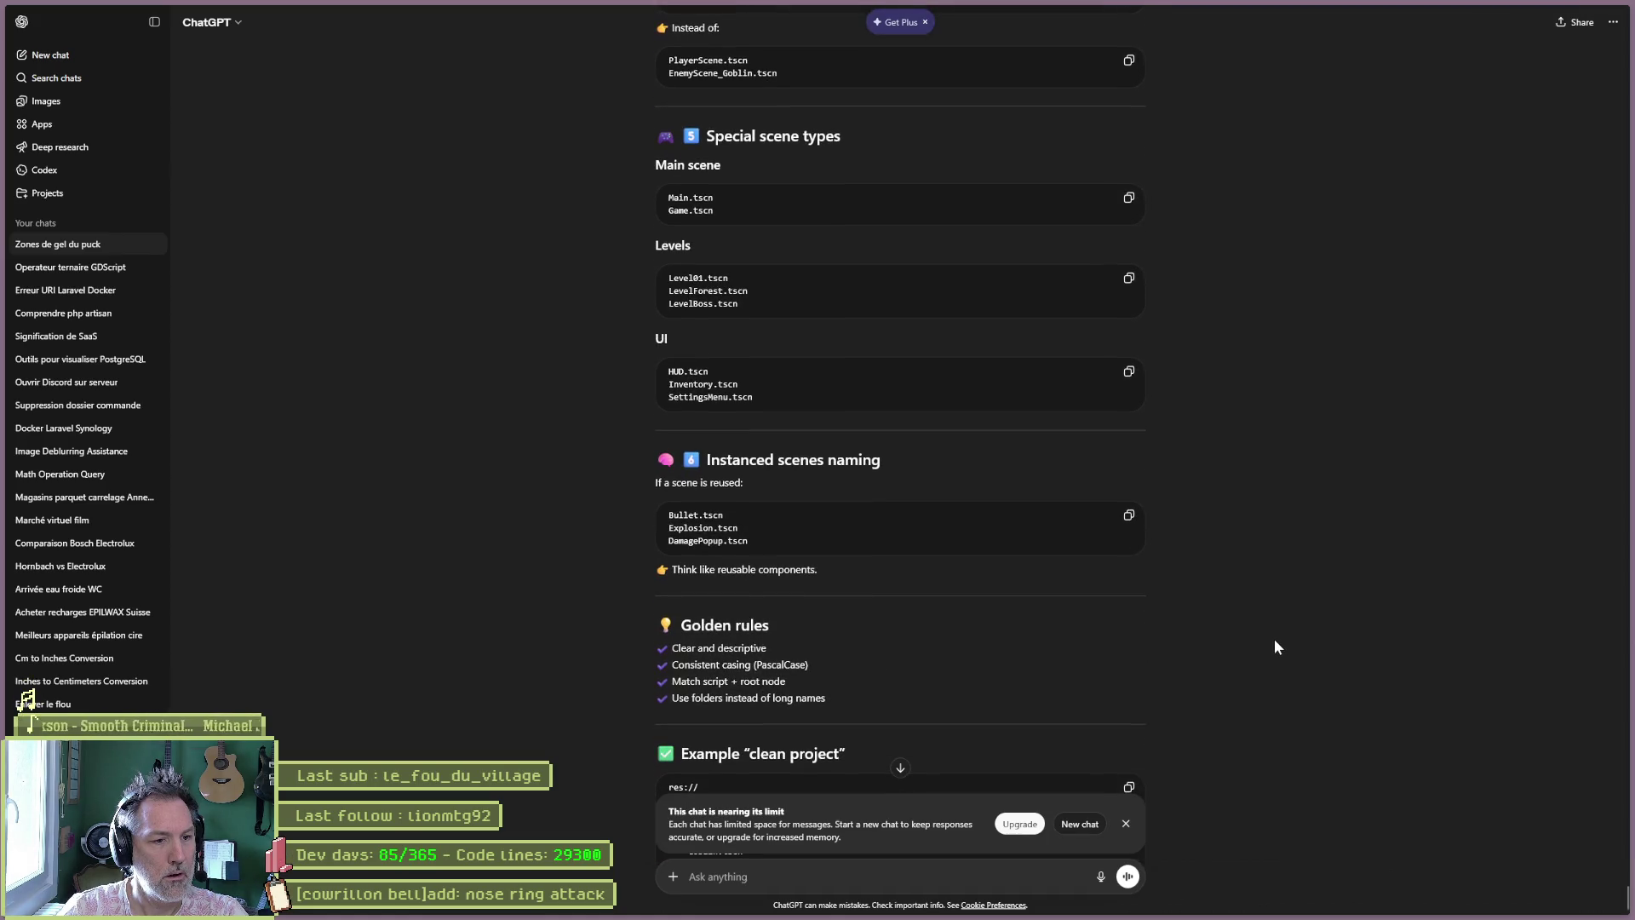
scroll(1274, 640, down, 3)
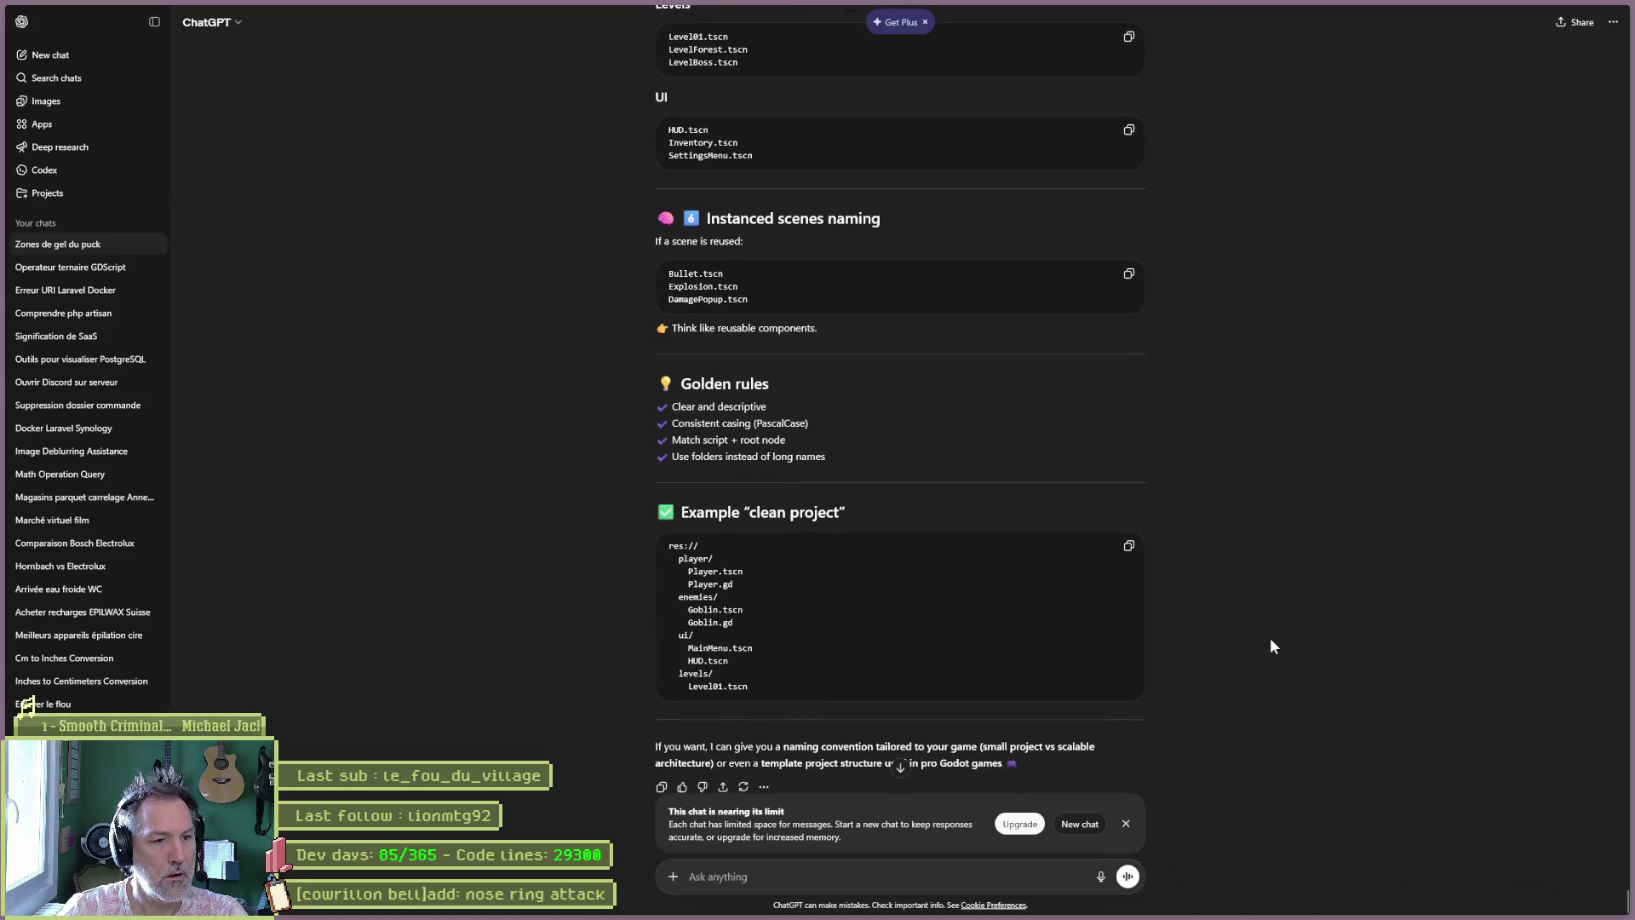
scroll(1267, 636, down, 1)
Ask ChatGPT 'snake case for what ?', read the answer, then minimize the browser.
click(821, 868)
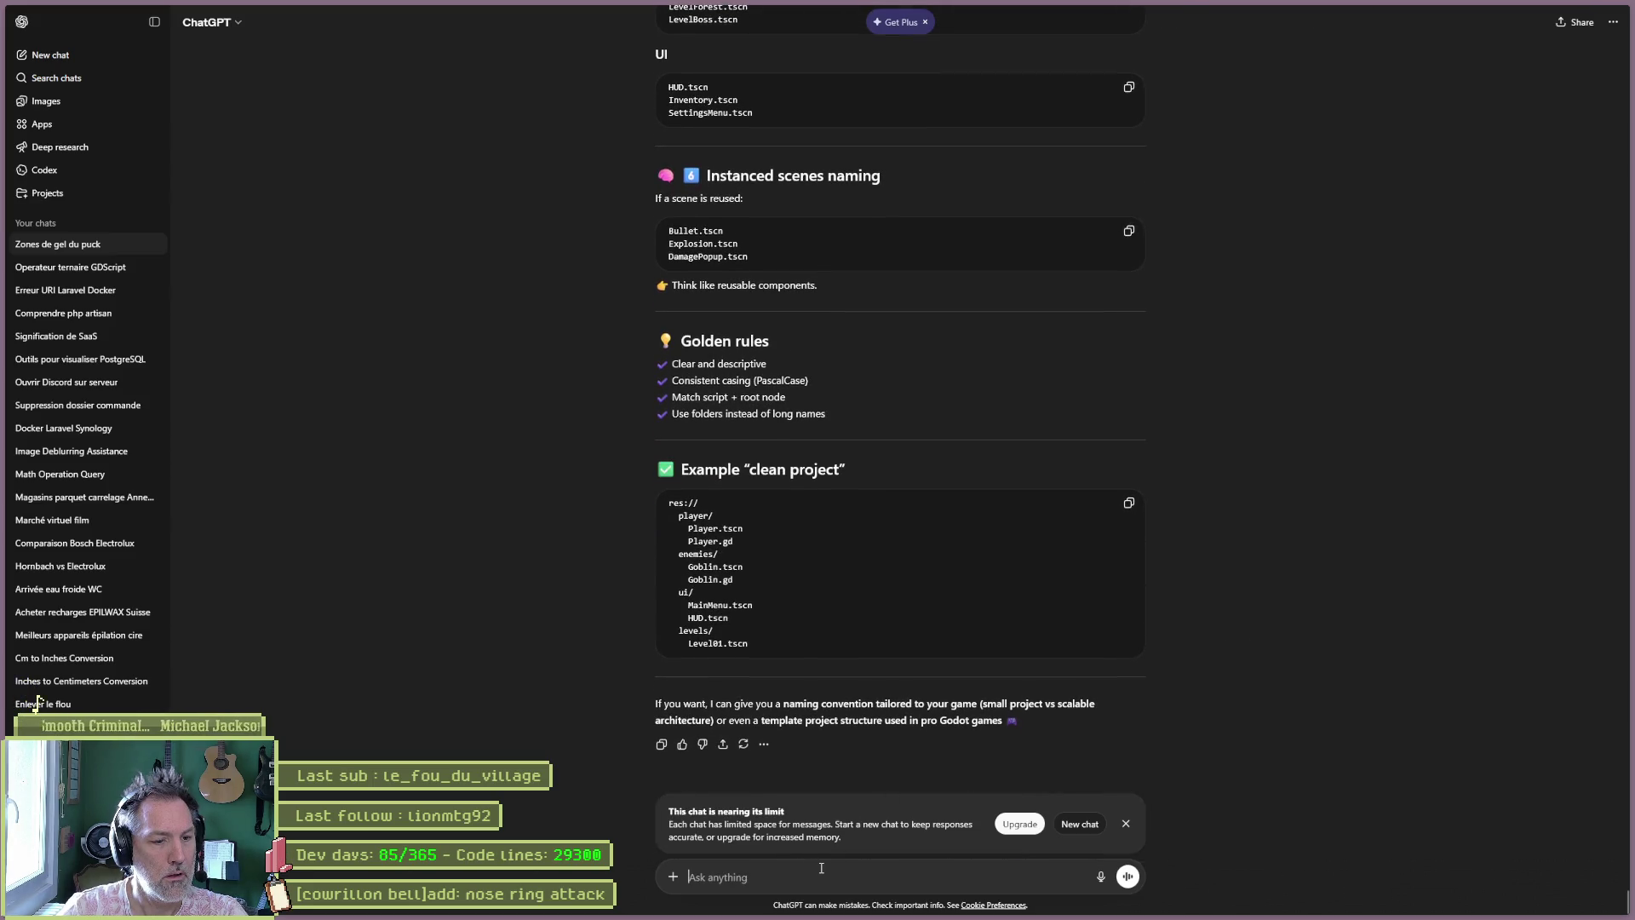
text(snake case )
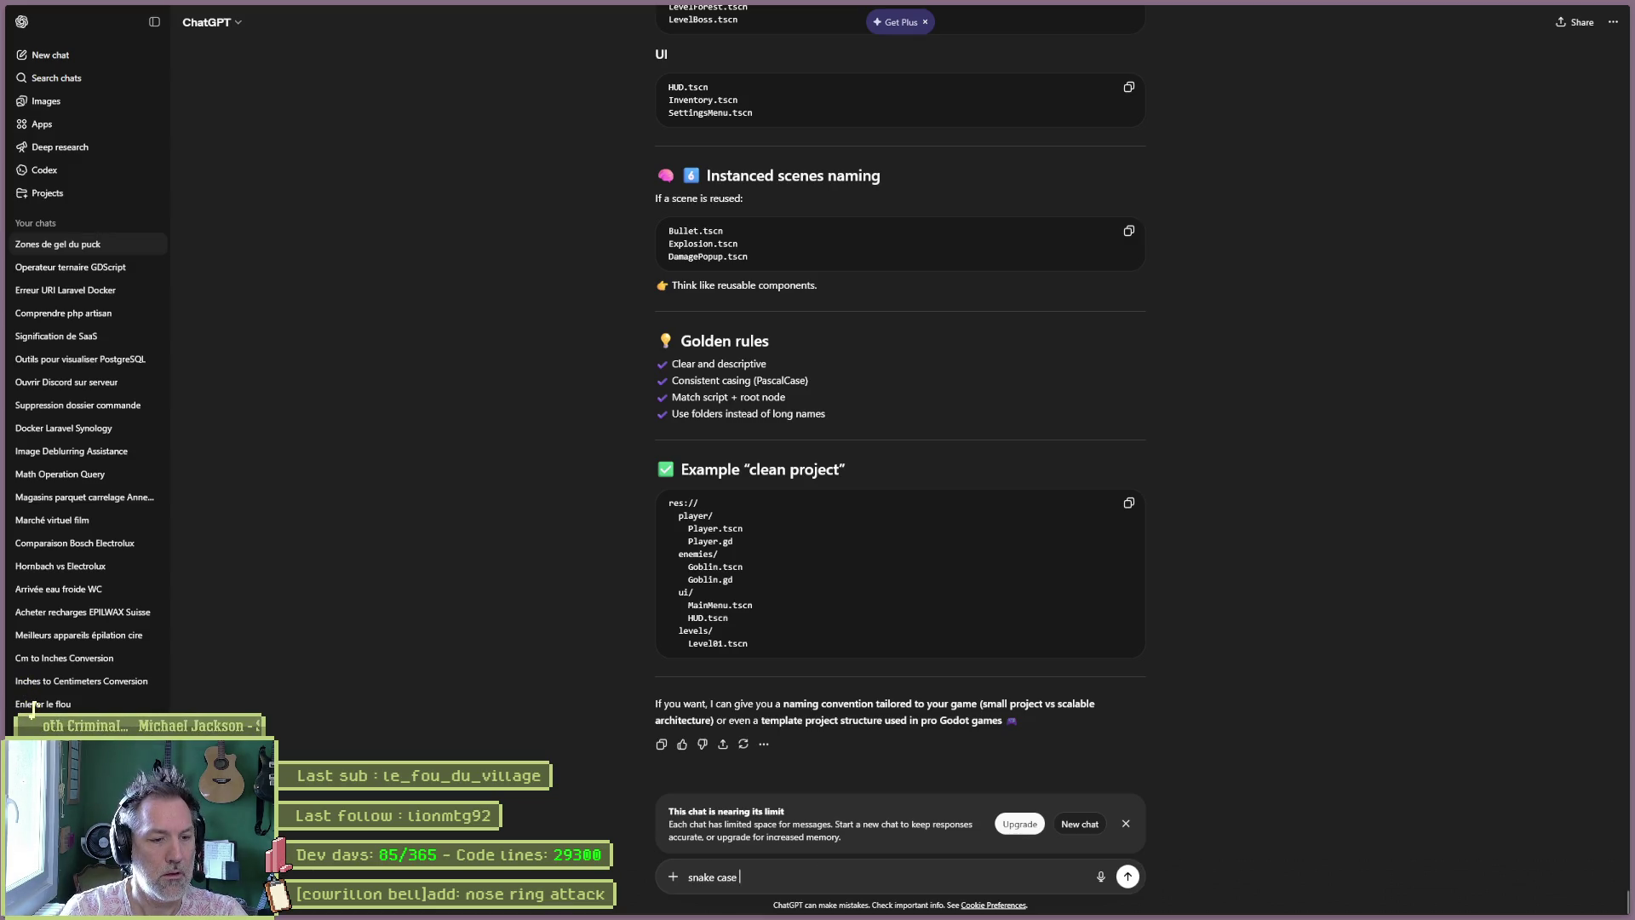
text(for what ?)
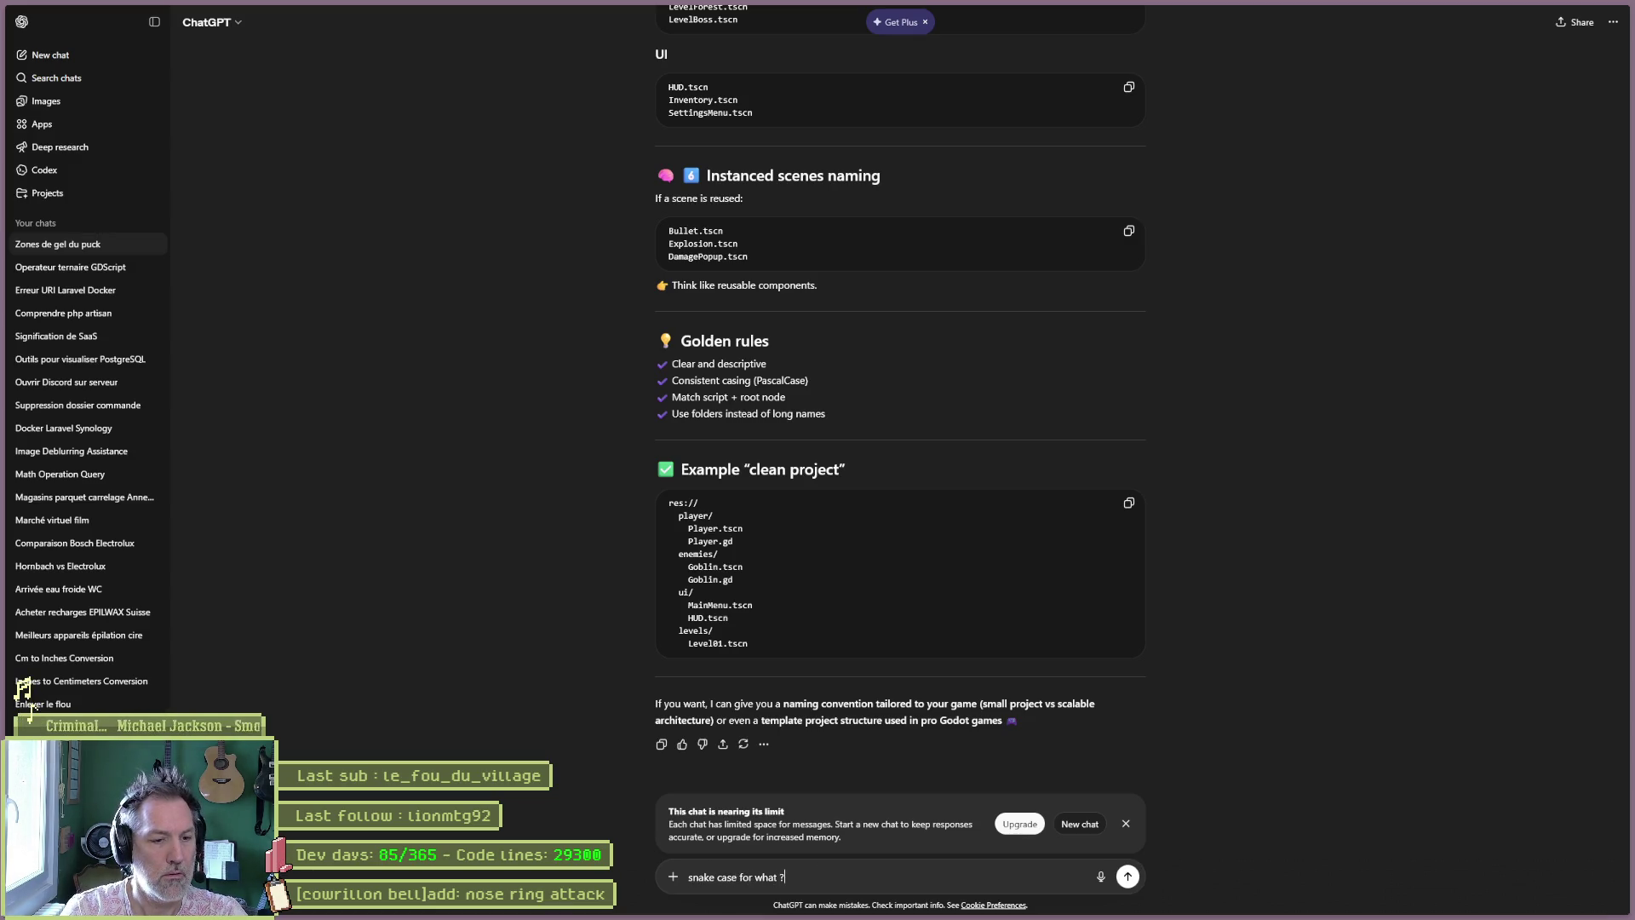
key(Return)
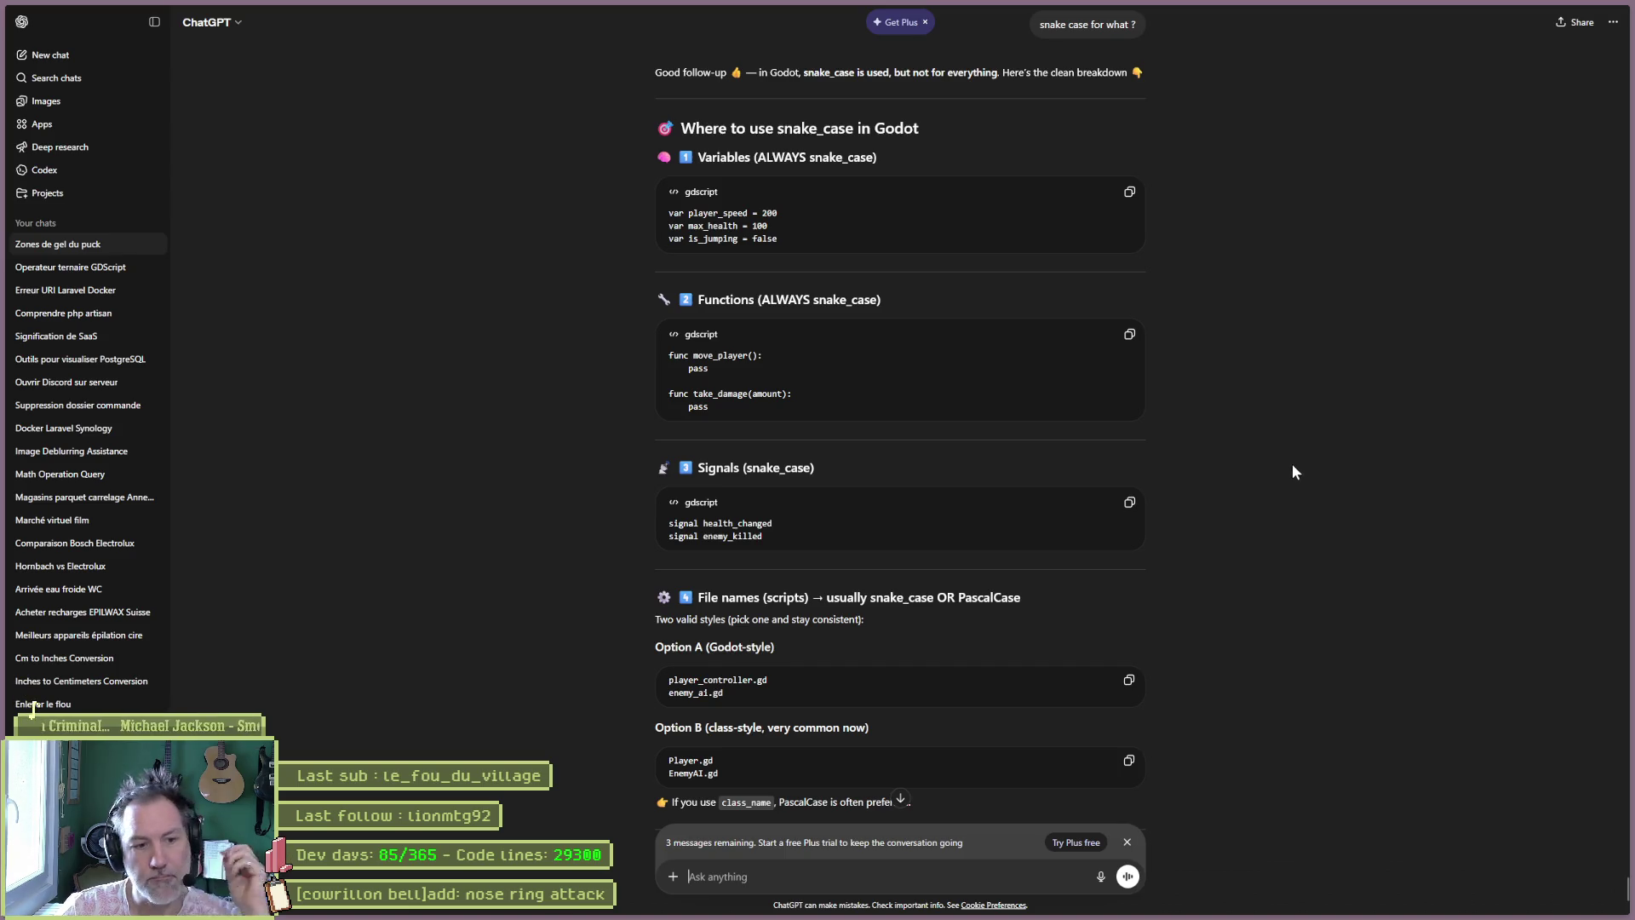
scroll(1280, 424, down, 2)
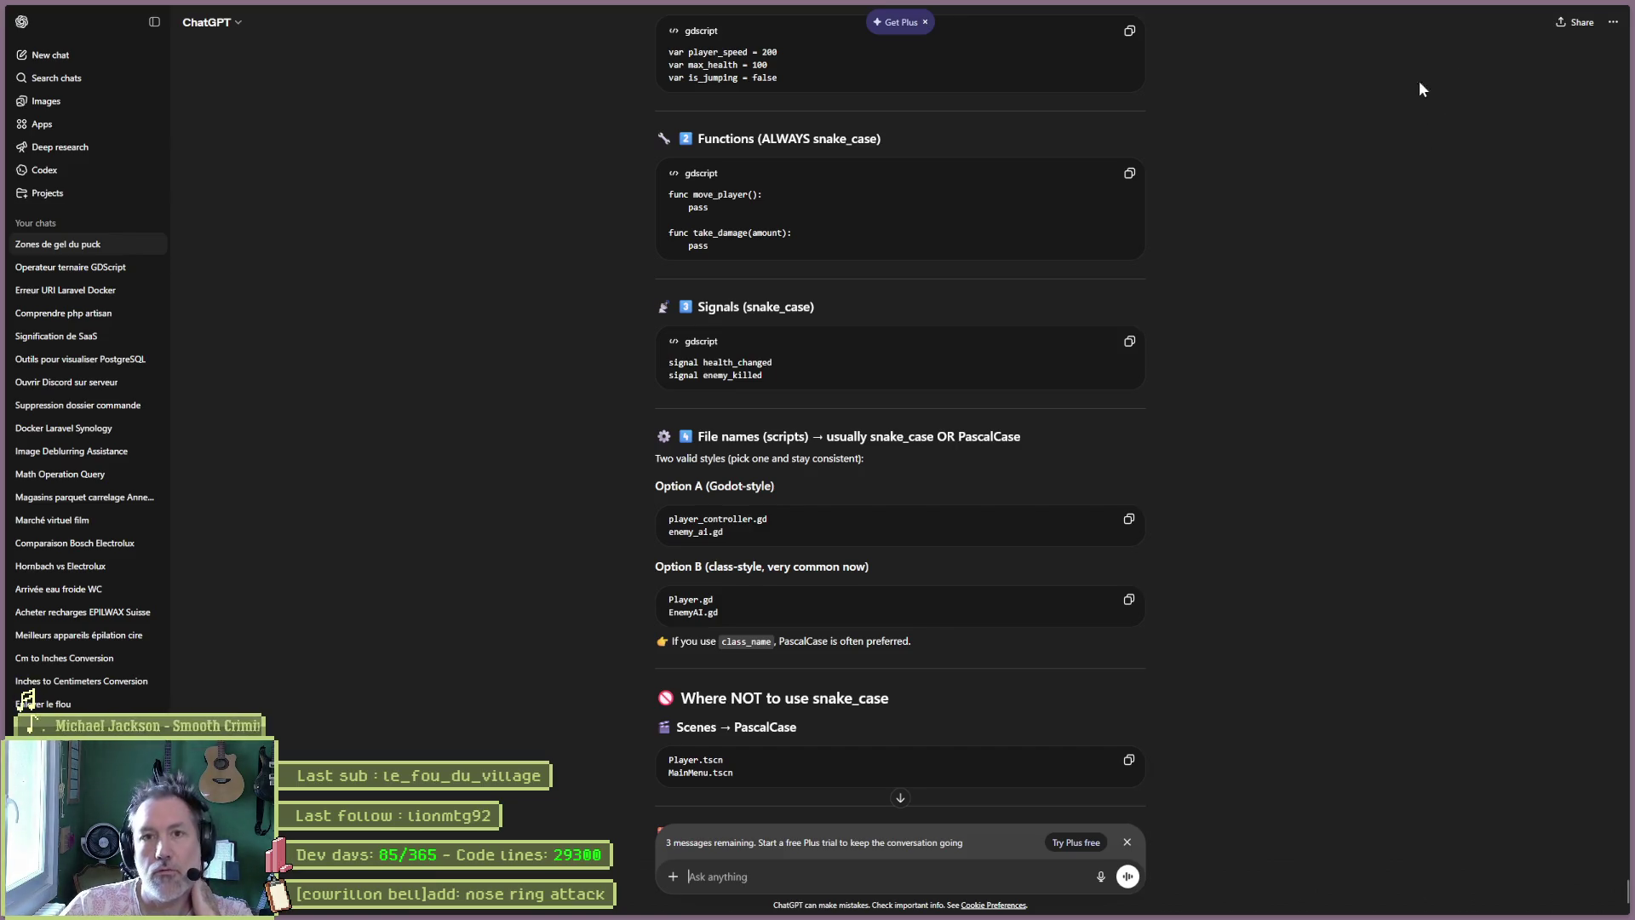
click(1560, 14)
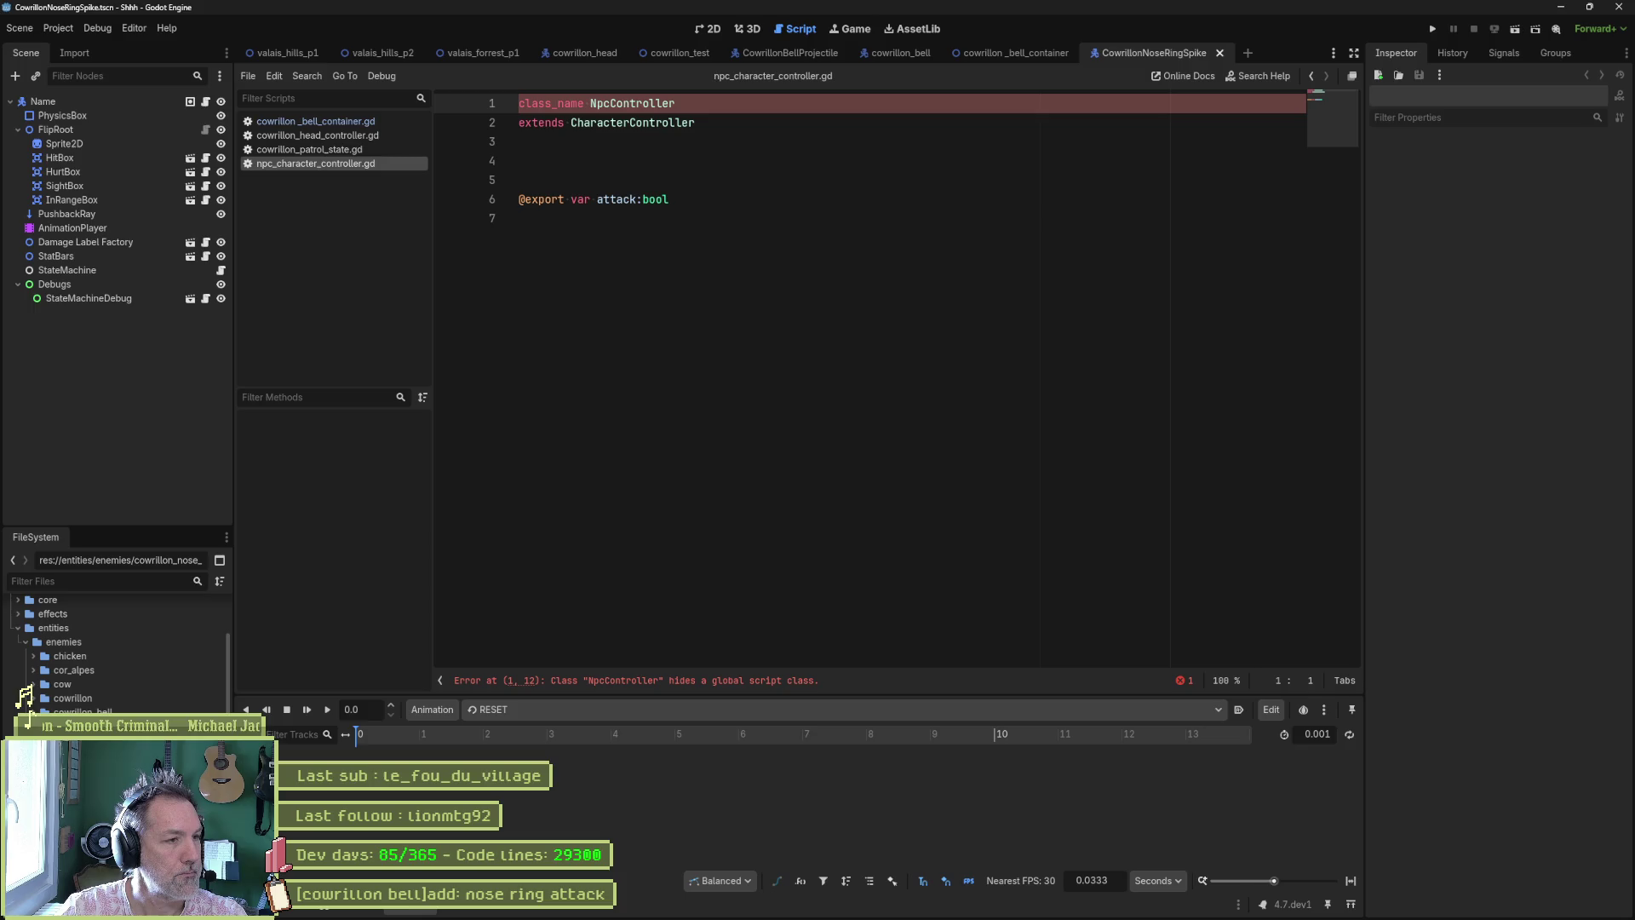
Rename the enemy scene's root node to CowrillonNoseRingSpike and save the scene.
click(73, 102)
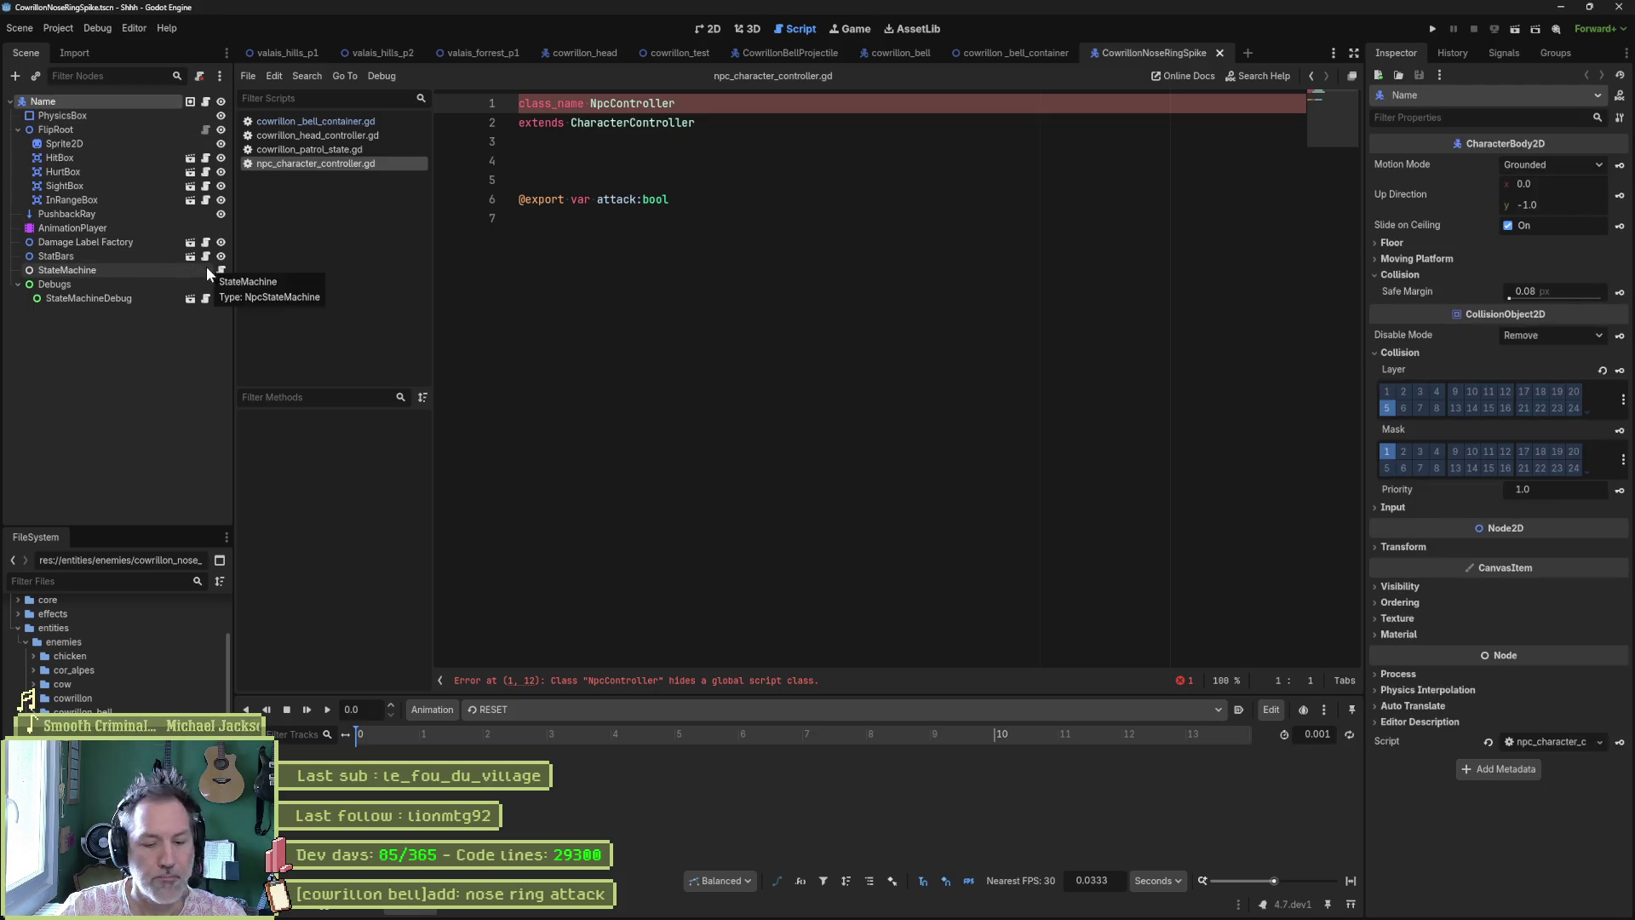
key(F2)
text(Cowrillon)
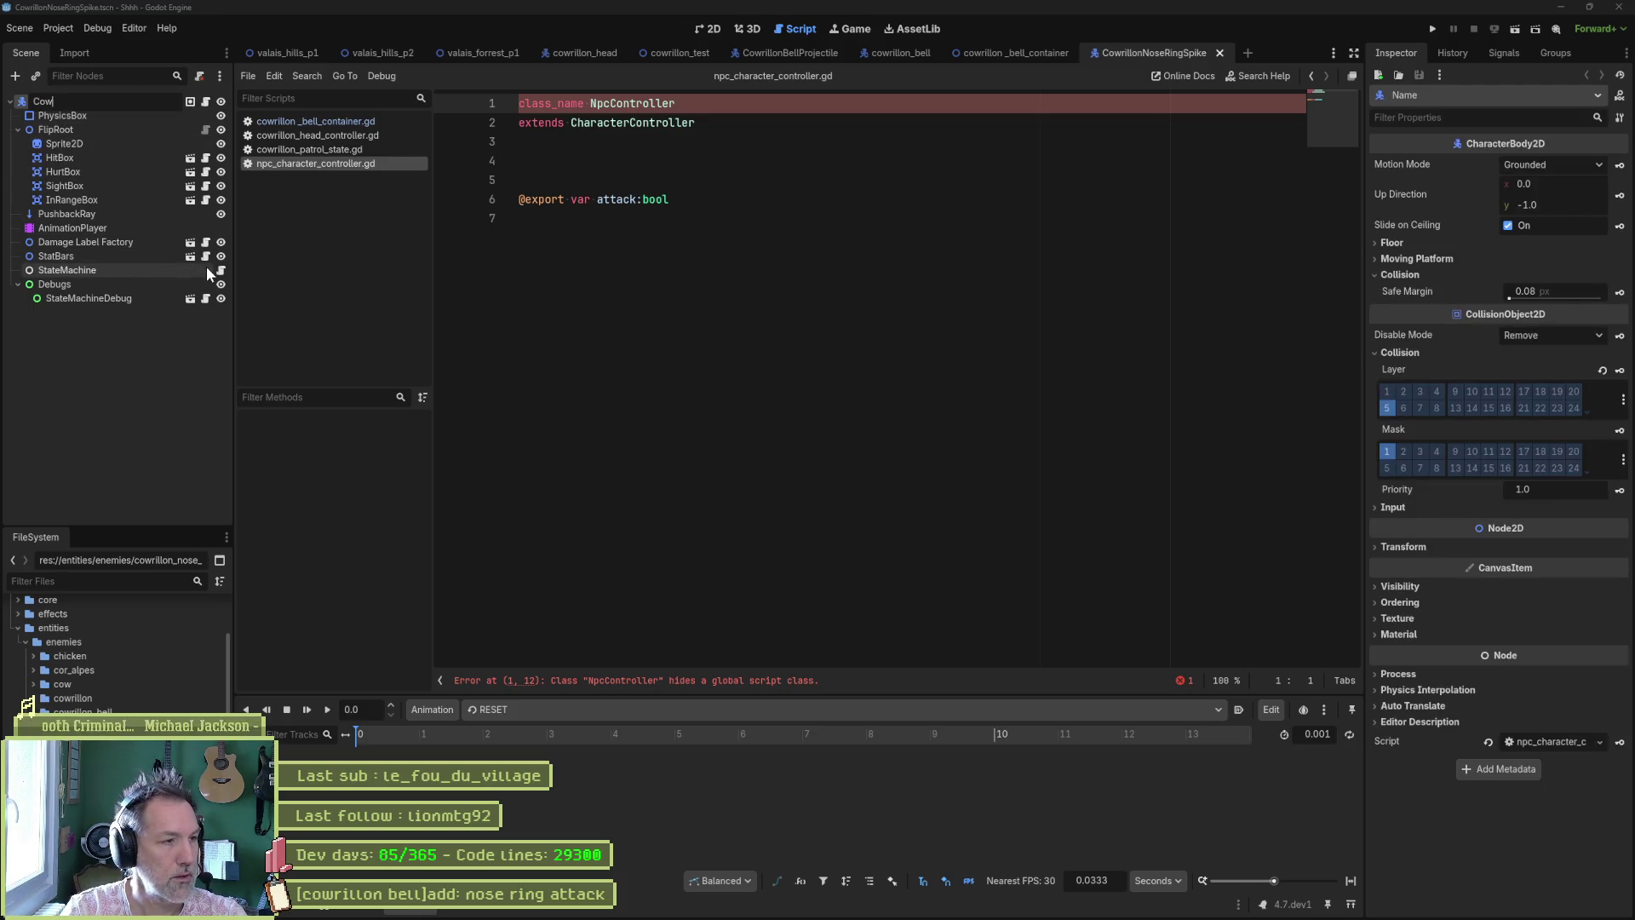
text(NoseRing)
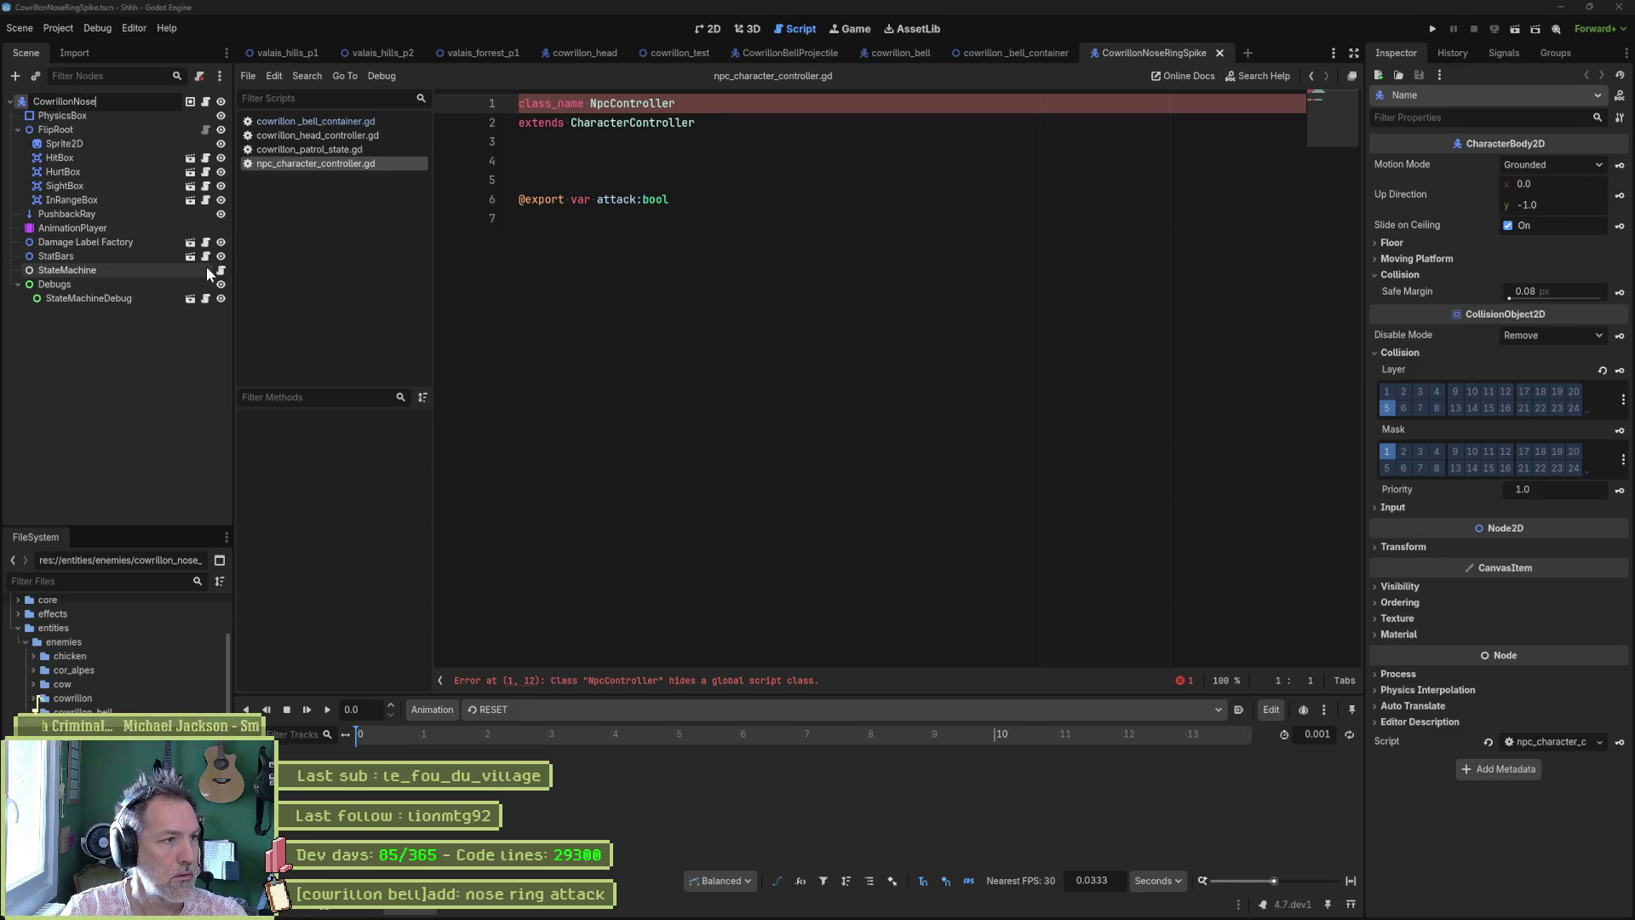
text(Spike)
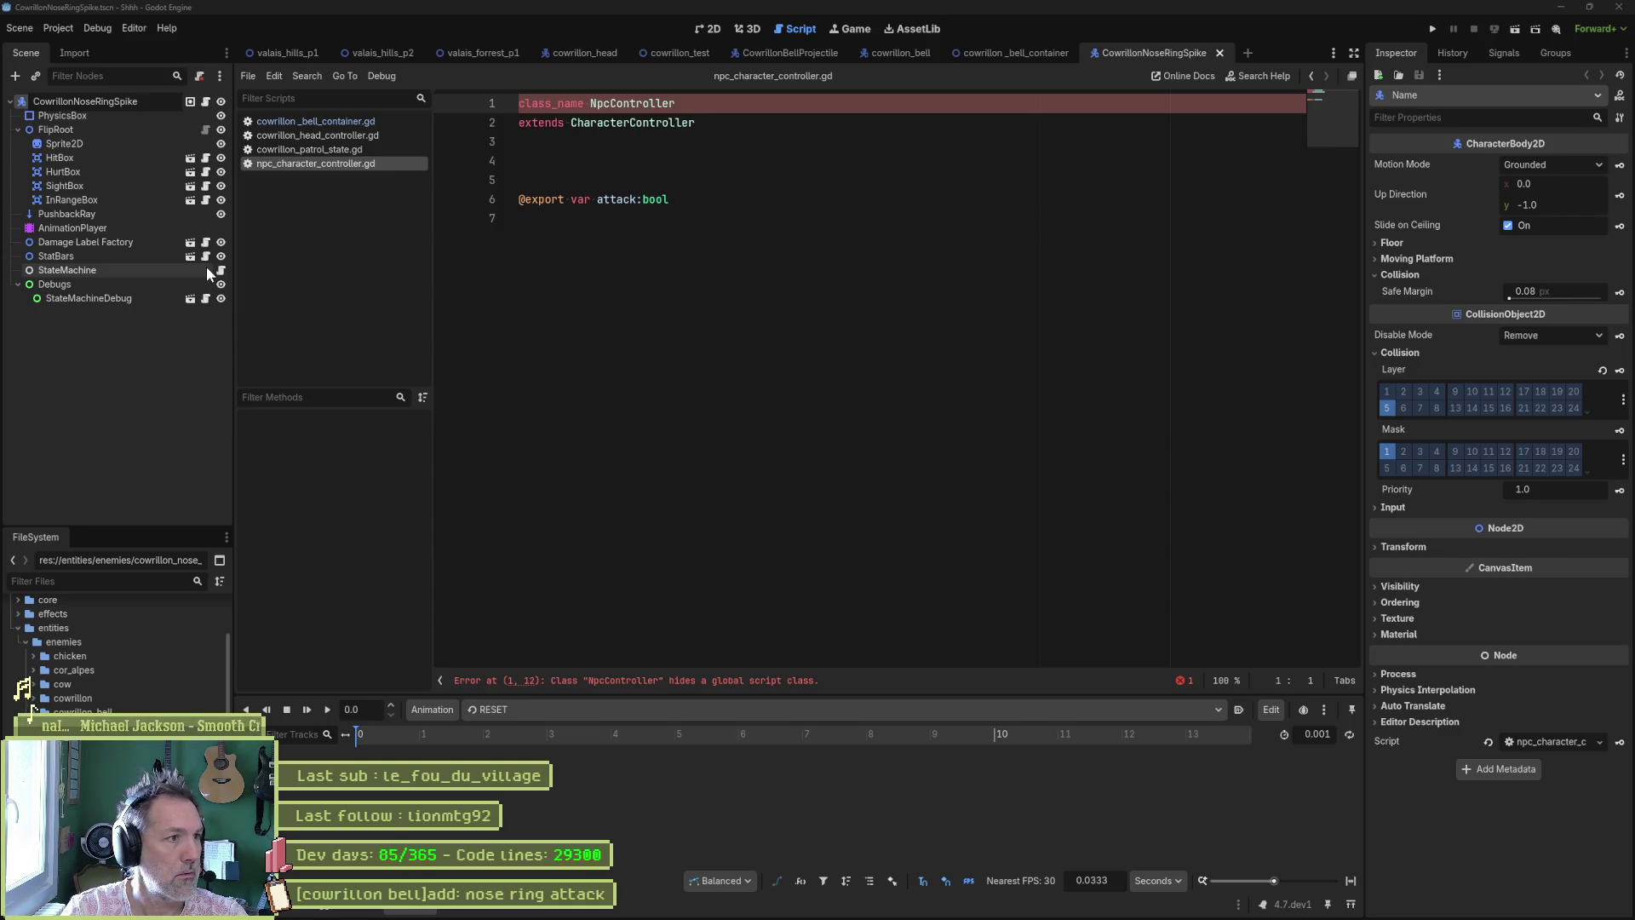
key(Return)
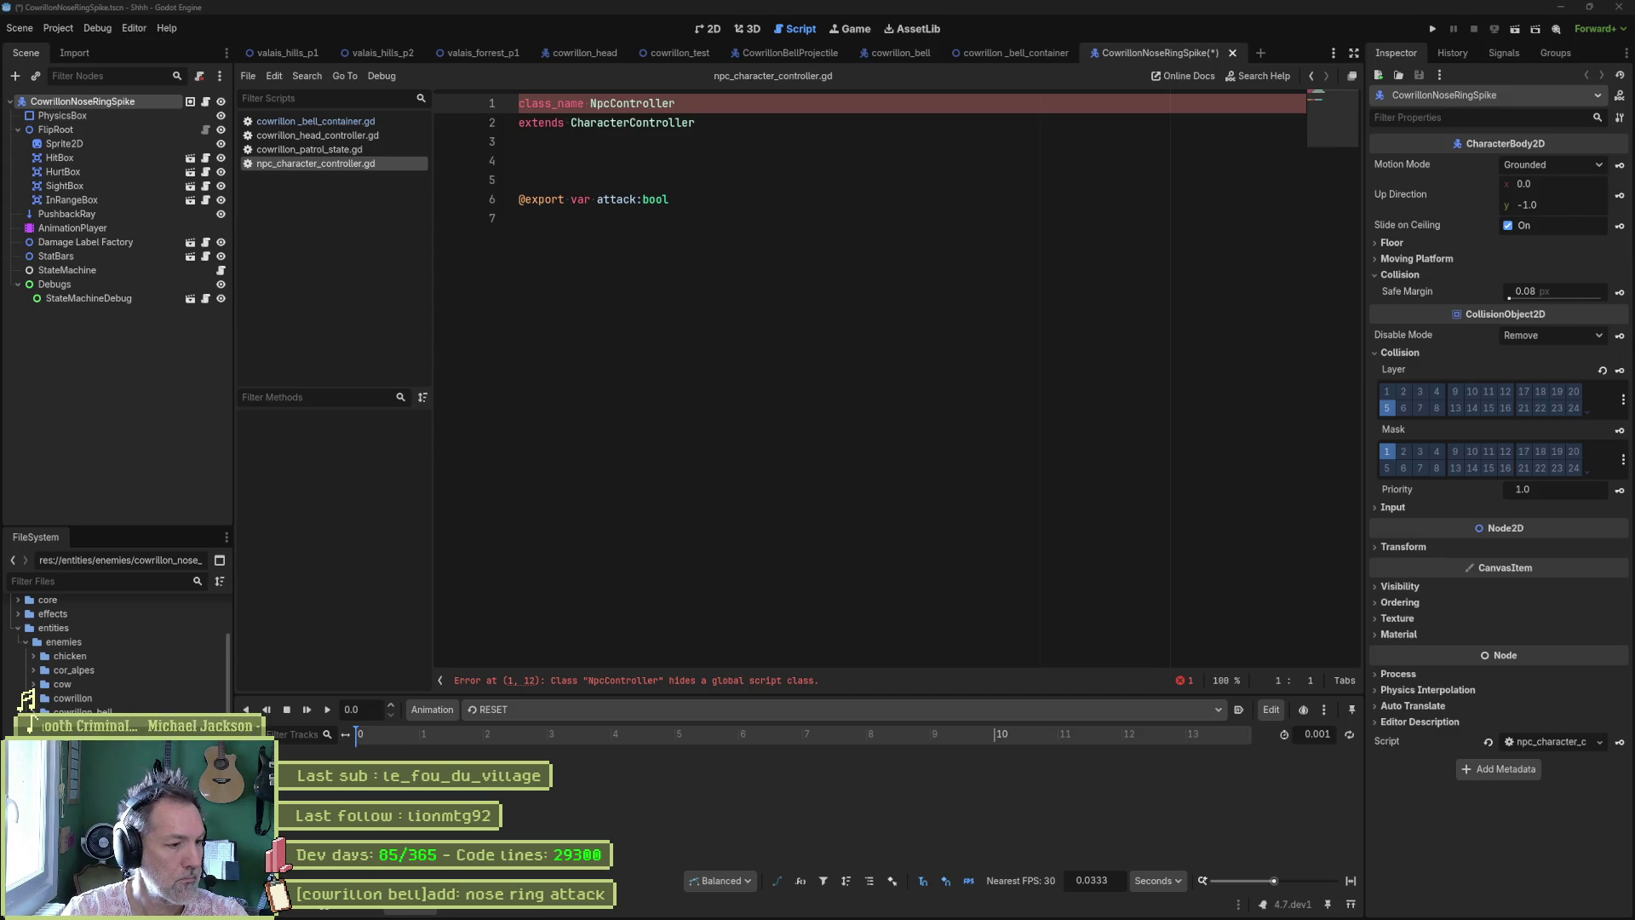
key(ctrl+s)
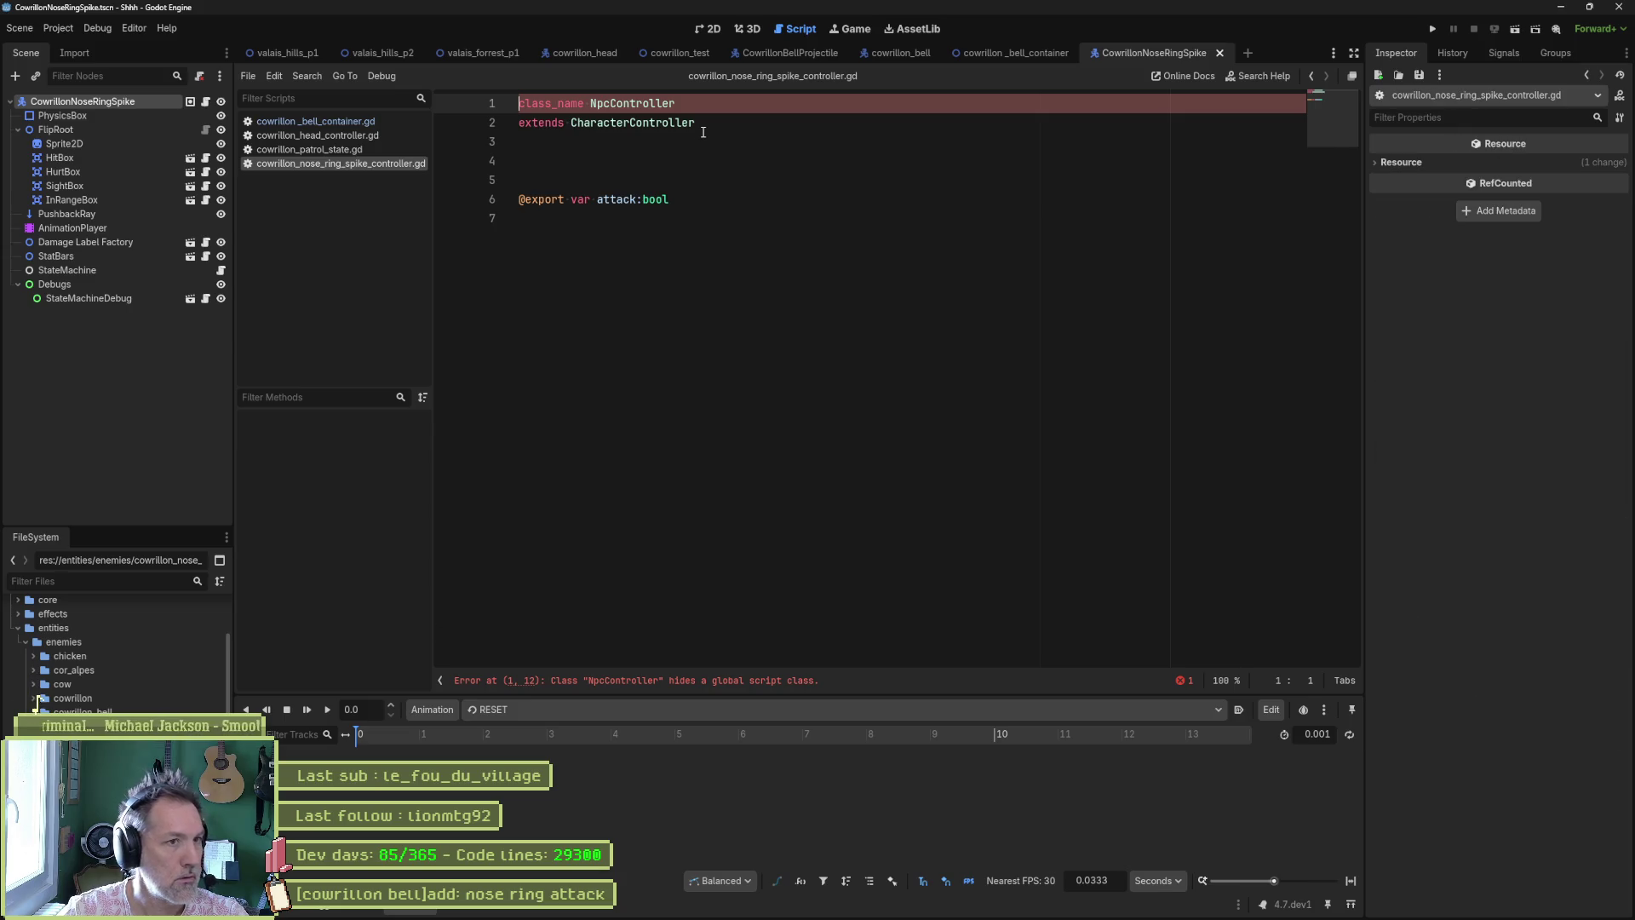
Change the script's class_name to CowrillonNoseRingSpikeController and save it.
drag(611, 106, 591, 106)
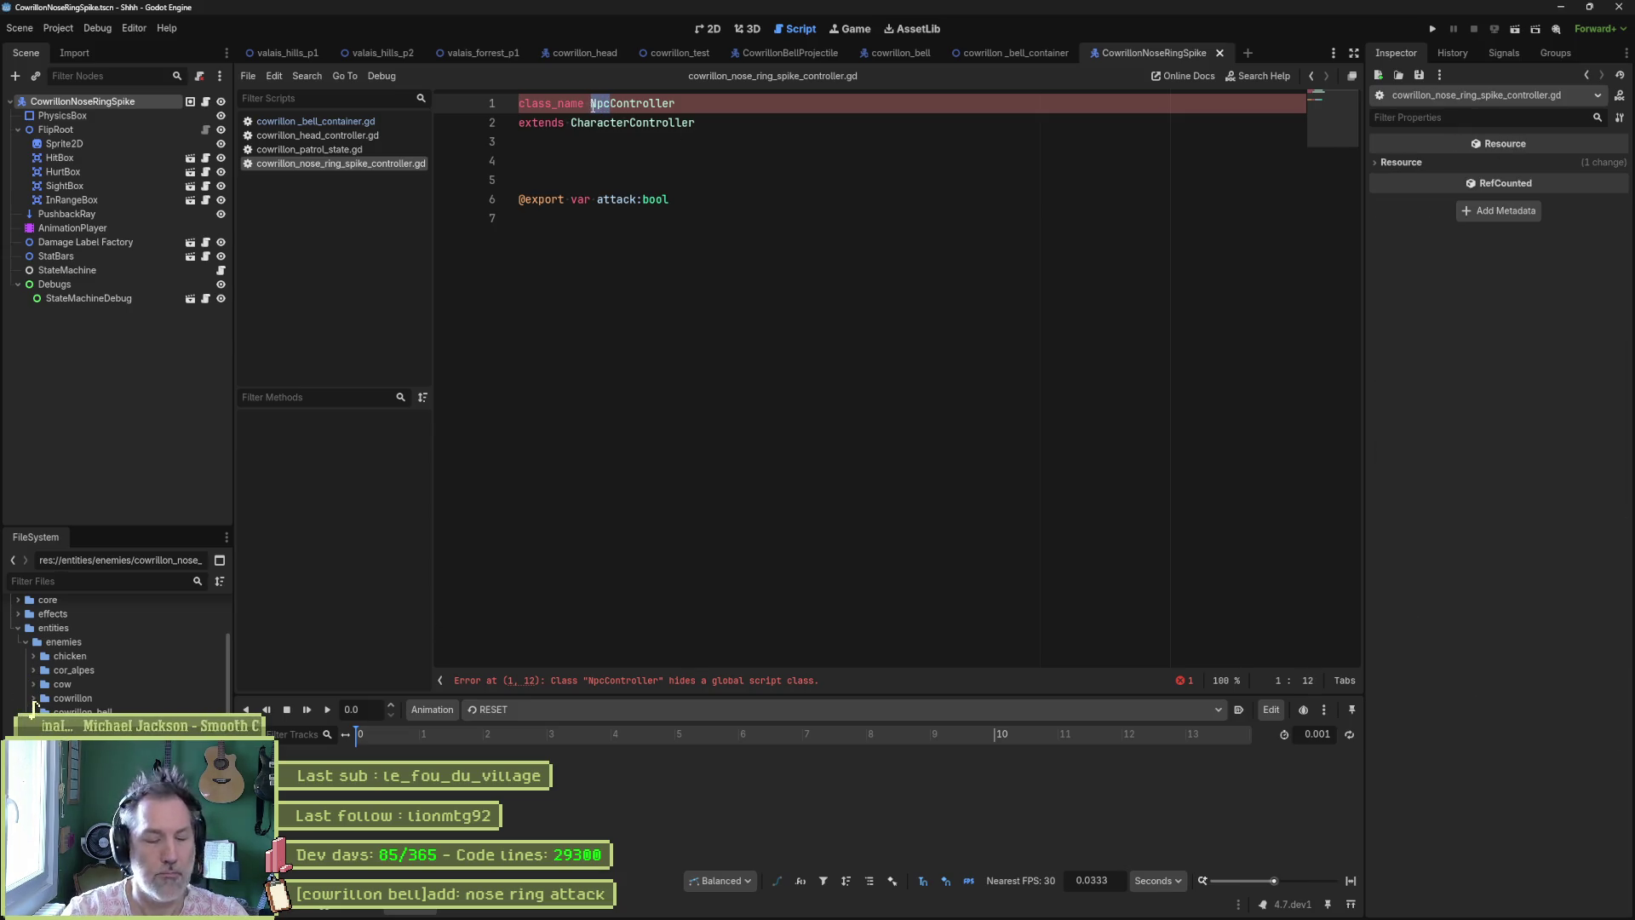
text(CowrillonNoseRing)
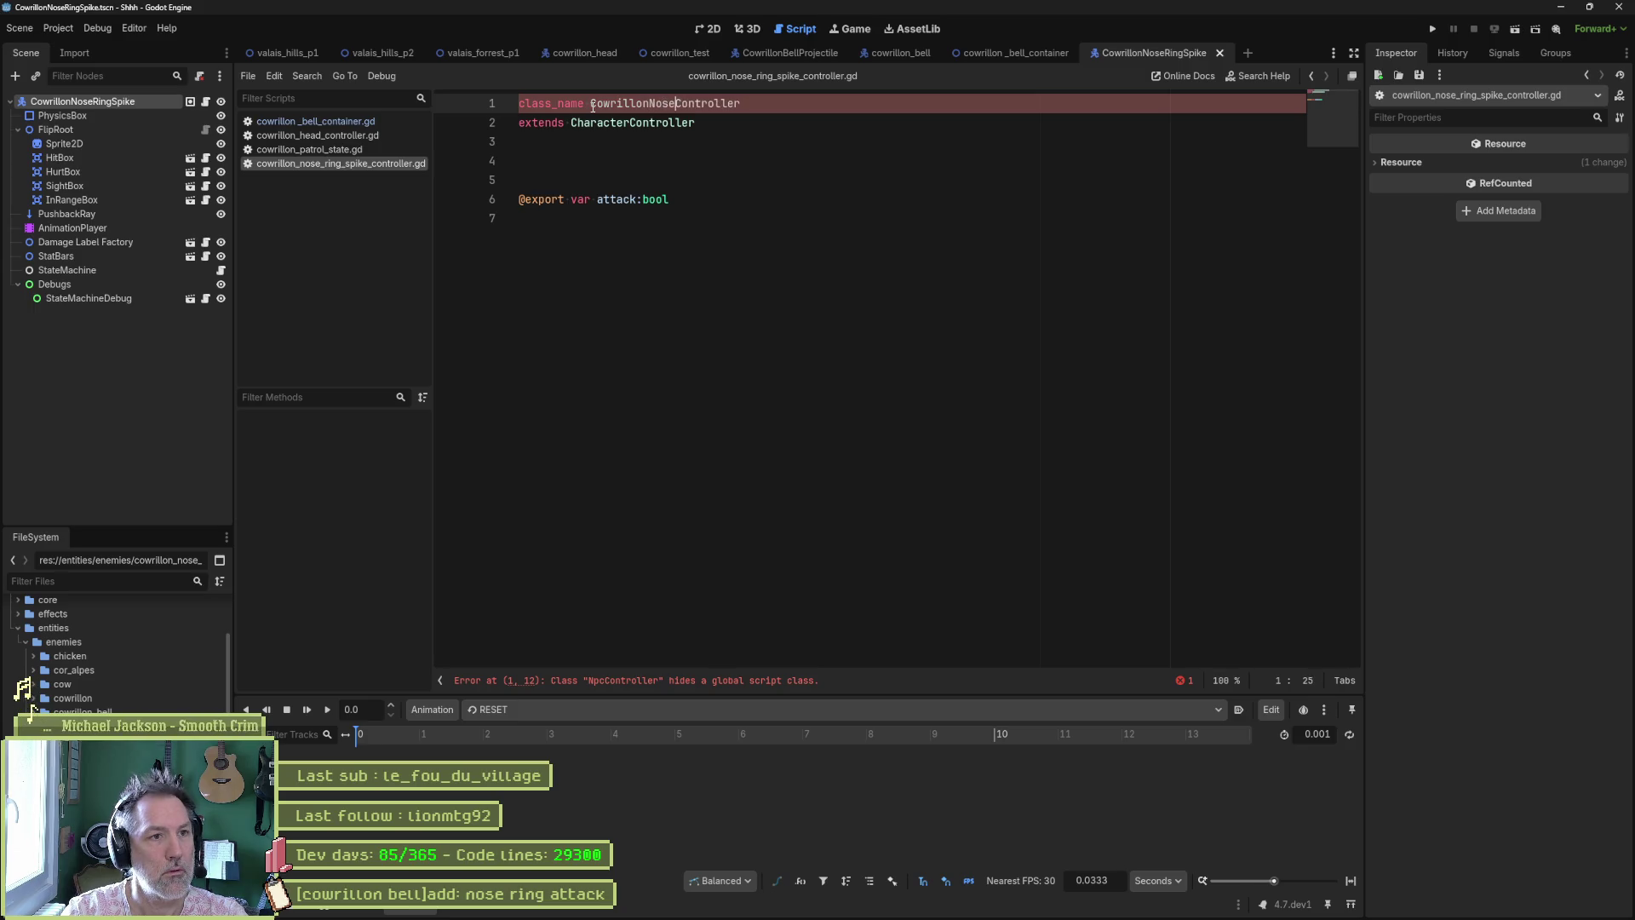
text(SPike)
key(Left)
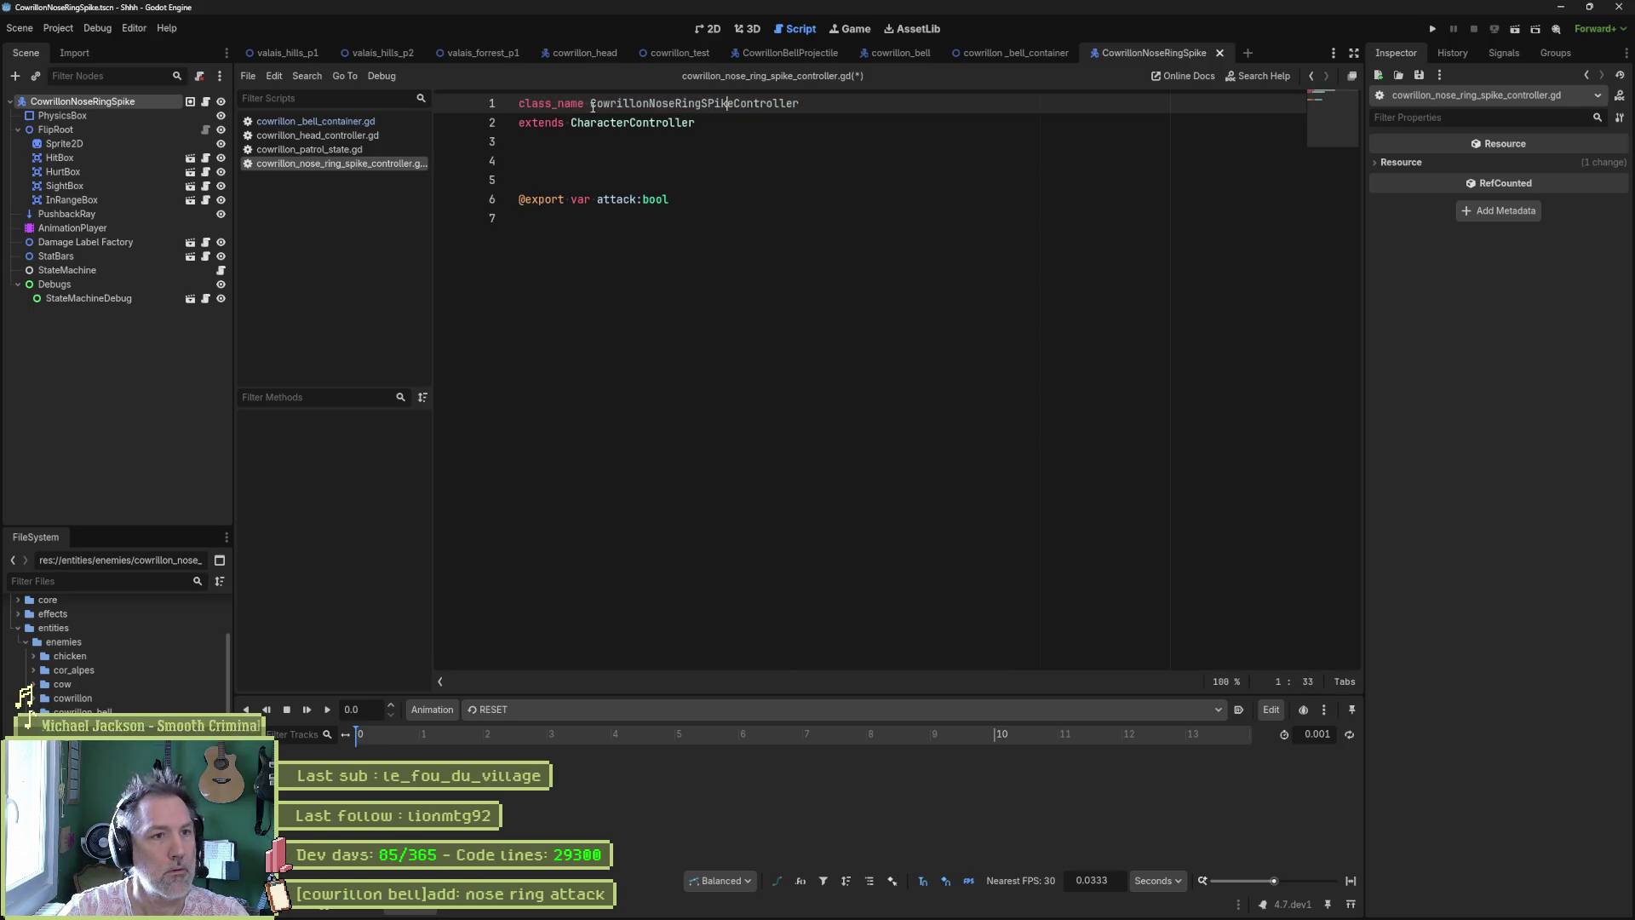
key(BackSpace)
text(p)
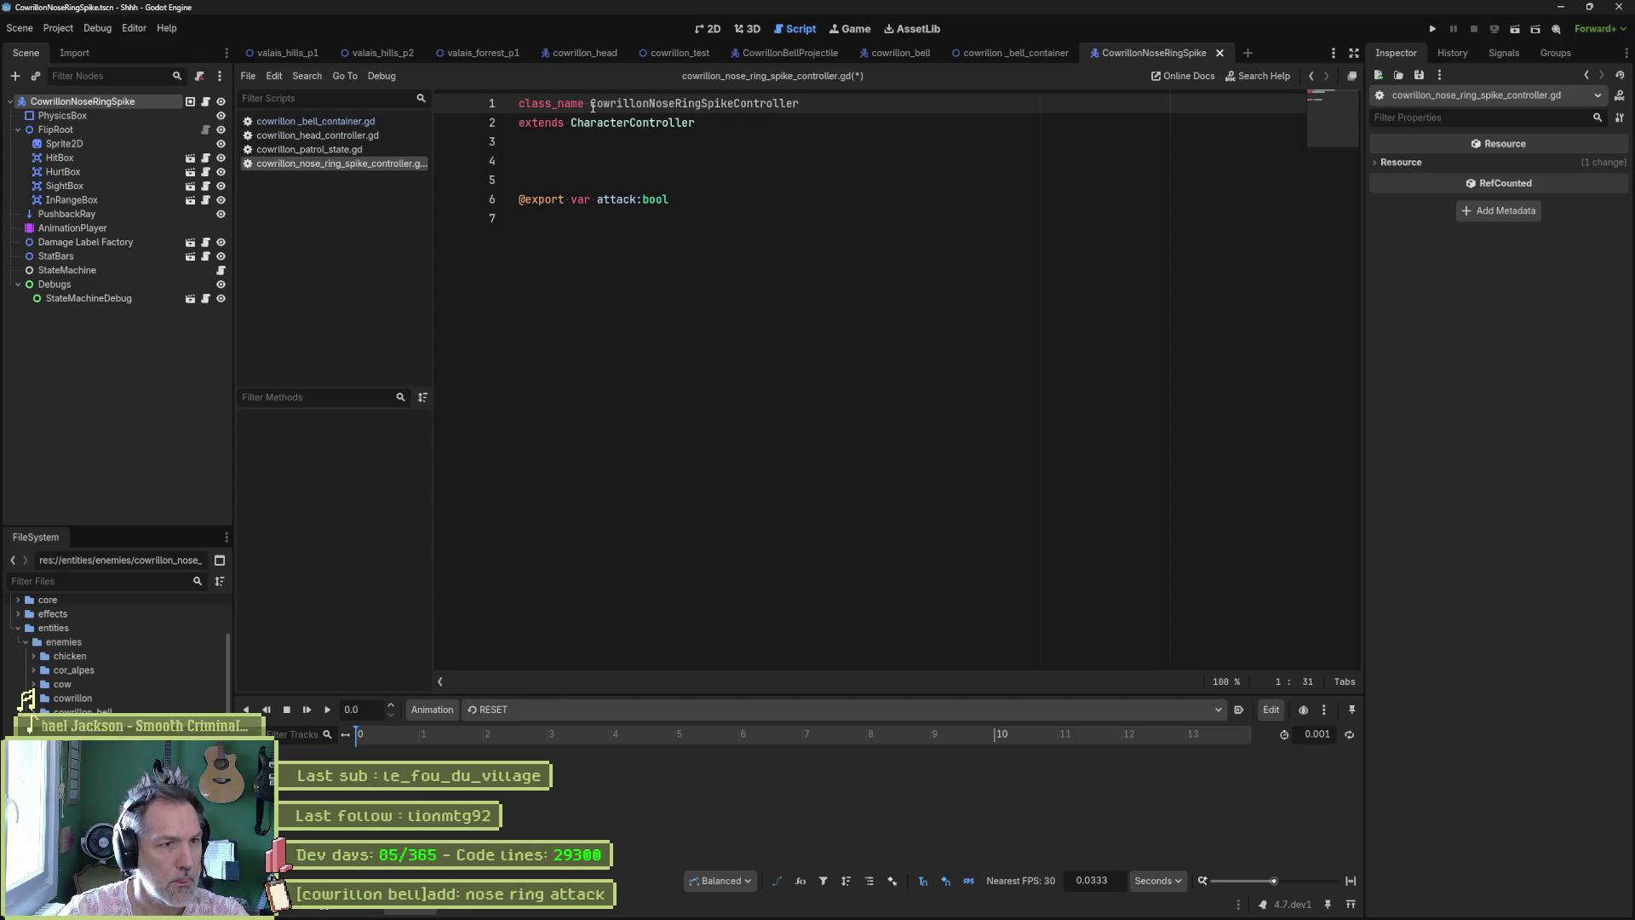
key(ctrl+s)
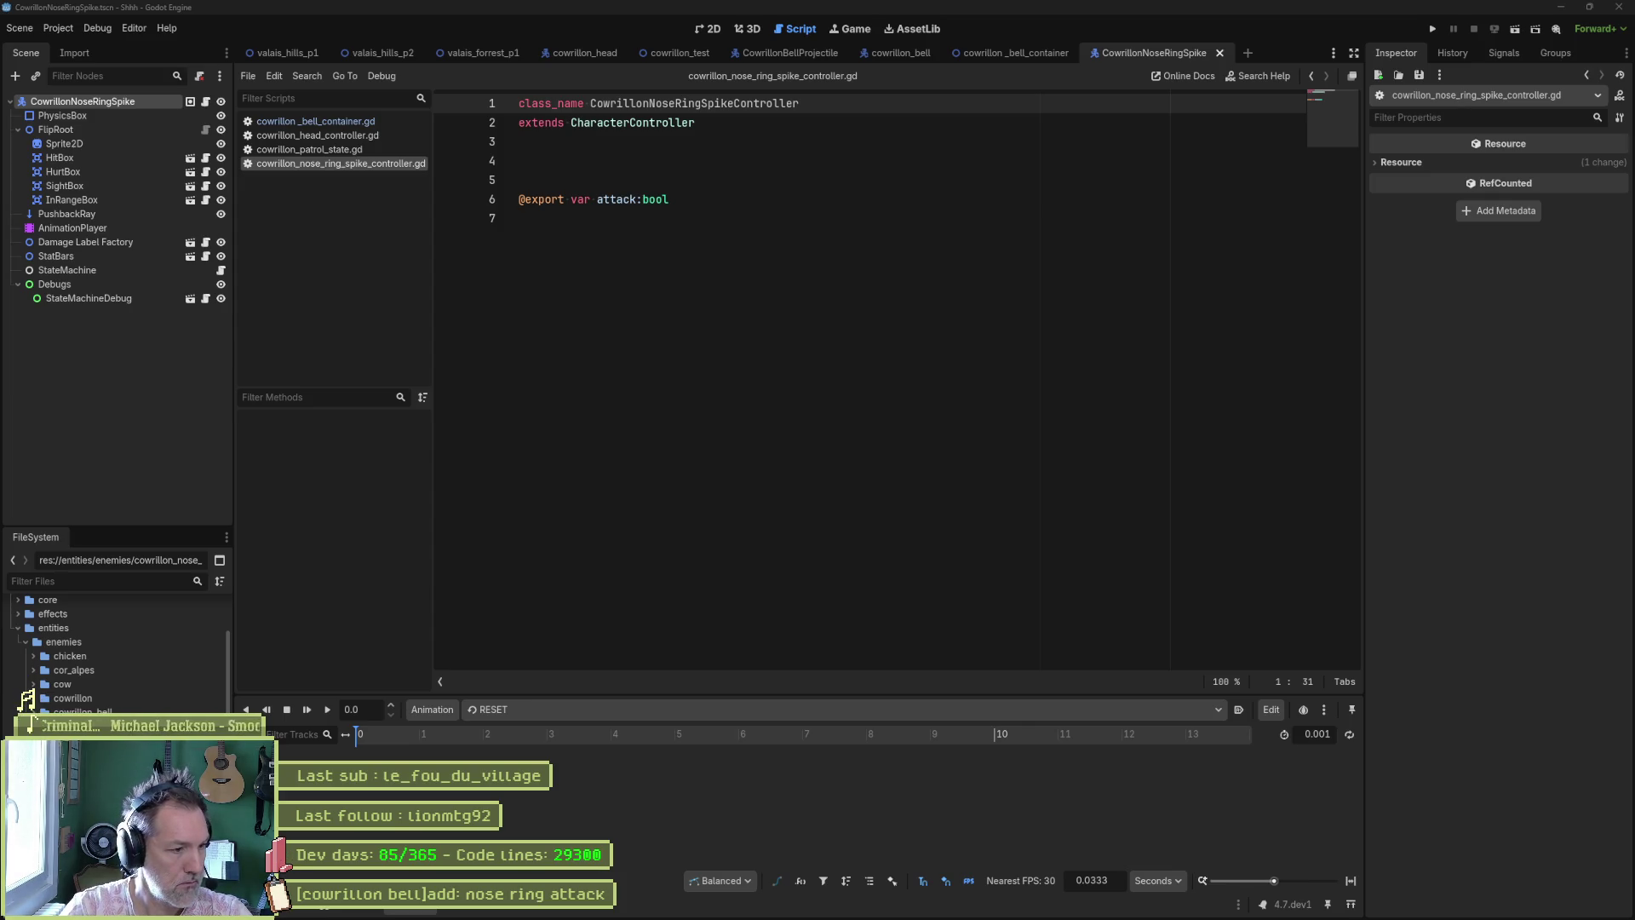
Save, open the state machine script, and paste the enemy name over the Npc class prefix.
key(ctrl+s)
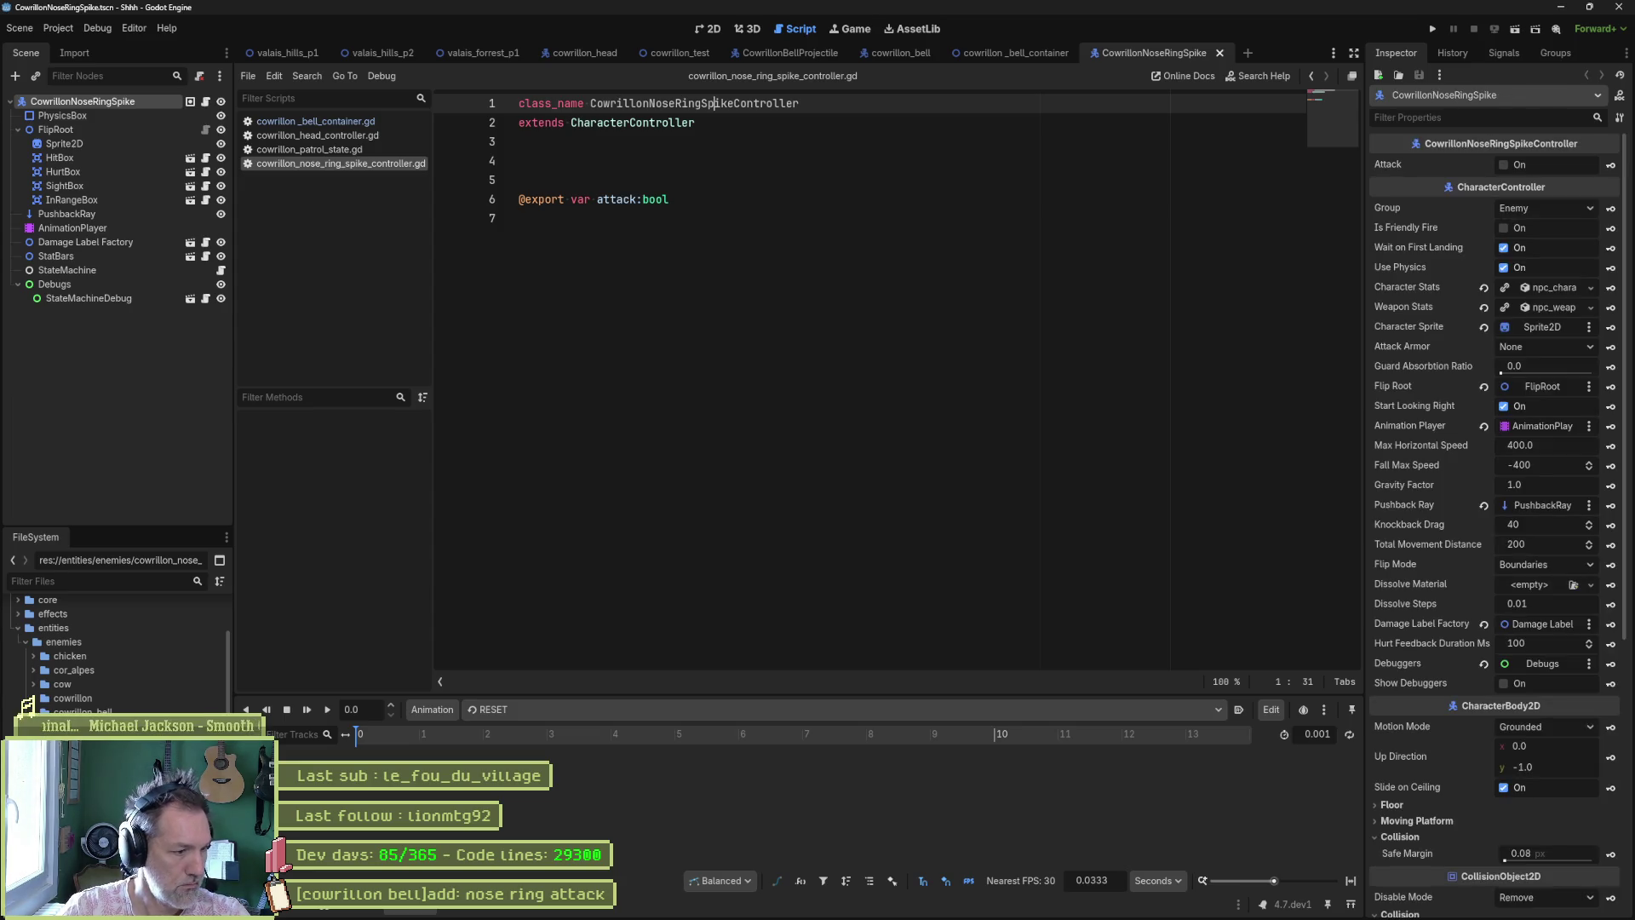
click(220, 270)
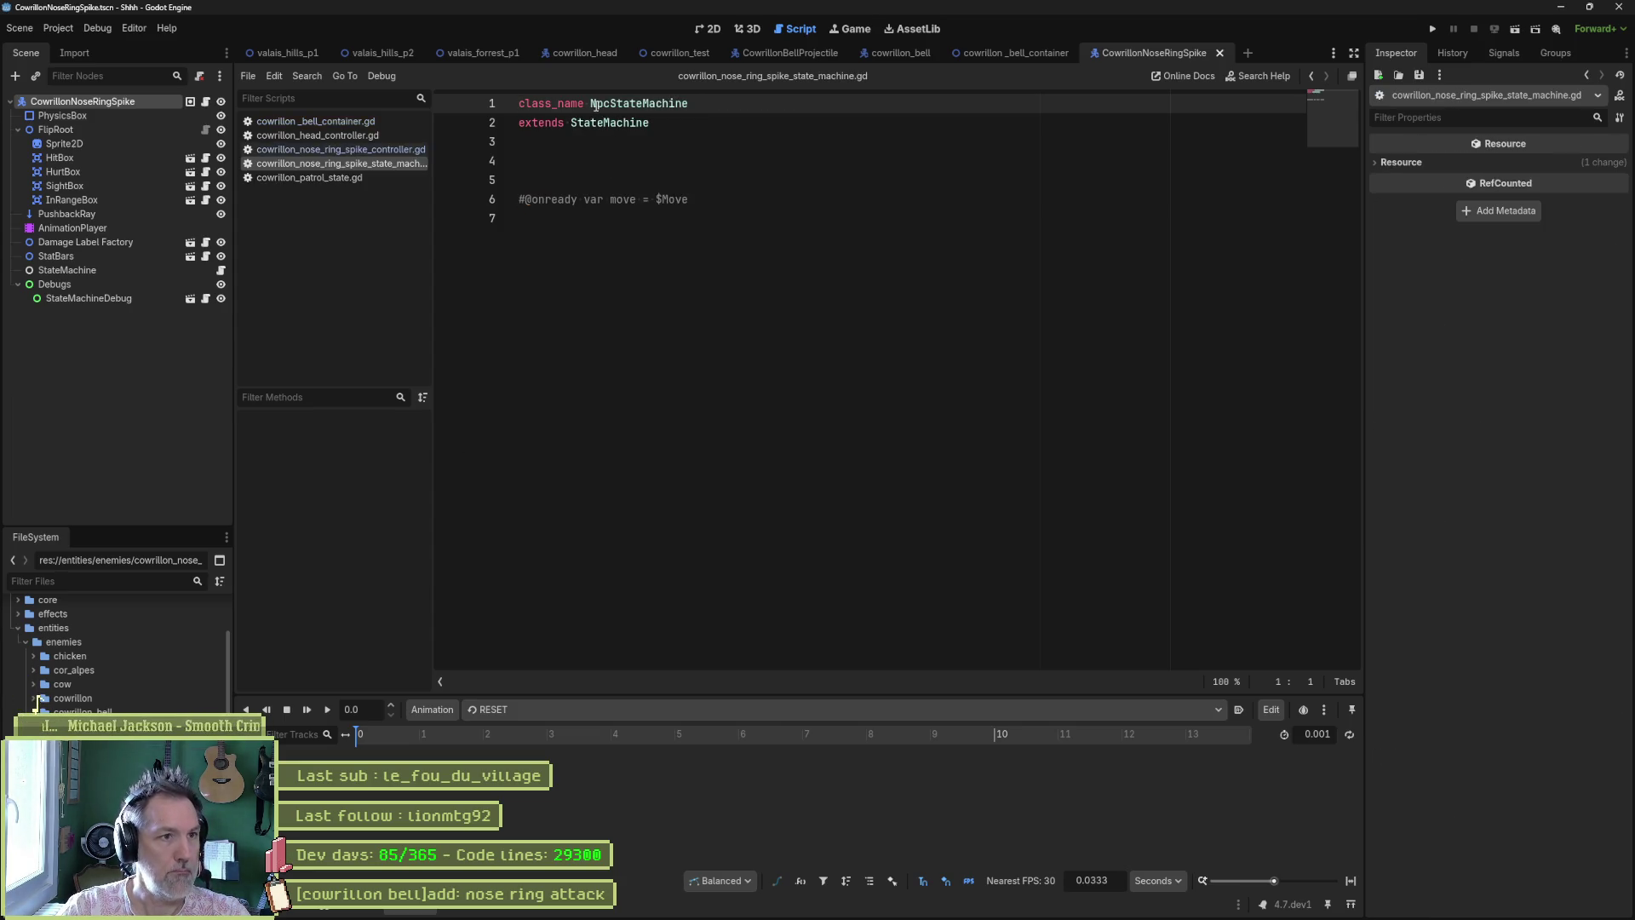
click(596, 103)
drag(592, 103, 615, 103)
text(cowrillon_nose_ring_spike)
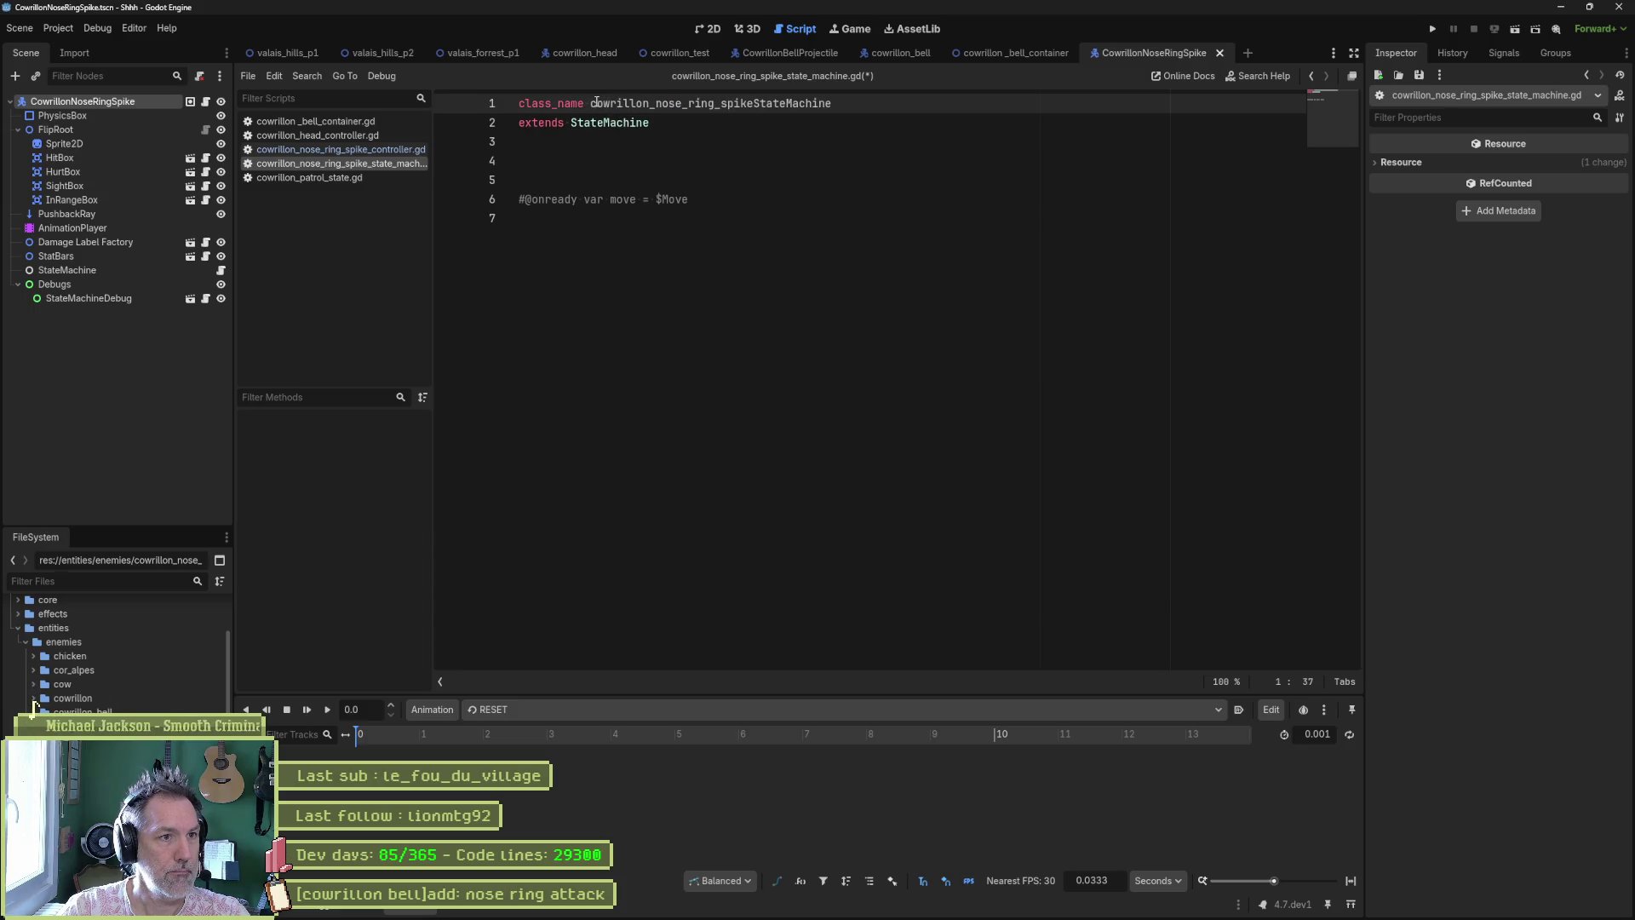
Fix the pasted name into CowrillonNoseRingSpikeStateMachine and save the script.
click(655, 103)
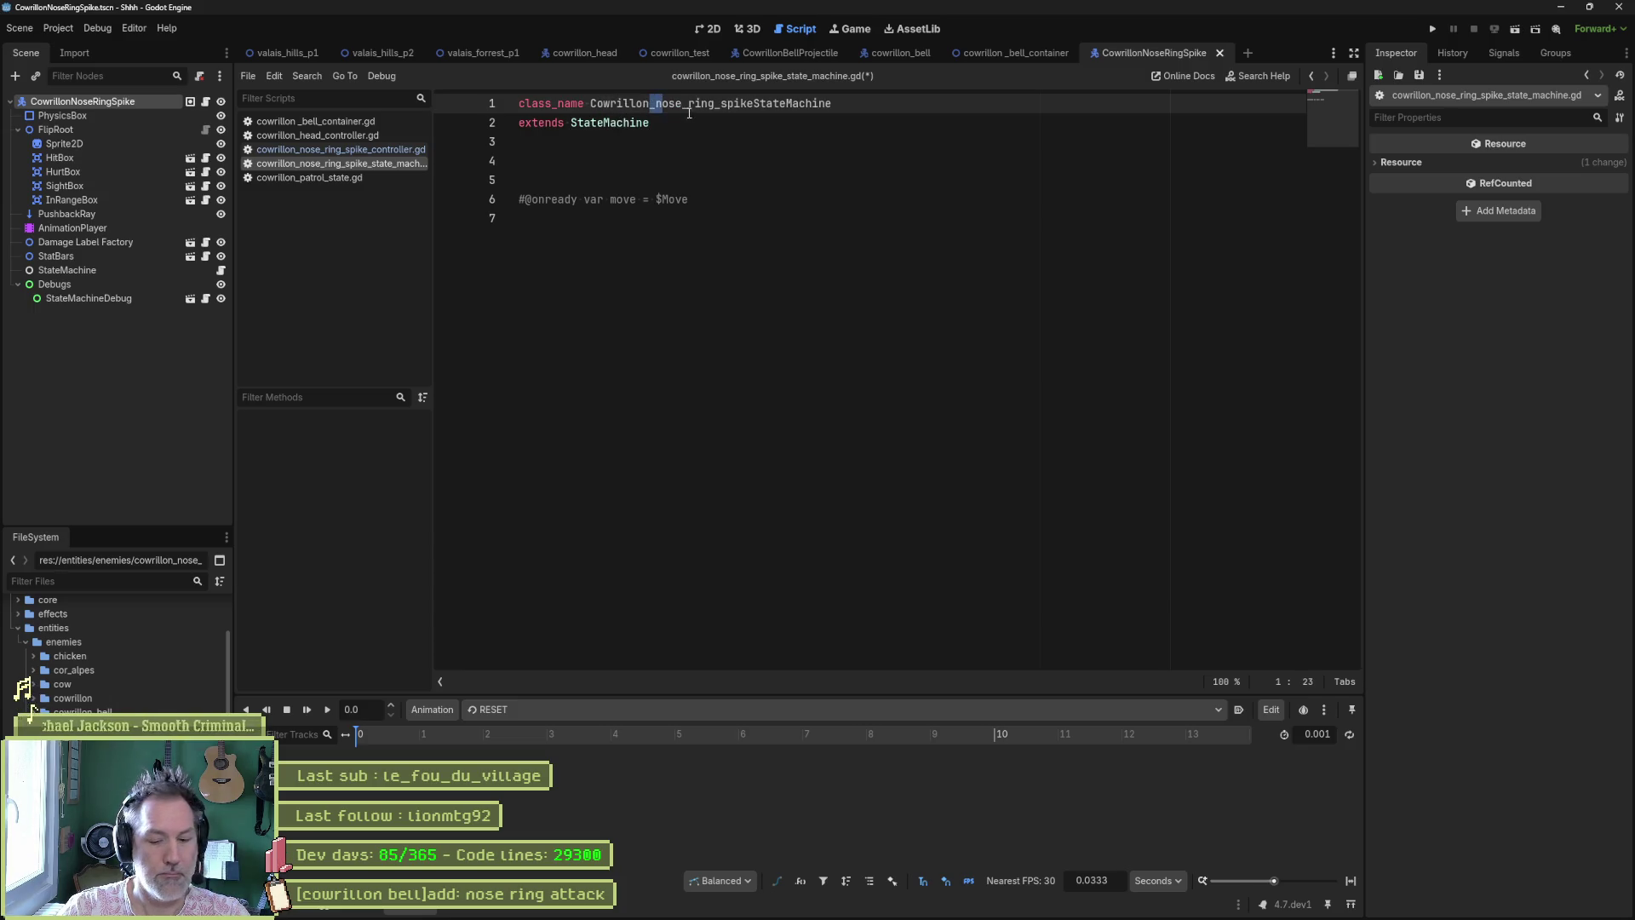
key(BackSpace)
key(Delete)
text(N)
click(677, 103)
key(Delete)
key(Delete)
text(R)
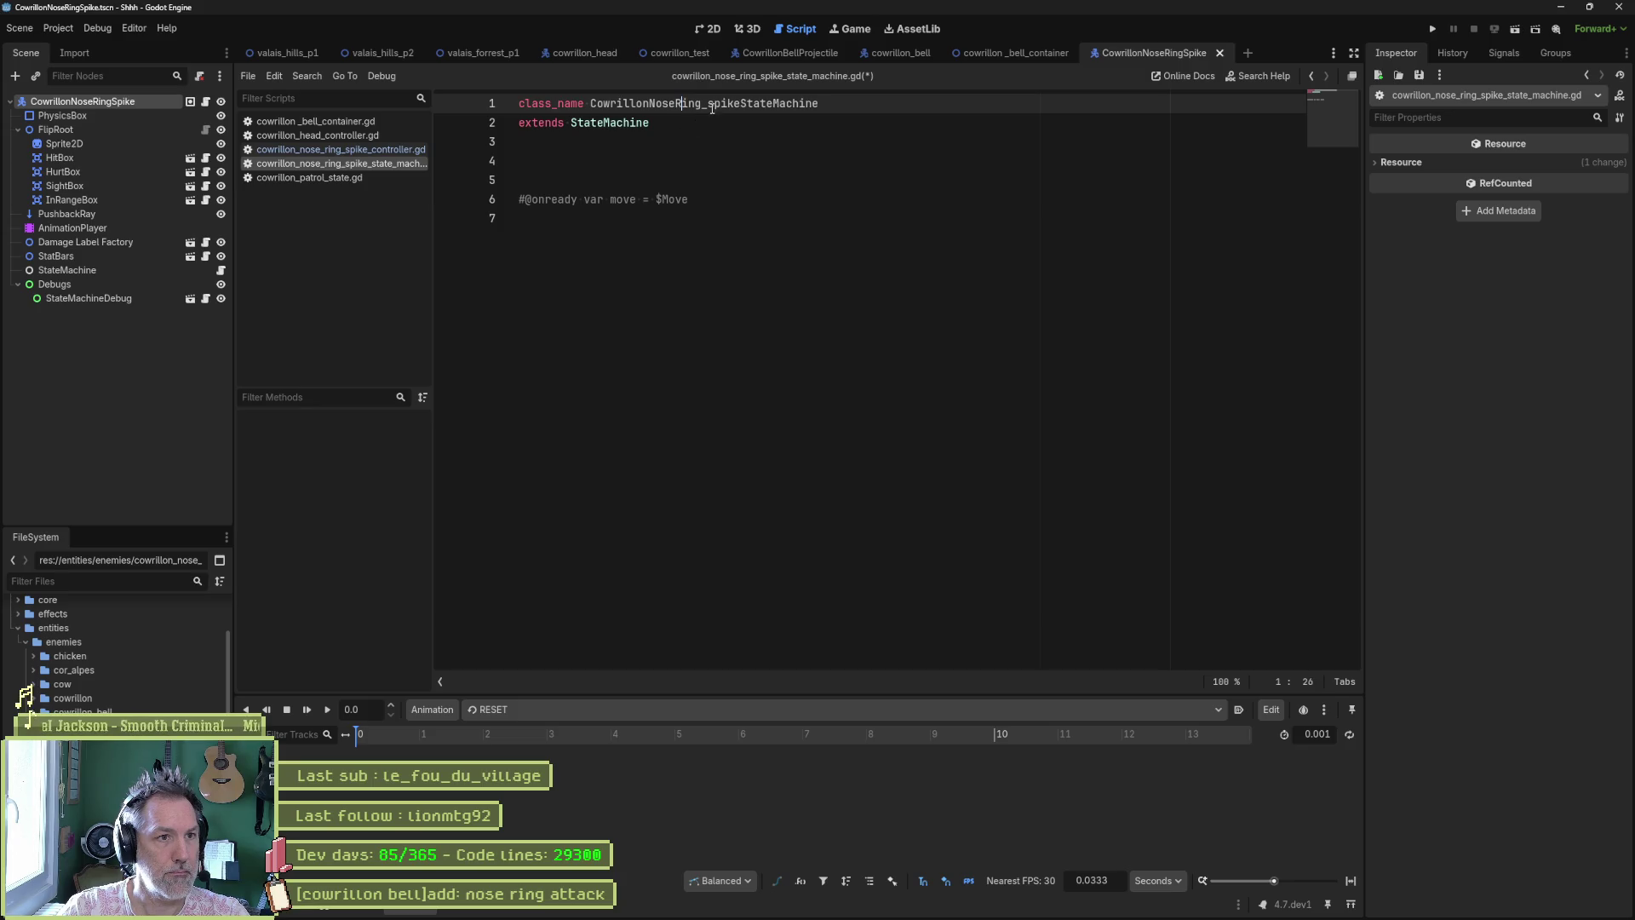
click(703, 103)
key(BackSpace)
key(Delete)
text(S)
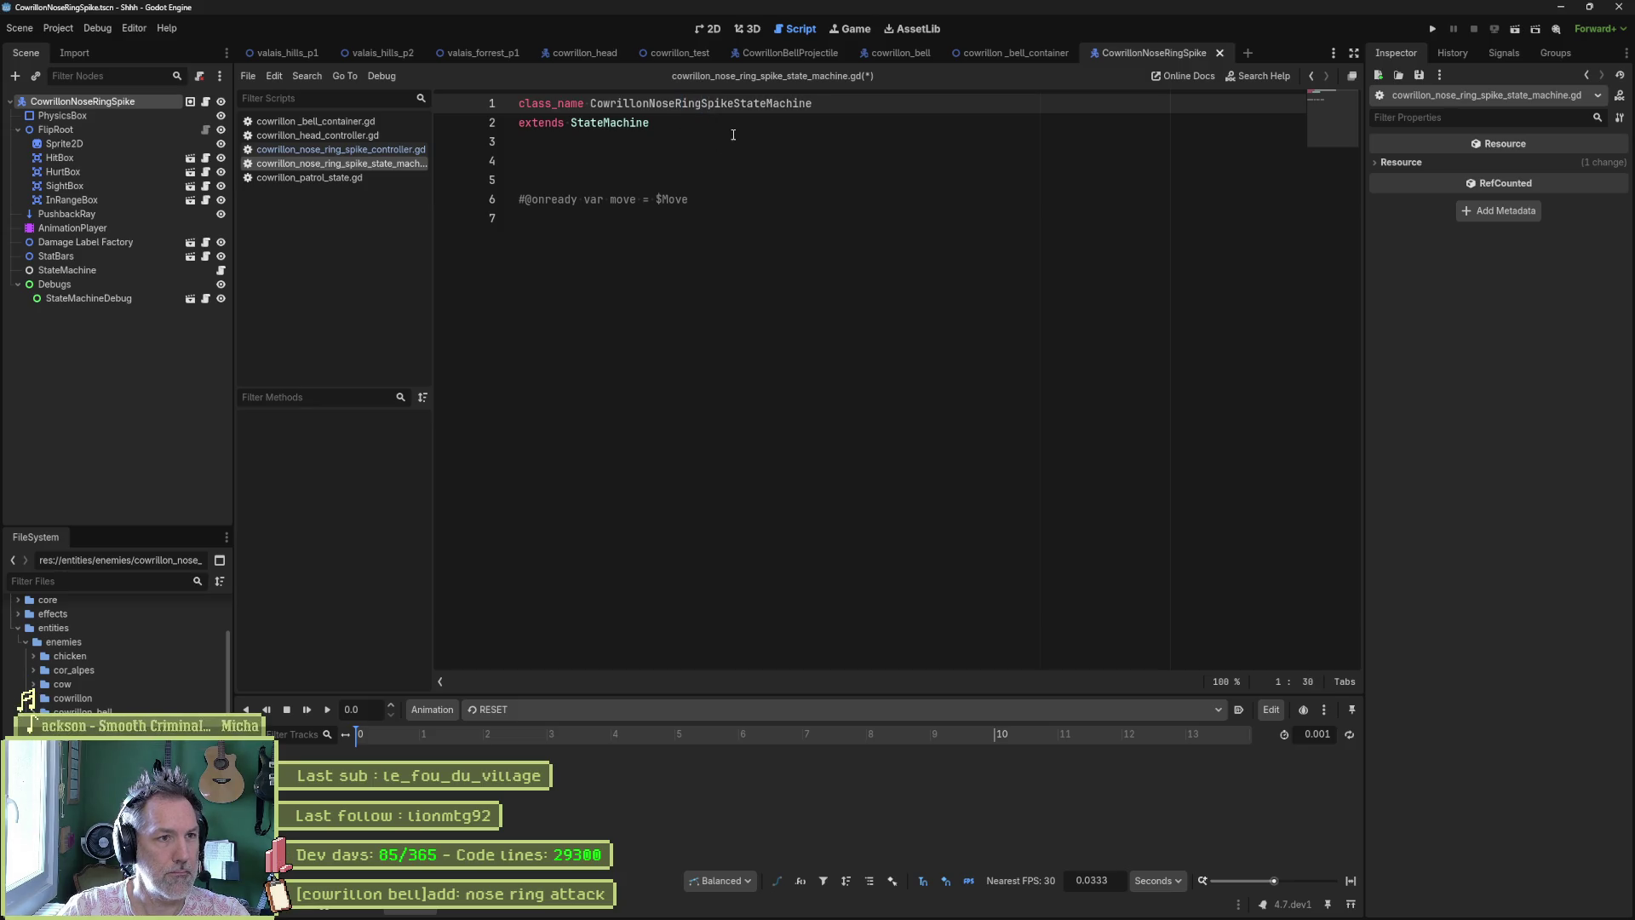
key(ctrl+s)
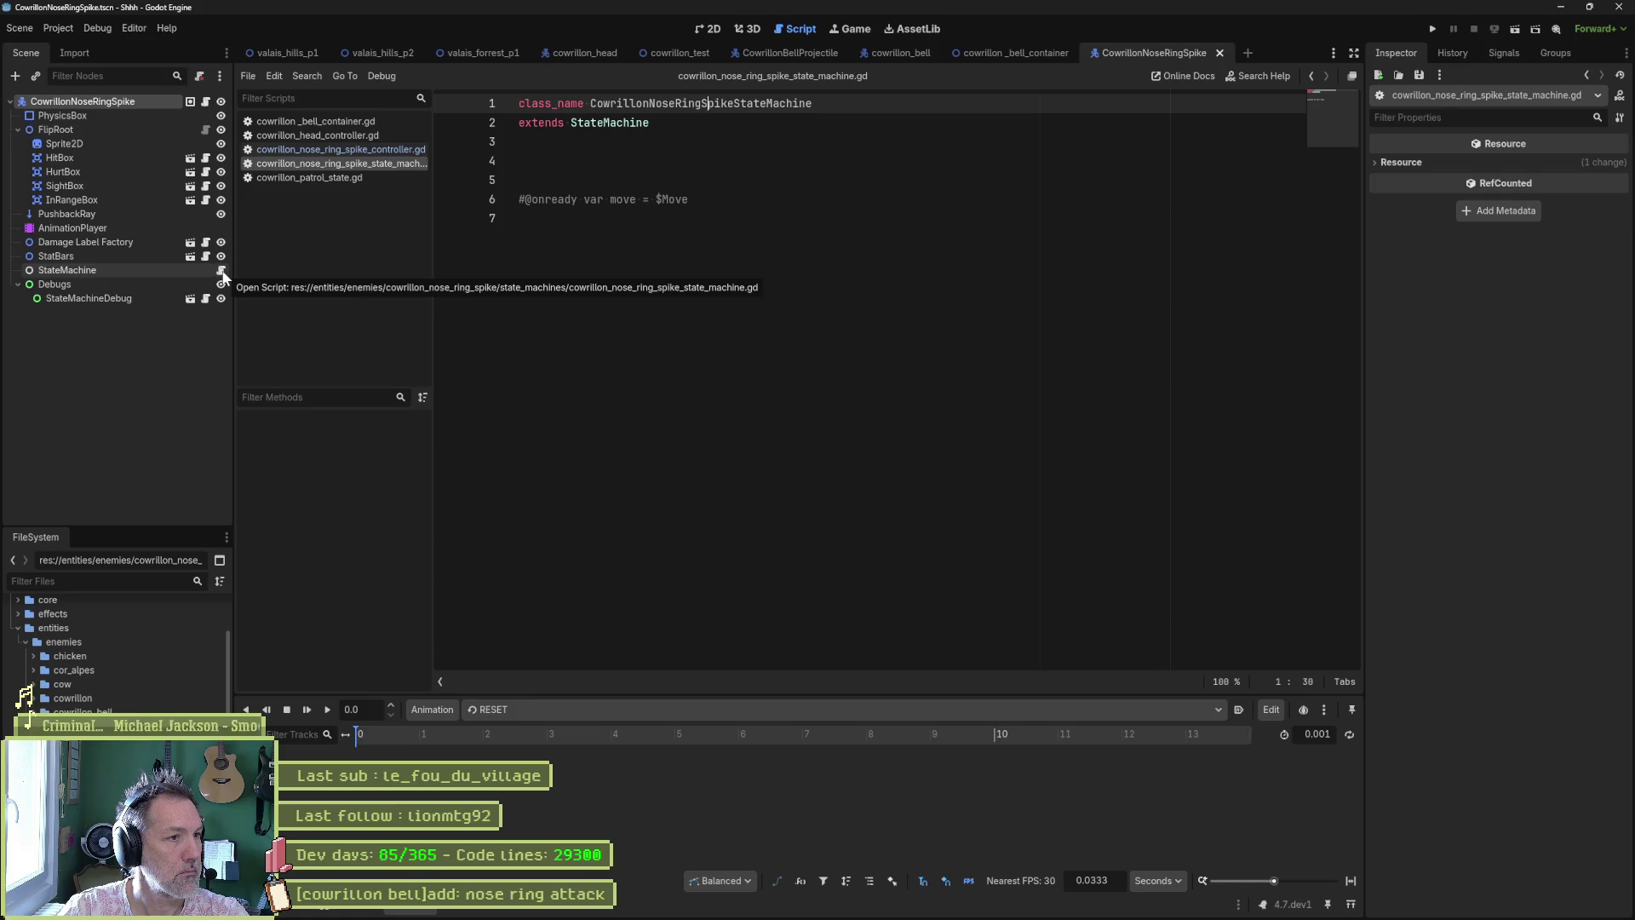
Inspect the StateMachineDebug node's properties, then open the spike controller script.
click(136, 303)
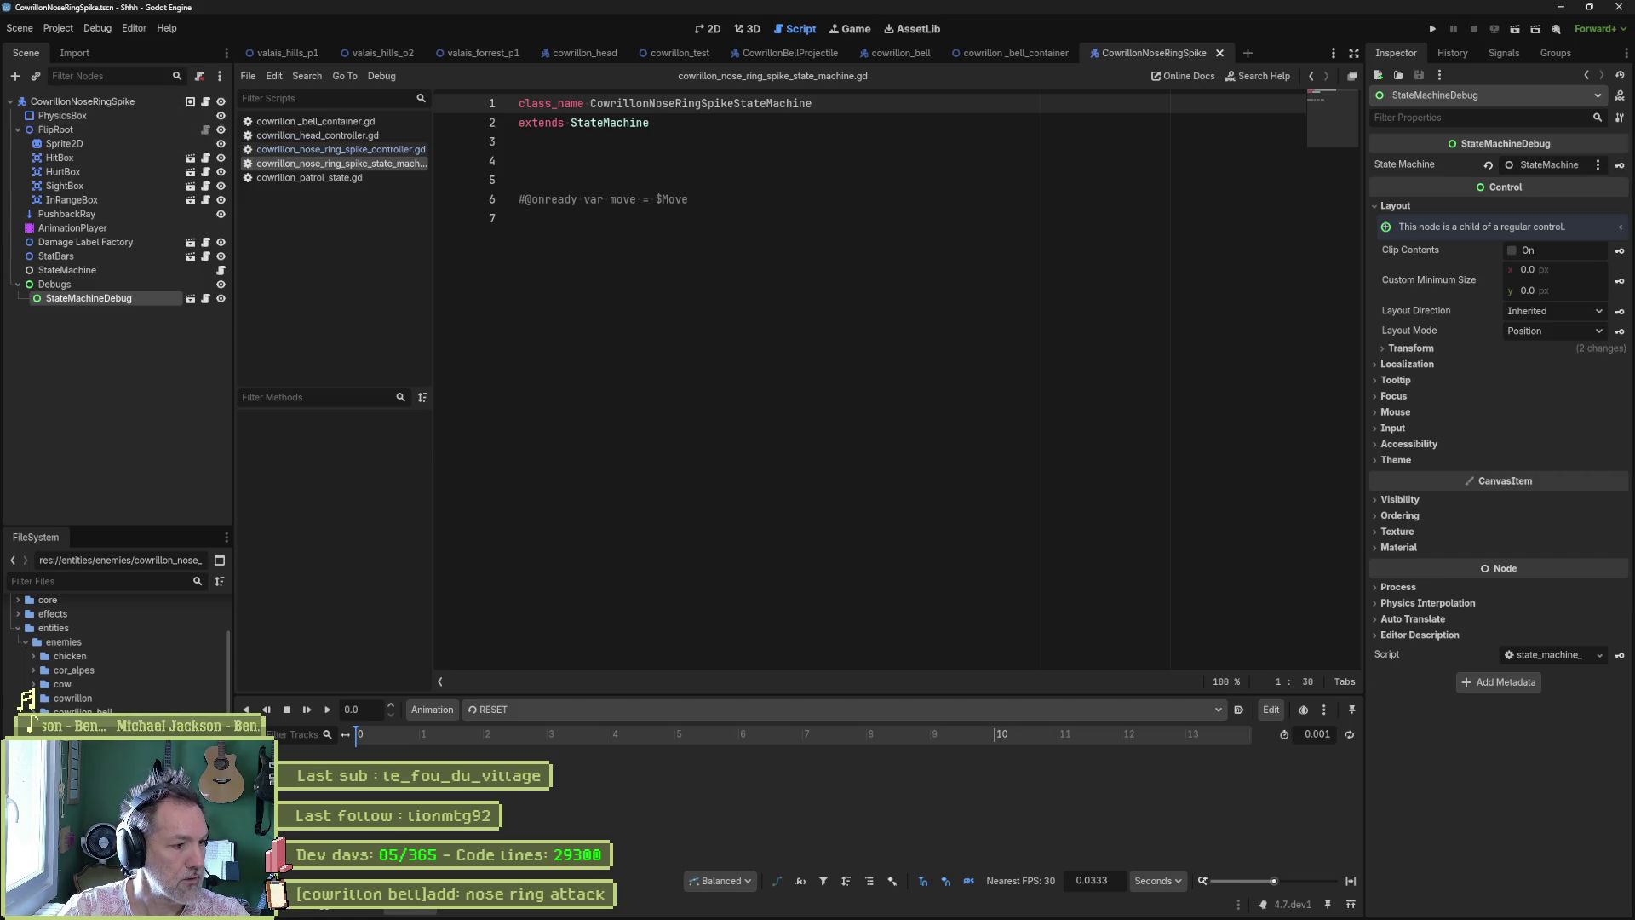
scroll(32, 706, down, 3)
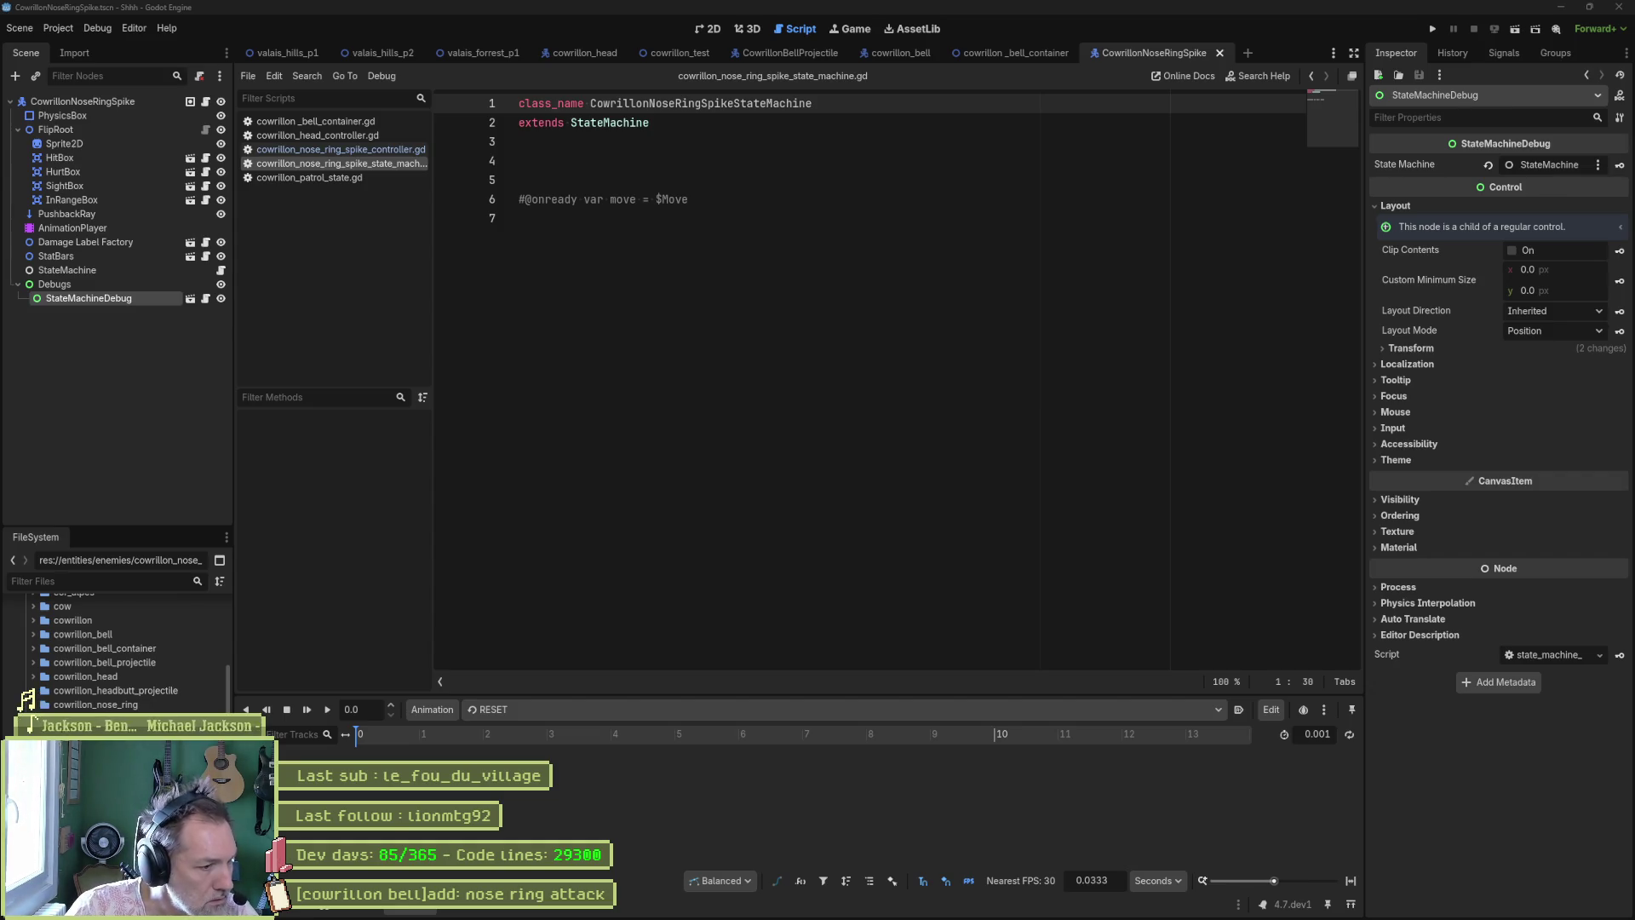
key(ctrl+shift+bracketleft)
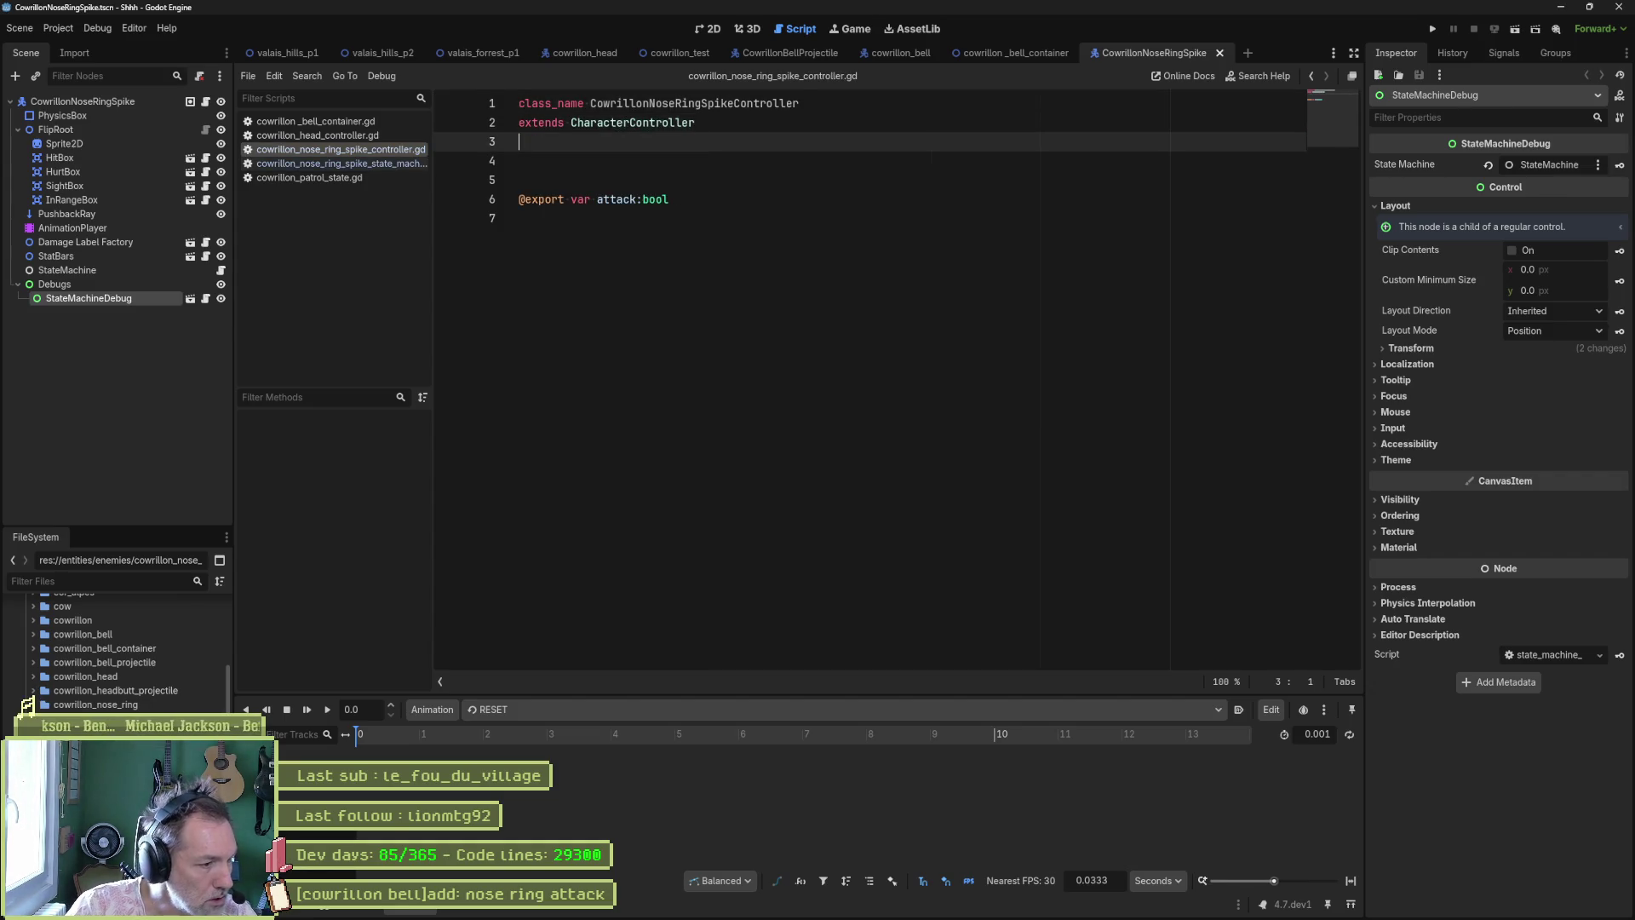
click(521, 141)
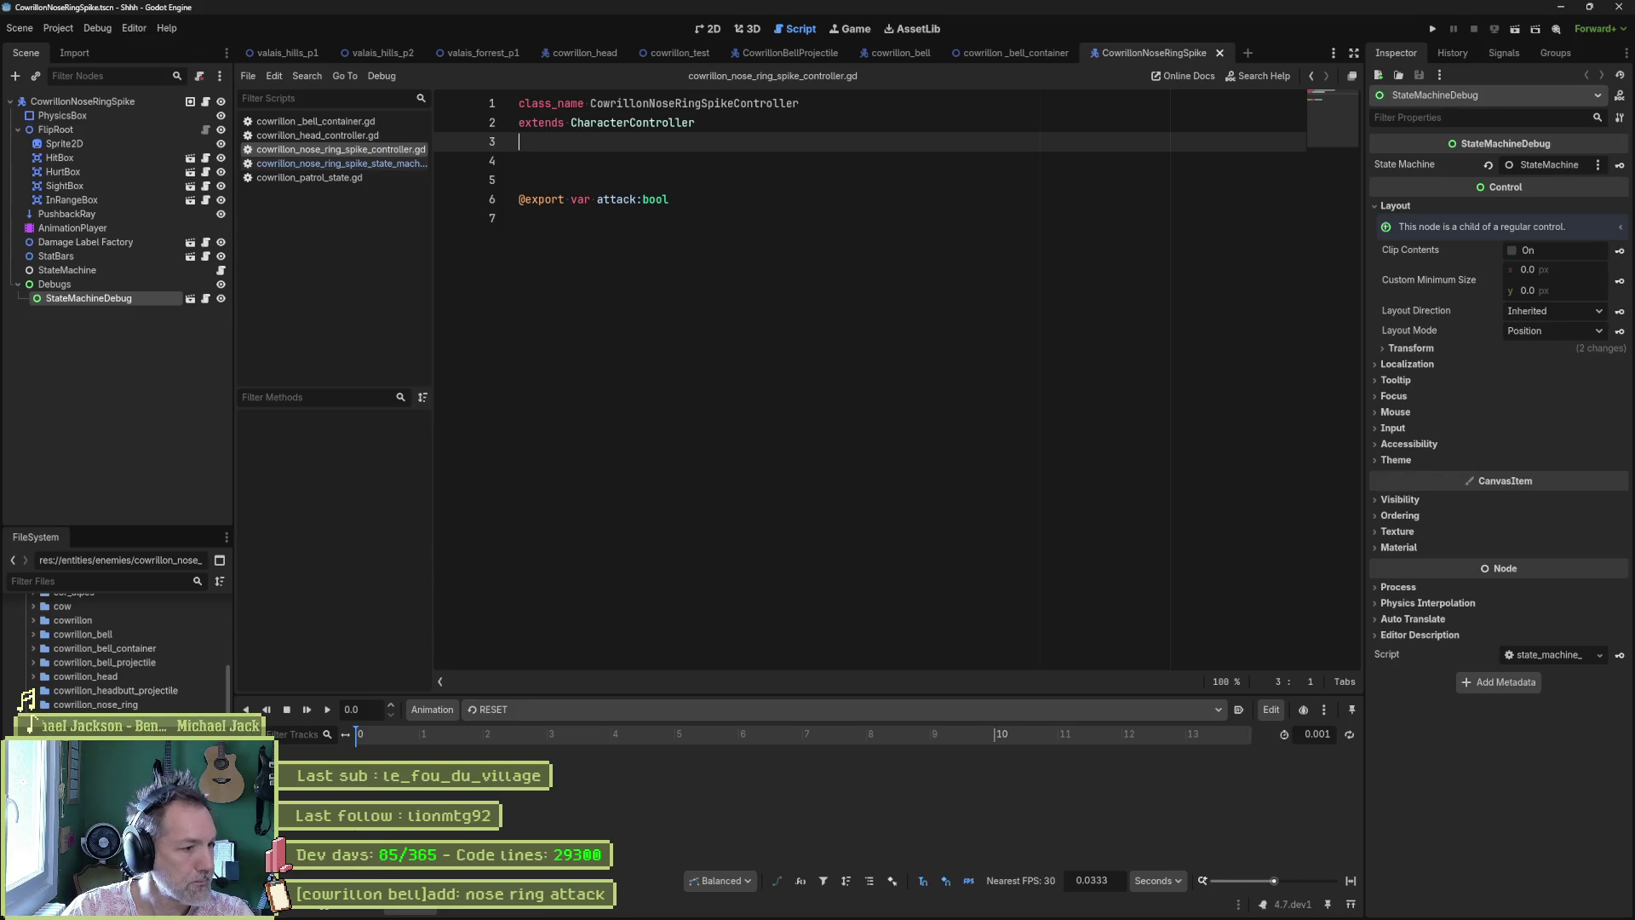
Turn off Use Physics and Wait on First Landing on the root node and save.
click(124, 102)
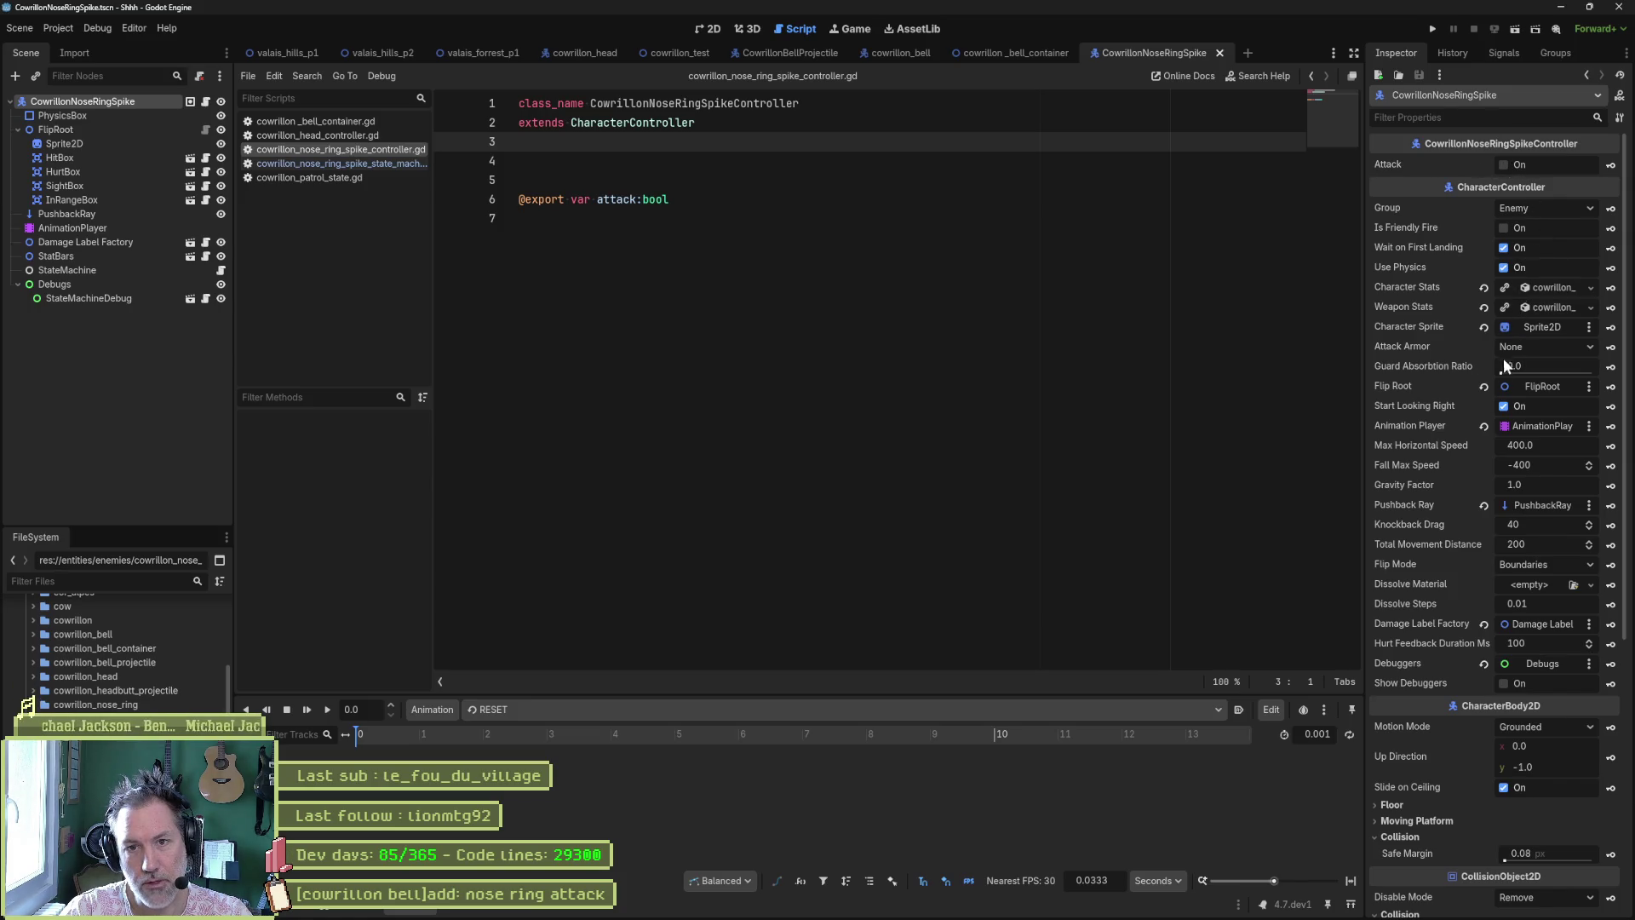
click(1504, 269)
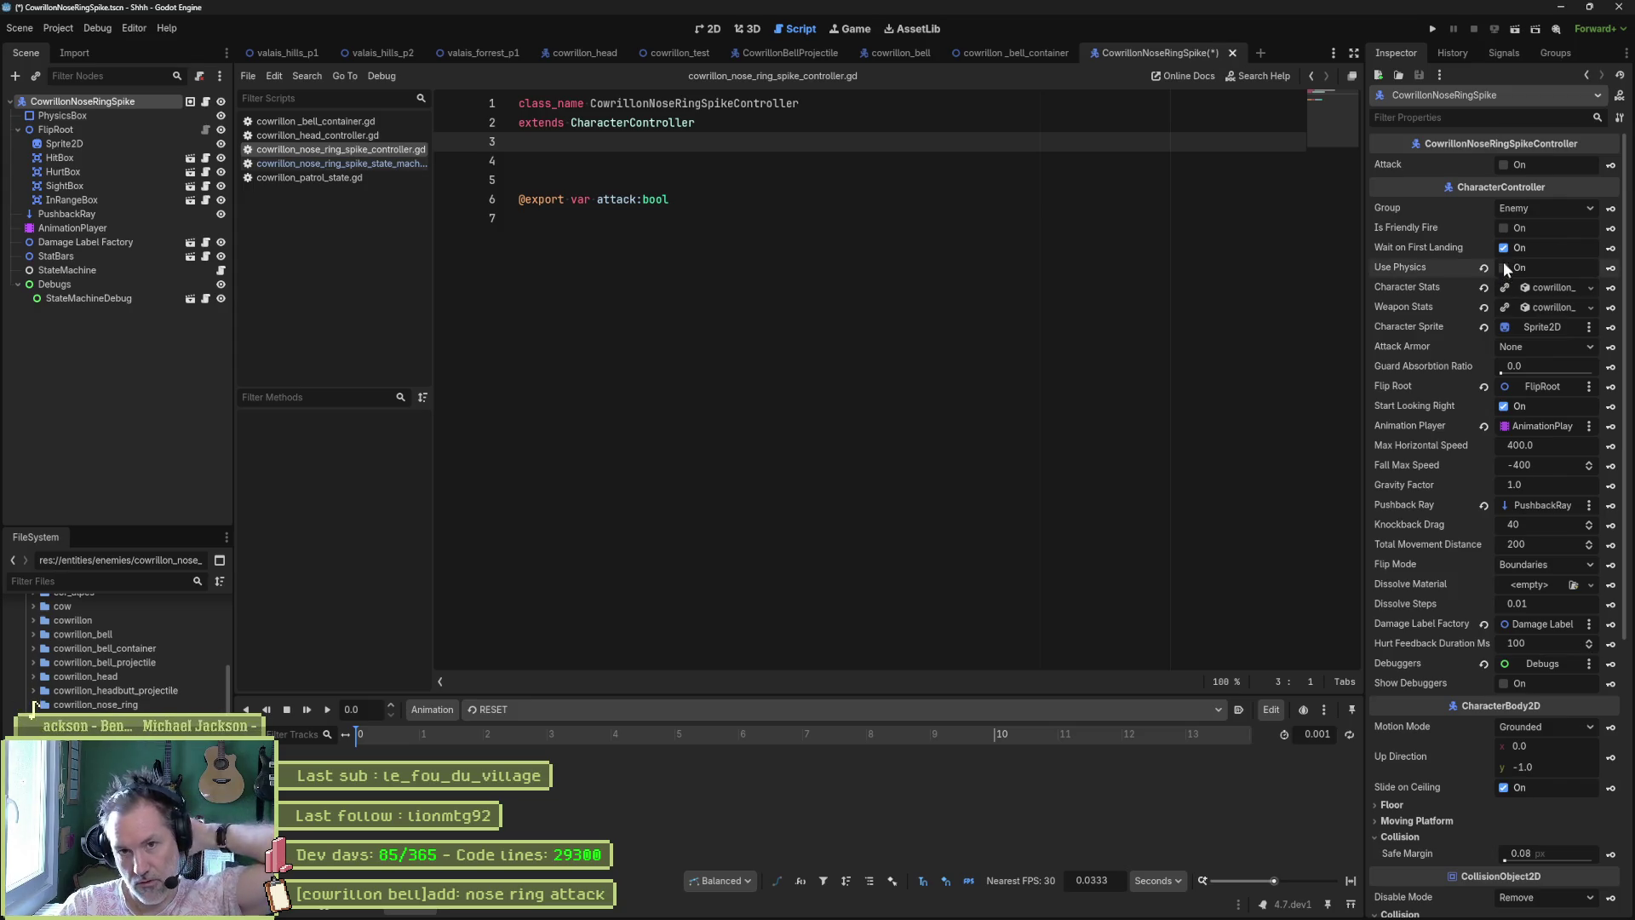
click(1504, 247)
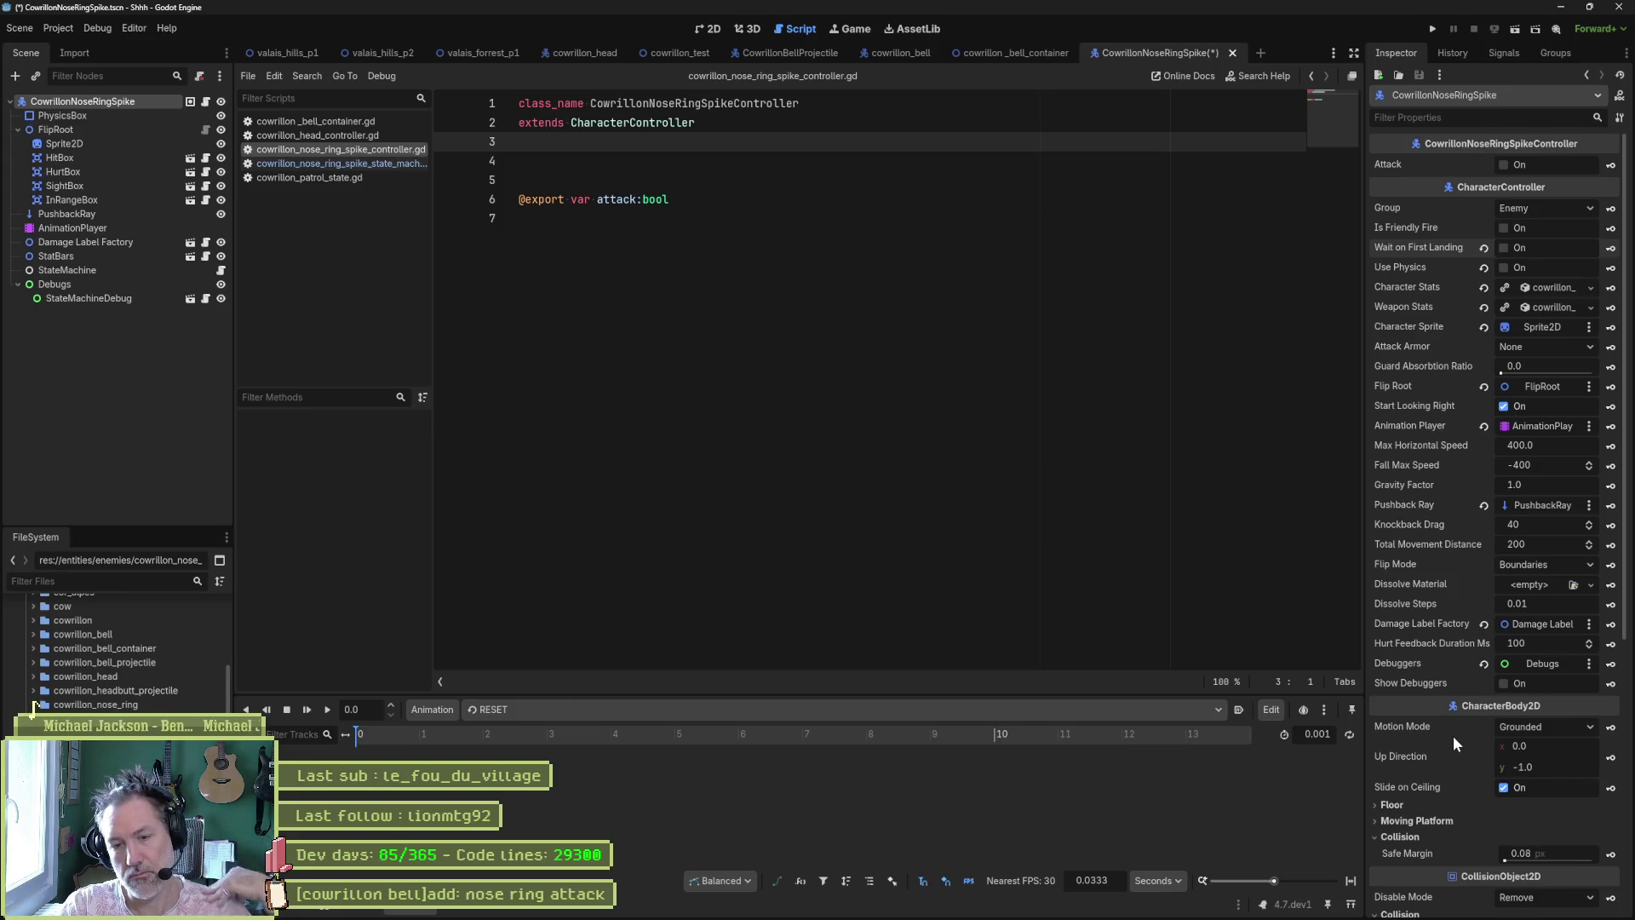
click(700, 367)
key(ctrl+s)
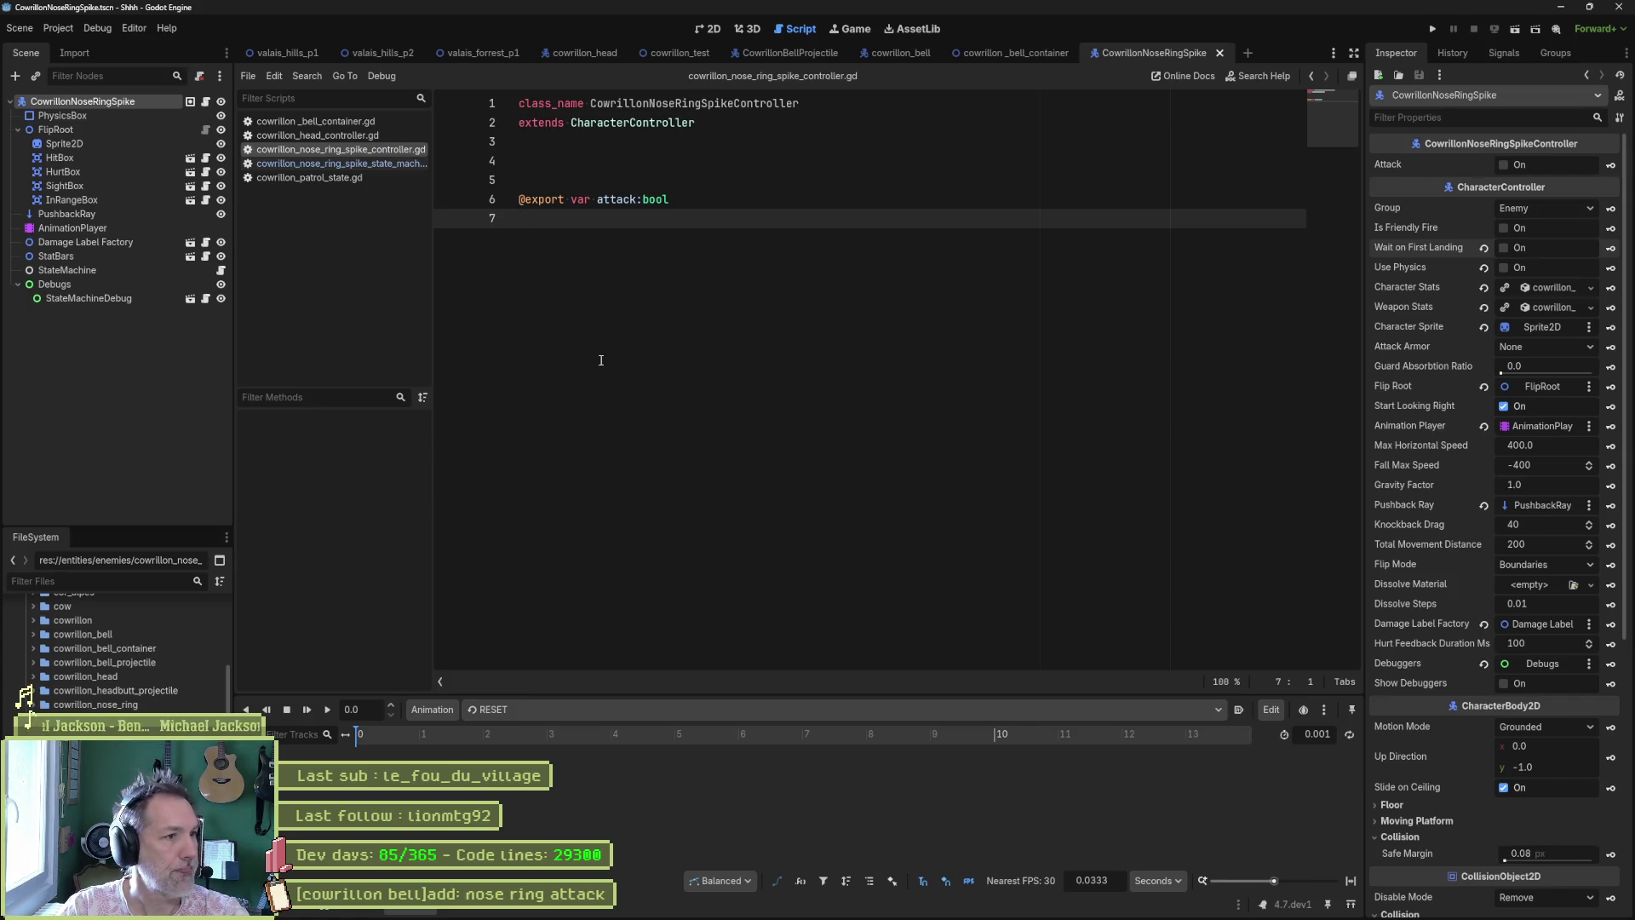
In the 2D view, move the Aseprite file into the cowrillon_nose_ring_spike folder.
click(707, 30)
scroll(334, 179, up, 9)
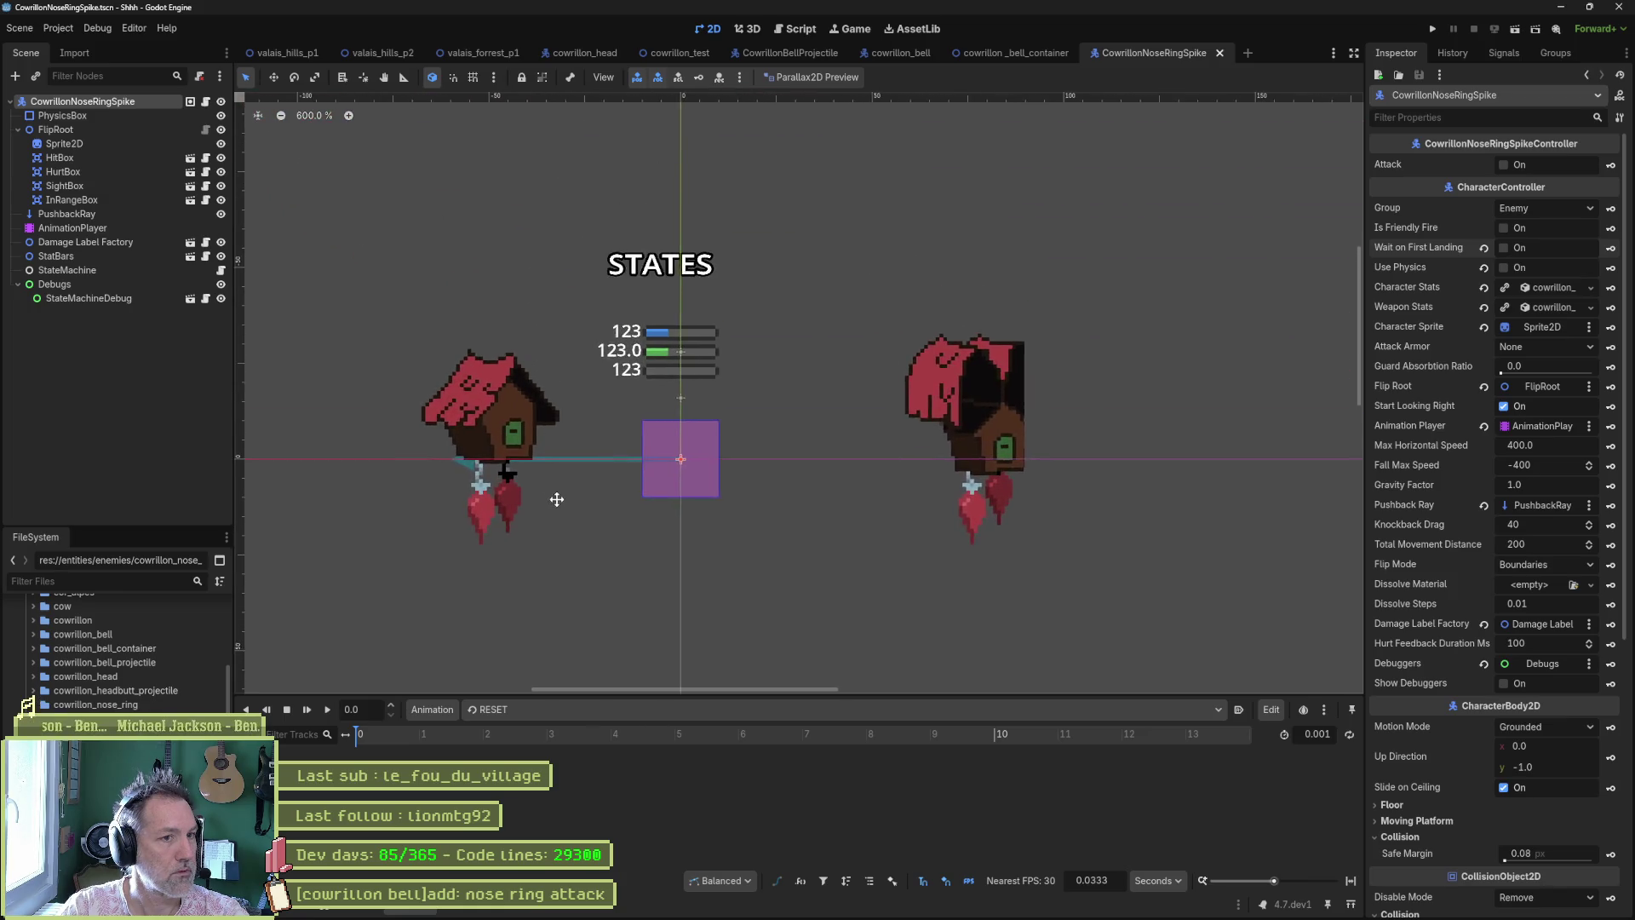
click(90, 145)
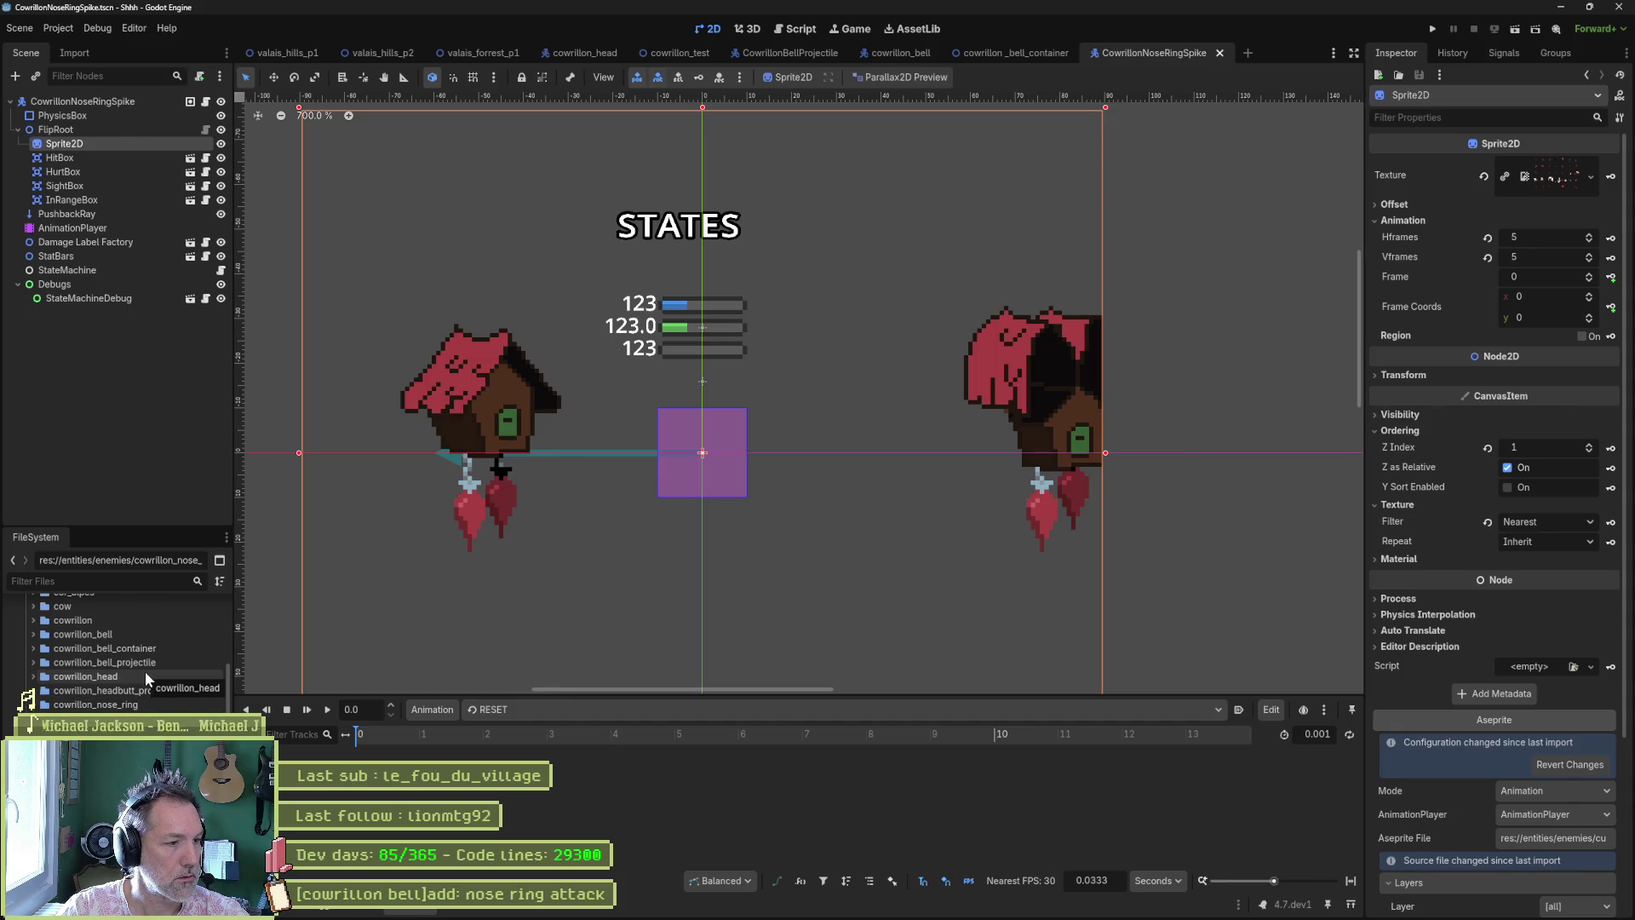
drag(124, 676, 115, 695)
click(747, 473)
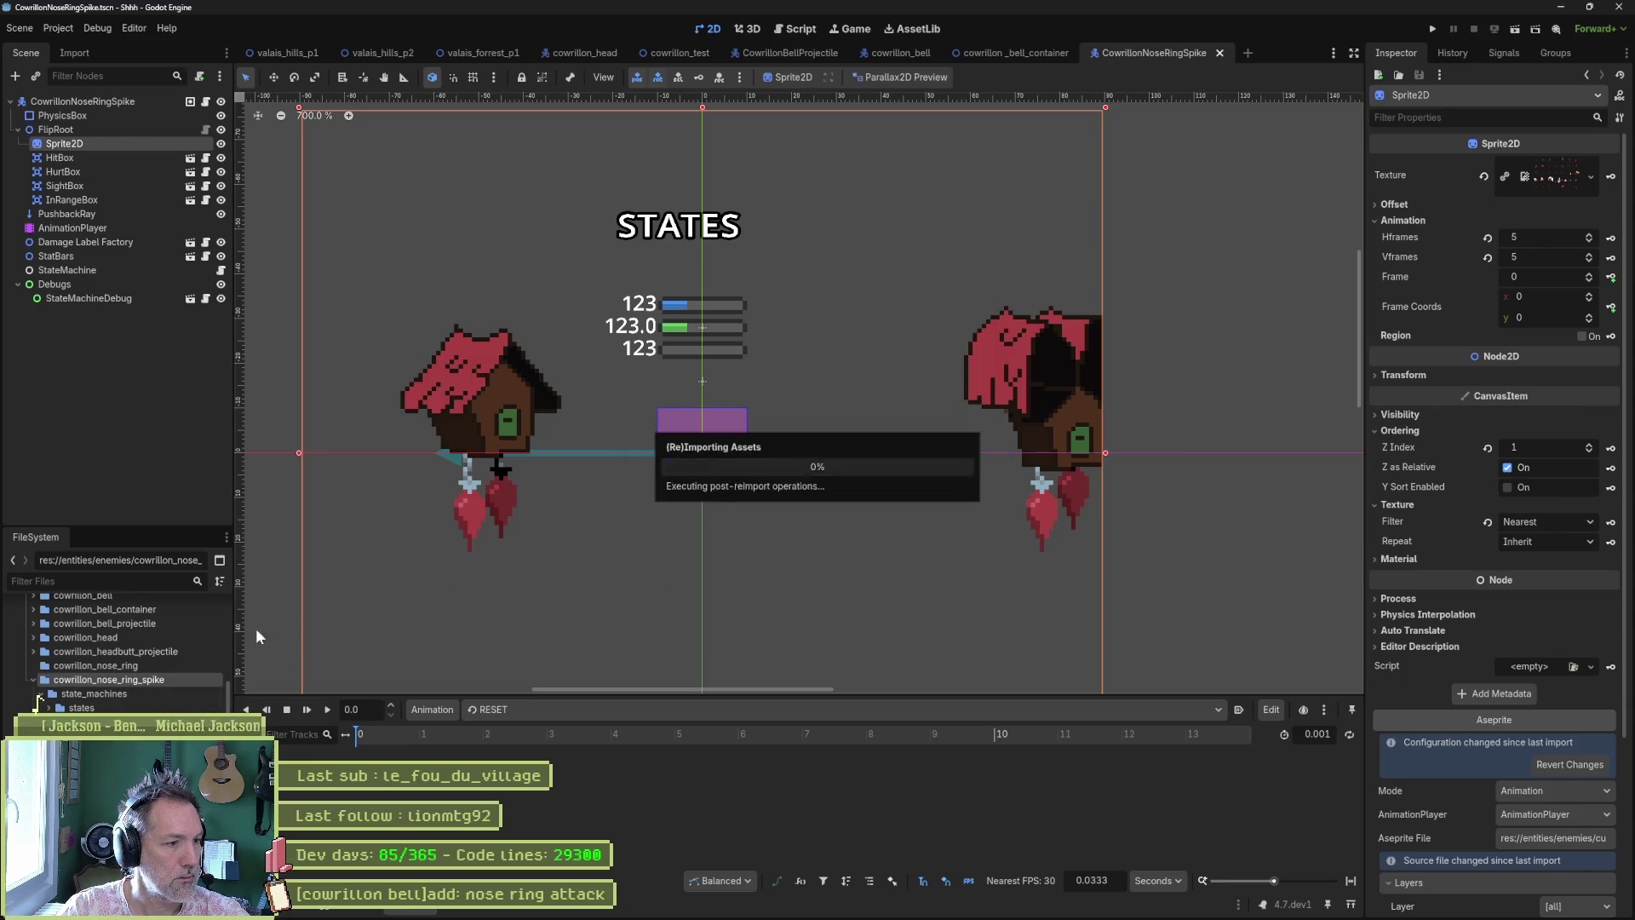
Delete the old cowrillon_nose_ring folder.
click(116, 662)
key(Delete)
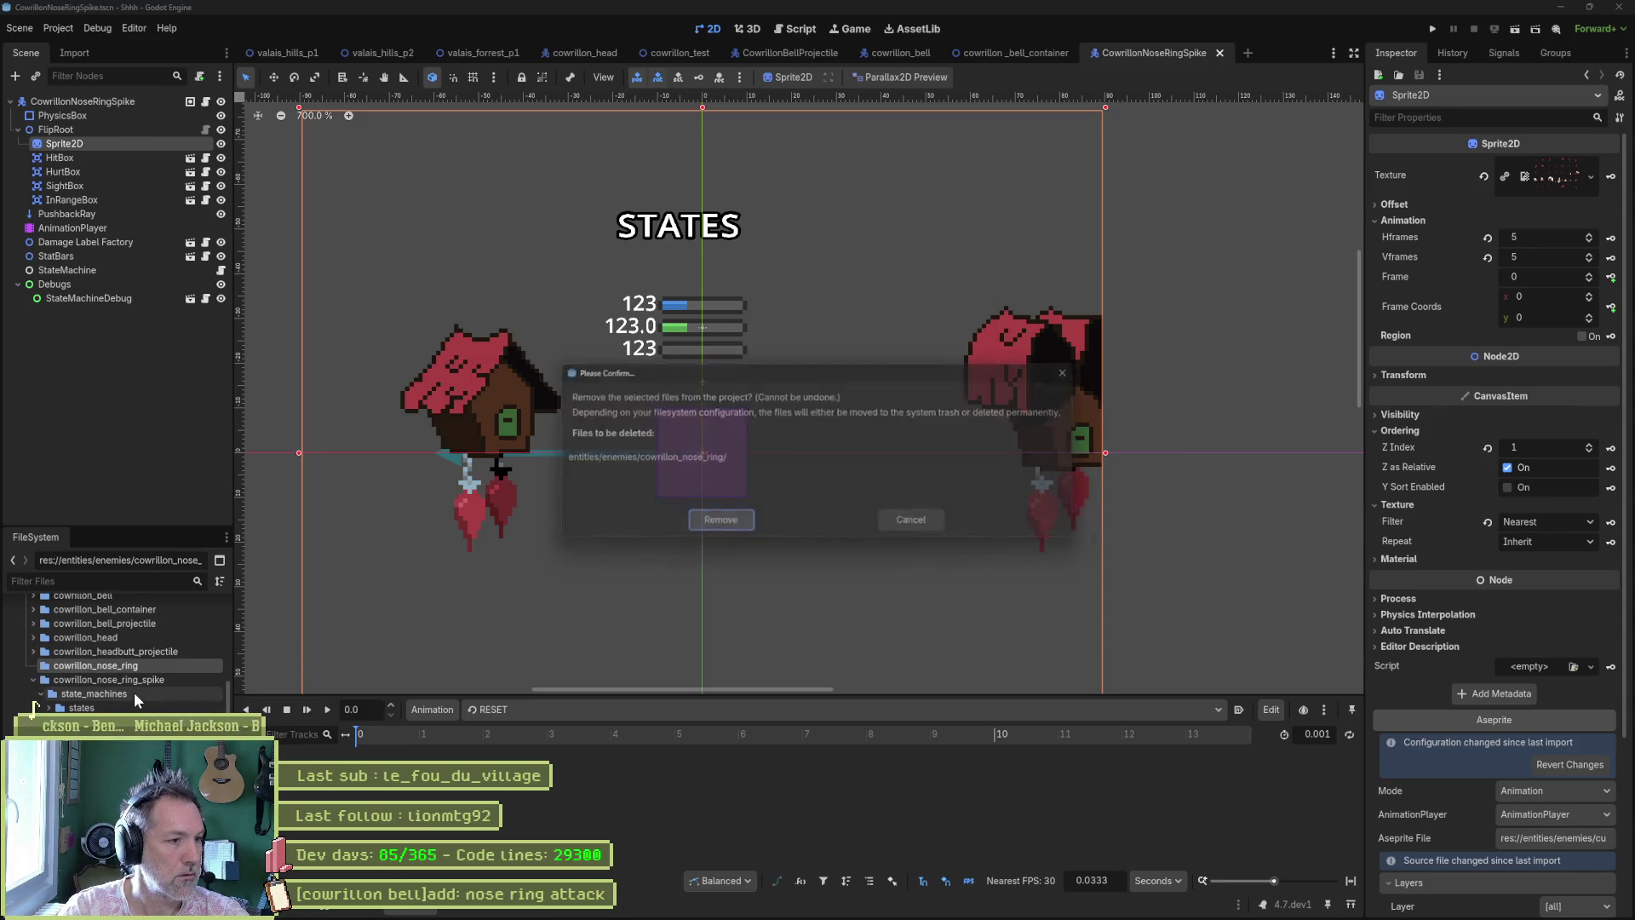
key(Return)
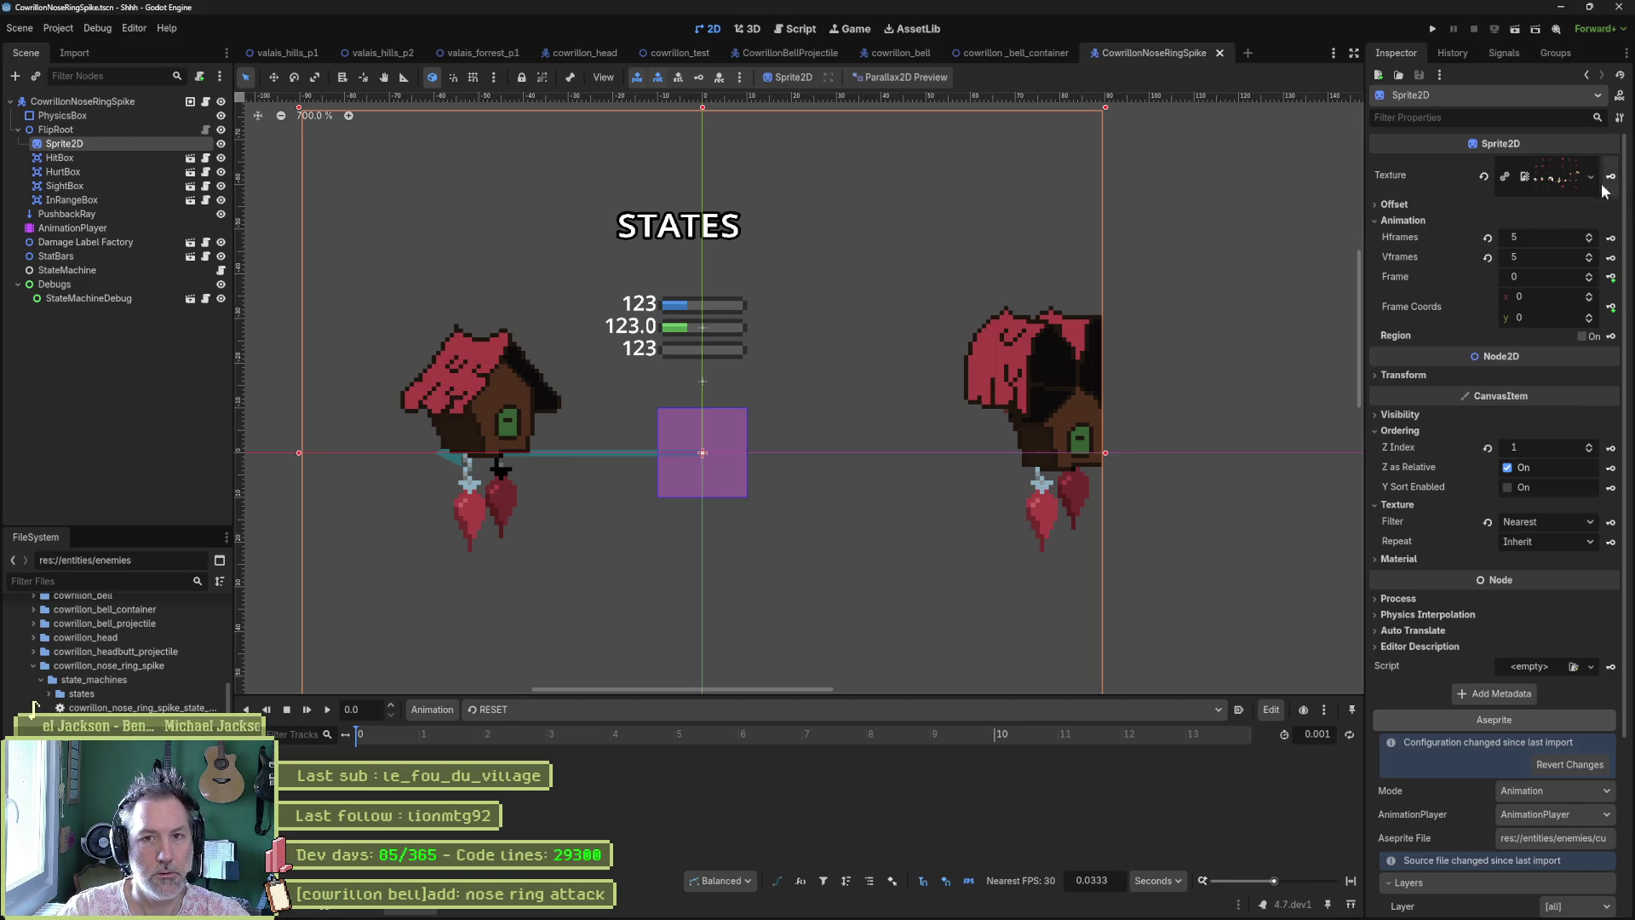
Clear the Sprite2D texture and import the nose-ring spike Aseprite file from cowrillon_nose_ring_spike.
click(1484, 177)
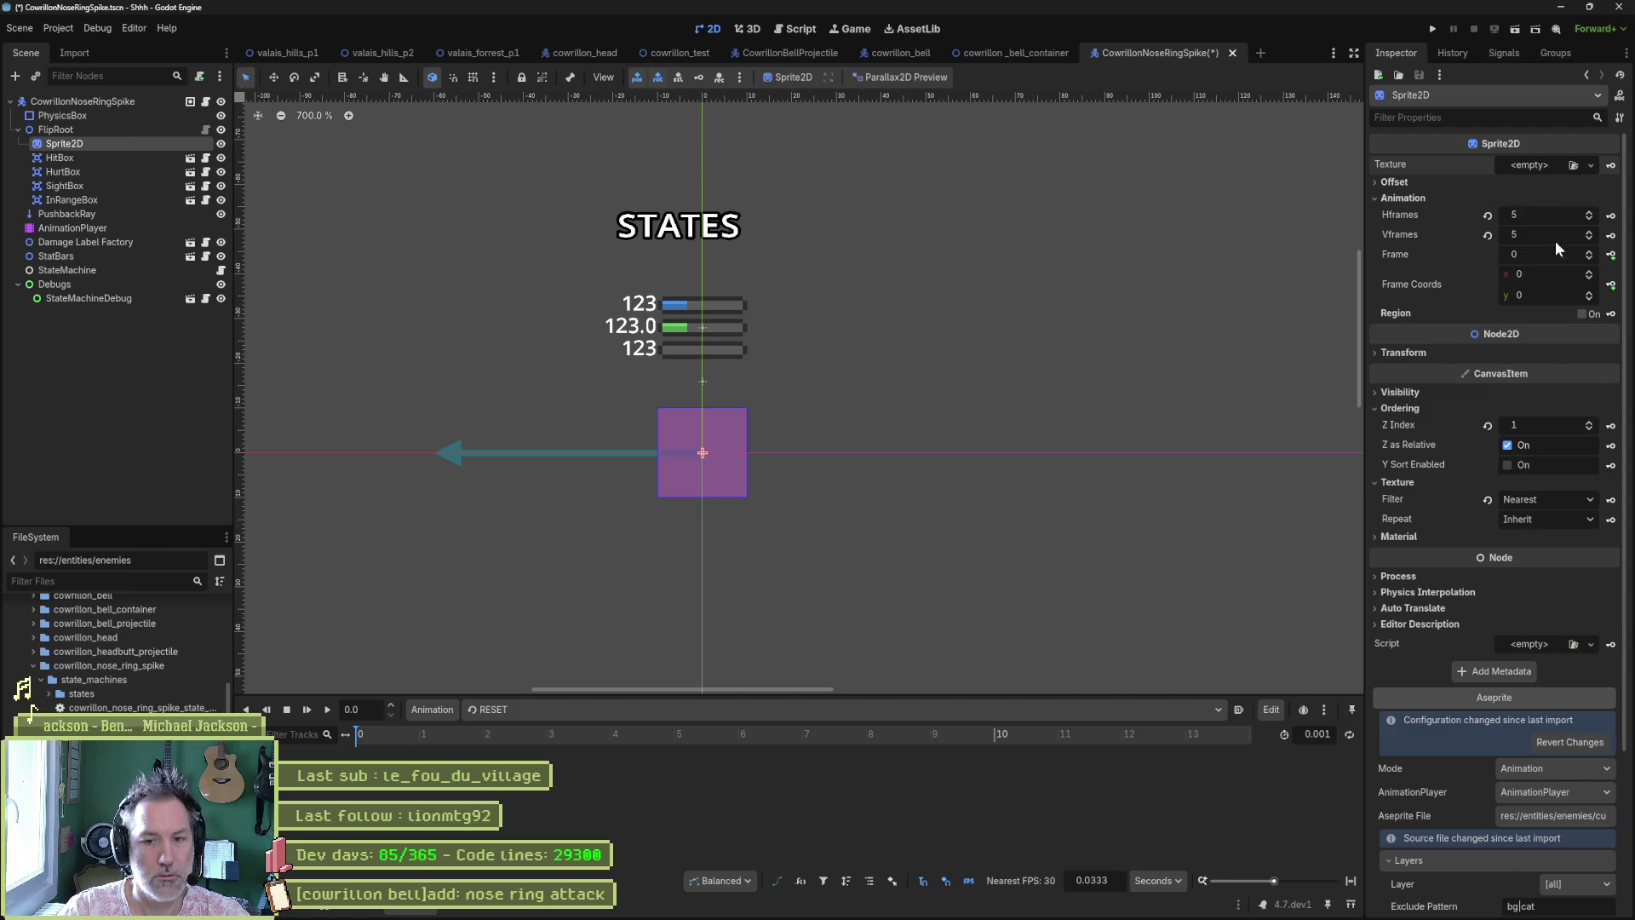
scroll(1533, 383, down, 5)
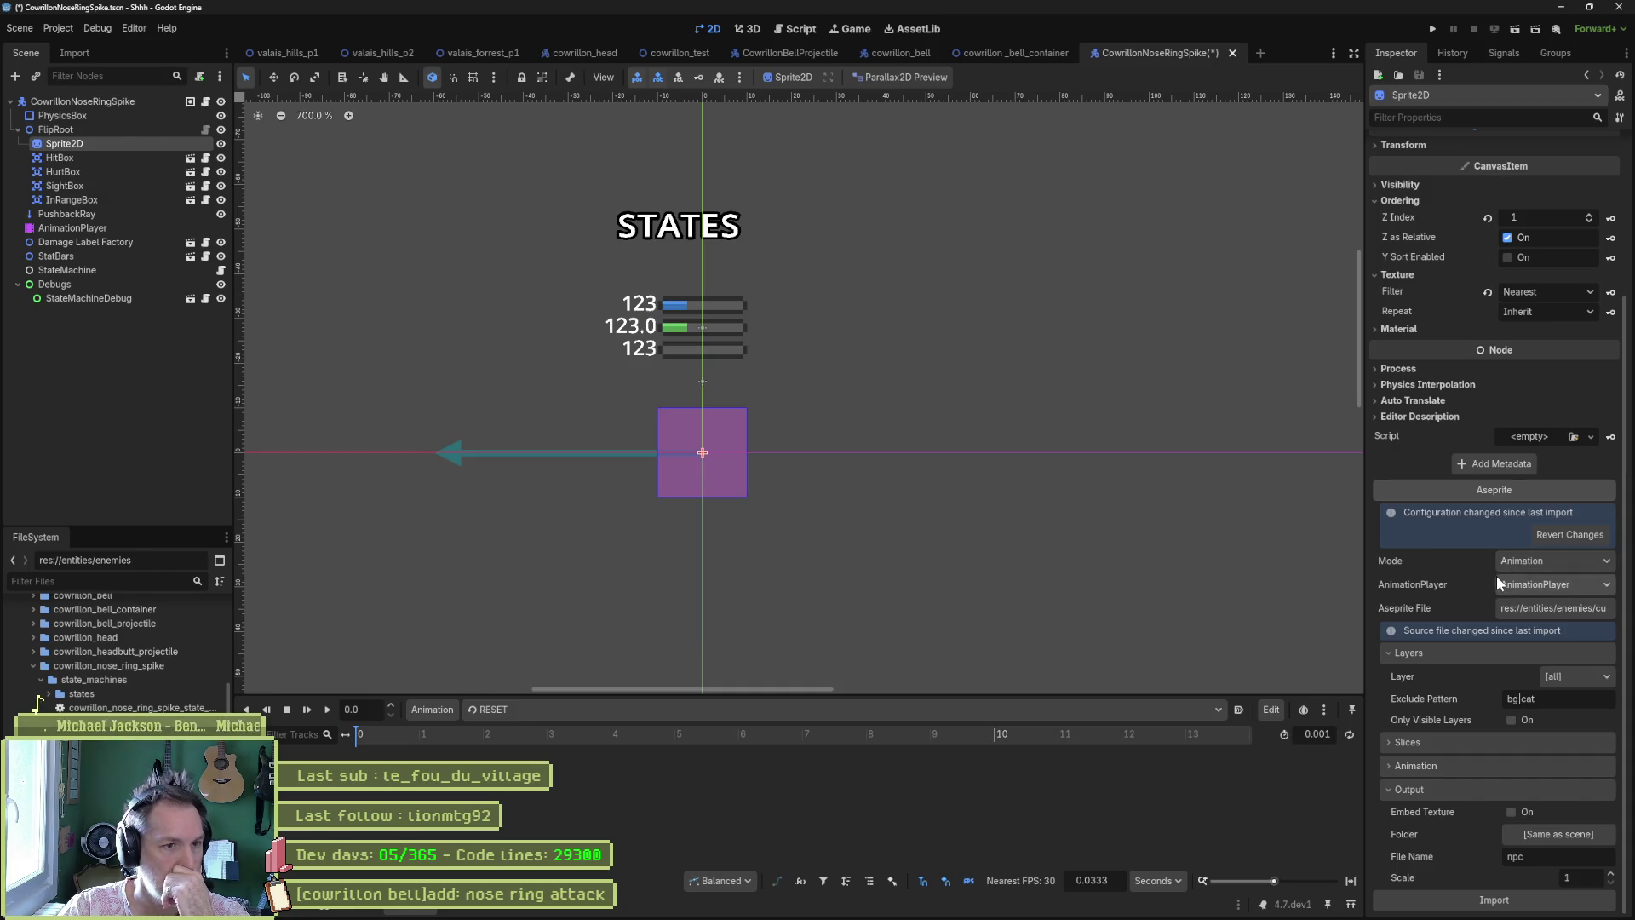
click(1555, 608)
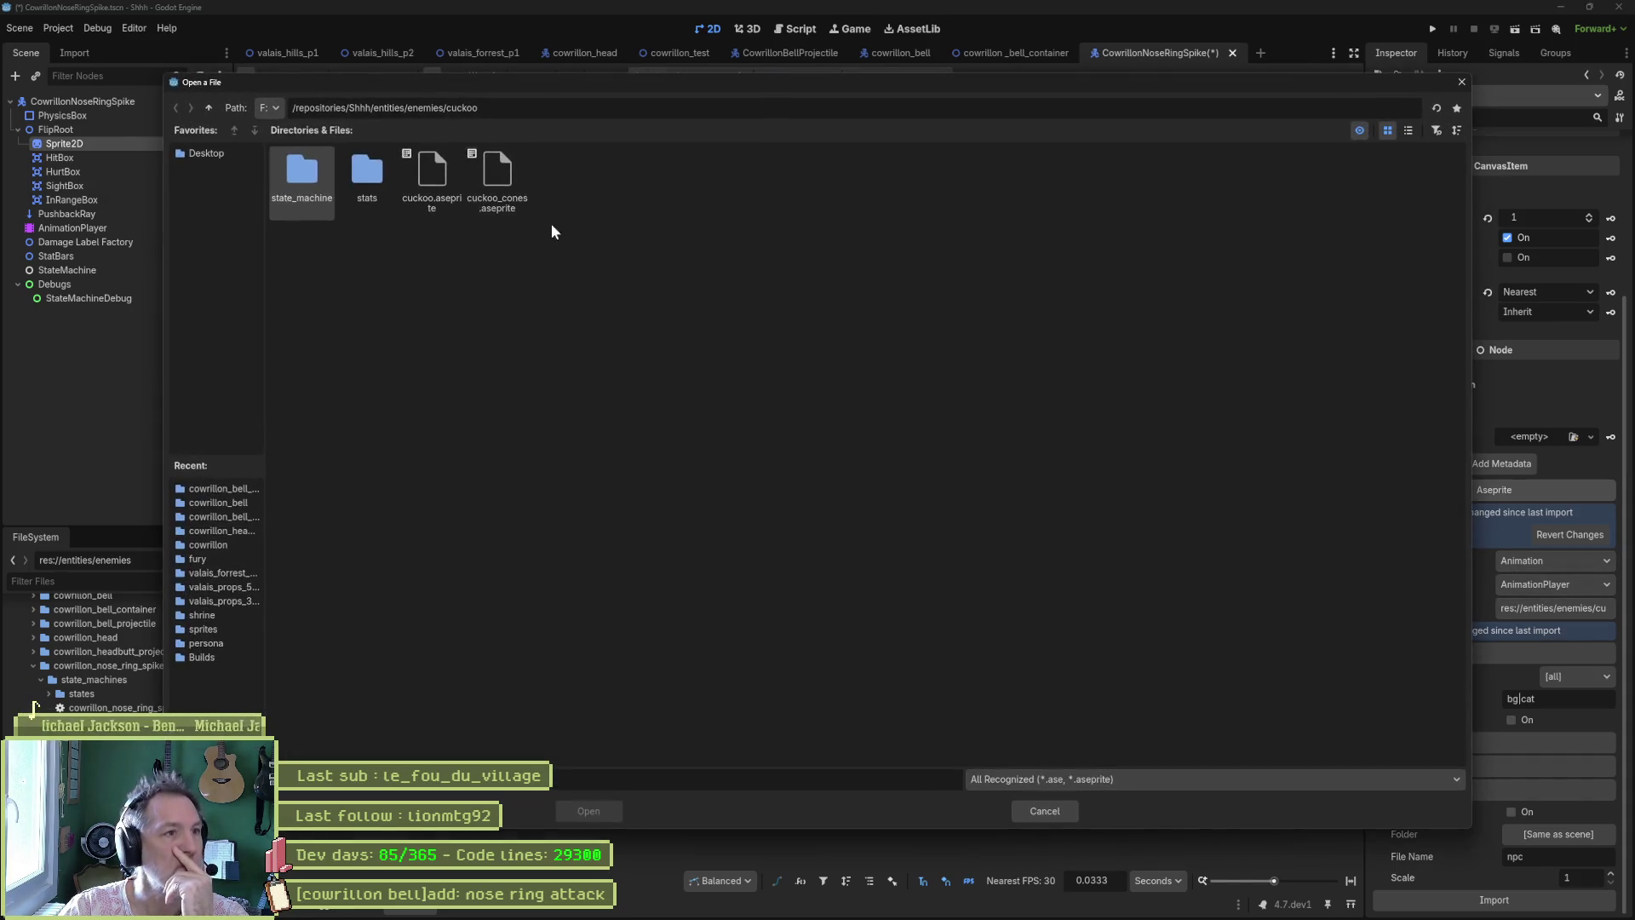
click(209, 108)
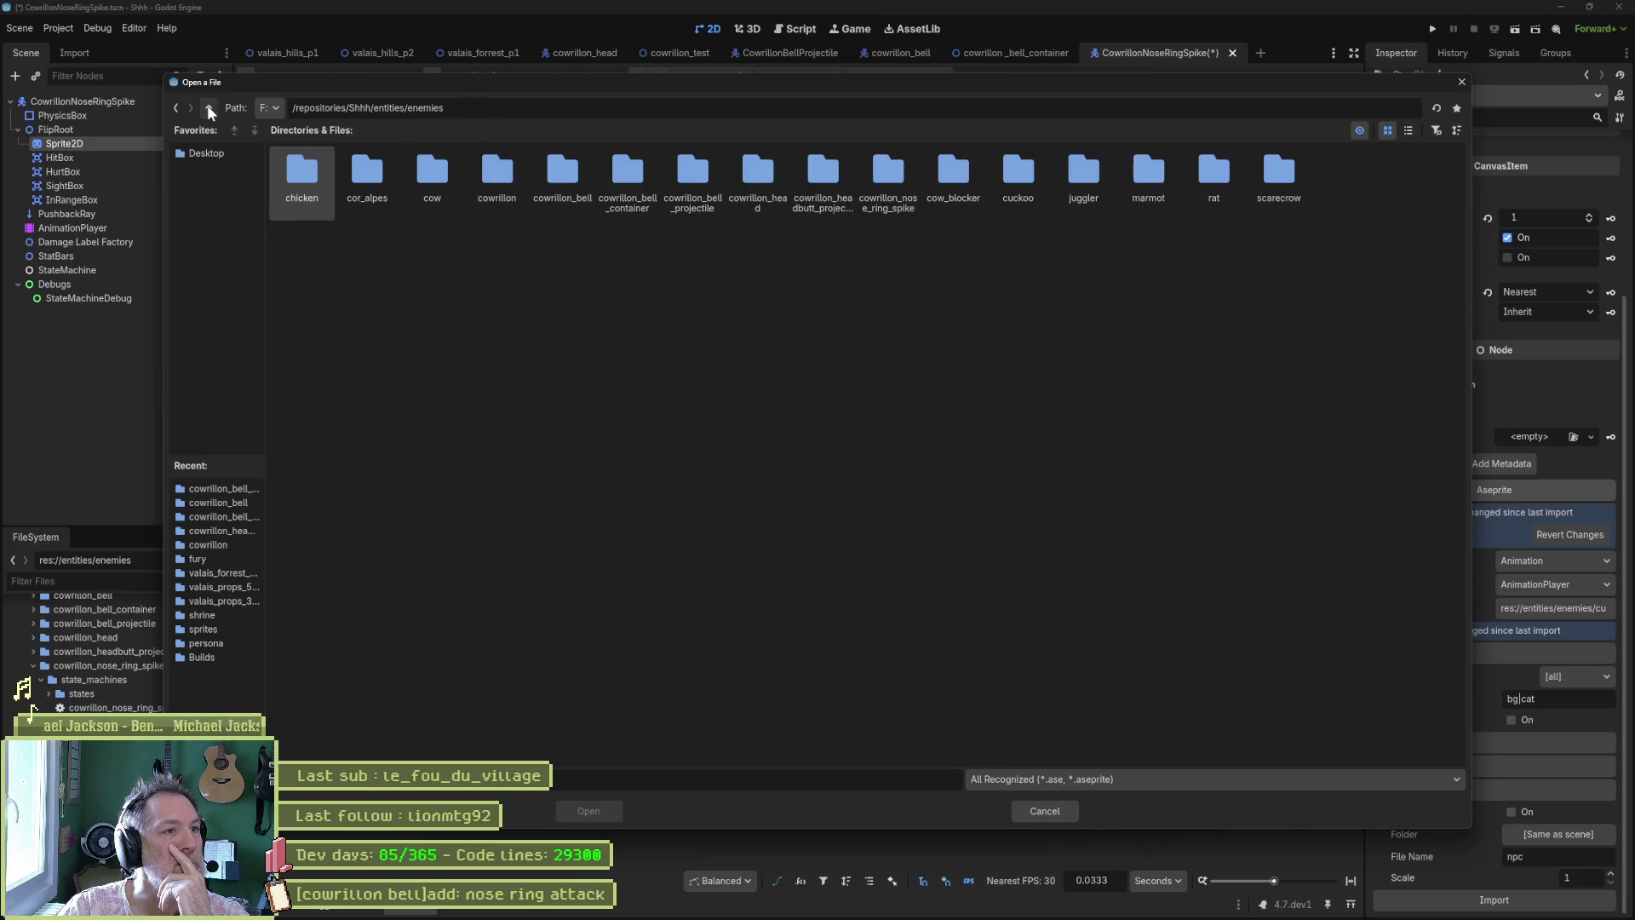
double_click(889, 174)
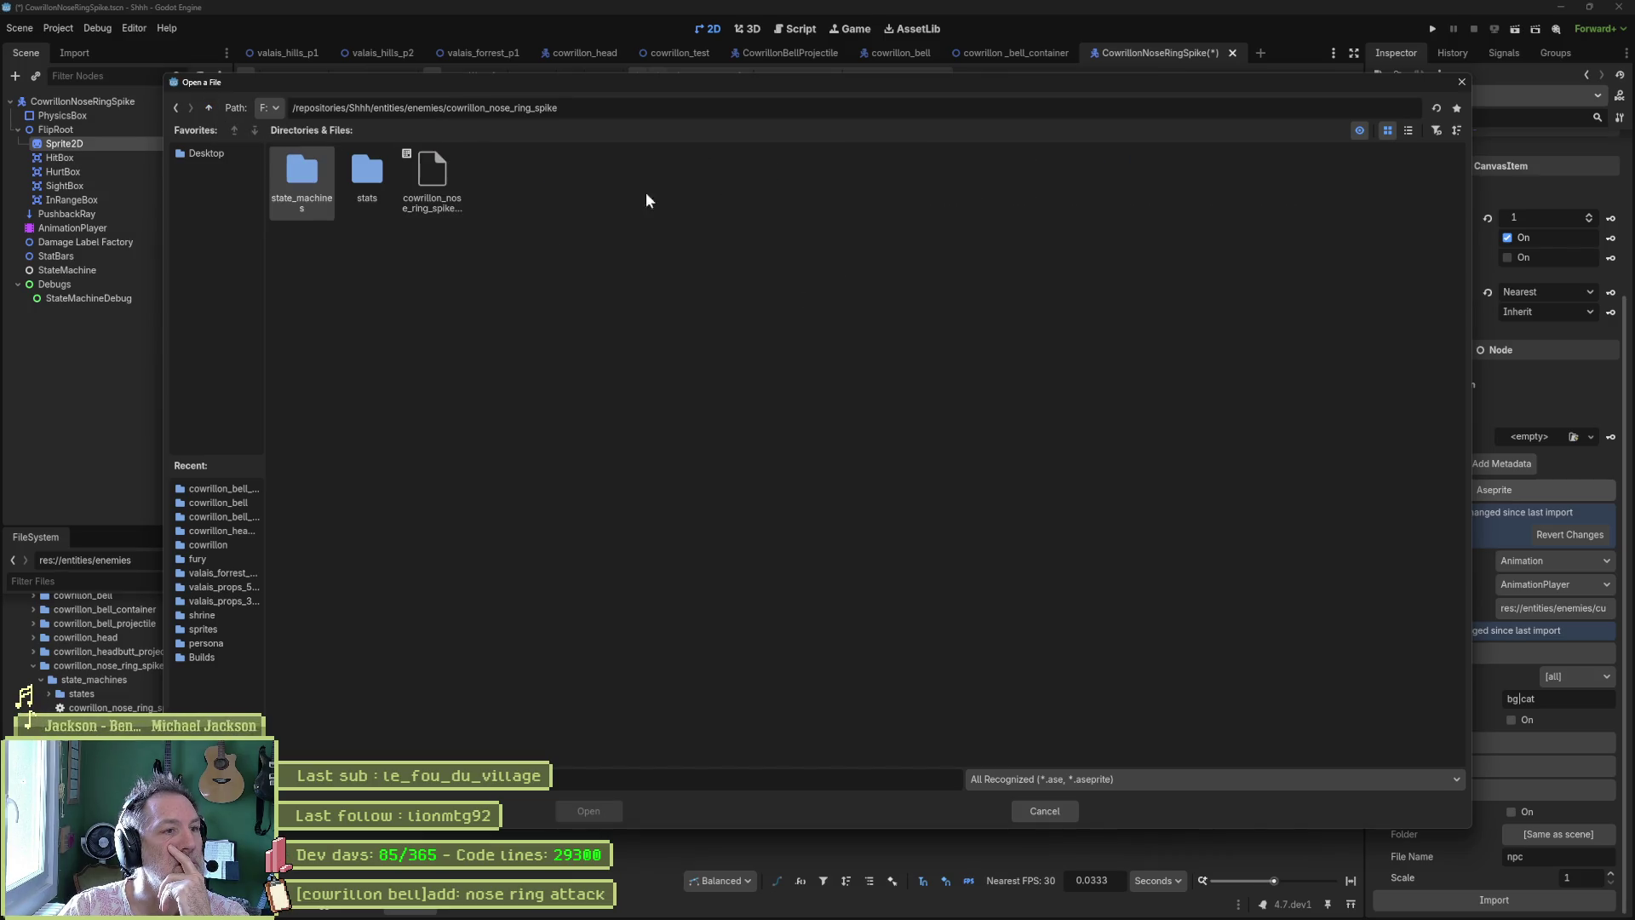
double_click(431, 175)
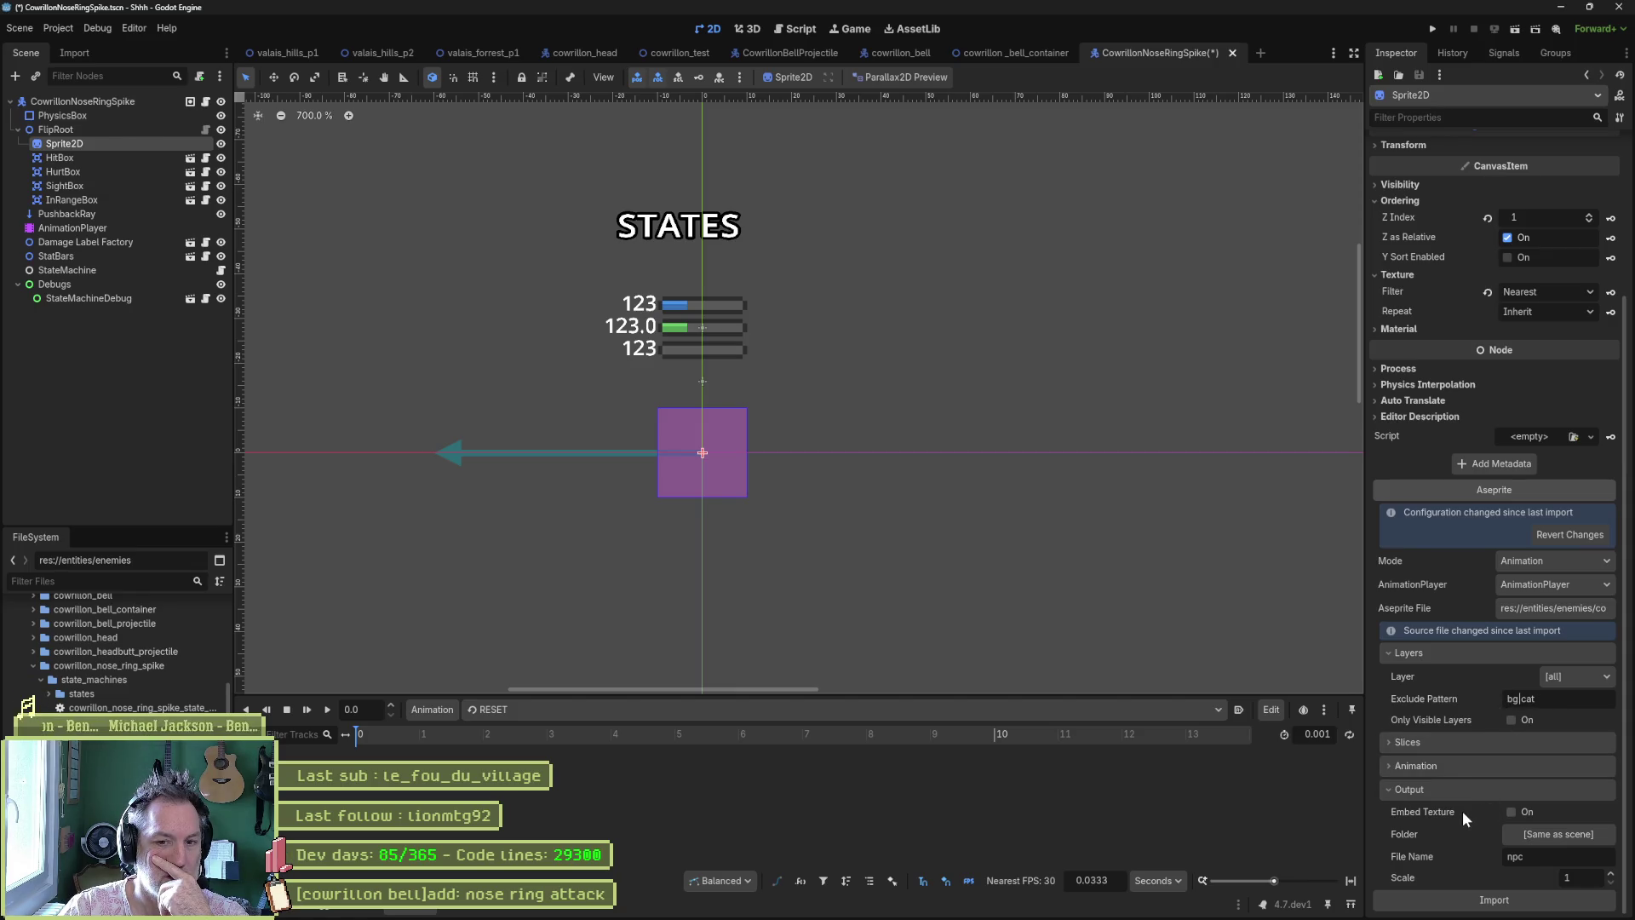
click(1496, 901)
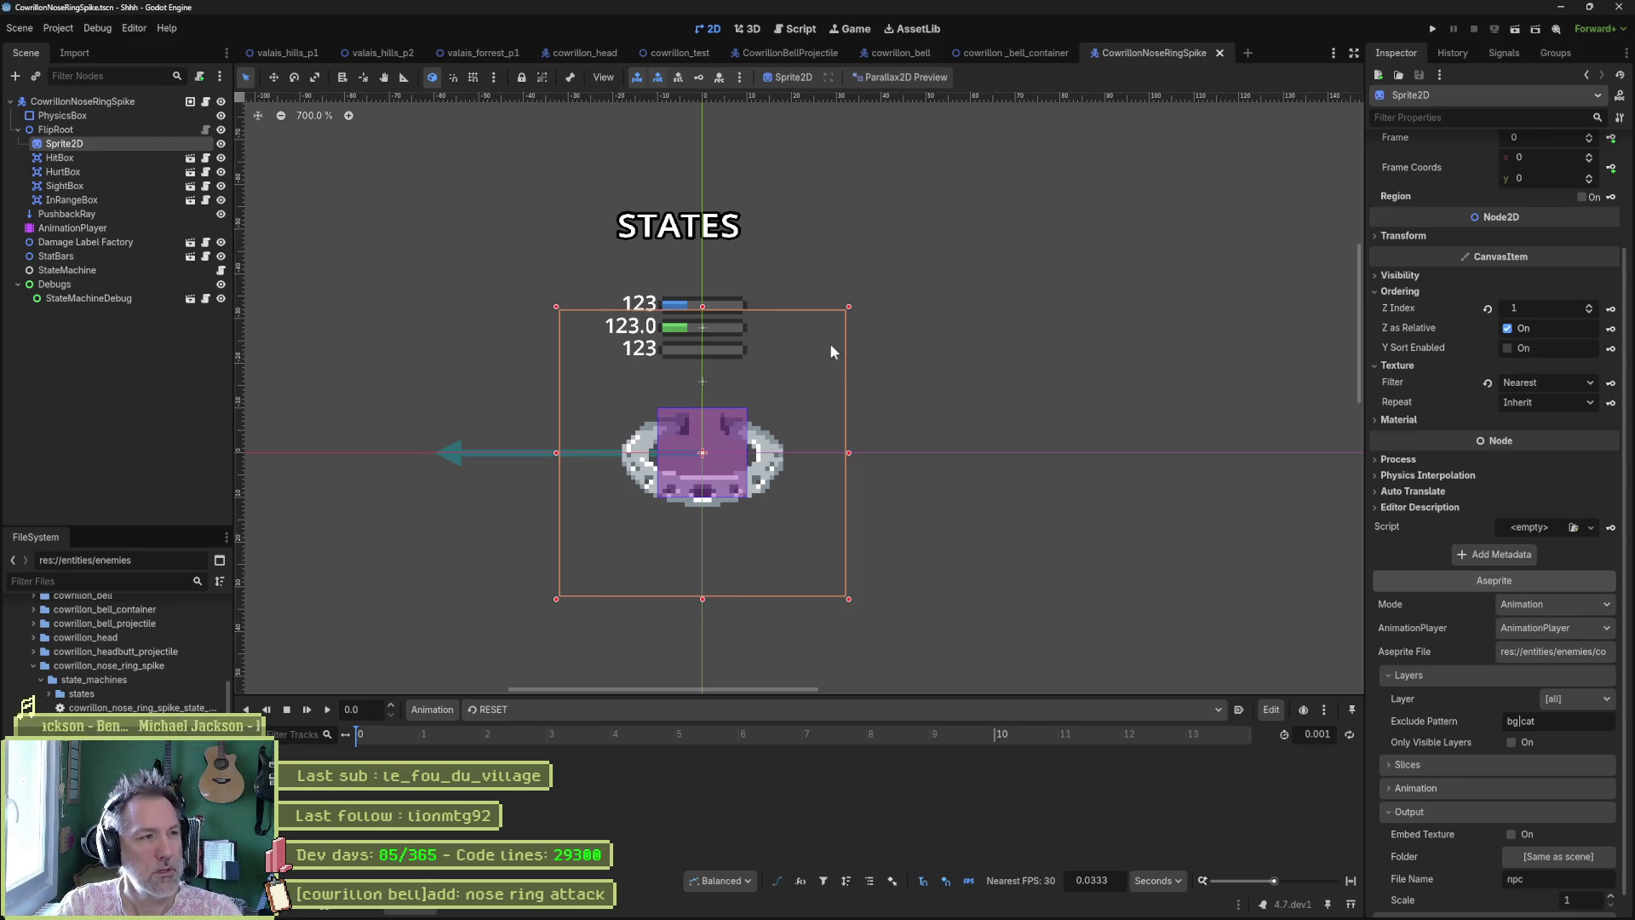
click(206, 101)
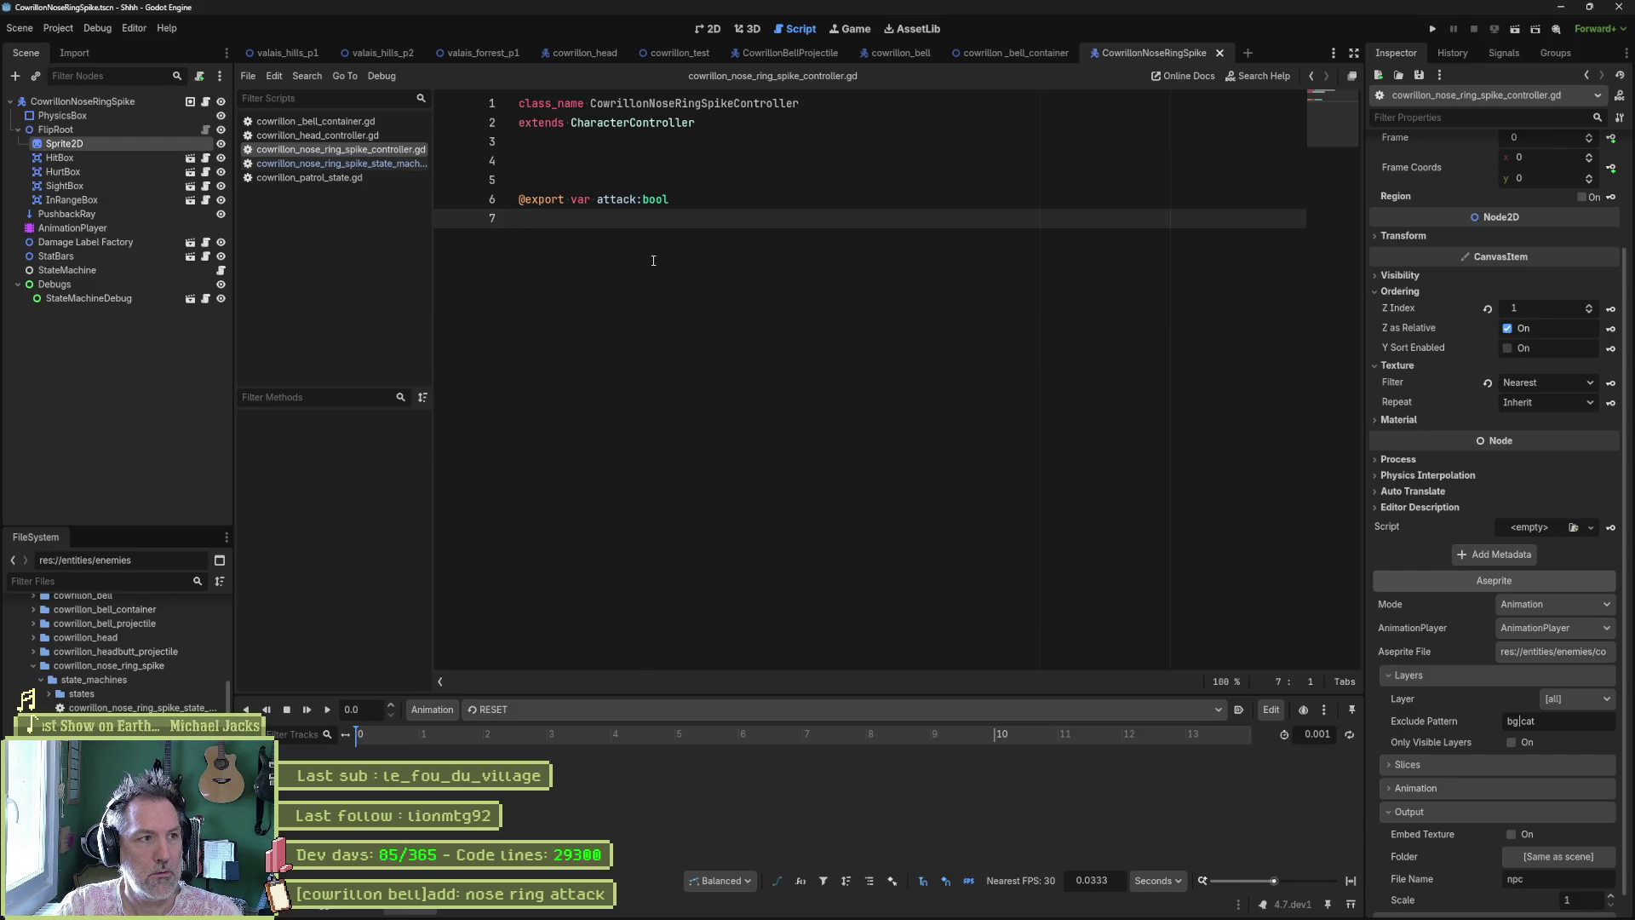
click(106, 102)
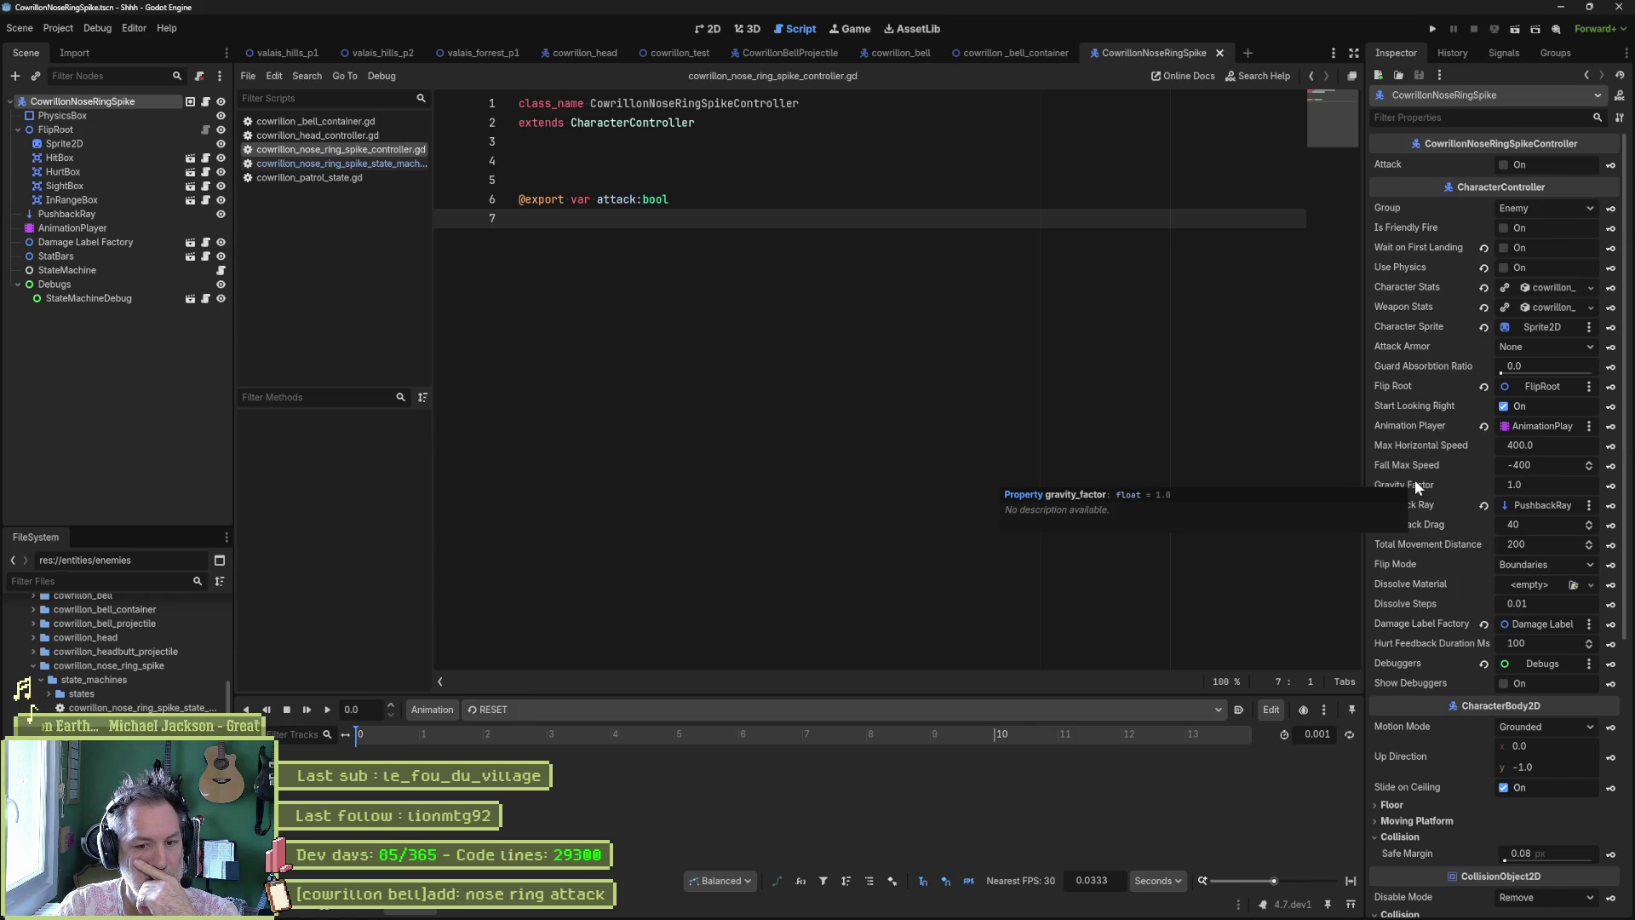
scroll(1413, 481, down, 5)
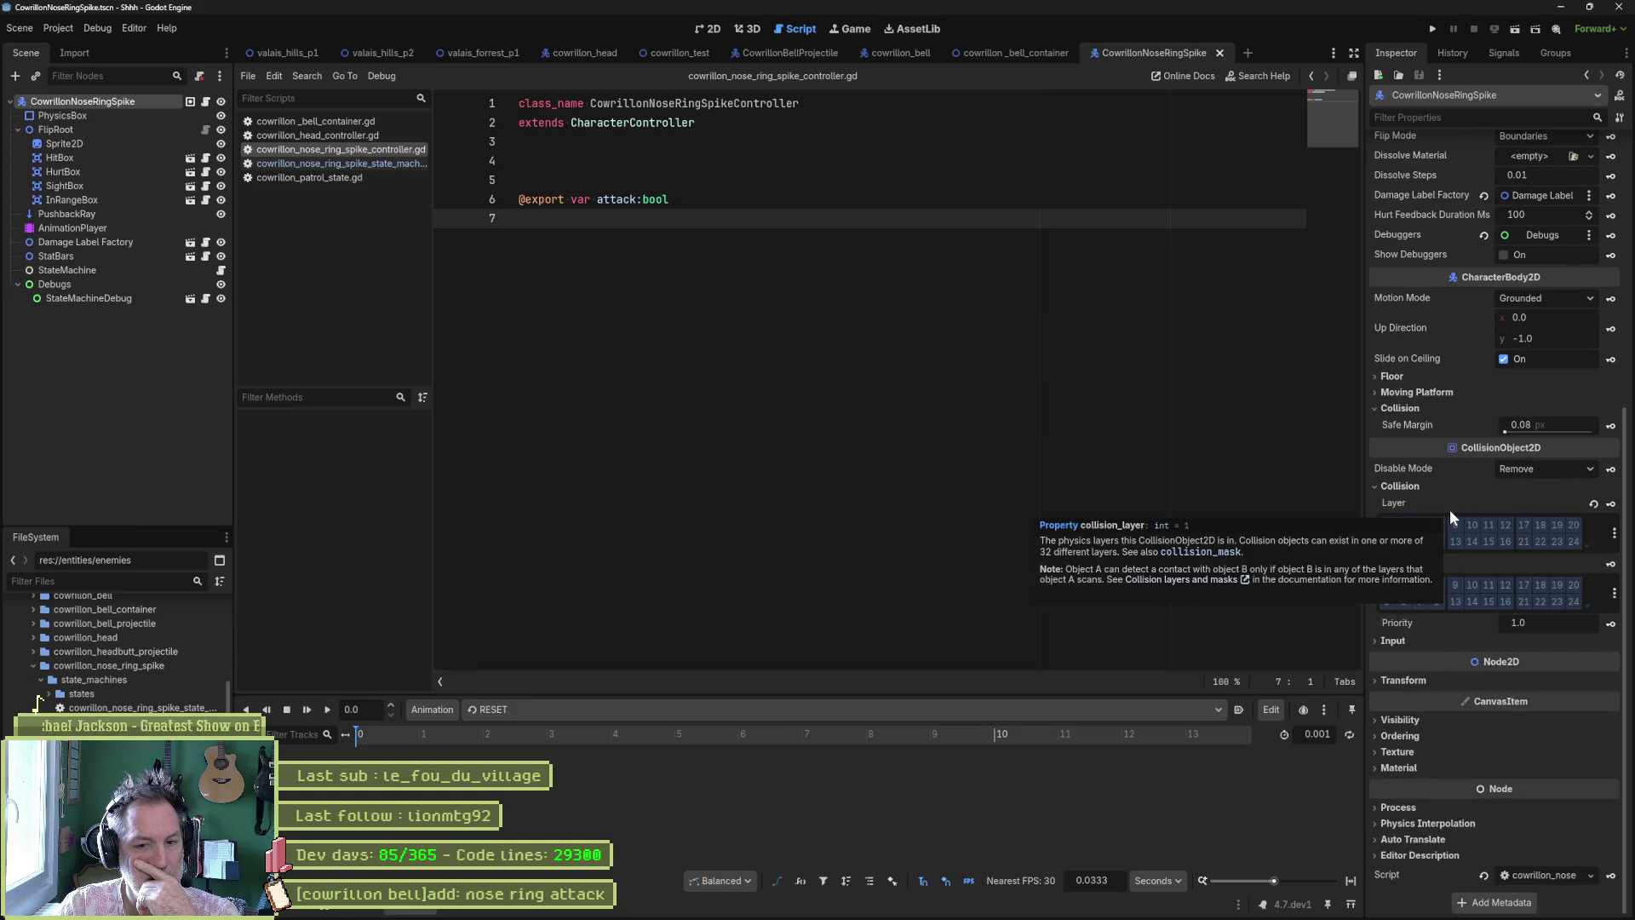
click(70, 144)
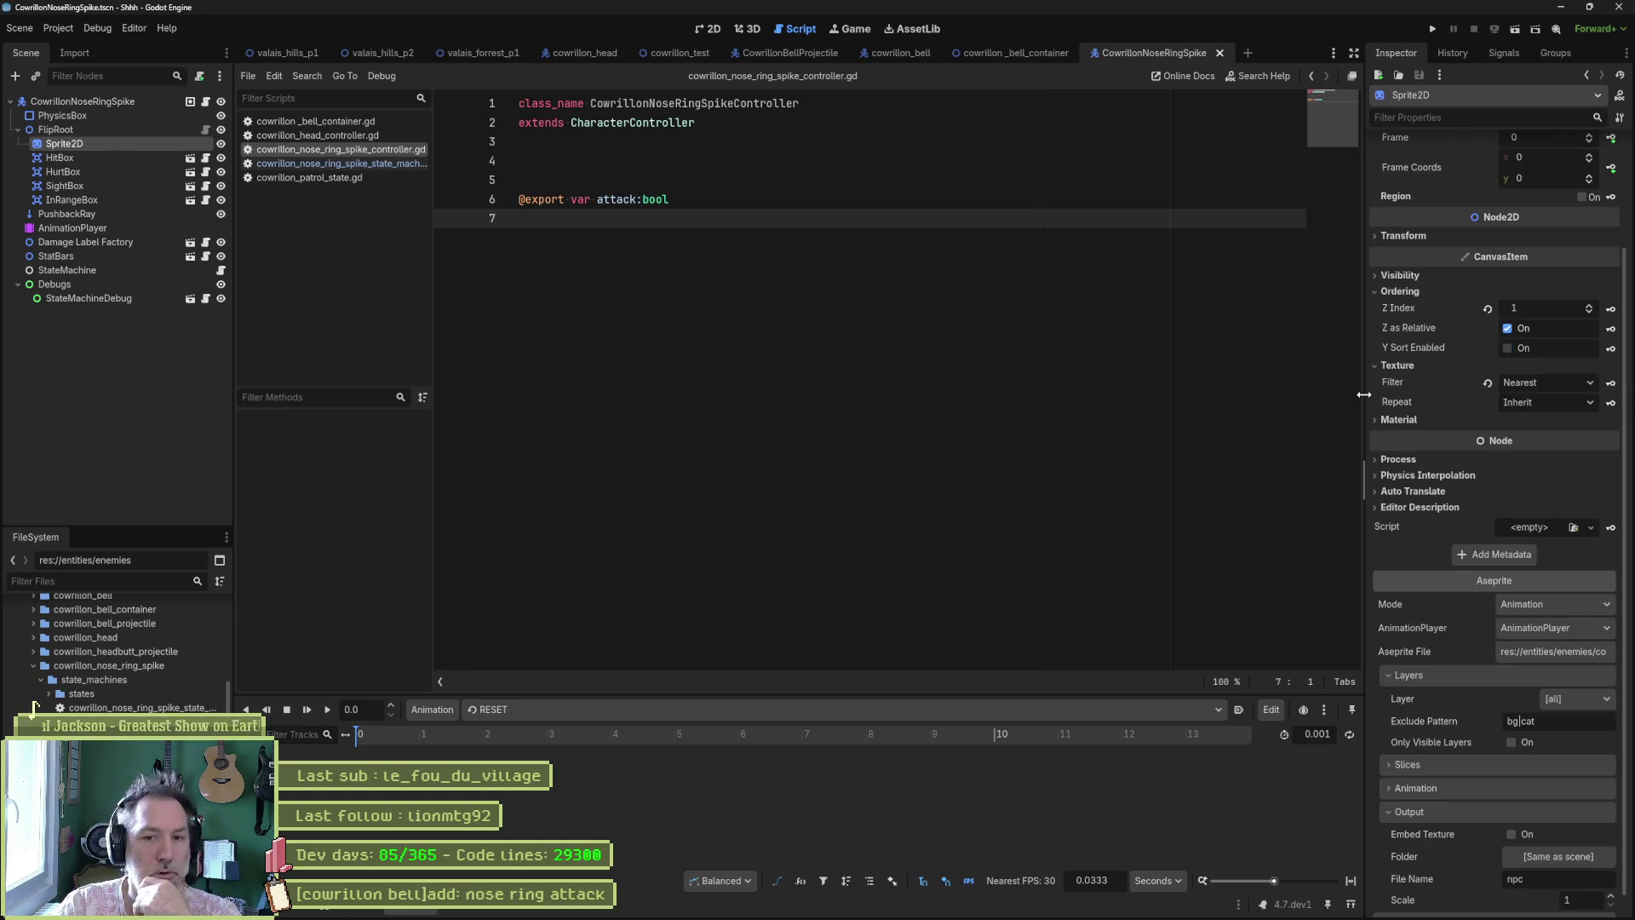
scroll(1475, 450, down, 5)
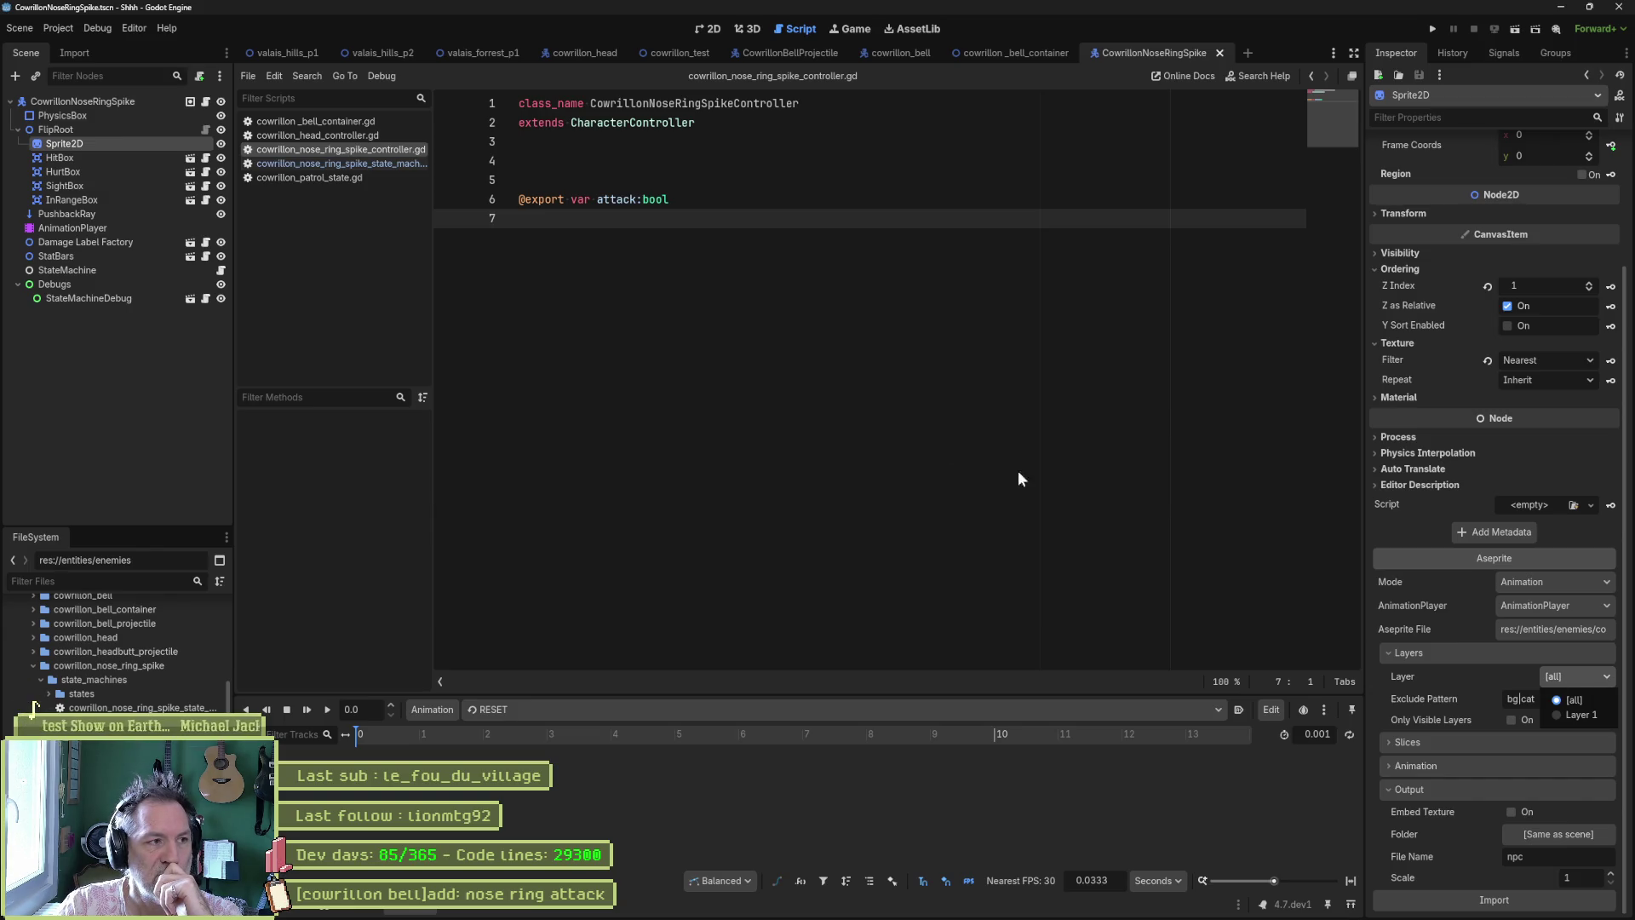
click(865, 408)
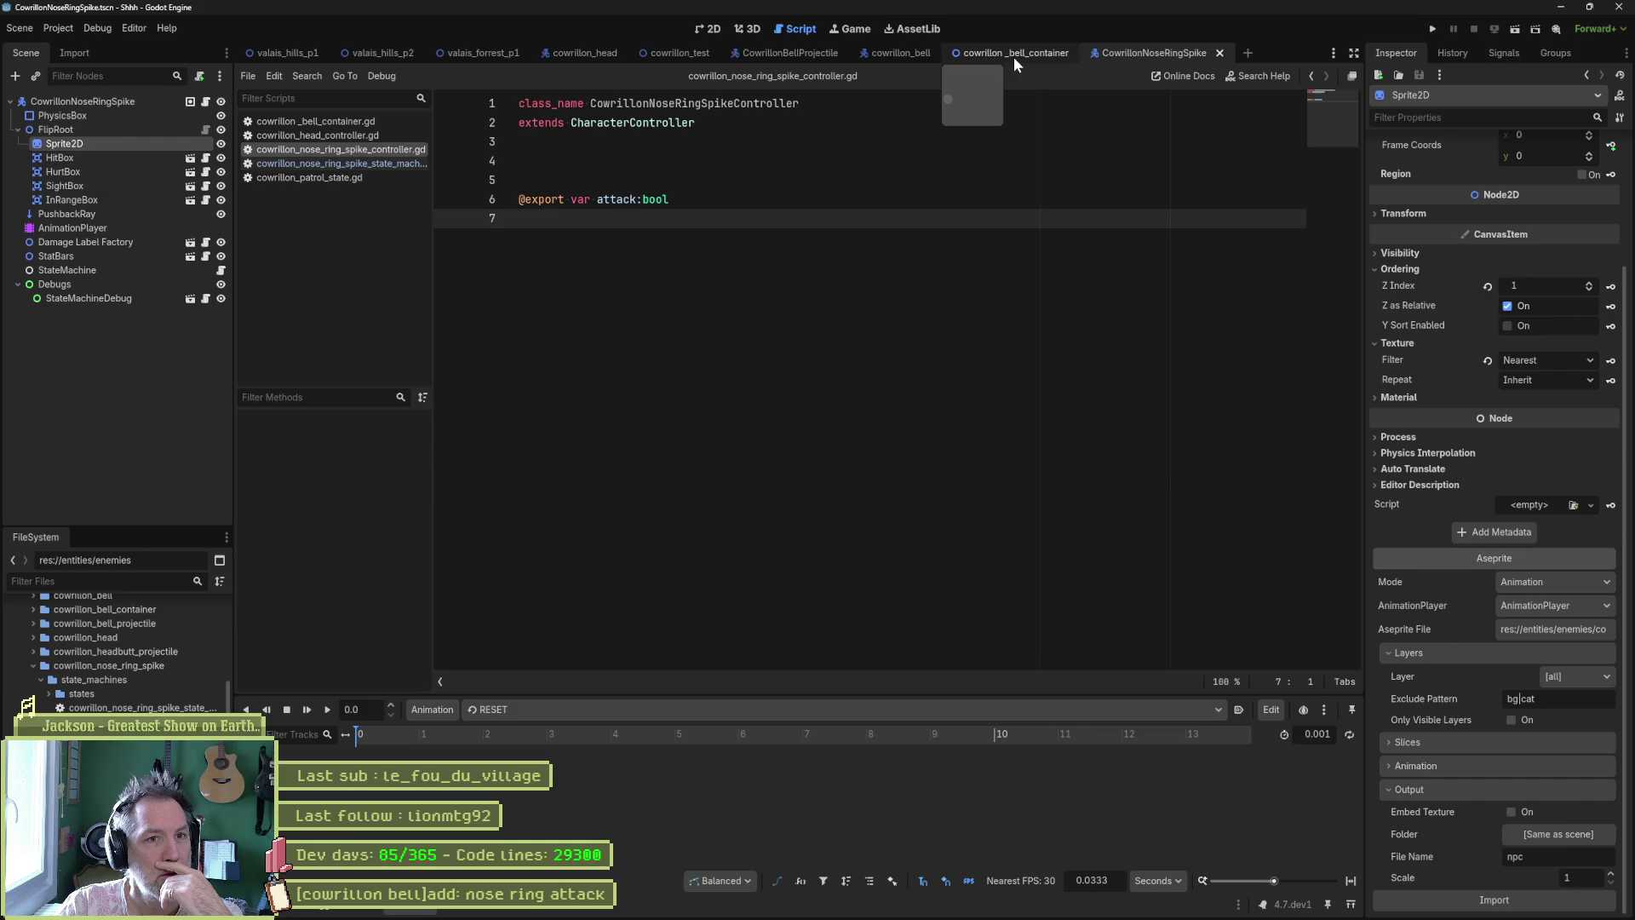
In cowrillon_head, add a Node2D named RingSpikes under FlipRoot.
click(595, 54)
click(712, 30)
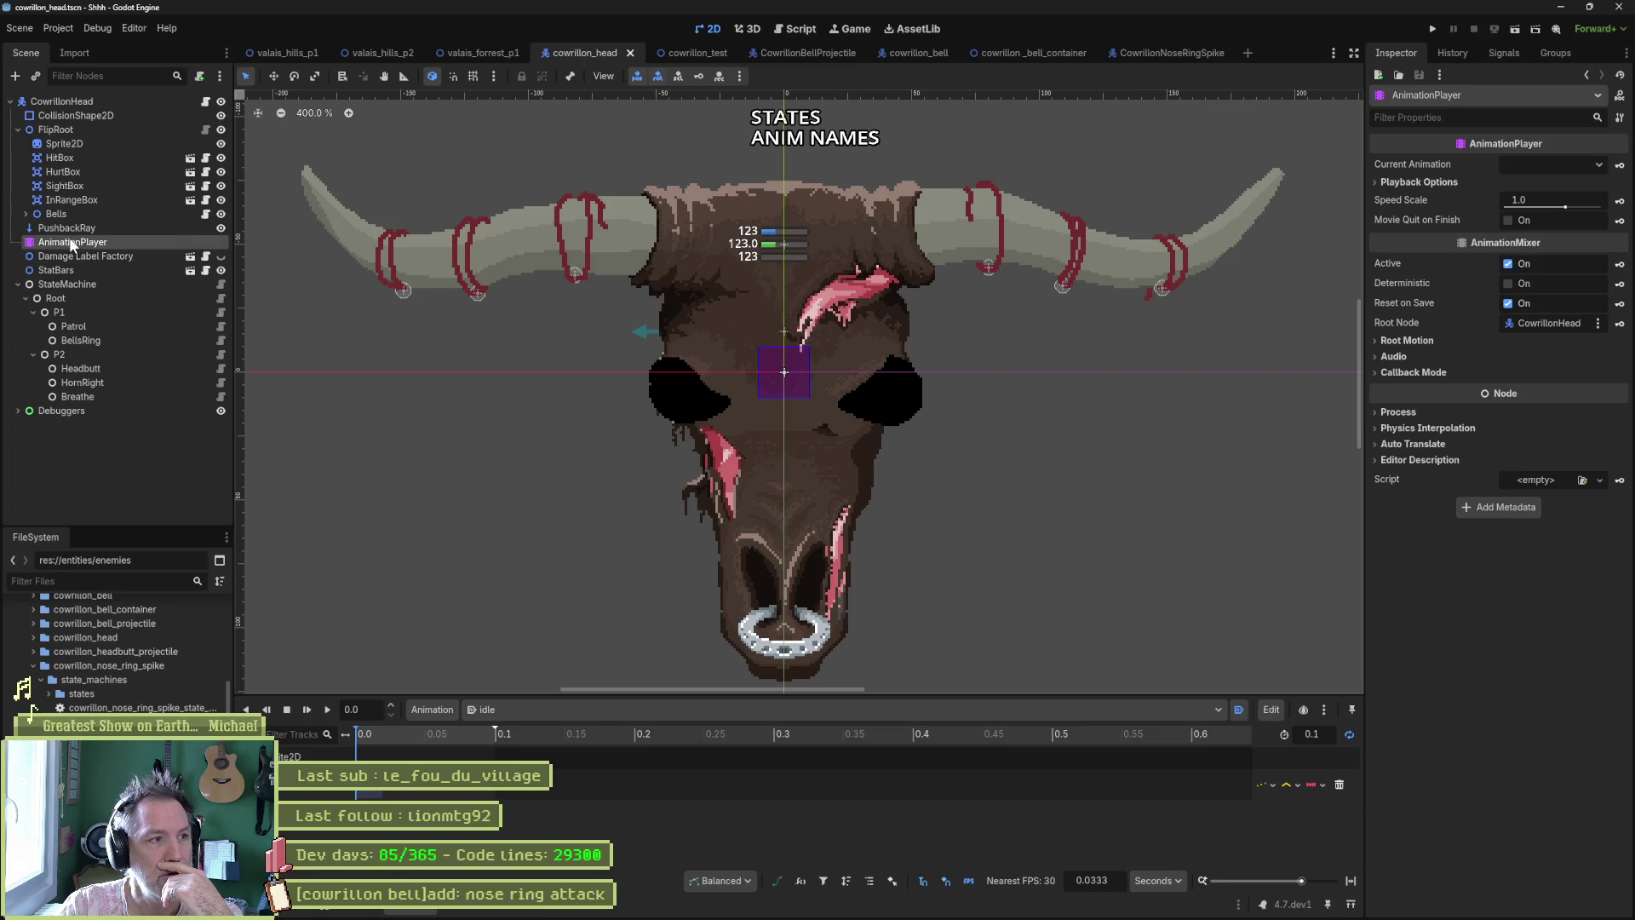
right_click(80, 133)
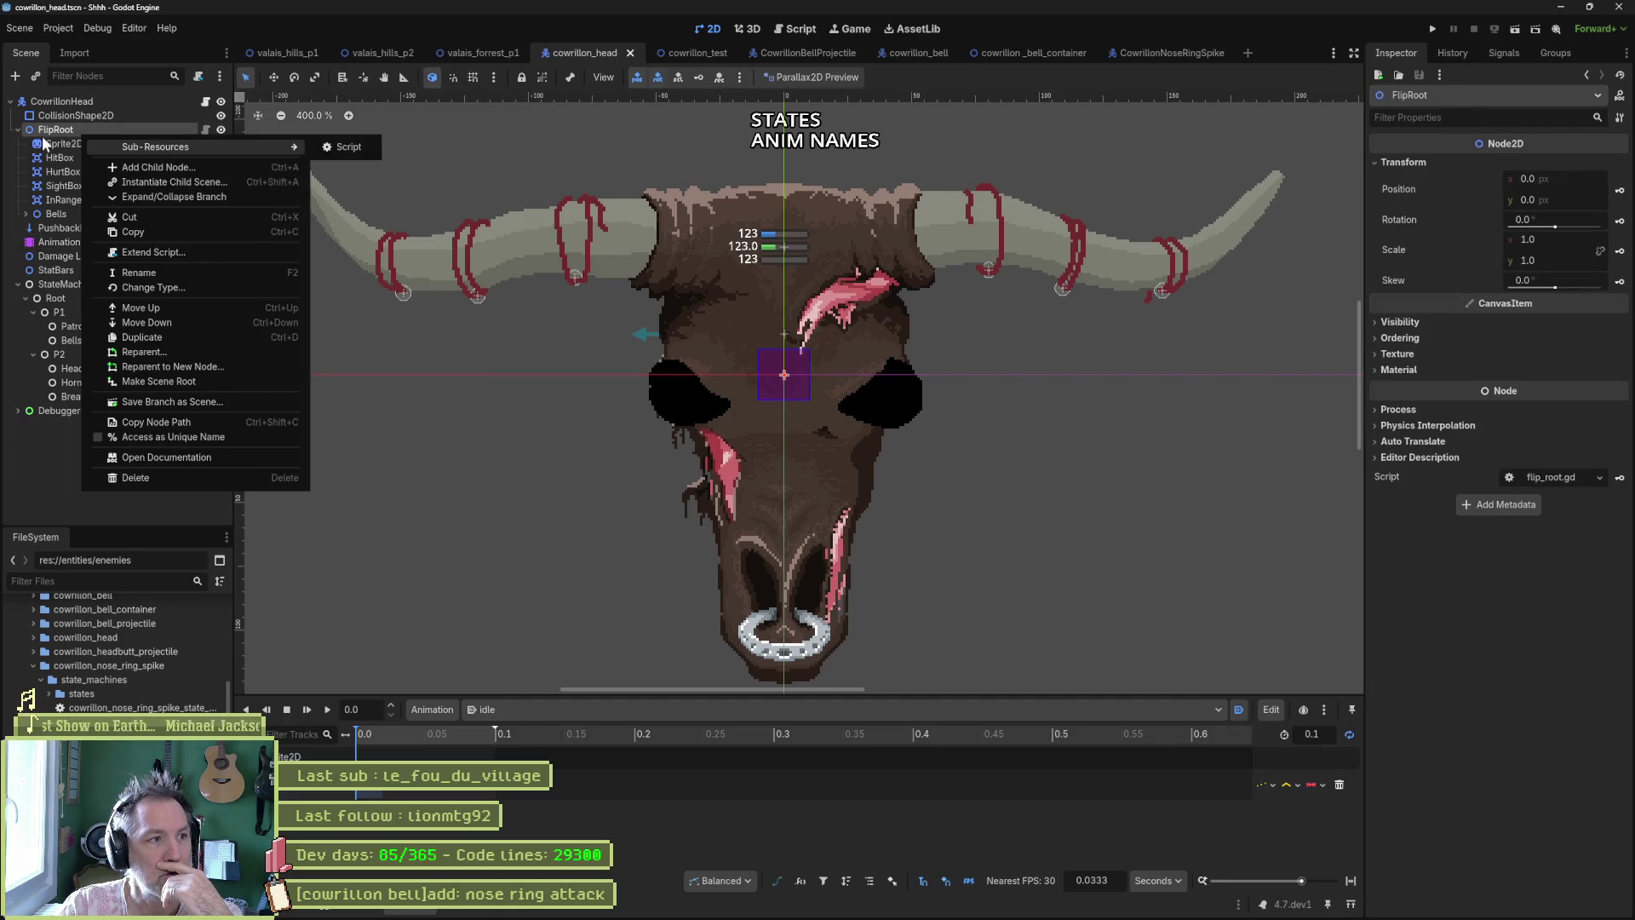
click(157, 167)
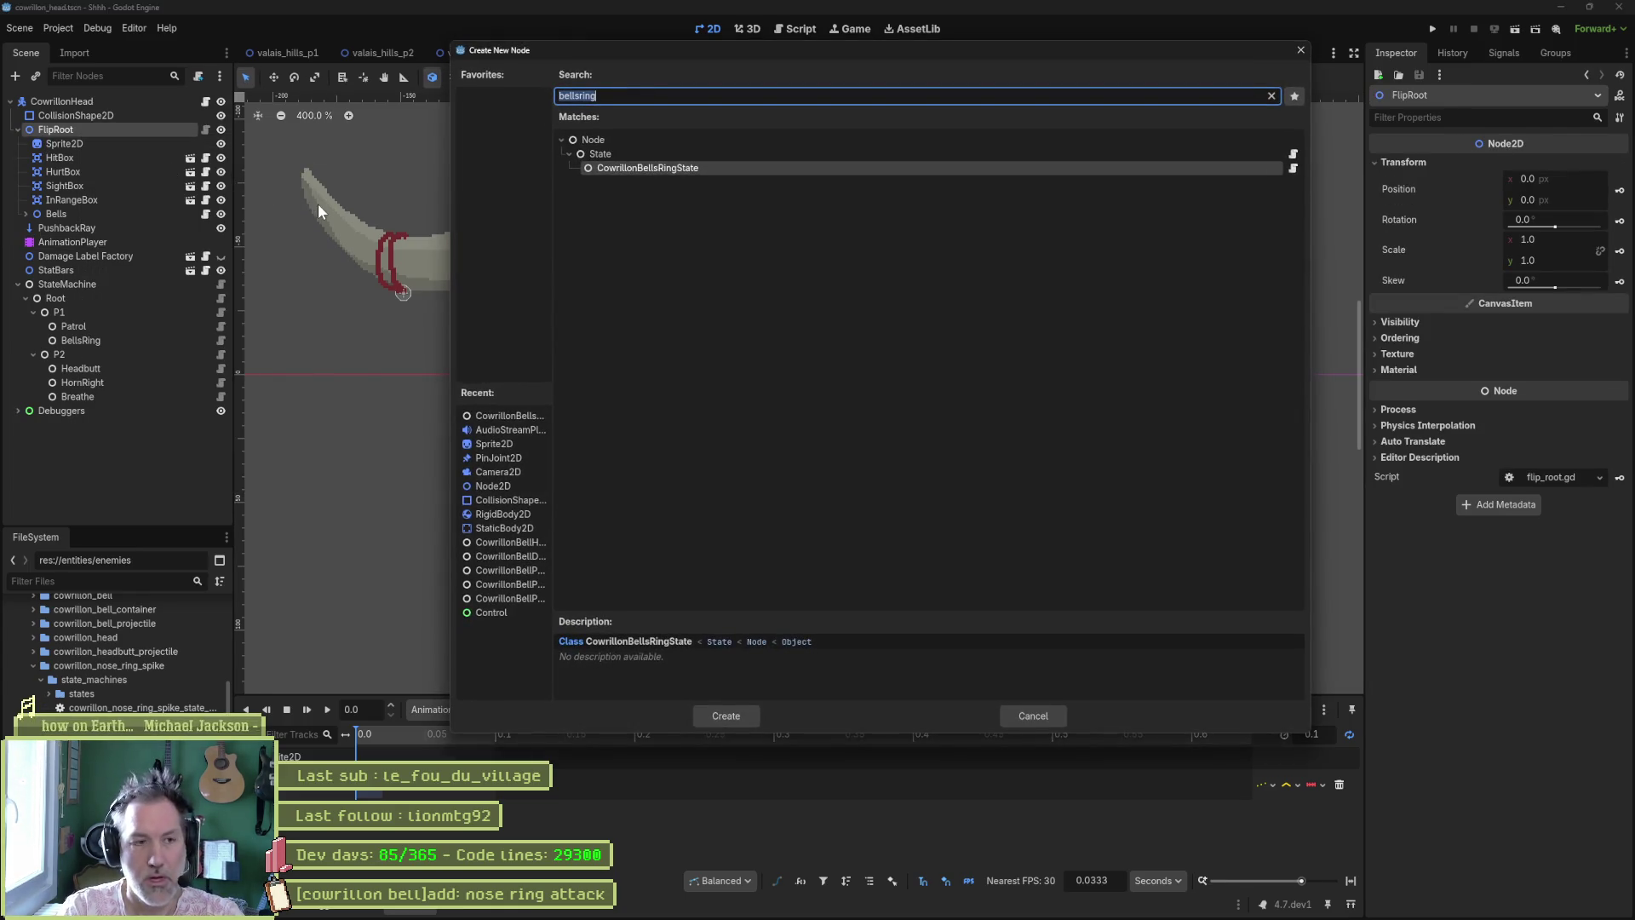
text(node)
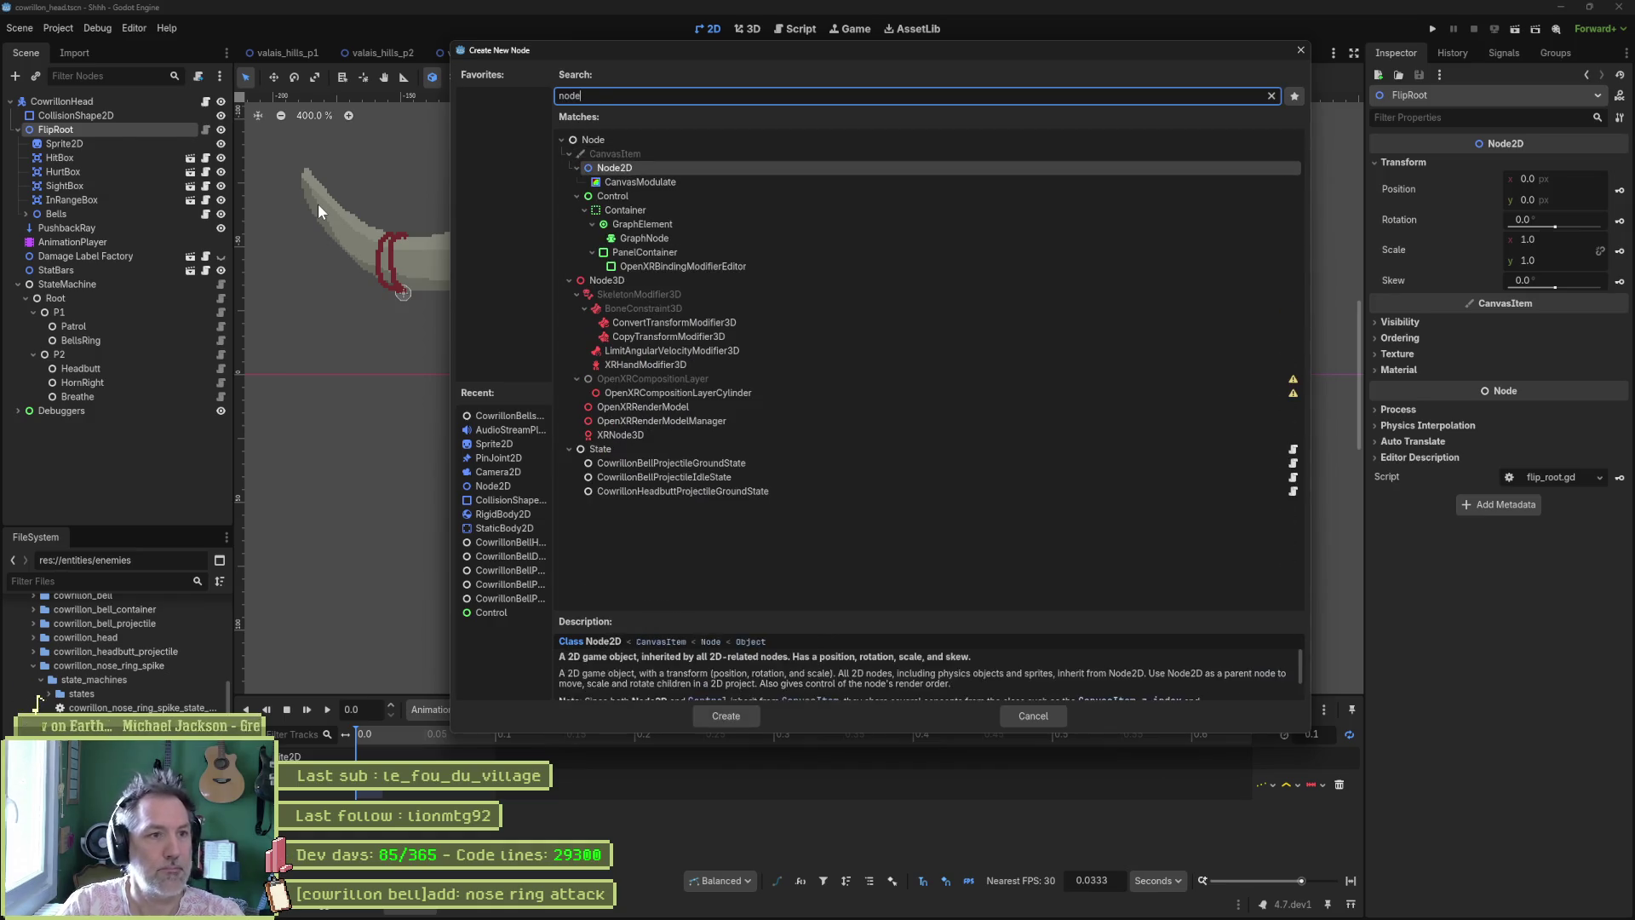
key(Return)
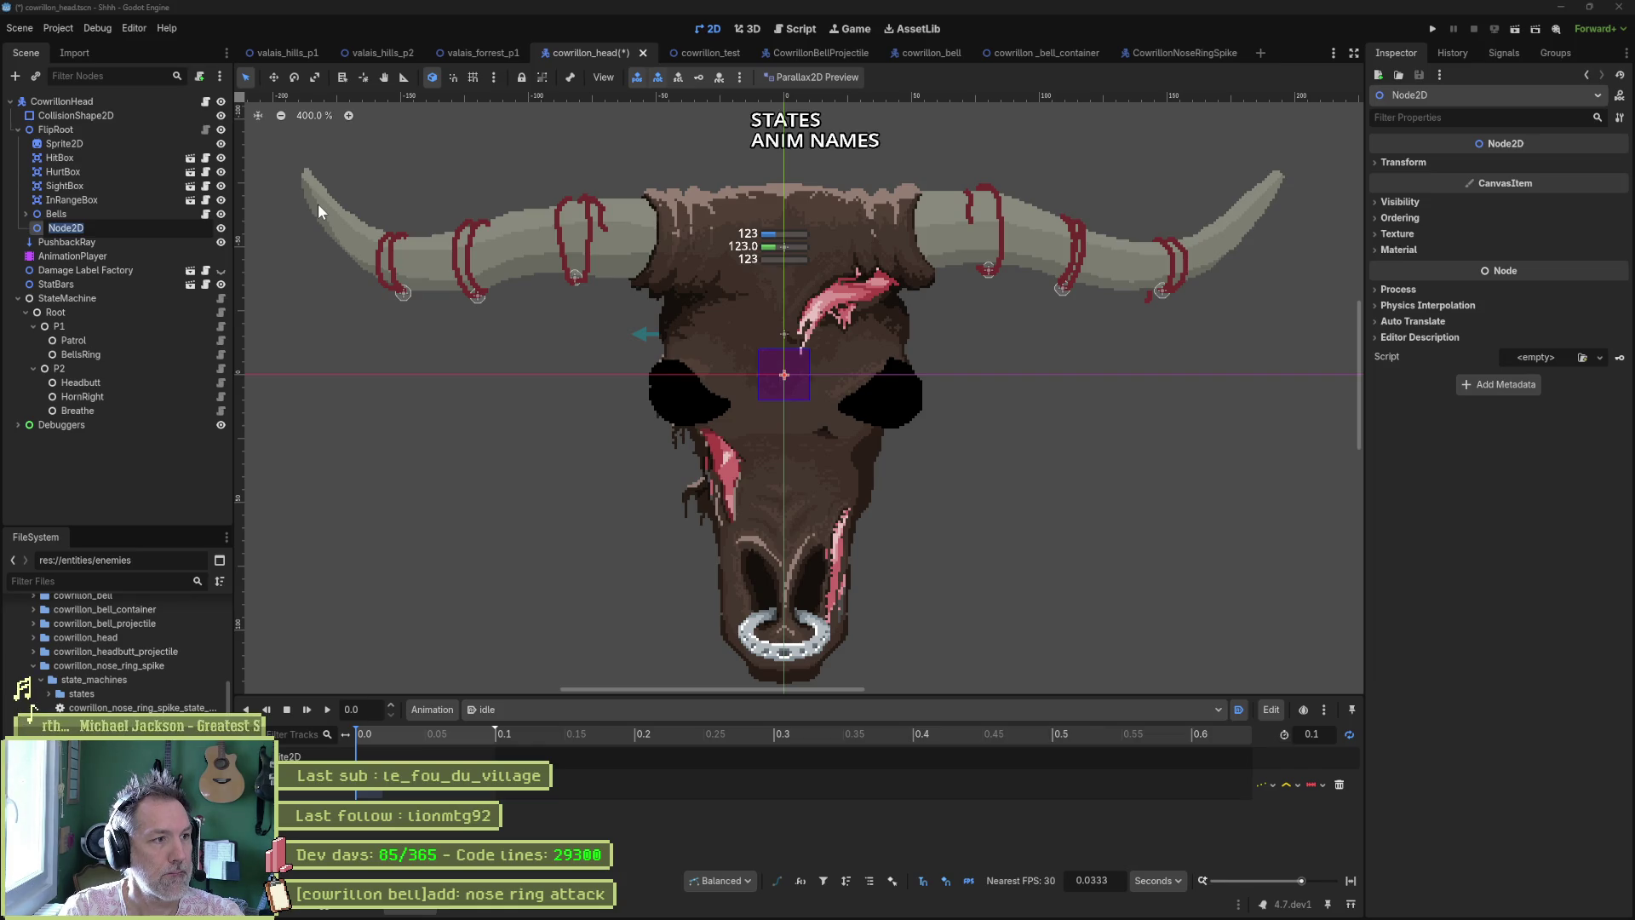
text(RingSpik)
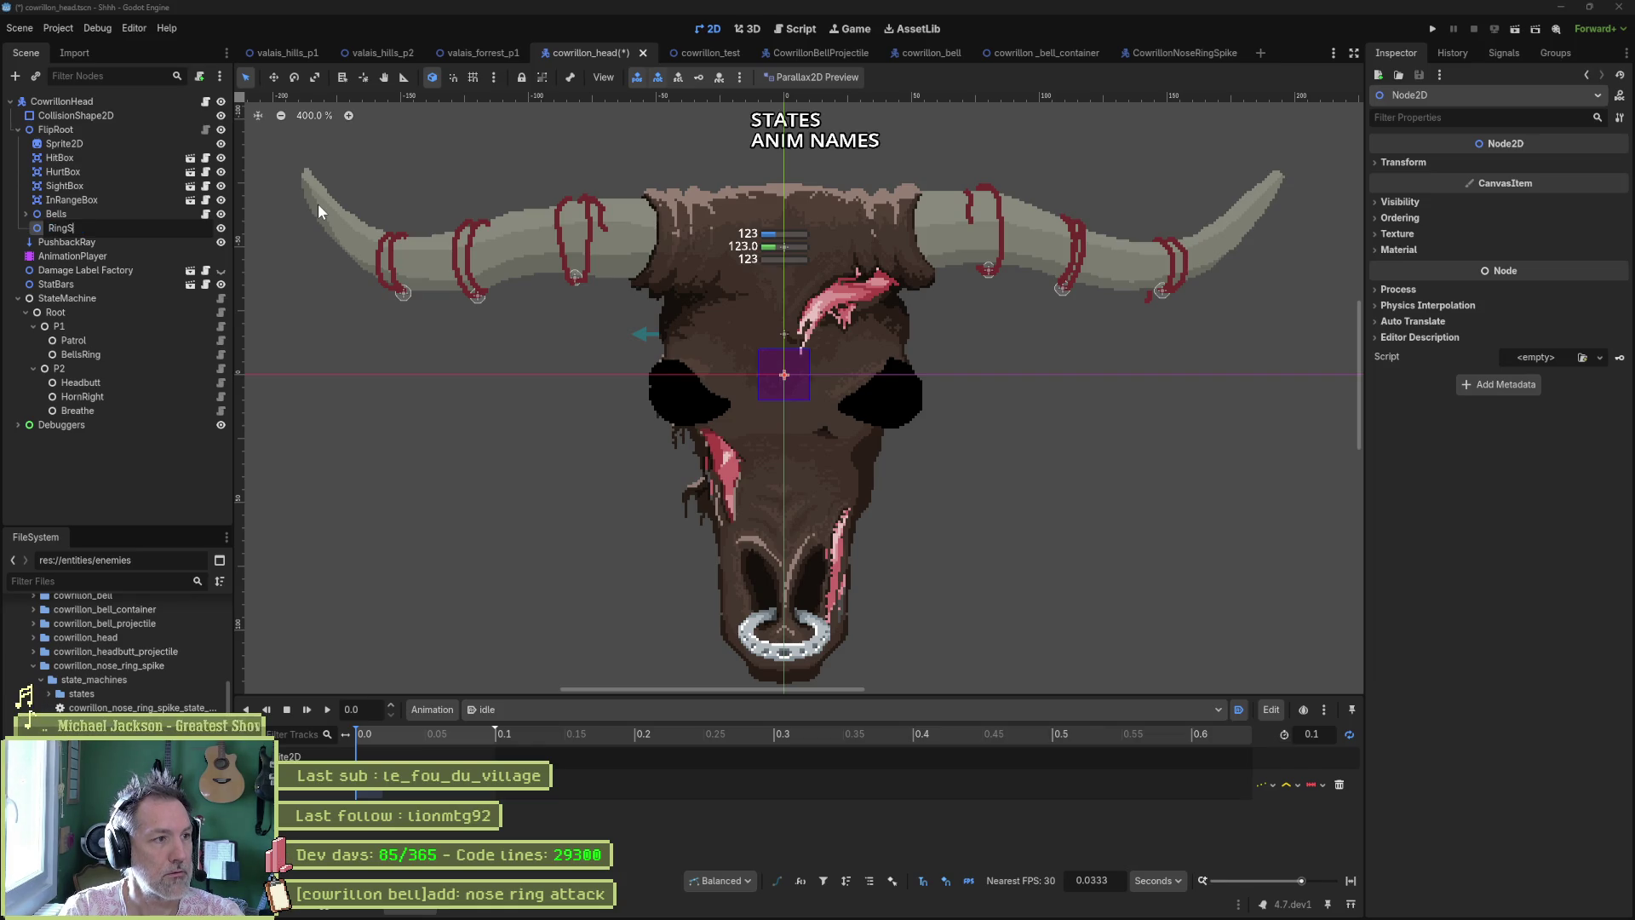
text(es)
key(Return)
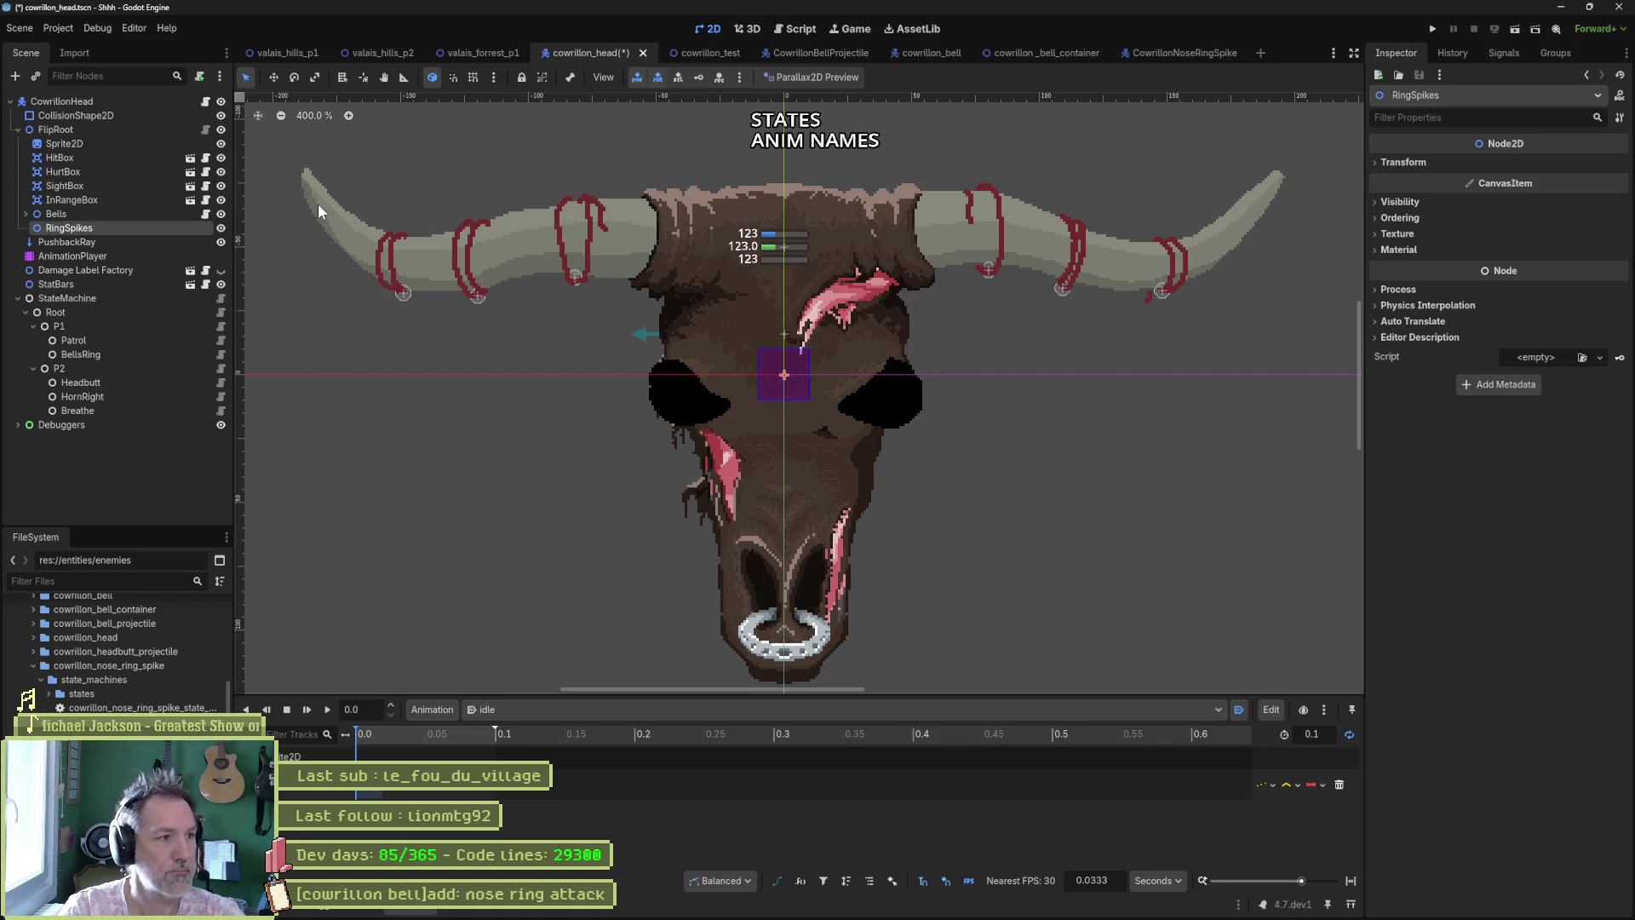
Rename it NoseRingSpikes, move it down onto the nose ring, and save.
key(F2)
key(Home)
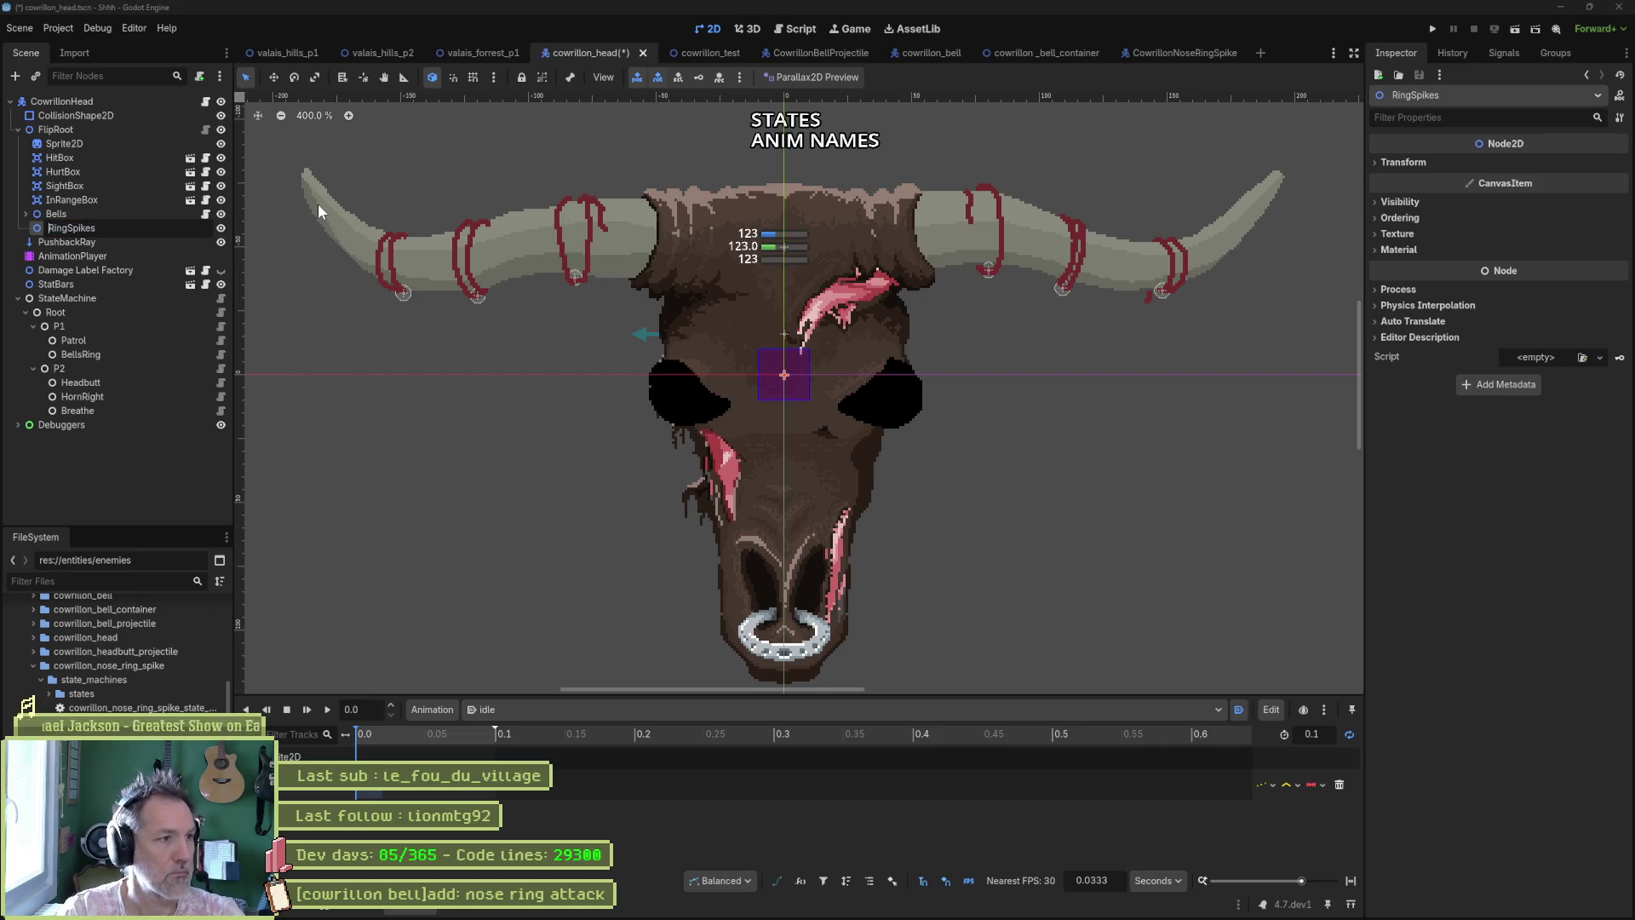
text(Nose)
key(Return)
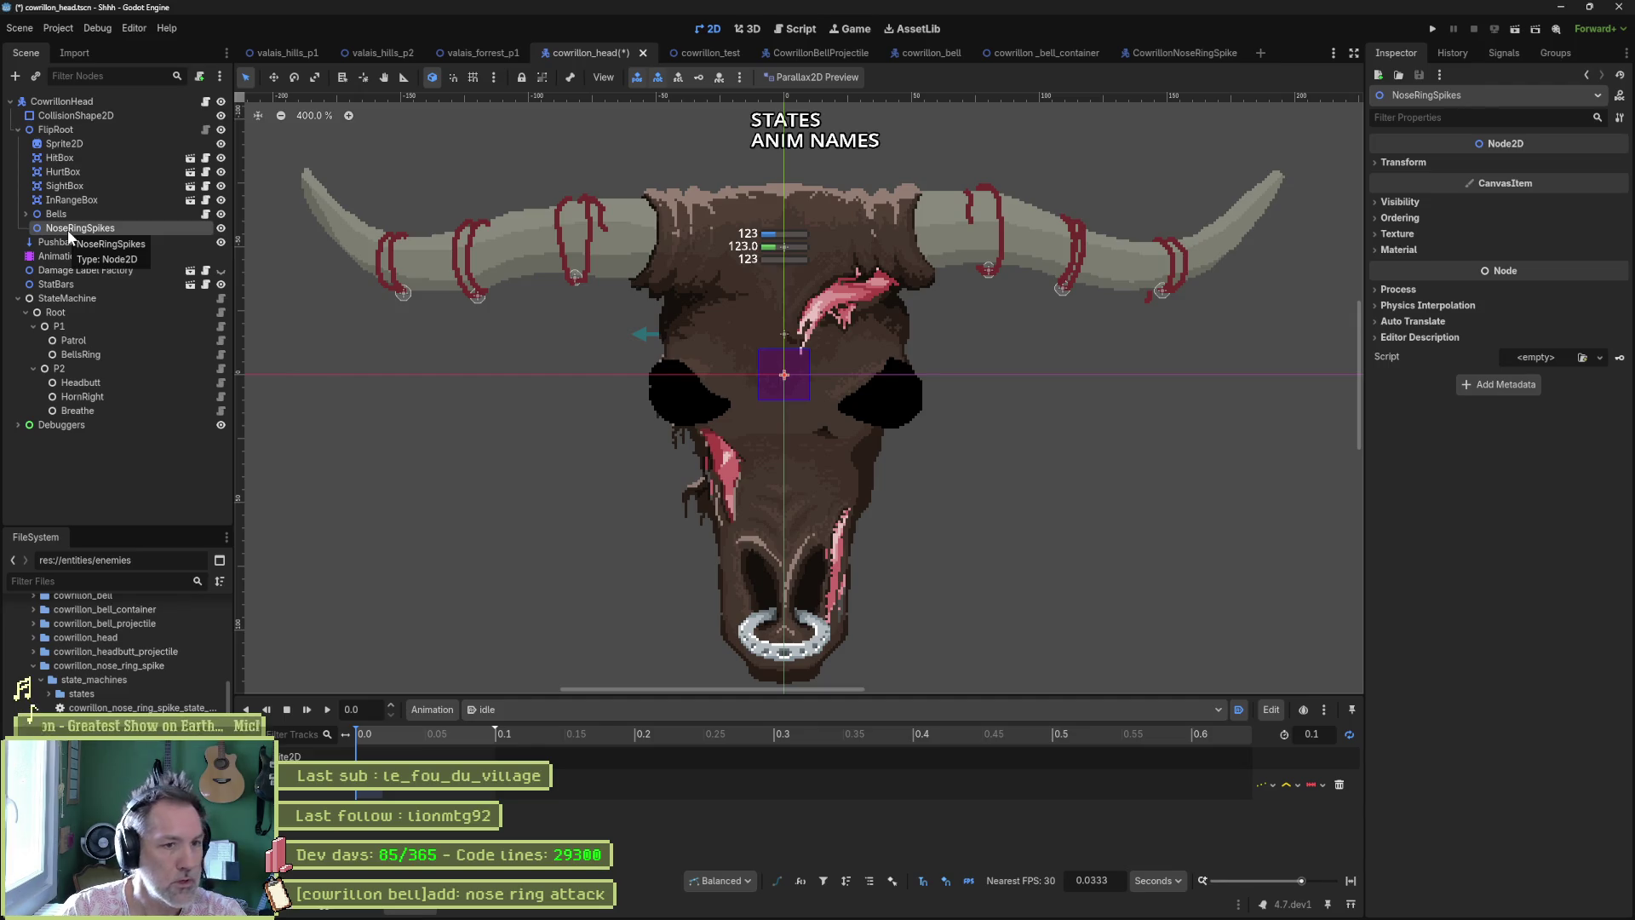
key(w)
scroll(792, 426, down, 3)
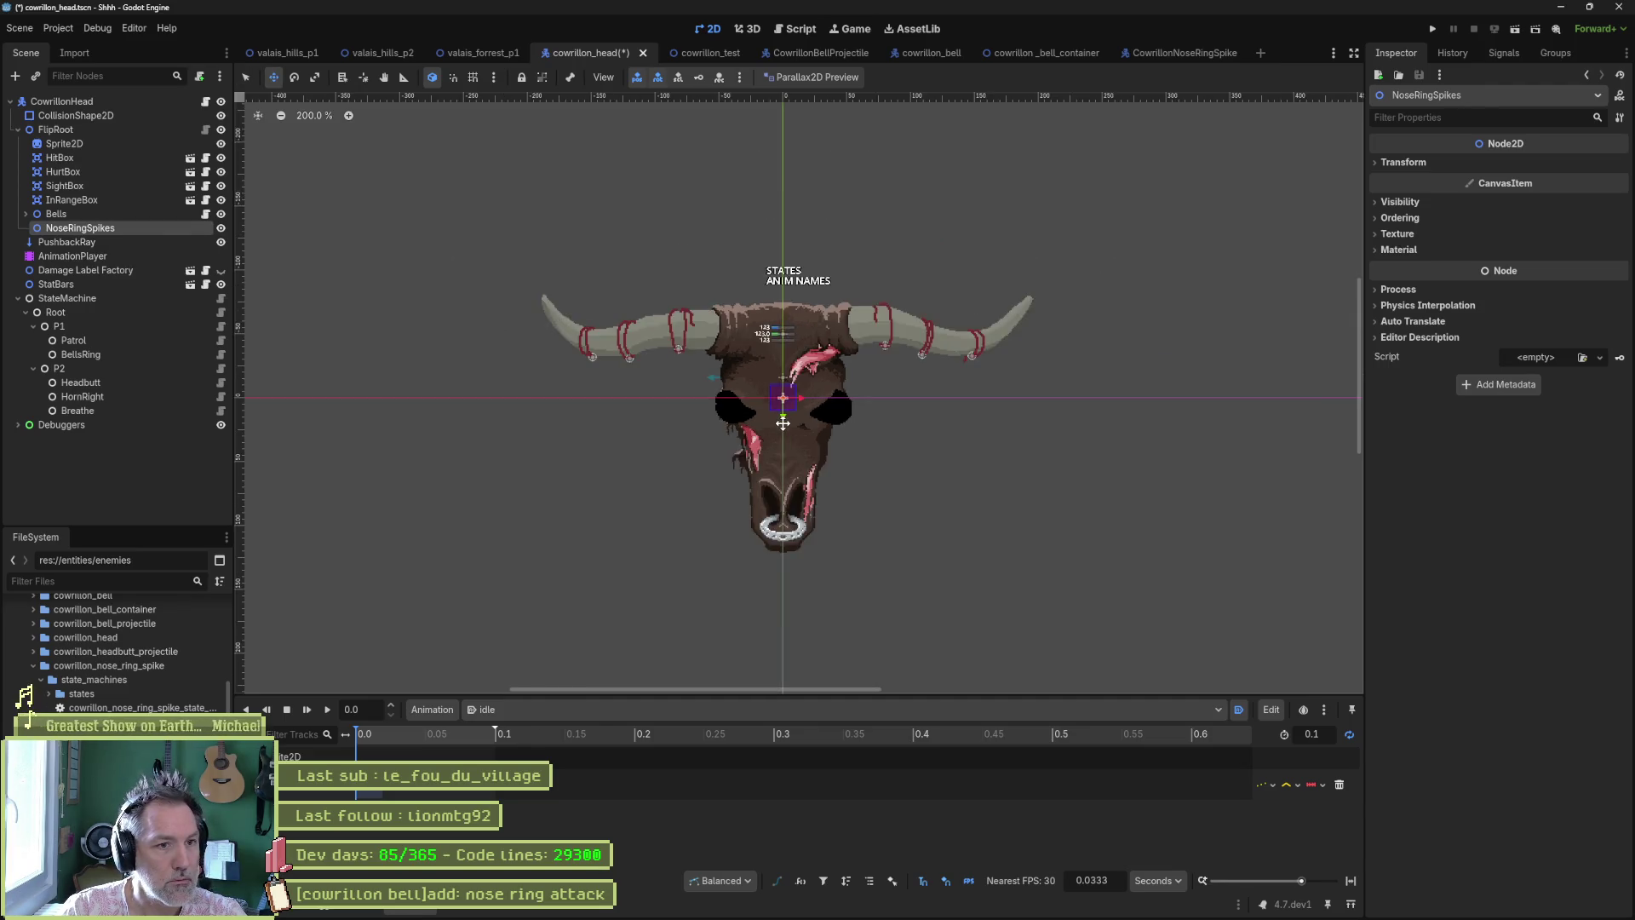
scroll(817, 477, up, 3)
scroll(827, 505, down, 2)
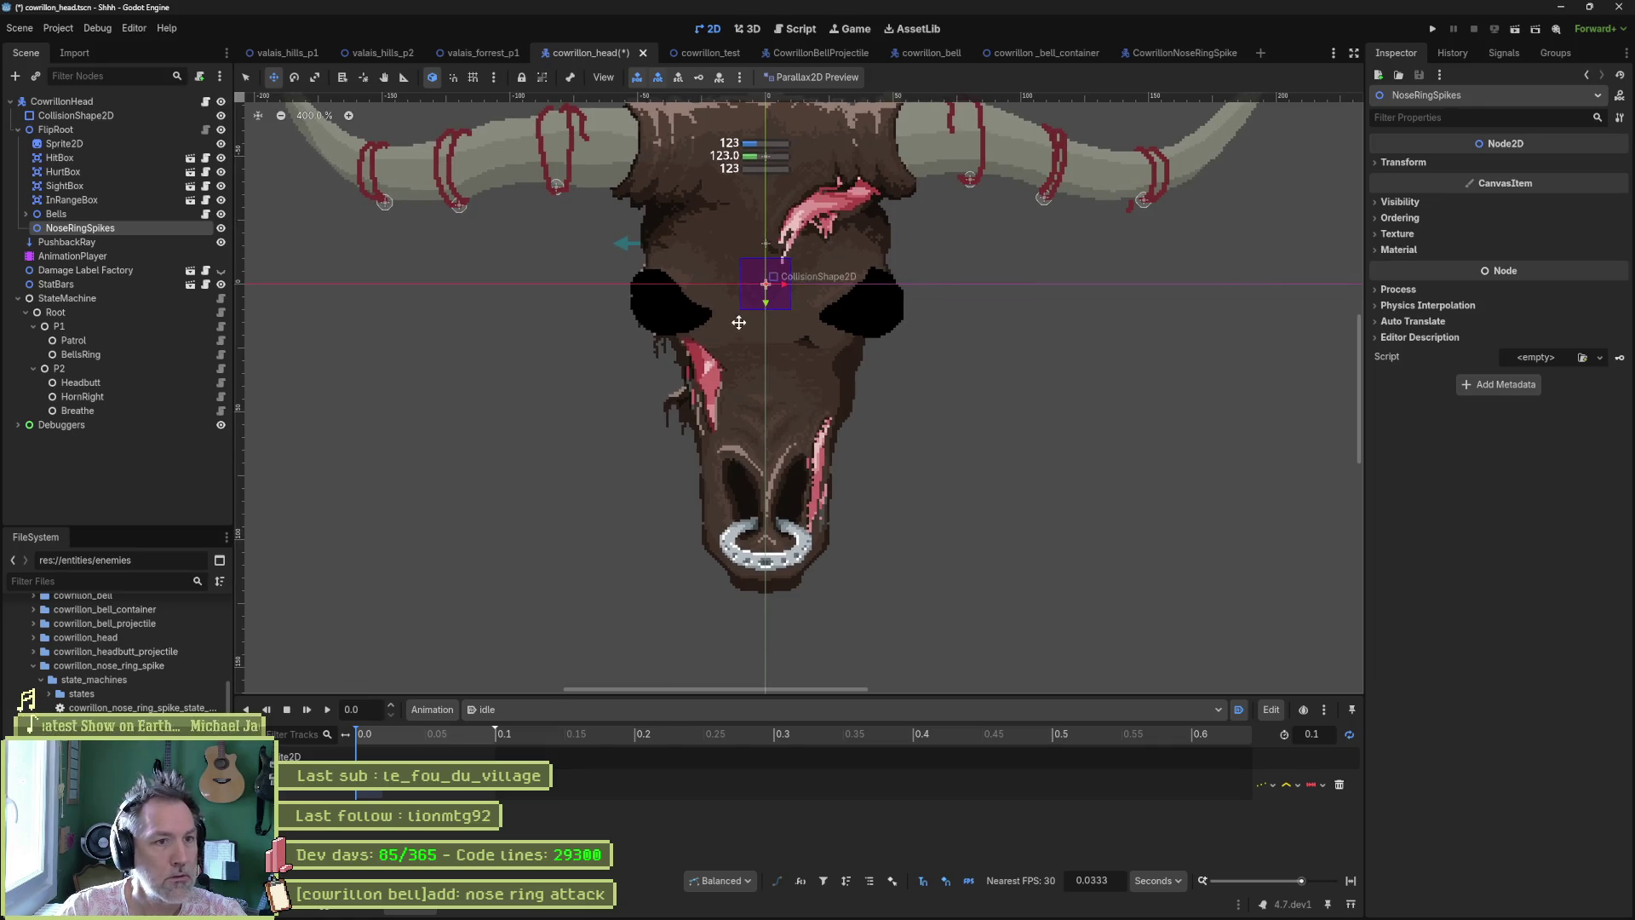
drag(769, 294, 771, 553)
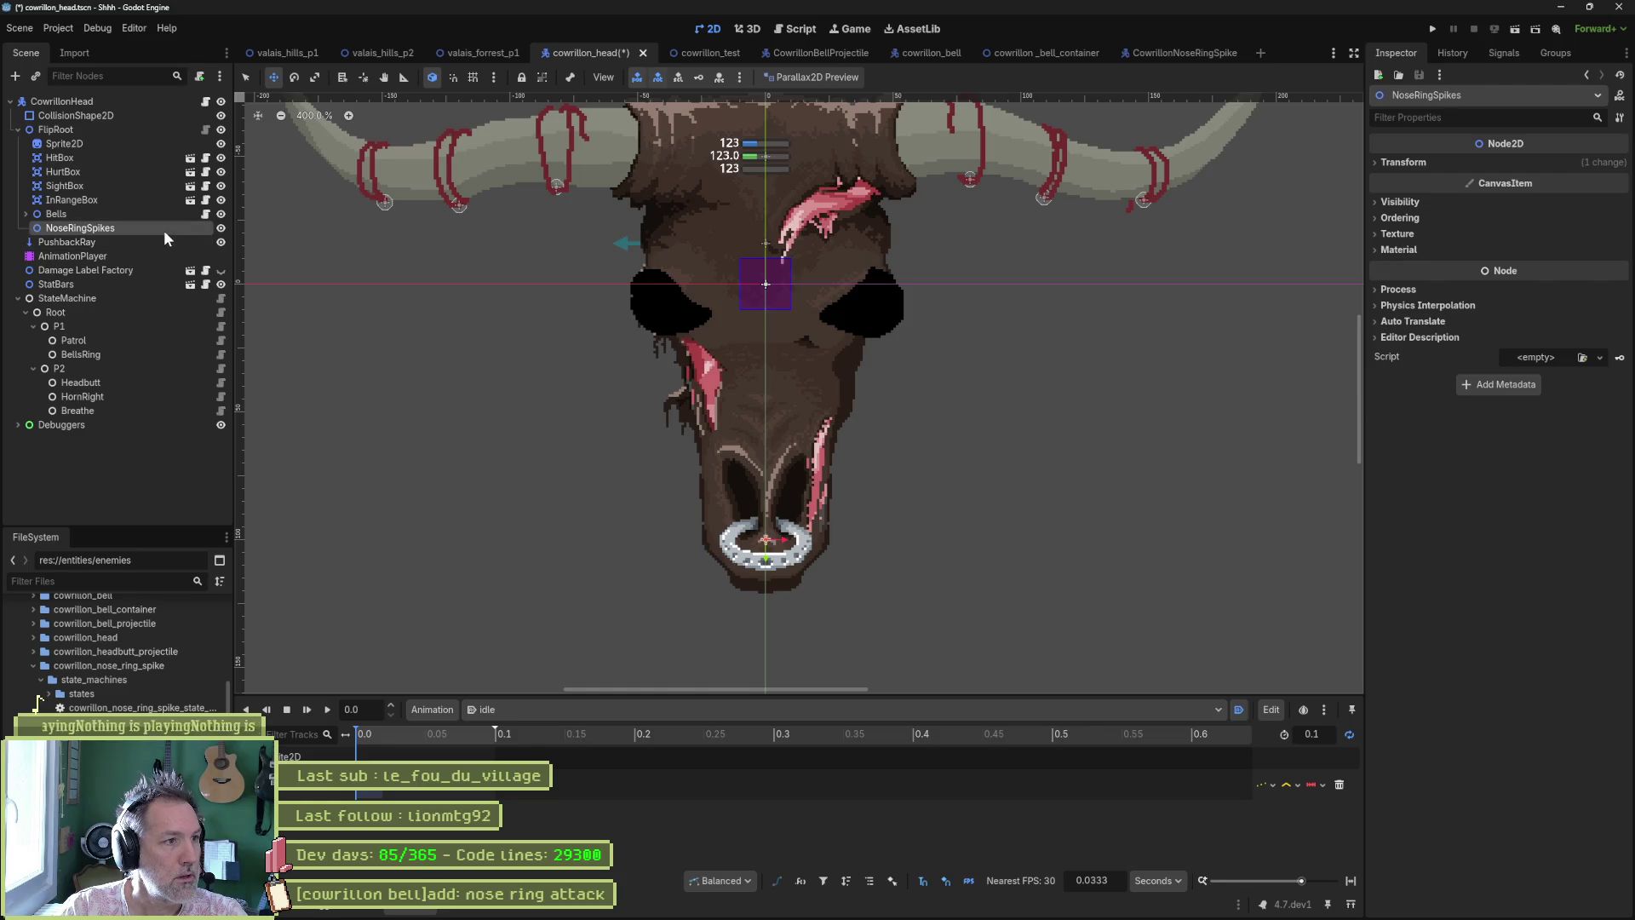
key(ctrl+s)
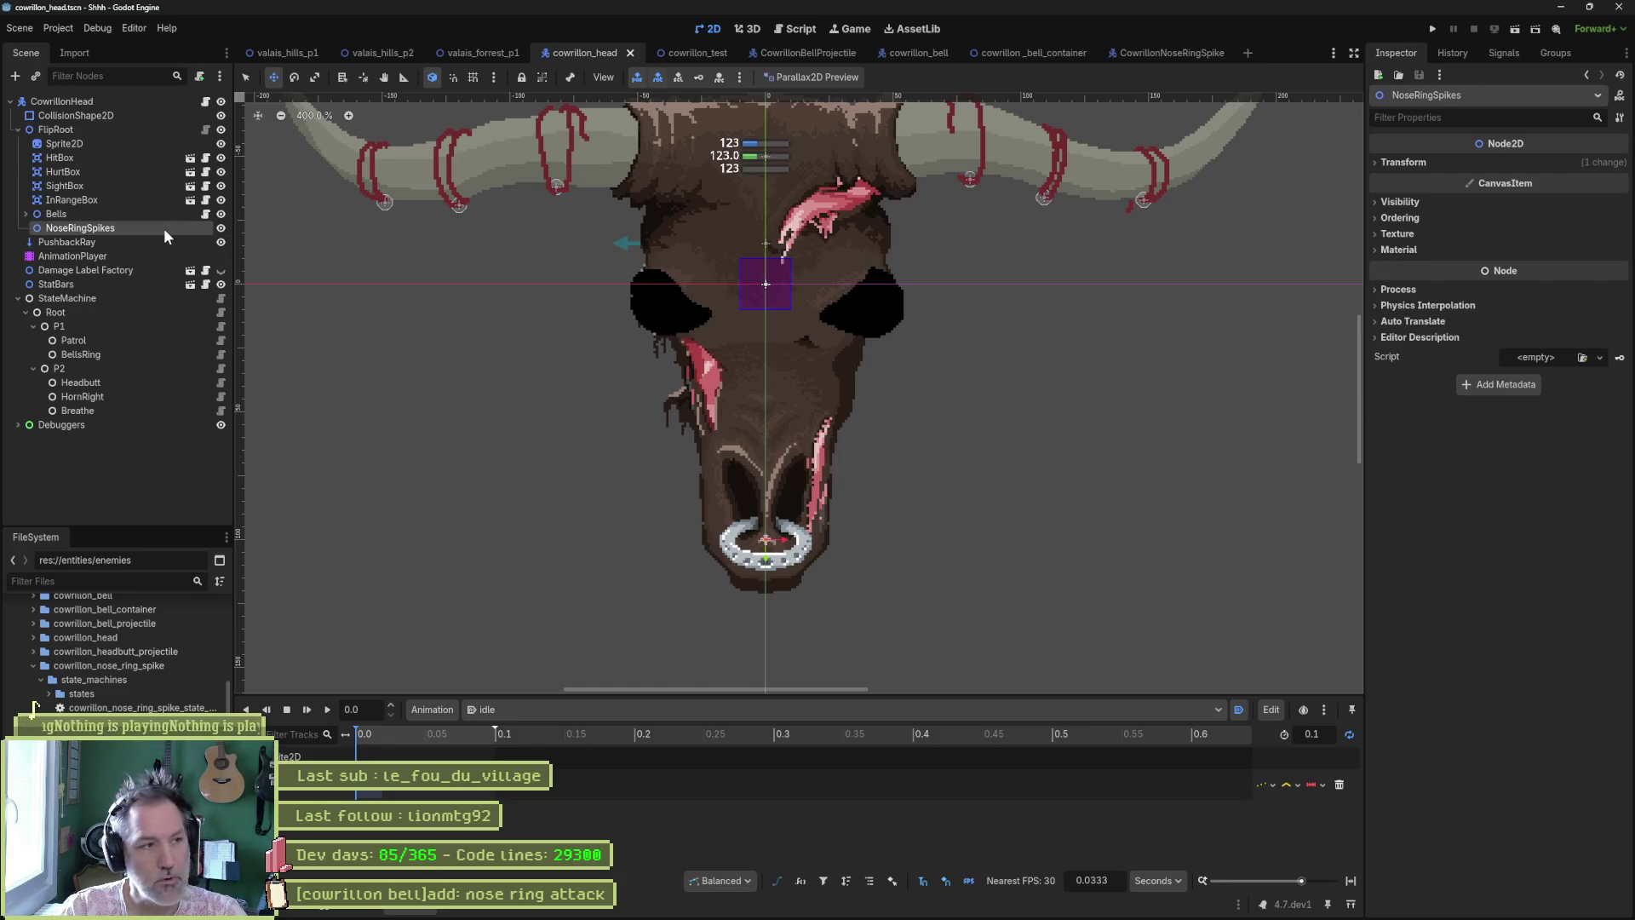
Instance the CowrillonNoseRingSpike scene under NoseRingSpikes and save the head scene.
key(ctrl+shift+o)
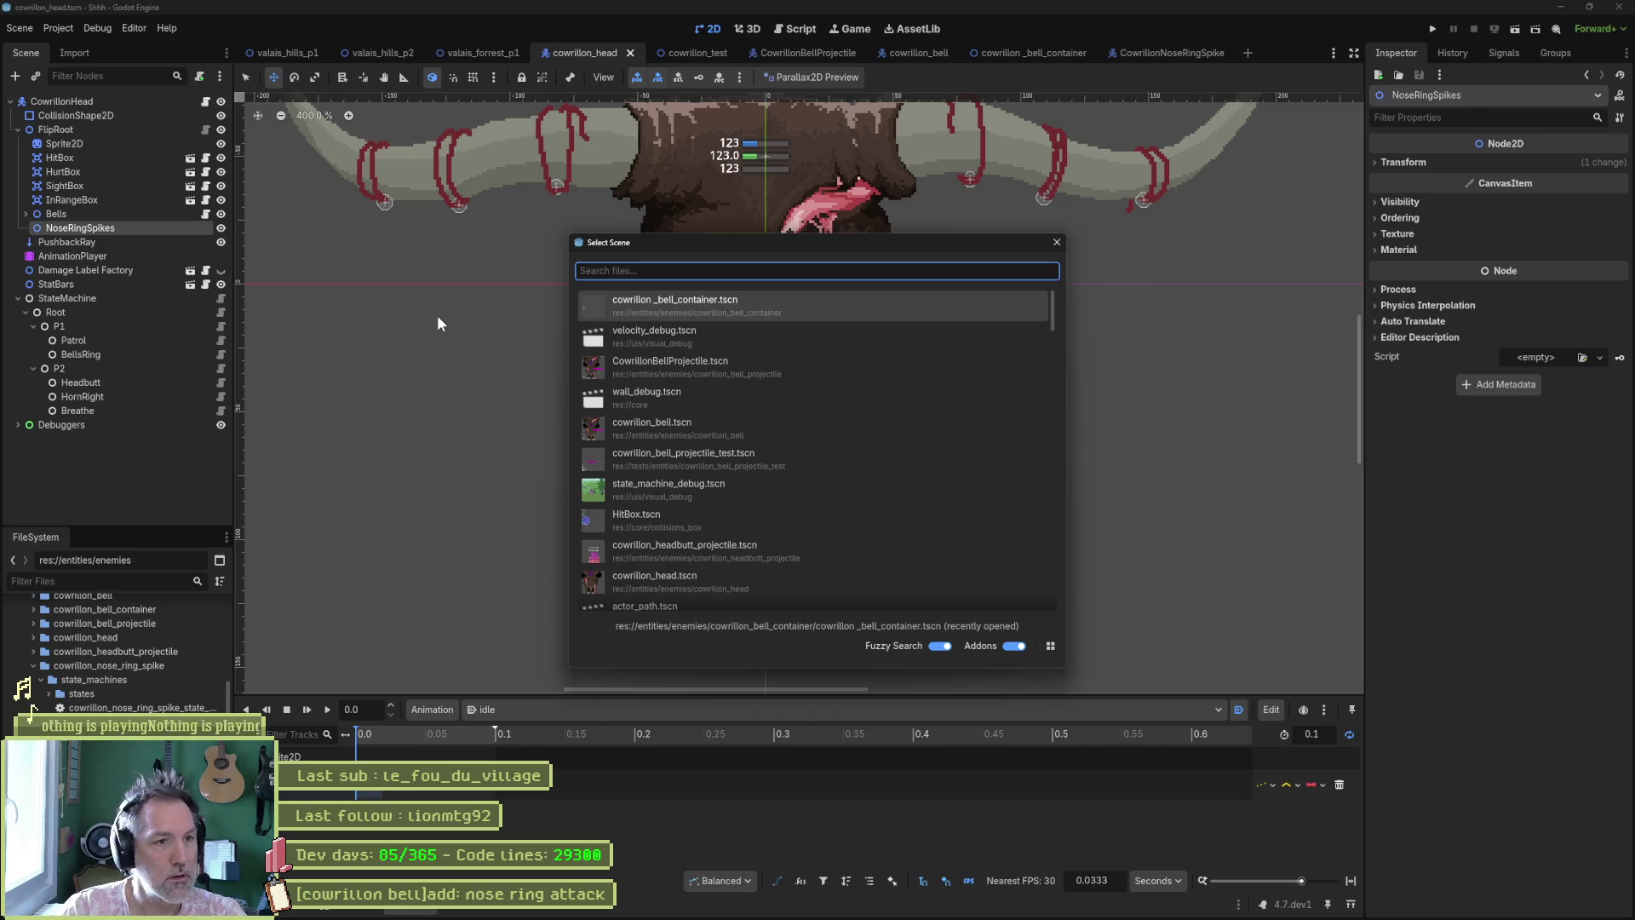
text(nose_rin)
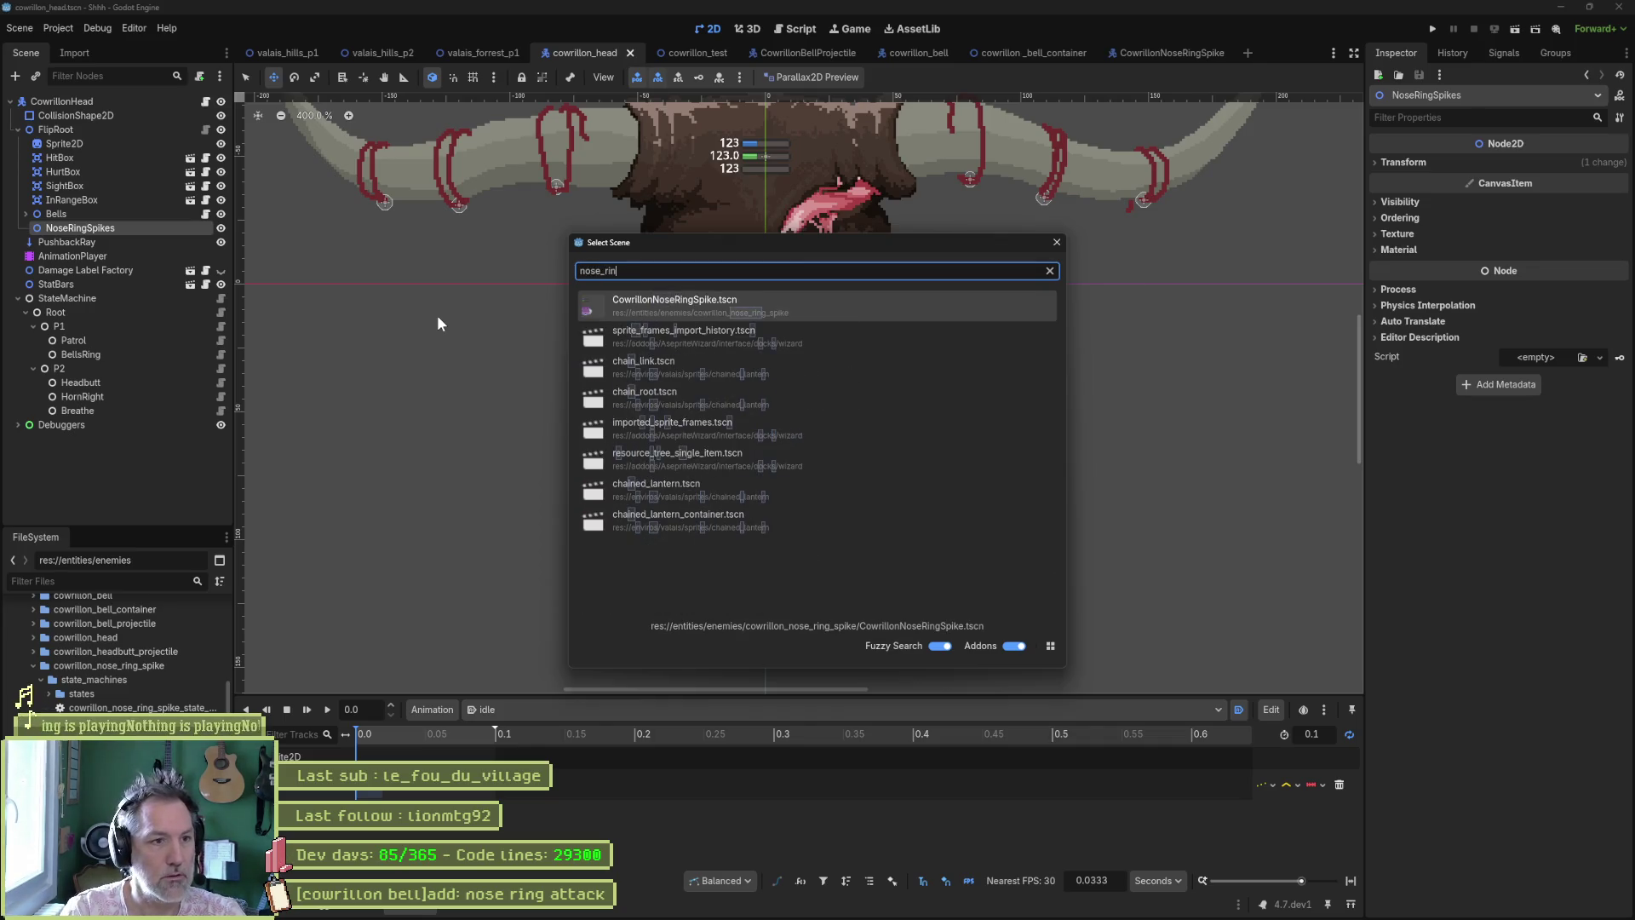
key(Return)
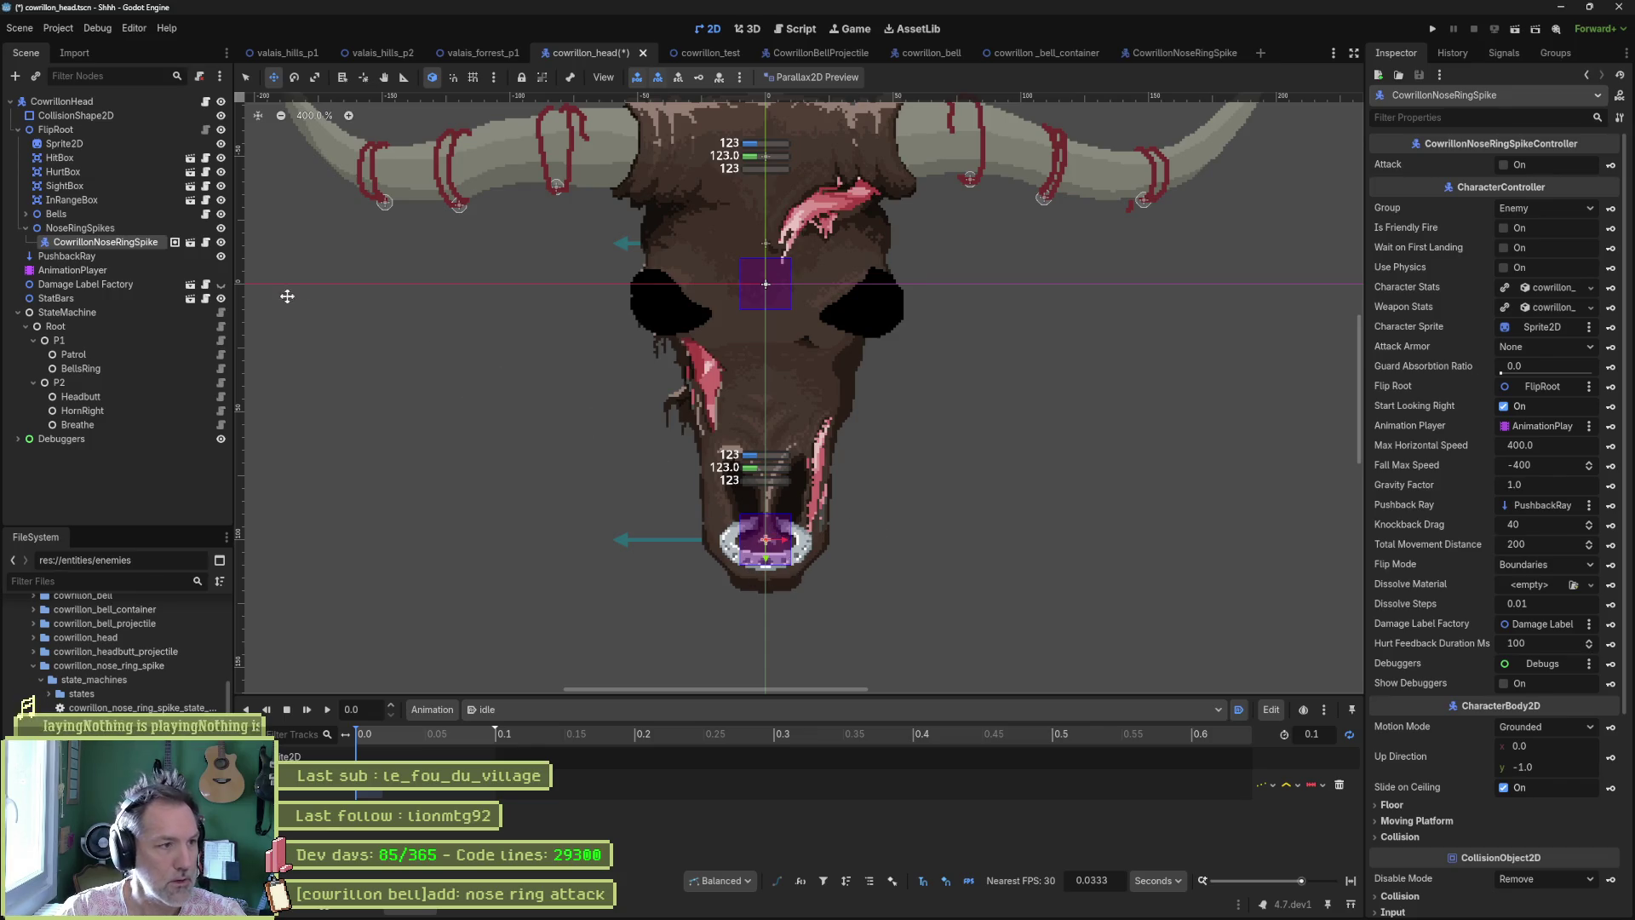
key(ctrl+s)
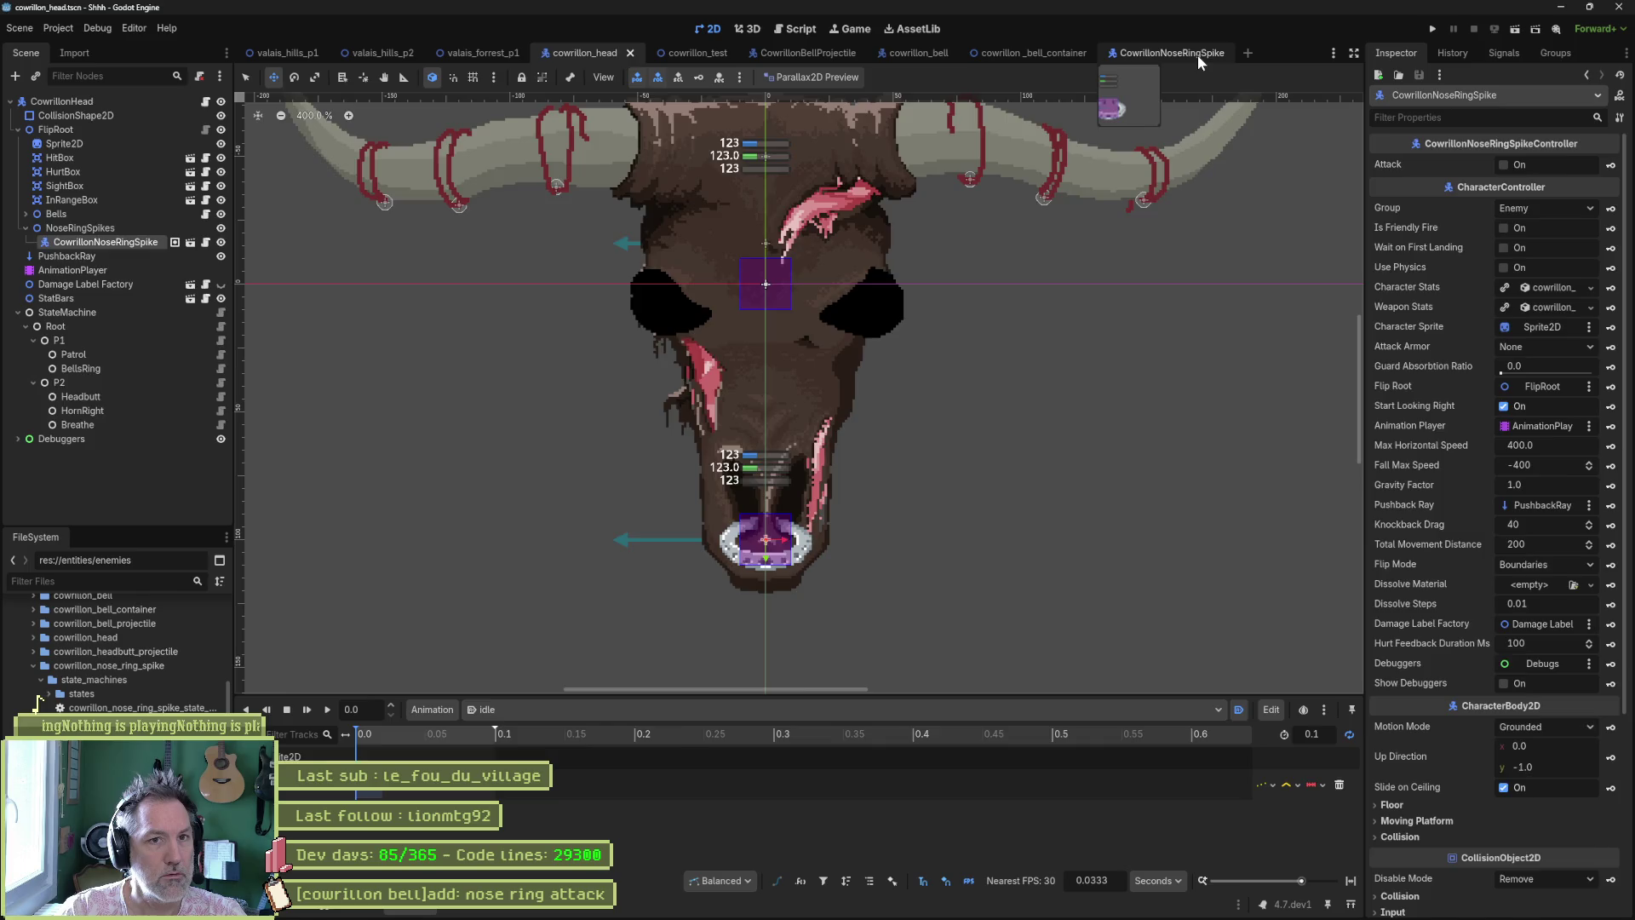
click(1197, 54)
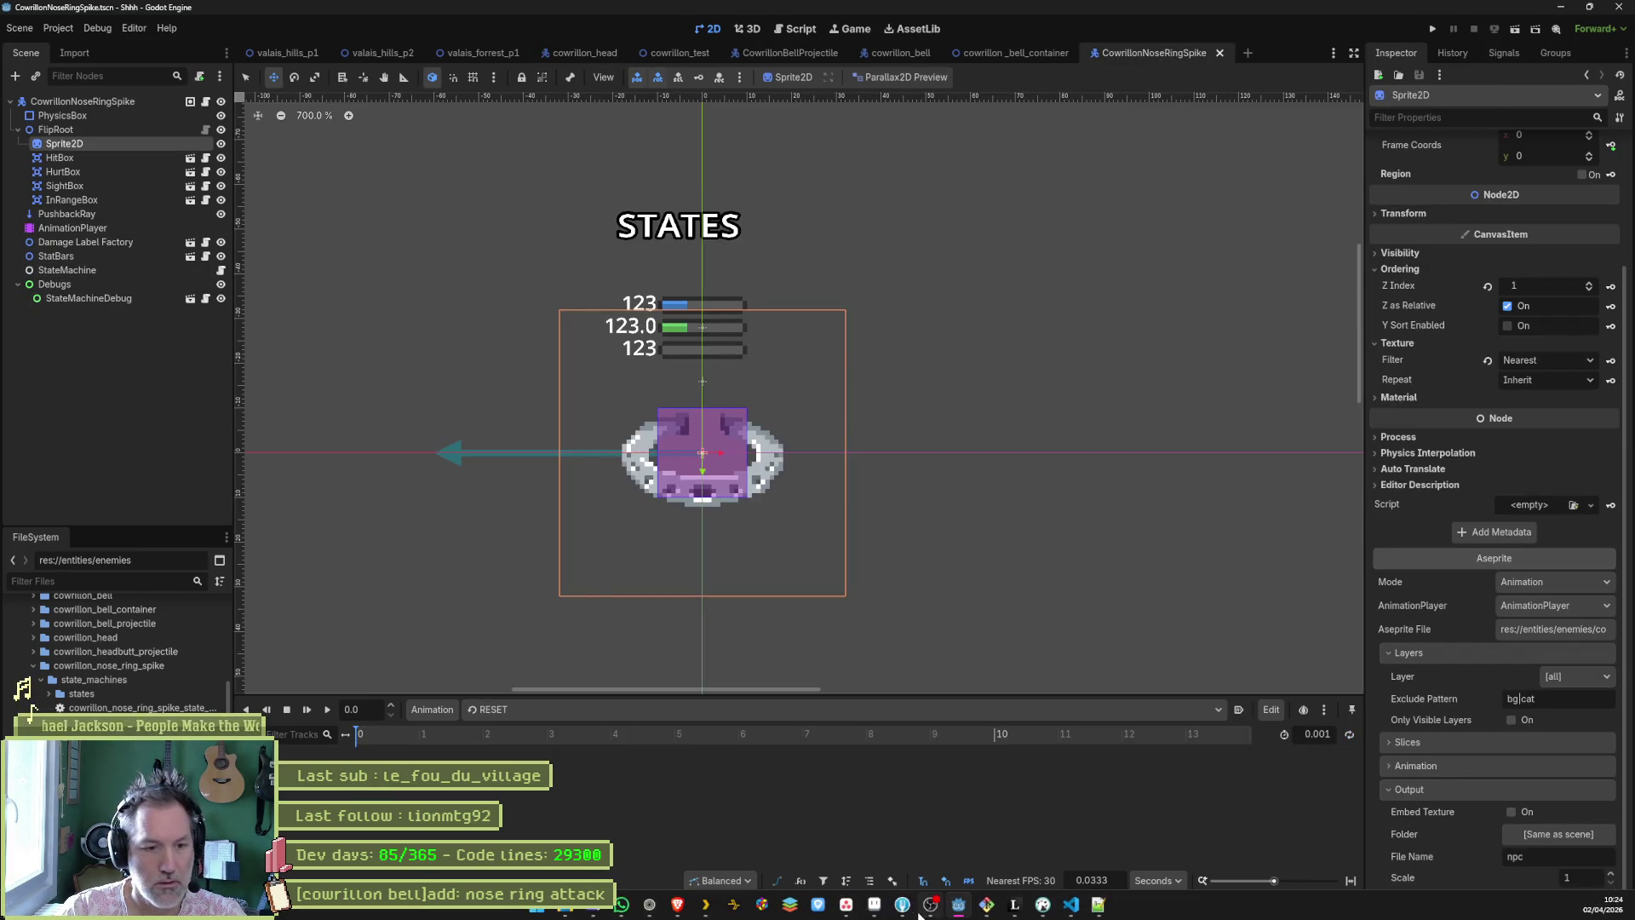
Close the nose ring spikes sprite tab in Aseprite and return to Godot.
click(873, 911)
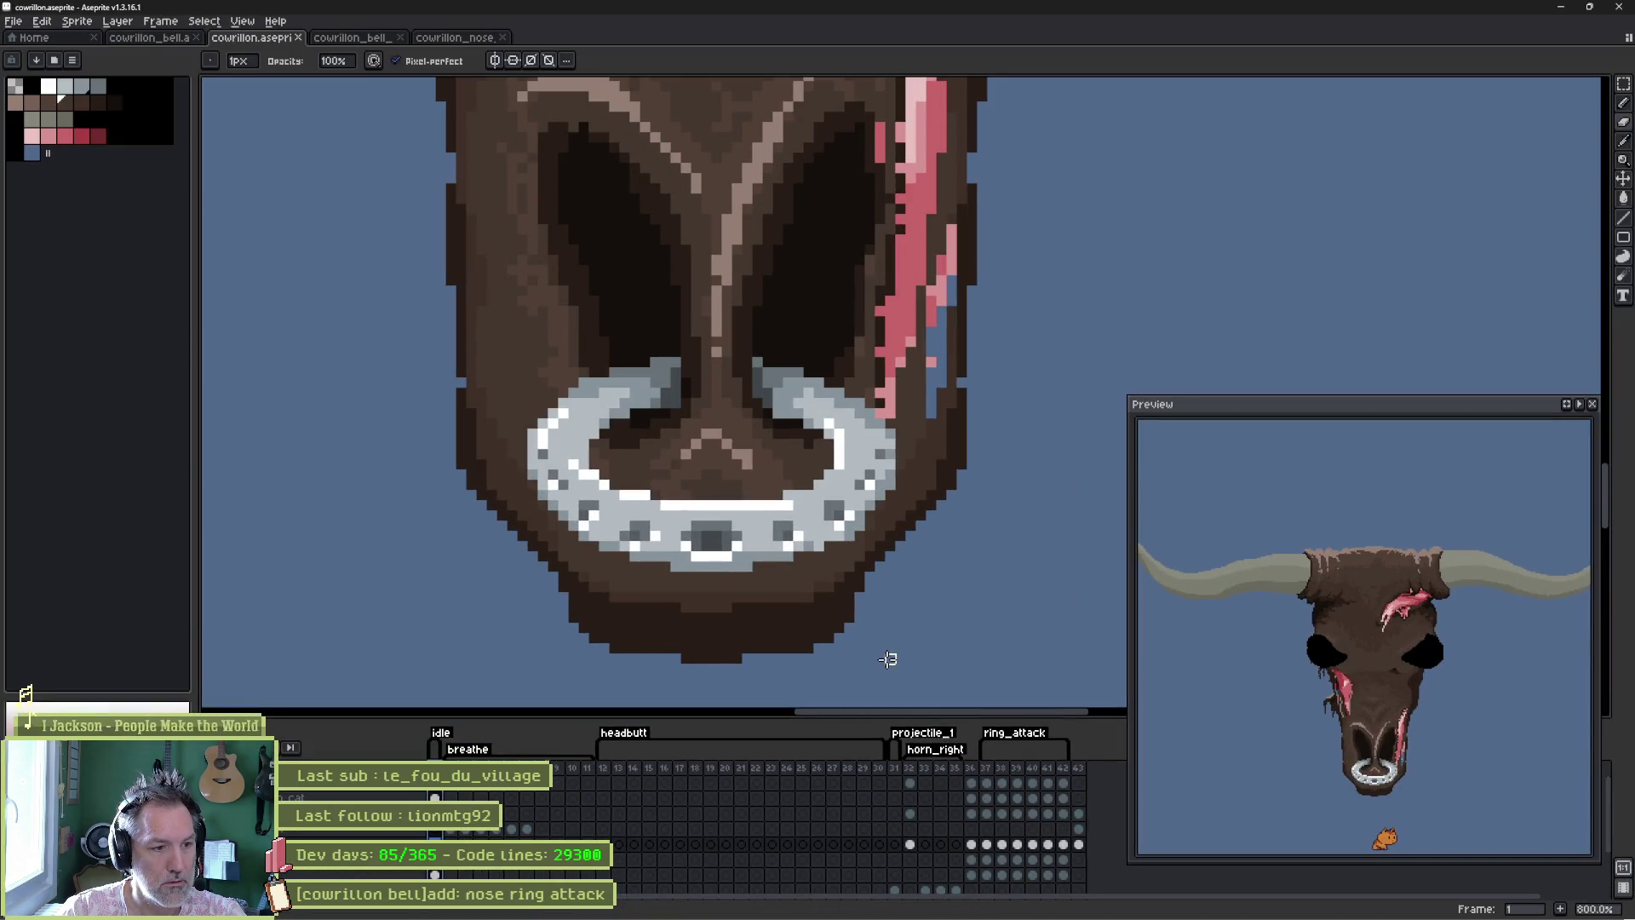
click(466, 38)
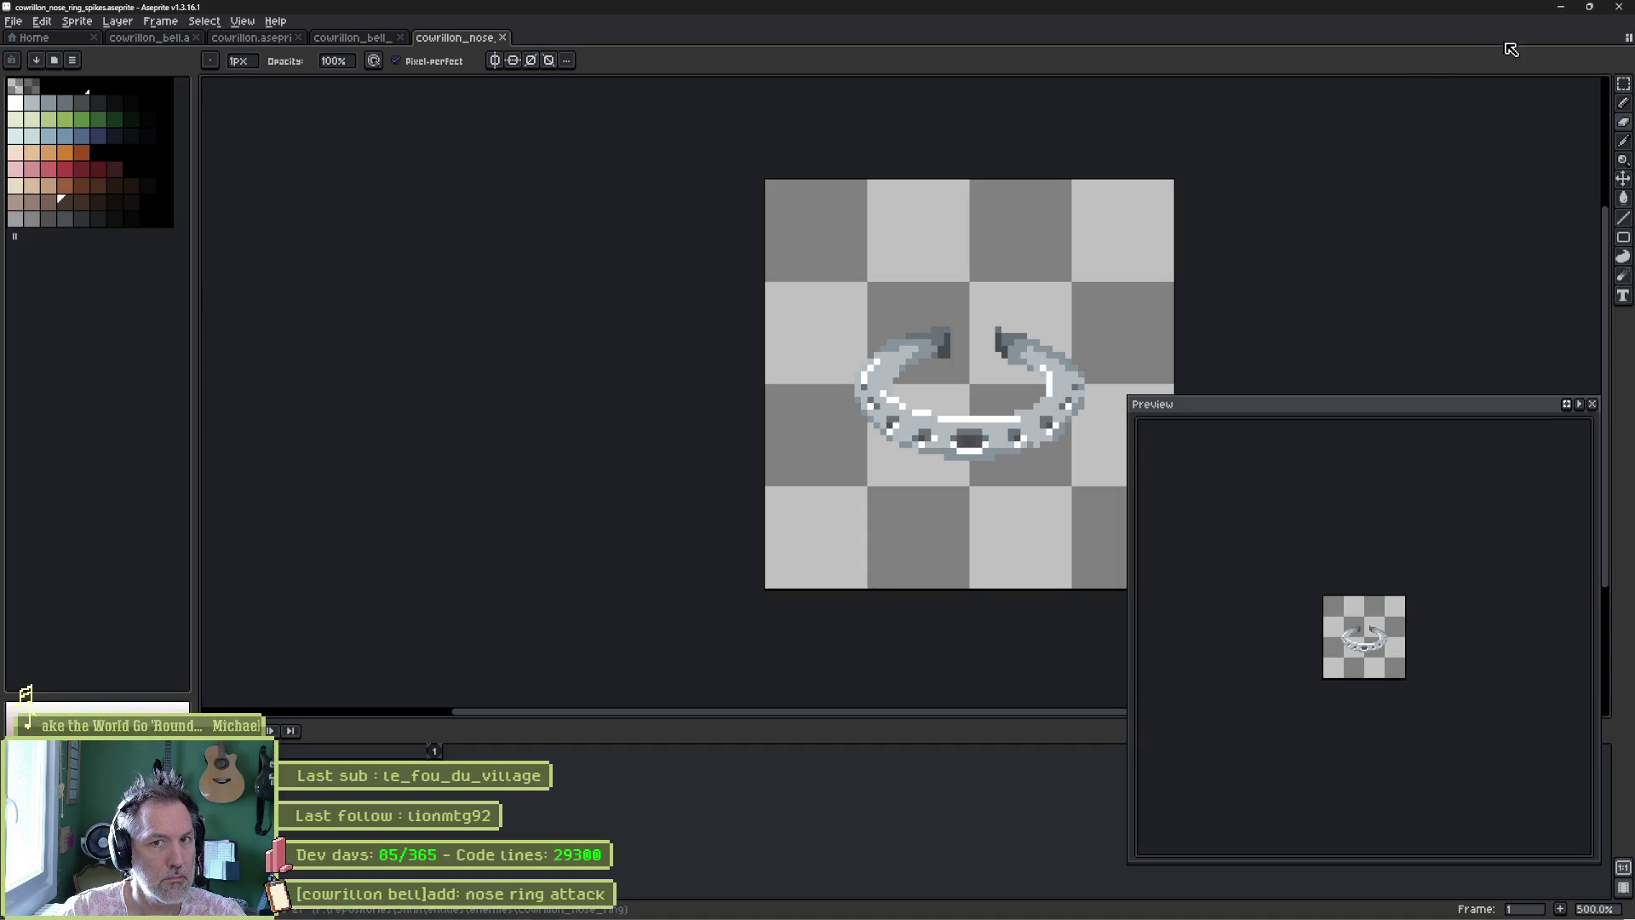
click(502, 38)
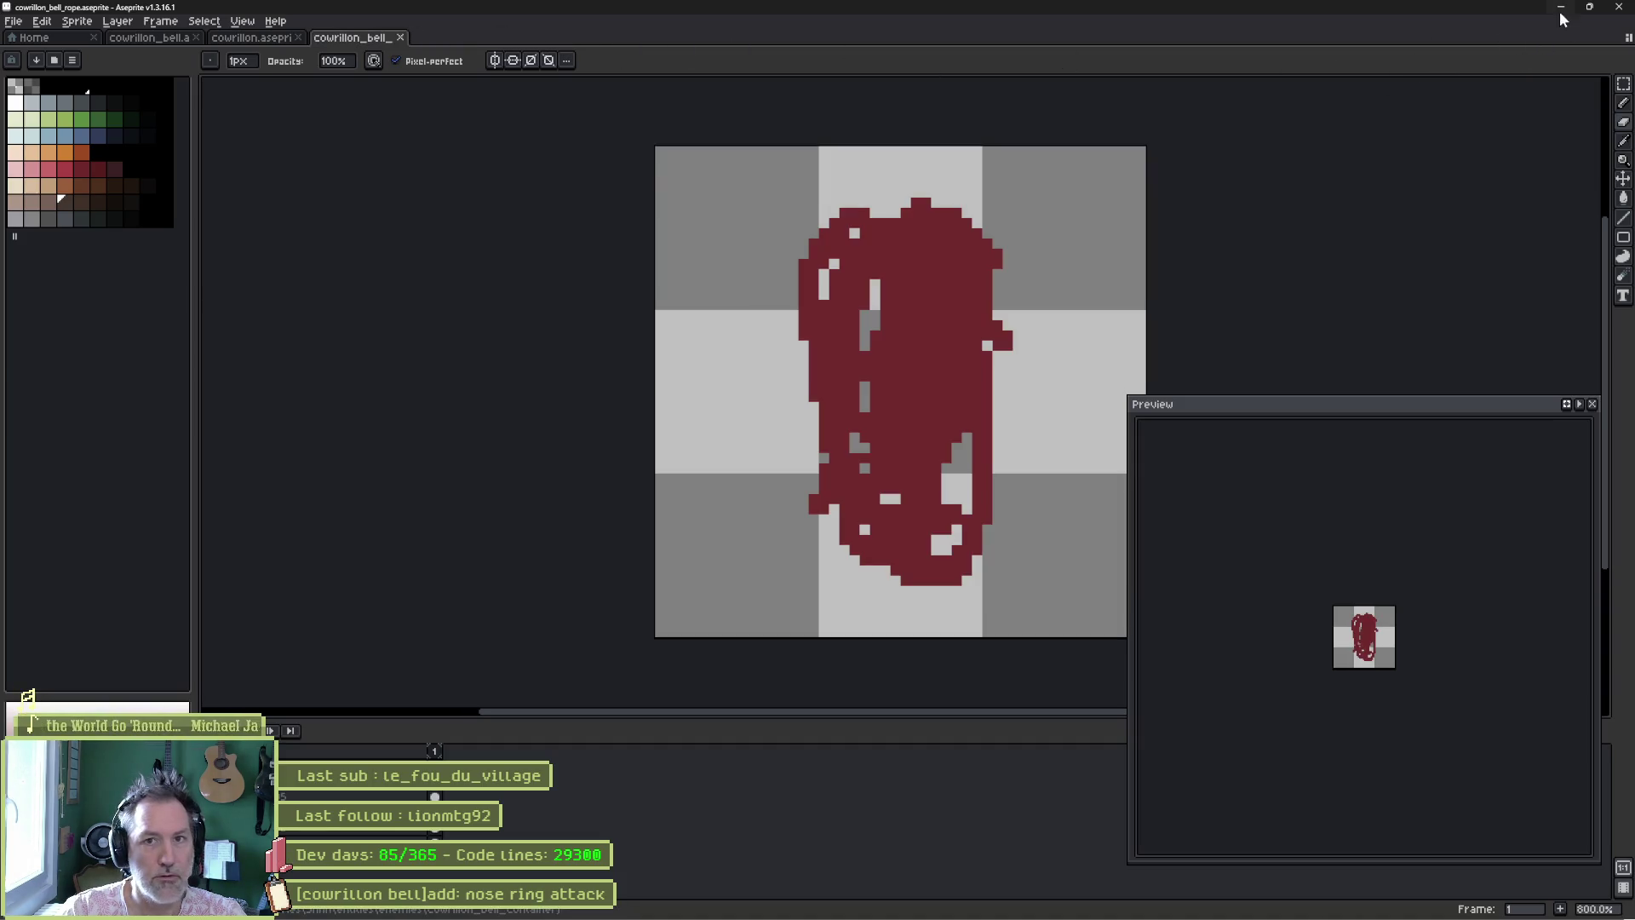
key(alt+Tab)
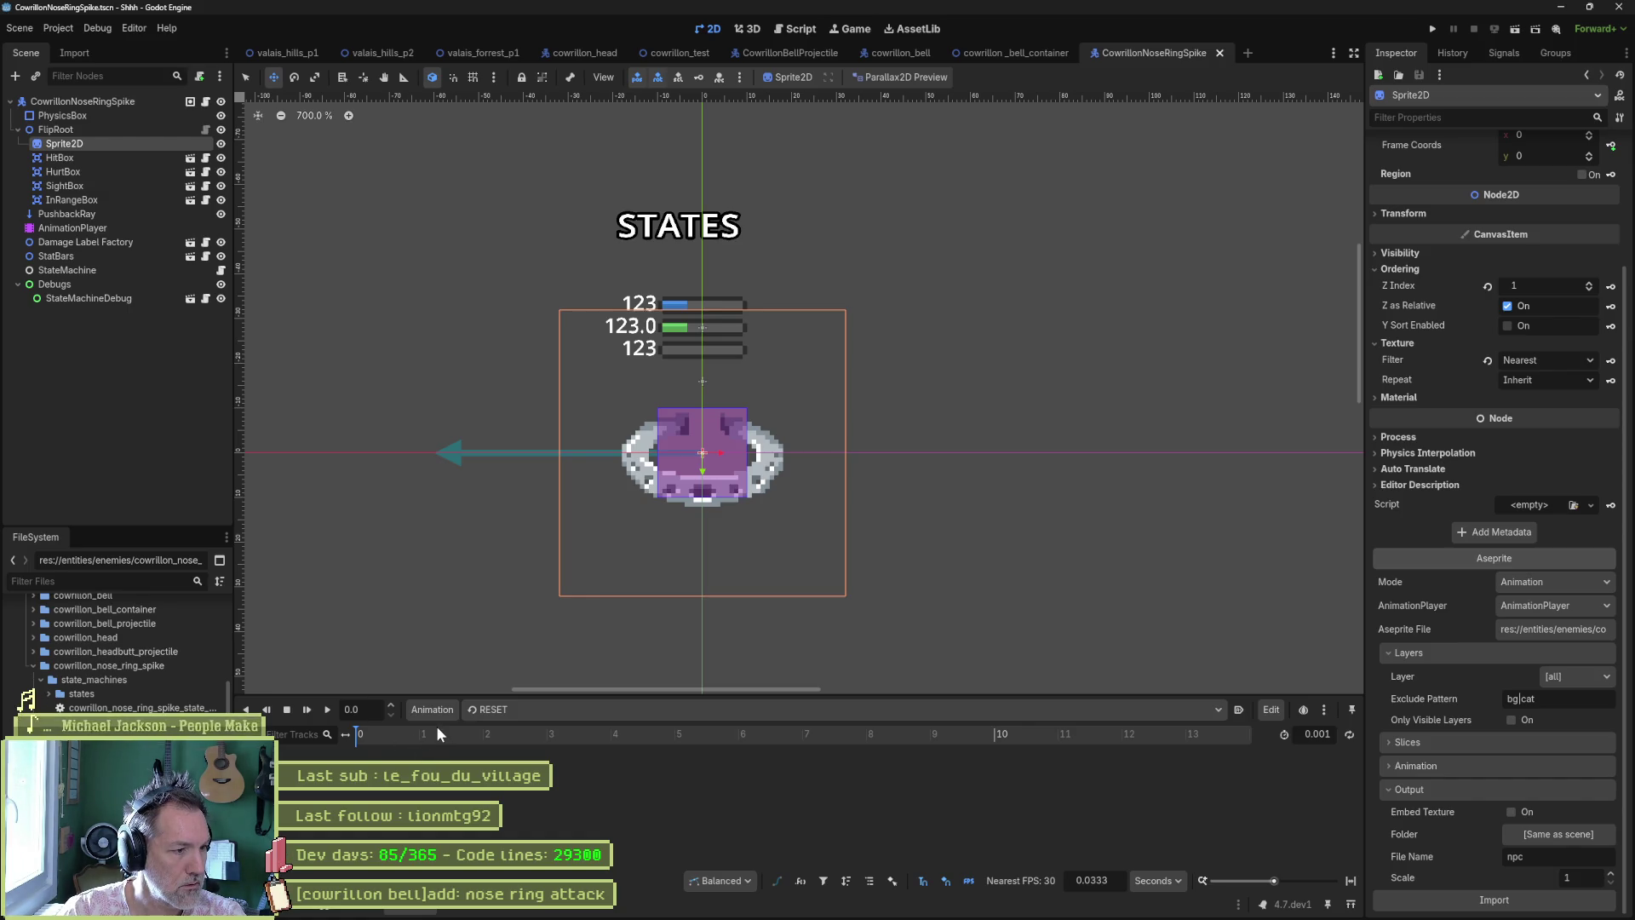
Try reopening the recent nose ring spikes file and dismiss the missing-file warning.
mouse_move(807, 914)
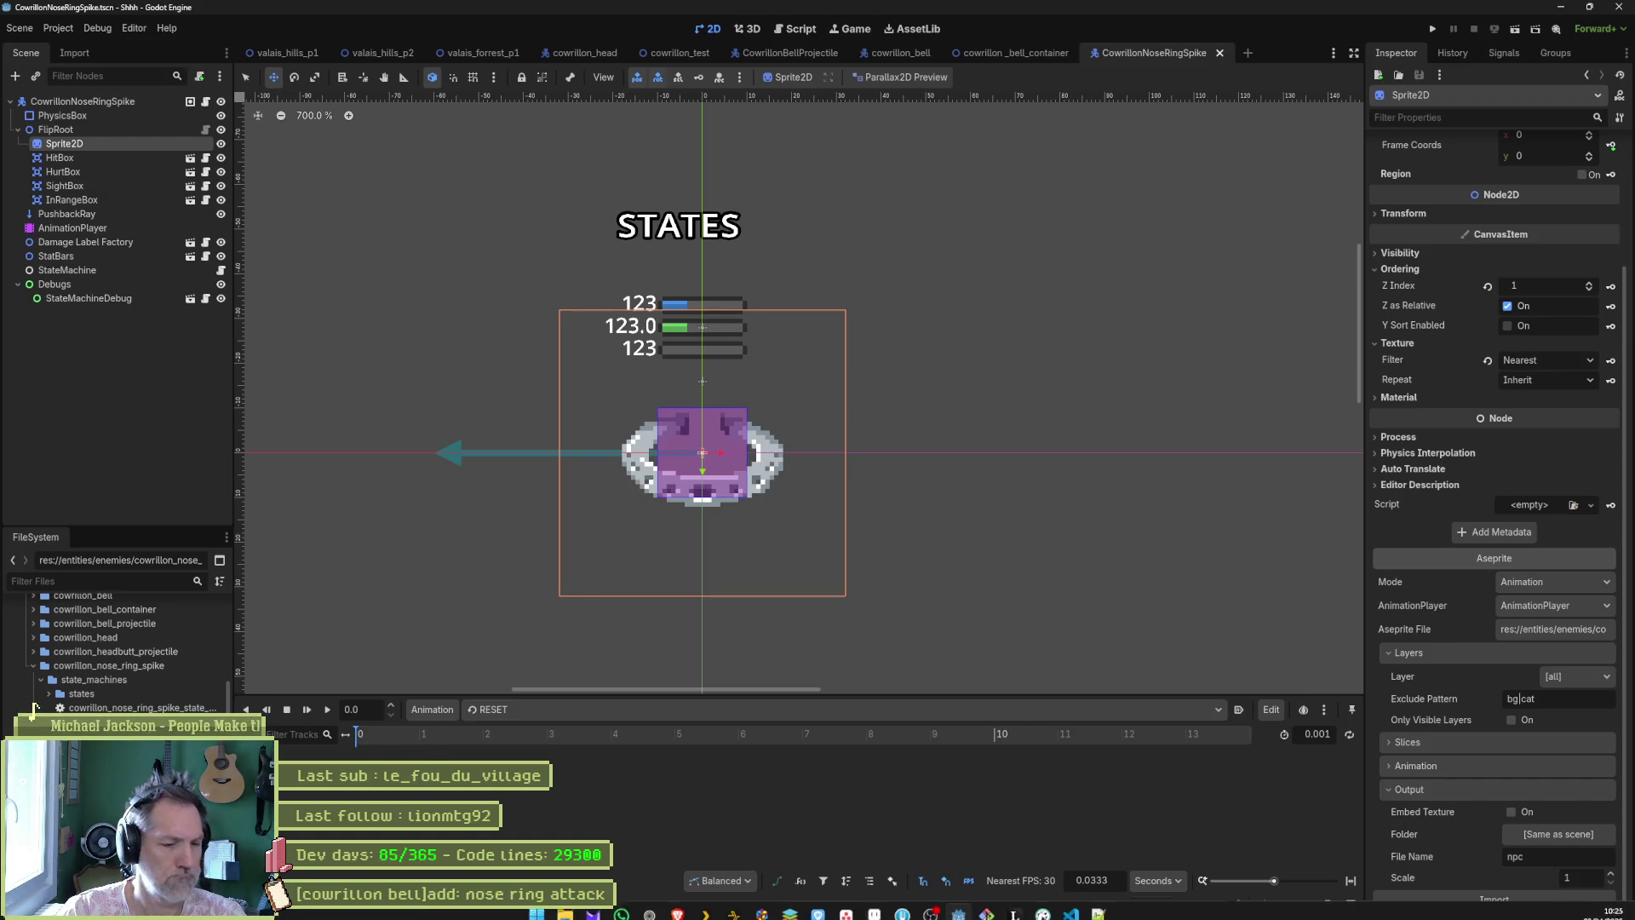
click(874, 904)
click(46, 41)
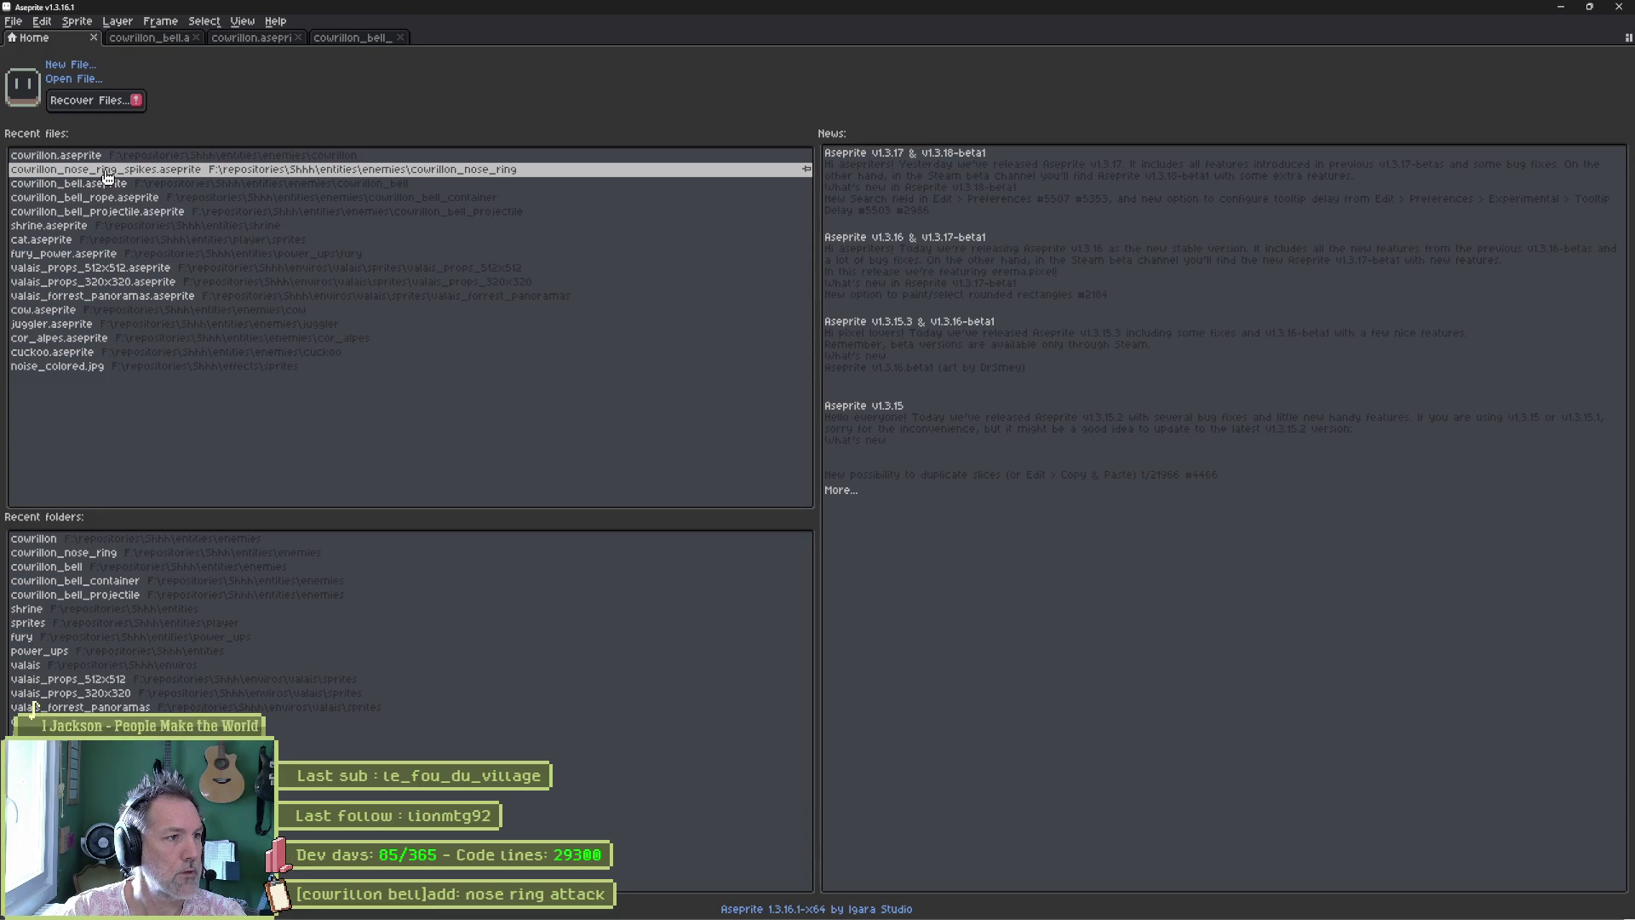
click(107, 170)
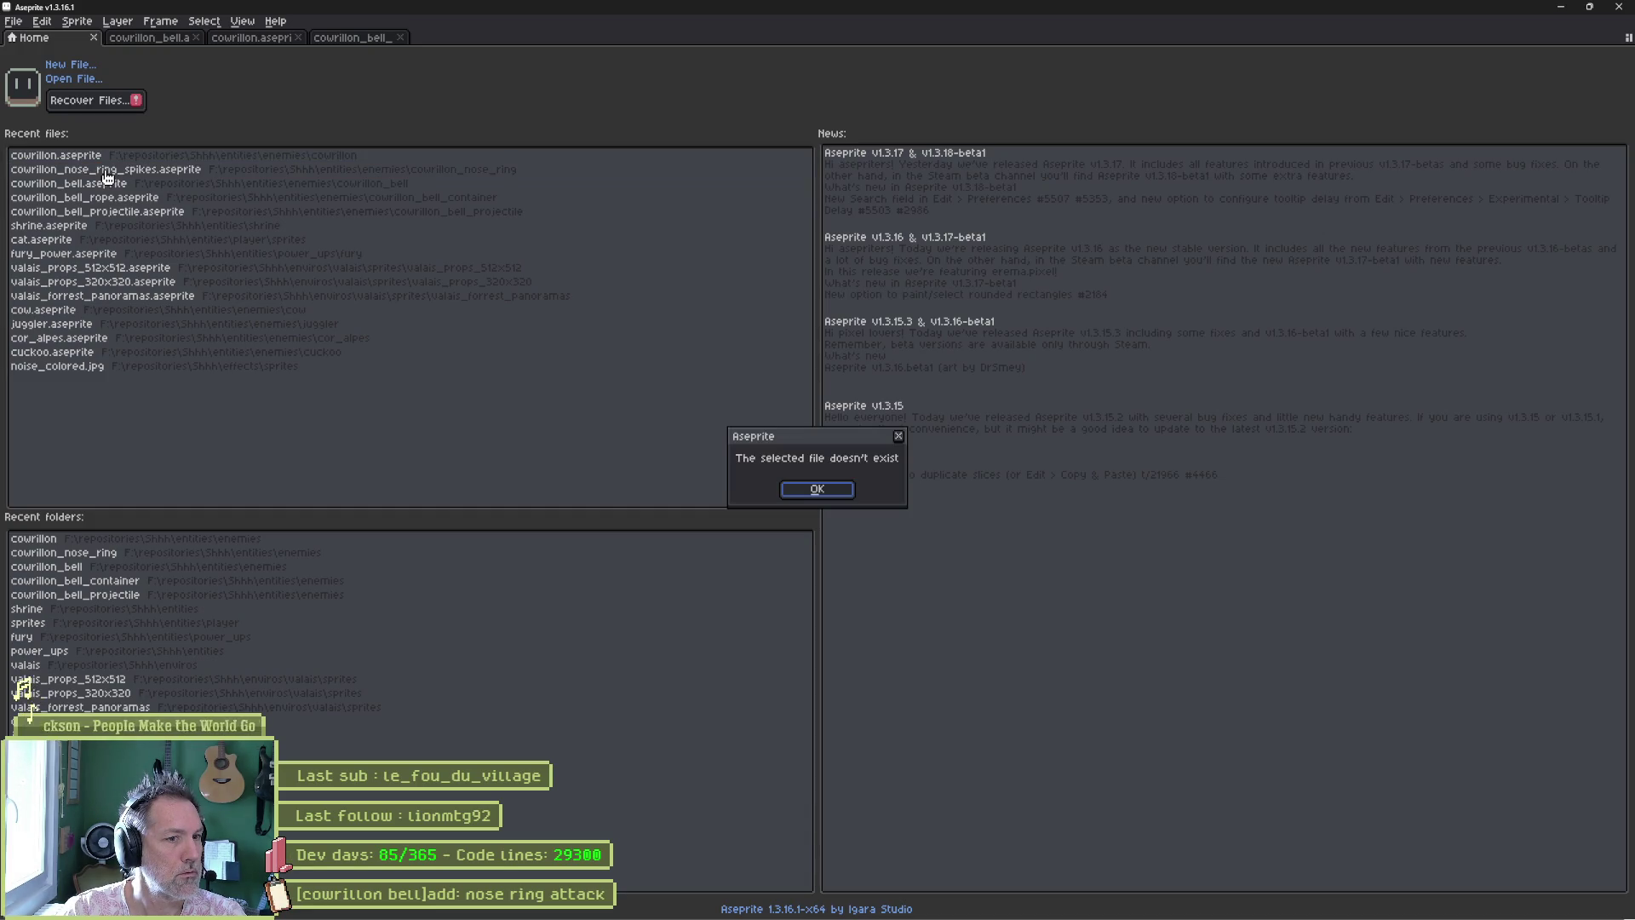
click(809, 489)
Open cowrillon_nose_ring_spikes.aseprite from enemies/cowrillon_nose_ring_spike.
click(73, 79)
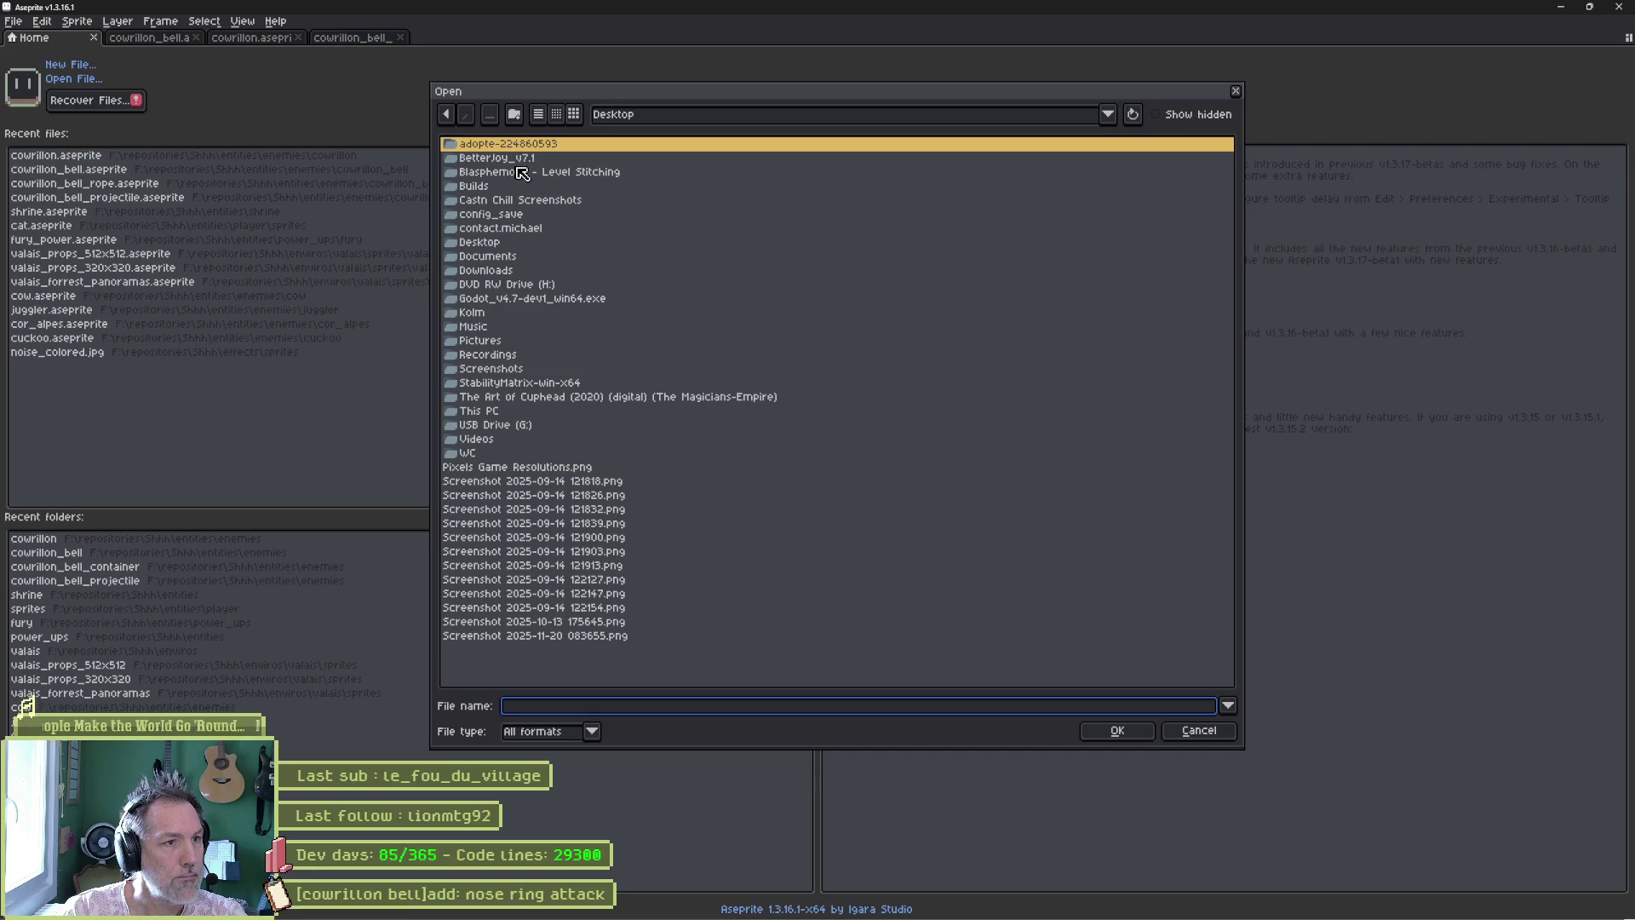
click(619, 122)
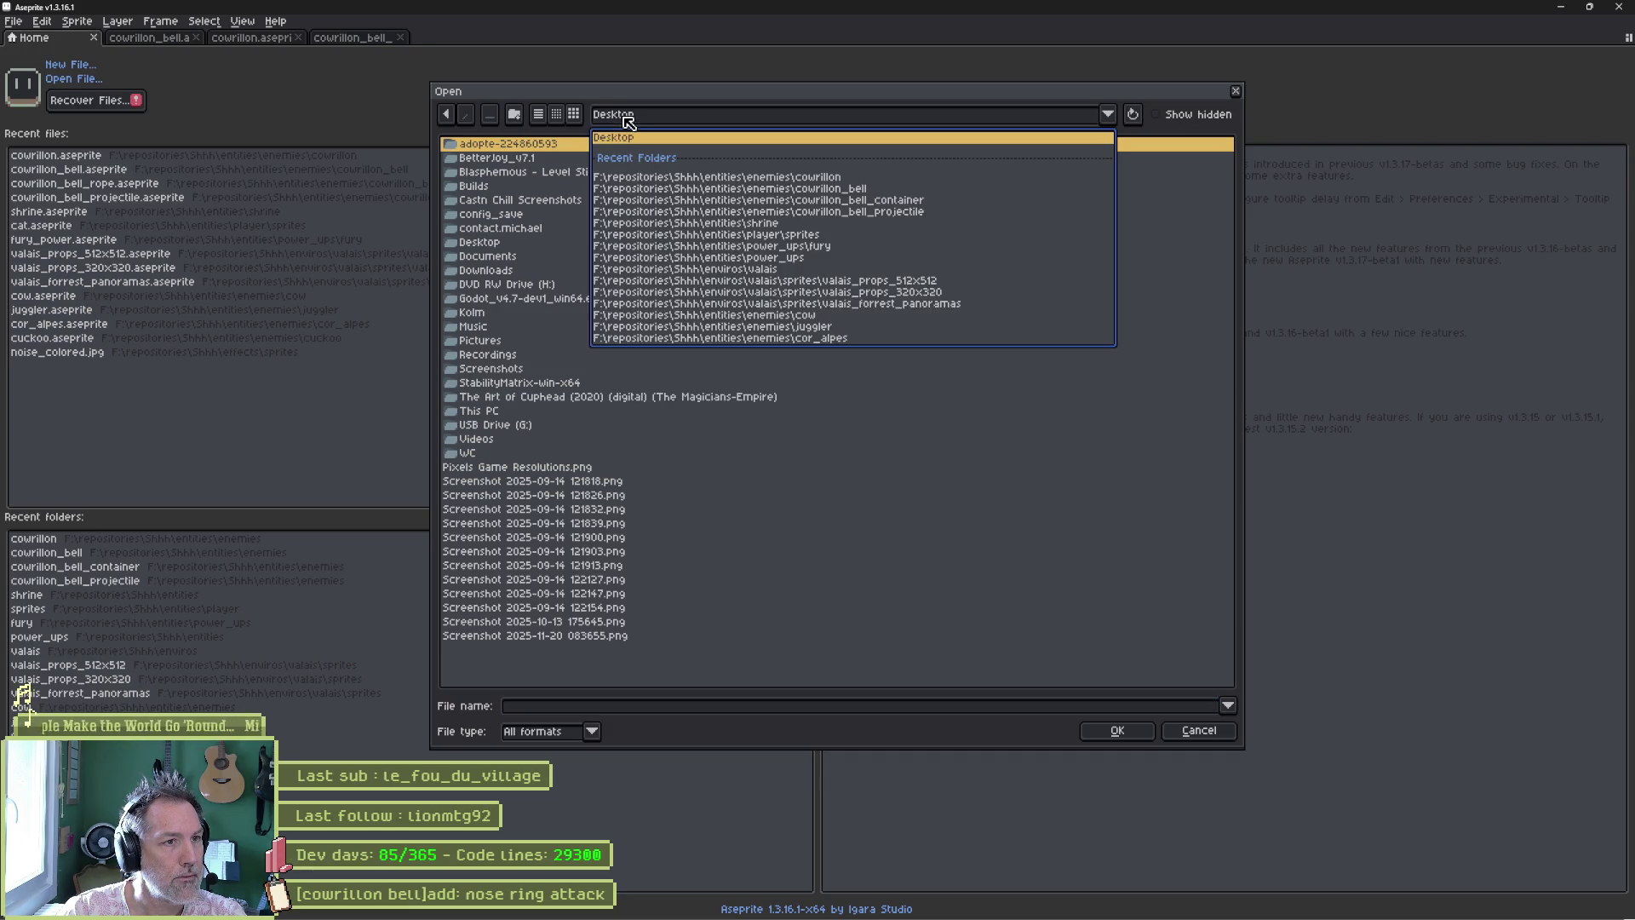
click(717, 180)
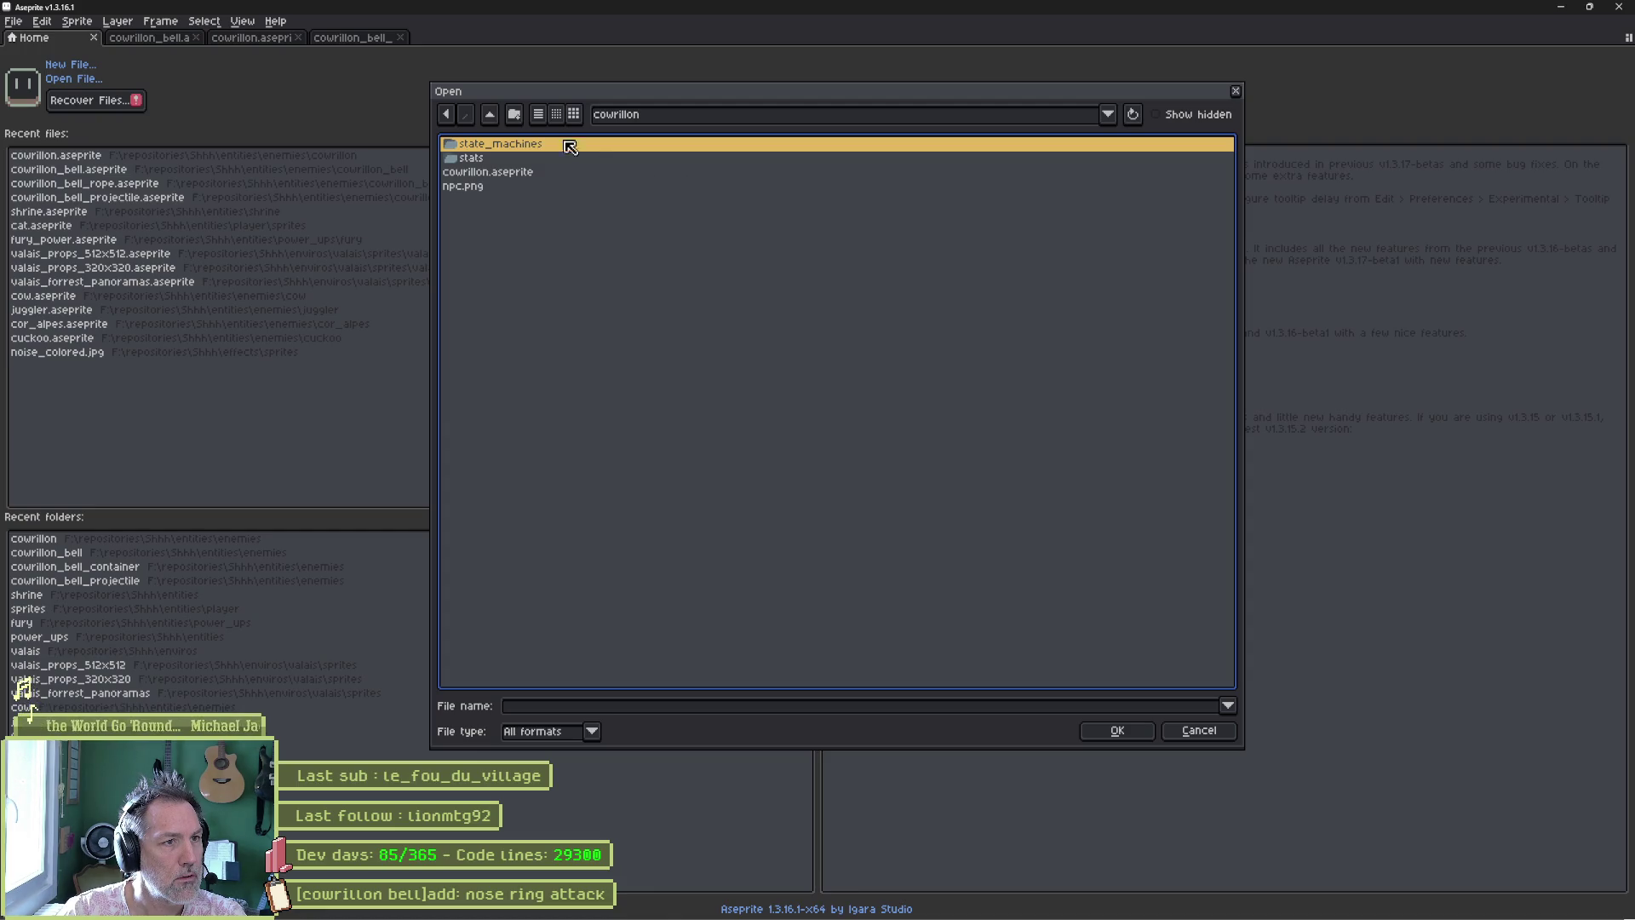
click(489, 114)
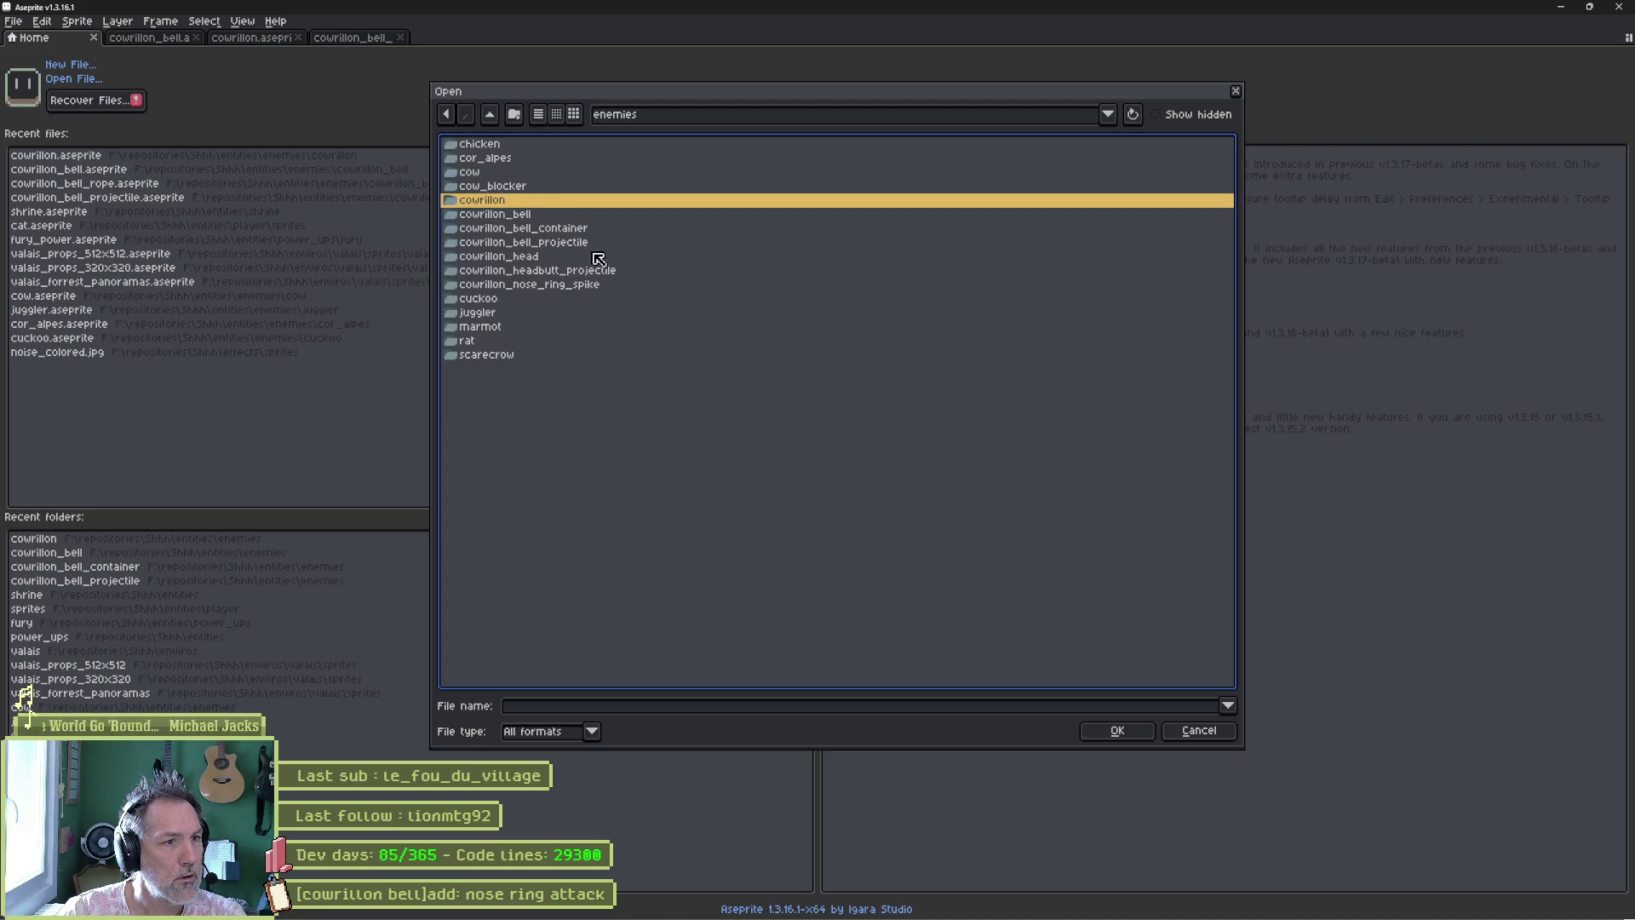
double_click(596, 285)
double_click(532, 172)
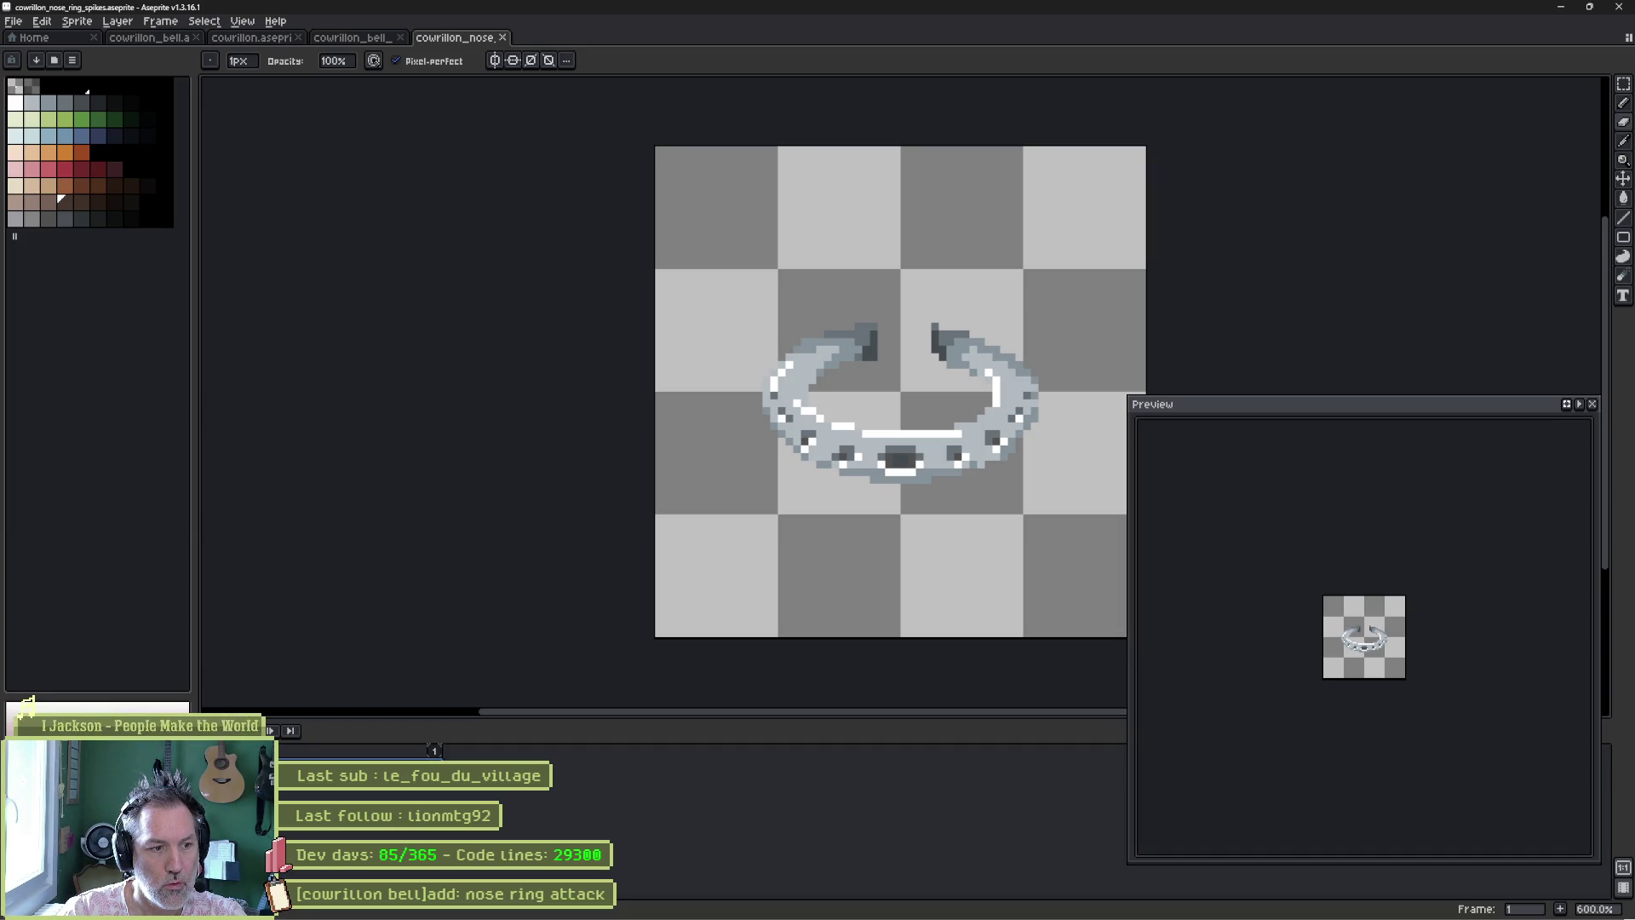
Add a new layer named spike_00 for the spikes.
key(shift+n)
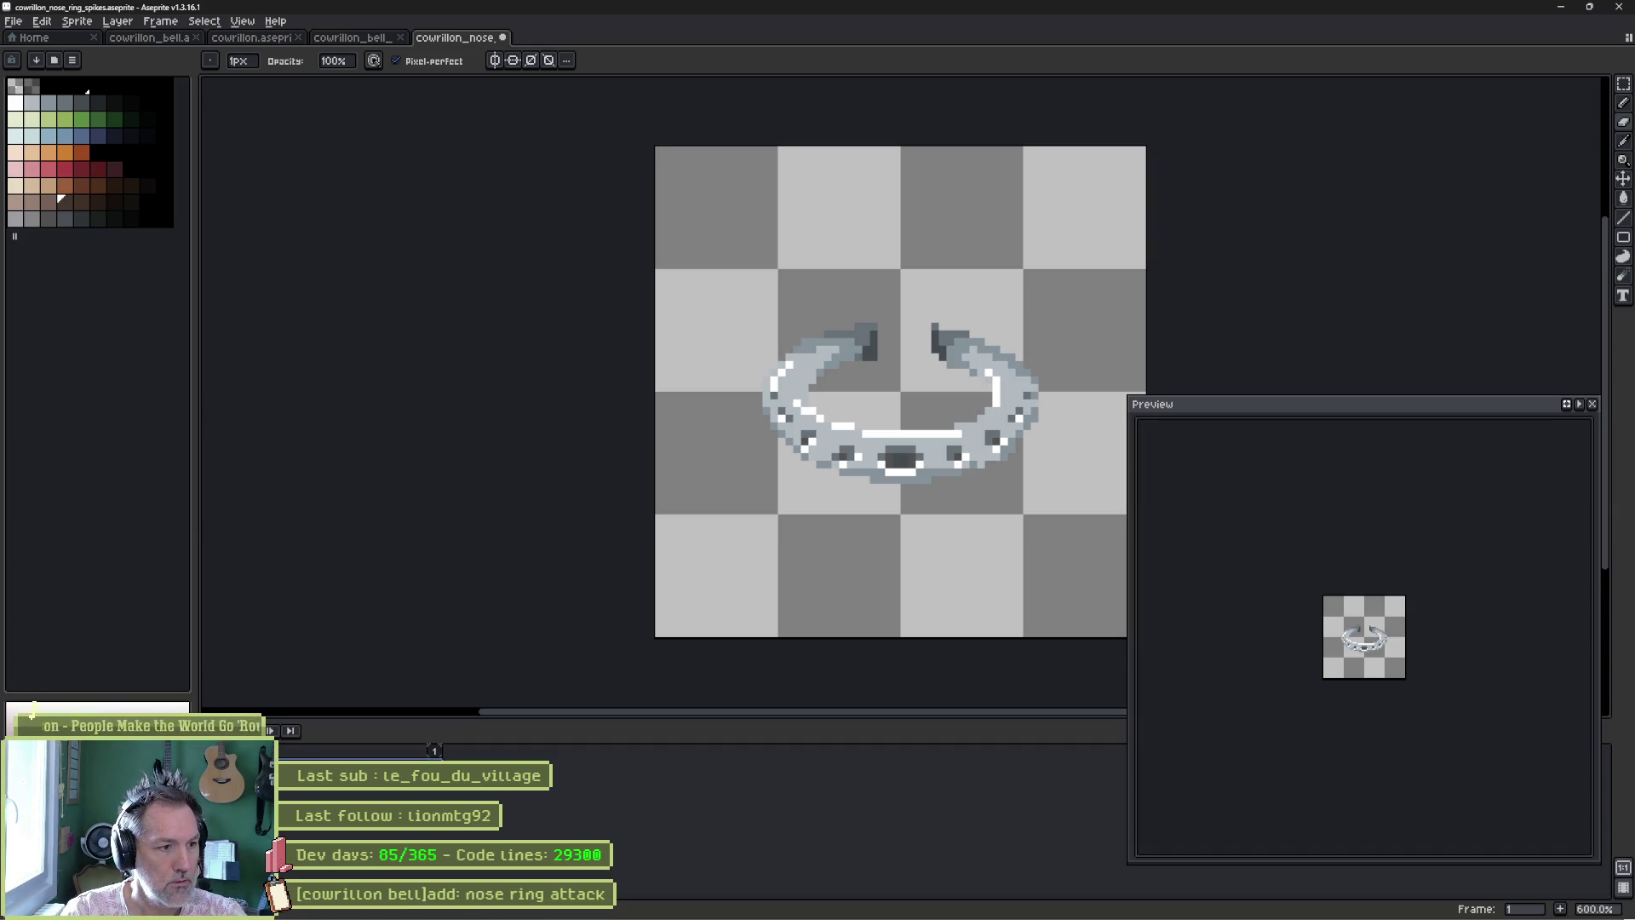
key(shift+p)
text(spike)
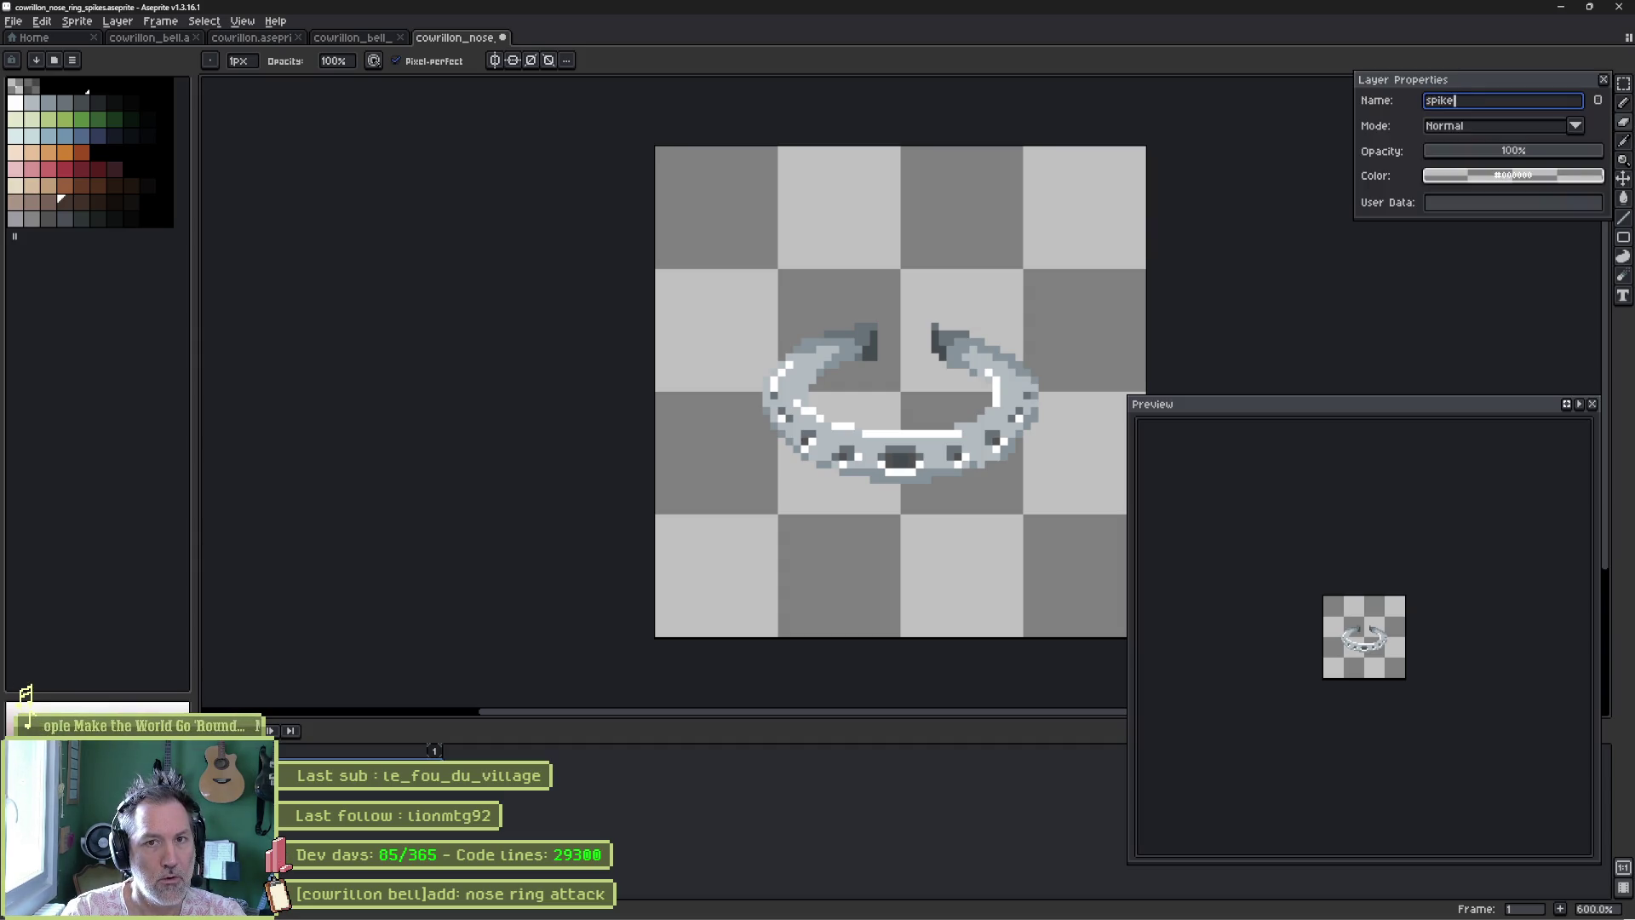
text(_01)
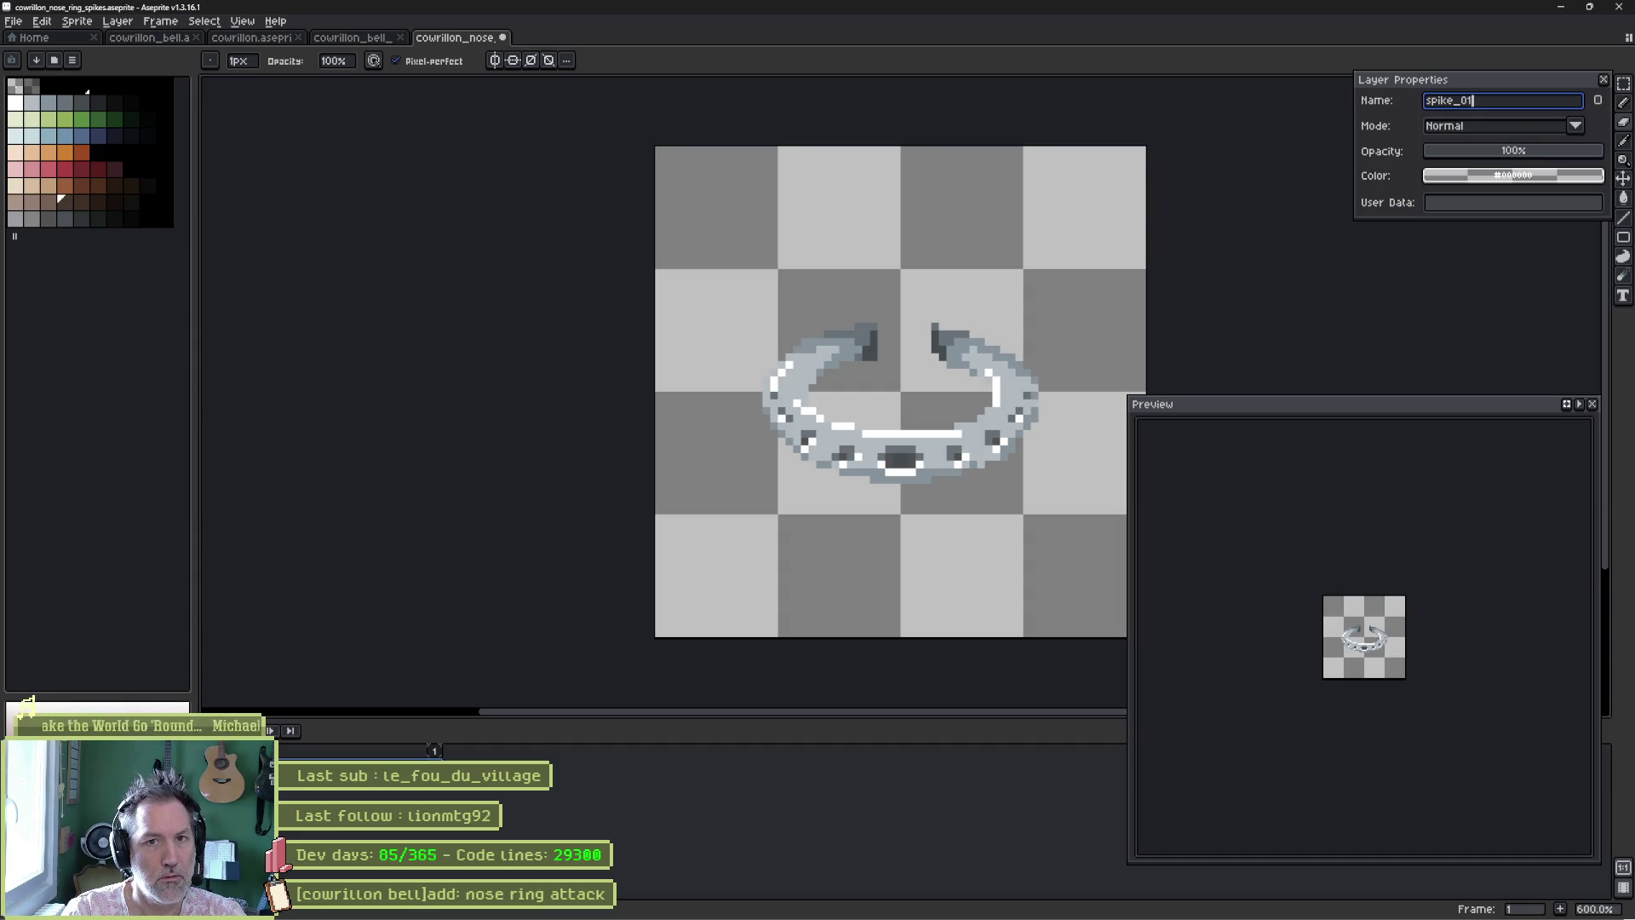
key(BackSpace)
text(0)
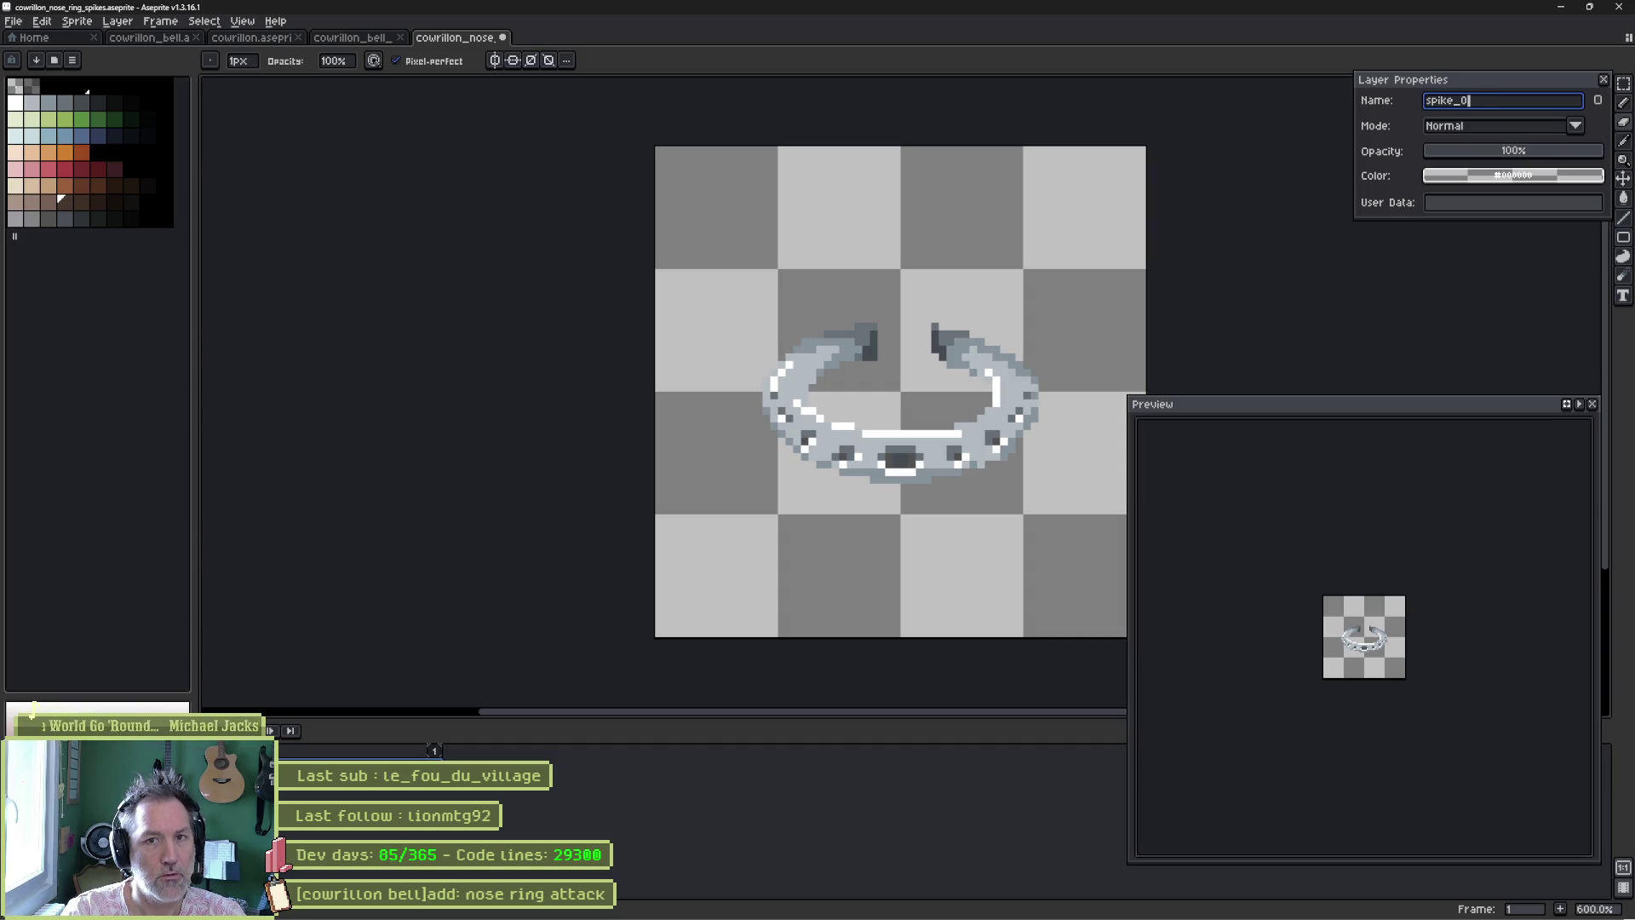
key(Return)
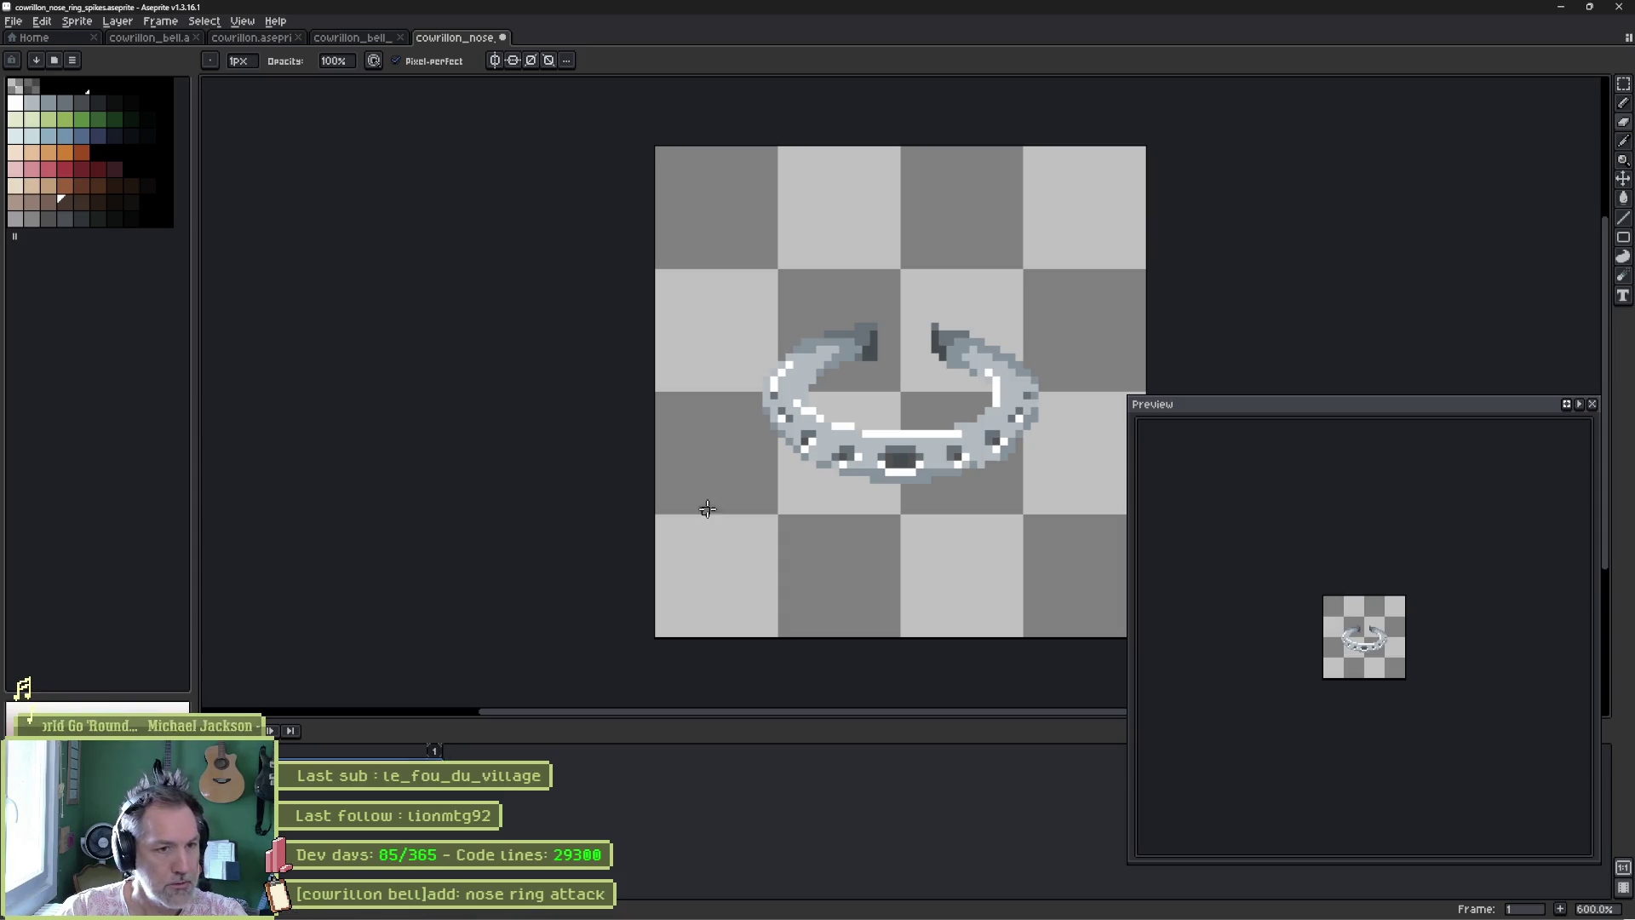
Draw brown spikes off the ring's left and lower-left edges.
key(e)
drag(771, 398, 718, 418)
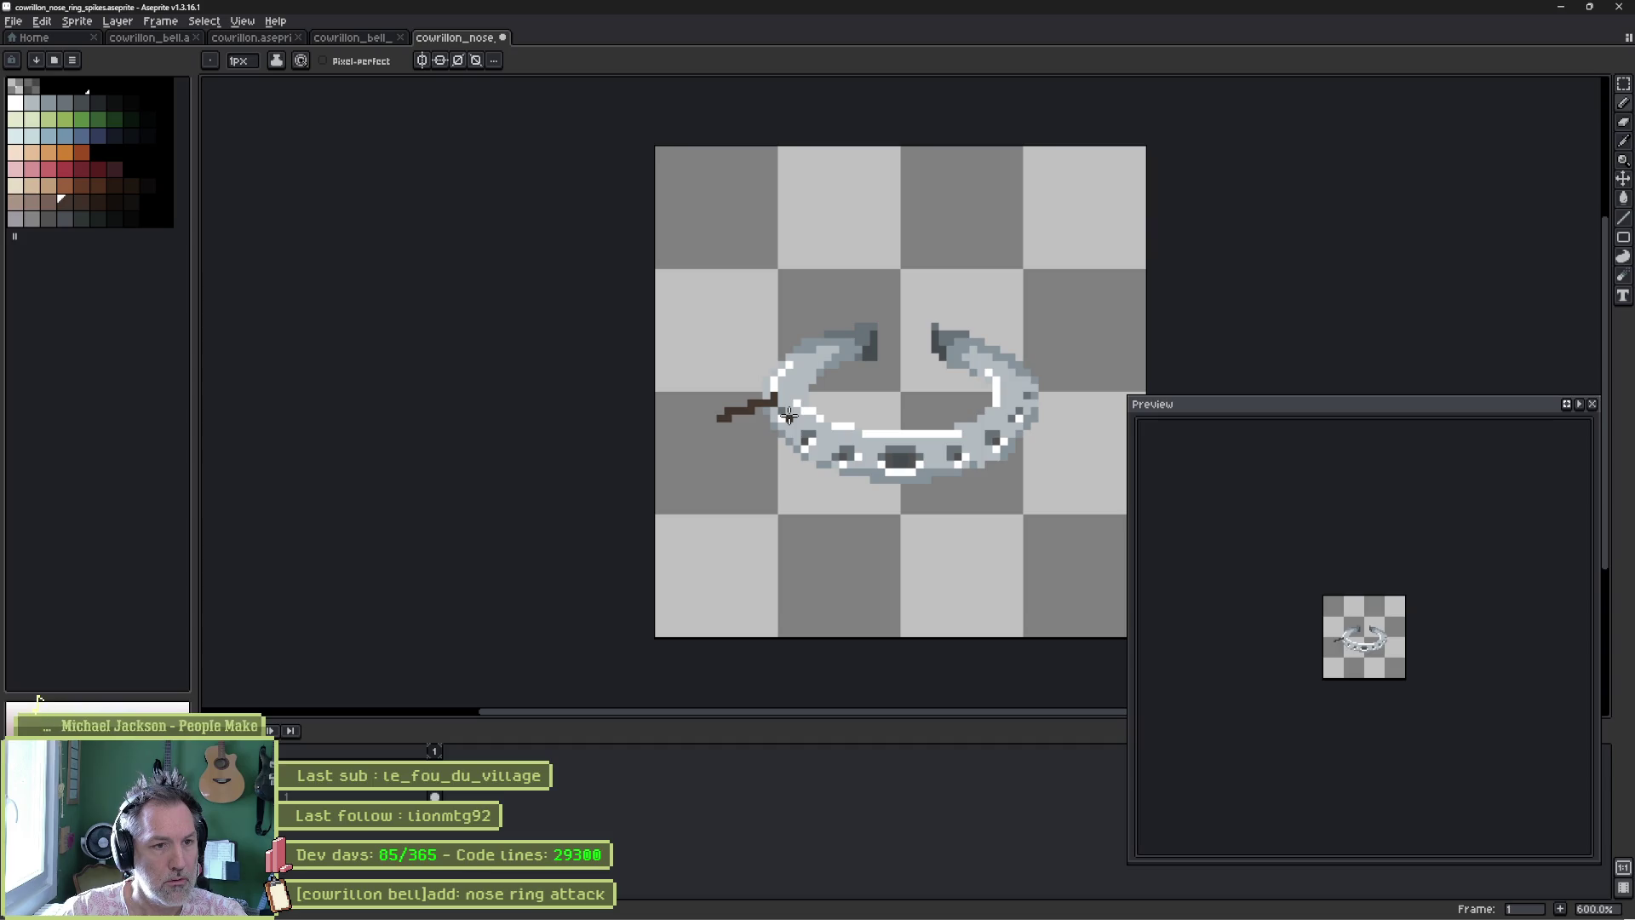
drag(789, 414, 726, 464)
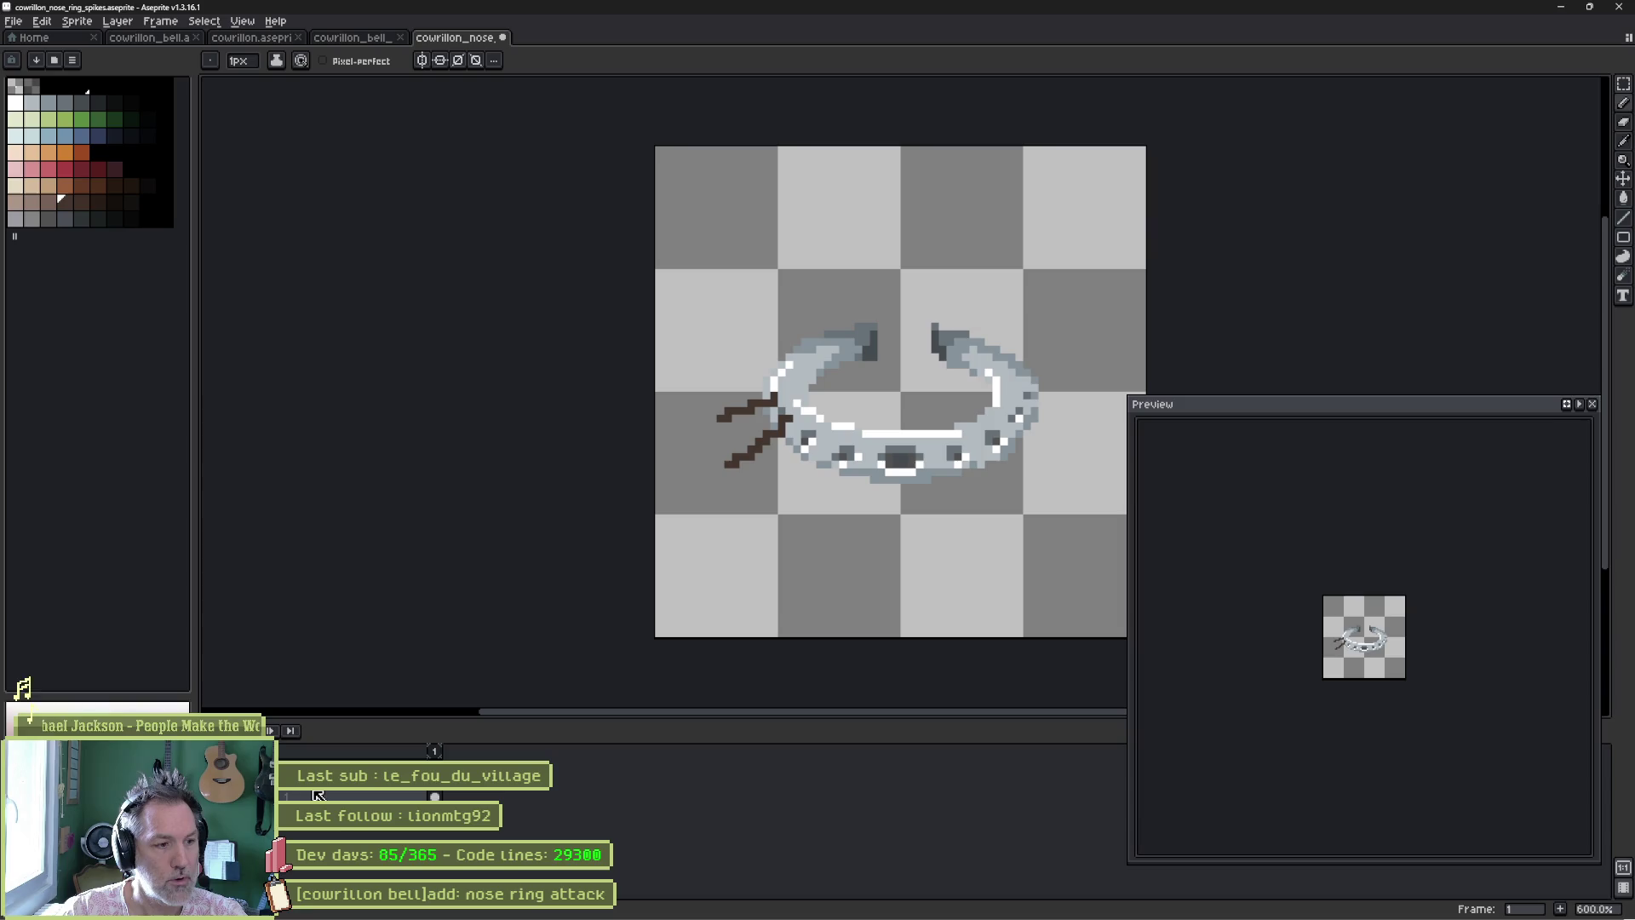
drag(815, 438, 734, 517)
drag(843, 456, 769, 566)
On new layers, draw spikes from the ring's bottom, lower right and upper right.
key(shift+n)
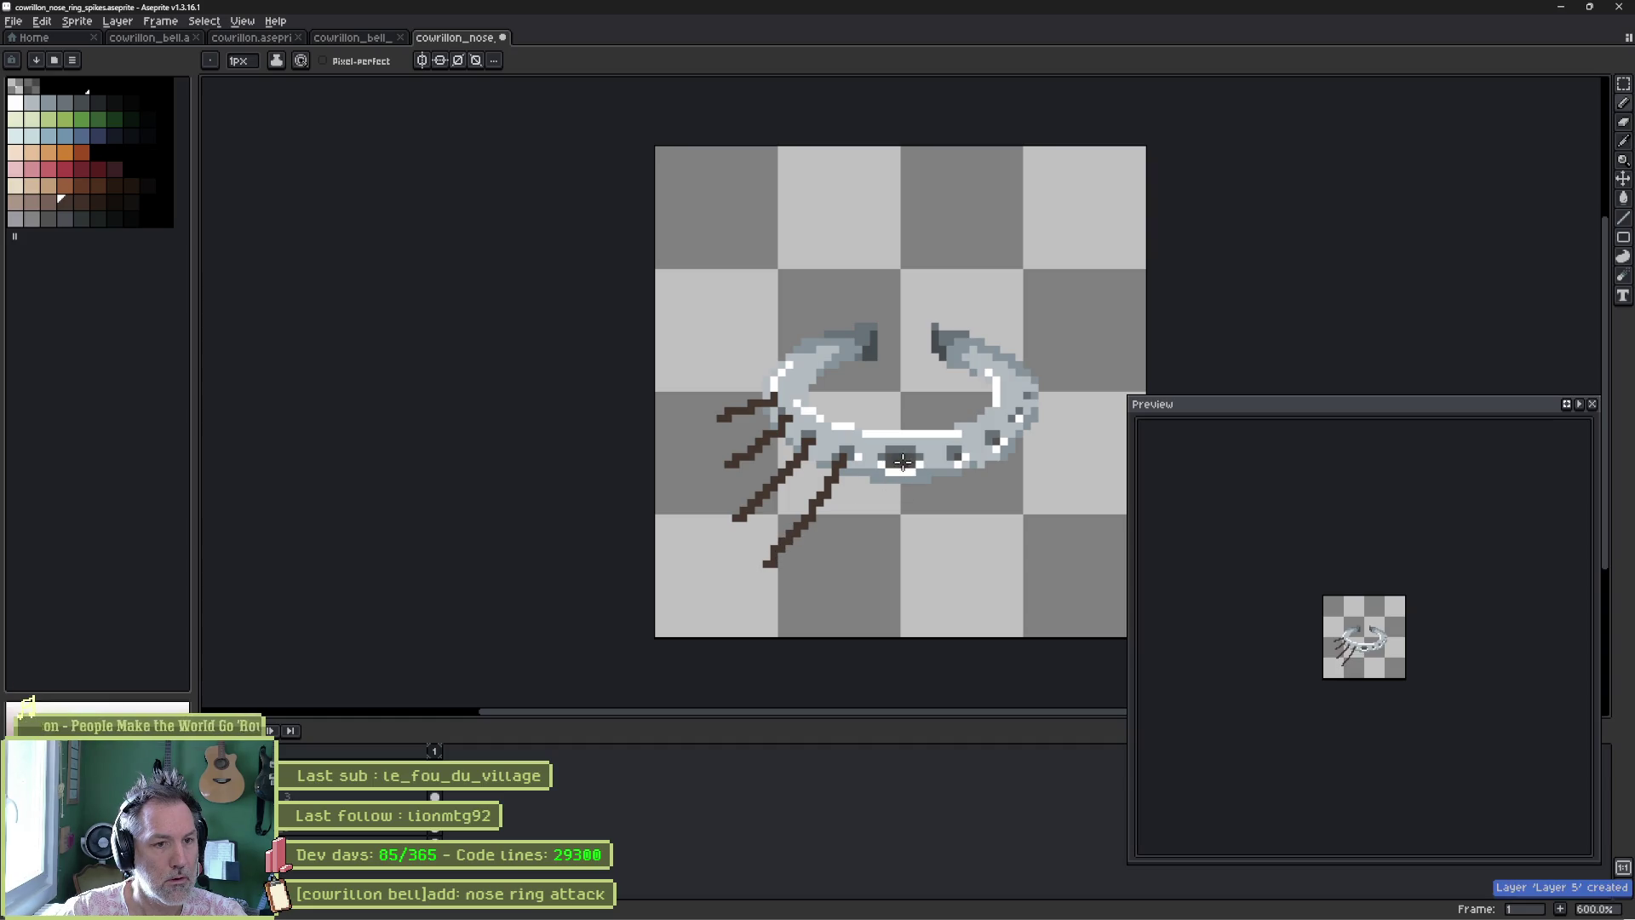
drag(901, 461, 896, 592)
shift+click(1009, 521)
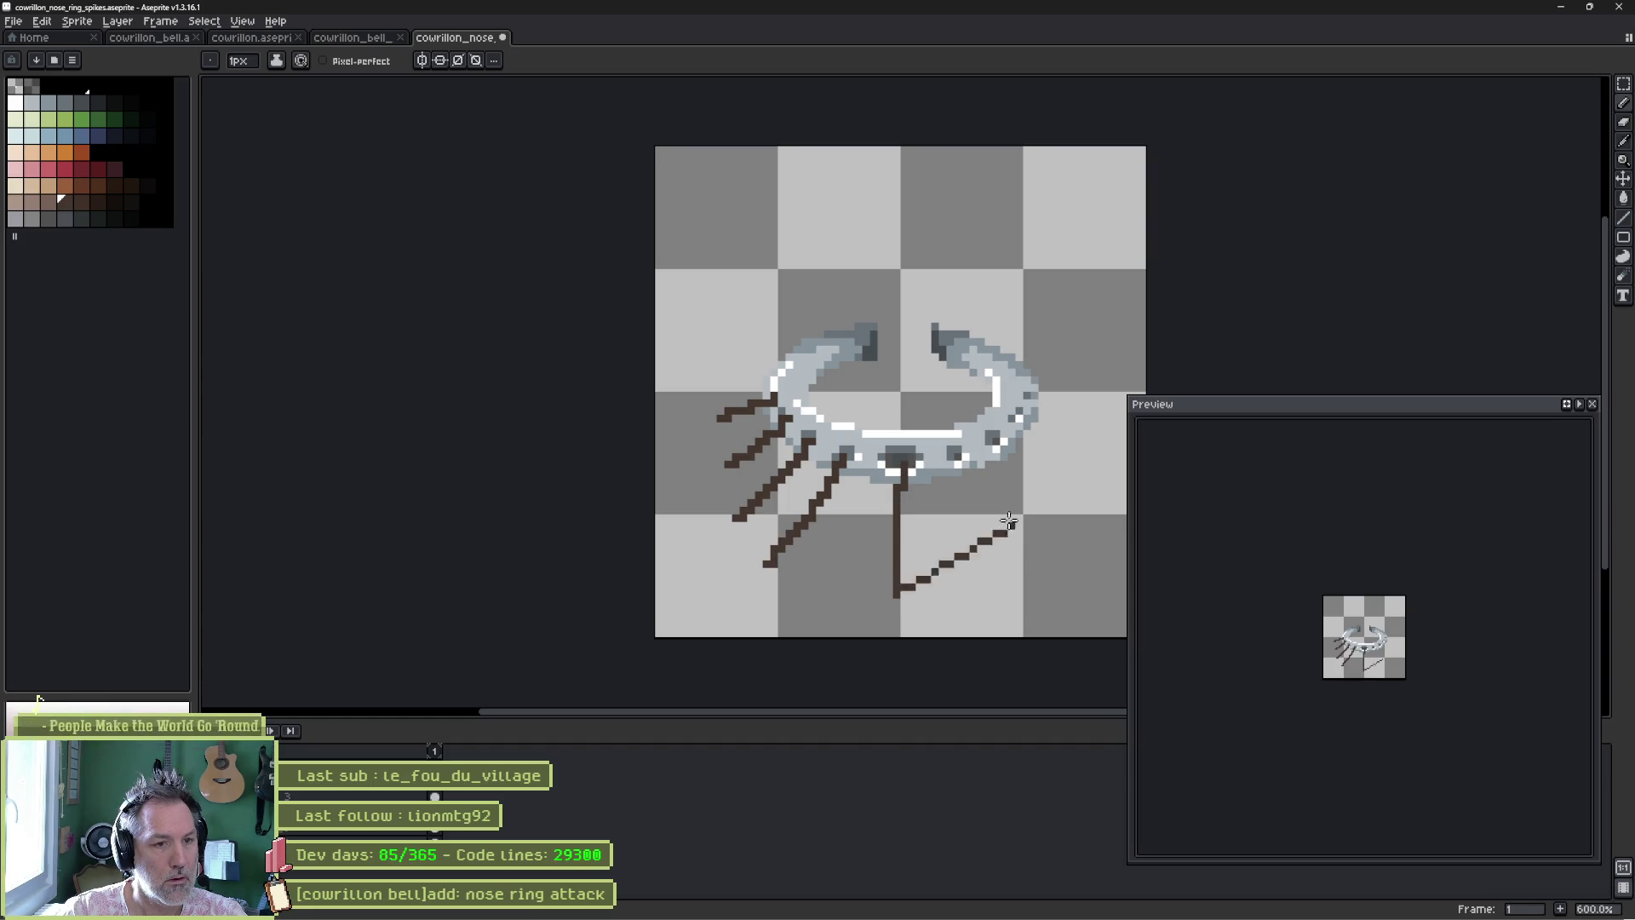
key(ctrl+z)
mouse_move(955, 458)
mouse_down()
mouse_move(996, 566)
mouse_move(1021, 480)
mouse_move(1053, 504)
mouse_up()
key(shift+n)
drag(1019, 415, 1069, 450)
key(shift+n)
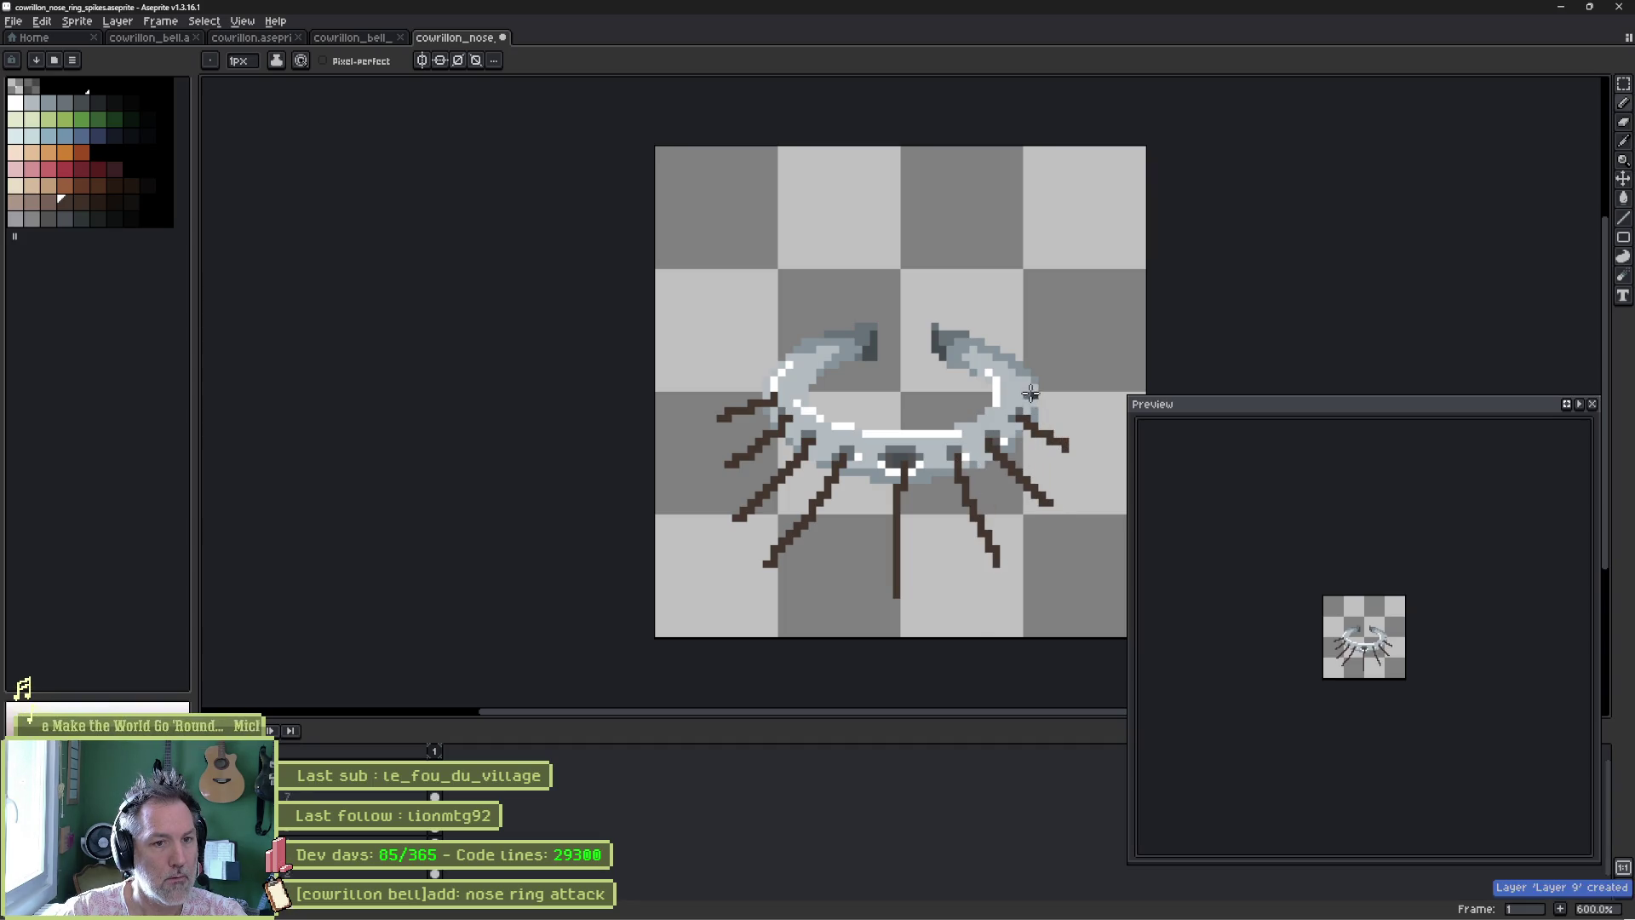
drag(1030, 393, 1069, 402)
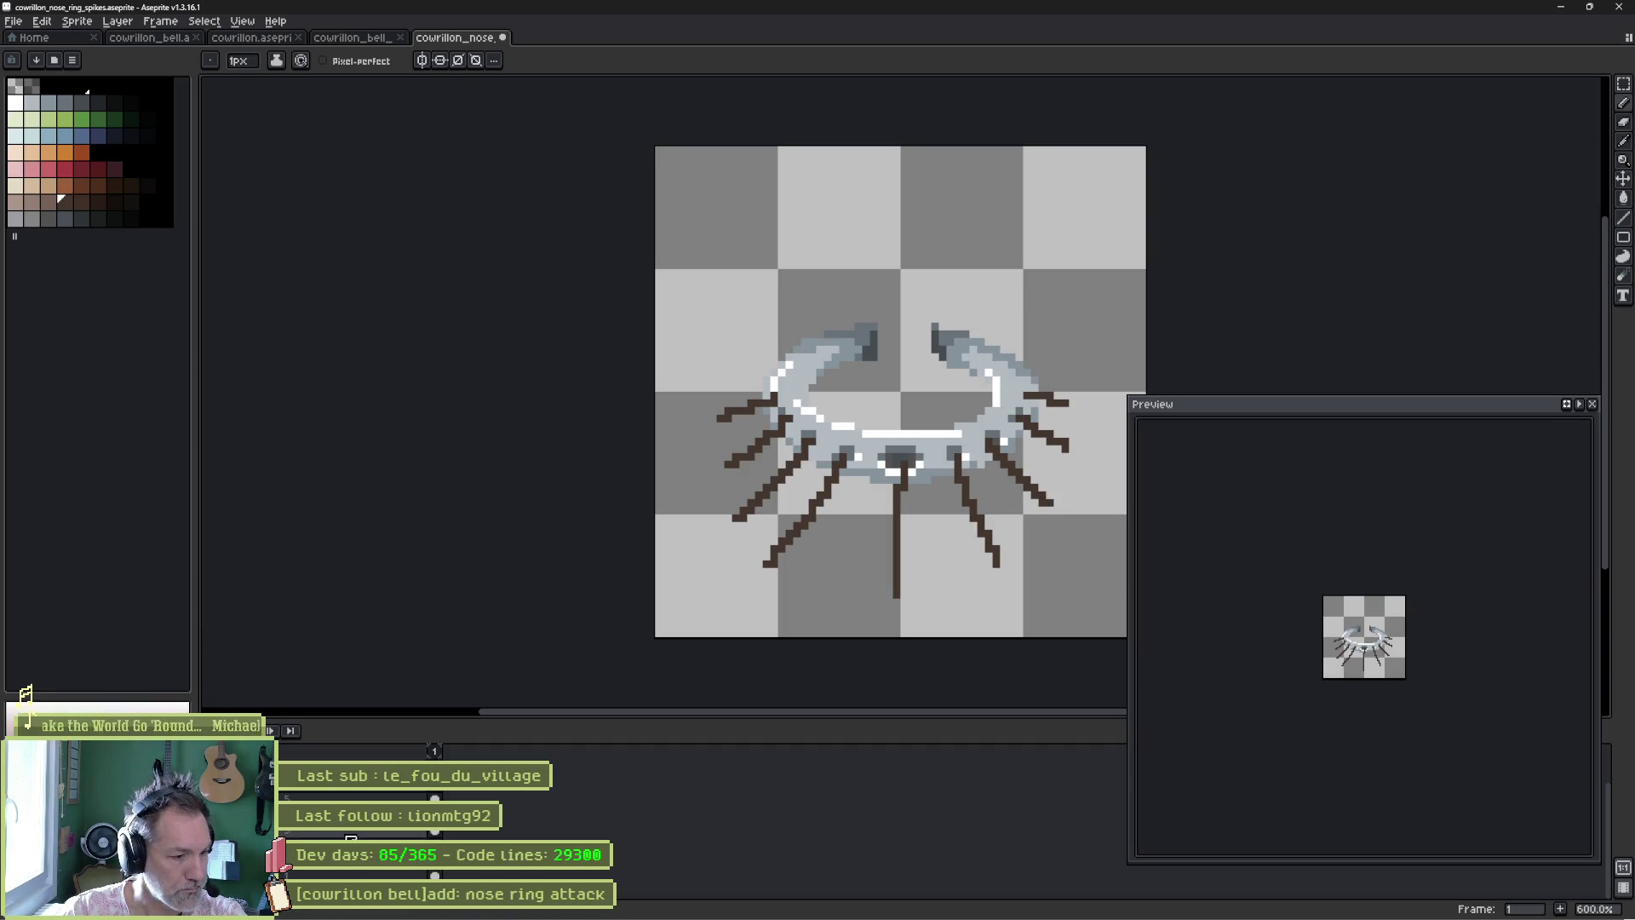
Rename the first spike layer to spike_1.
double_click(351, 839)
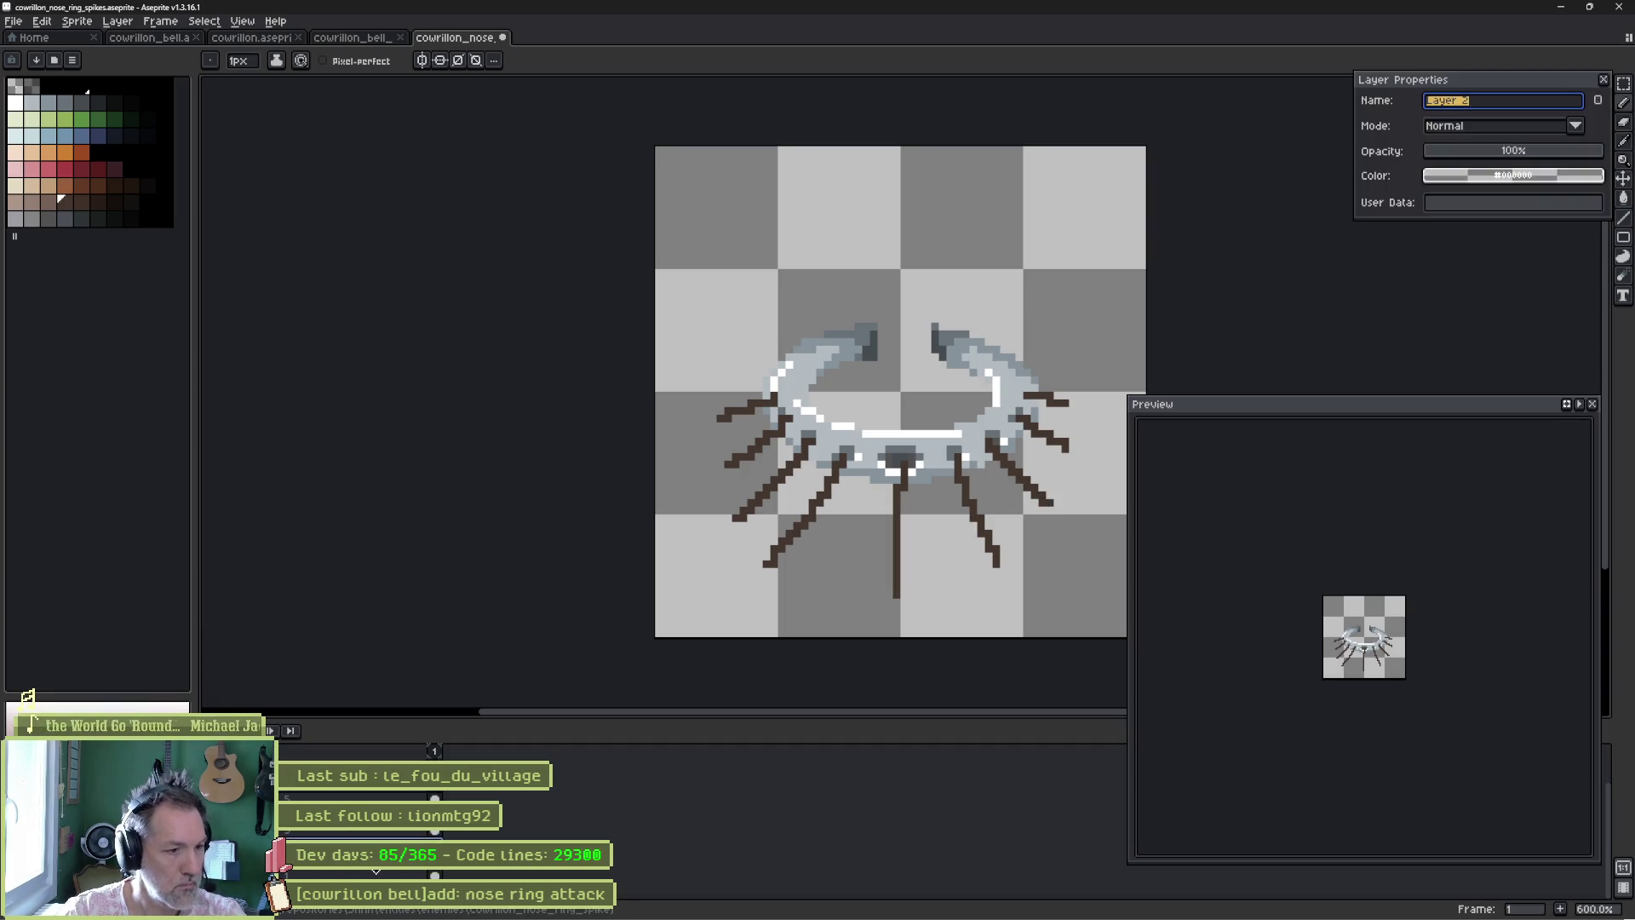
text(spike_)
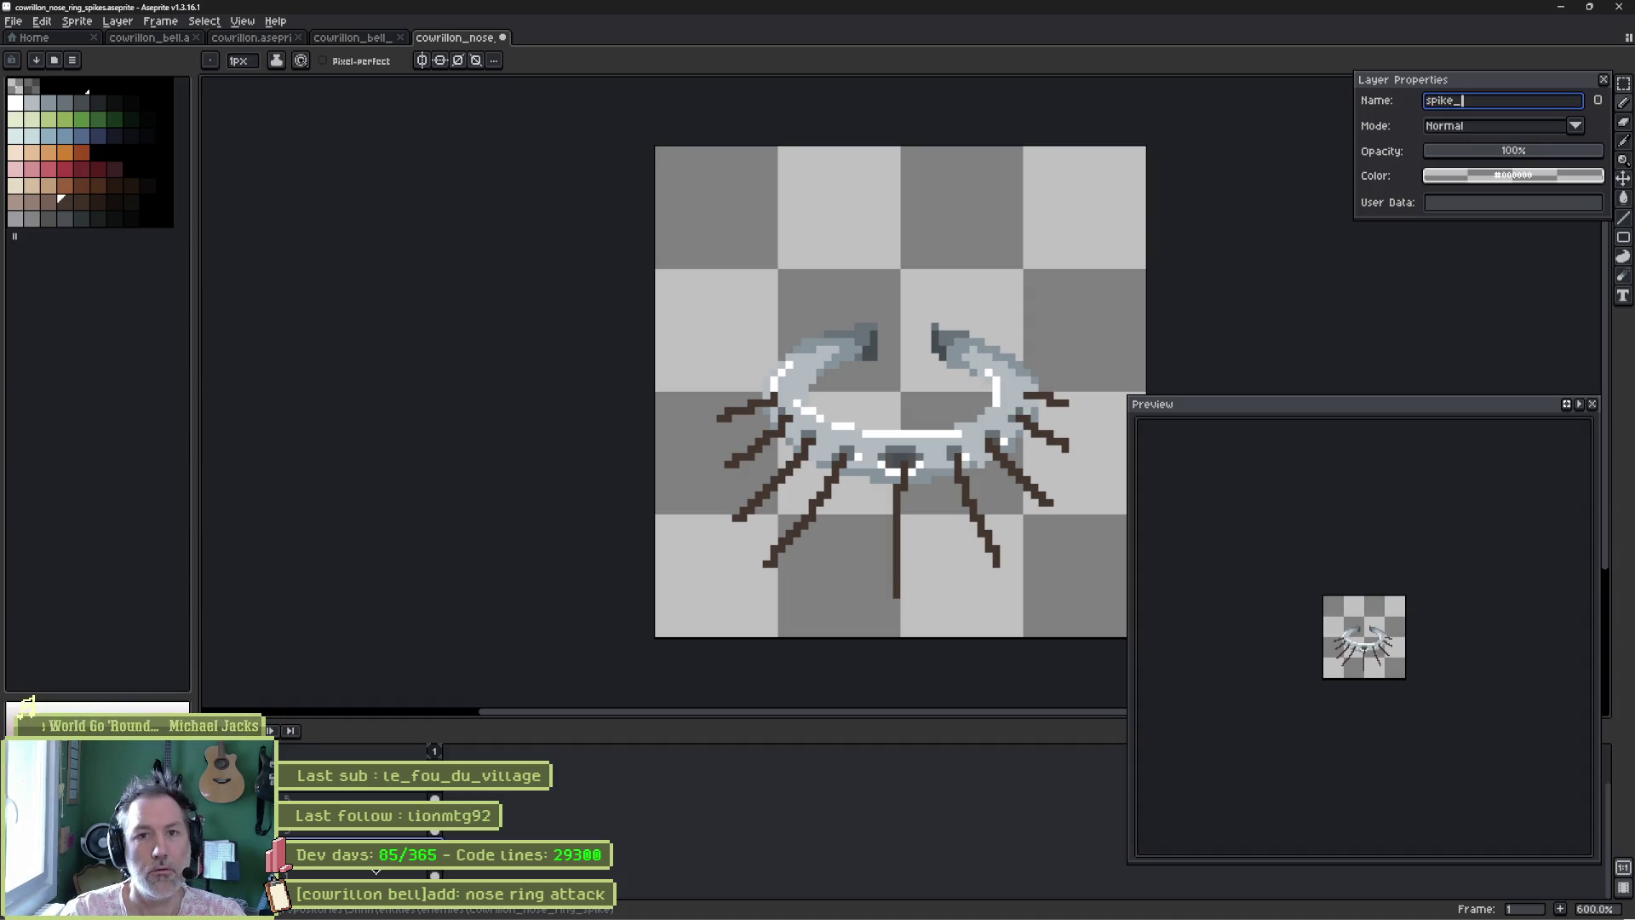
text(1)
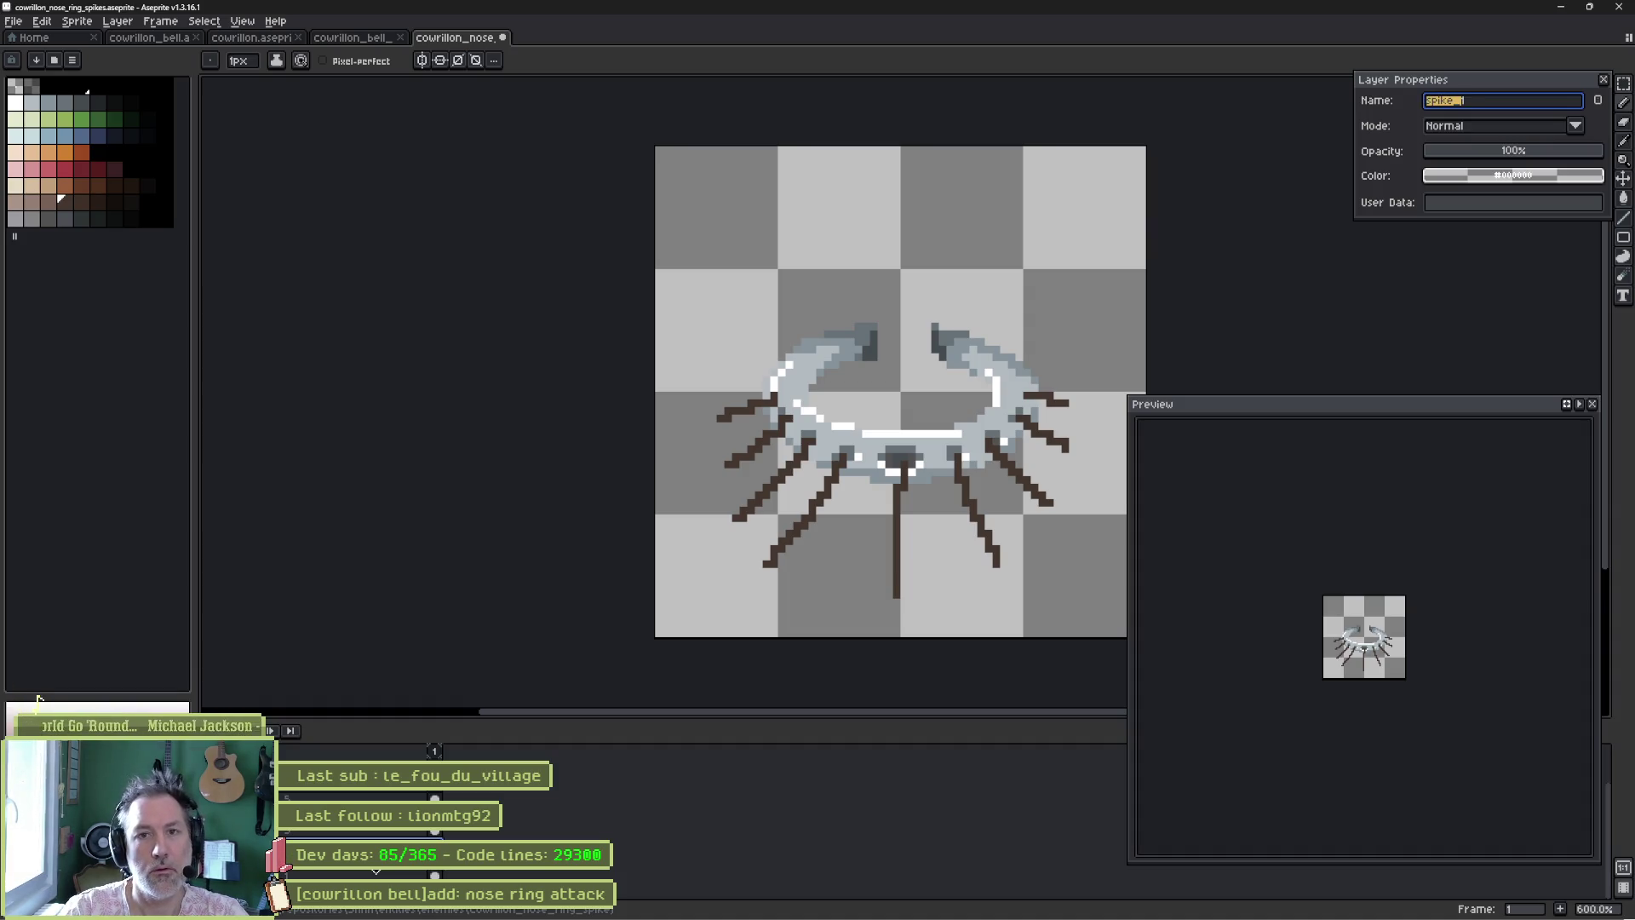
text(cowrillon_nose_ring_spike)
key(ctrl+z)
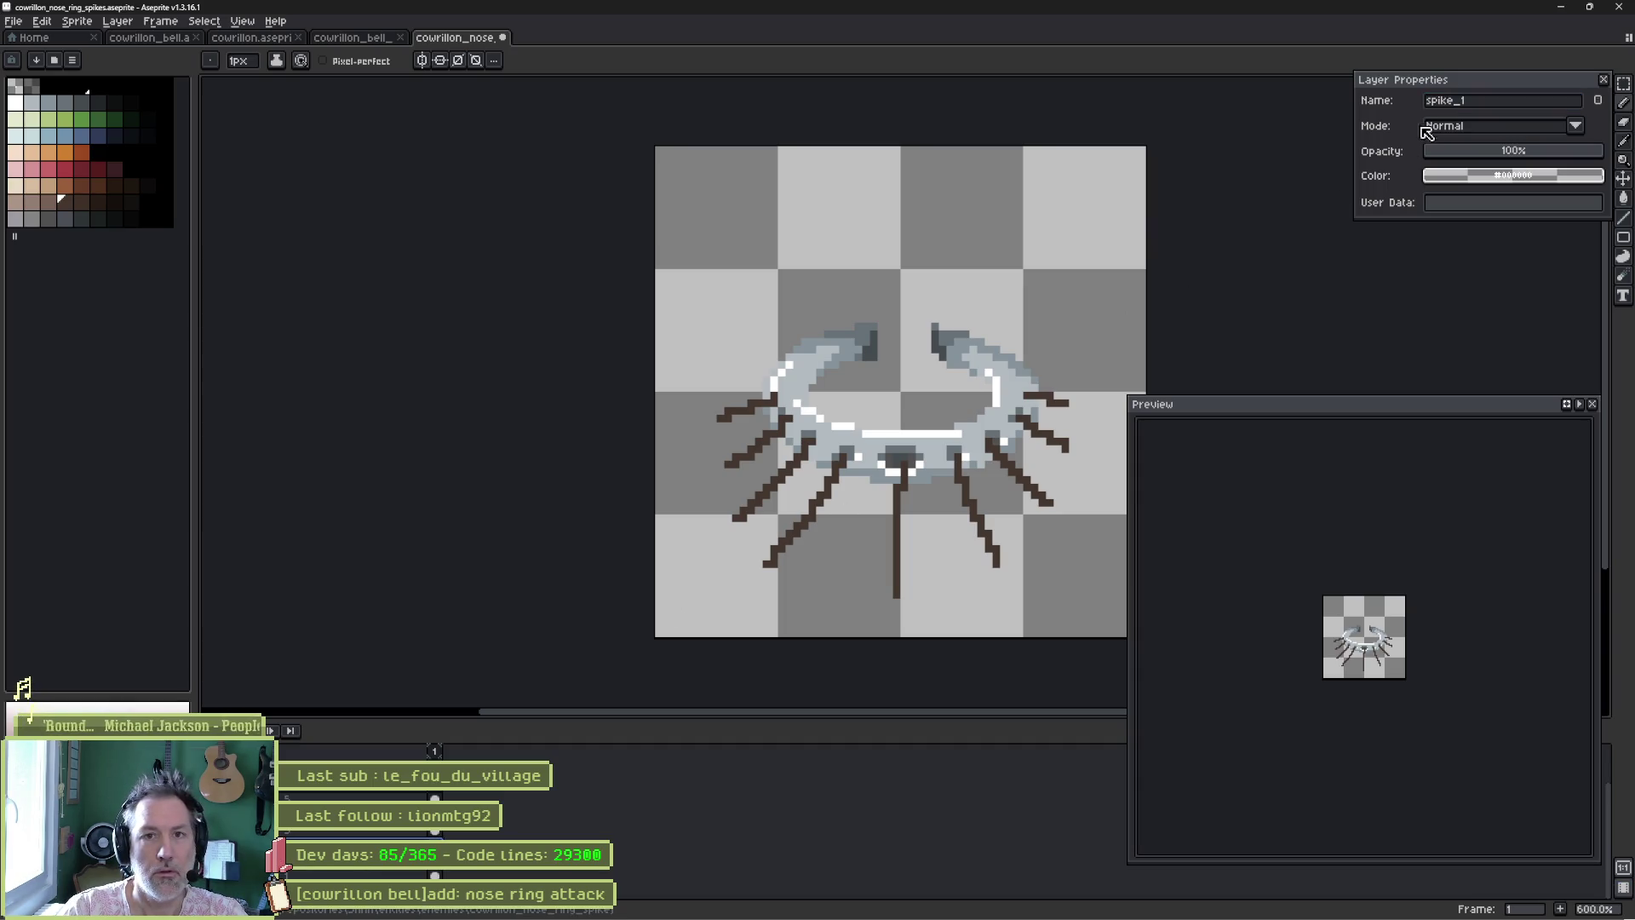
click(1451, 103)
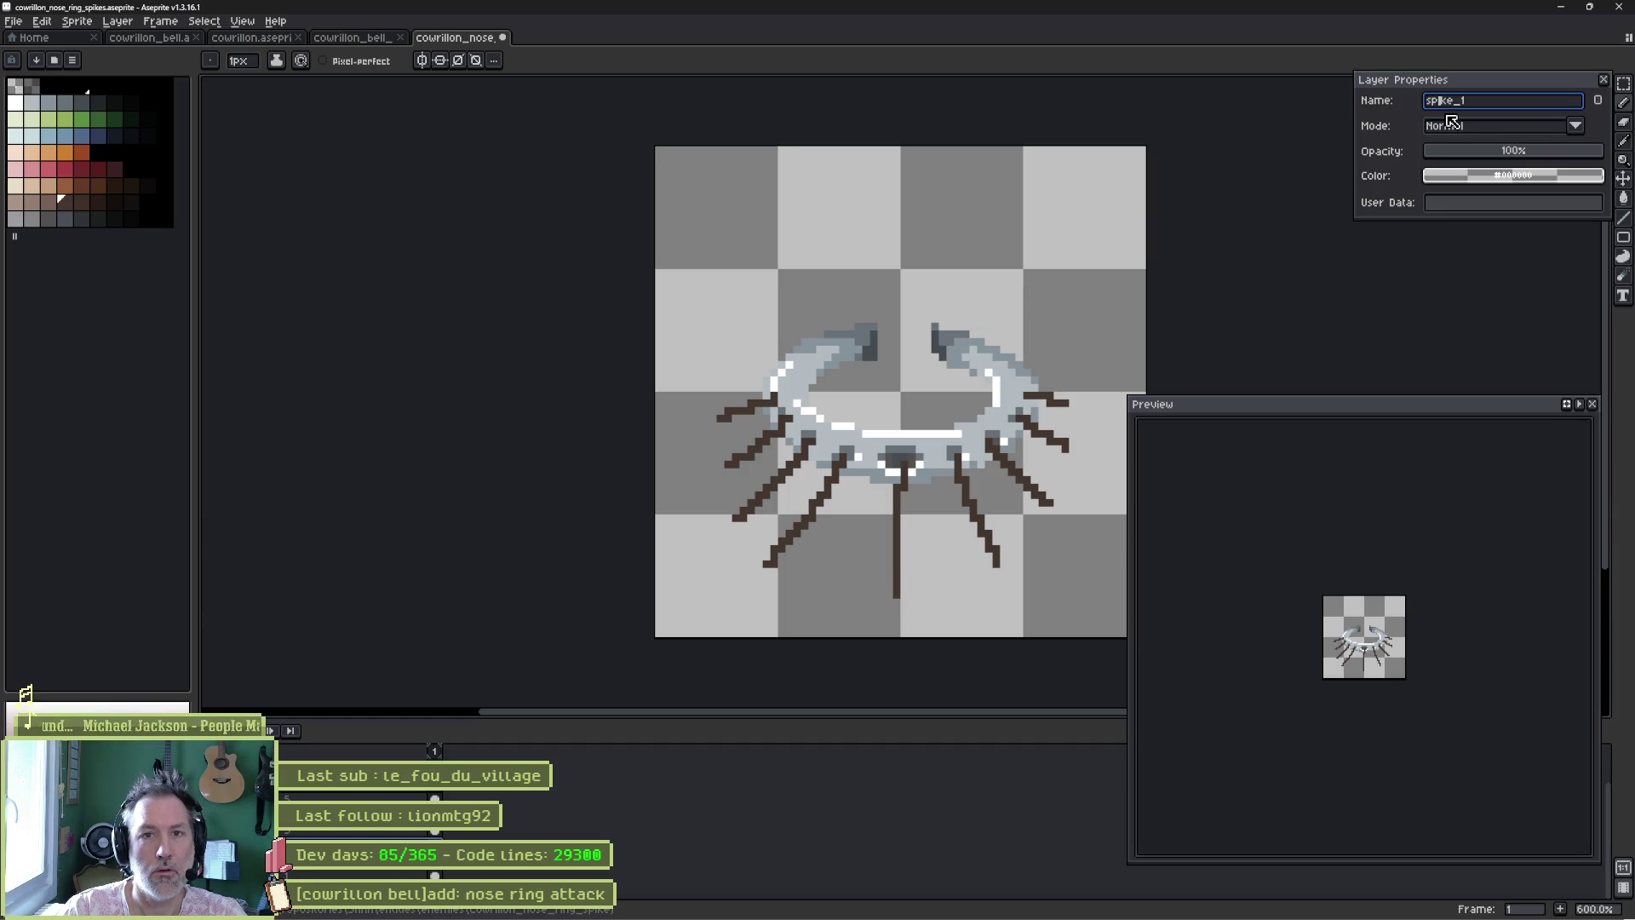
key(ctrl+a)
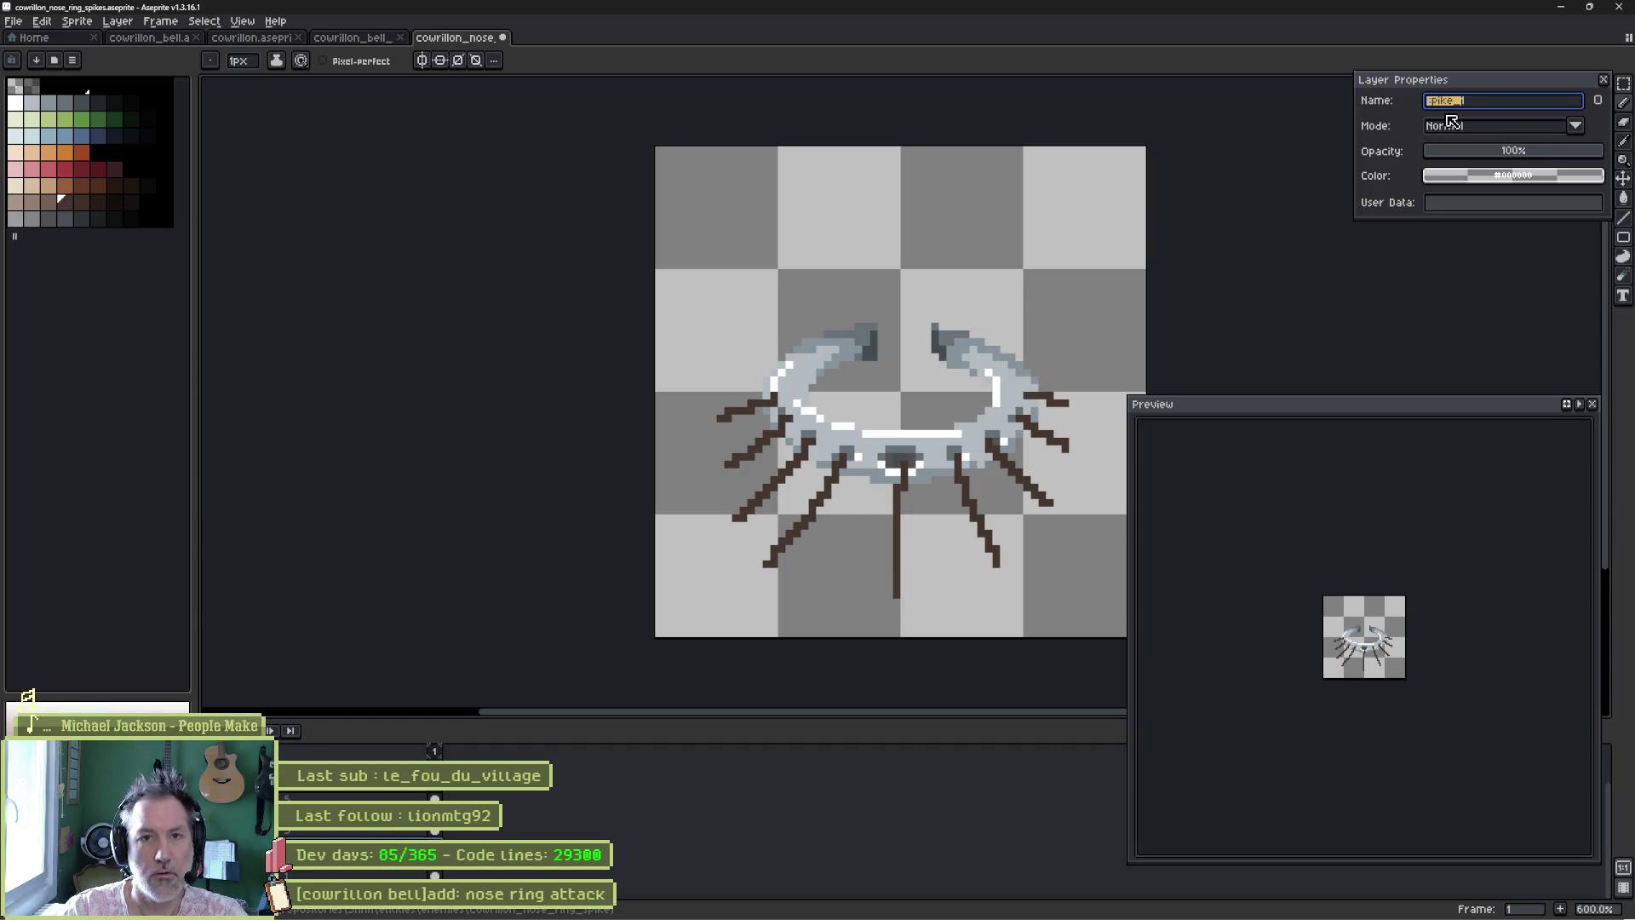
key(ctrl+z)
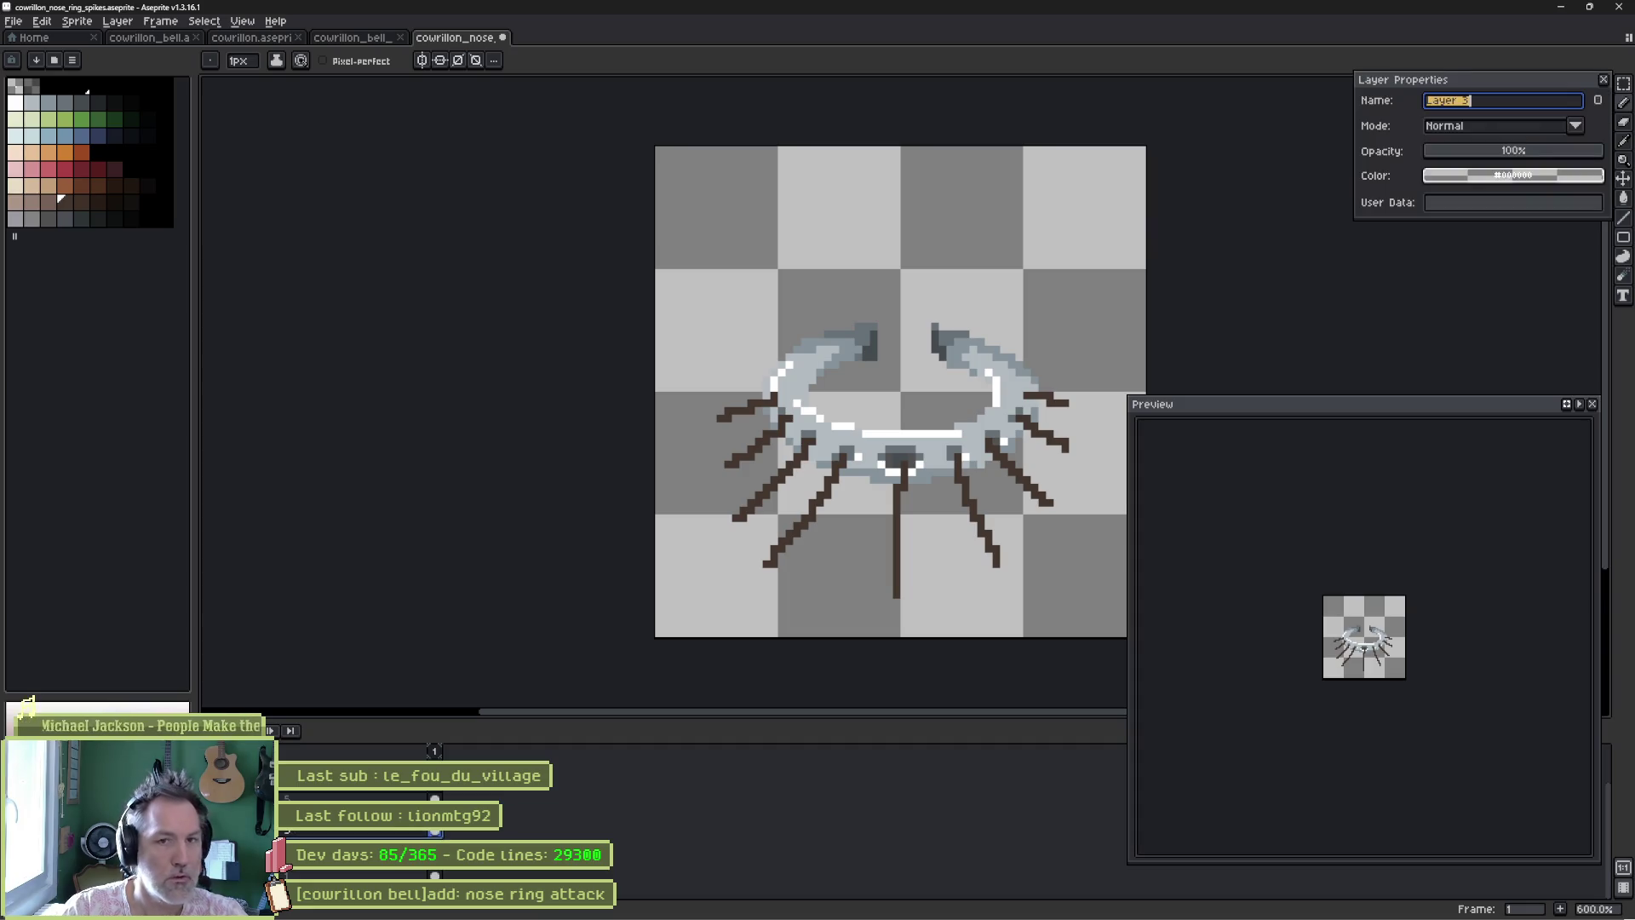
key(Escape)
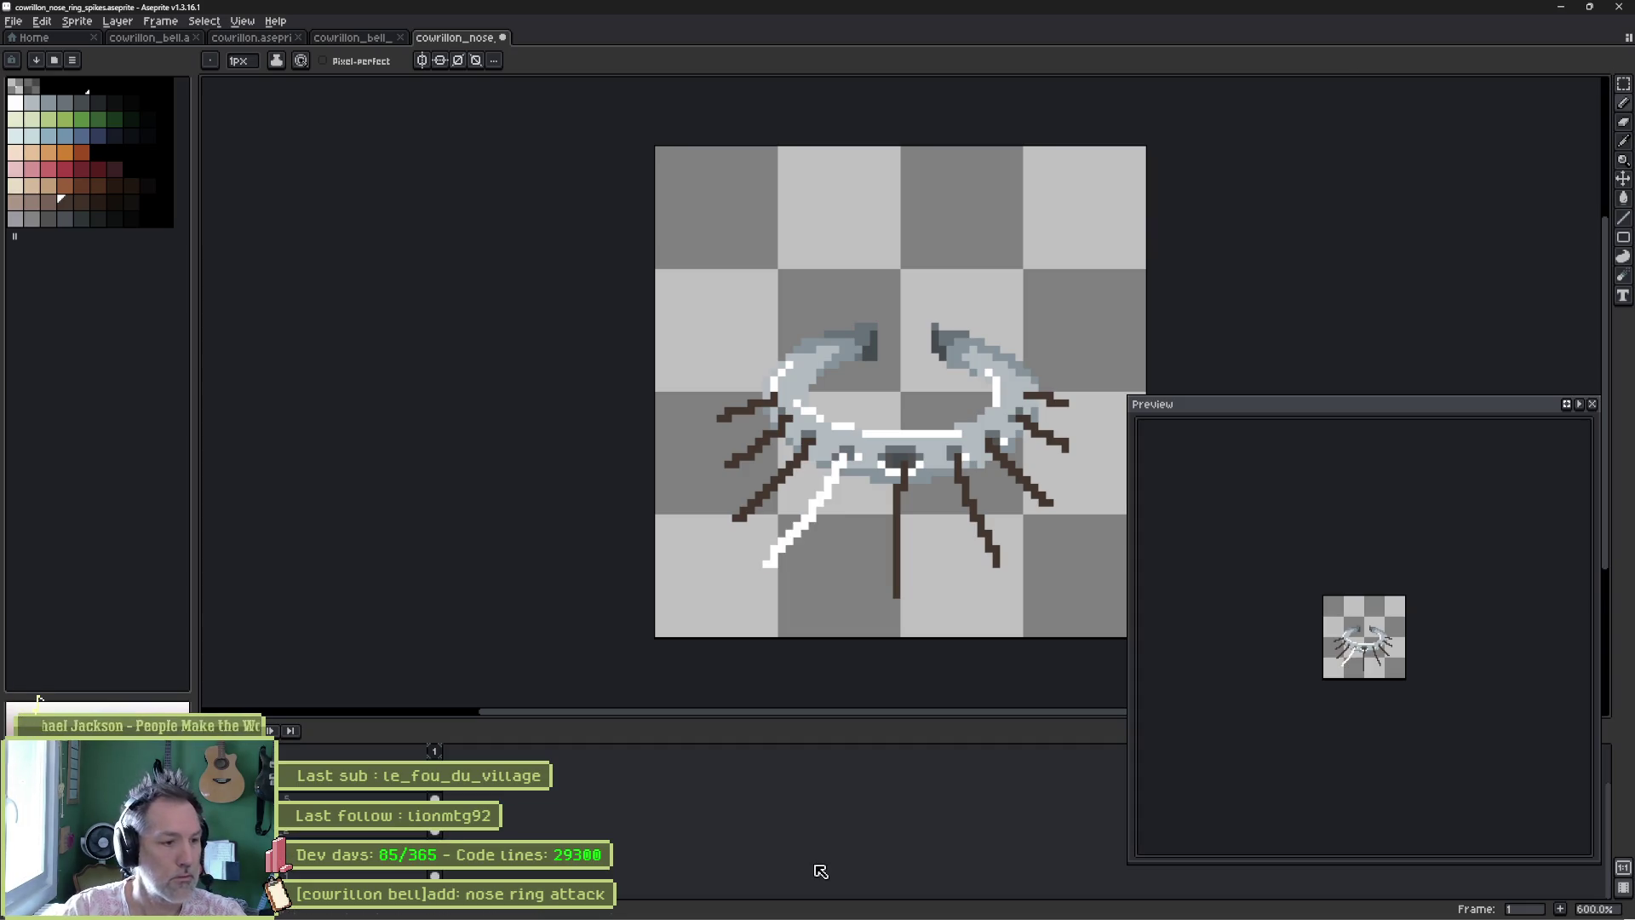
Rename the next spike layers spike_2, spike_1, spike_2 and spike_6.
key(shift+p)
text(spike_2)
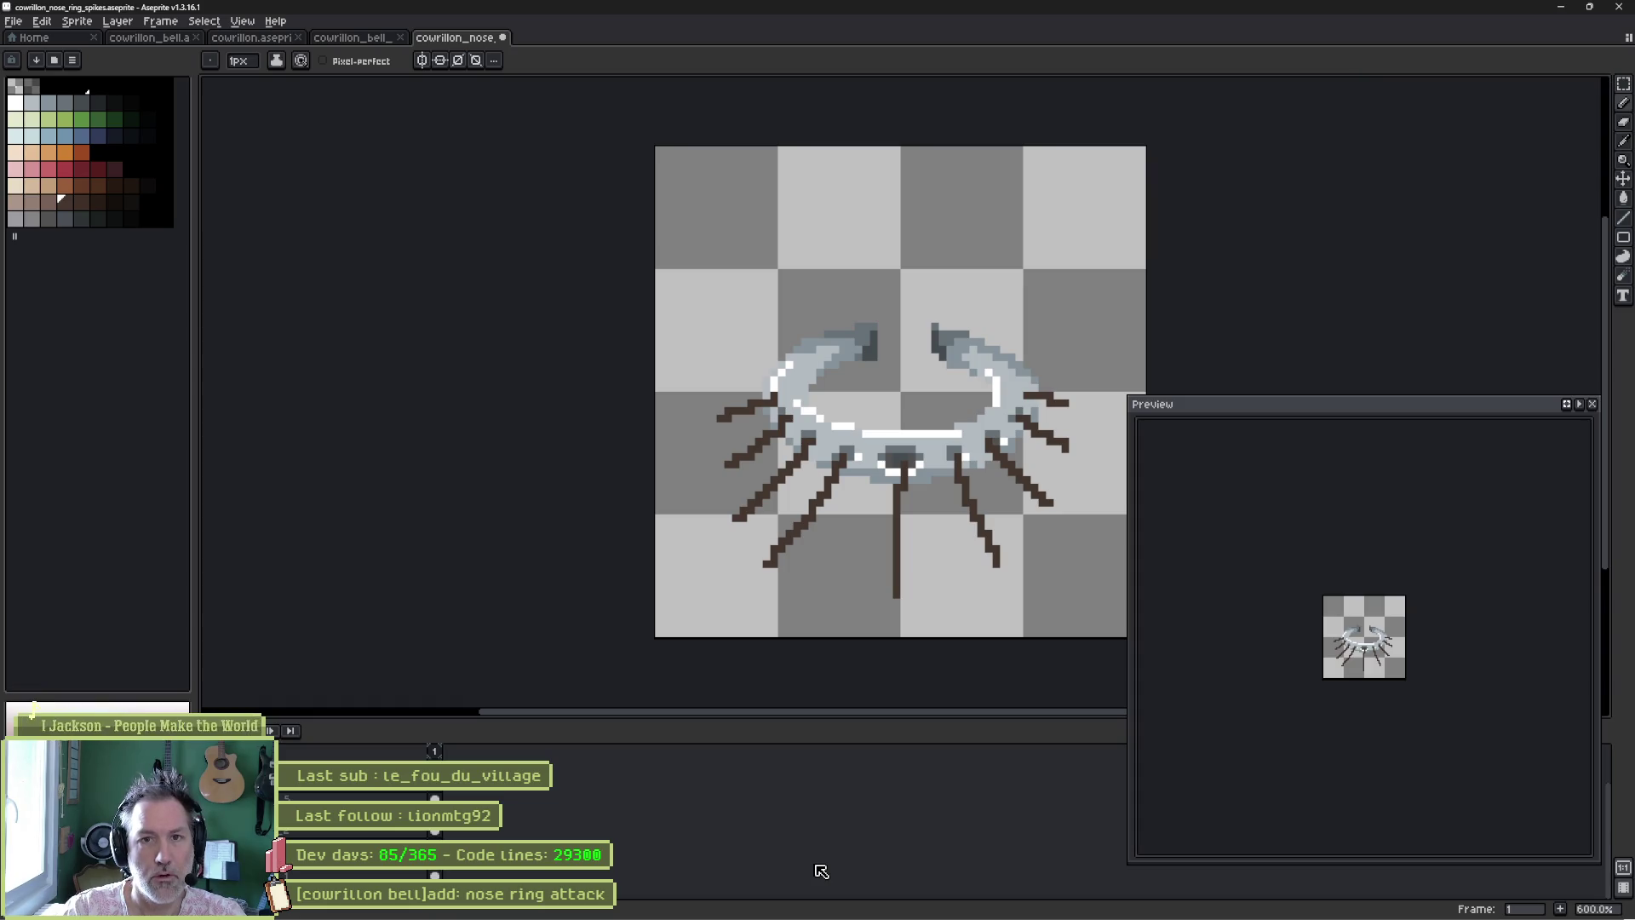
key(Return)
key(ctrl+z)
key(shift+p)
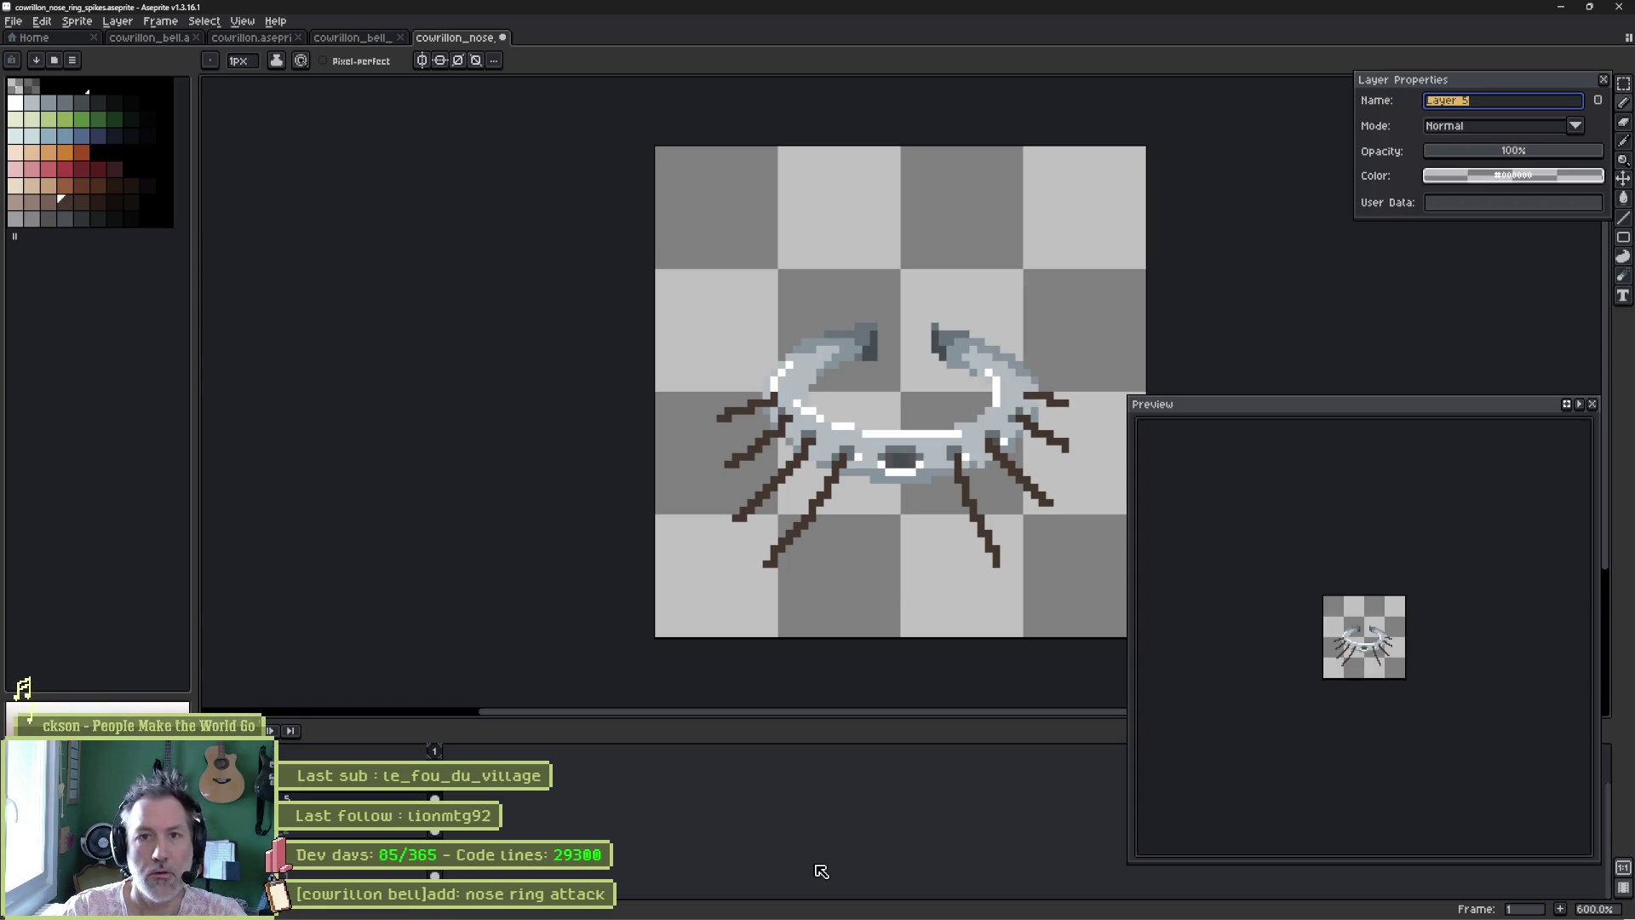
text(spike_1)
key(Return)
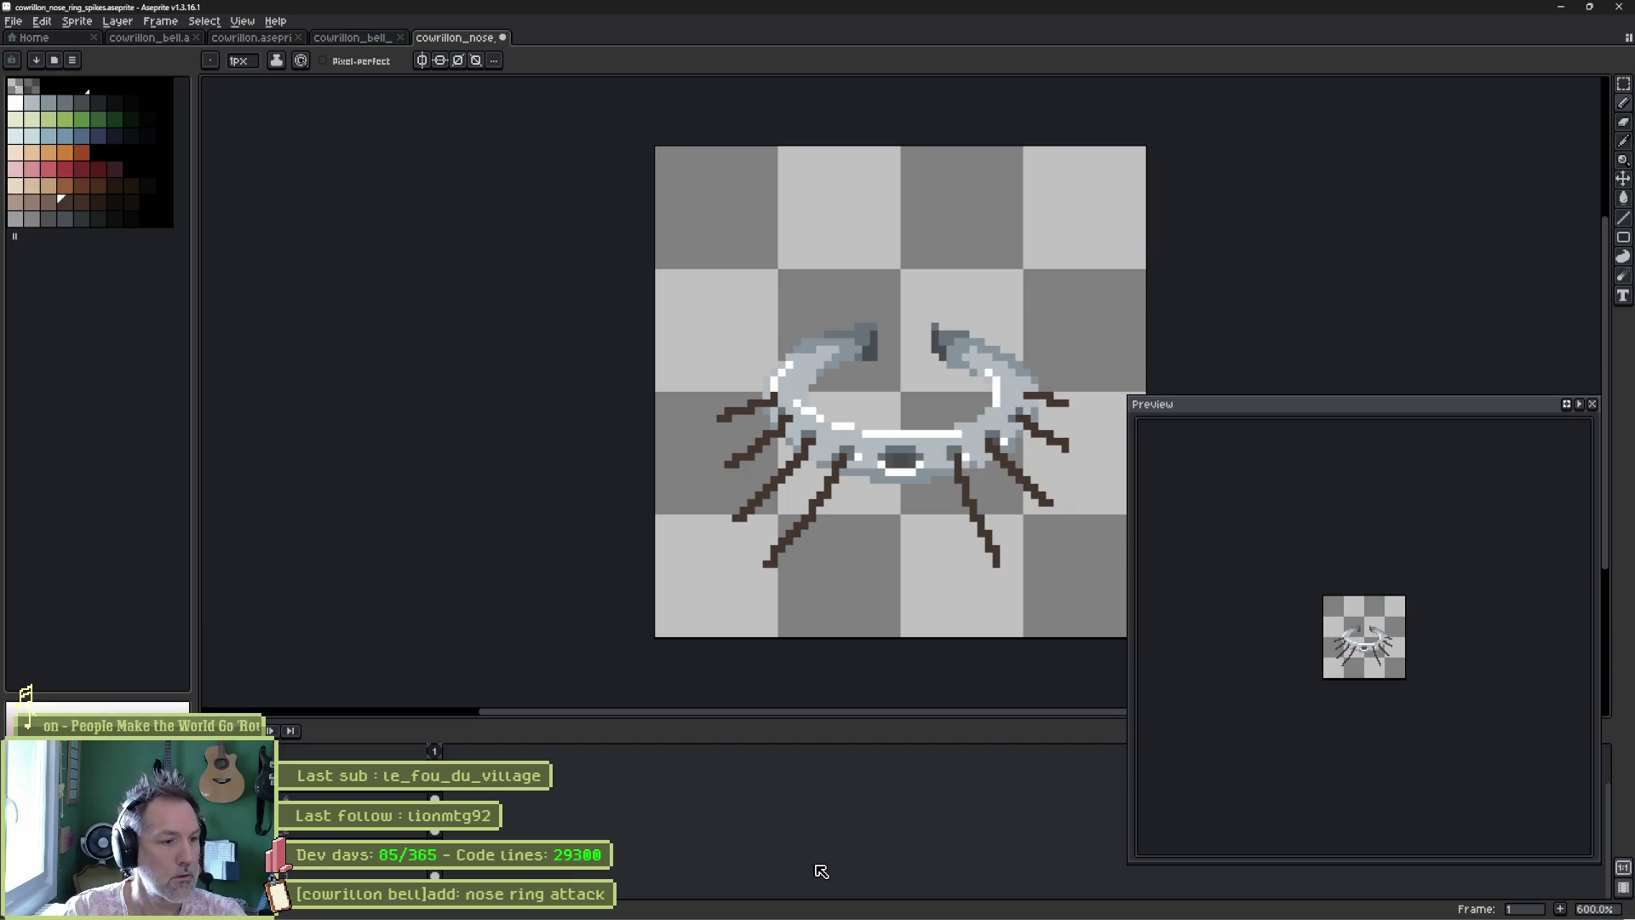
key(shift+p)
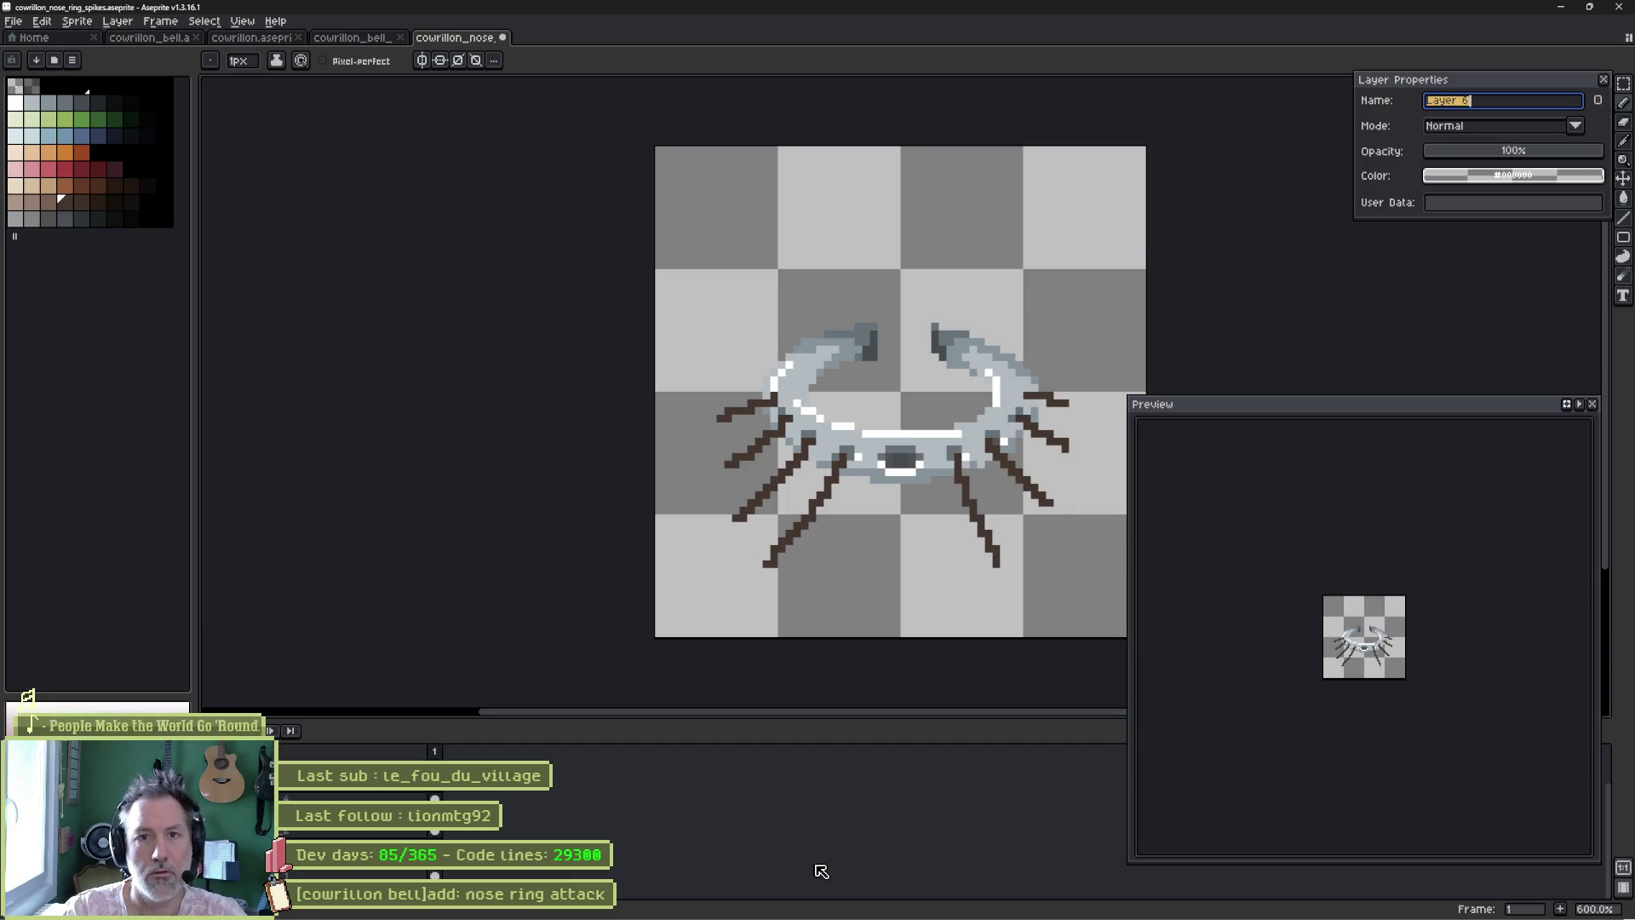
text(spike_2)
key(Return)
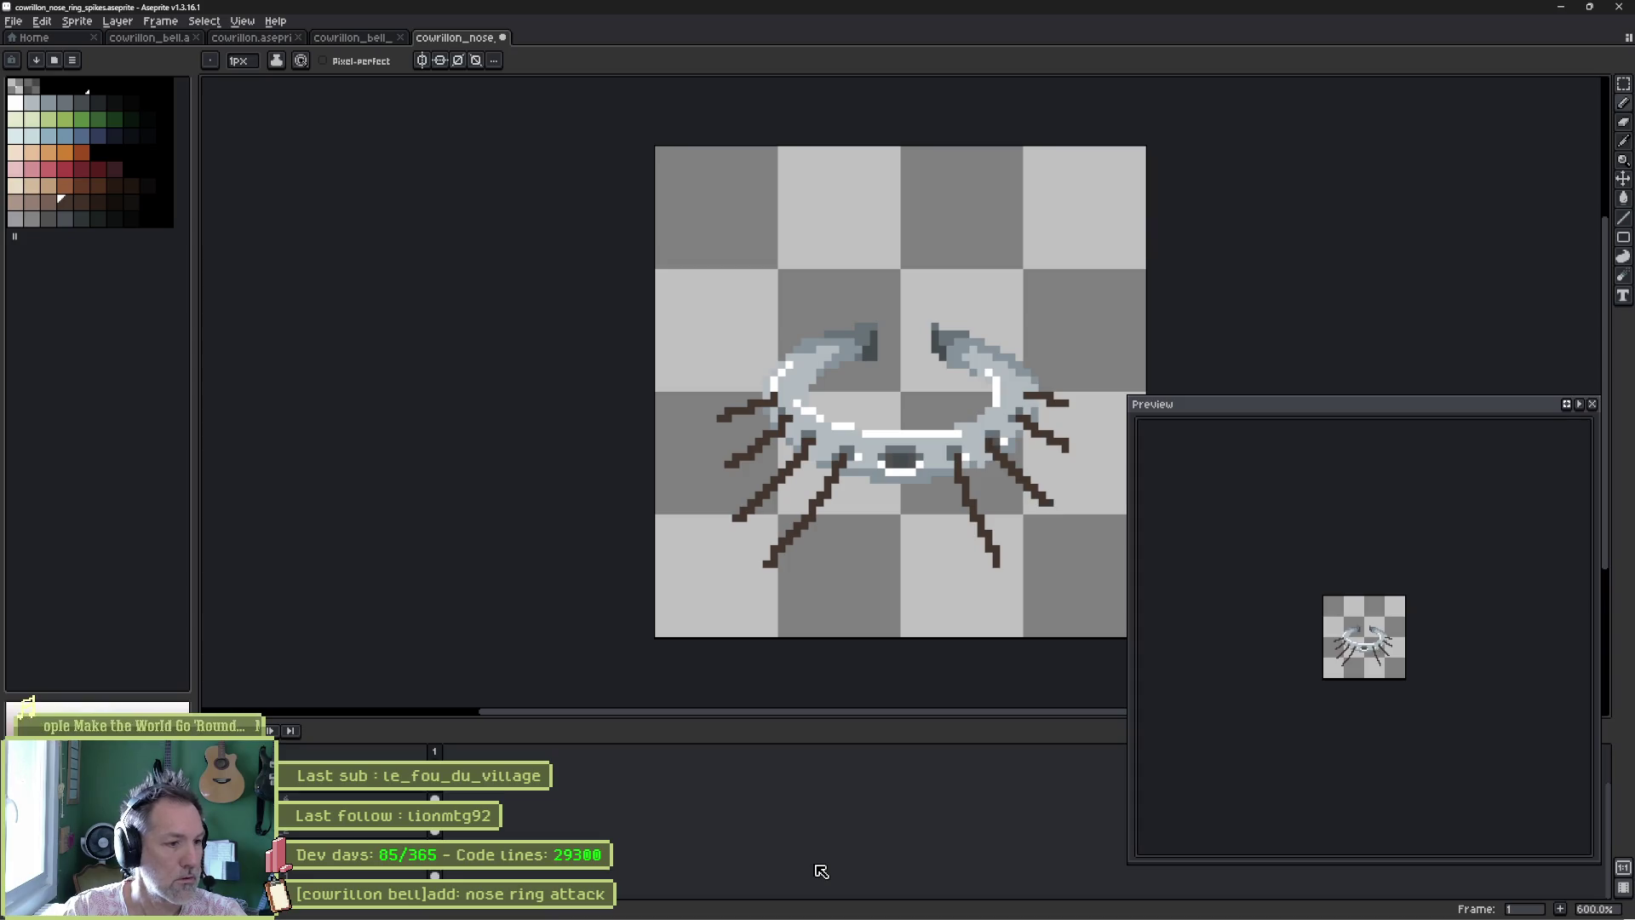
key(shift+p)
text(spike_6)
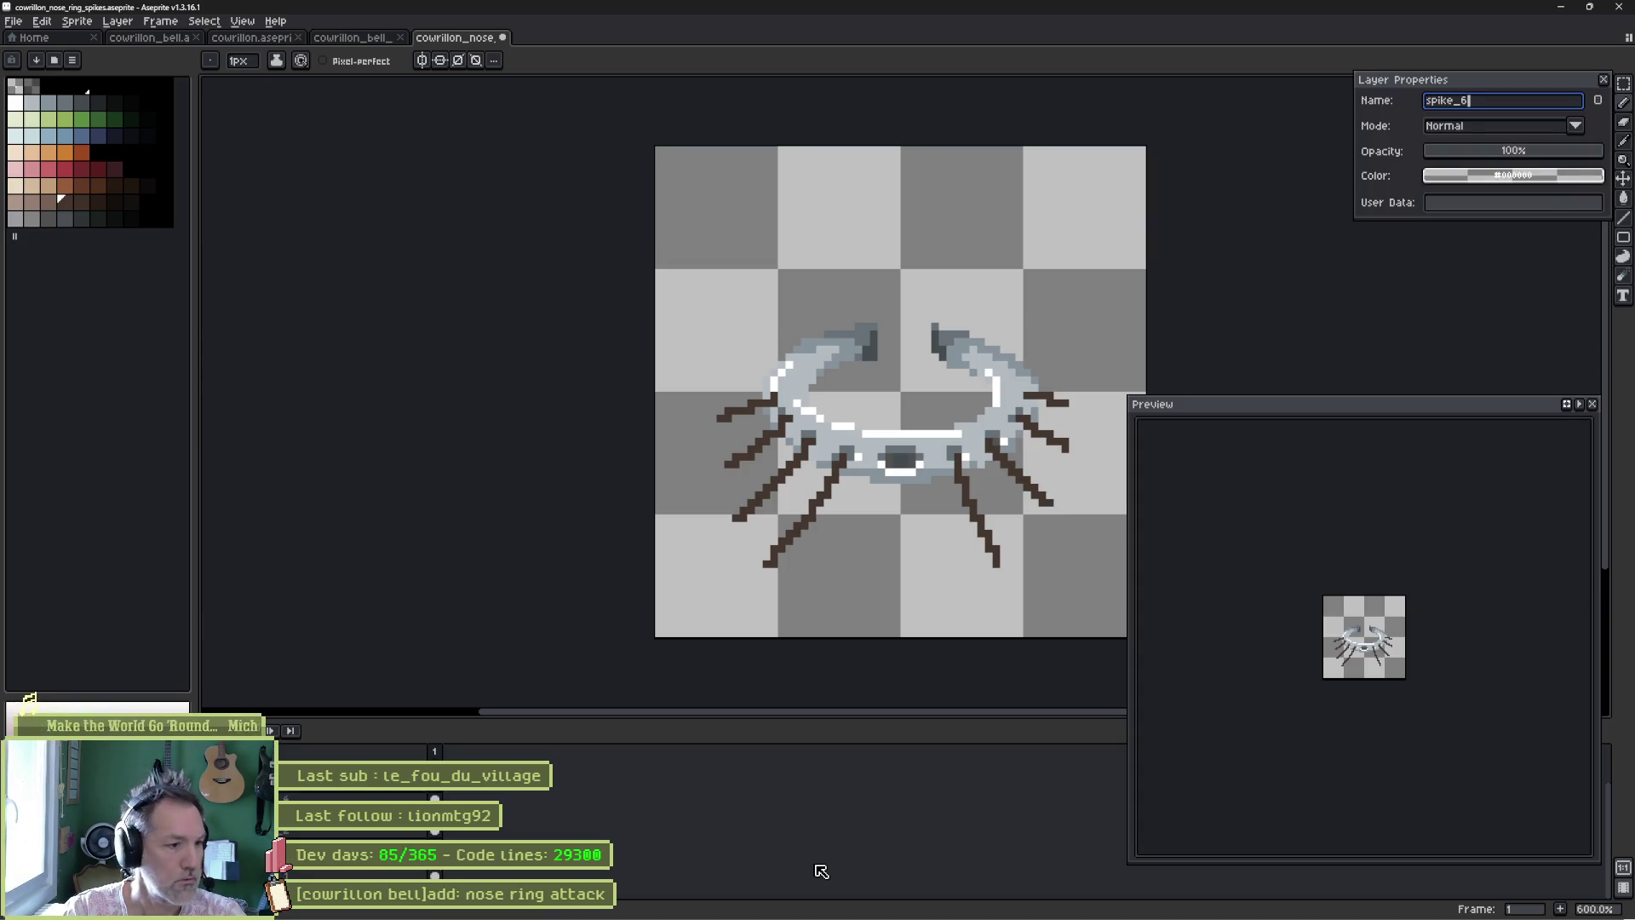
key(Return)
Rename the following two spike layers spike_7 and spike_8.
key(shift+p)
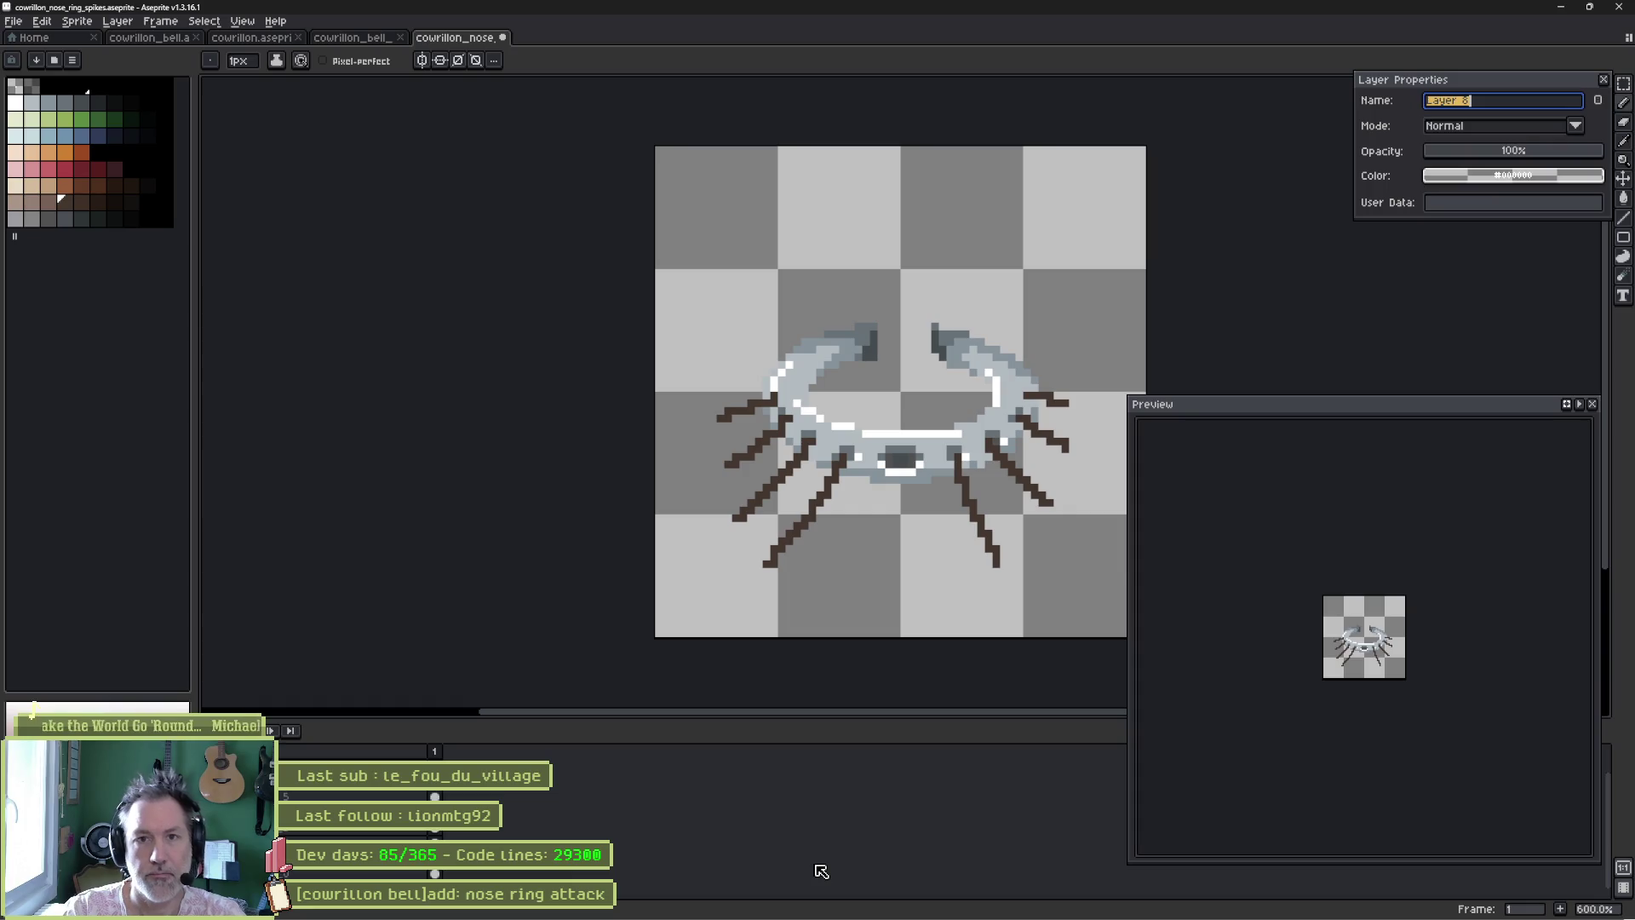
text(v)
text(spike_)
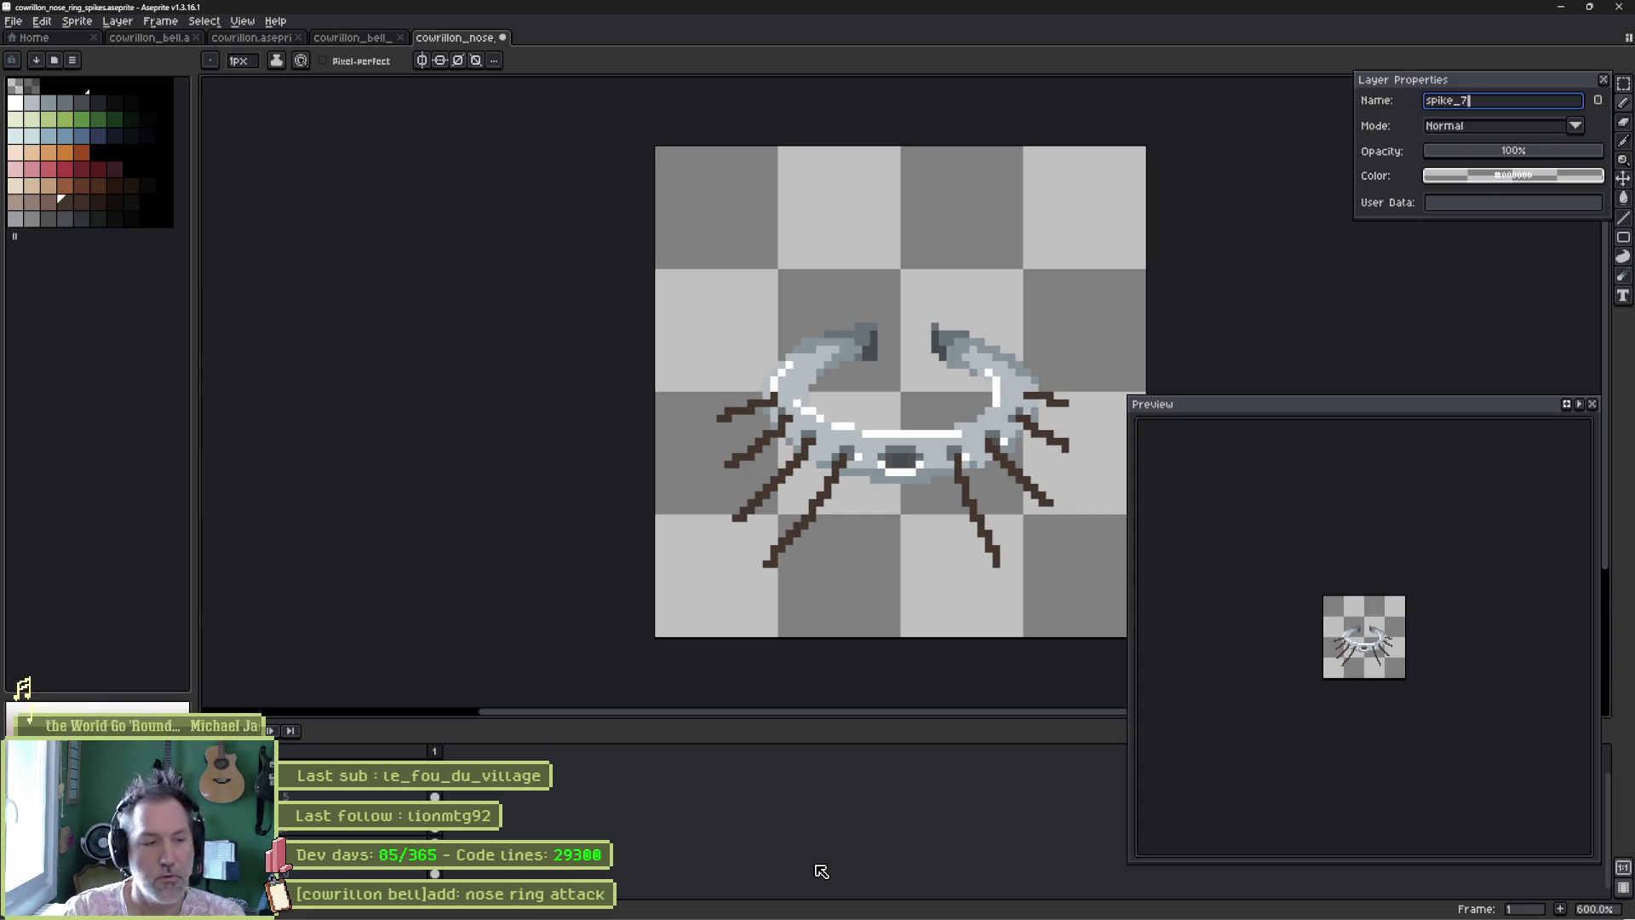
key(Return)
key(shift+p)
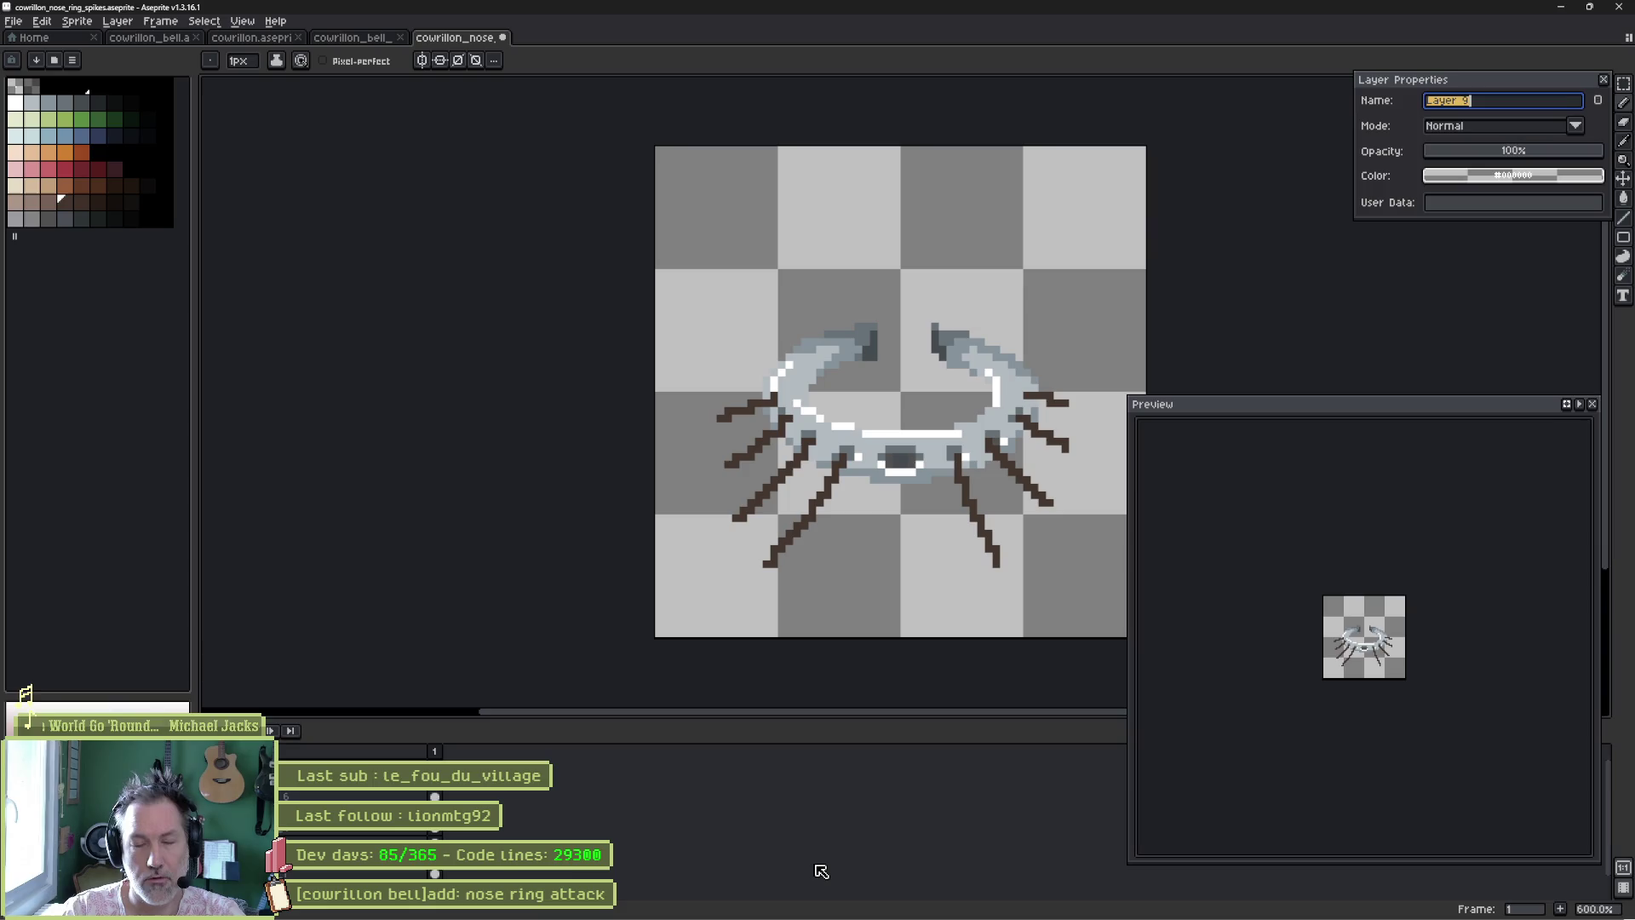
text(spike_)
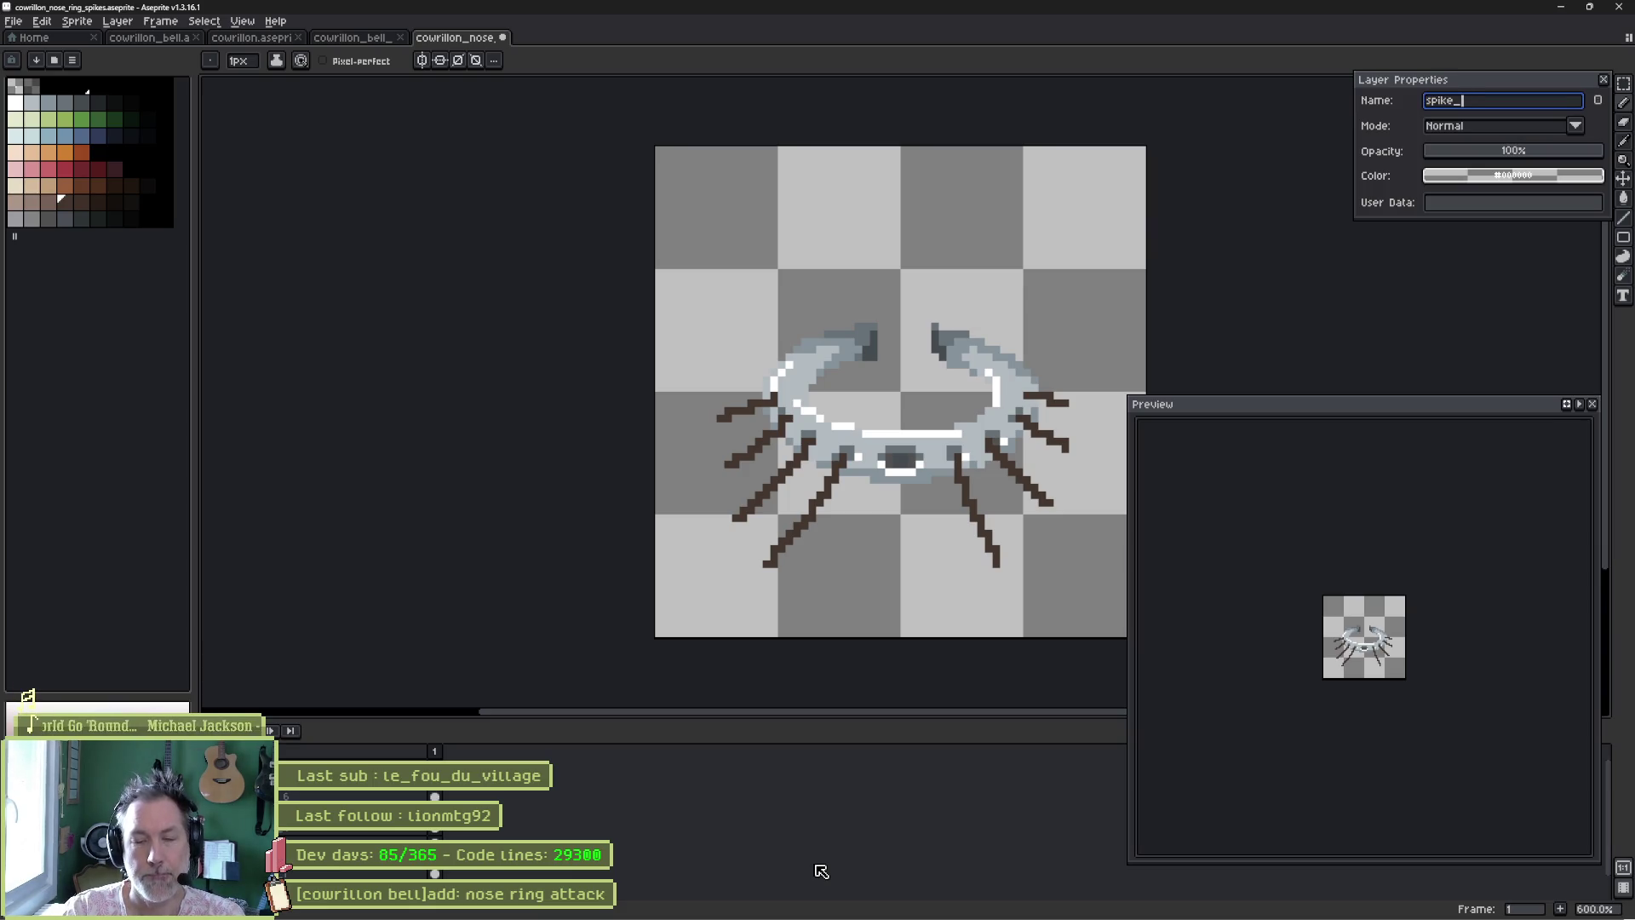
text(8)
key(Return)
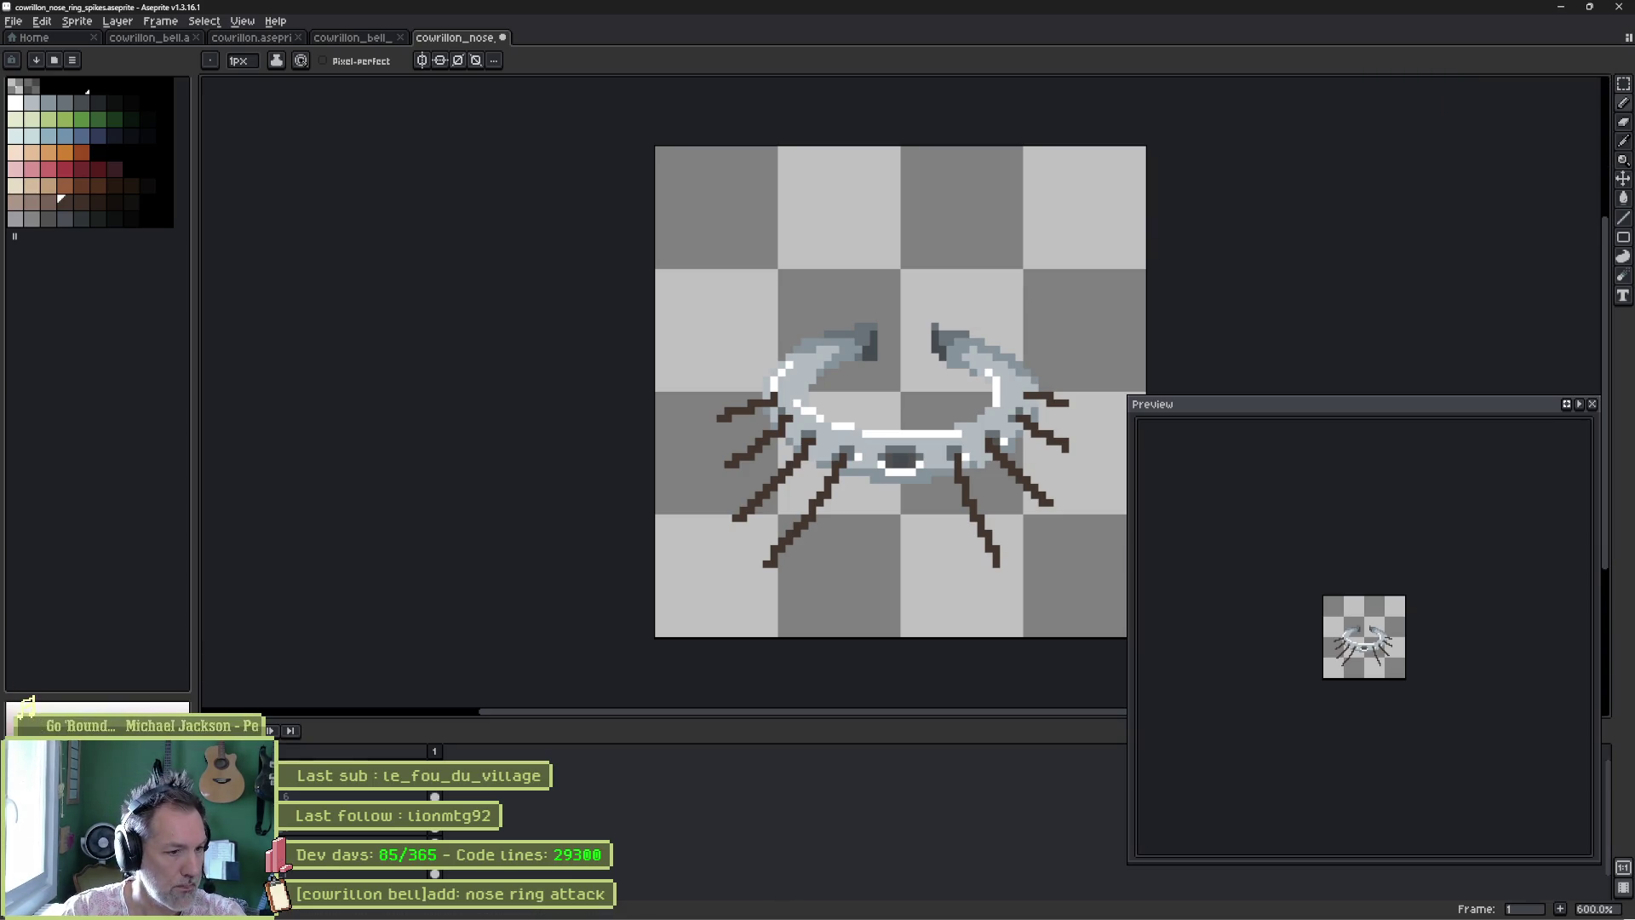
Toggle the spike layers' visibility to check them and confirm the bottom layers' names.
drag(14, 766, 14, 868)
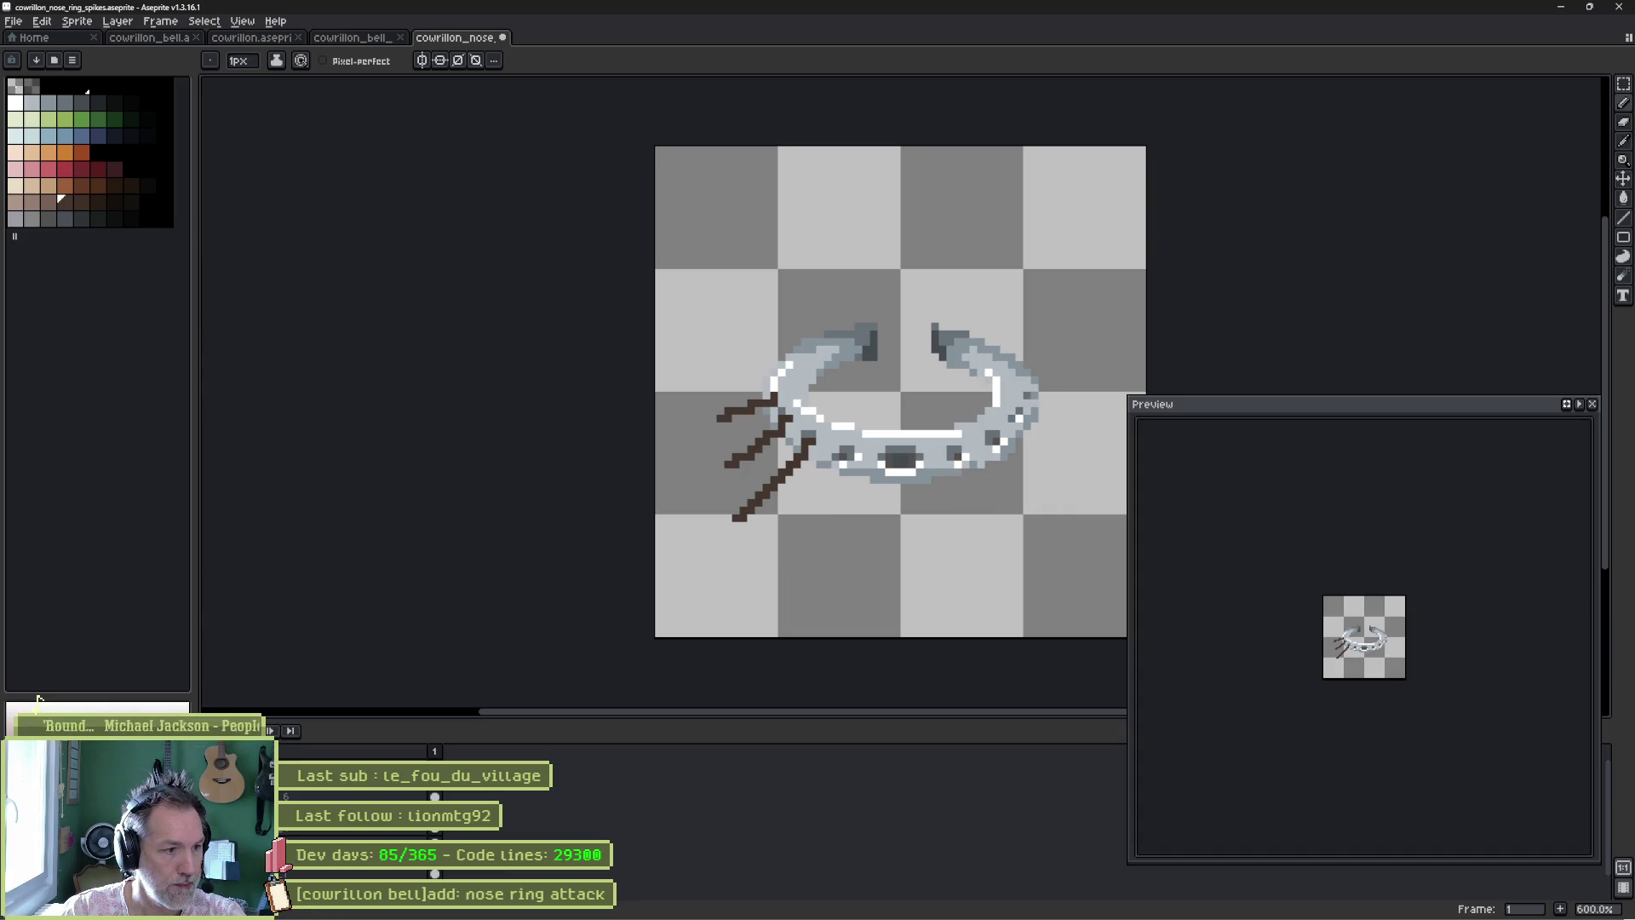
drag(14, 766, 14, 868)
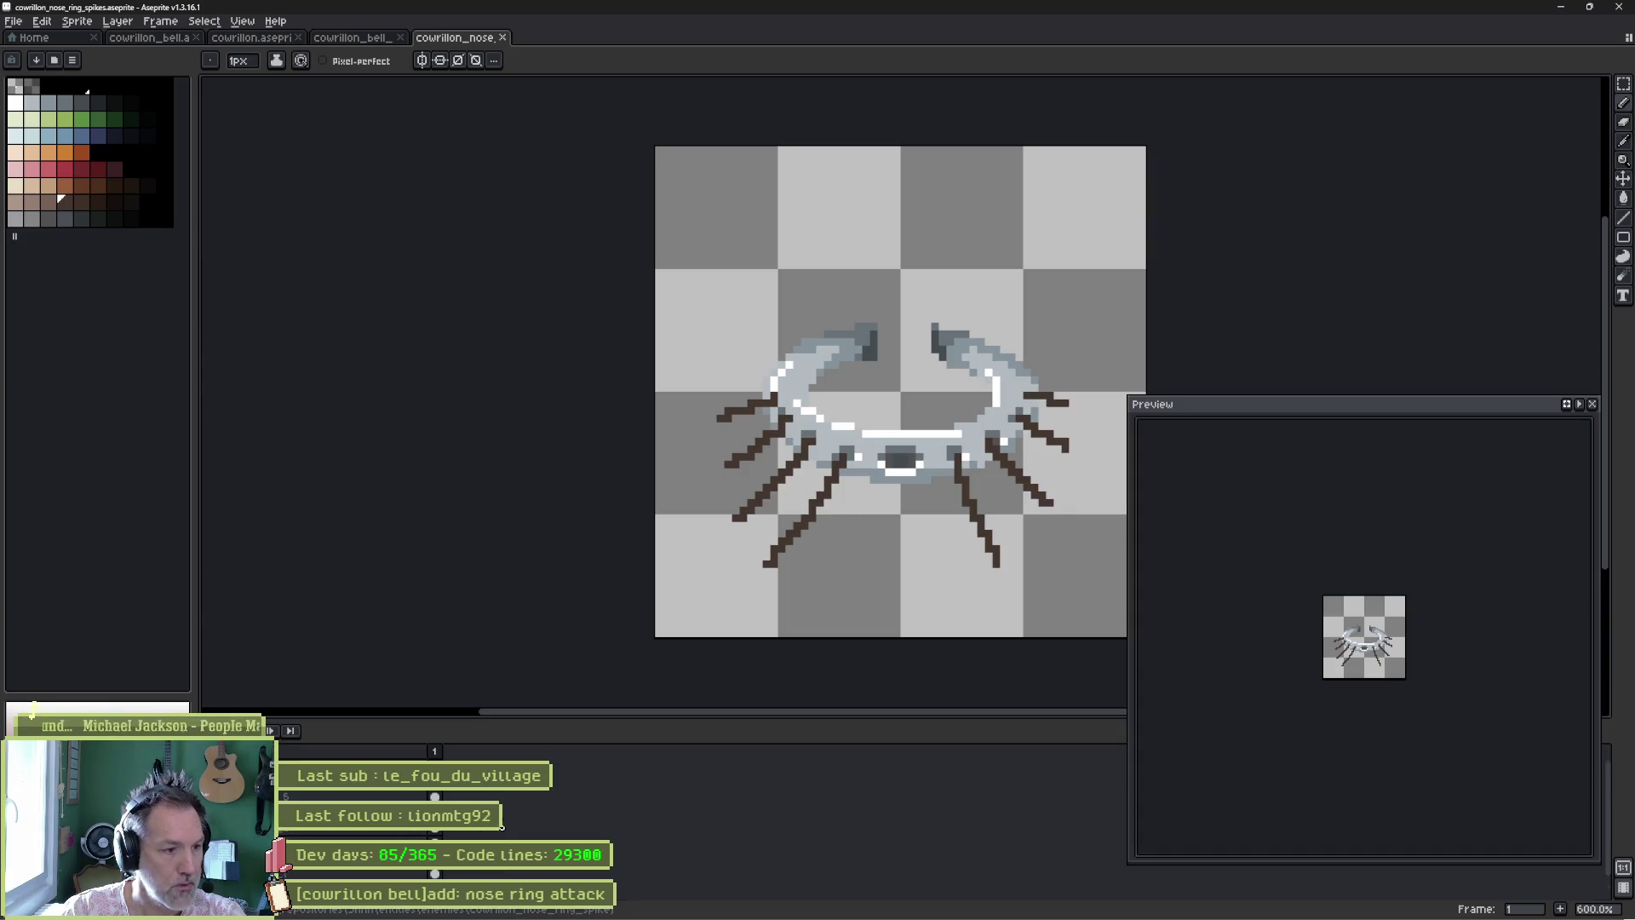
key(shift+p)
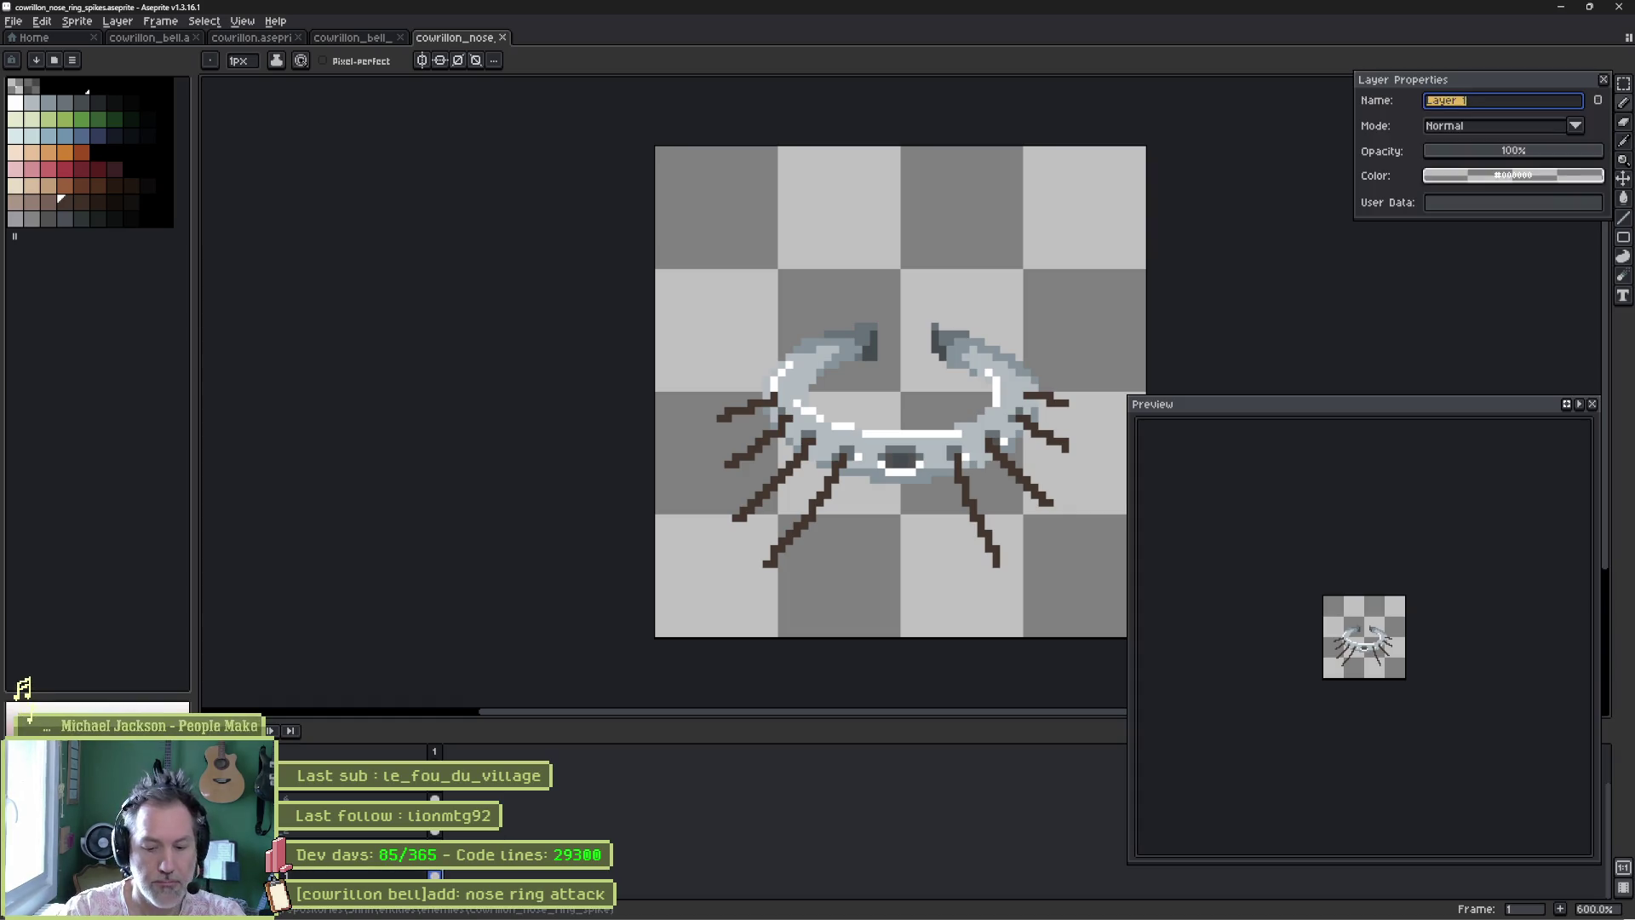
key(Return)
double_click(333, 875)
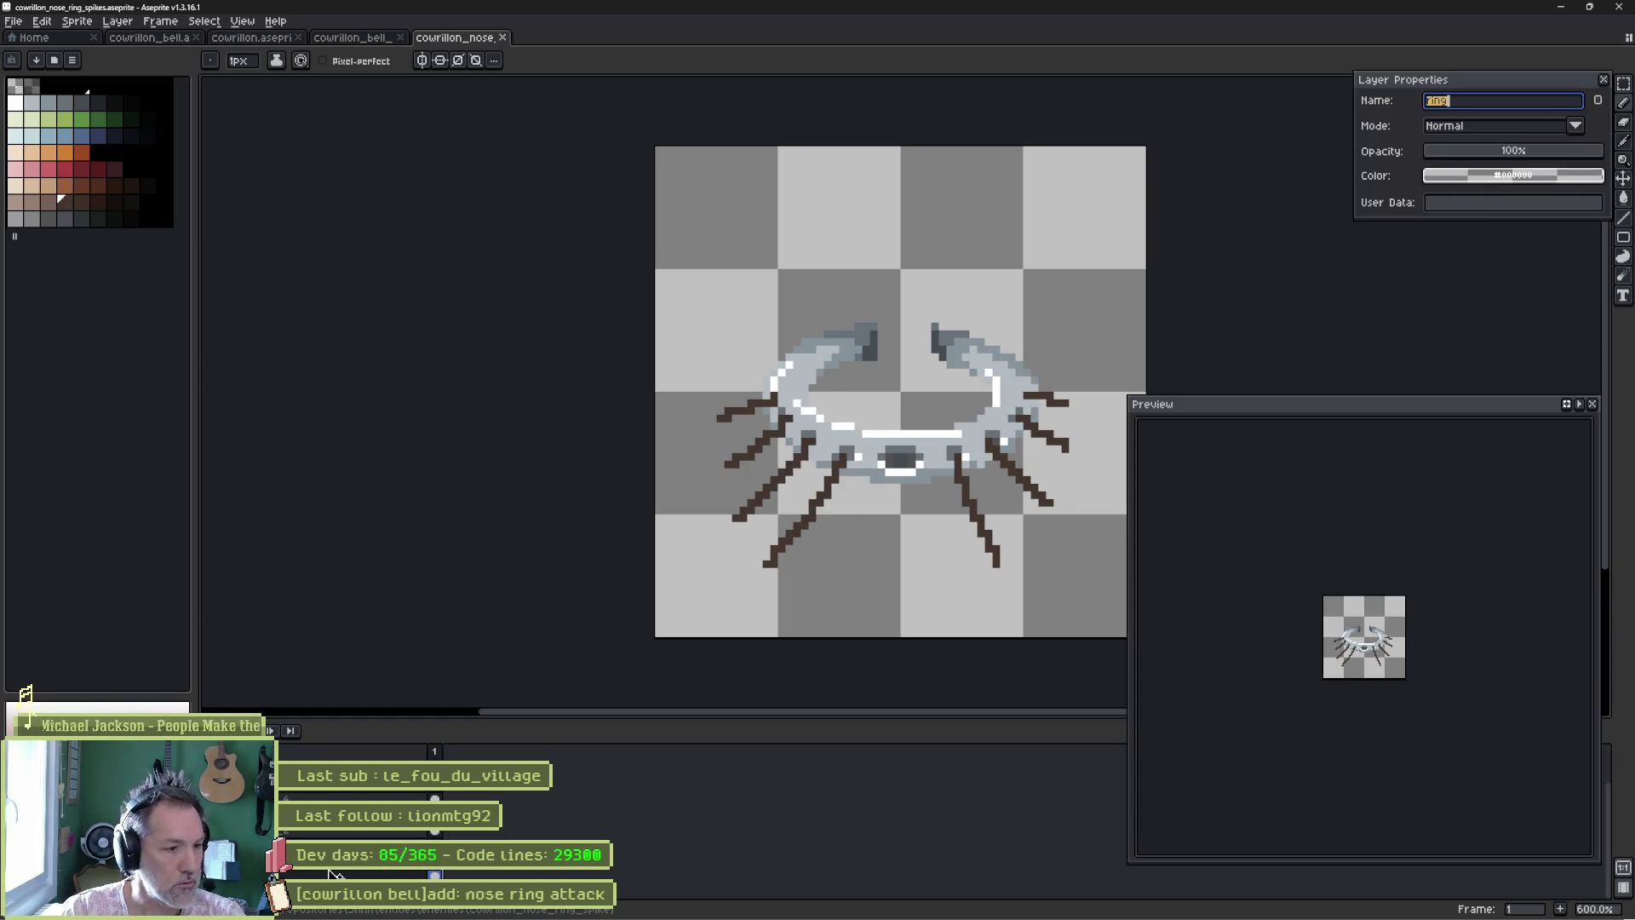
key(Return)
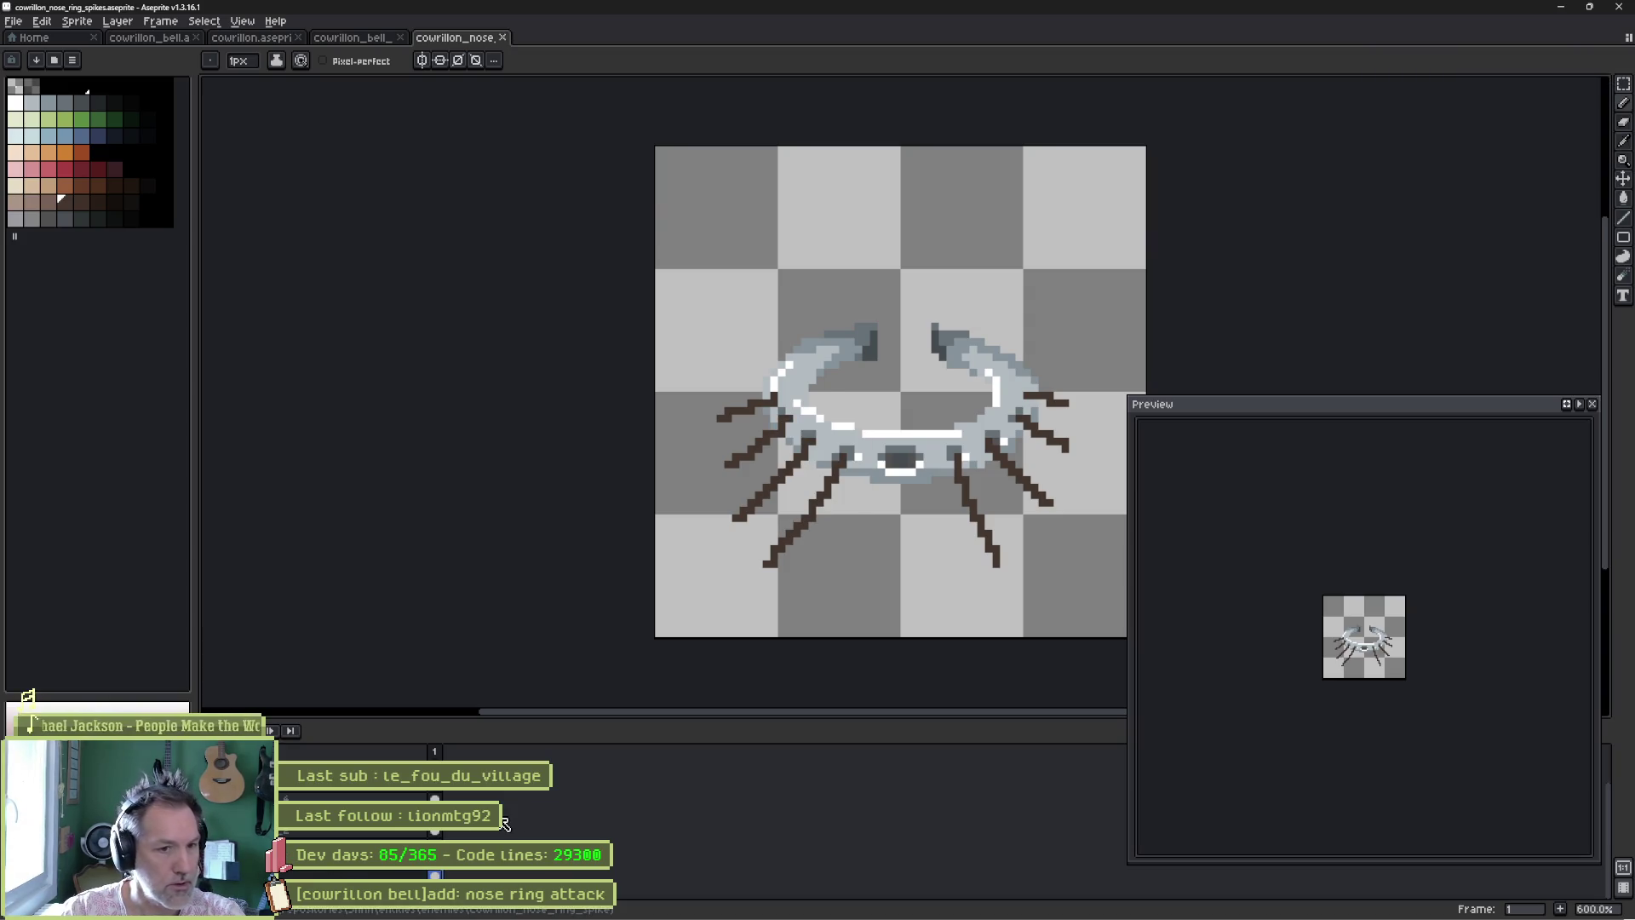
key(alt+Tab)
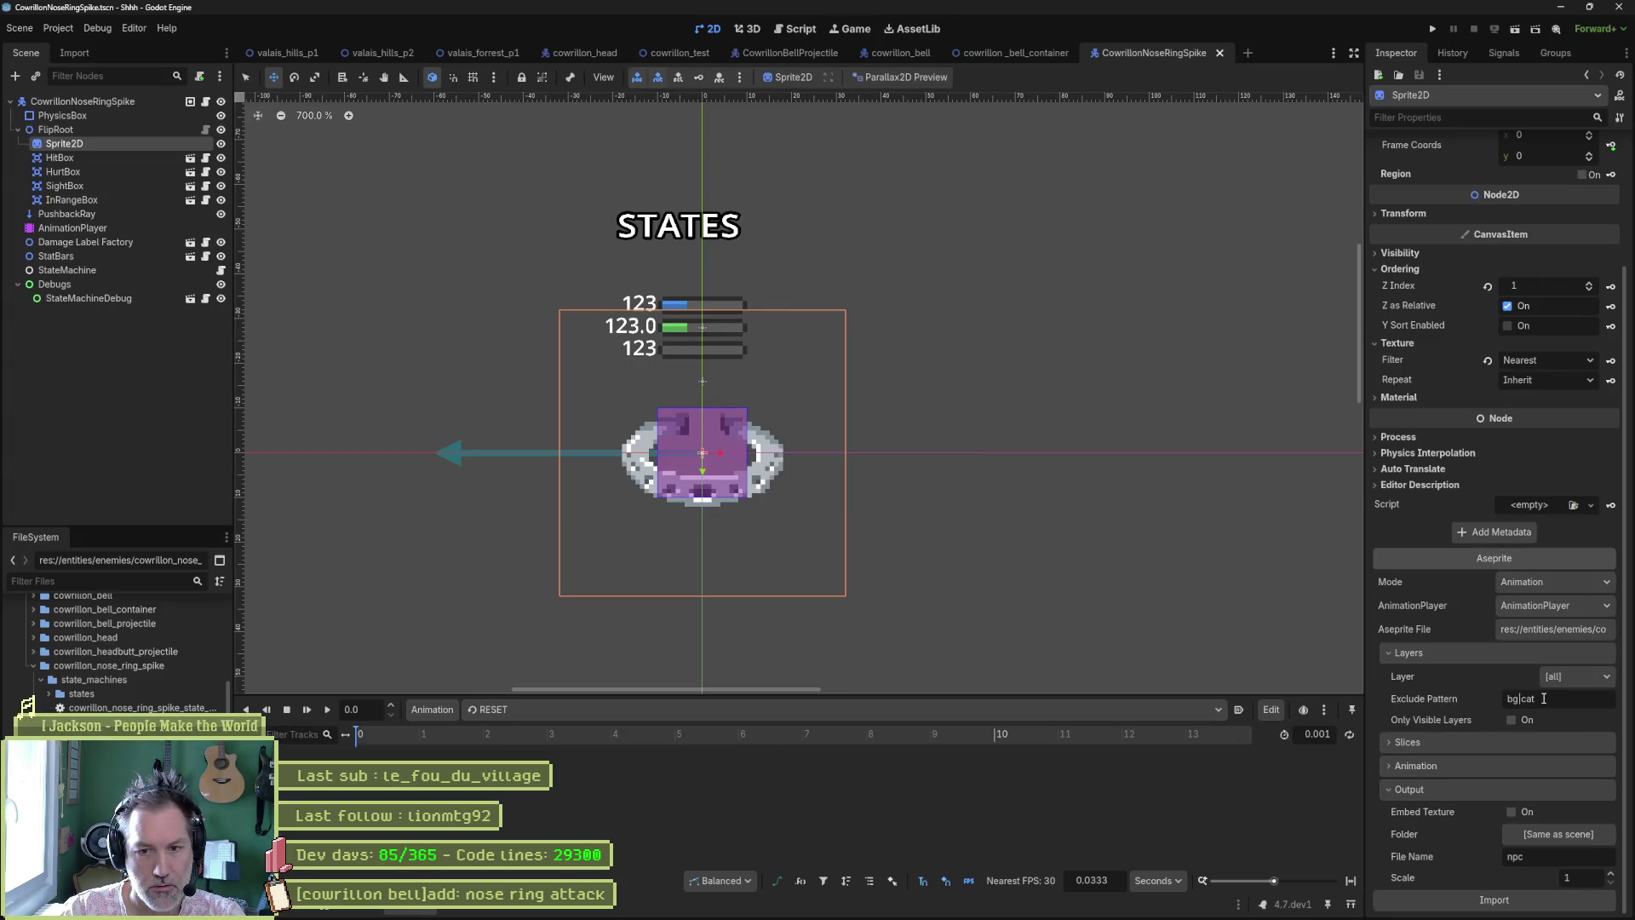
Reimport the Aseprite file, save, and switch the import Layer from spike_0 to [all].
click(1532, 901)
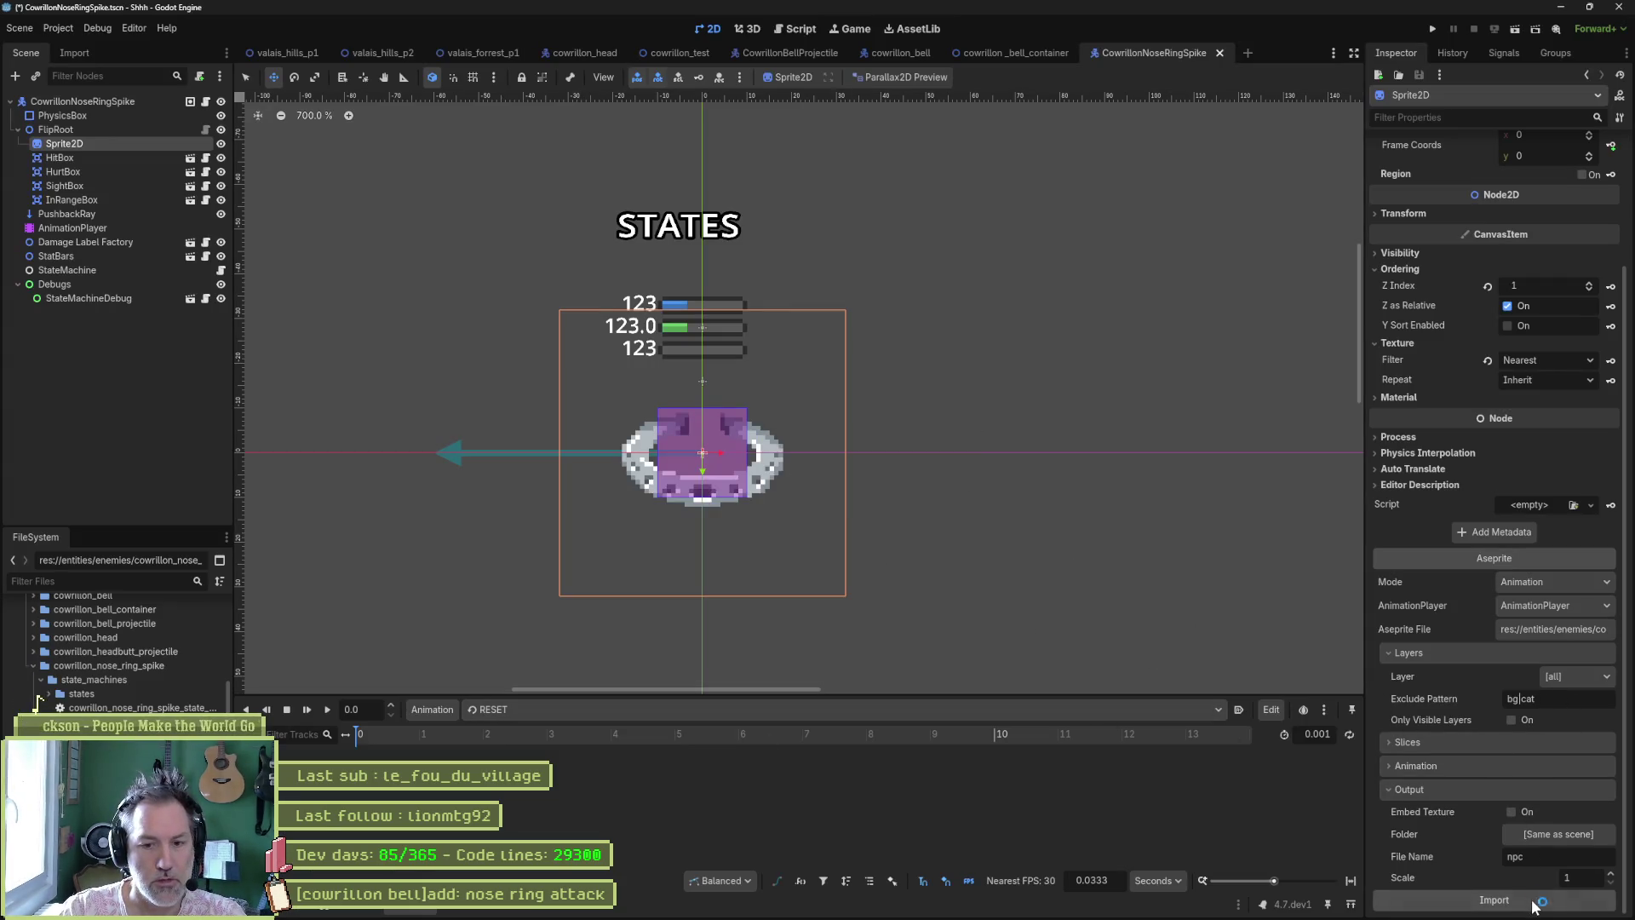
key(ctrl+s)
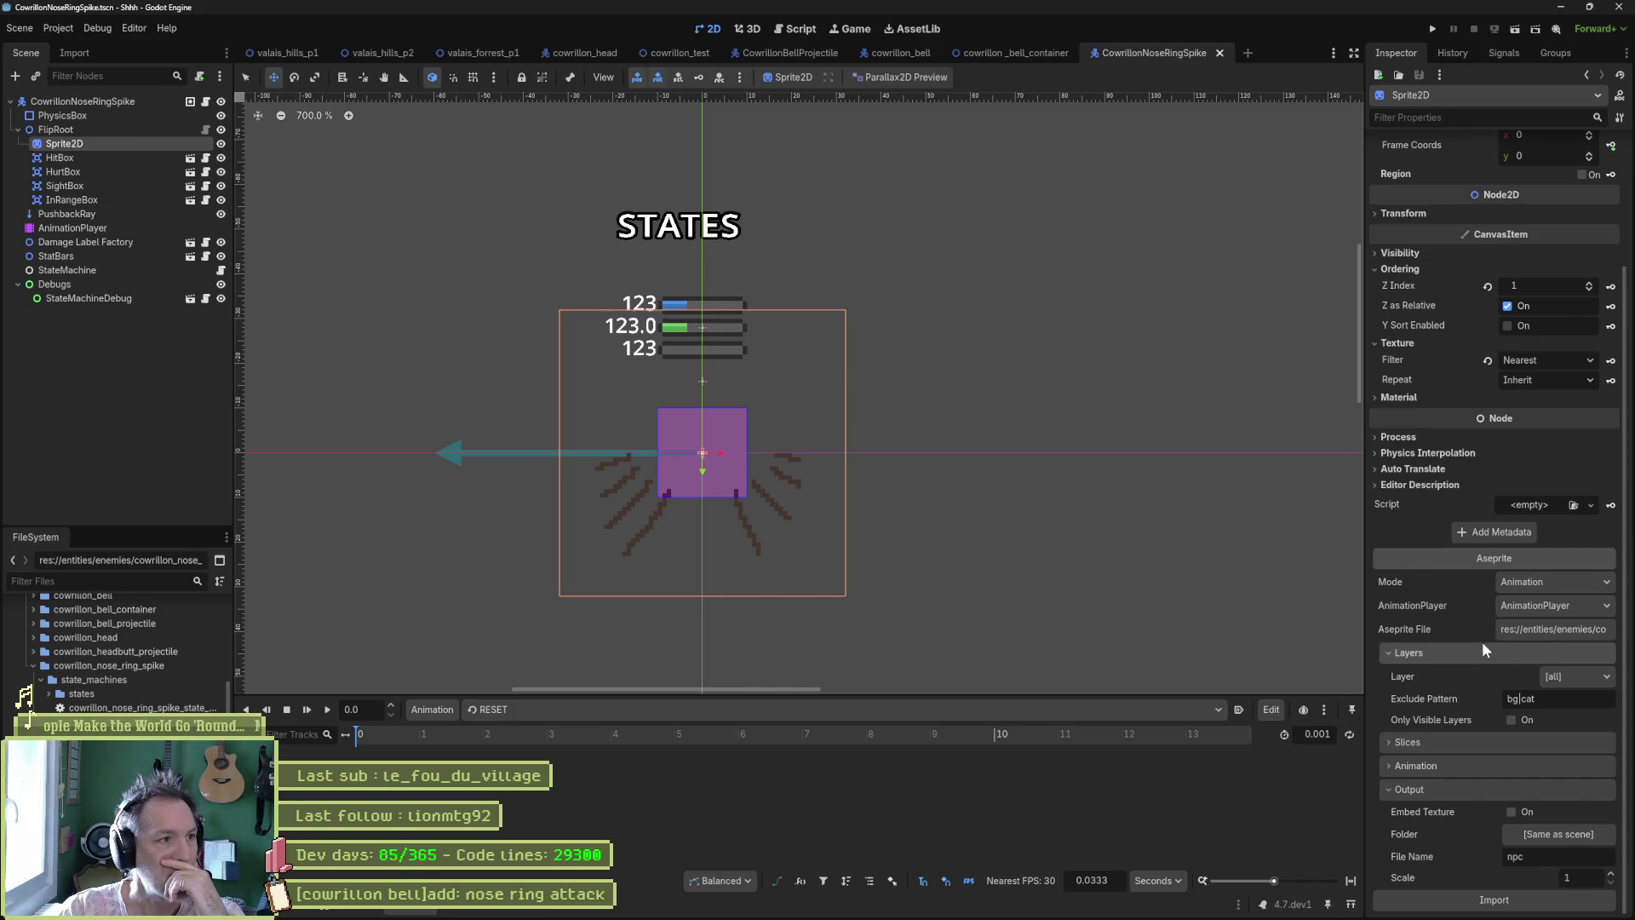
click(1569, 674)
click(1573, 724)
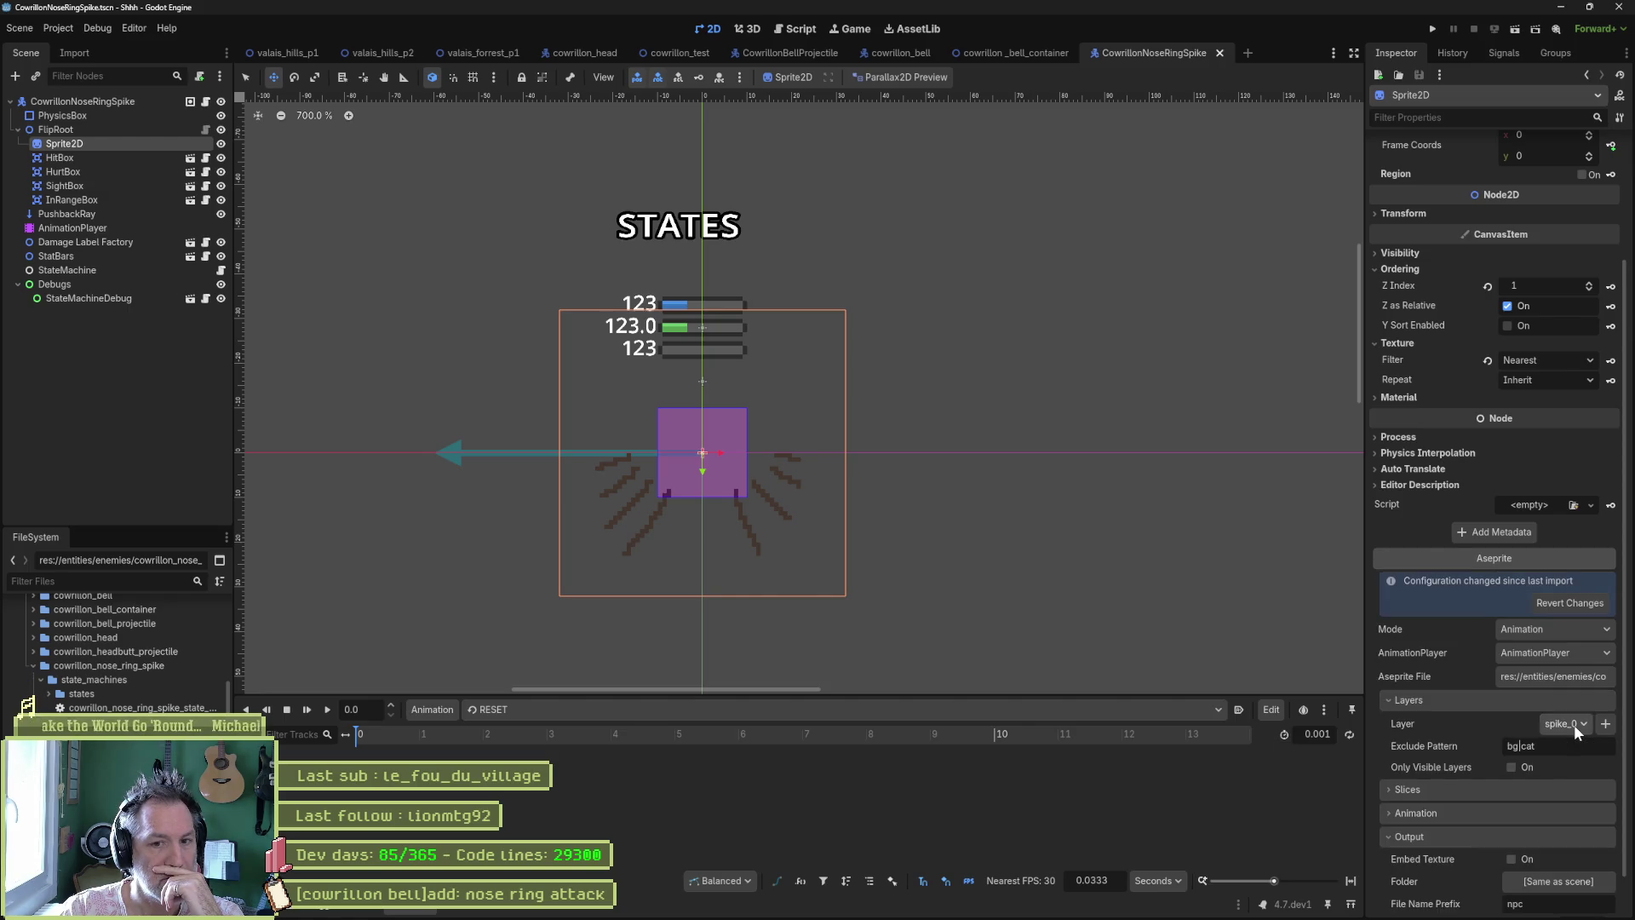
click(1568, 724)
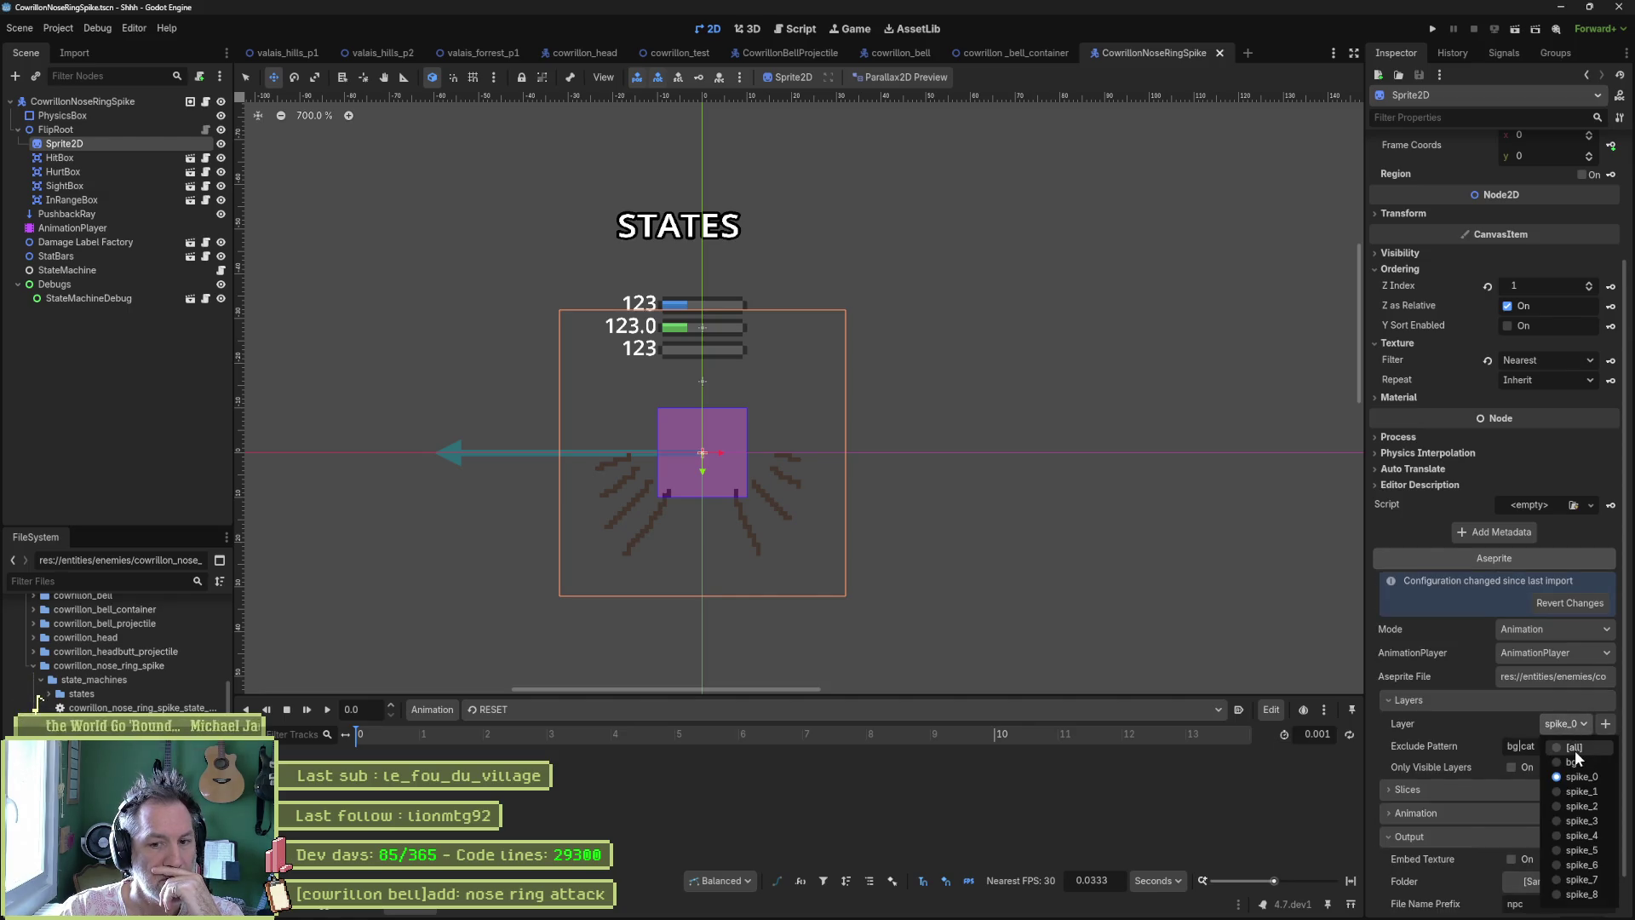
click(1575, 747)
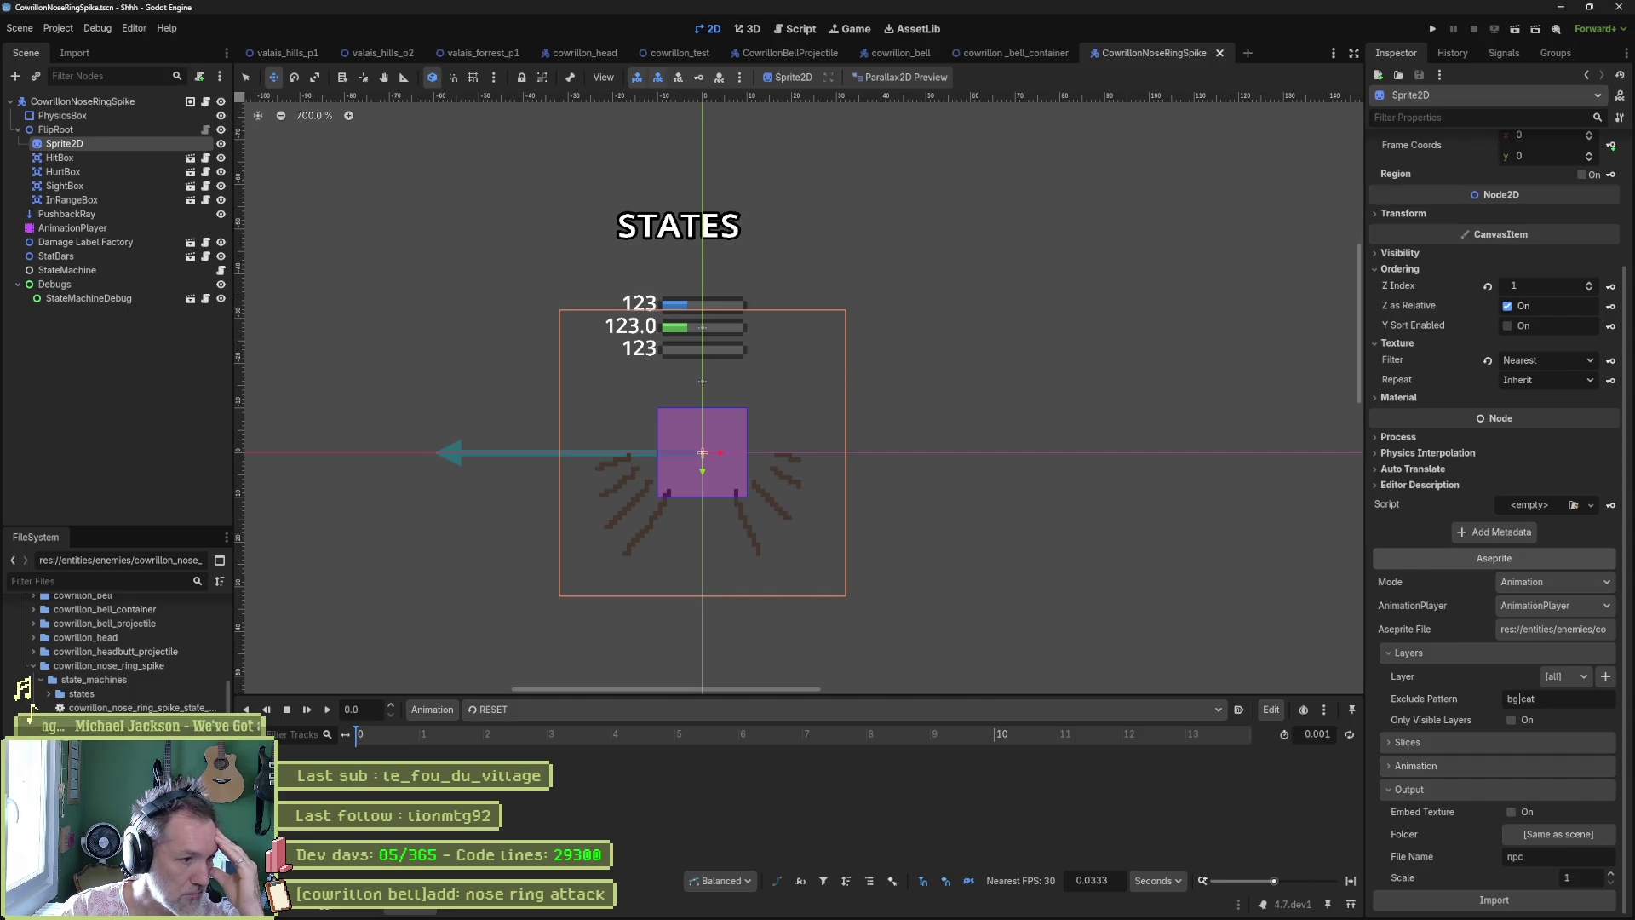
Return to the Godot editor and save the CowrillonNoseRingSpike scene with Ctrl+S.
right_click(108, 649)
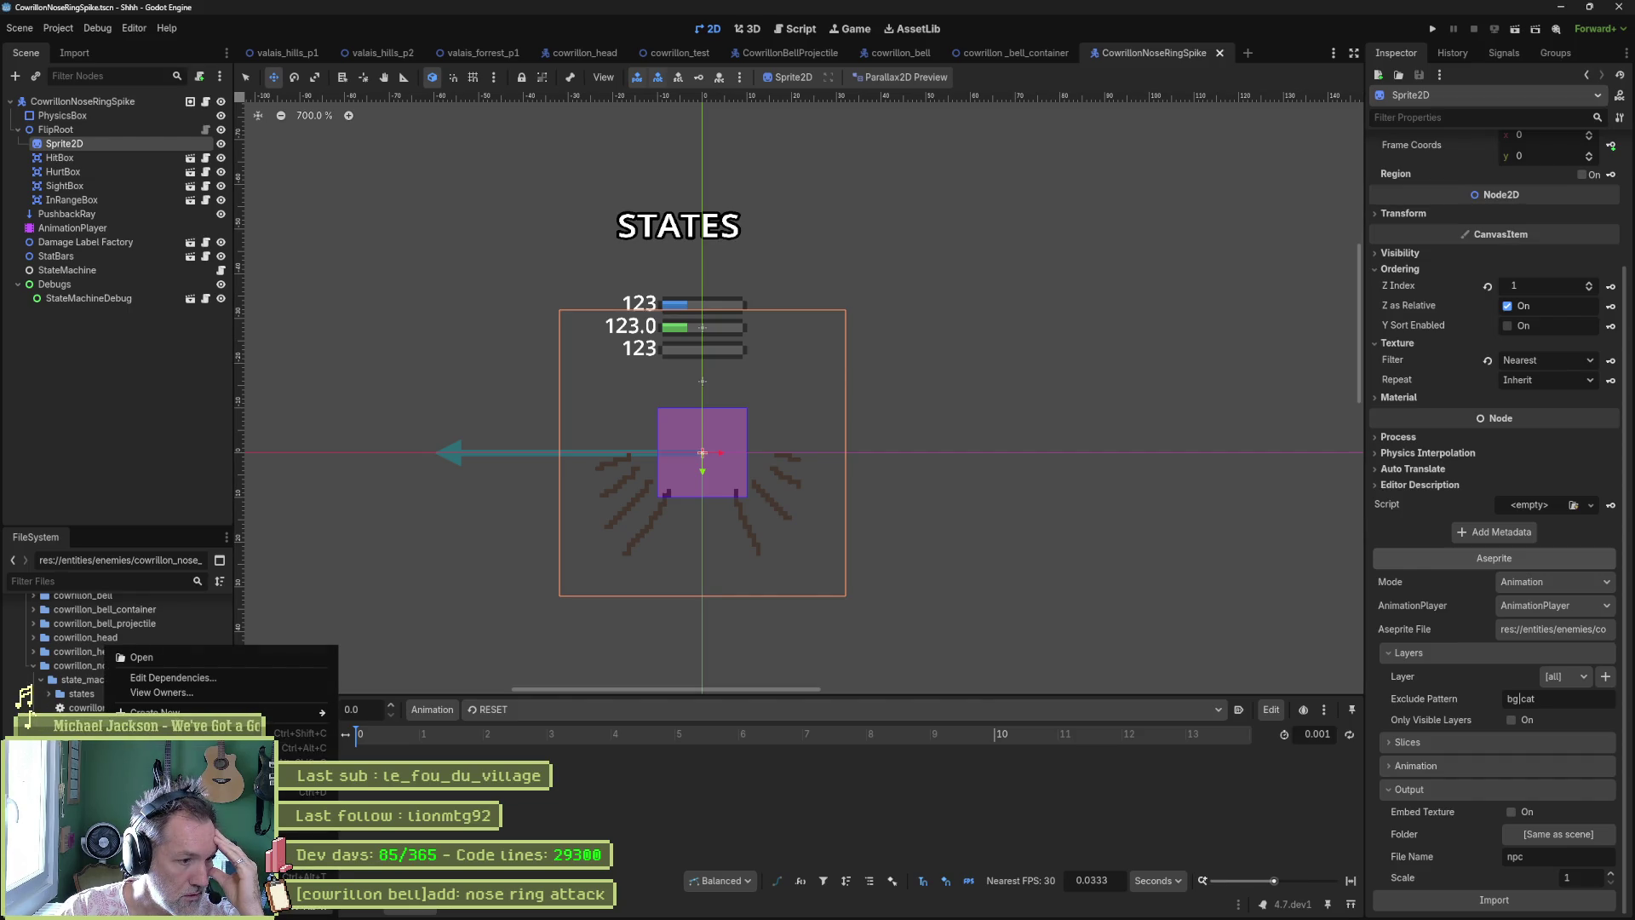
key(Escape)
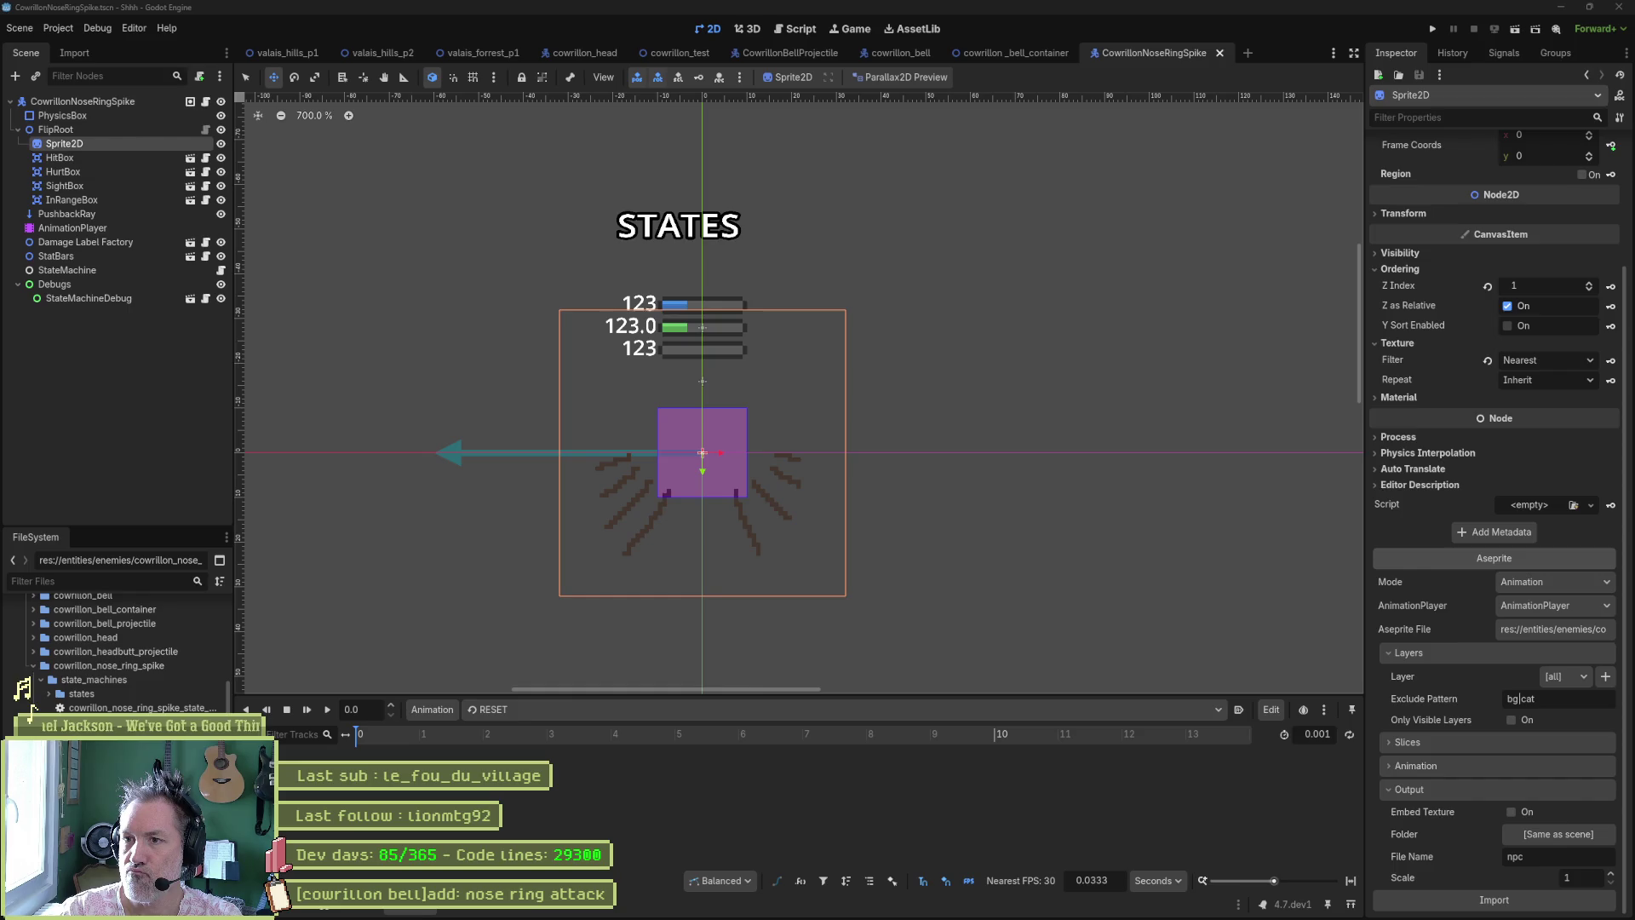
key(super+e)
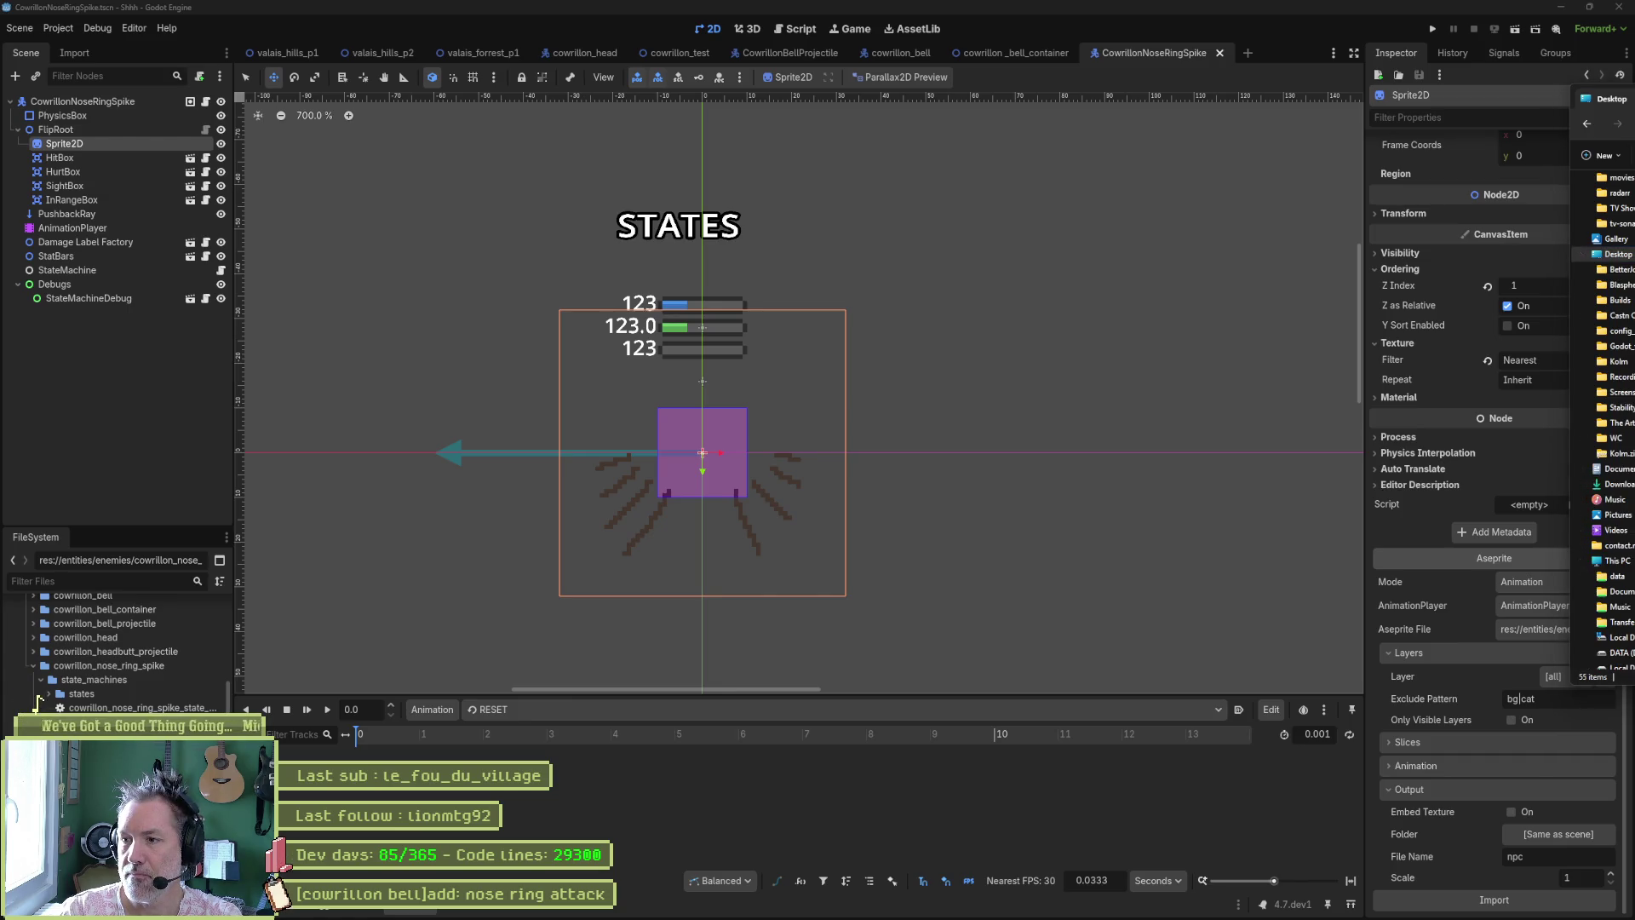
click(34, 706)
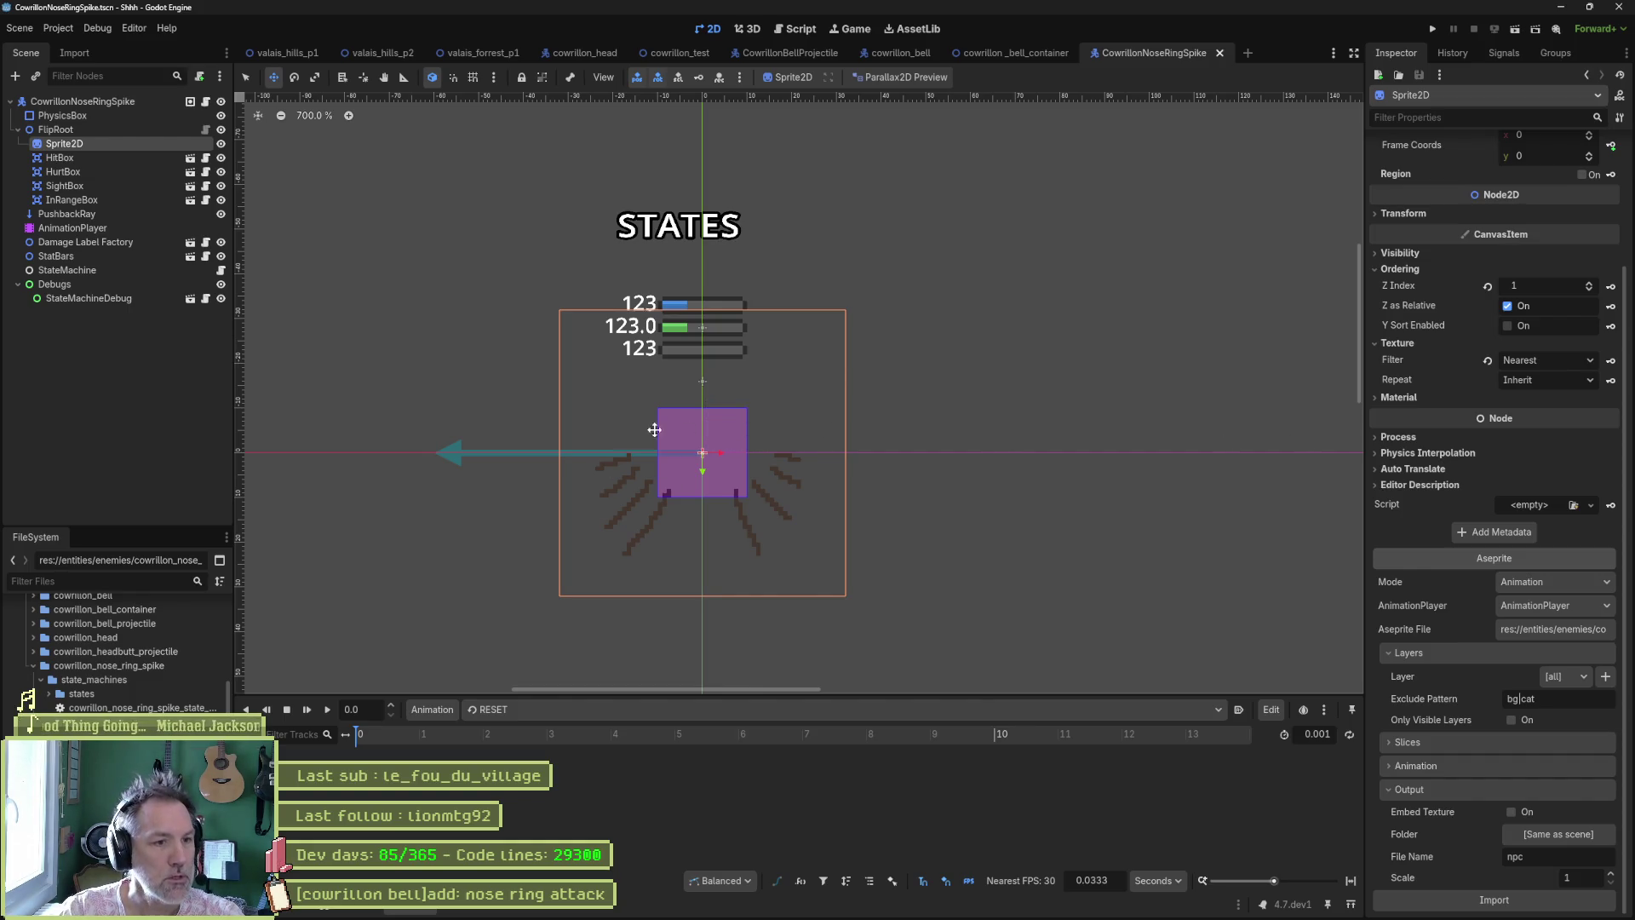
key(ctrl+s)
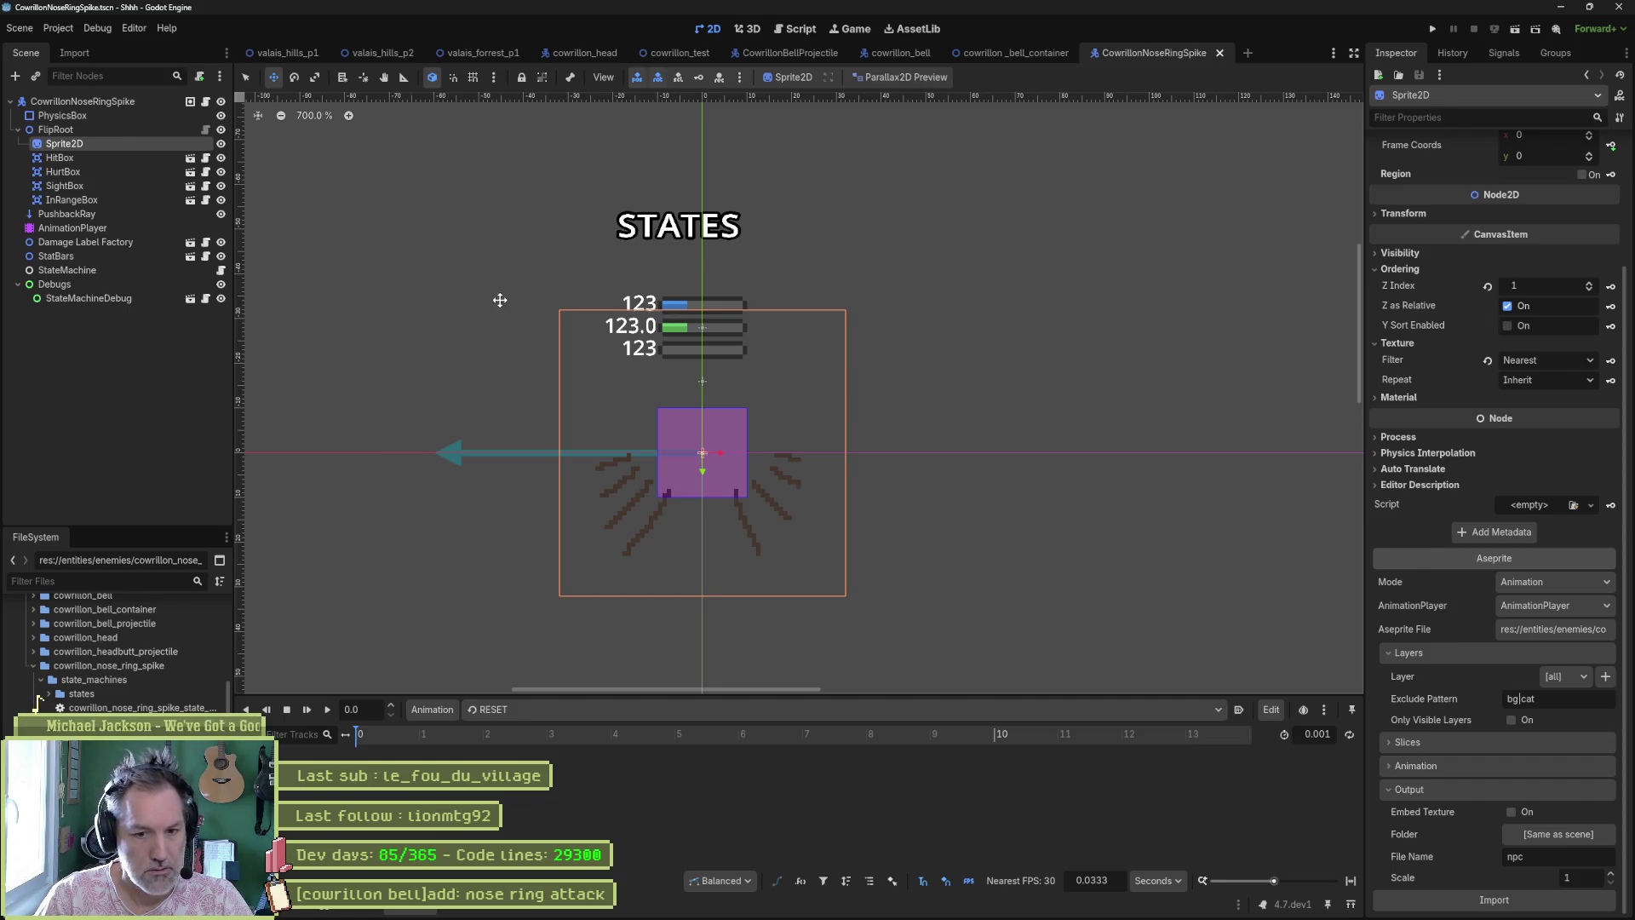
View cowrillon_nose_ring_spike_controller.gd in the Script workspace, then bring Aseprite forward.
click(205, 101)
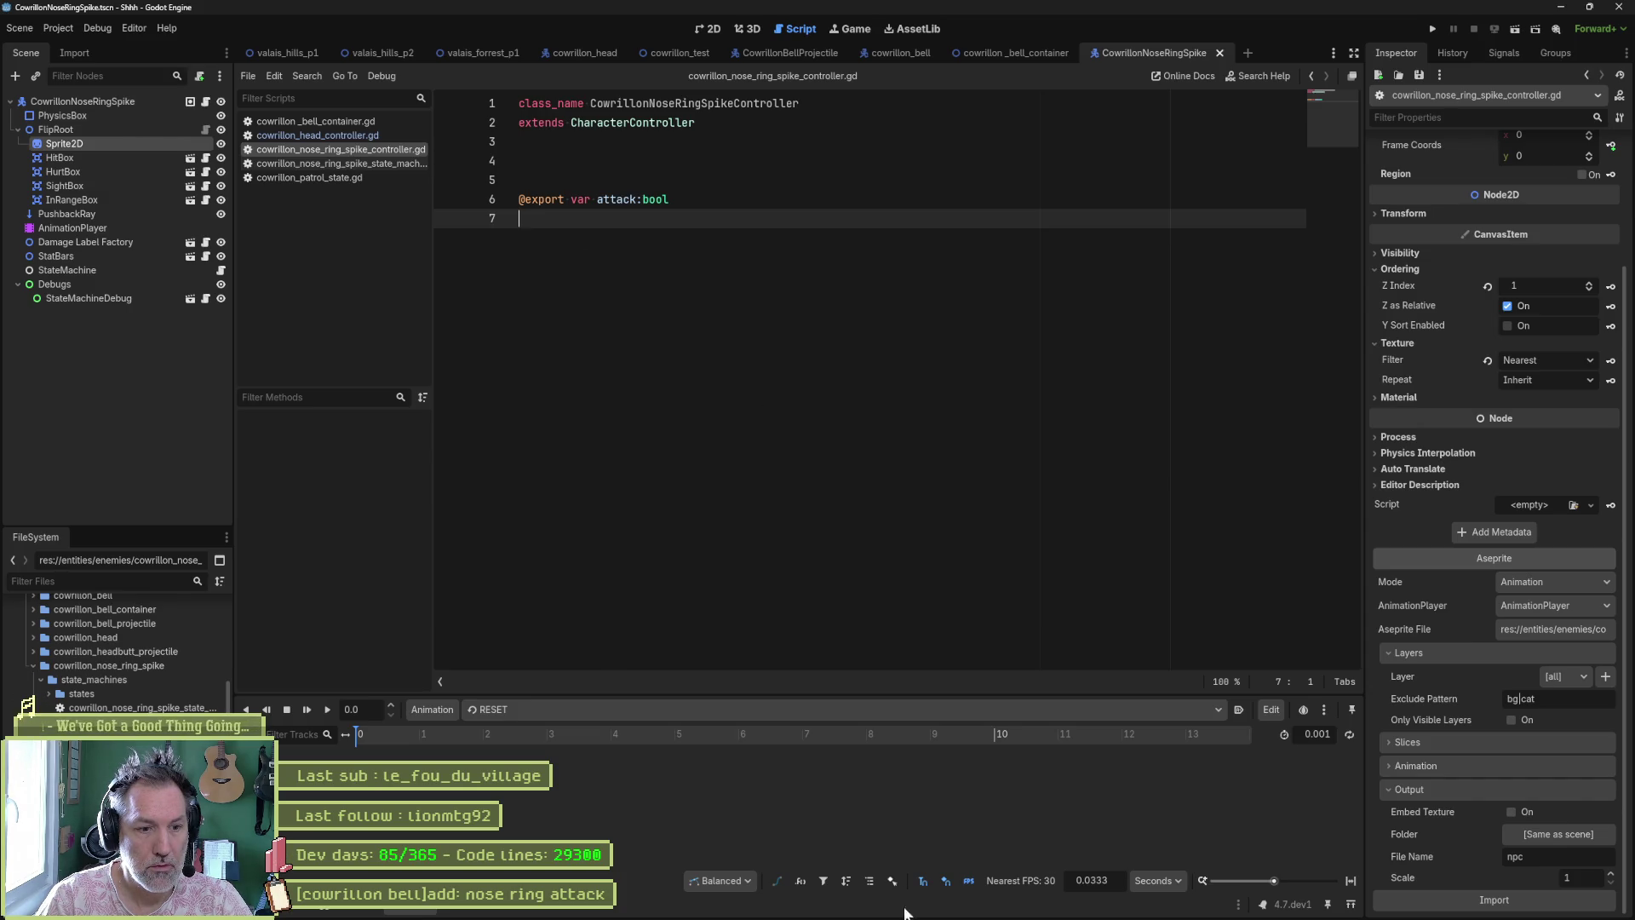
click(874, 910)
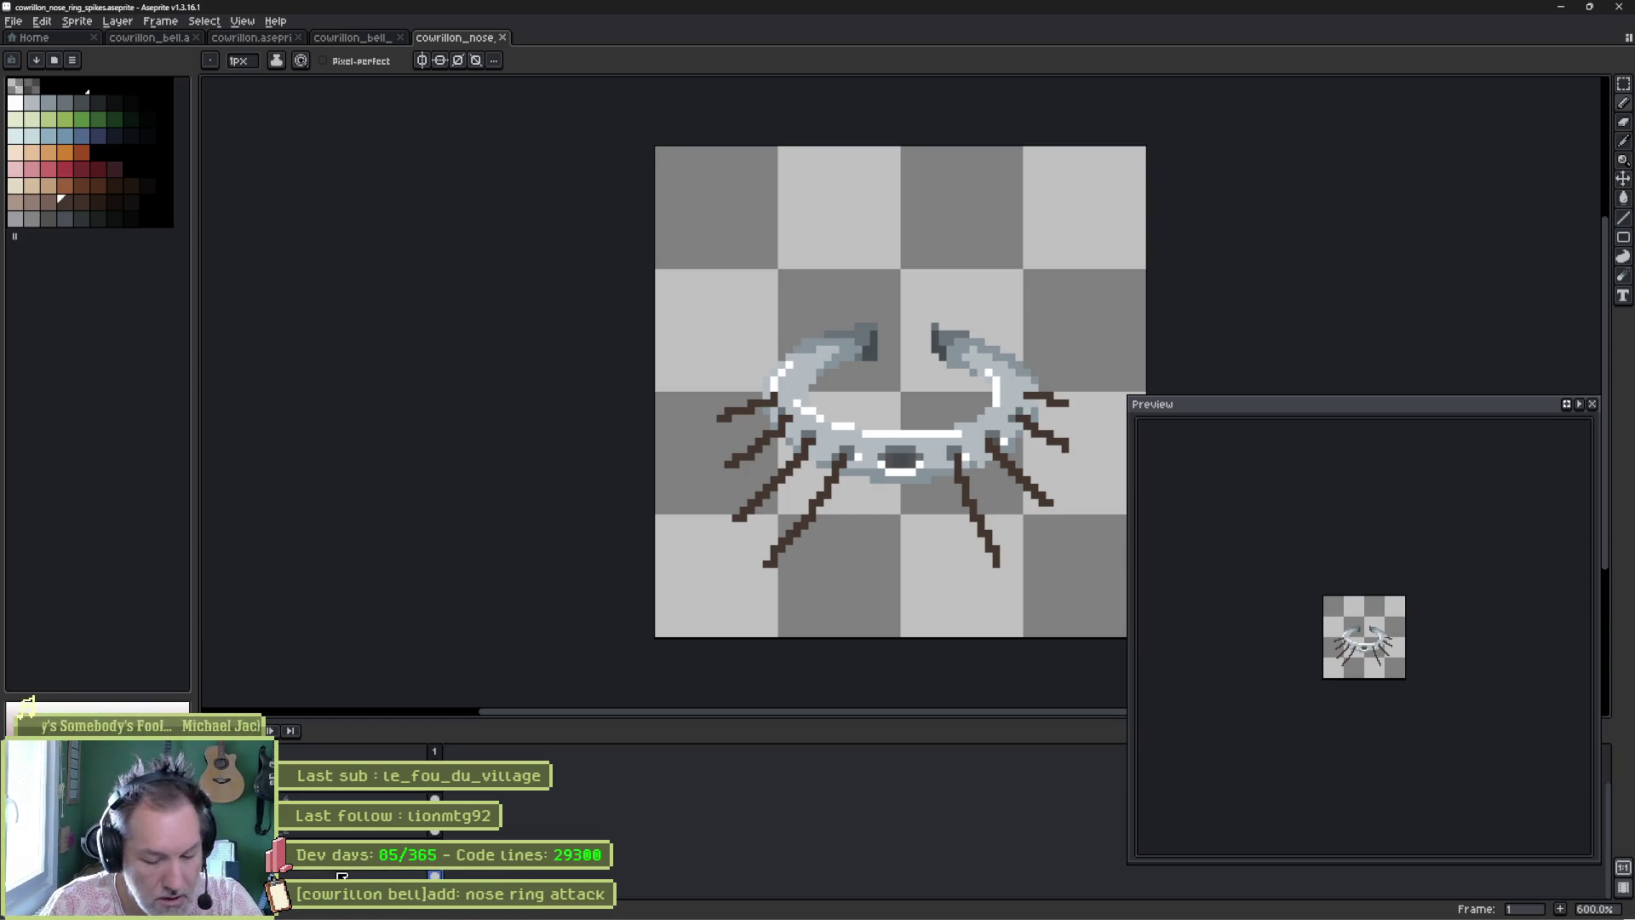
Keep only the top-left spike, add frames 2 and 3, and tag frames 1–3 as spike_0.
key(shift+n)
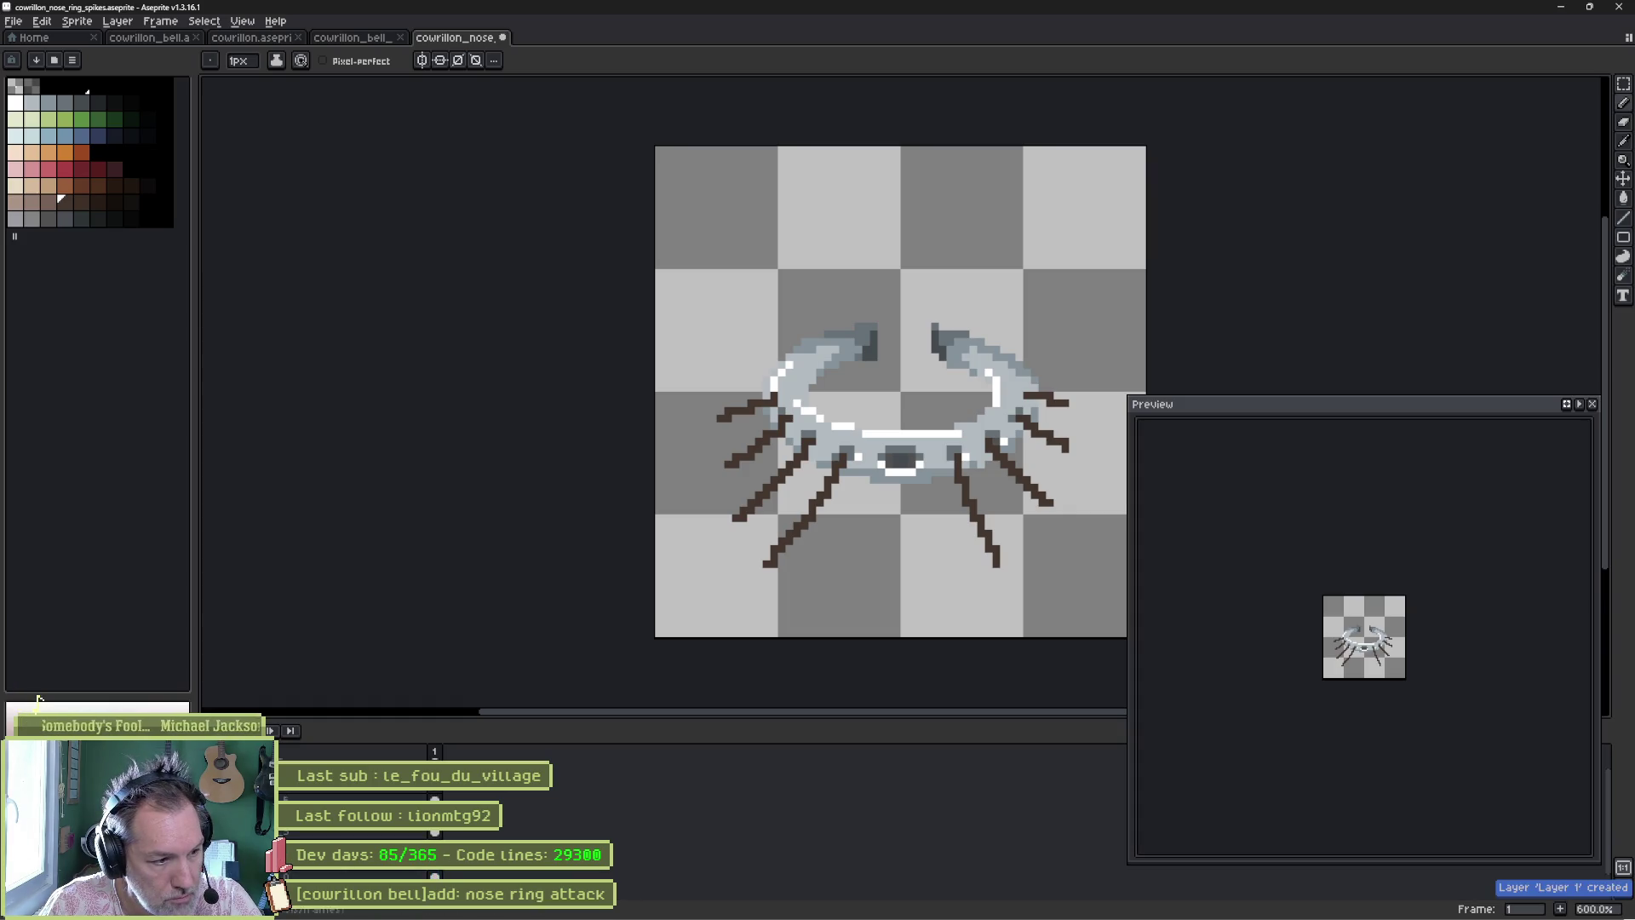
key(ctrl+z)
key(ctrl+z)
key(ctrl+z)
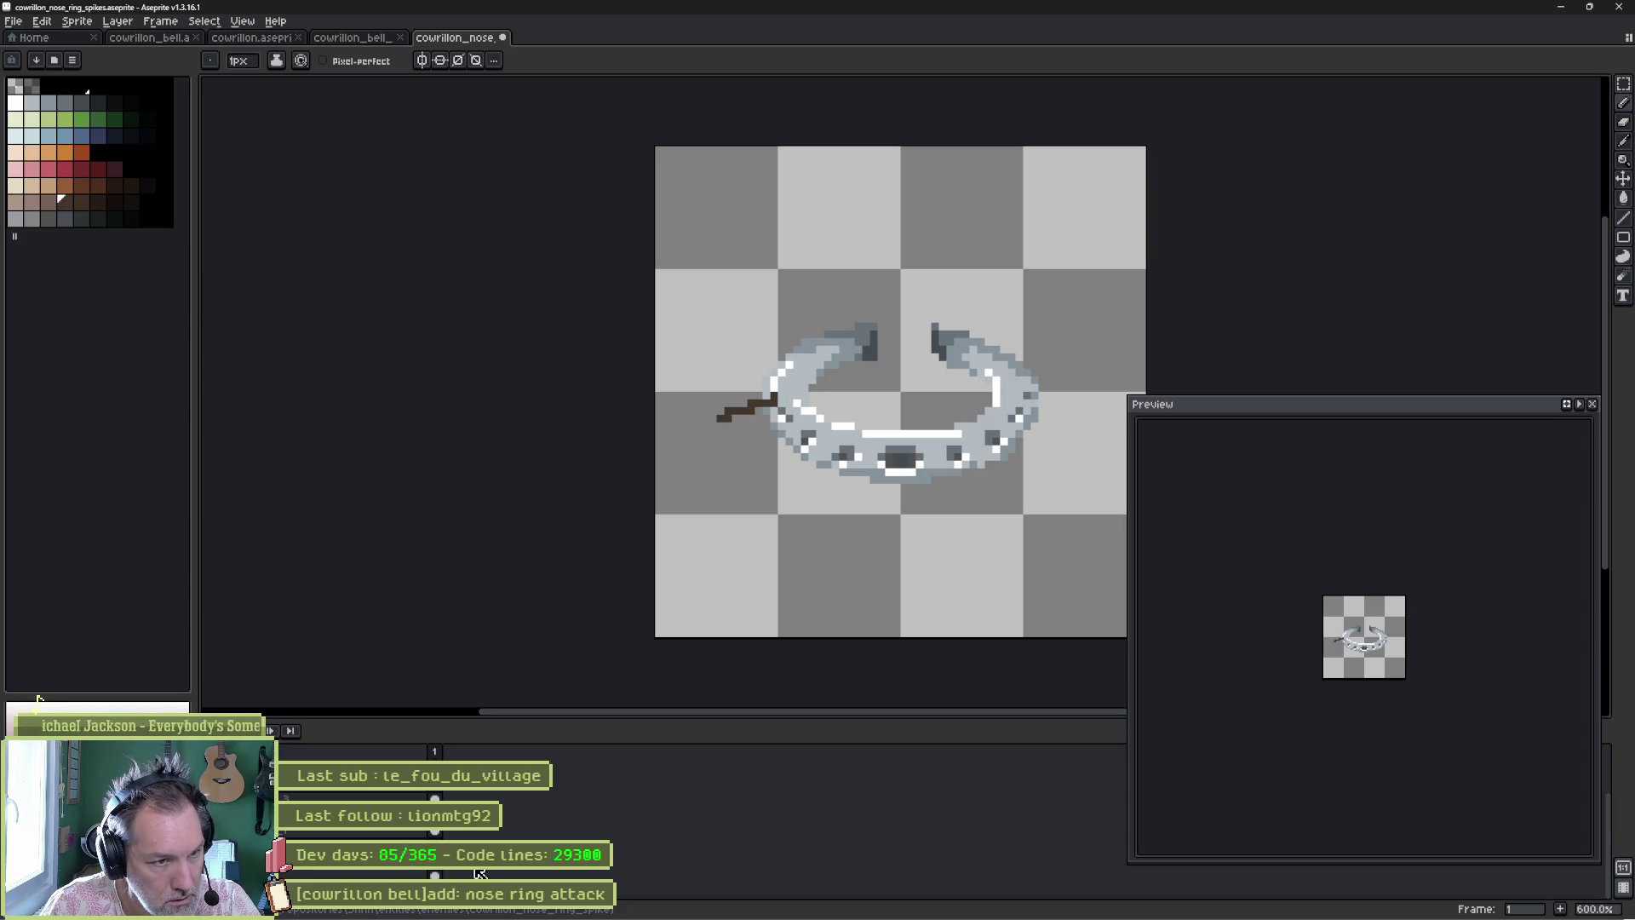
key(alt+n)
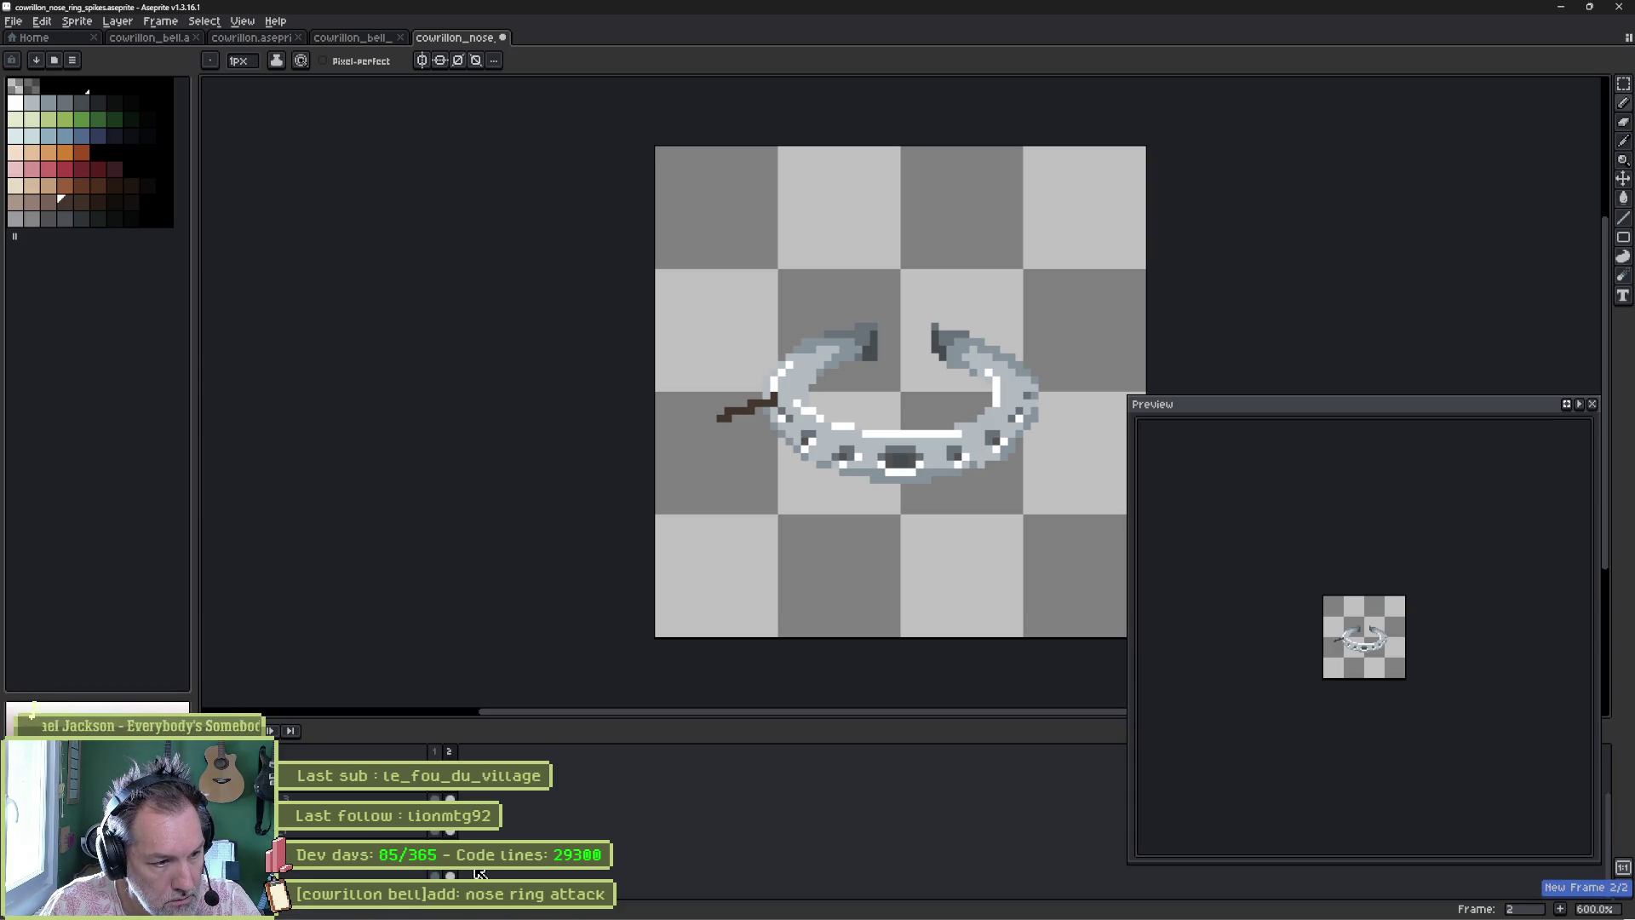
key(alt+n)
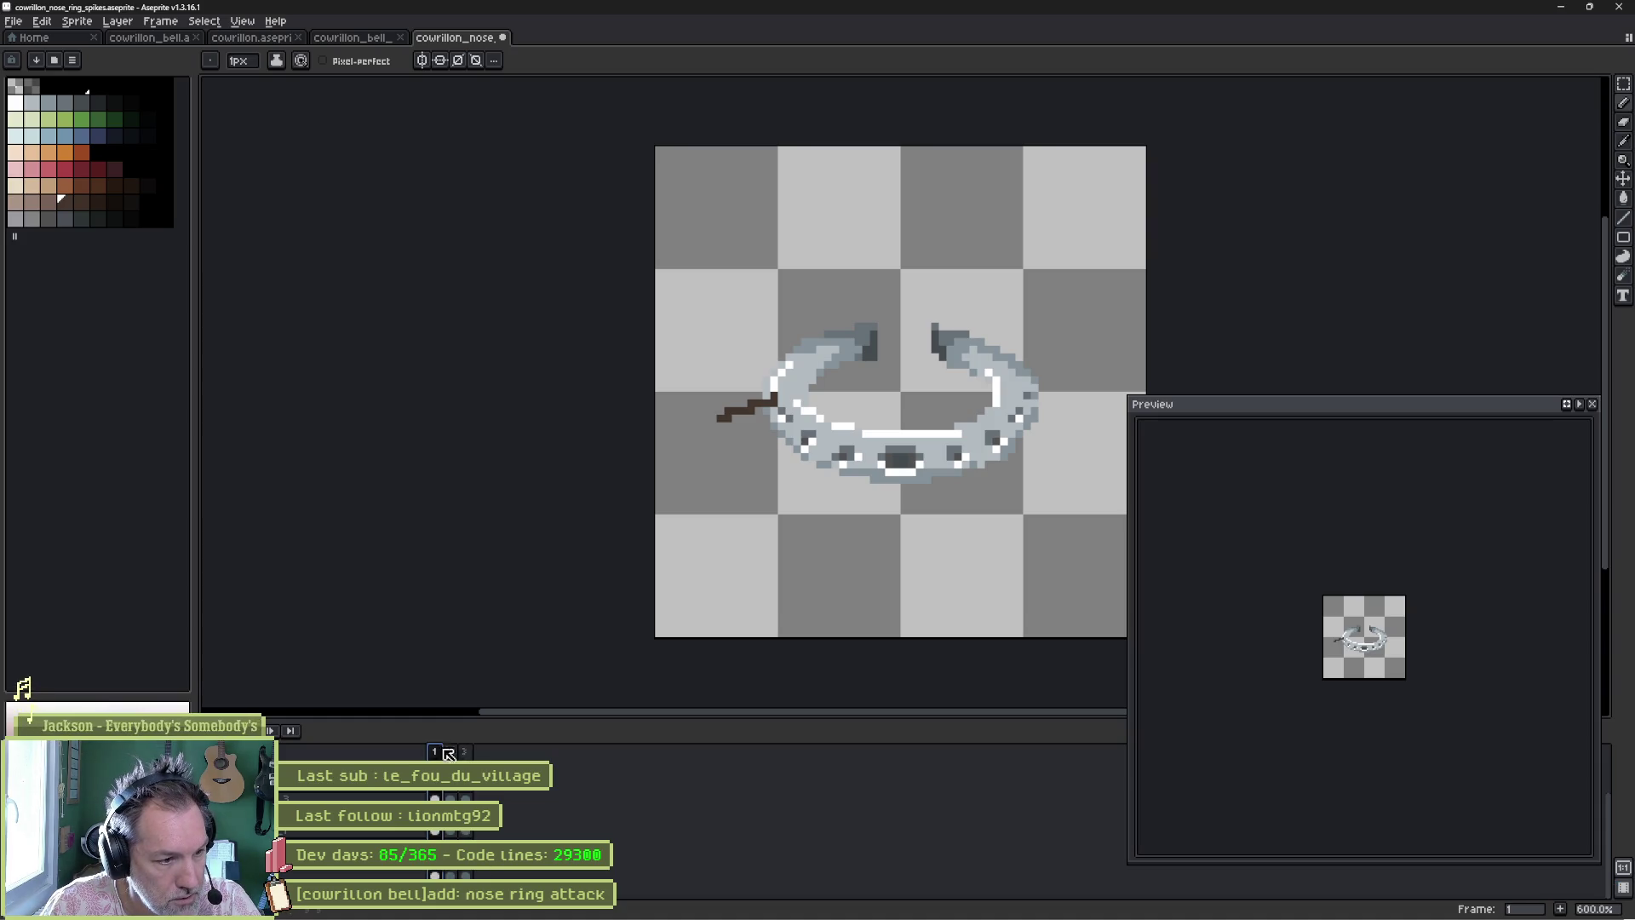
key(F2)
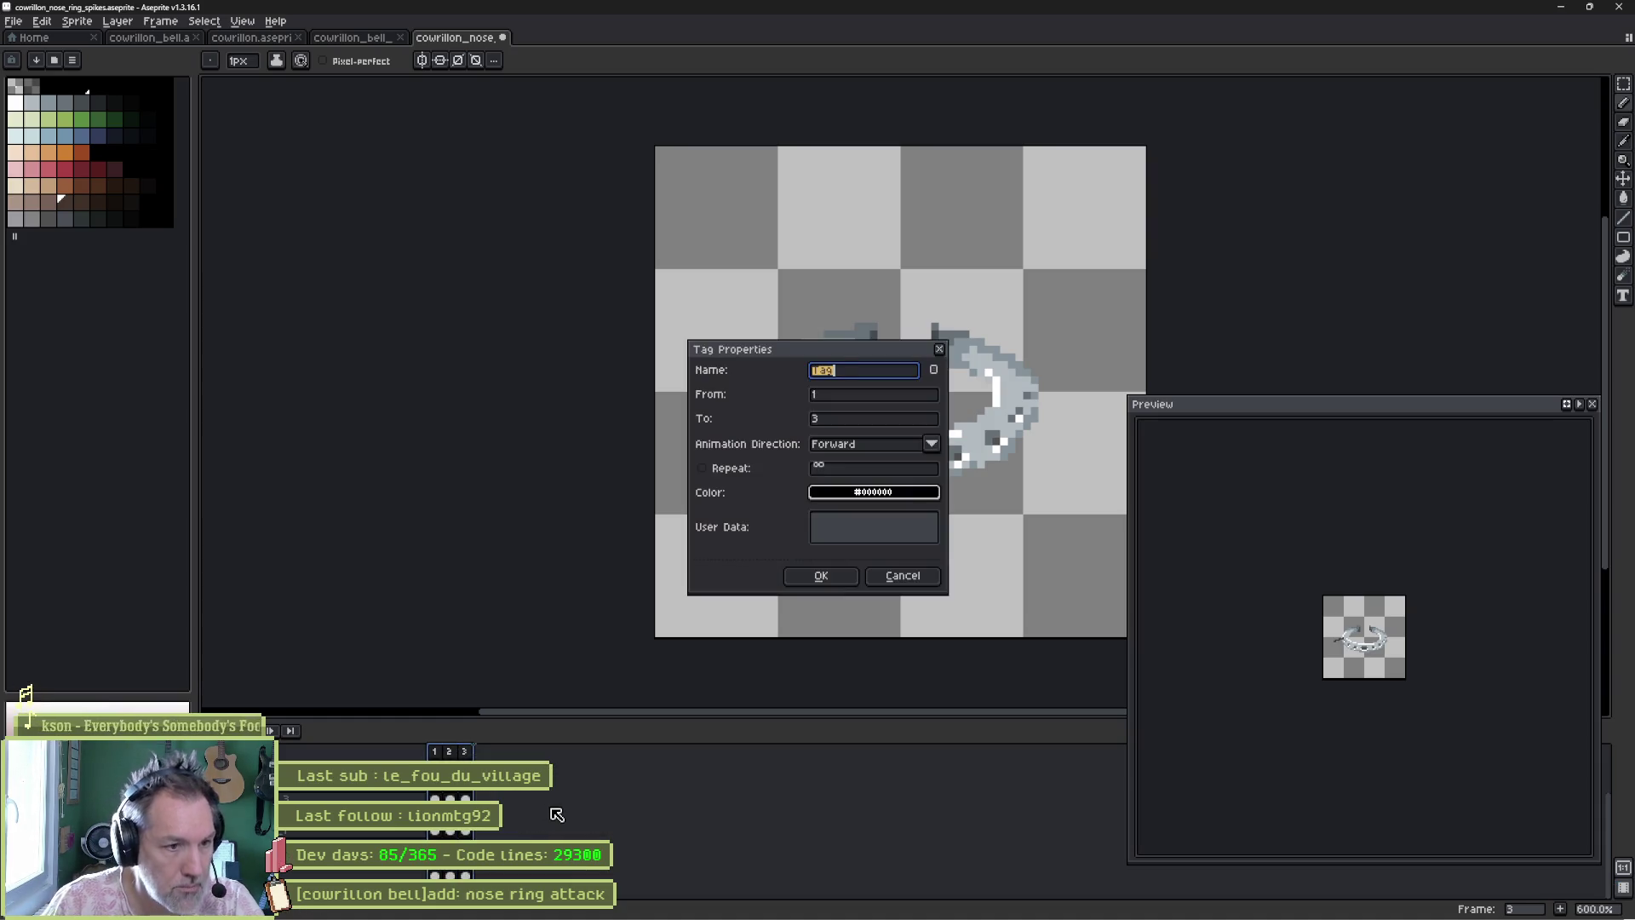
text(spike_0)
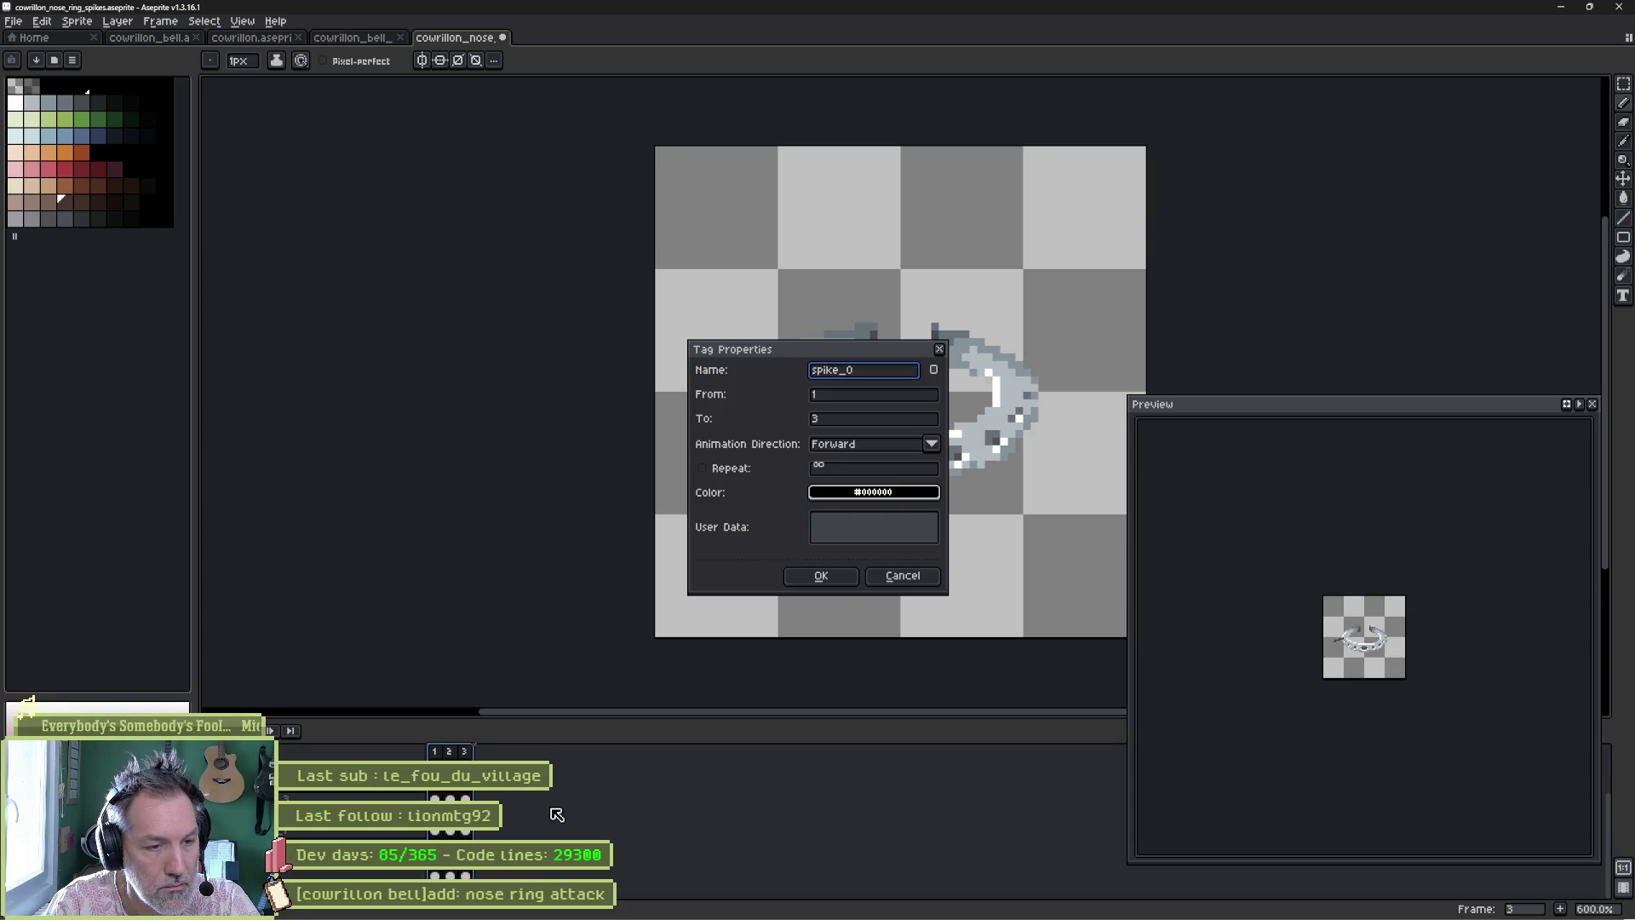
key(Return)
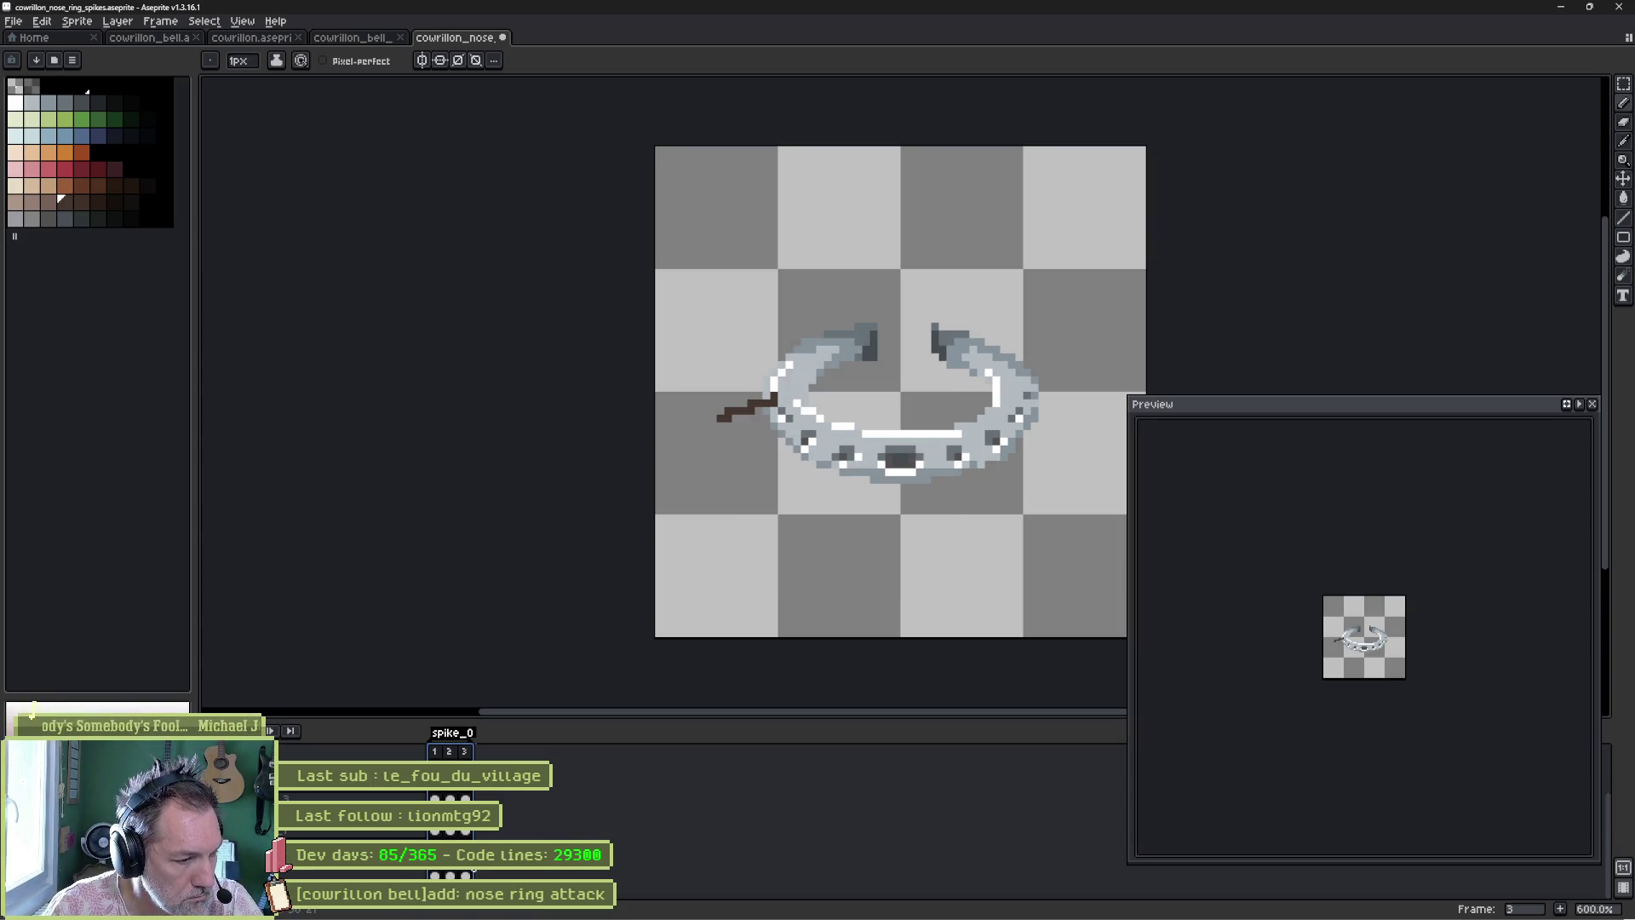
Remove and restore the brown spike, then flip through frames 1–3 to compare.
key(Delete)
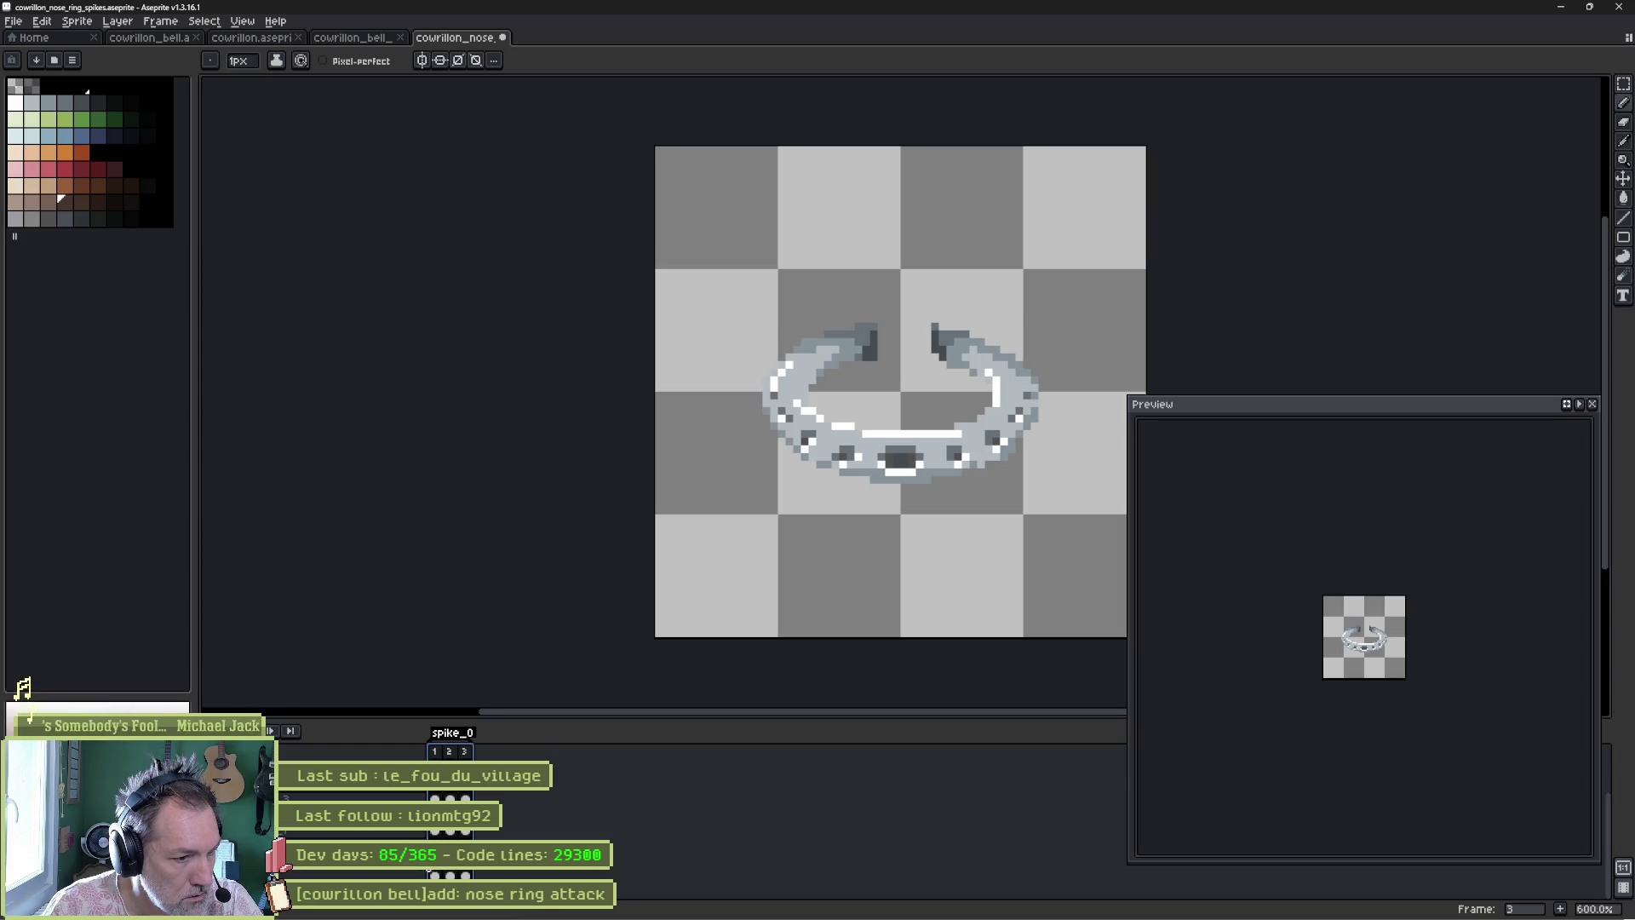
key(Home)
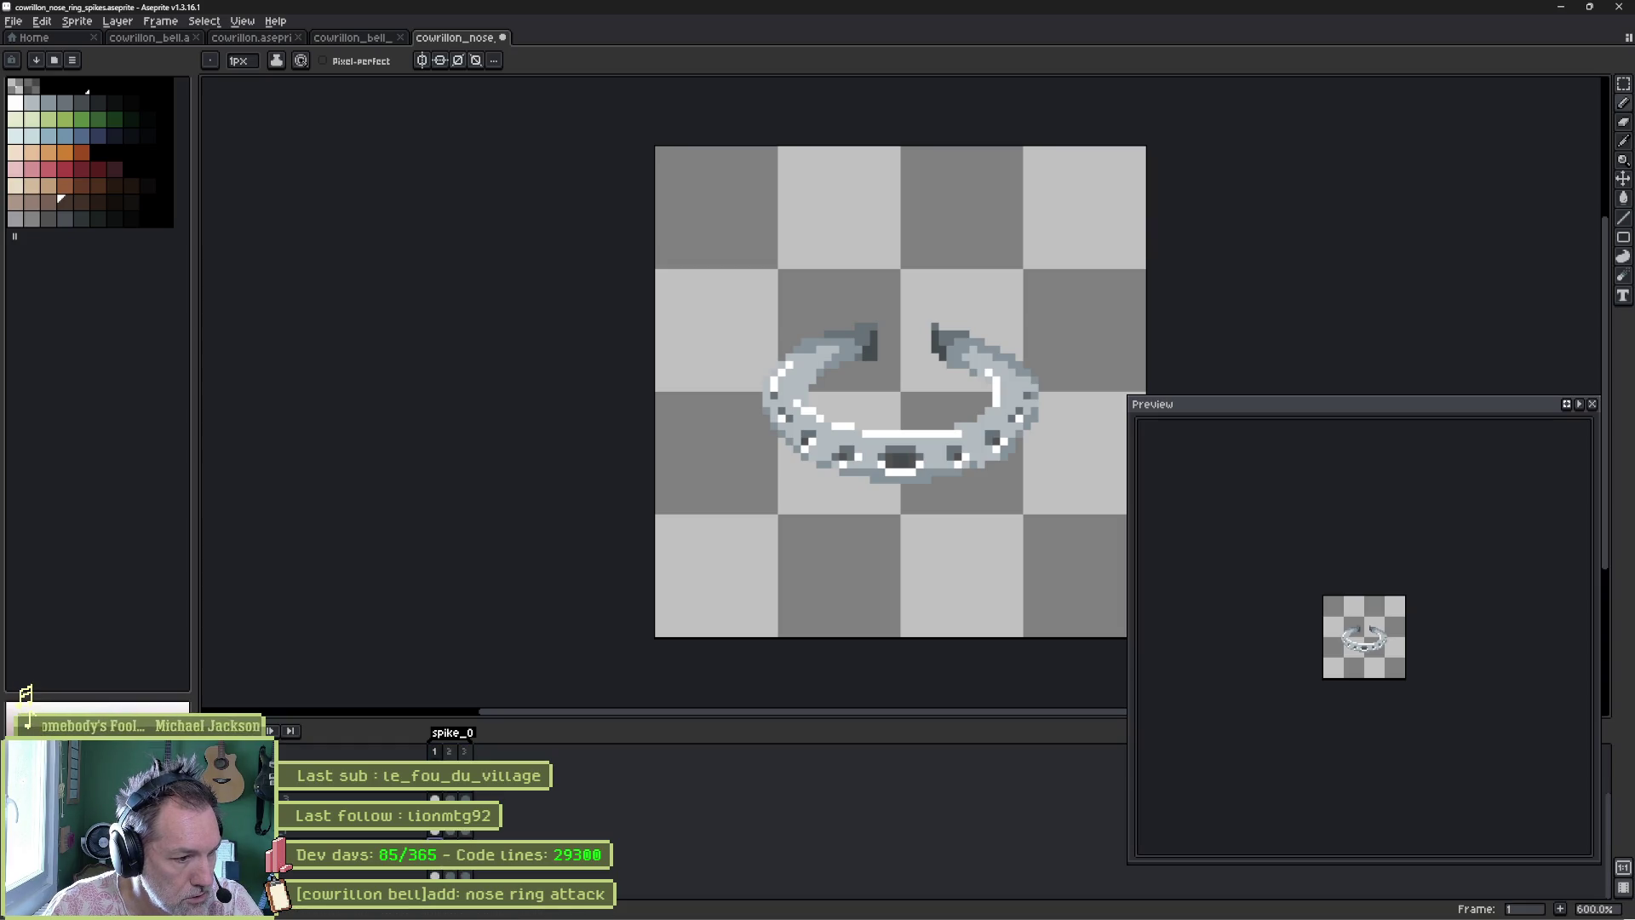
key(ctrl+v)
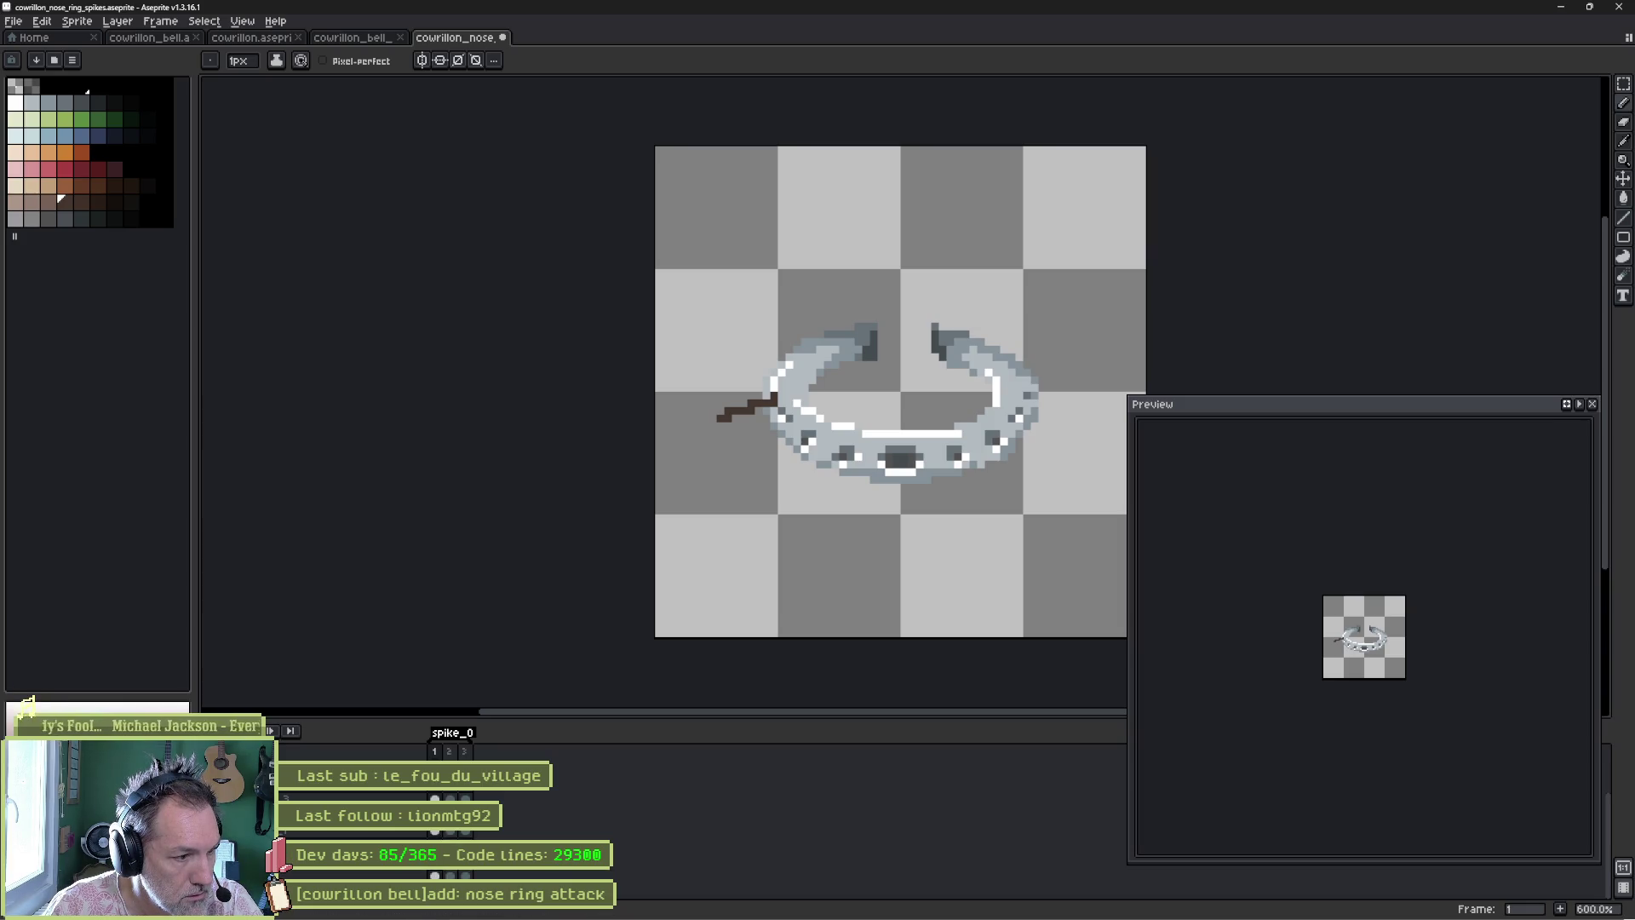
click(454, 869)
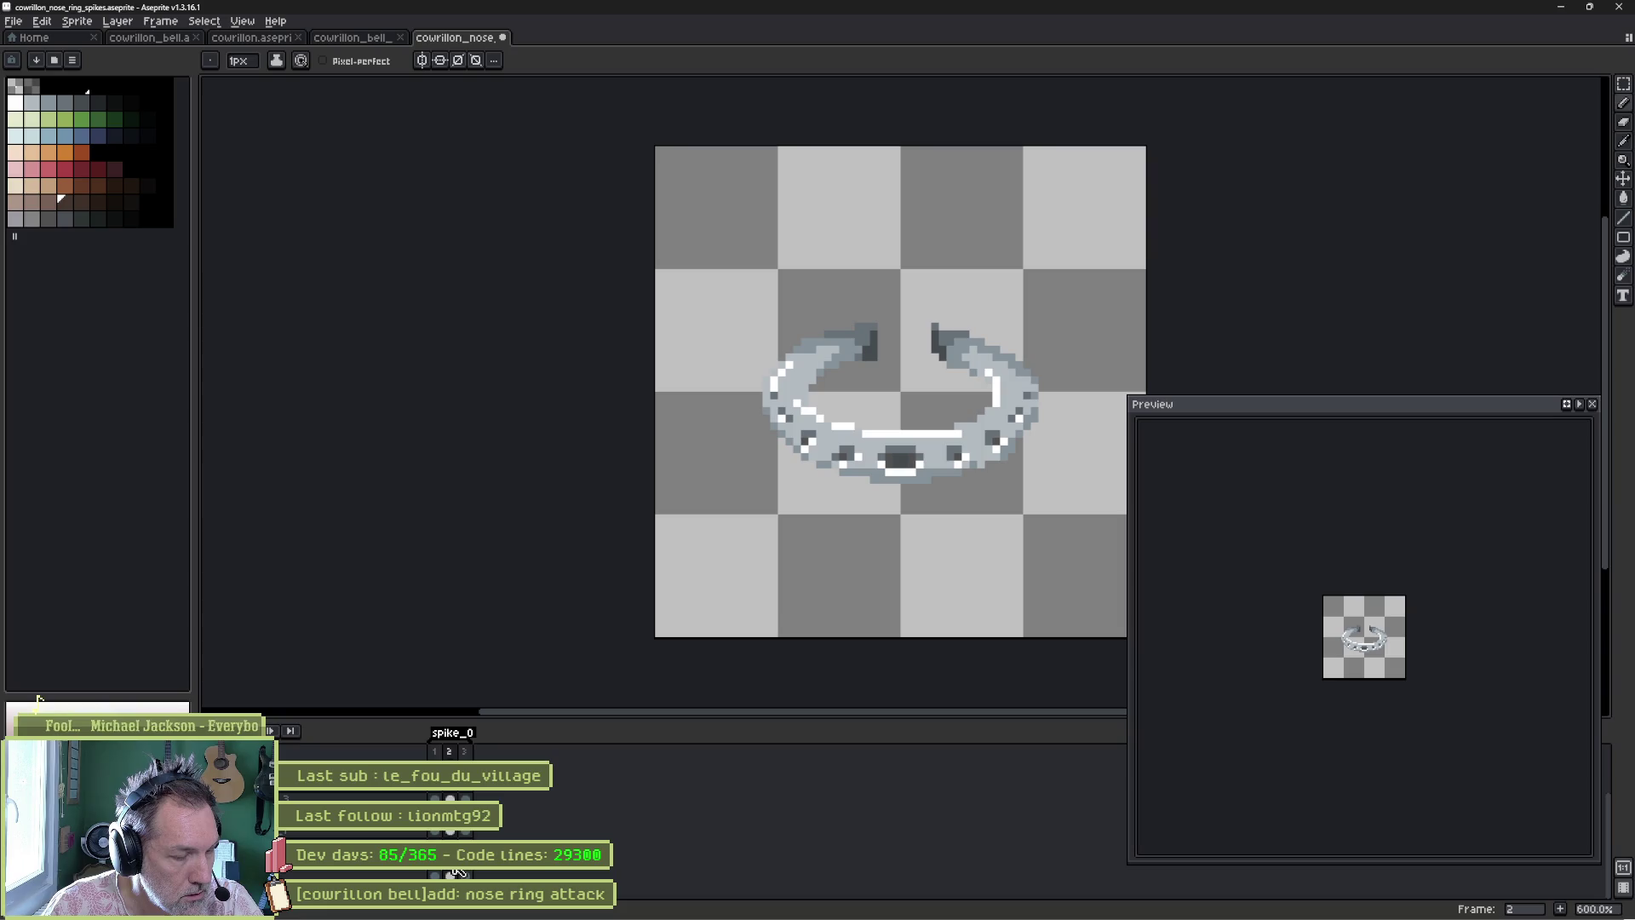
click(467, 870)
click(451, 871)
click(467, 871)
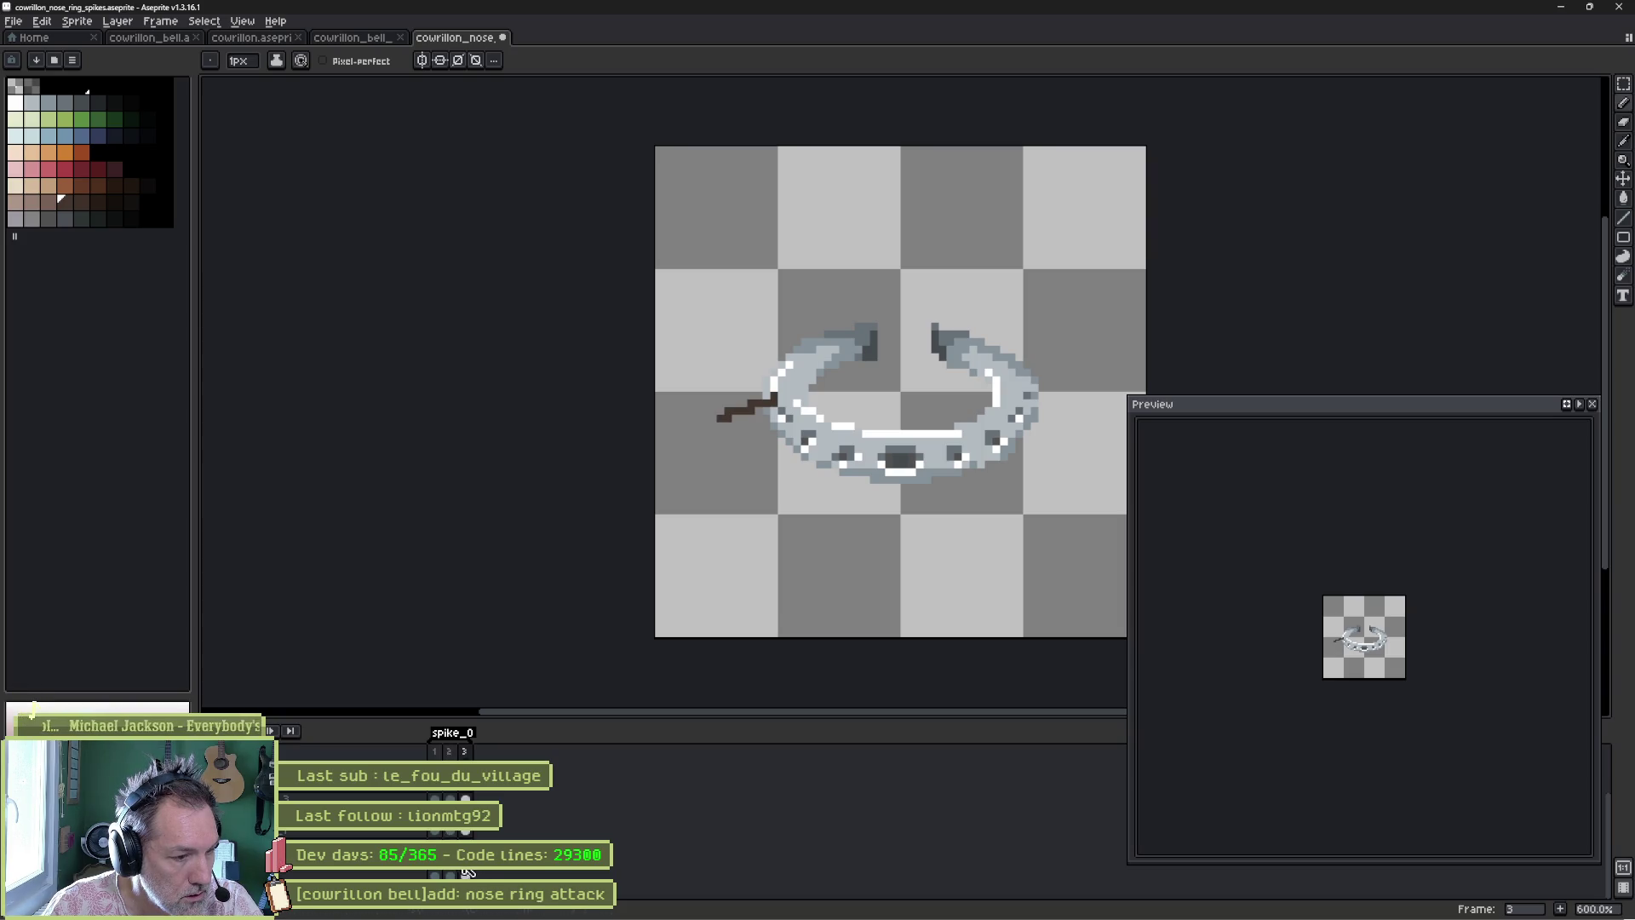
click(435, 872)
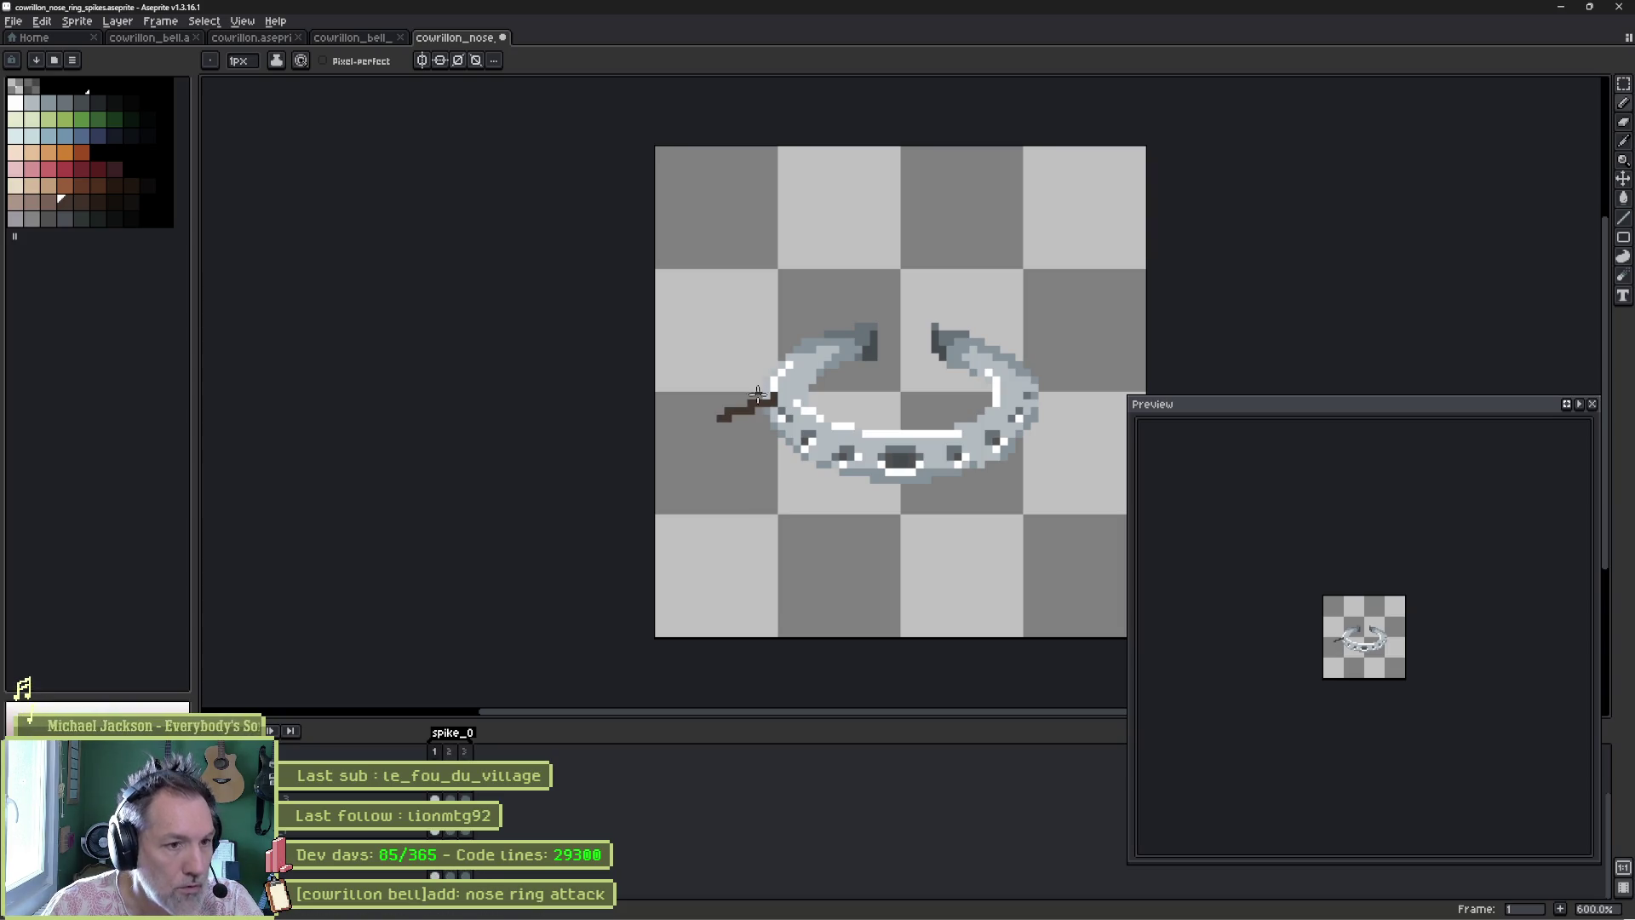
Repaint the spike in light grey-blue and shade its tip and top edge darker grey.
scroll(757, 393, up, 4)
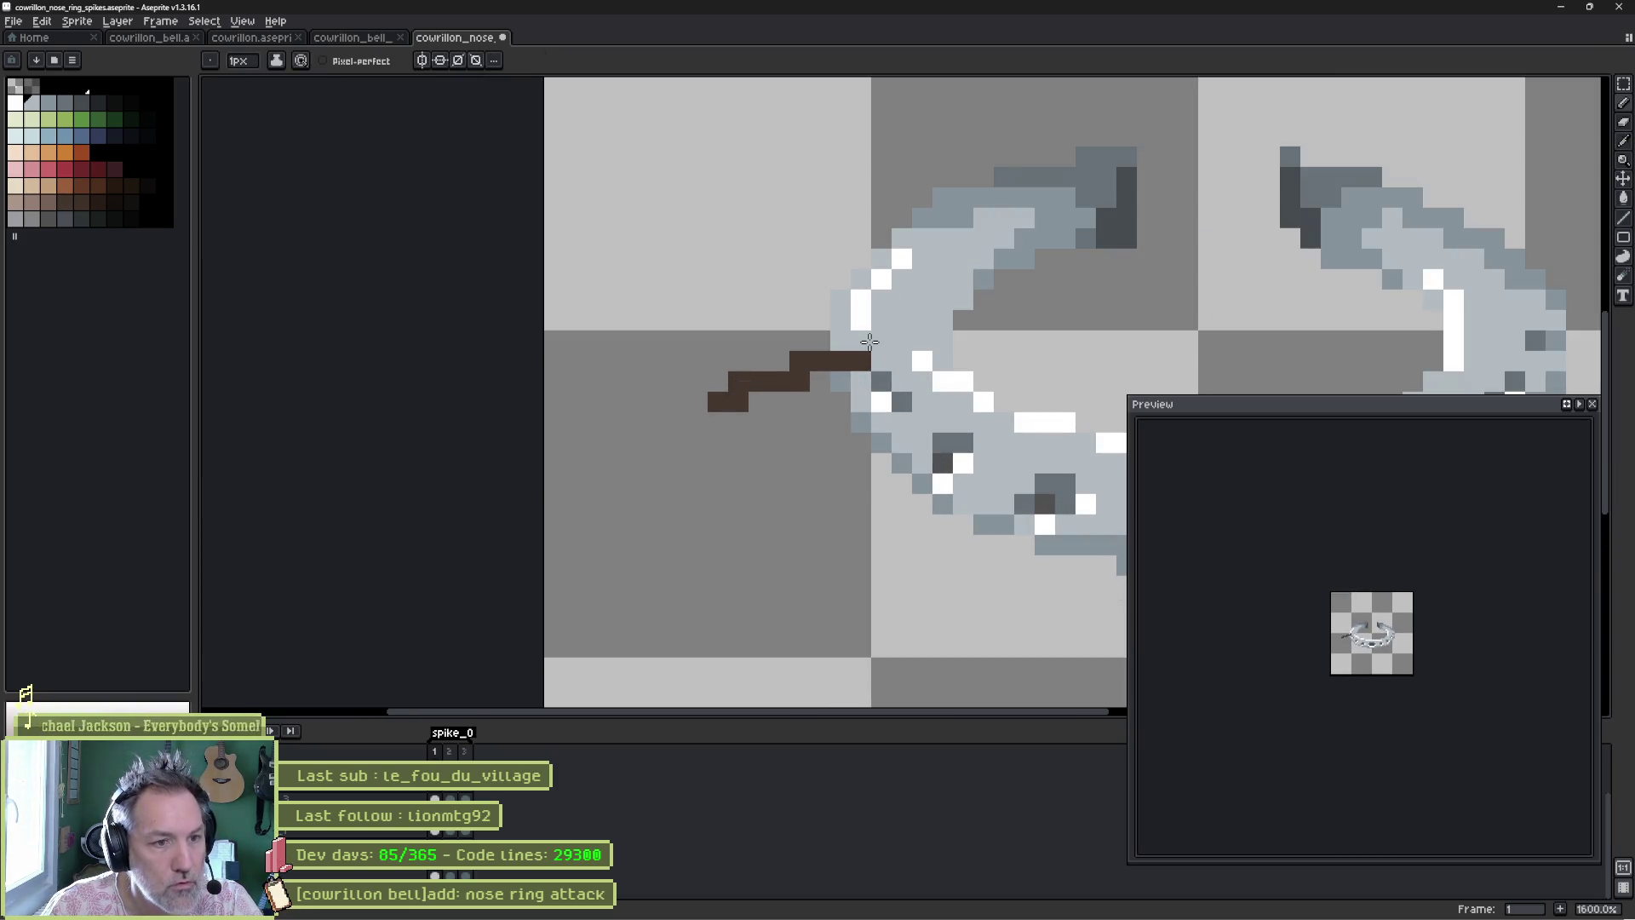
click(860, 341)
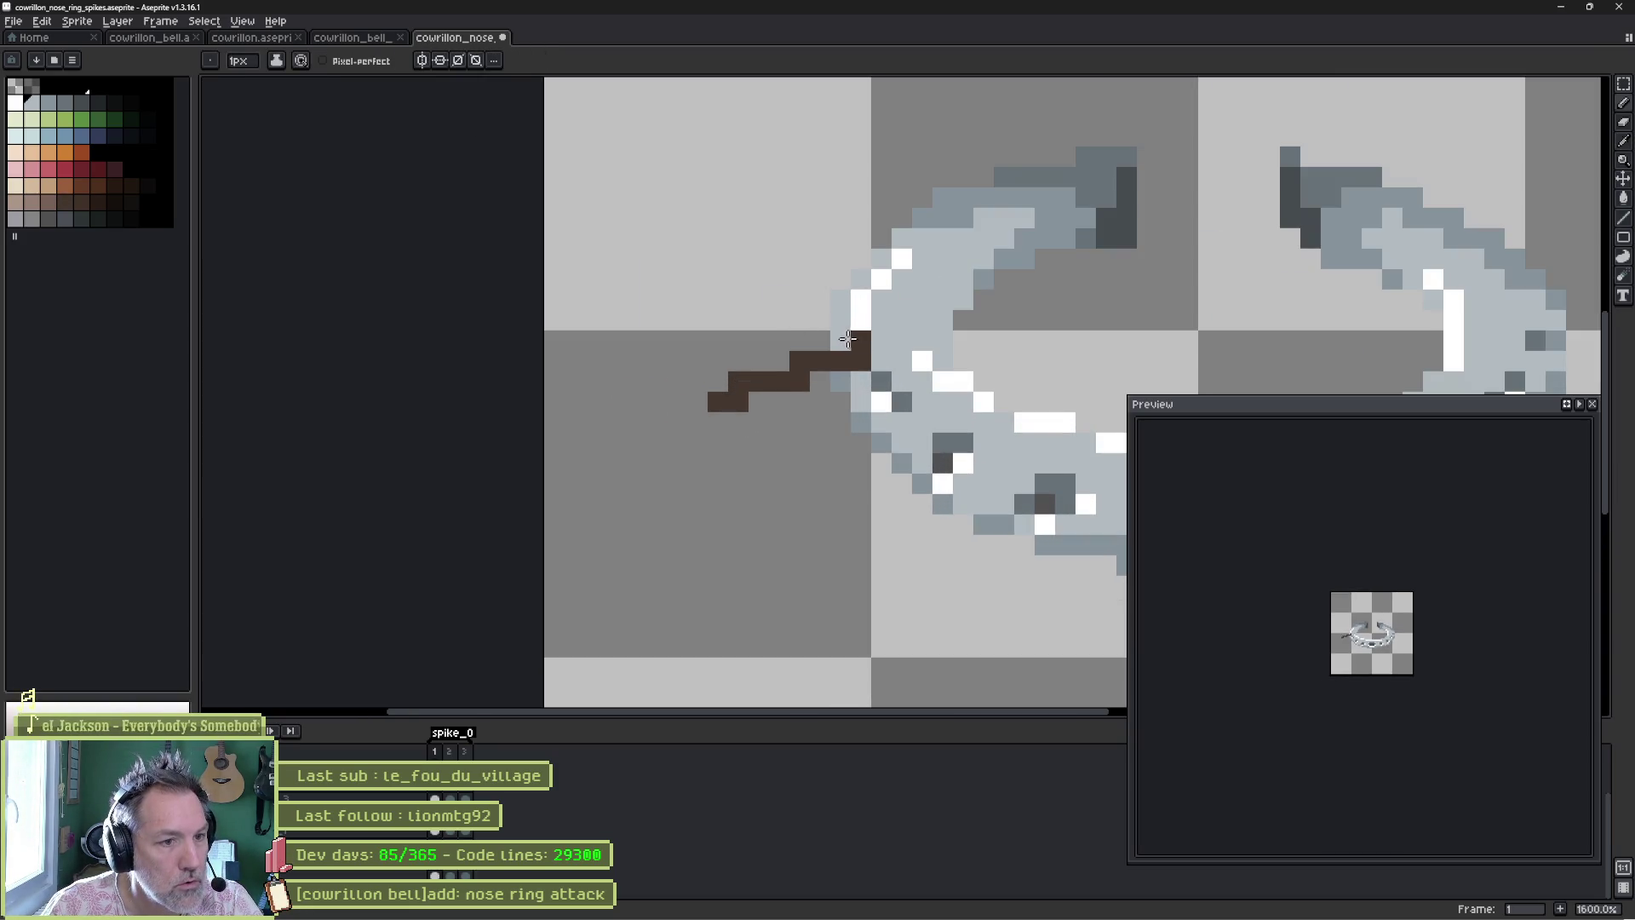
mouse_move(847, 339)
mouse_down()
mouse_move(715, 398)
mouse_move(860, 358)
mouse_move(858, 335)
mouse_up()
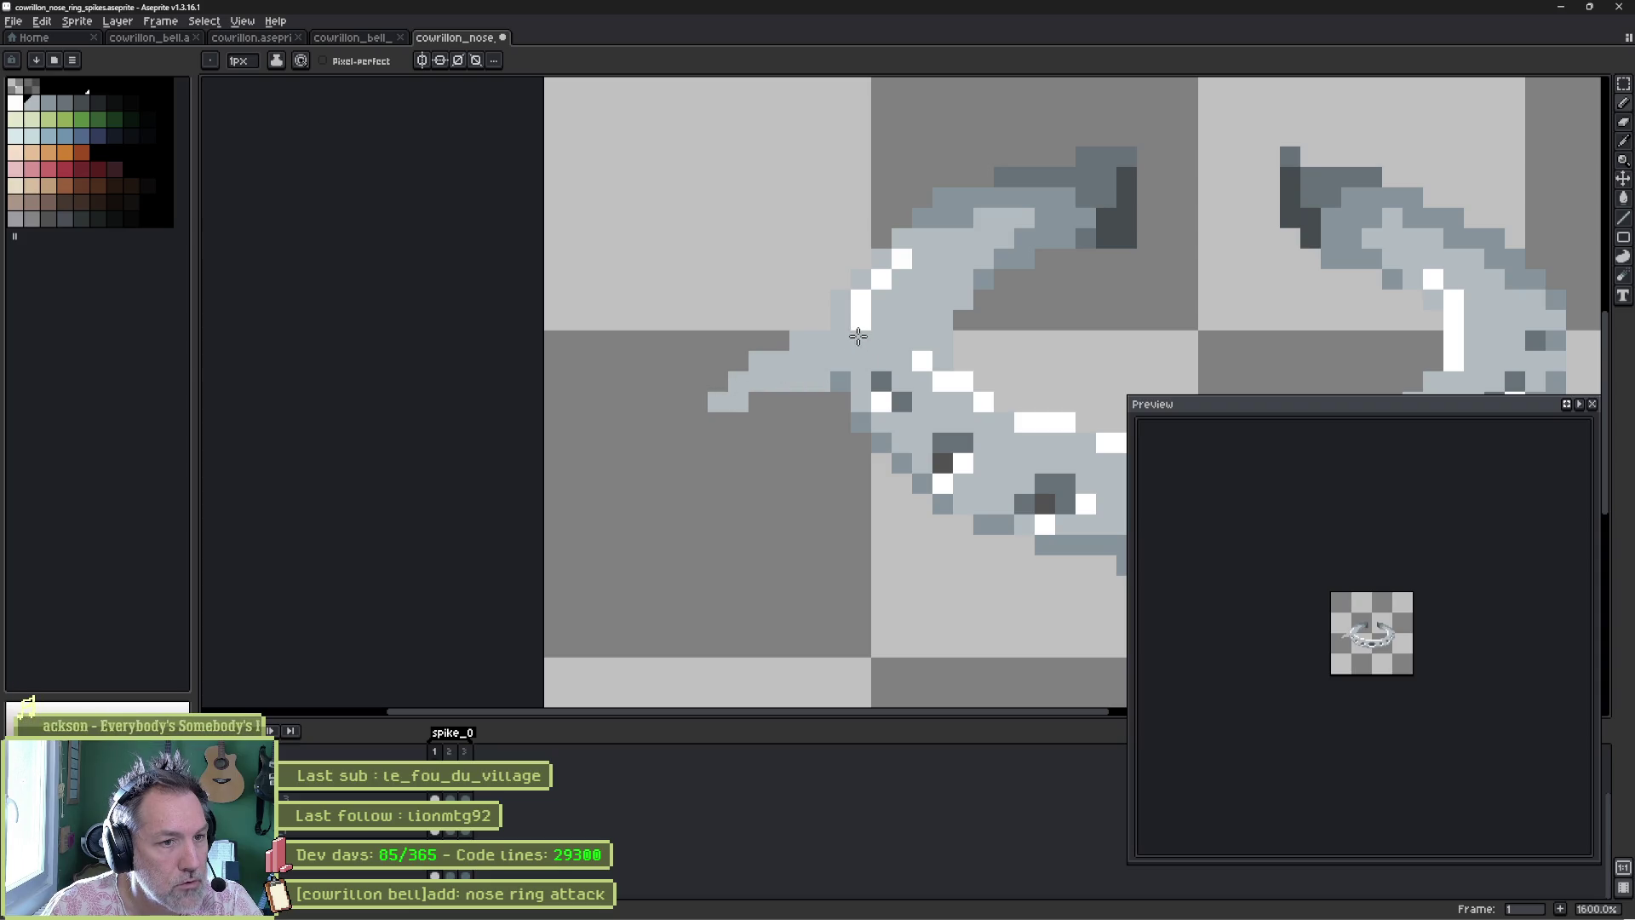
click(49, 103)
click(640, 298)
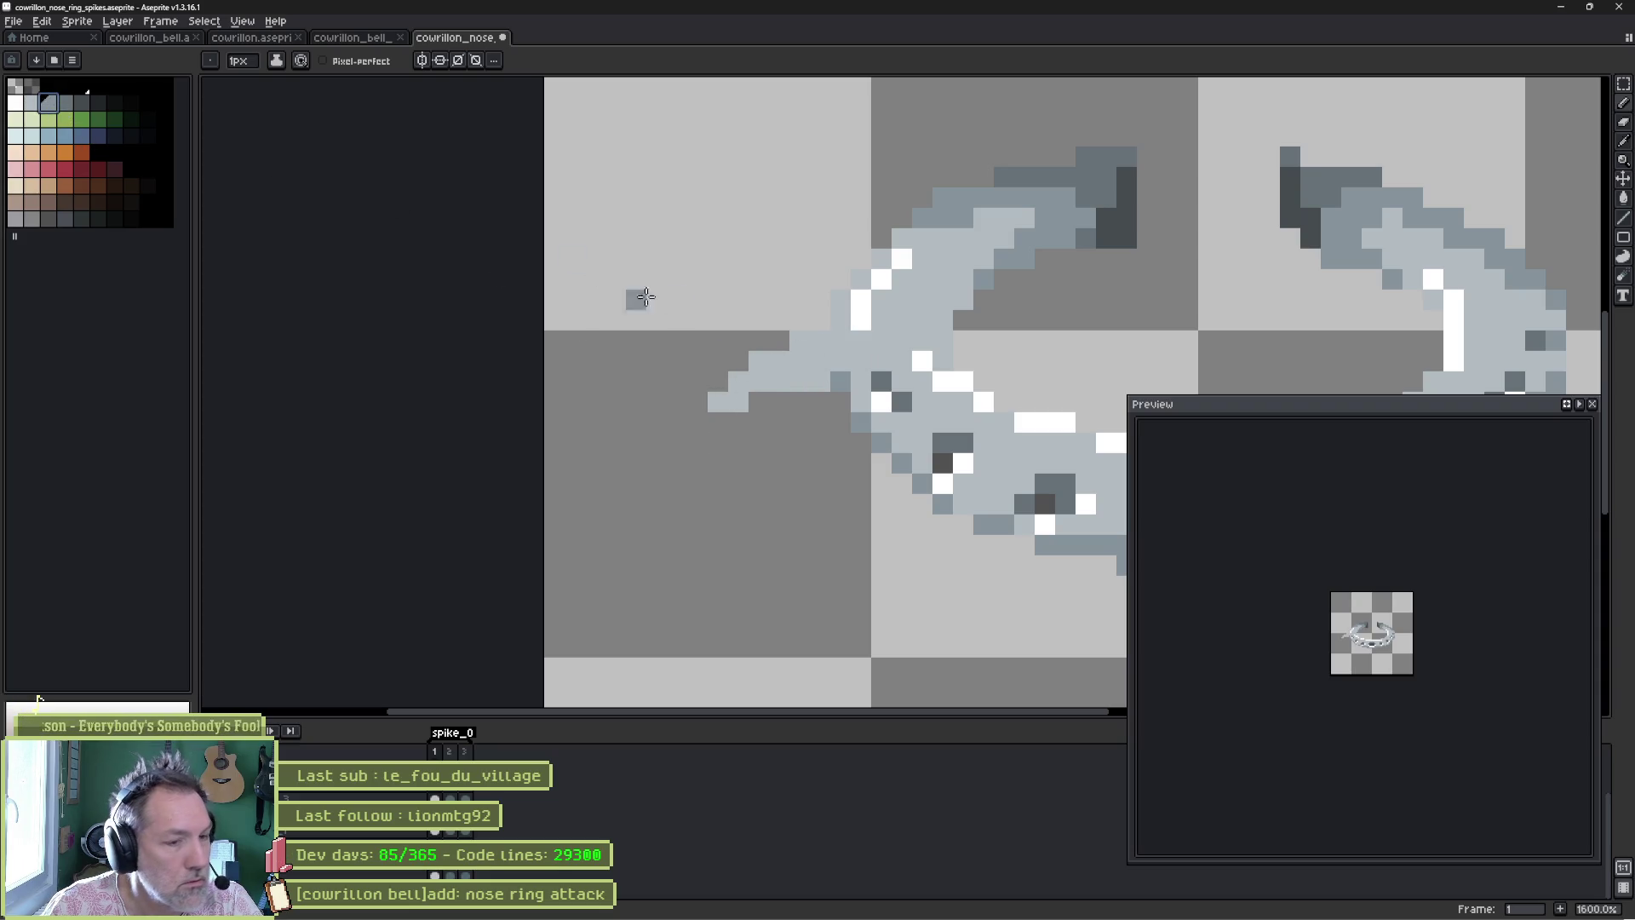
key(ctrl+z)
click(759, 360)
click(779, 379)
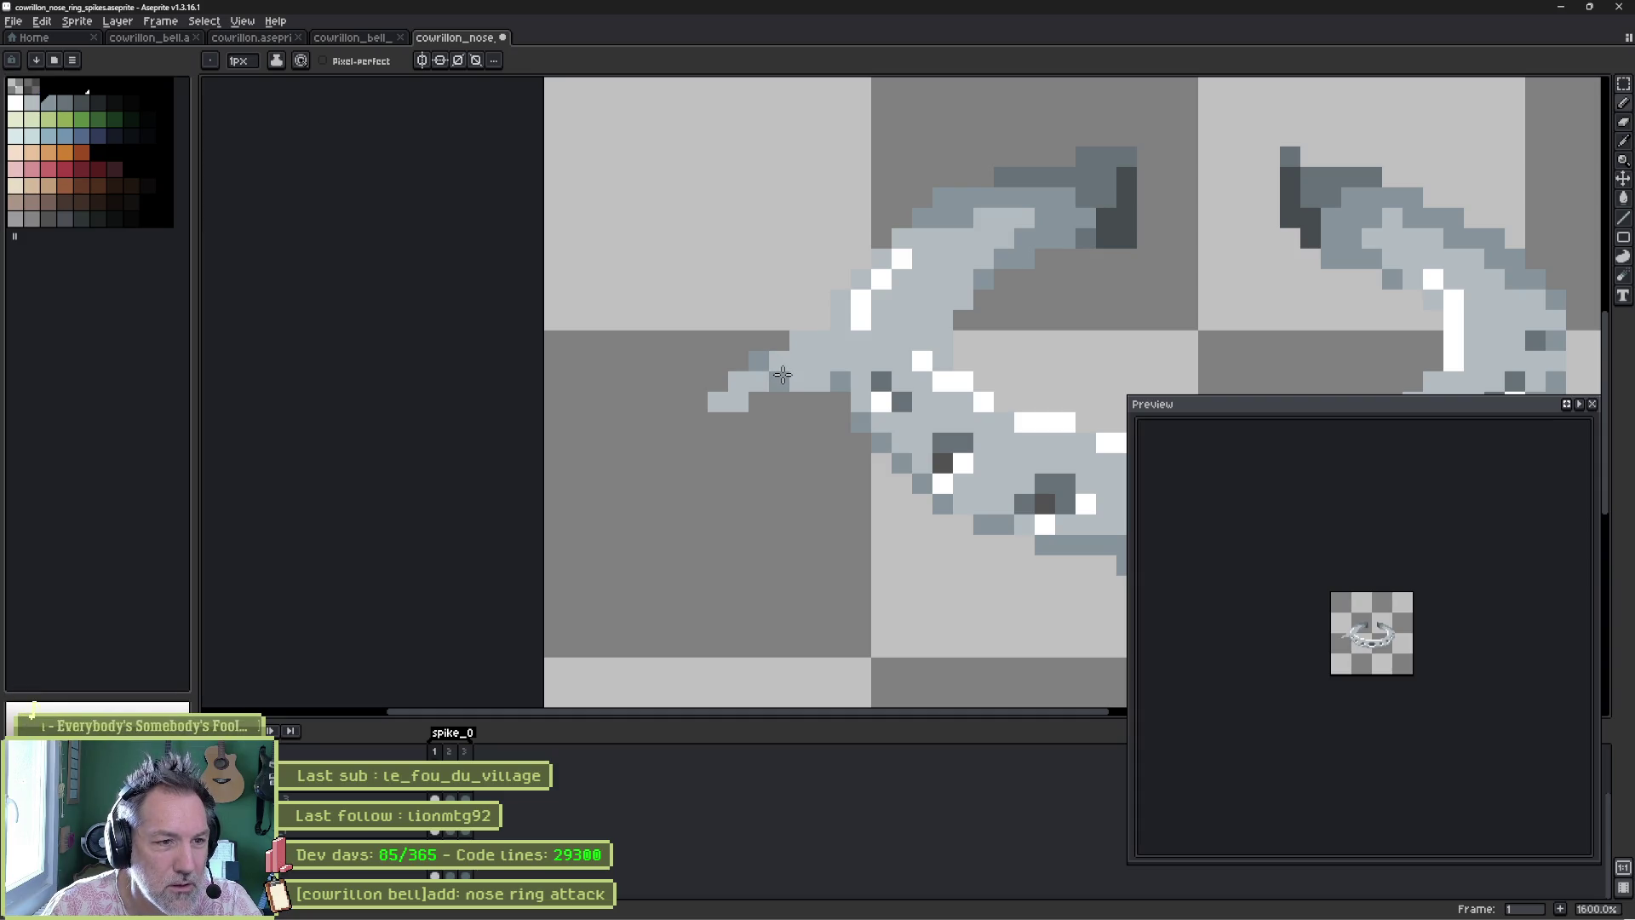
click(800, 339)
click(820, 361)
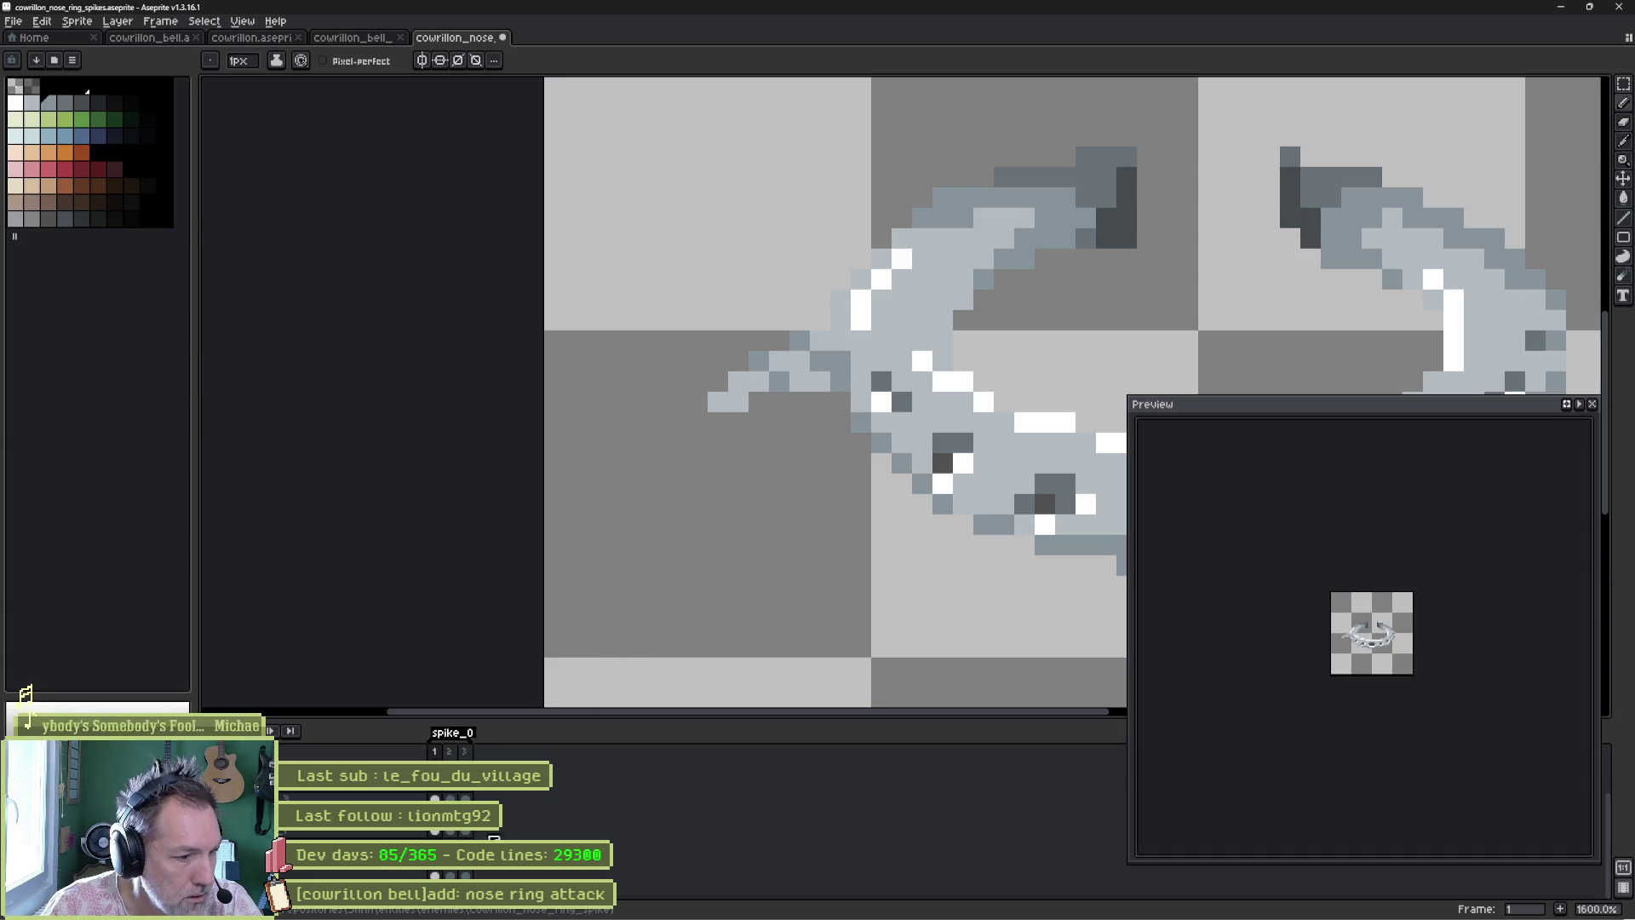
On frame 2, paste the grey spike and touch up its tip and edges with grey pixels.
click(450, 874)
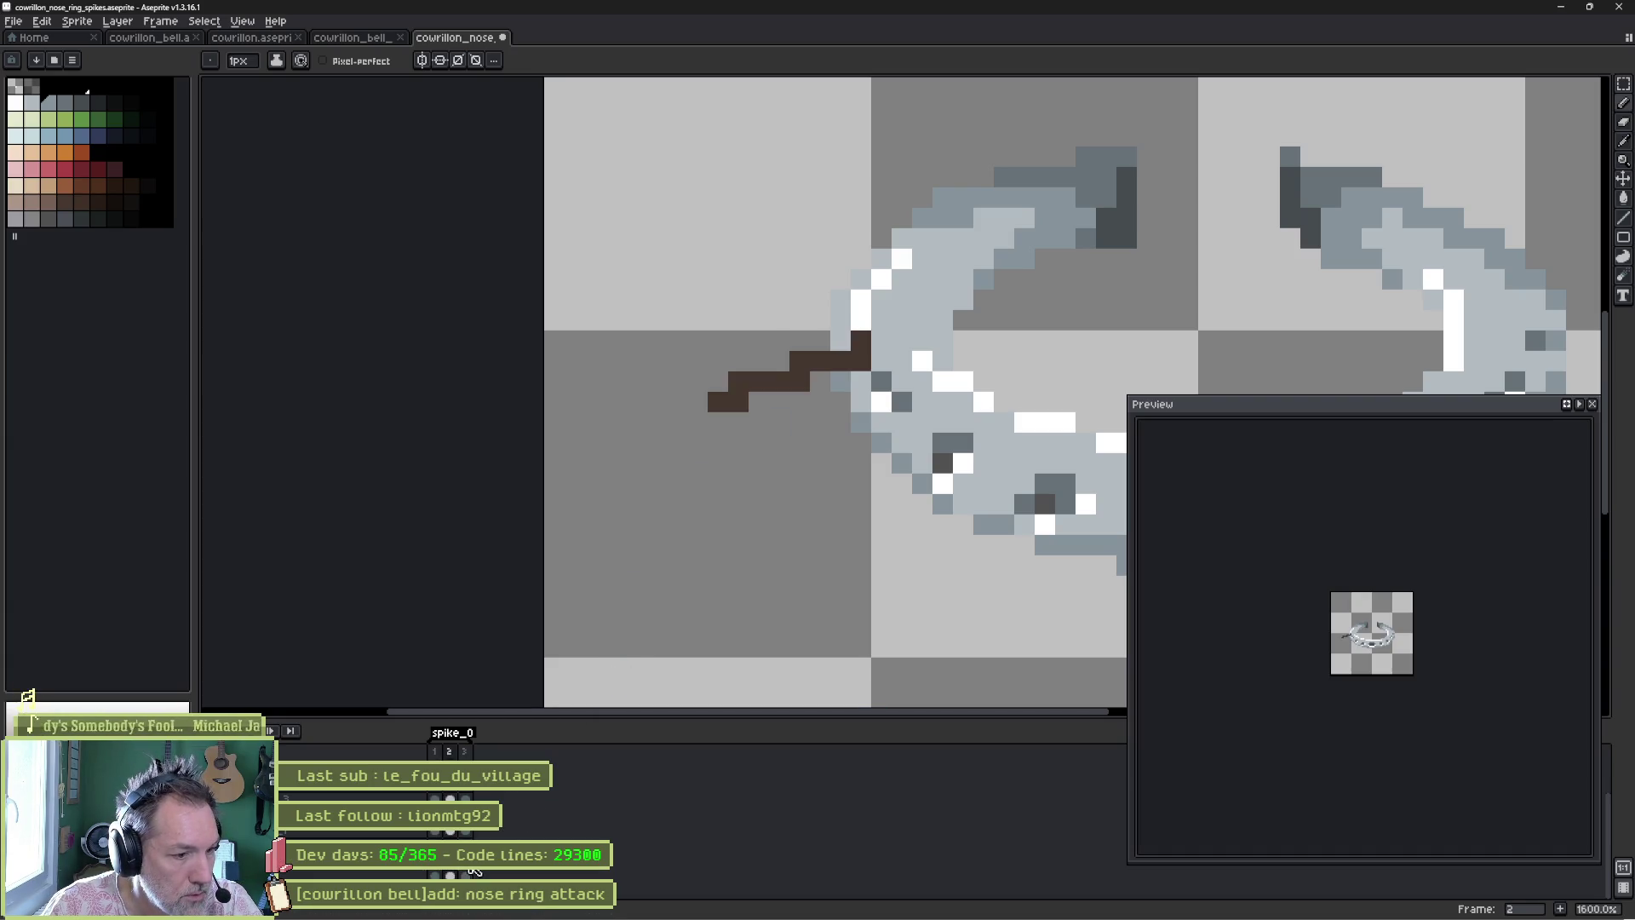
key(ctrl+v)
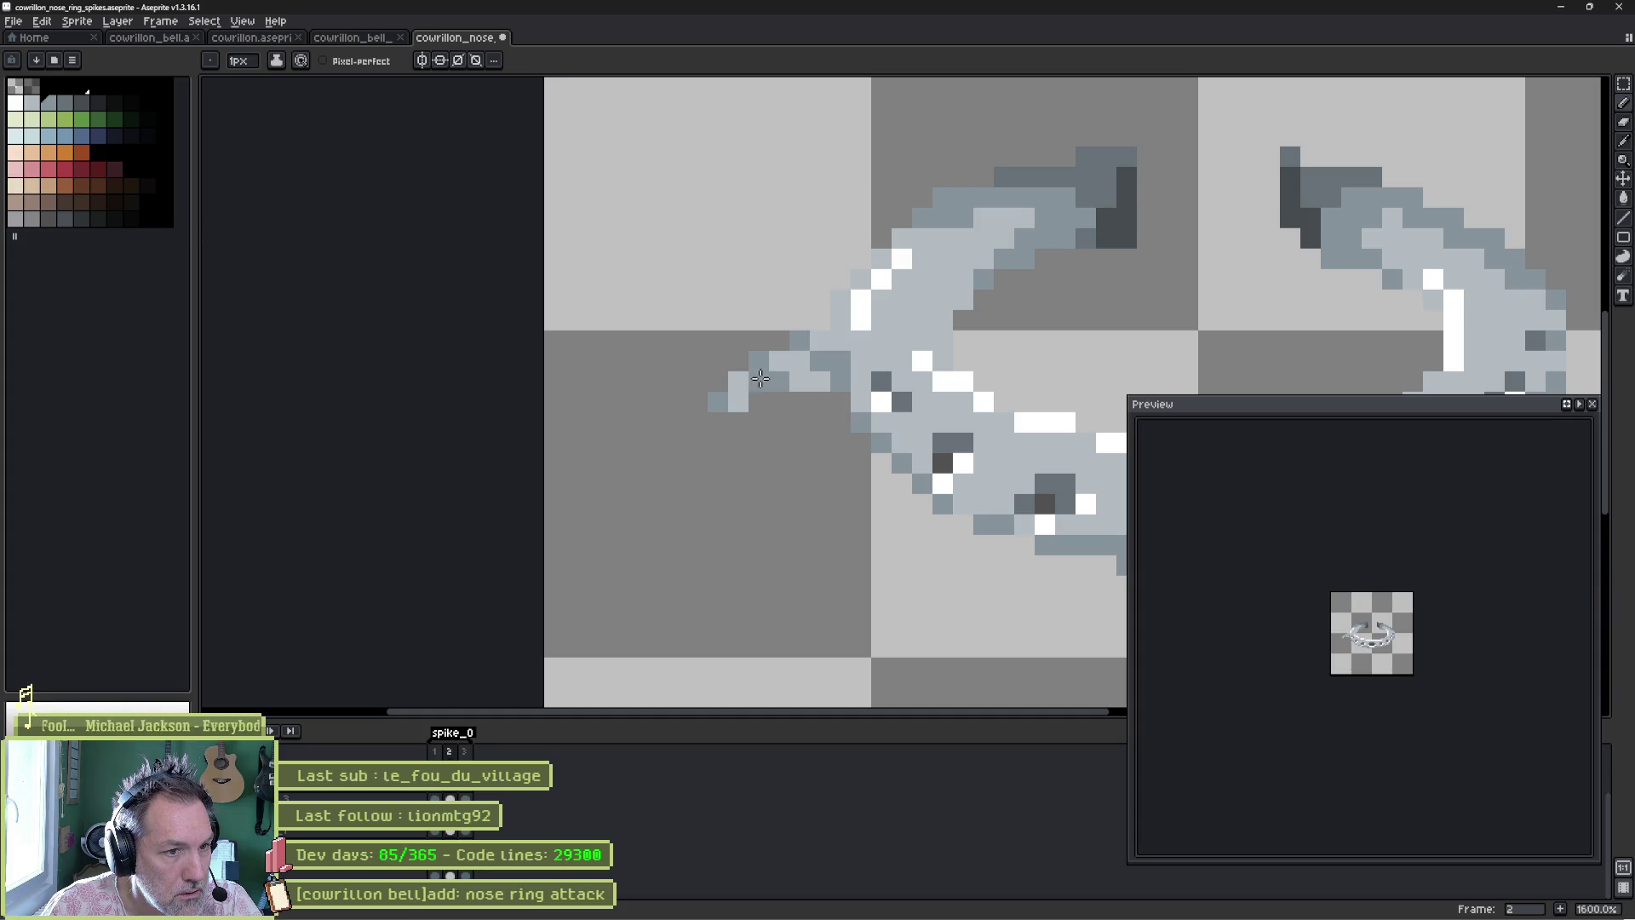
key(b)
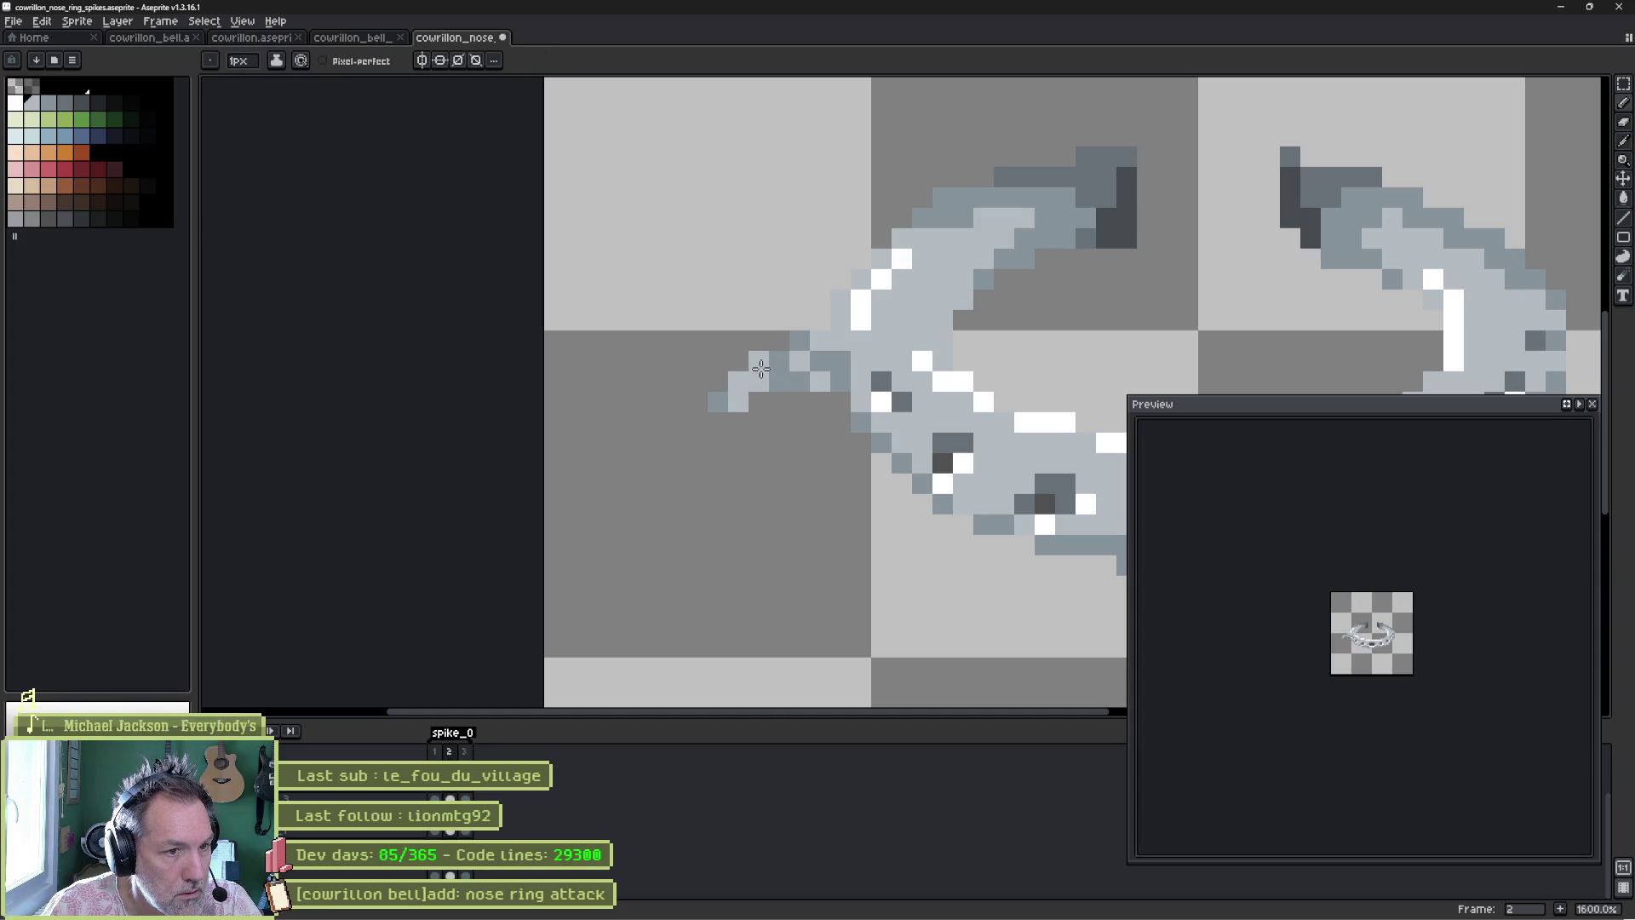
alt+click(809, 340)
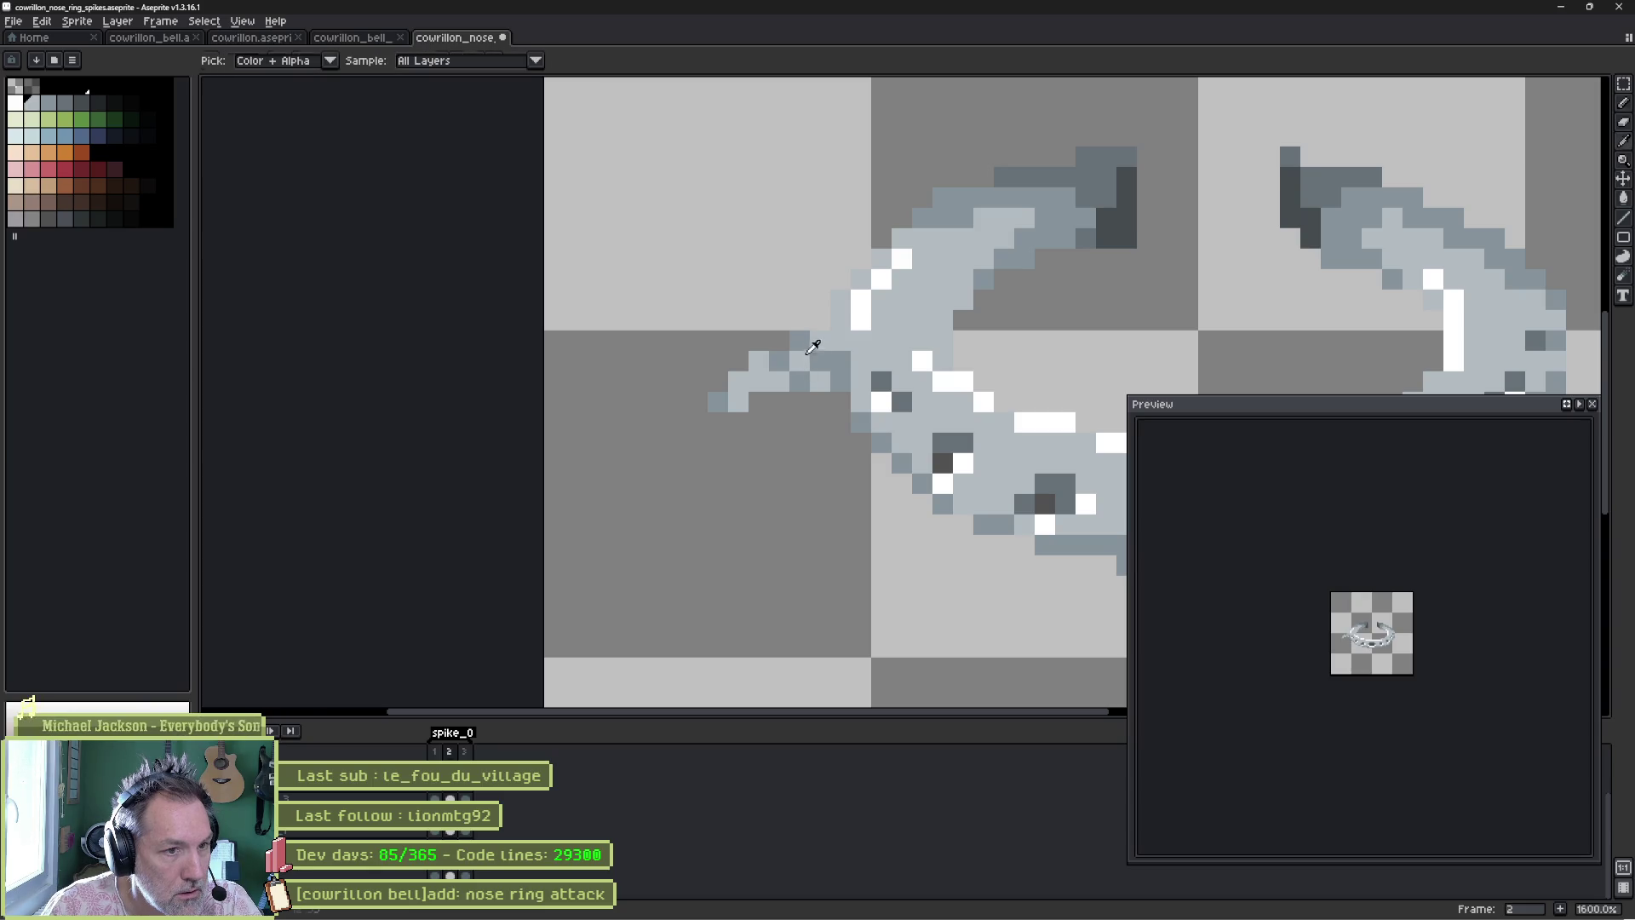
click(820, 341)
click(840, 360)
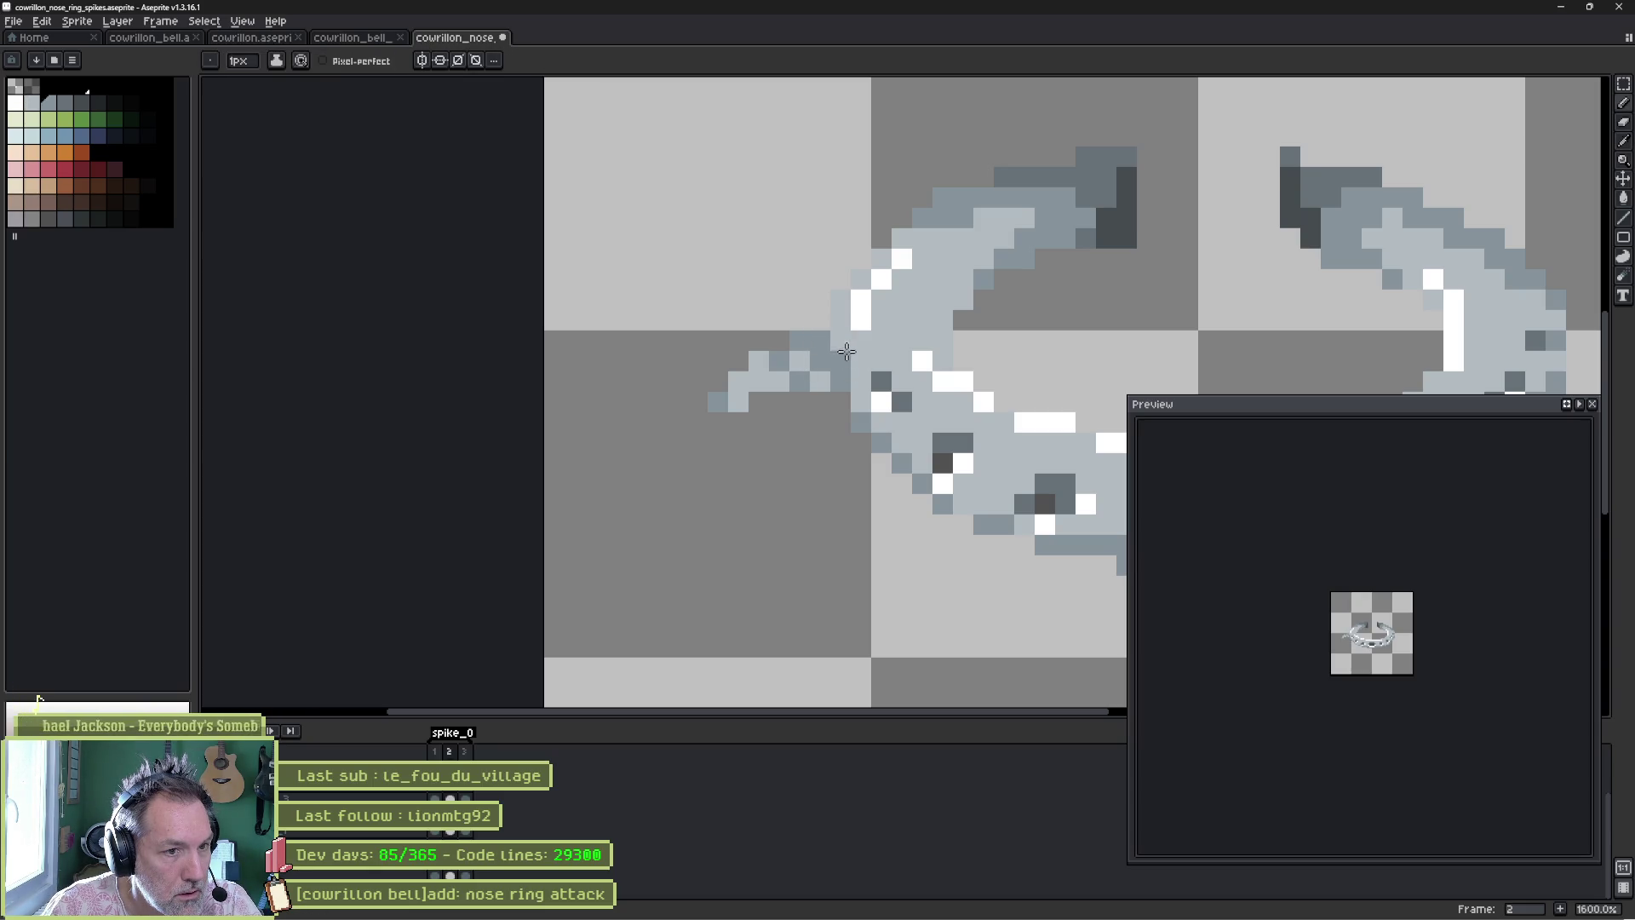
alt+click(810, 354)
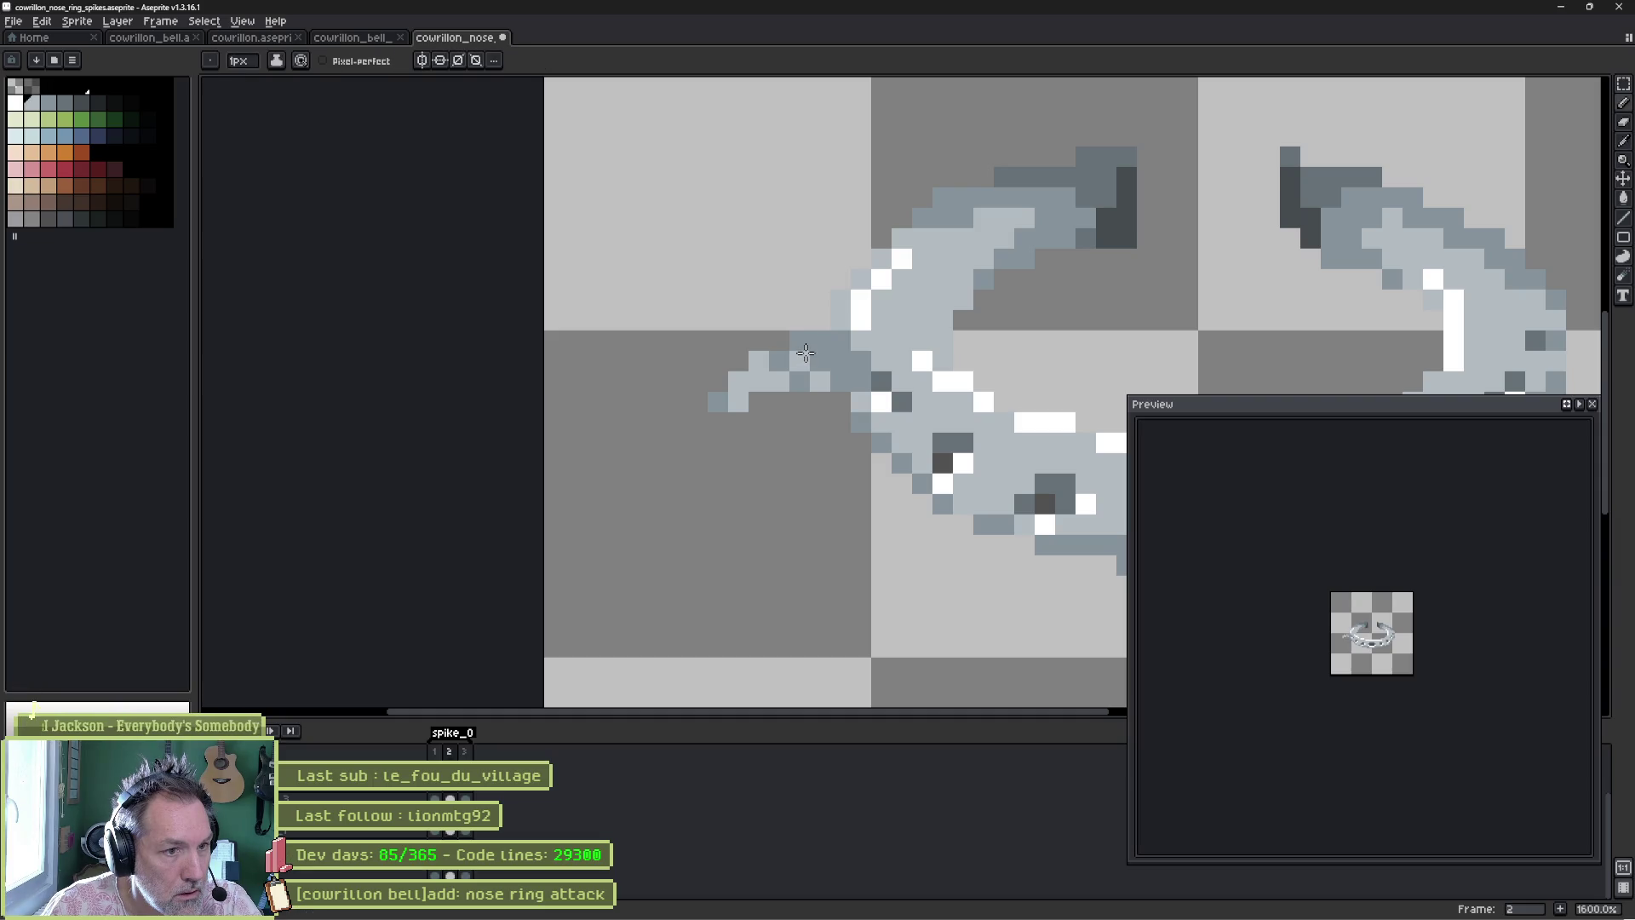
click(799, 340)
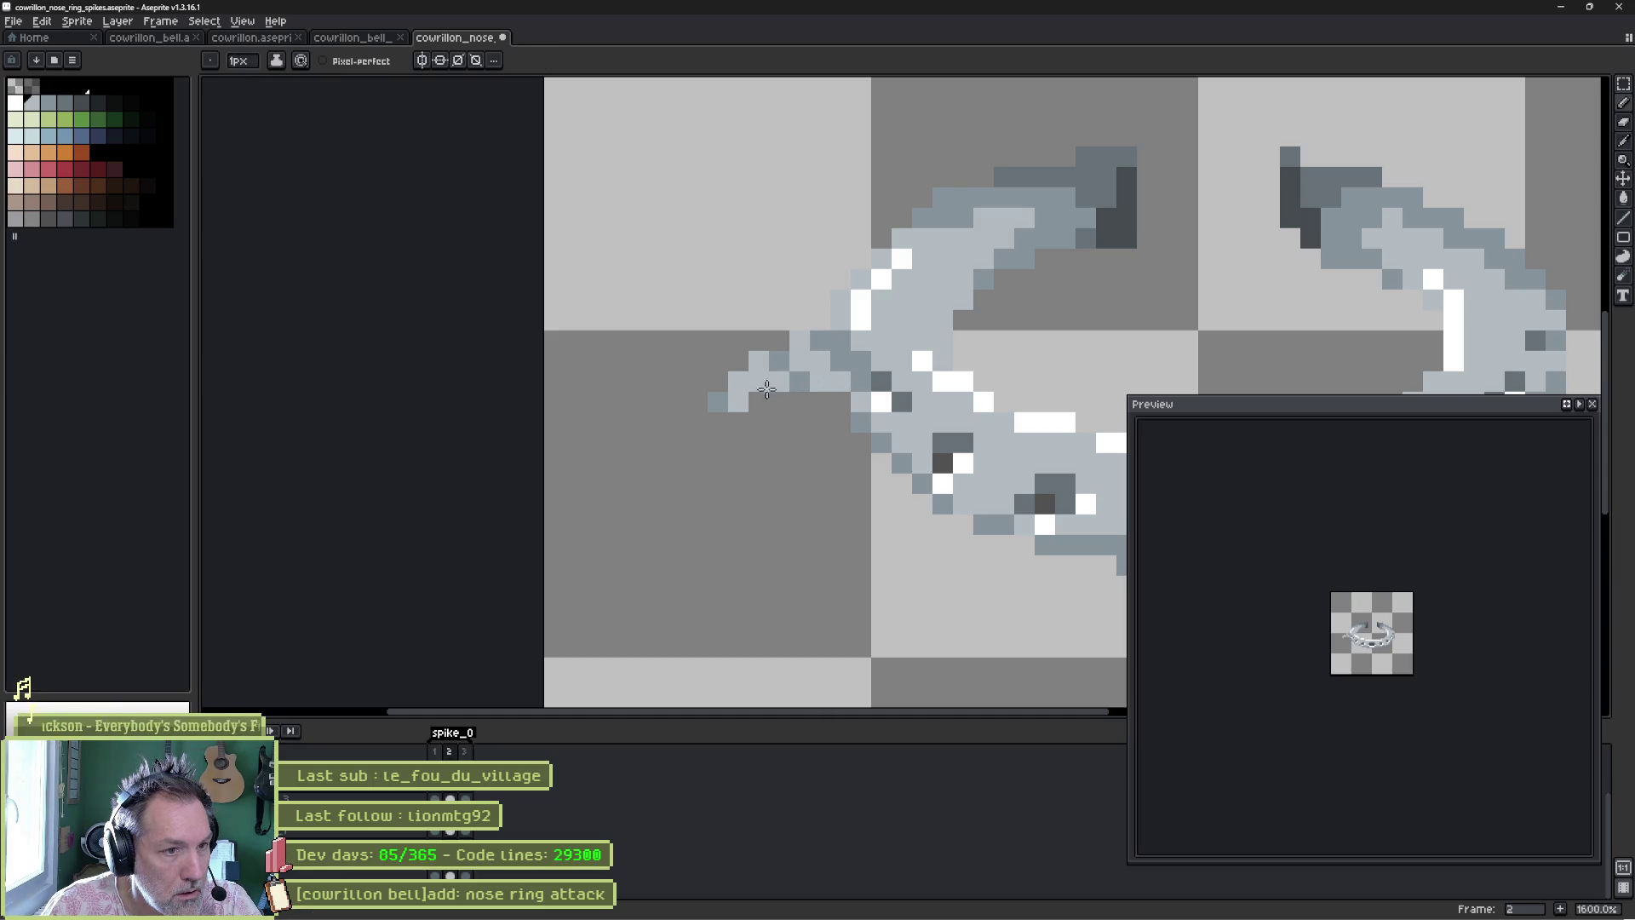
alt+click(737, 381)
click(734, 392)
click(734, 382)
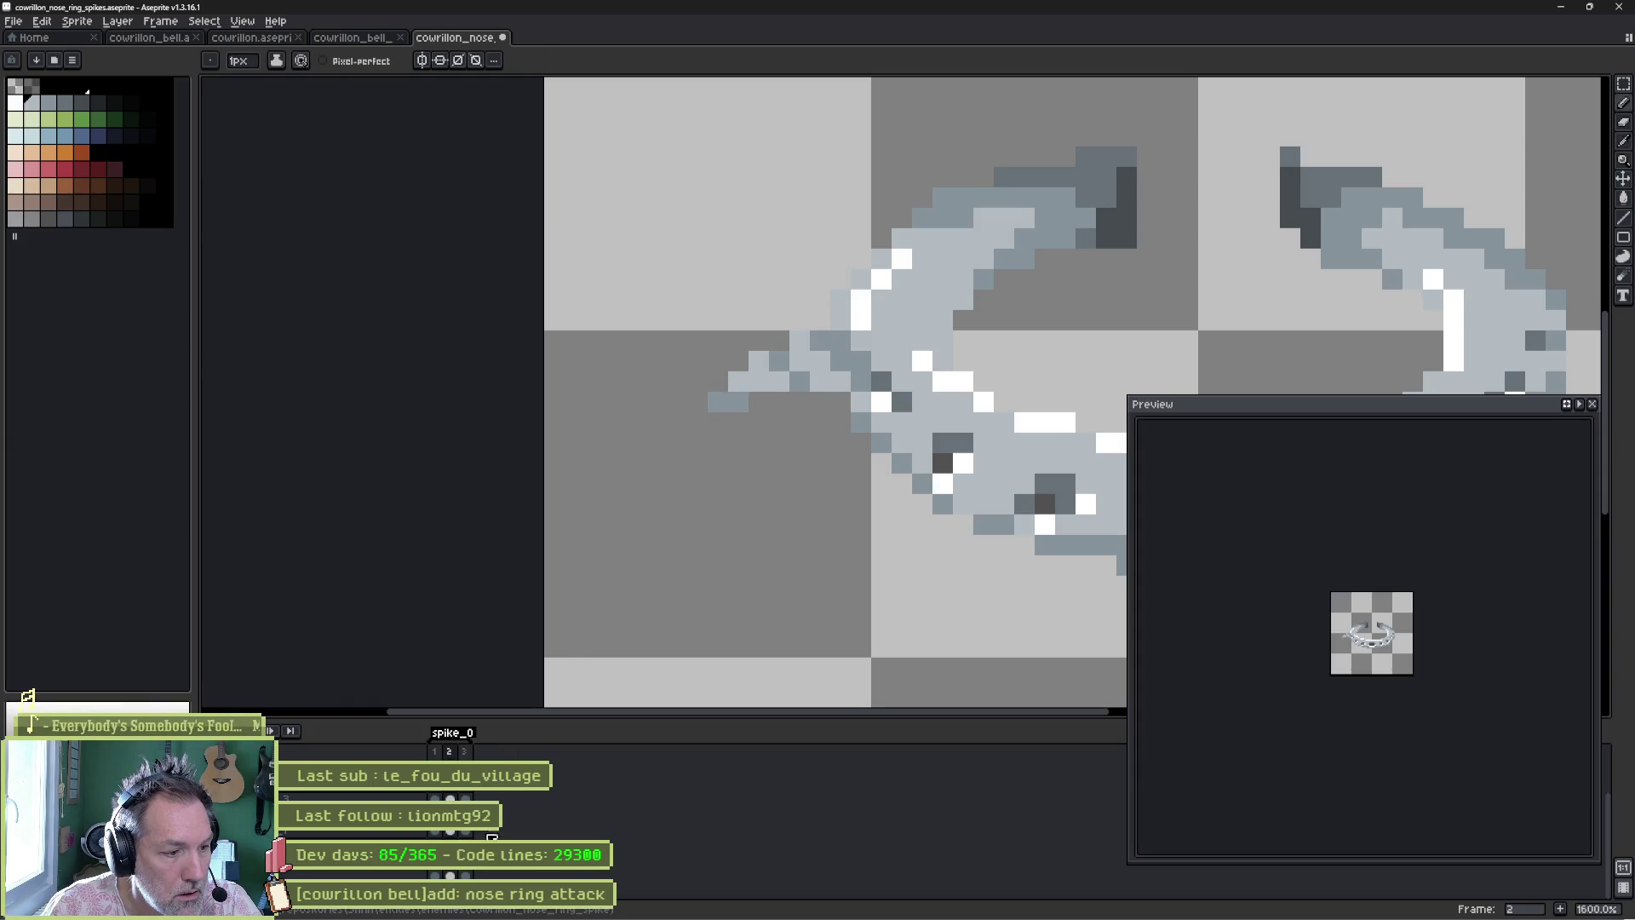
Hide the ring layer and shade frame 1's spike pixels darker blue-grey, checking the edit.
click(38, 700)
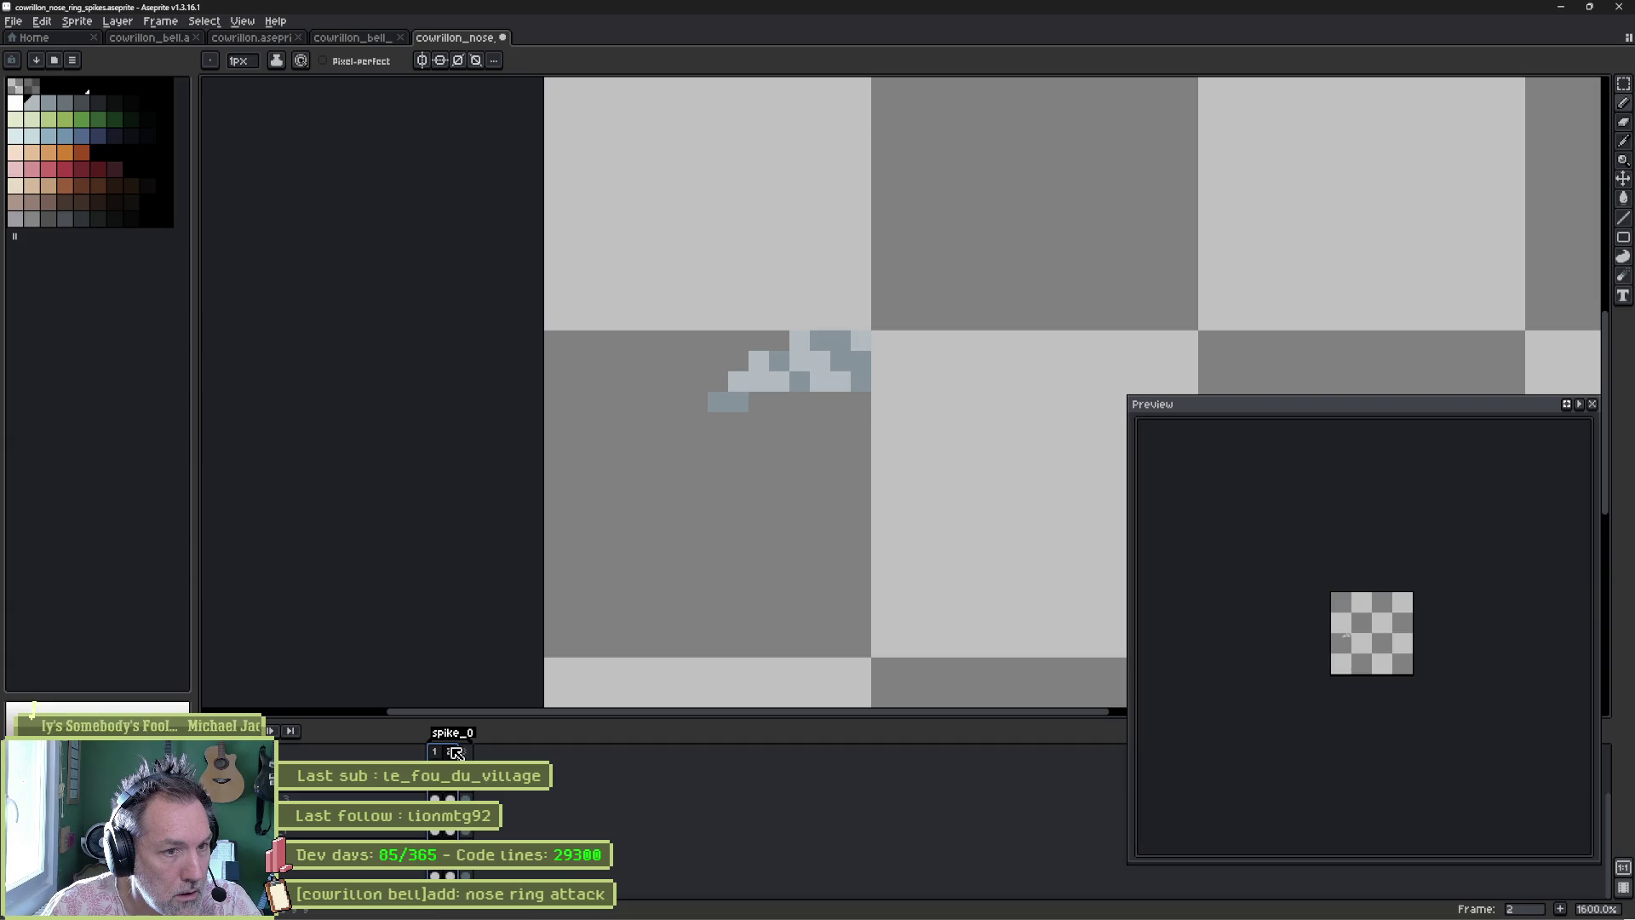
click(448, 753)
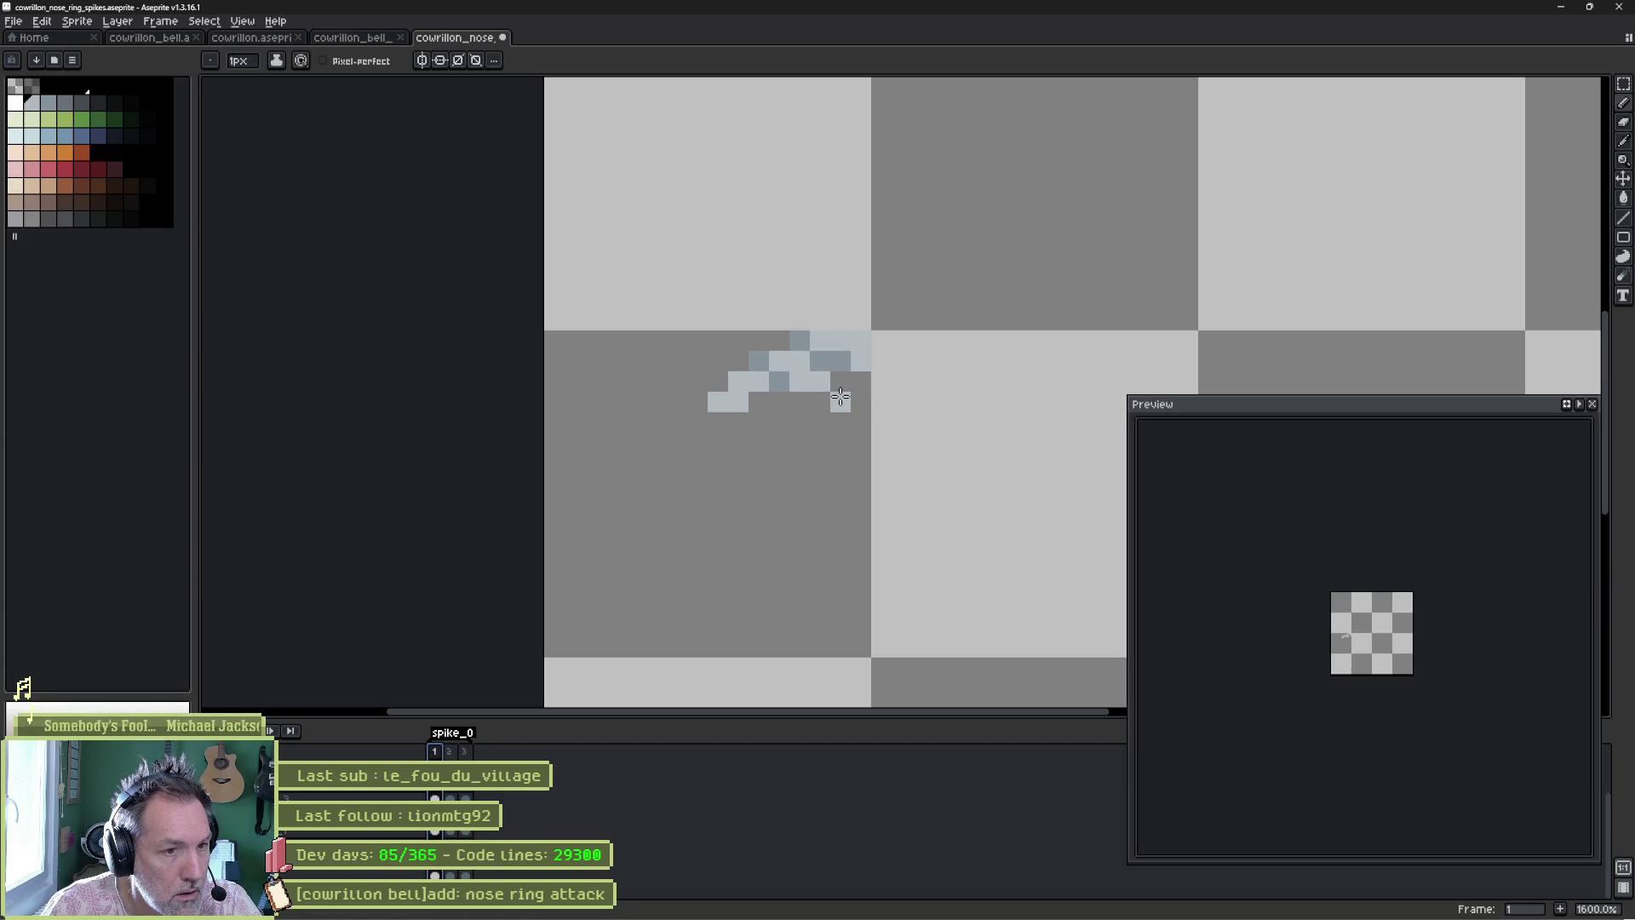
alt+click(841, 360)
click(840, 382)
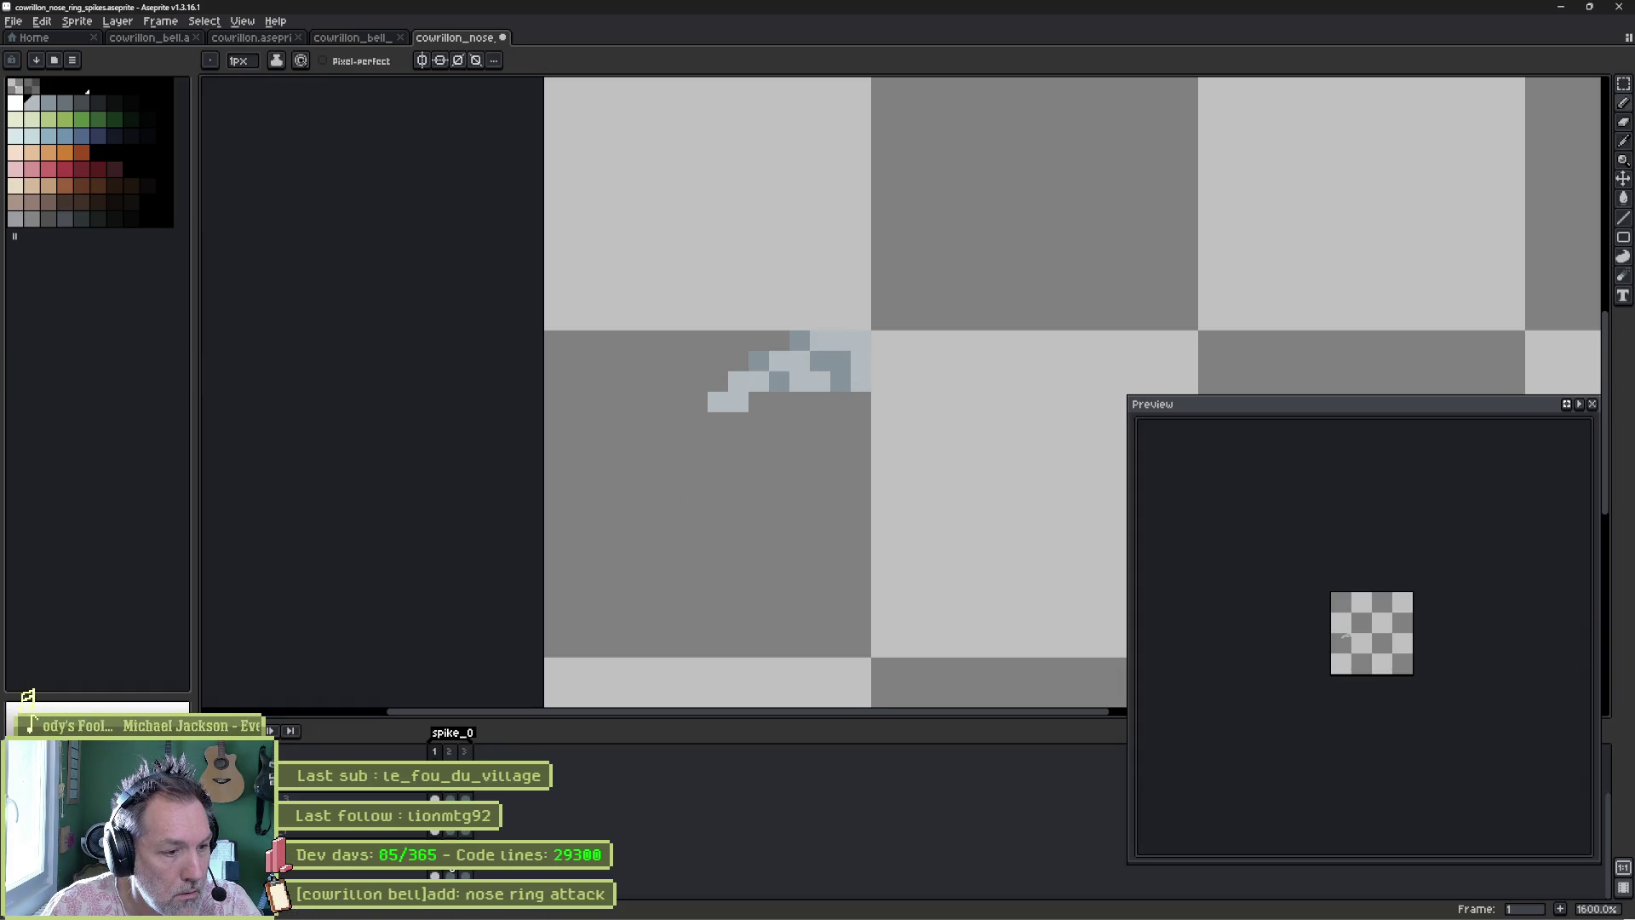
key(Right)
key(Right)
key(Left)
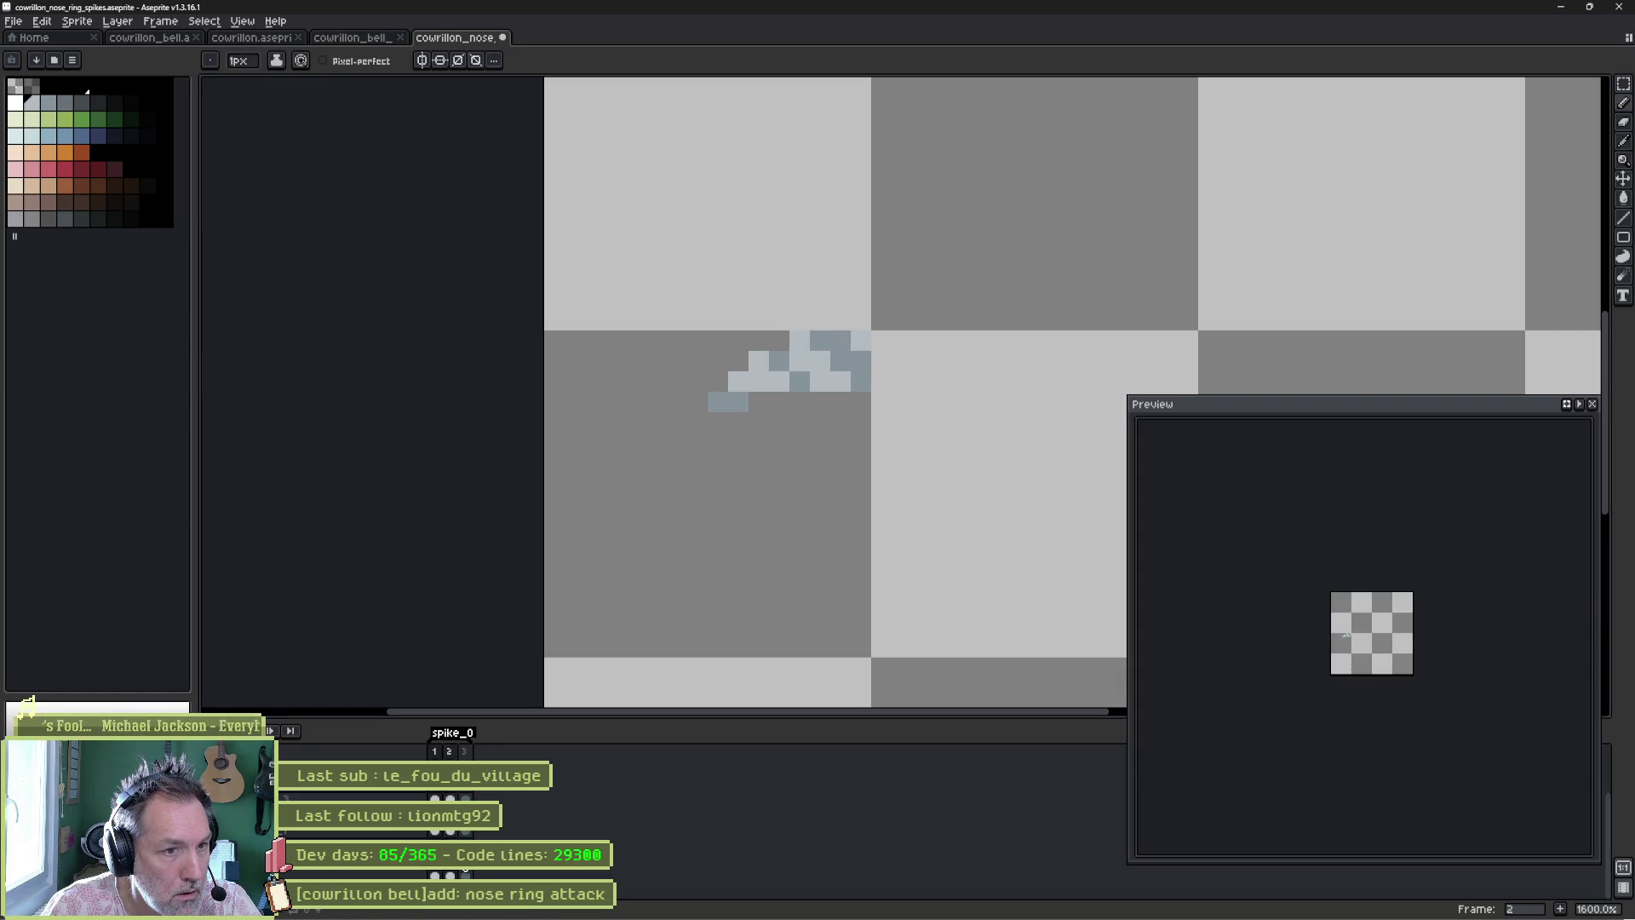
key(Right)
key(ctrl+z)
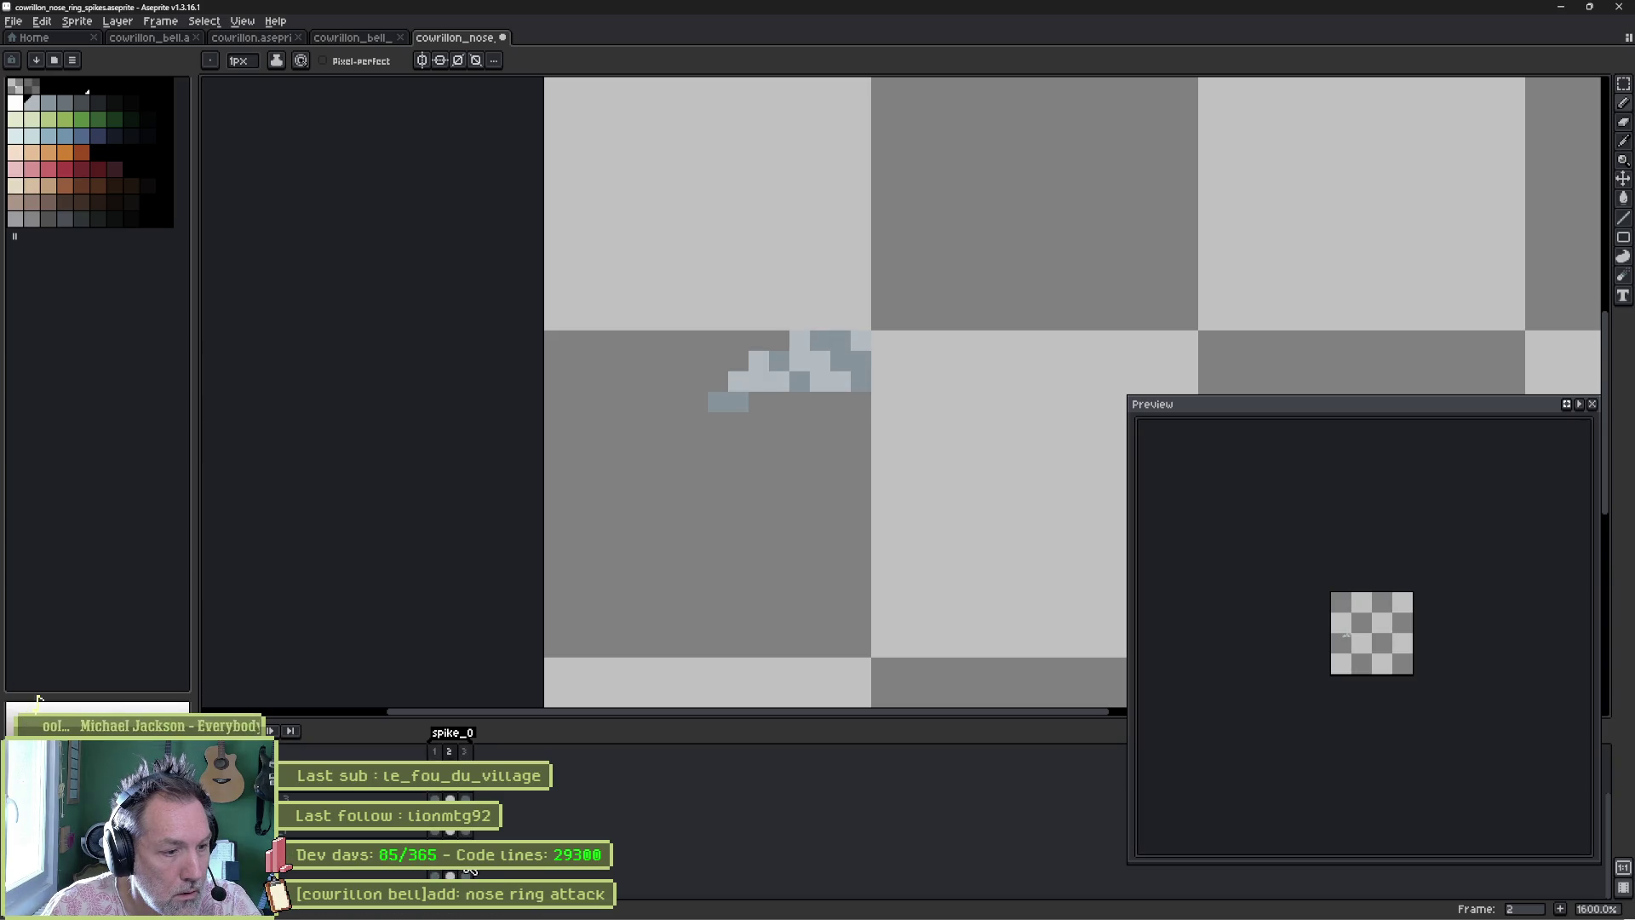
key(ctrl+y)
key(ctrl+z)
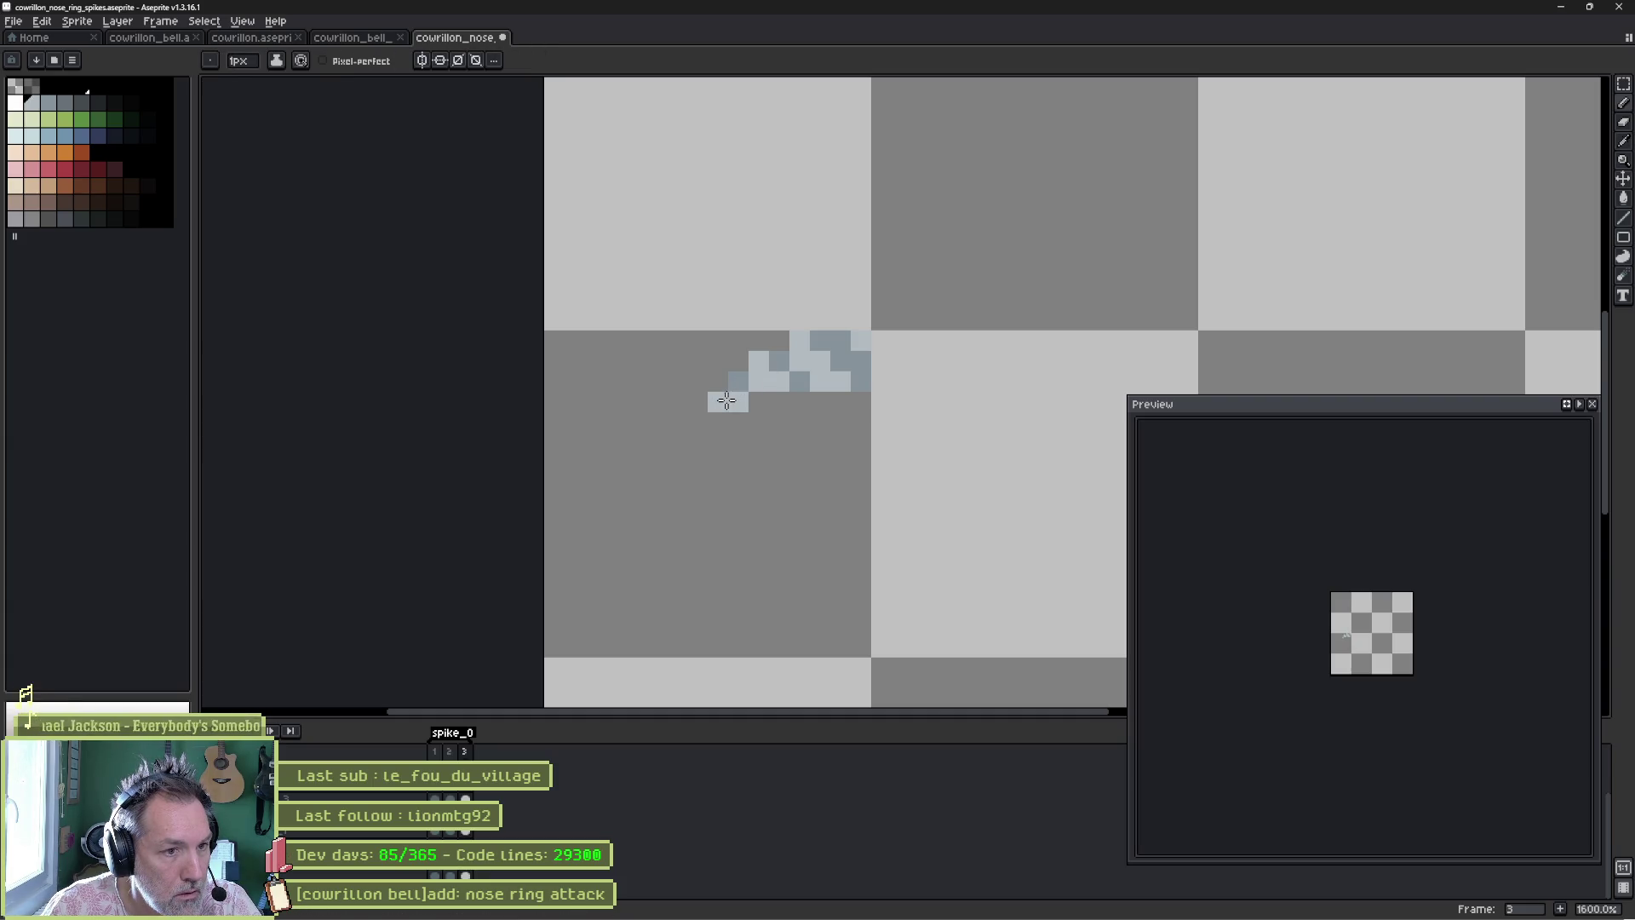
Compare frames 1 and 3, darken one more spike pixel, and show the ring layer again.
click(437, 870)
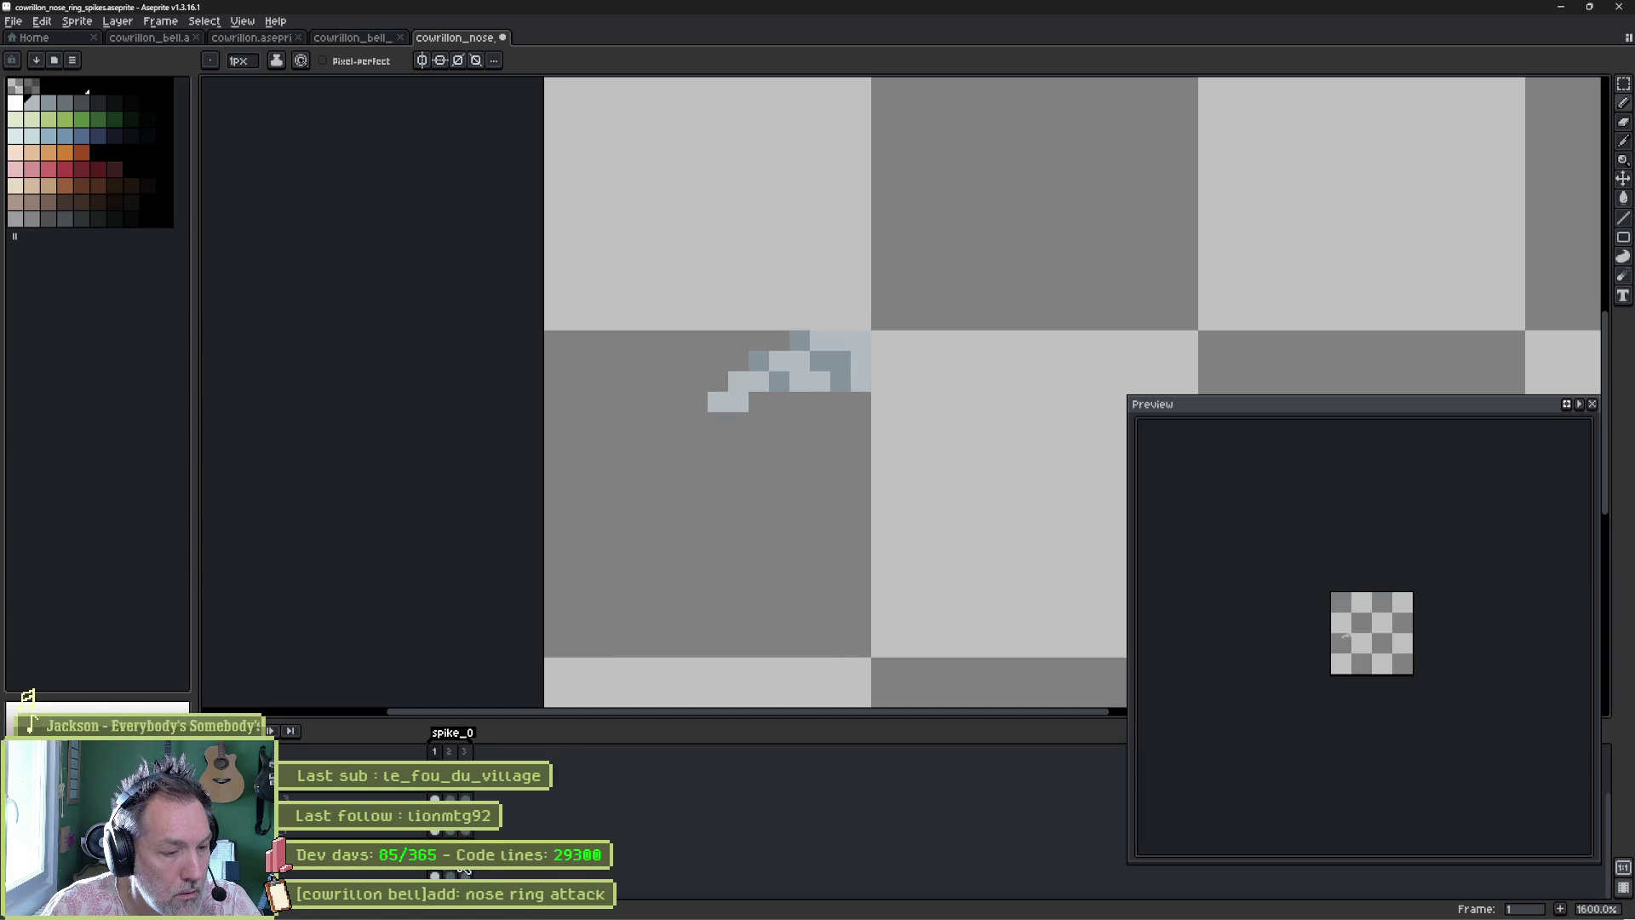
click(464, 871)
click(449, 872)
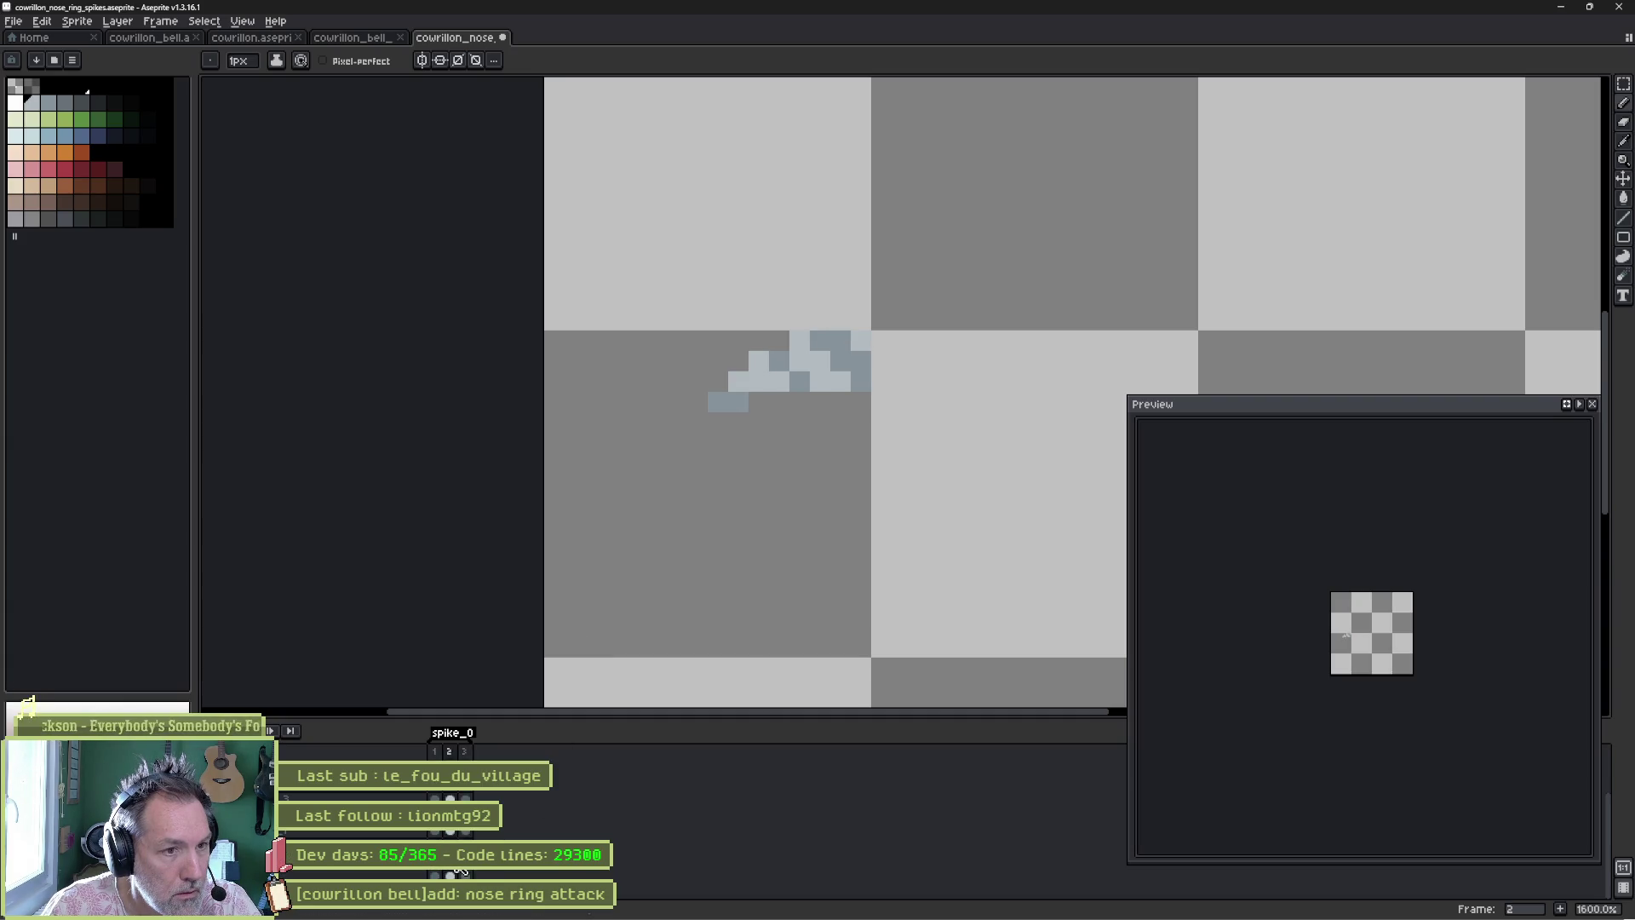
click(464, 872)
click(449, 872)
click(464, 872)
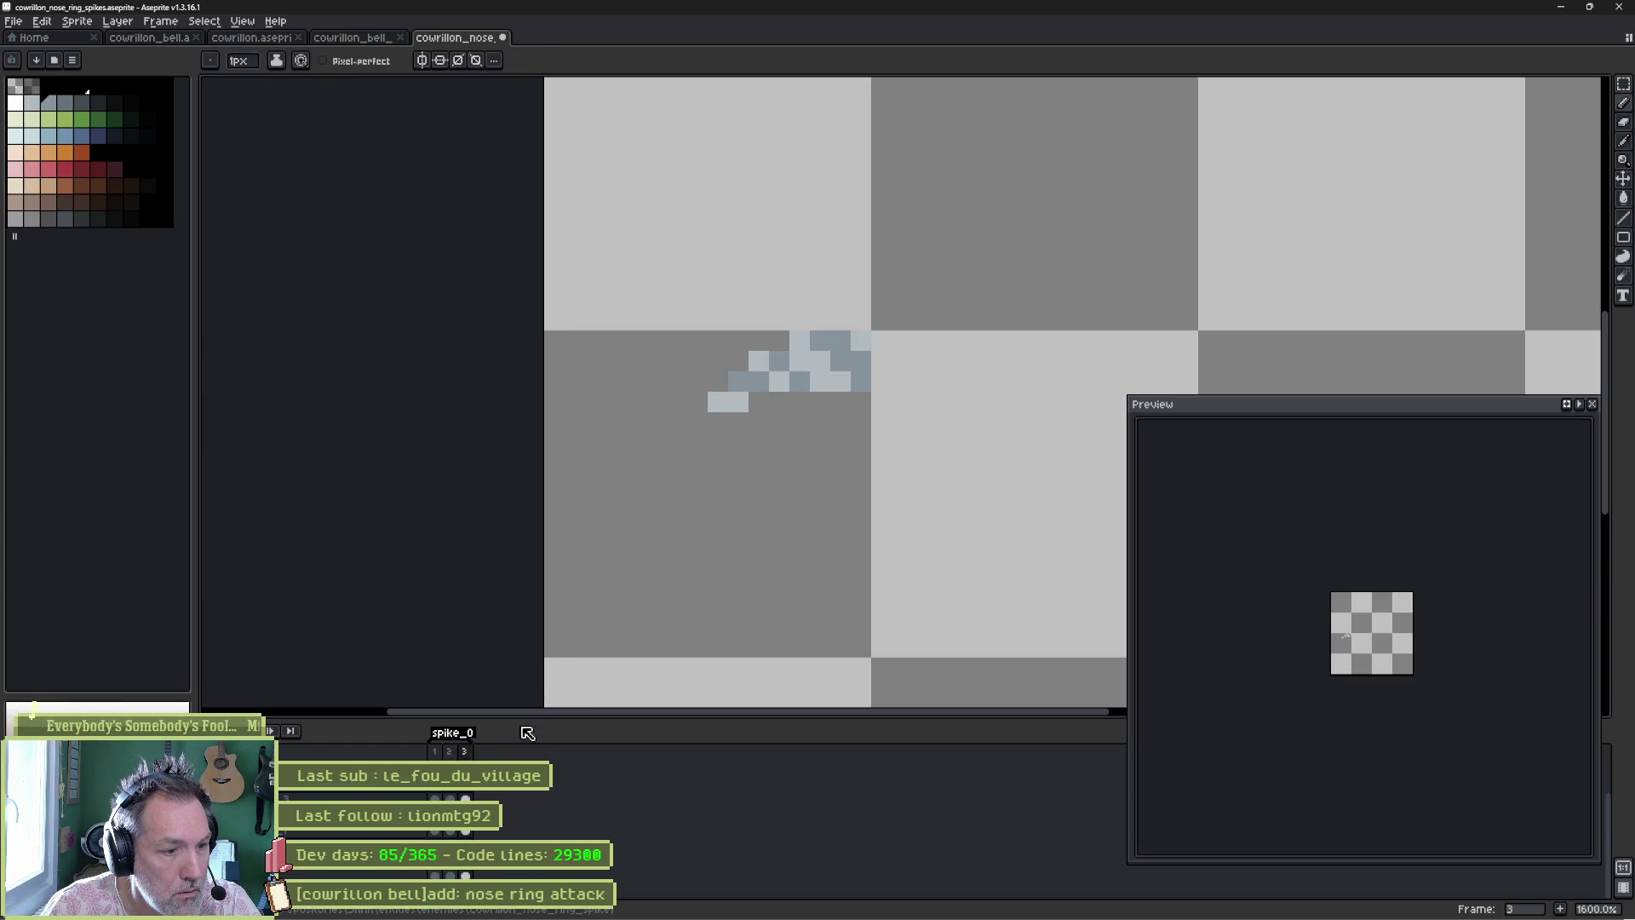
click(449, 872)
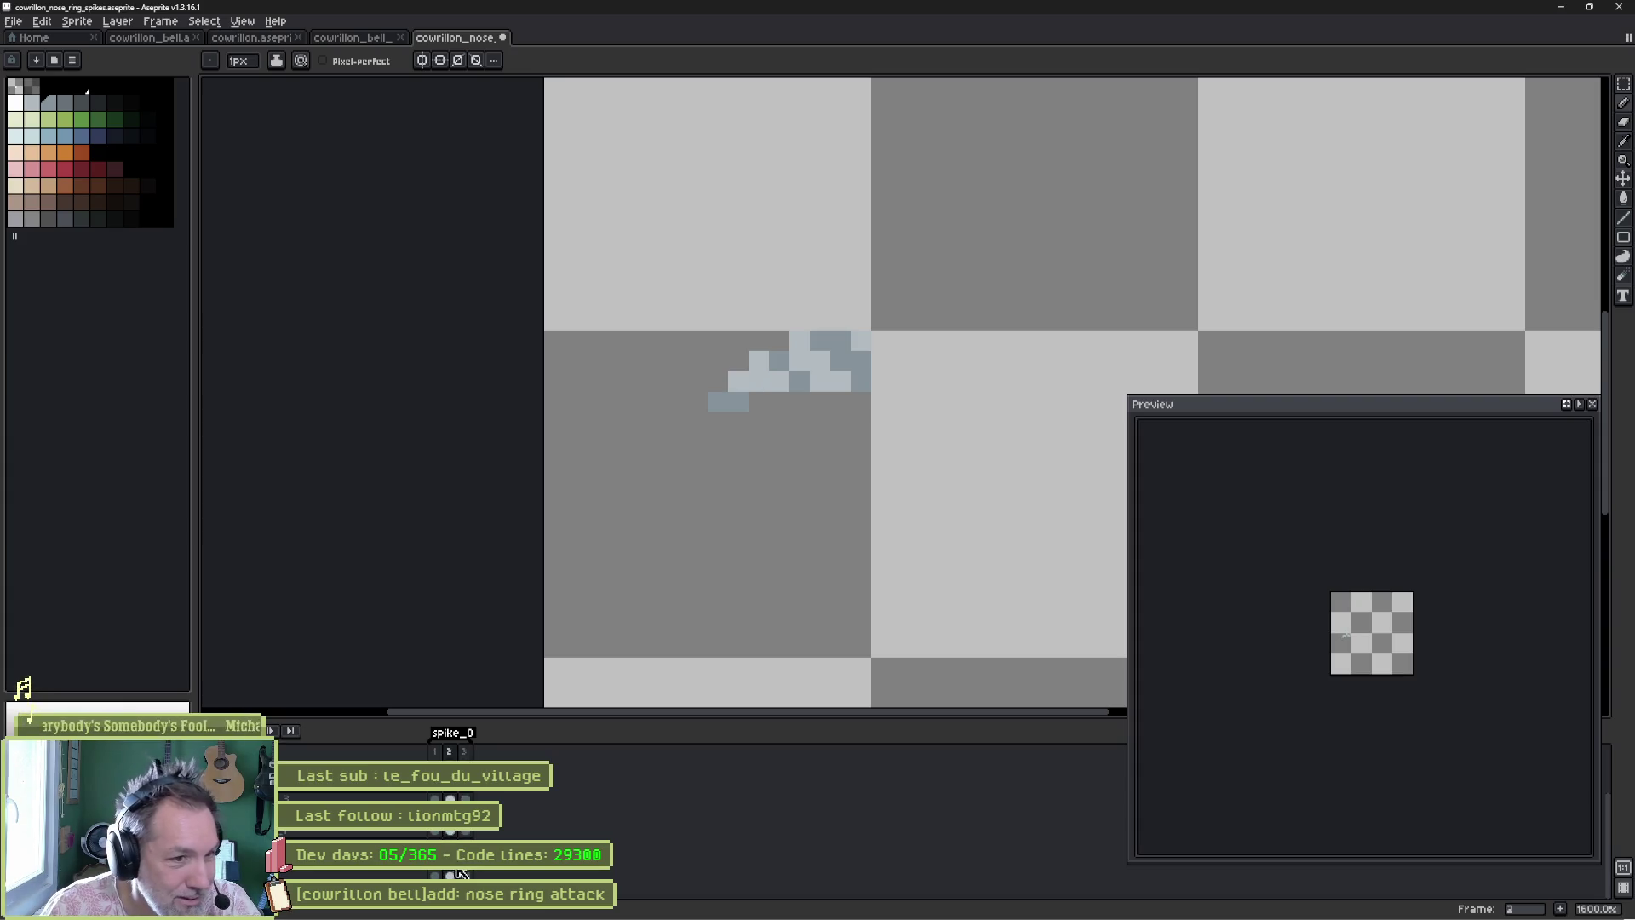
click(464, 872)
click(449, 872)
click(464, 872)
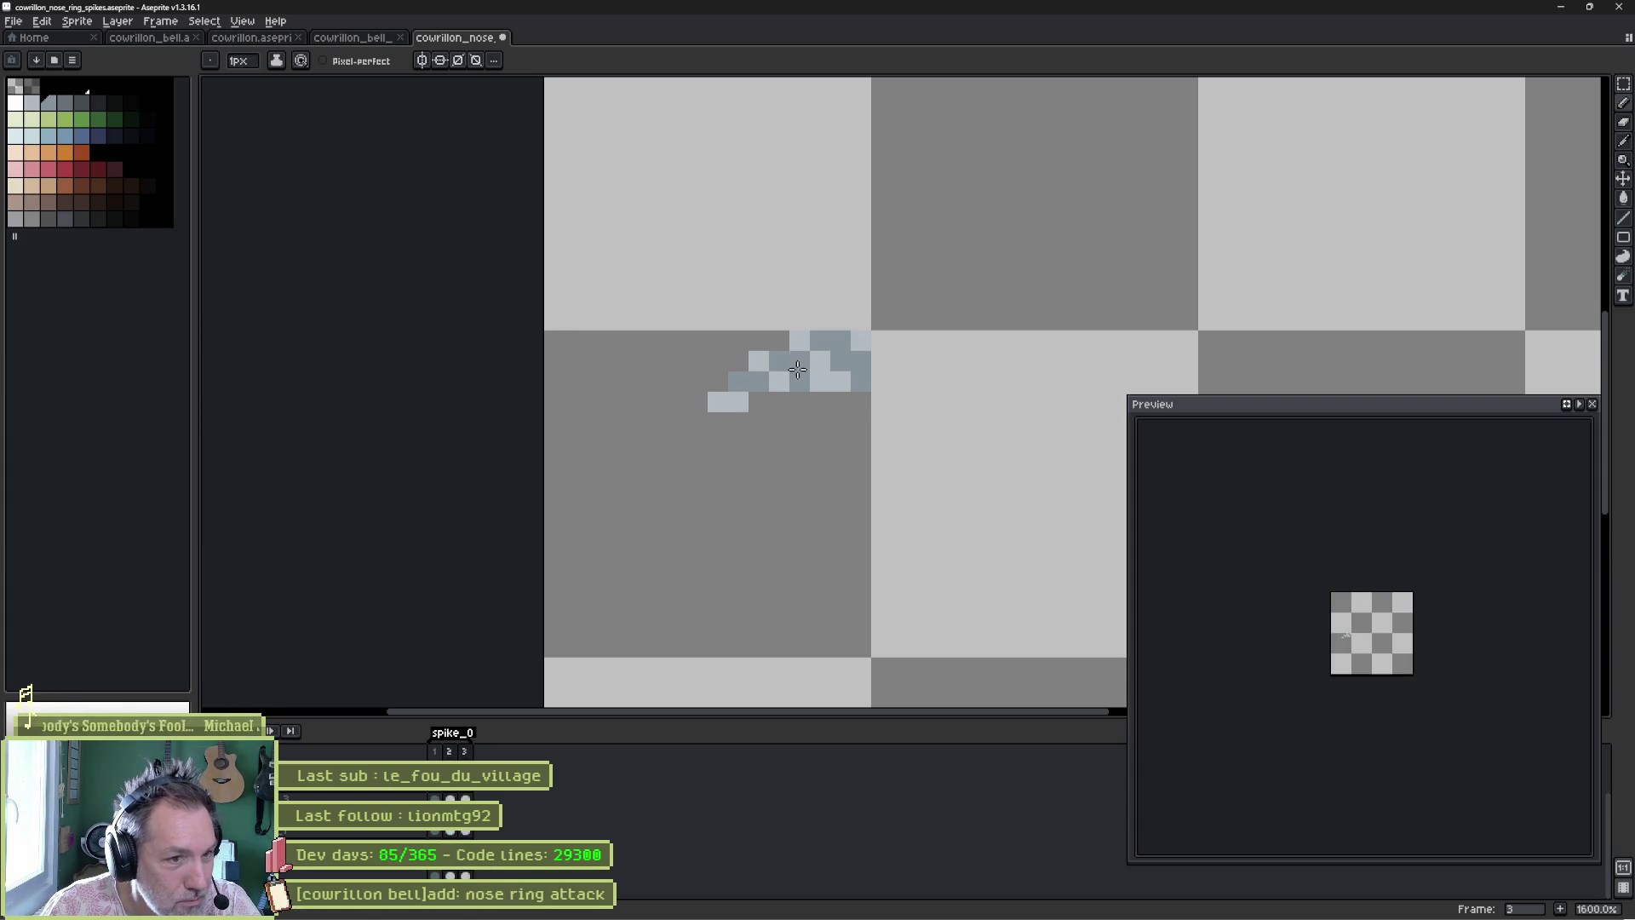
click(810, 371)
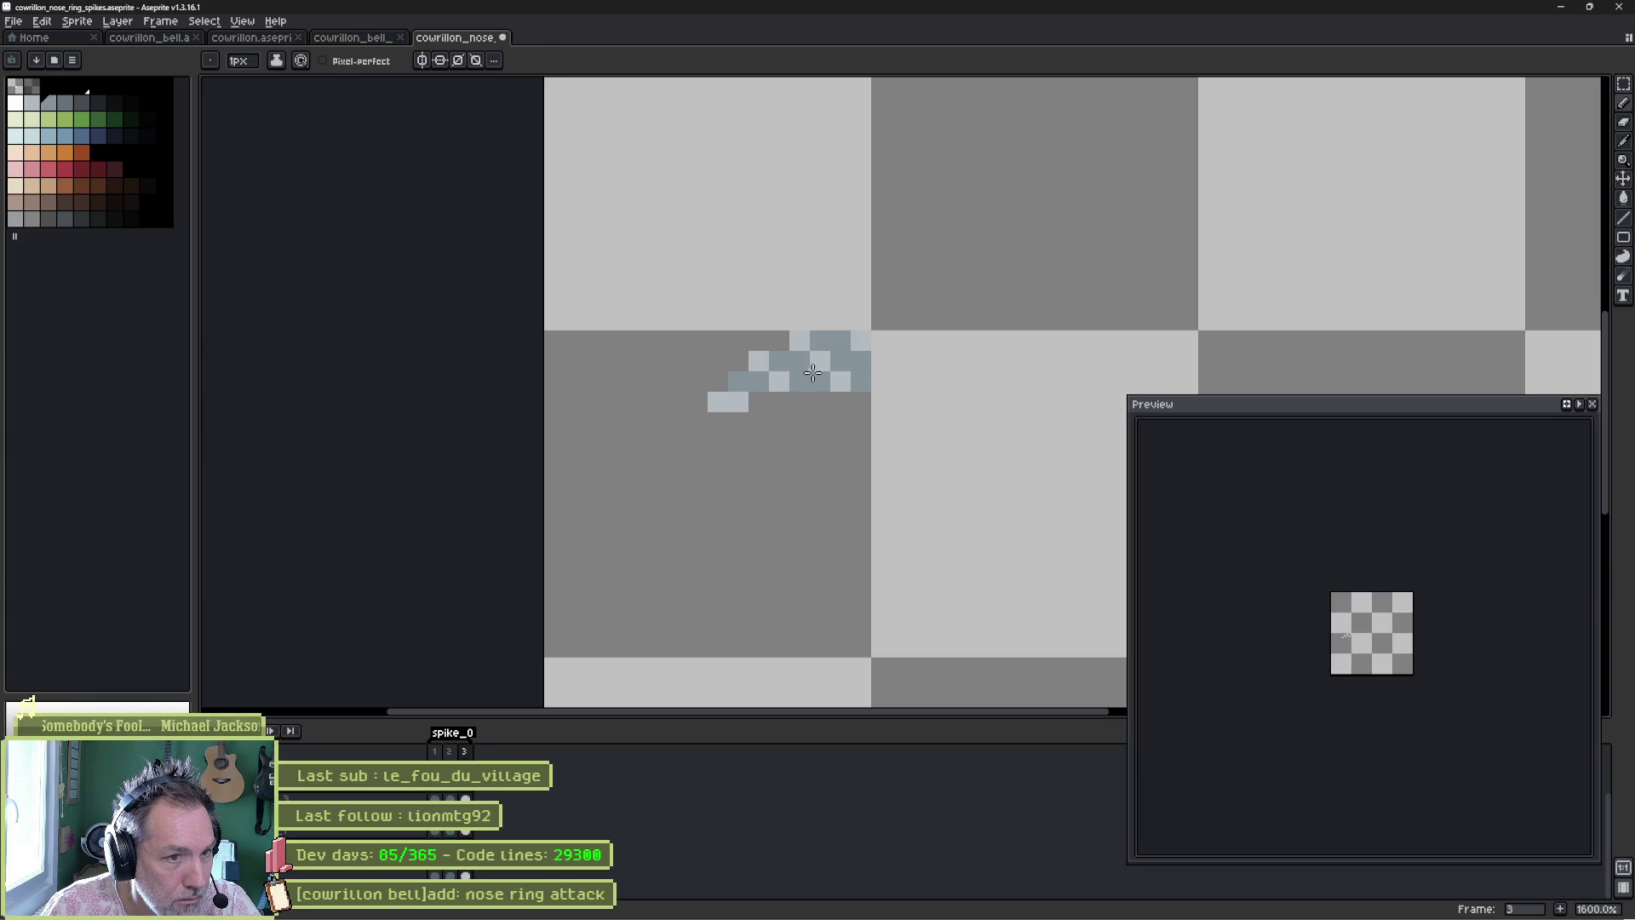
click(479, 872)
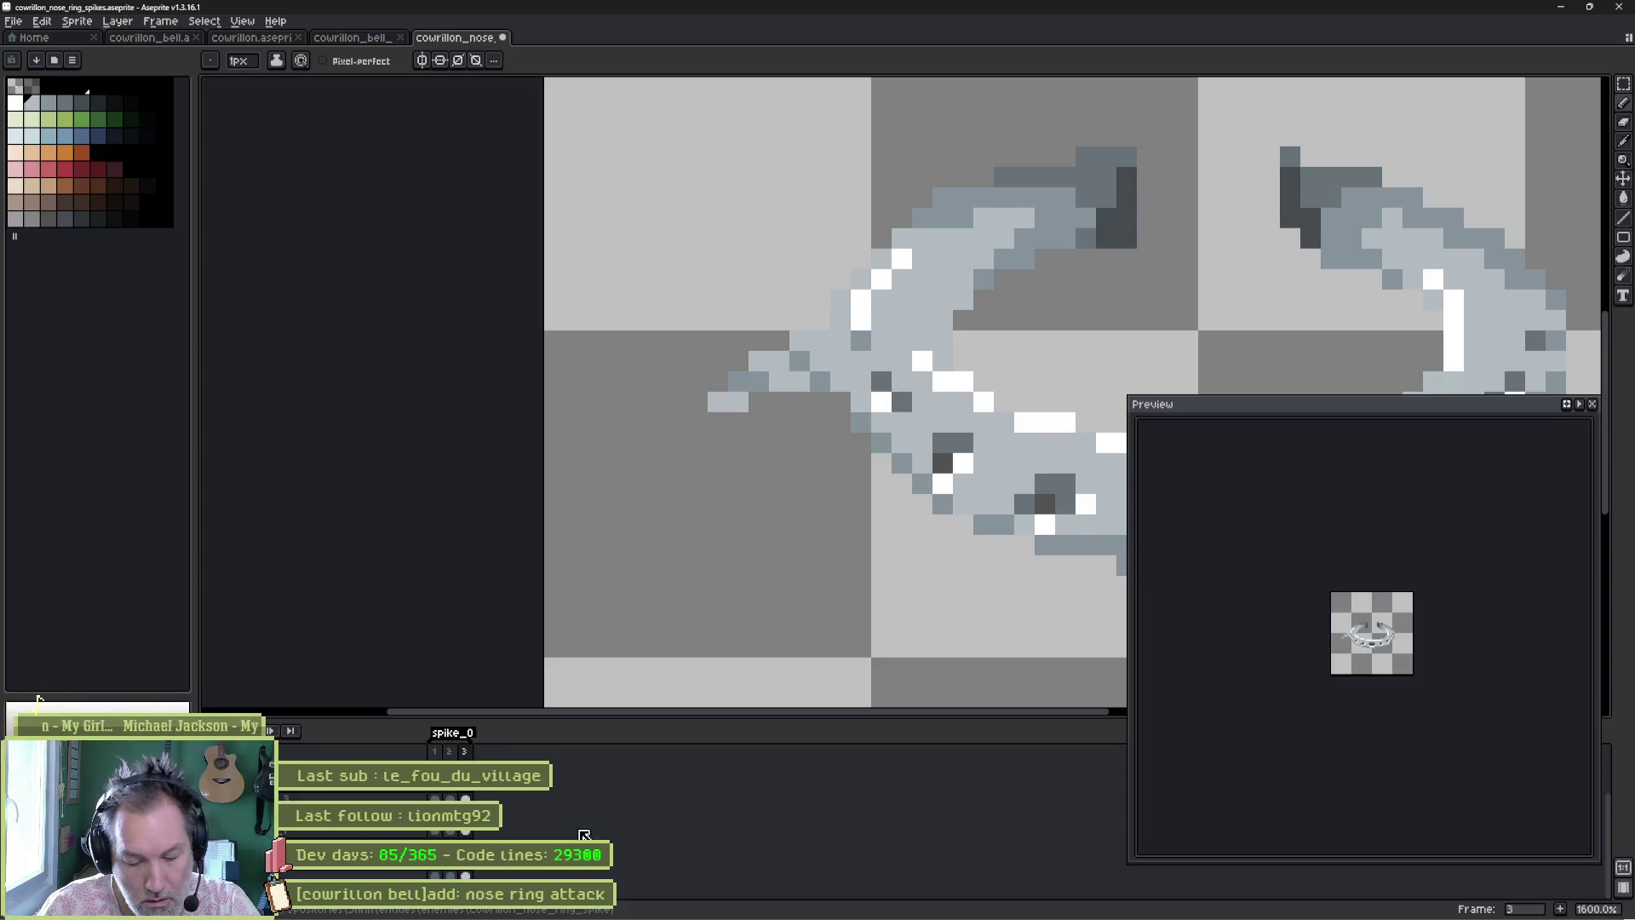
Add frames 4–6, tag them spike_1, and go to frame 4.
key(alt+n)
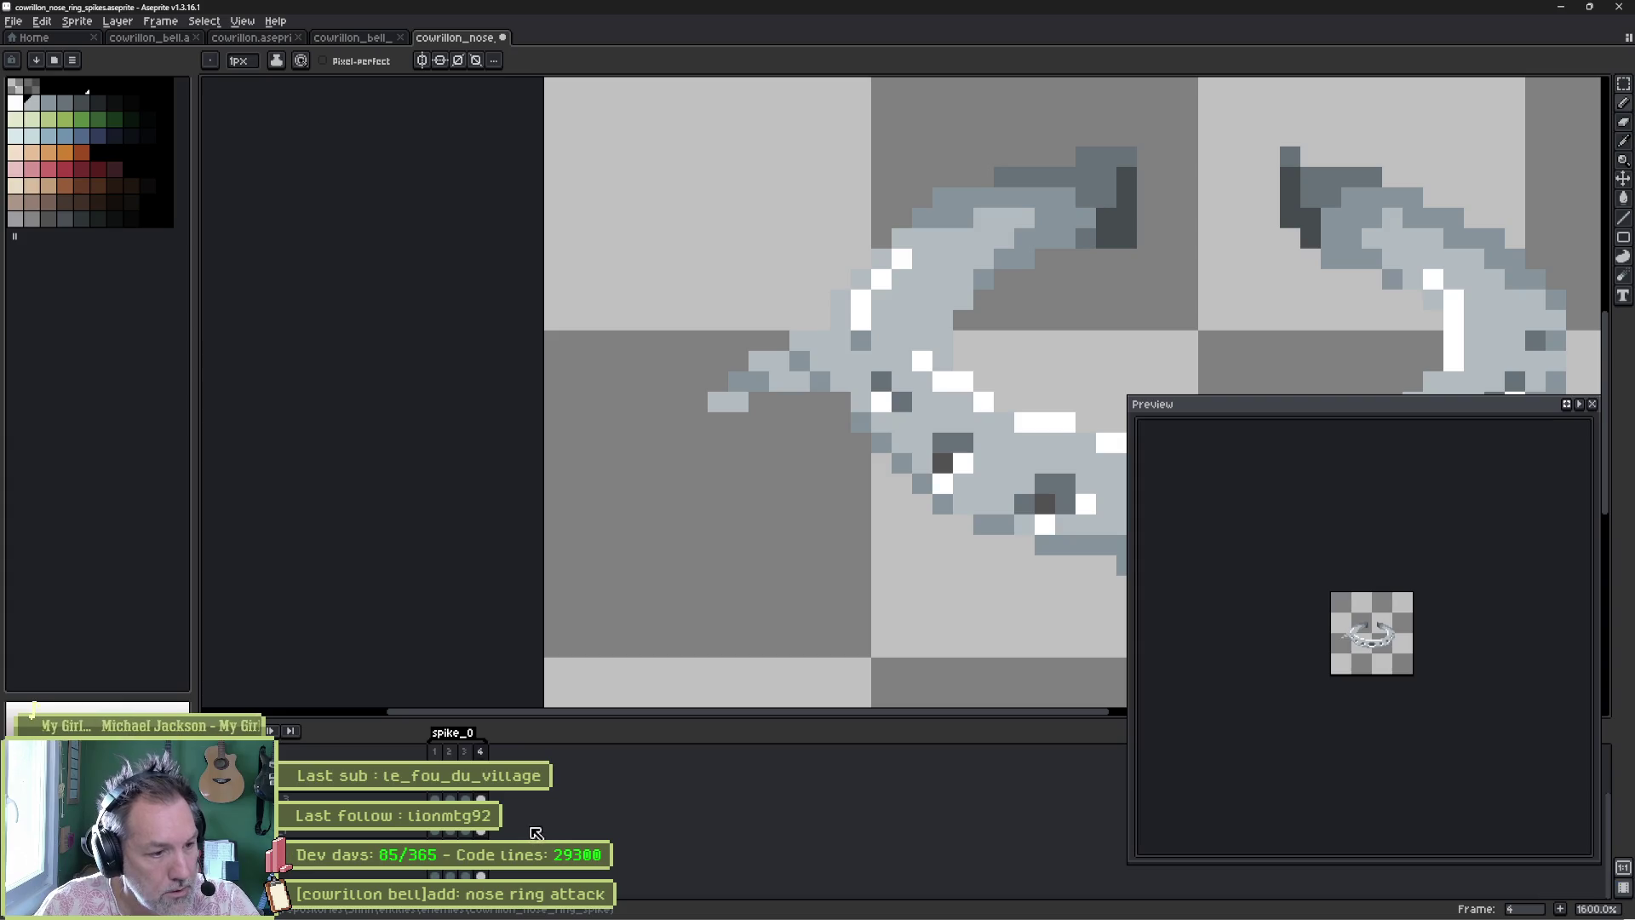
key(alt+n)
key(alt+n)
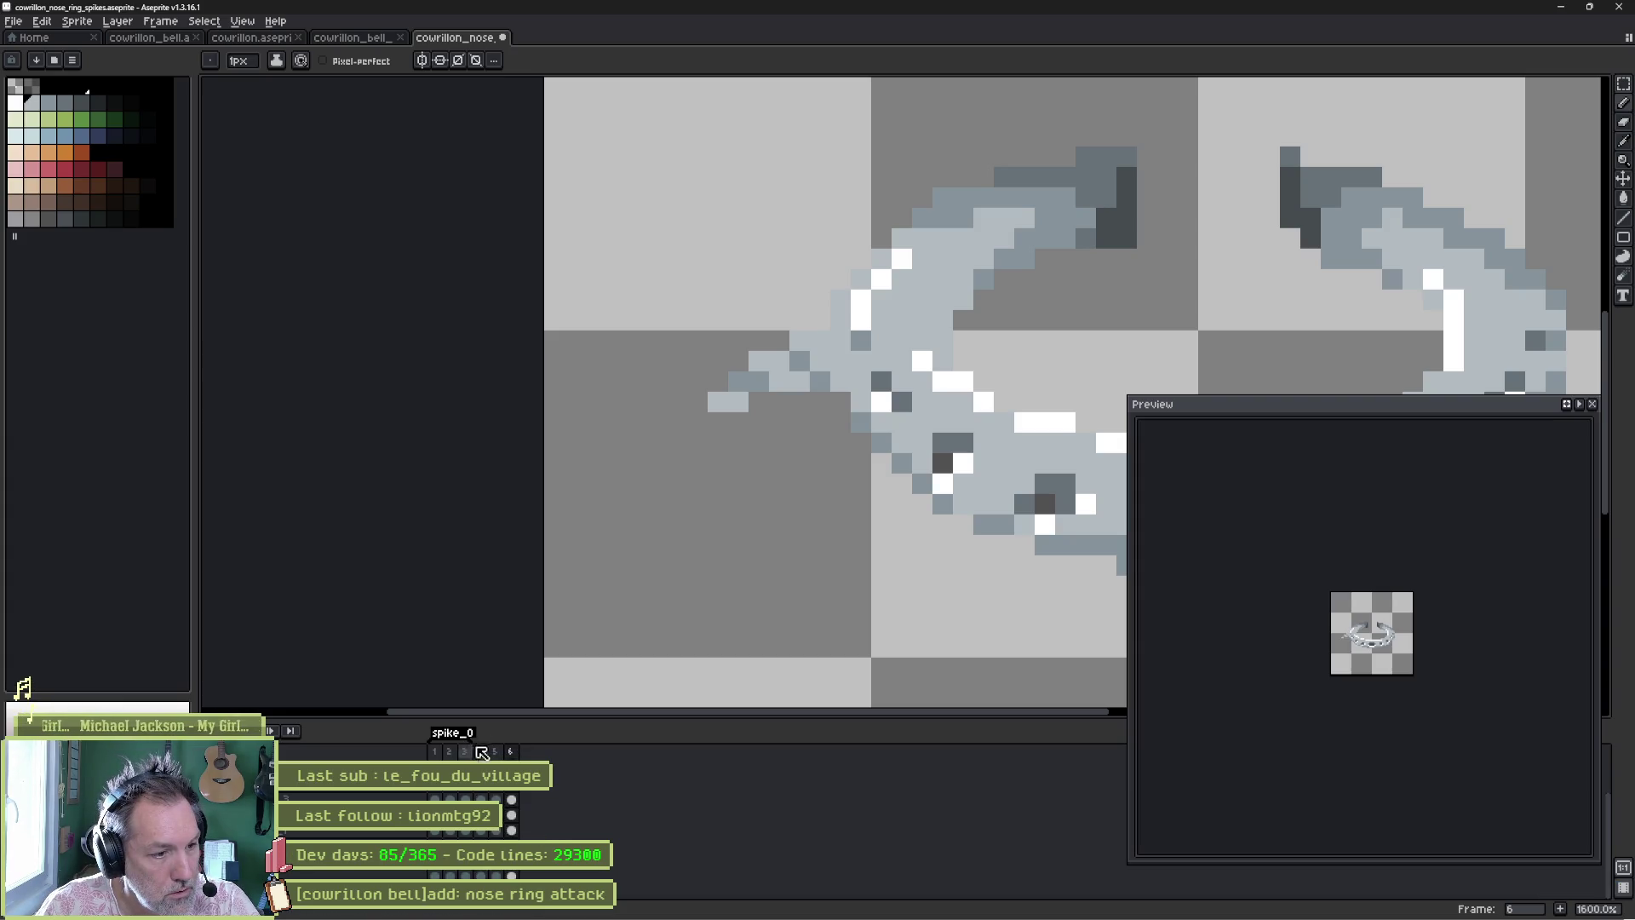
drag(480, 751, 510, 750)
right_click(511, 750)
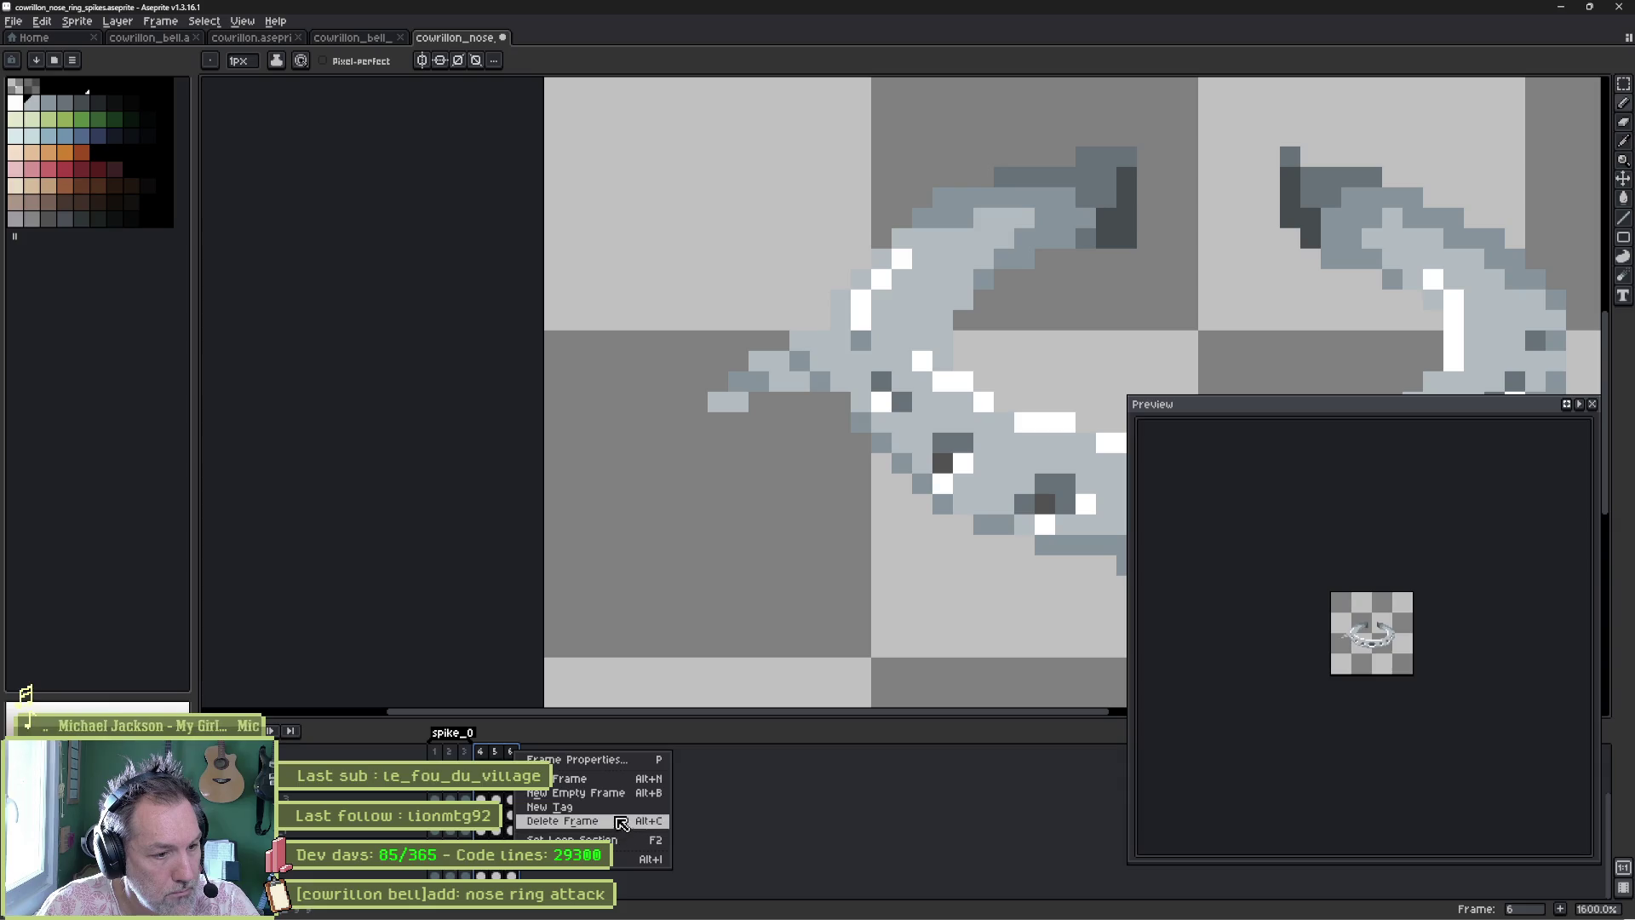
click(549, 806)
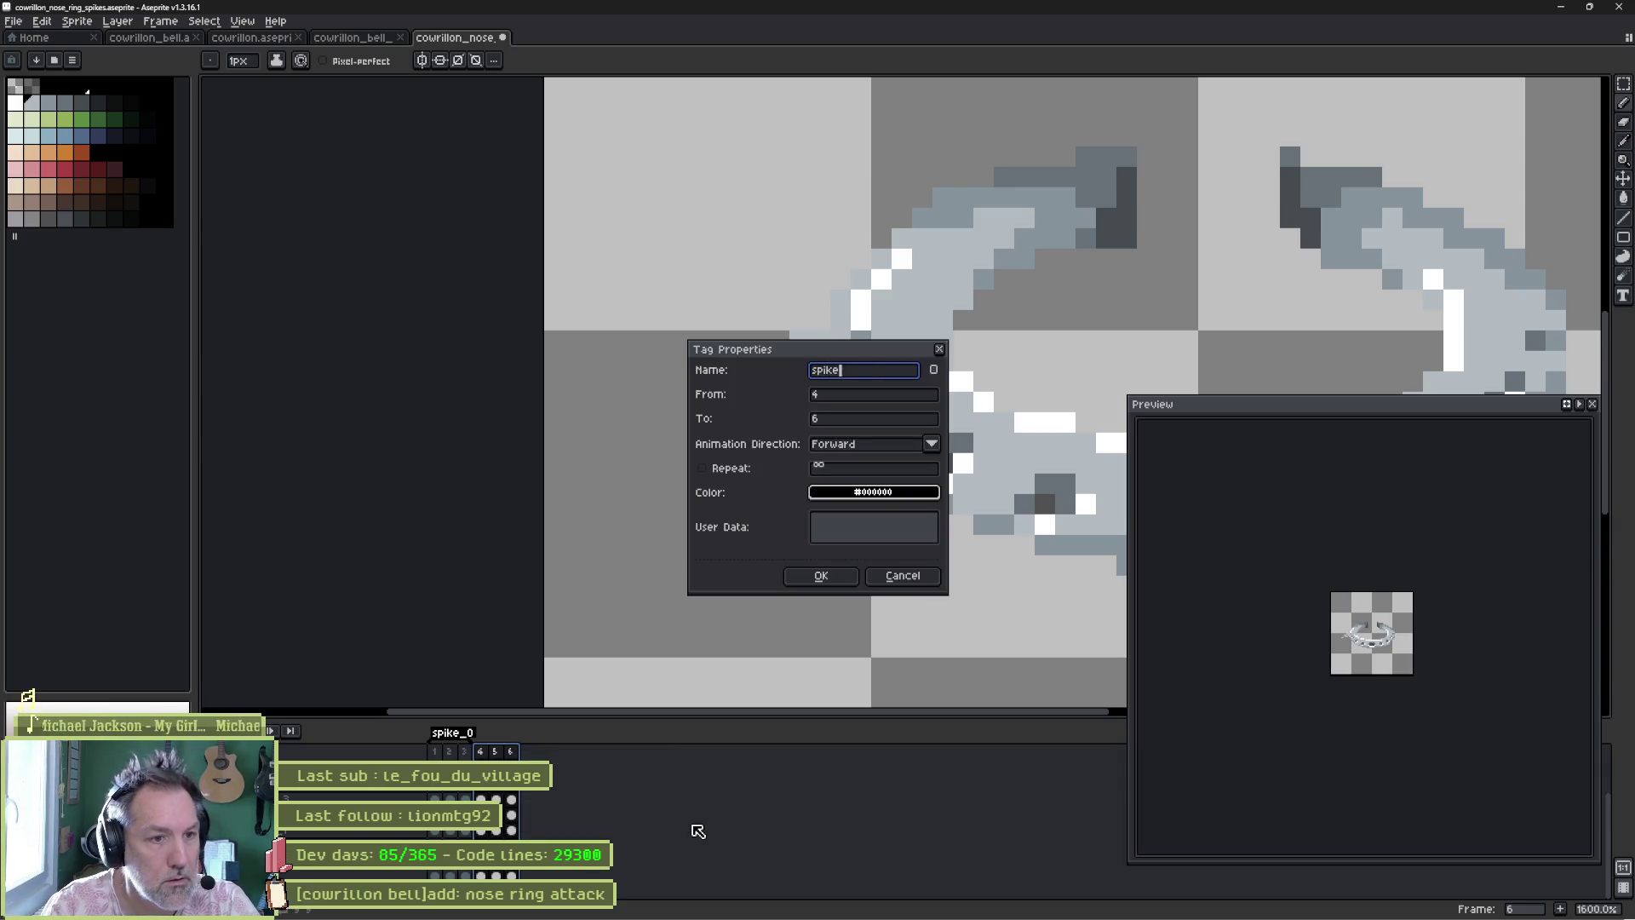
key(Return)
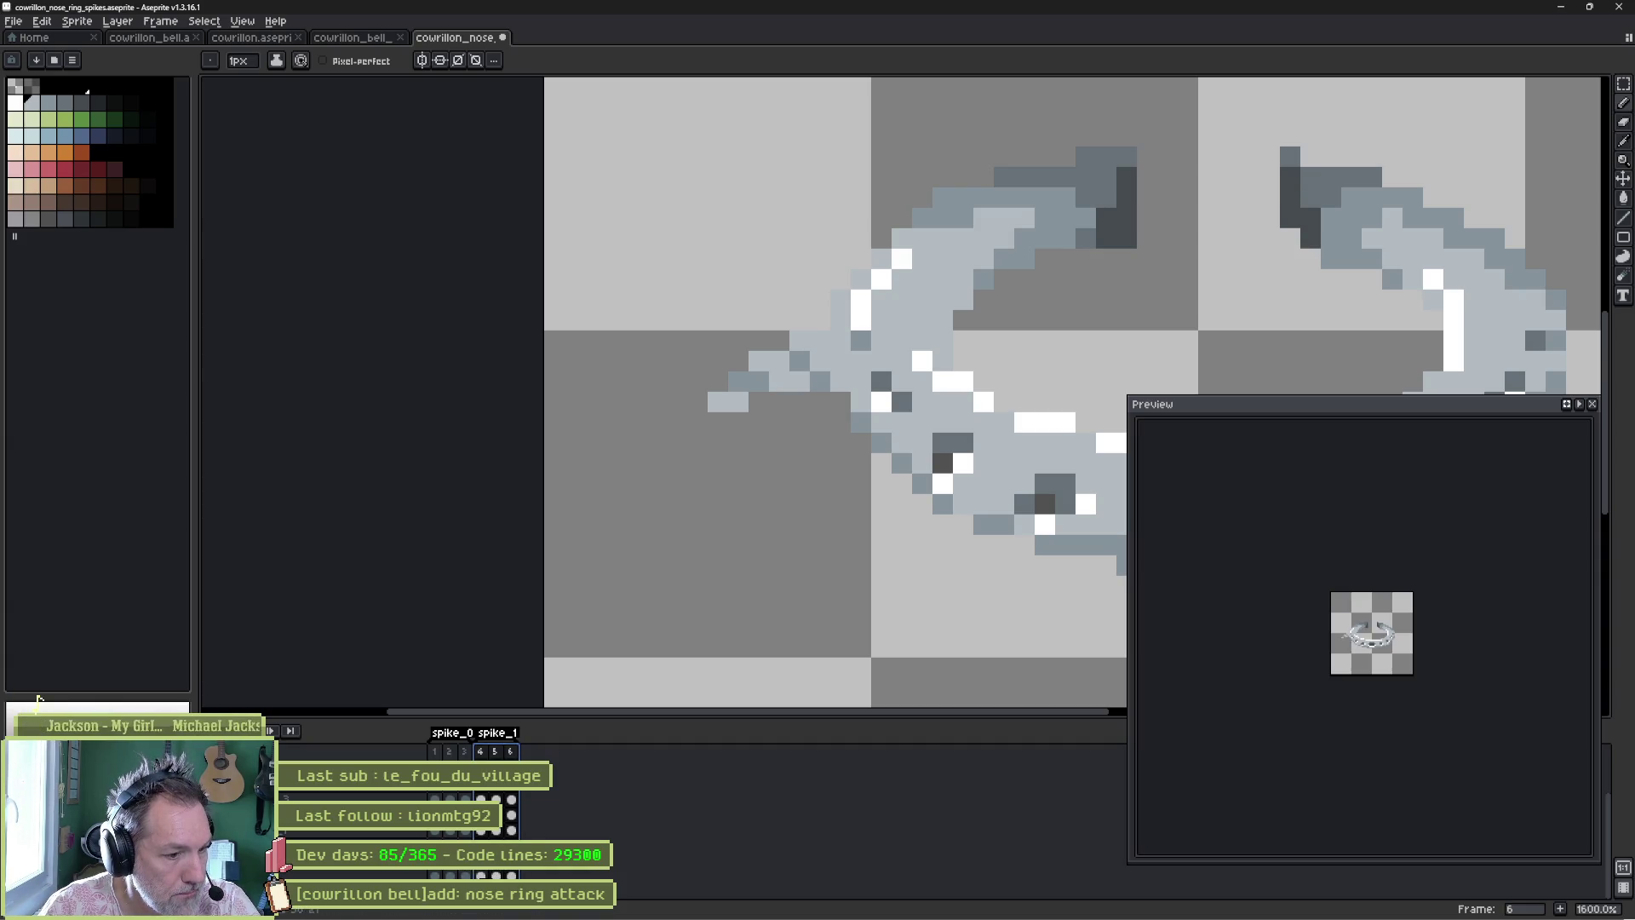
click(481, 875)
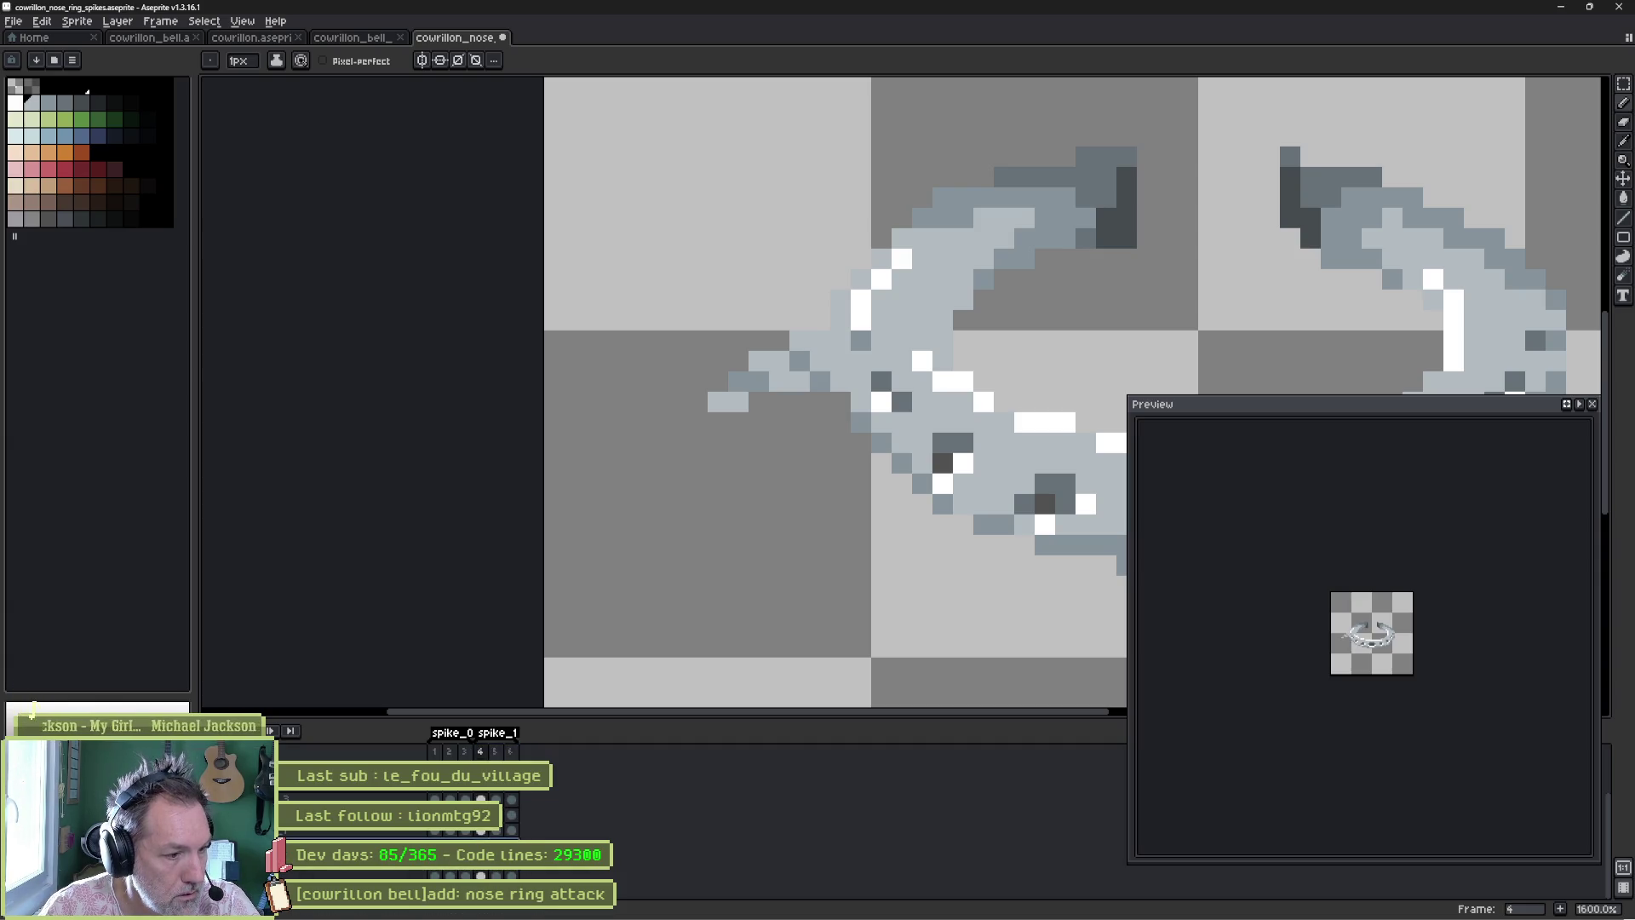
Delete the unwanted extra layer from the sprite.
right_click(397, 791)
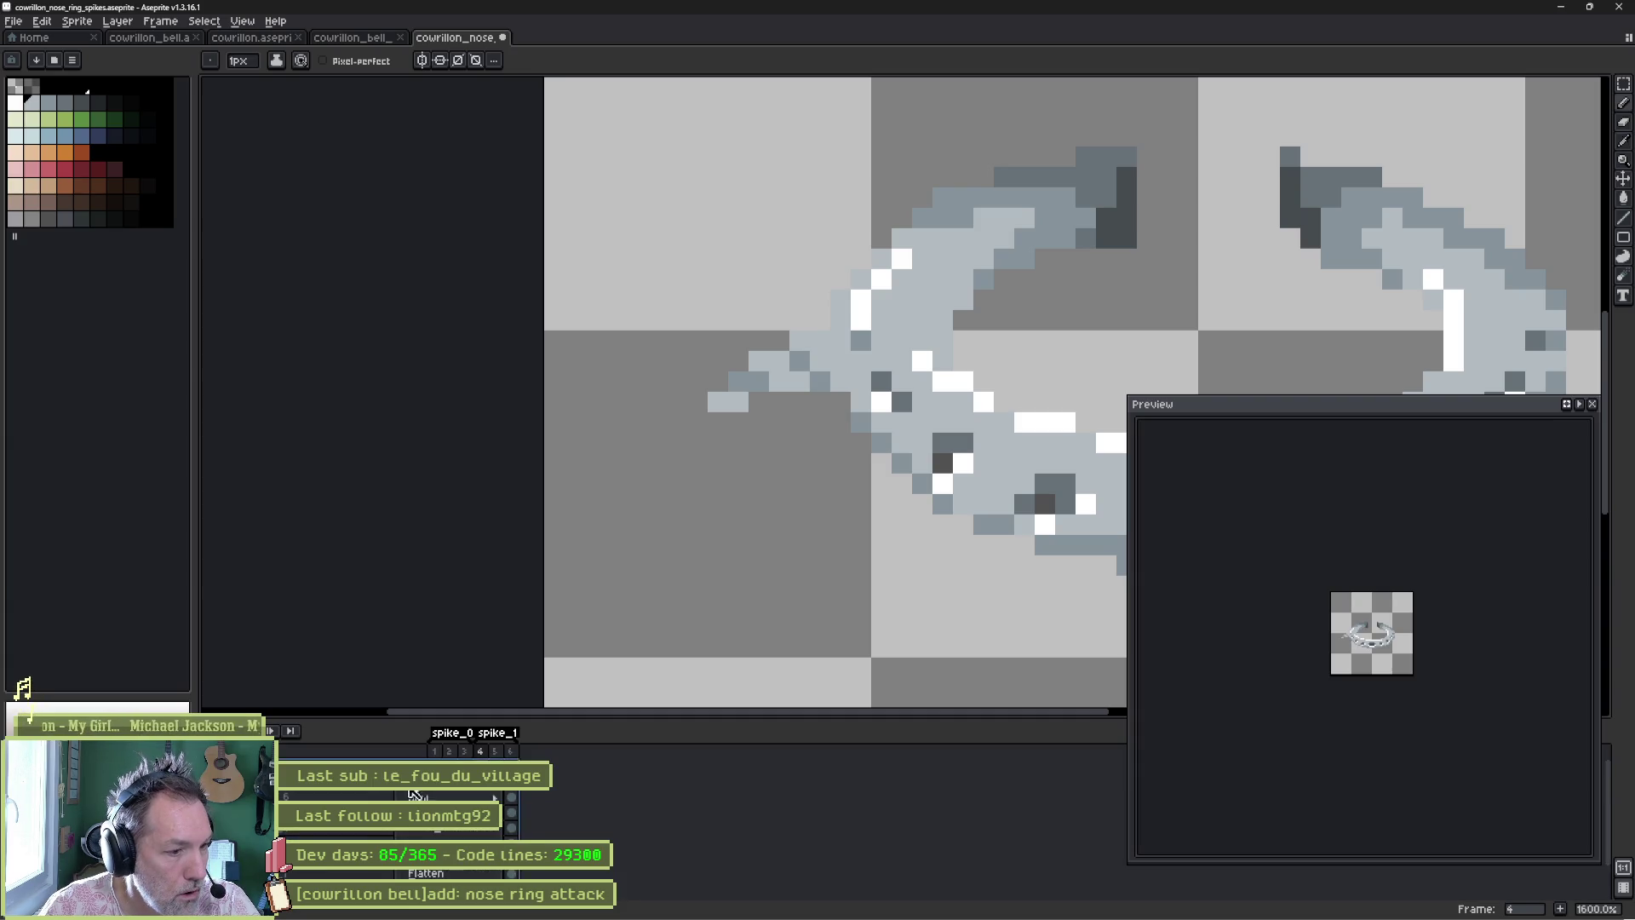
mouse_move(451, 831)
key(Escape)
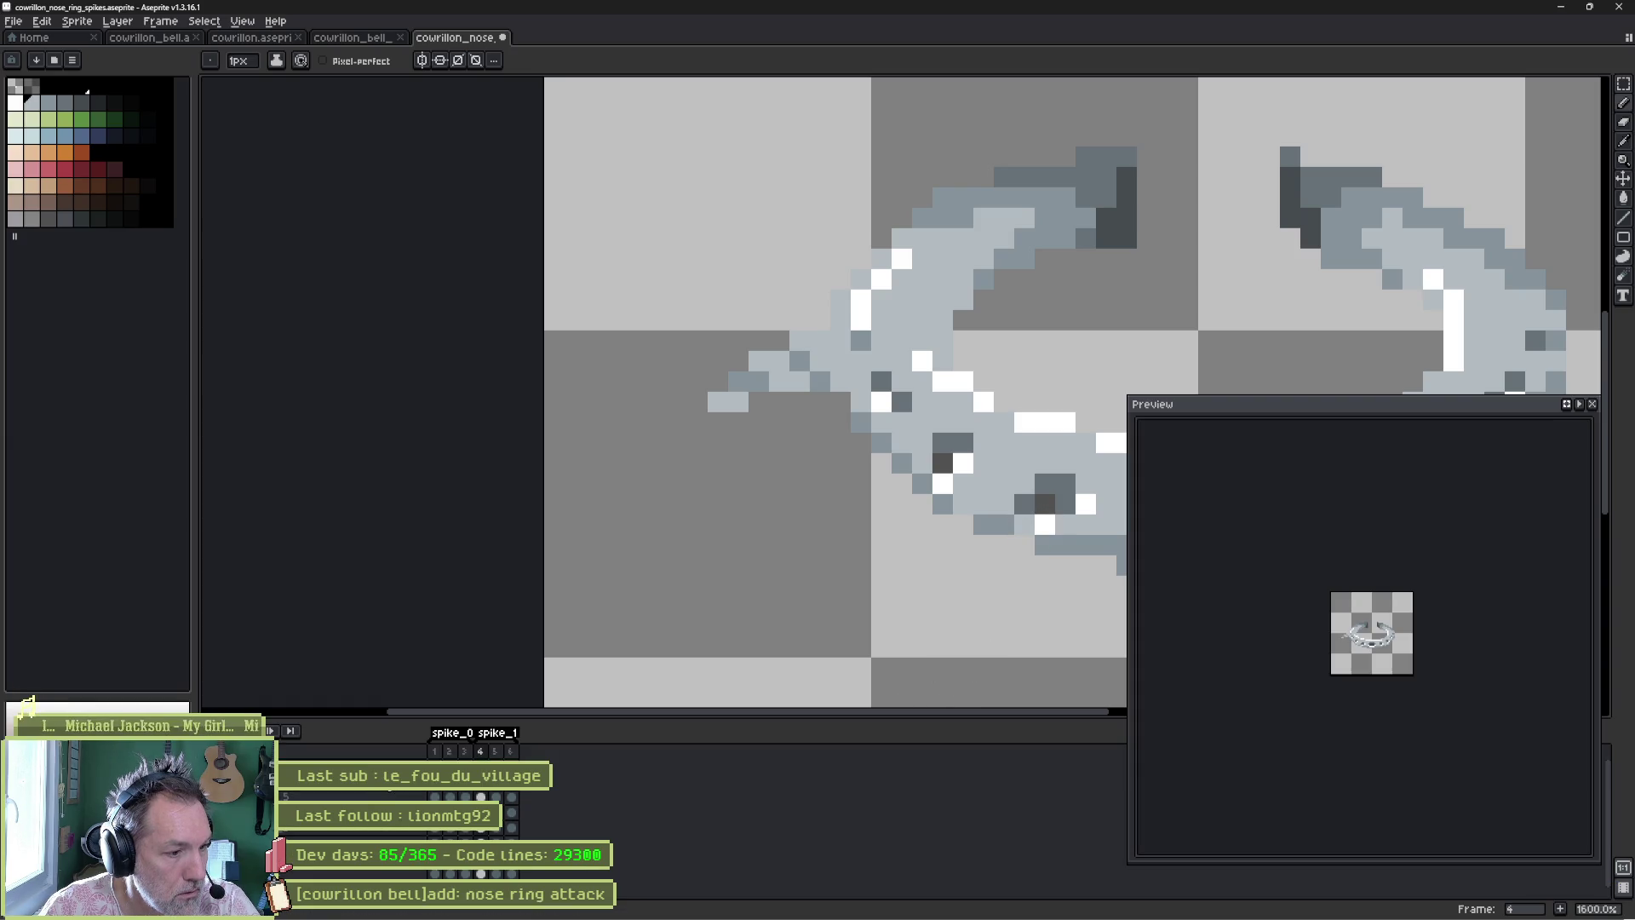
click(389, 794)
right_click(387, 835)
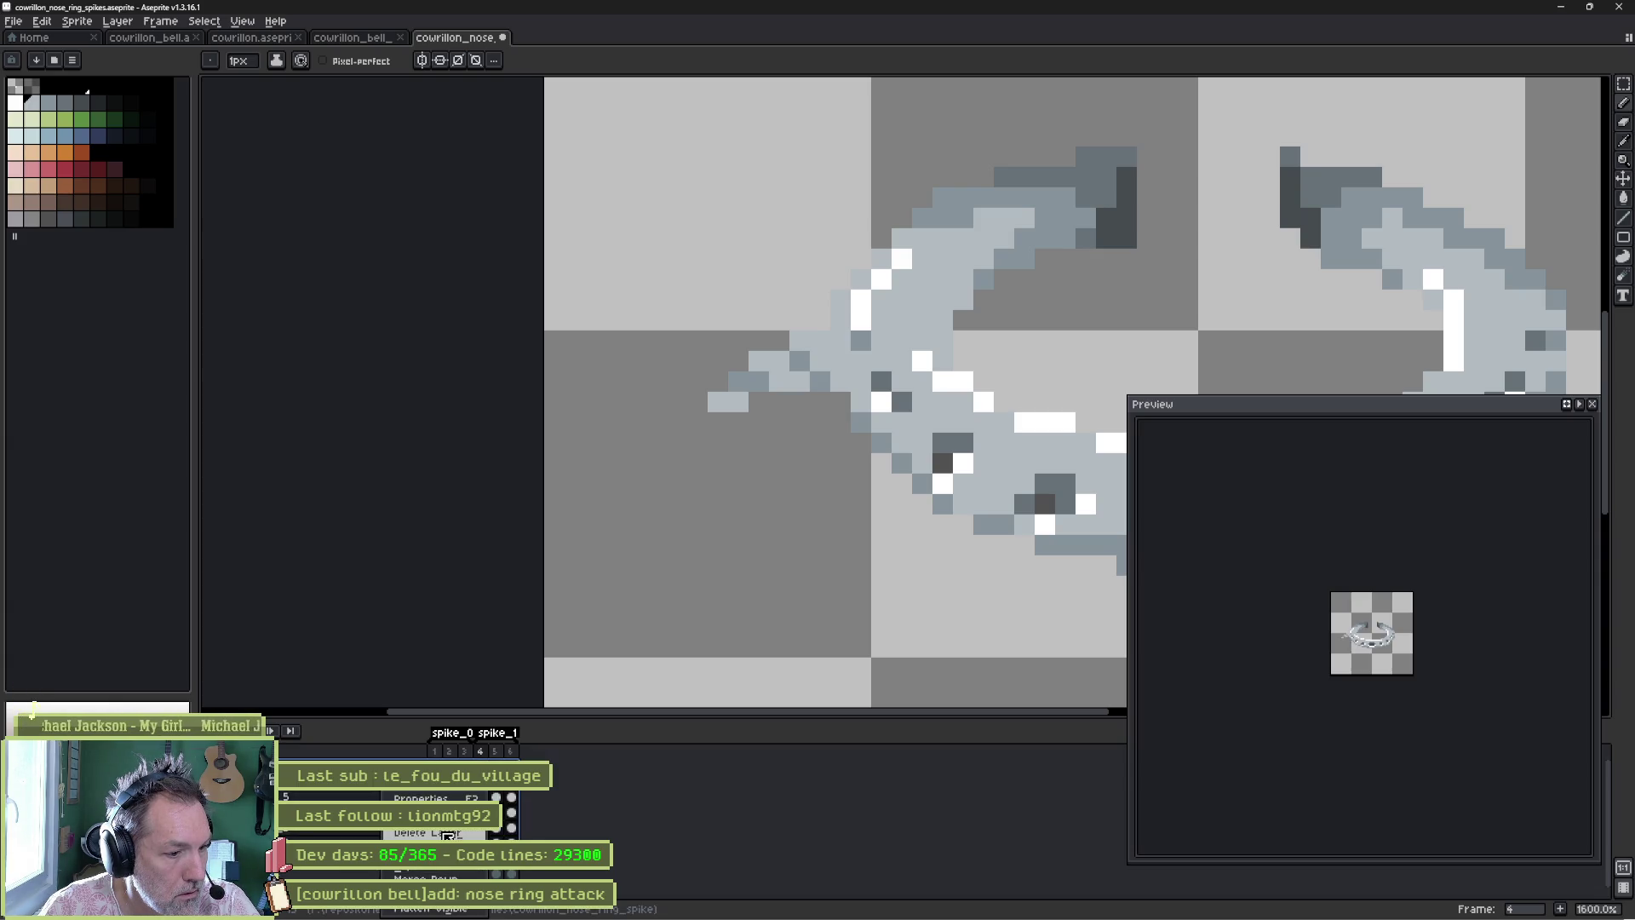
click(447, 835)
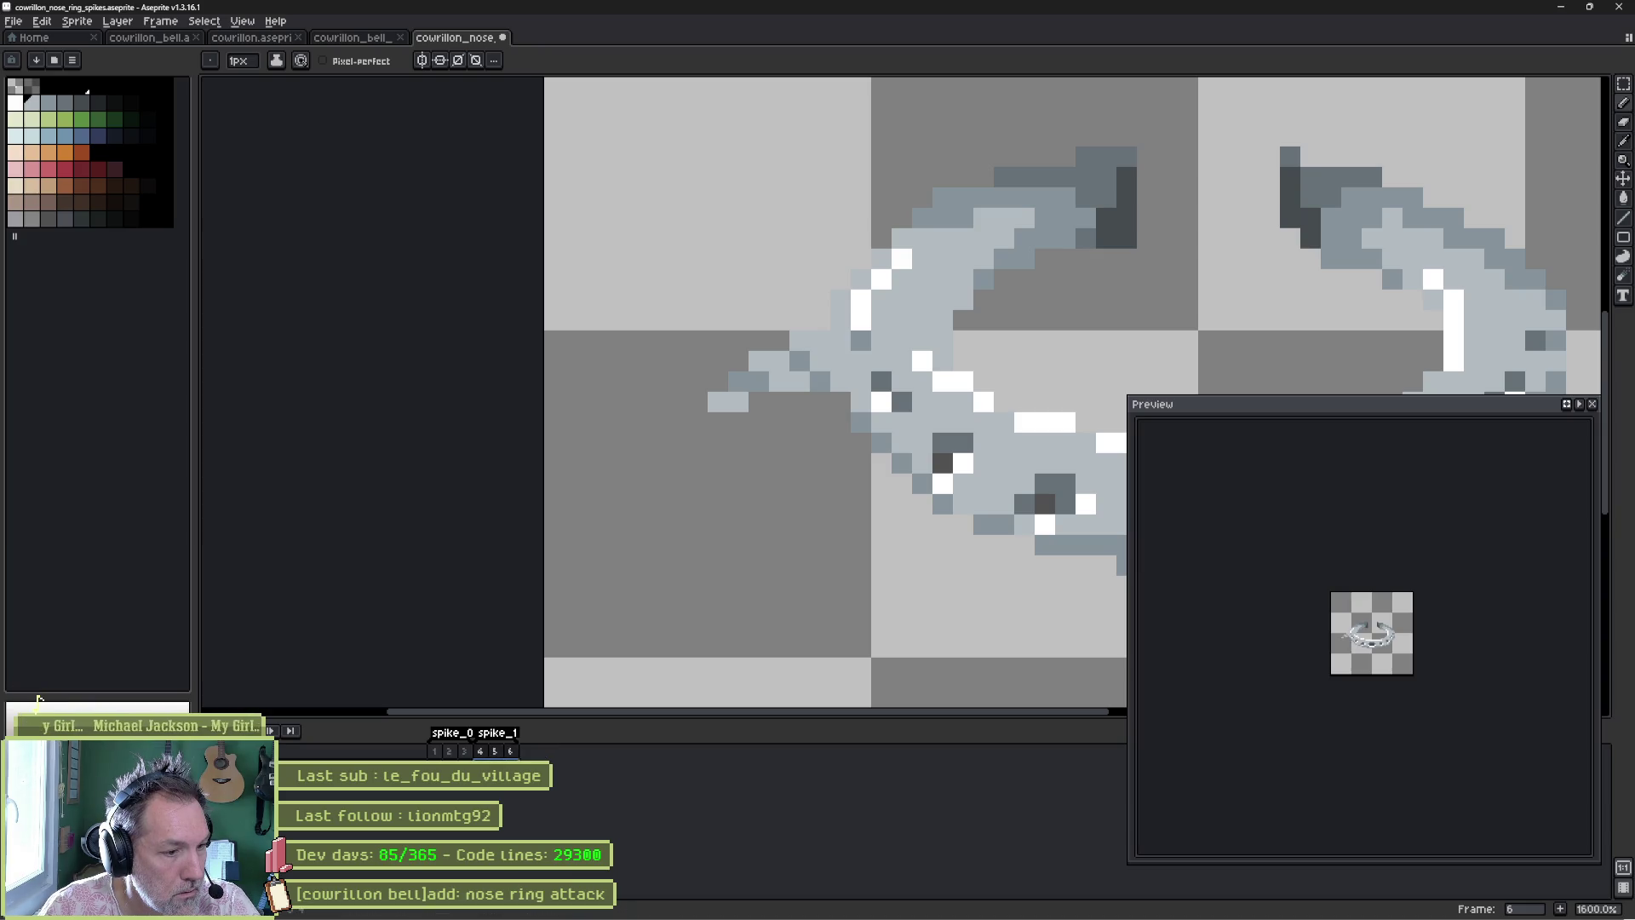
On frame 4, draw a diagonal spike from the ring's lower-left, thicken its lower edge, and preview the animation.
key(Left)
key(Left)
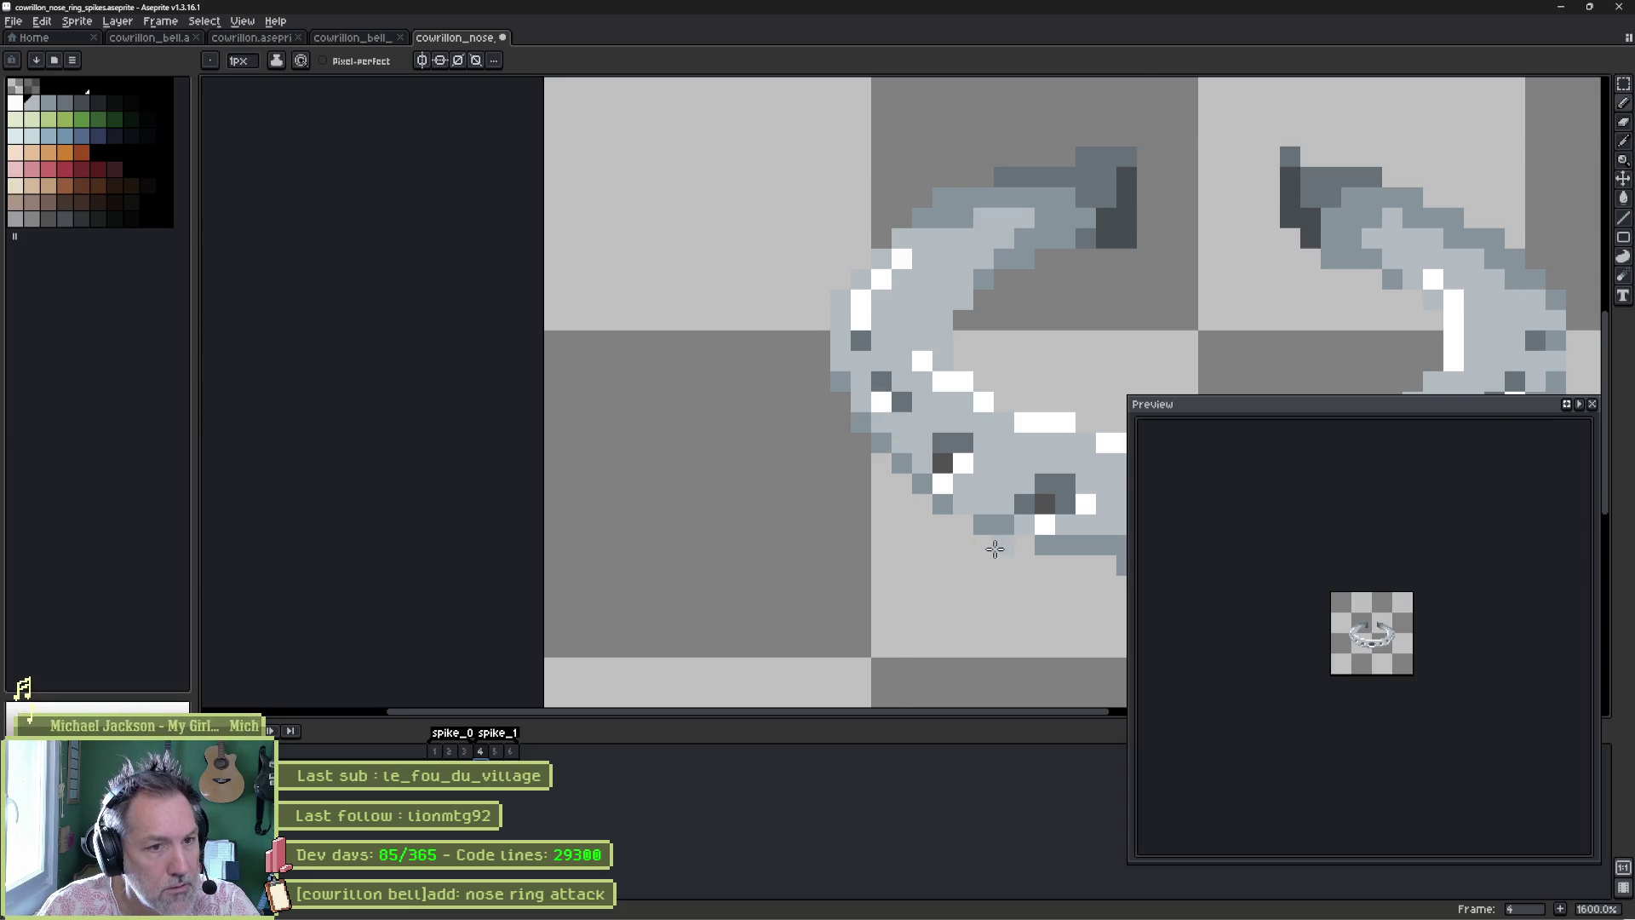
scroll(883, 403, down, 2)
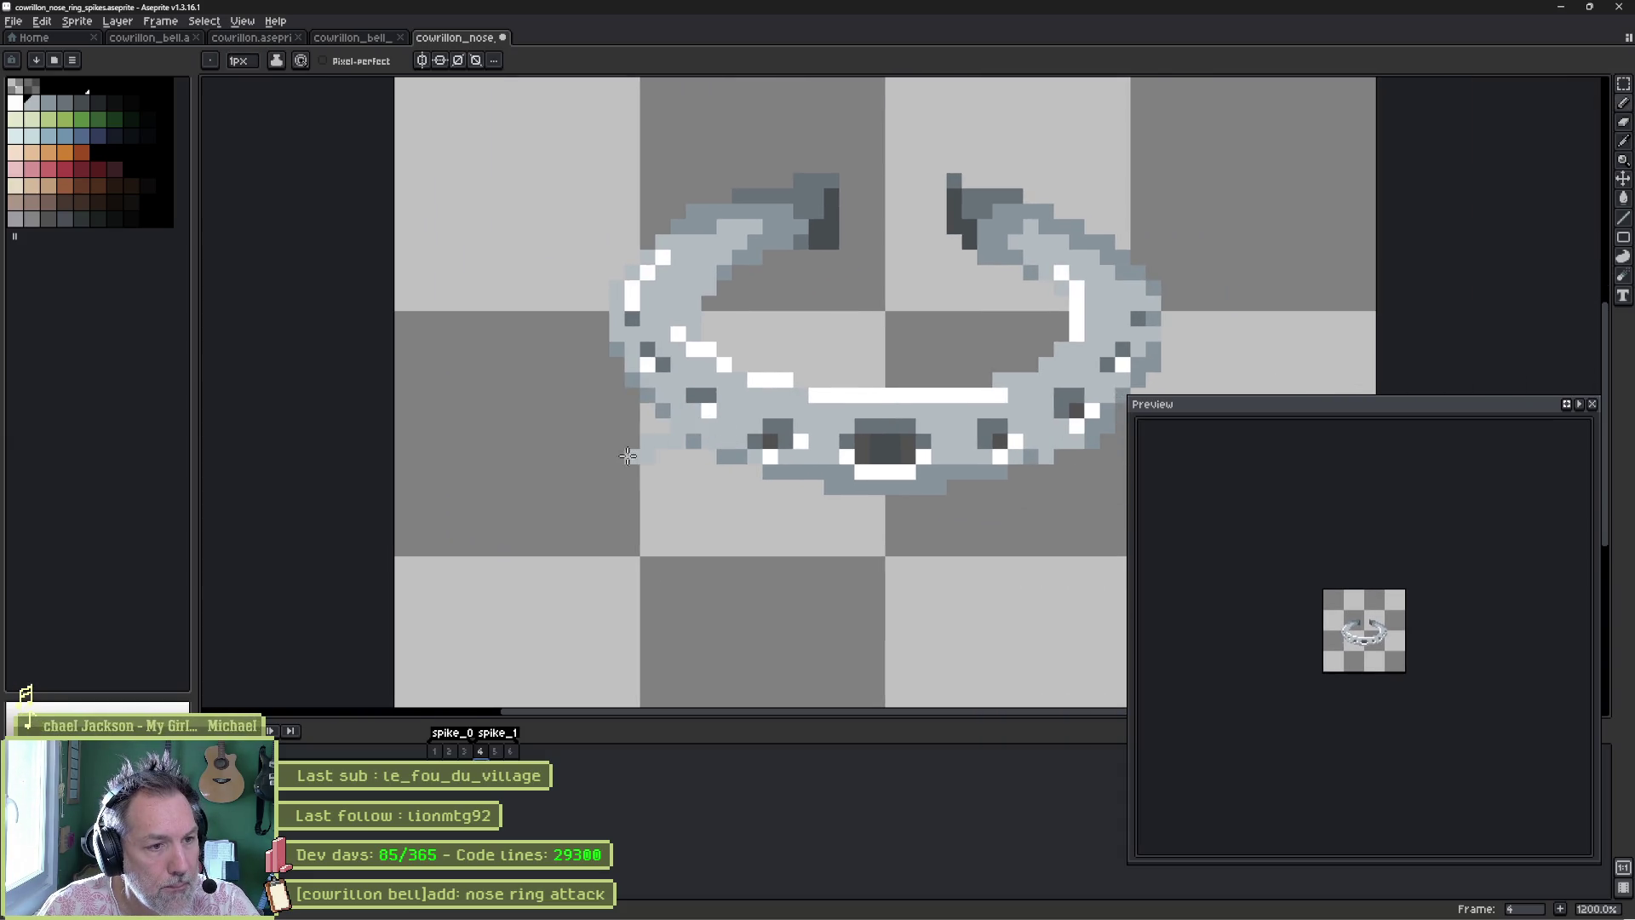
click(708, 409)
drag(644, 460, 541, 485)
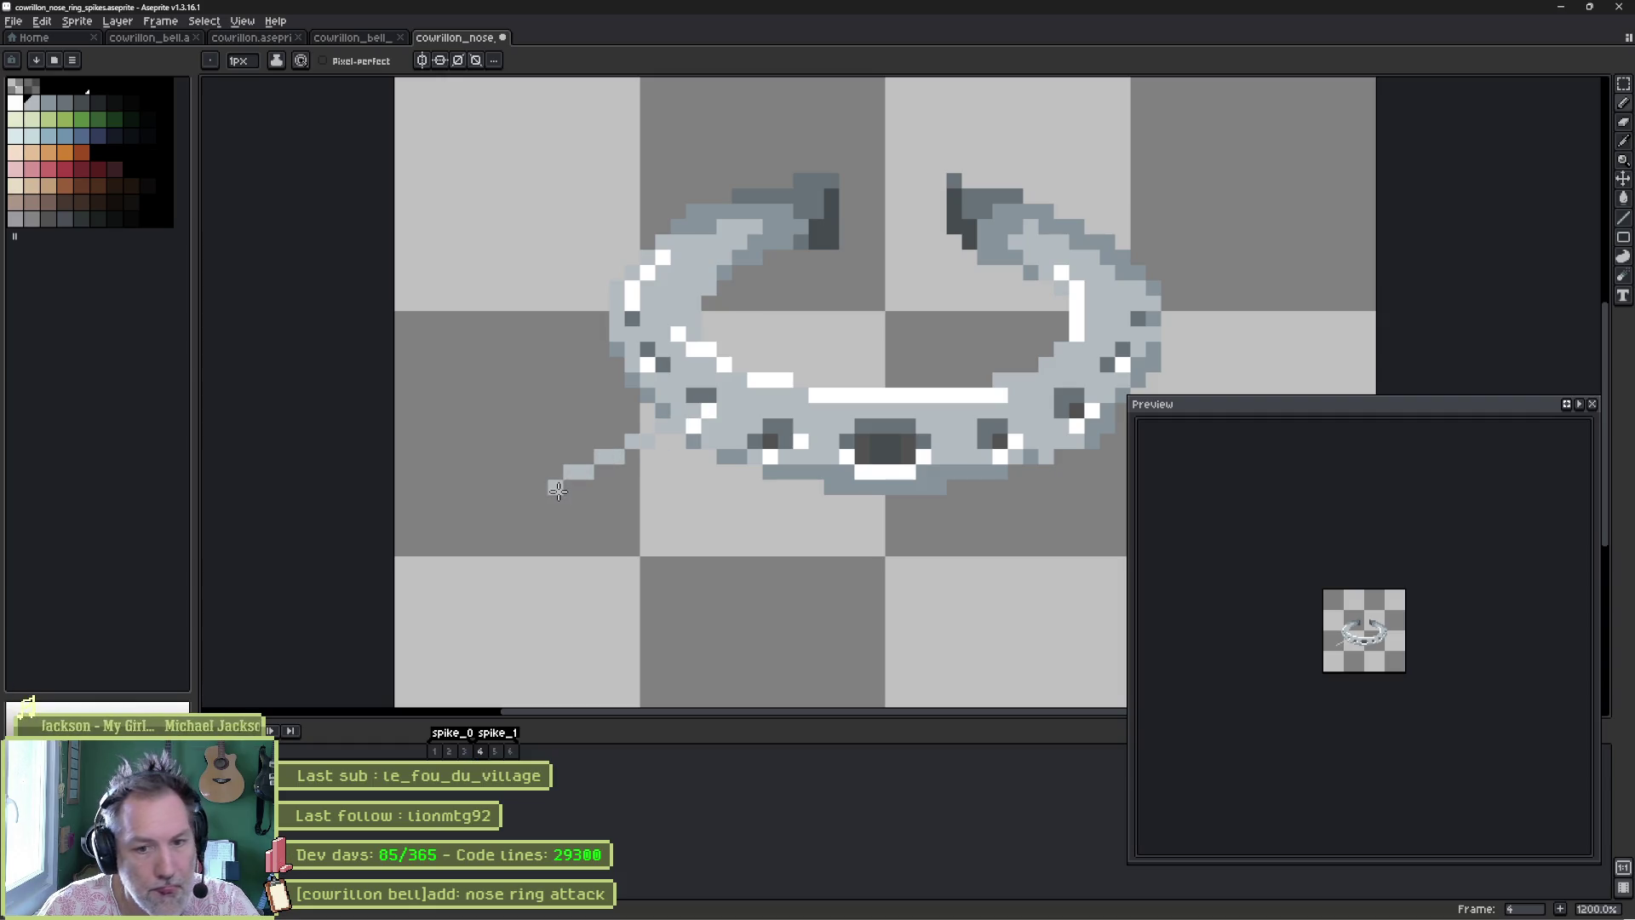
click(464, 751)
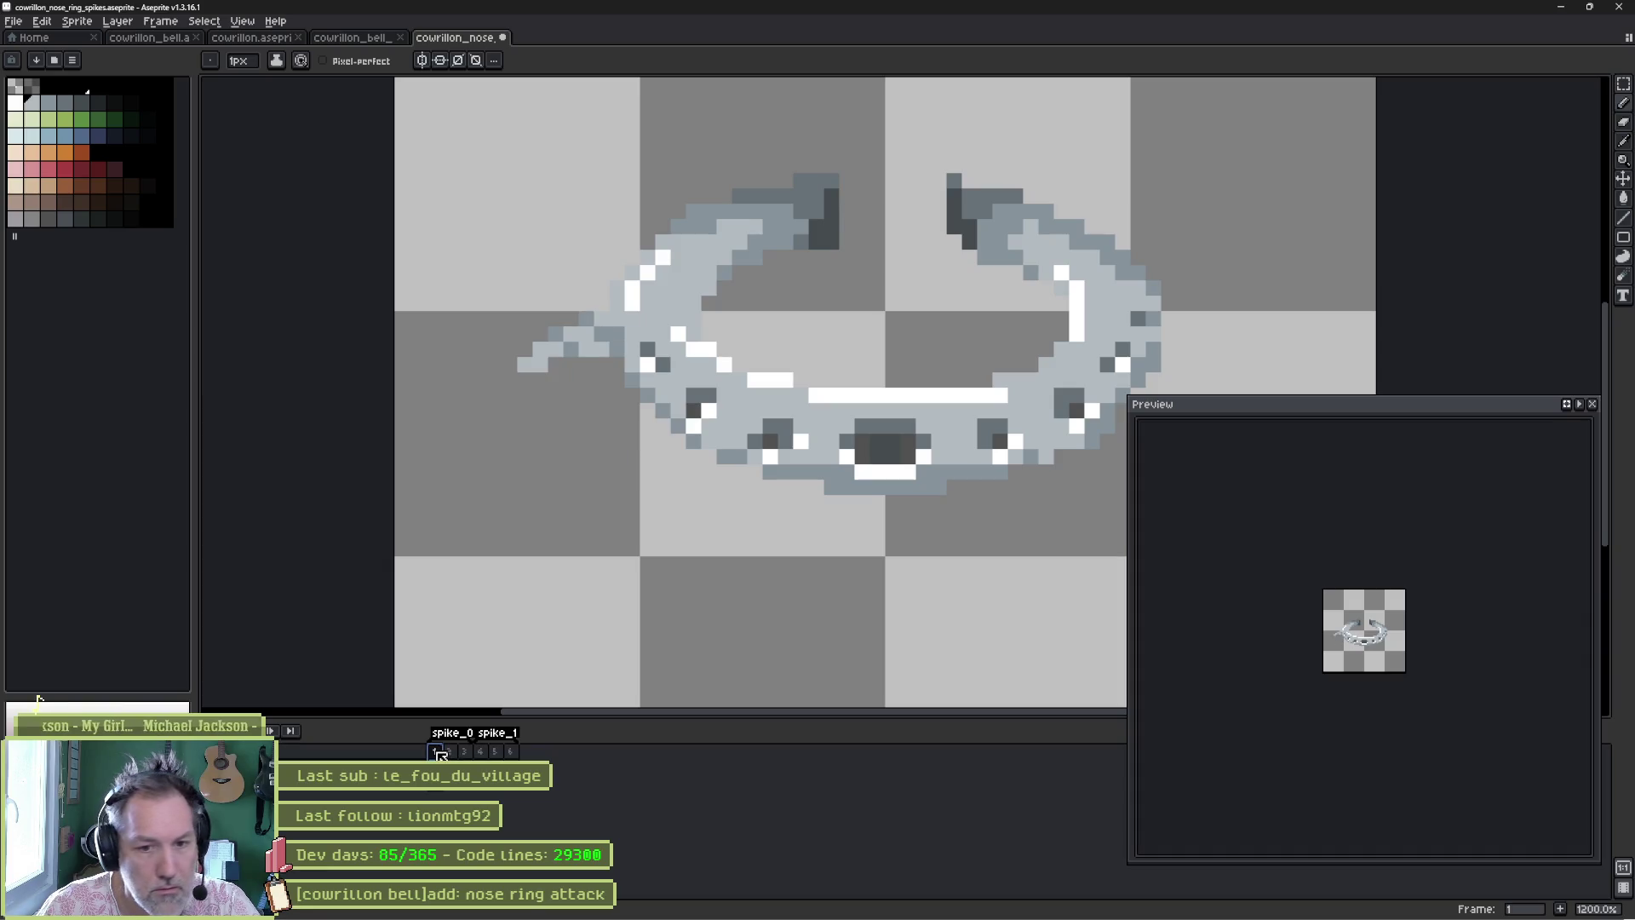
click(480, 751)
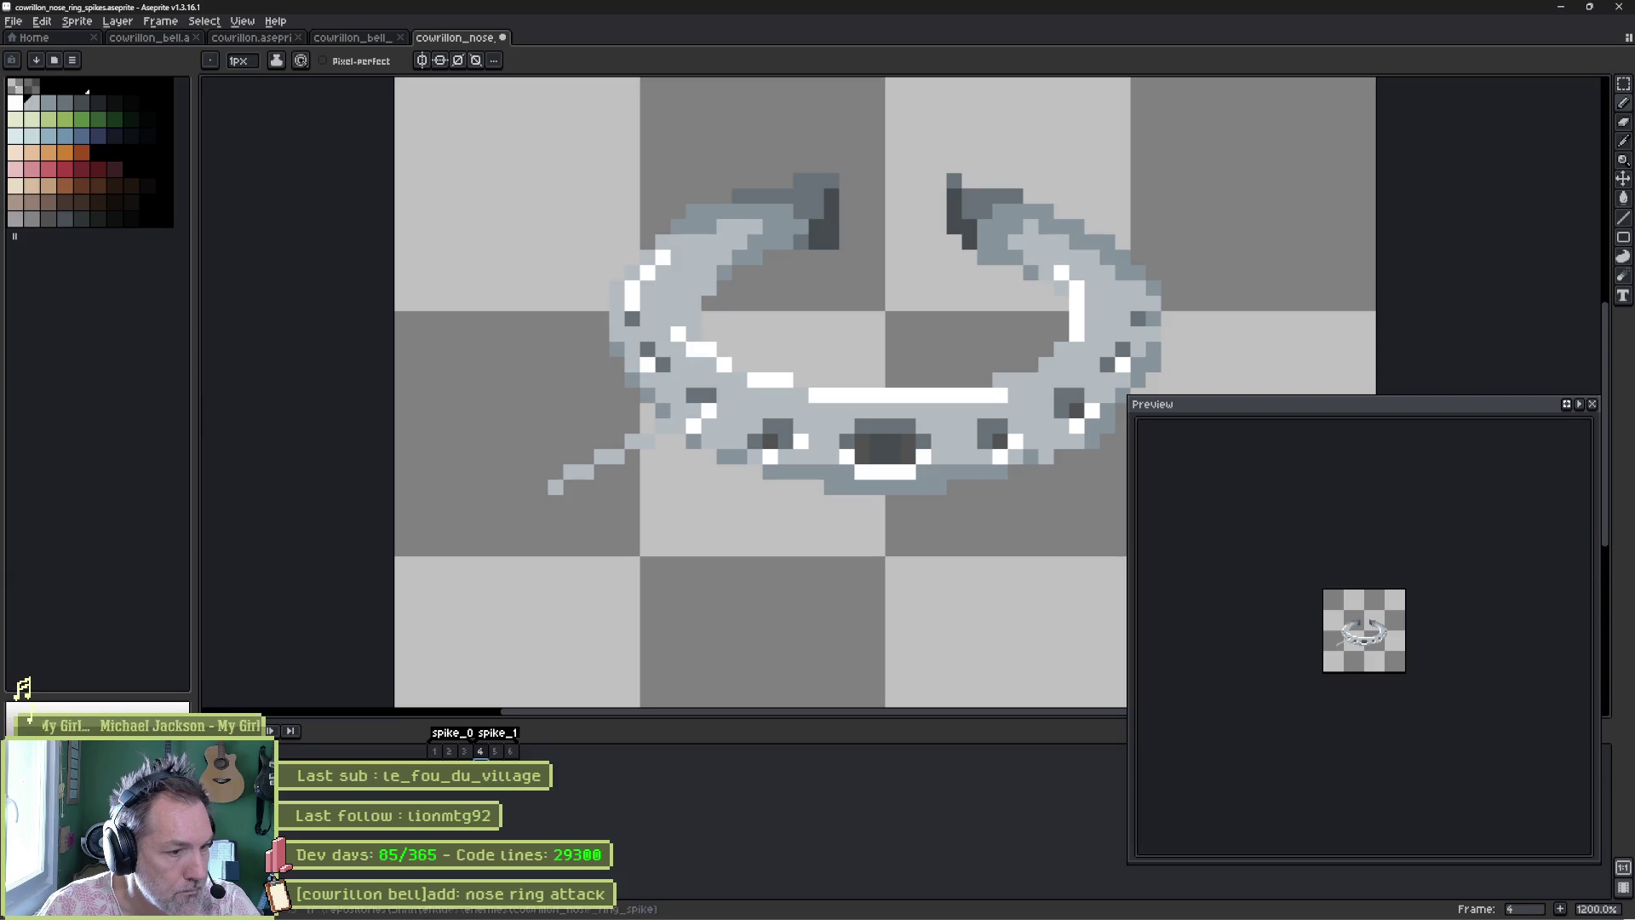
key(Return)
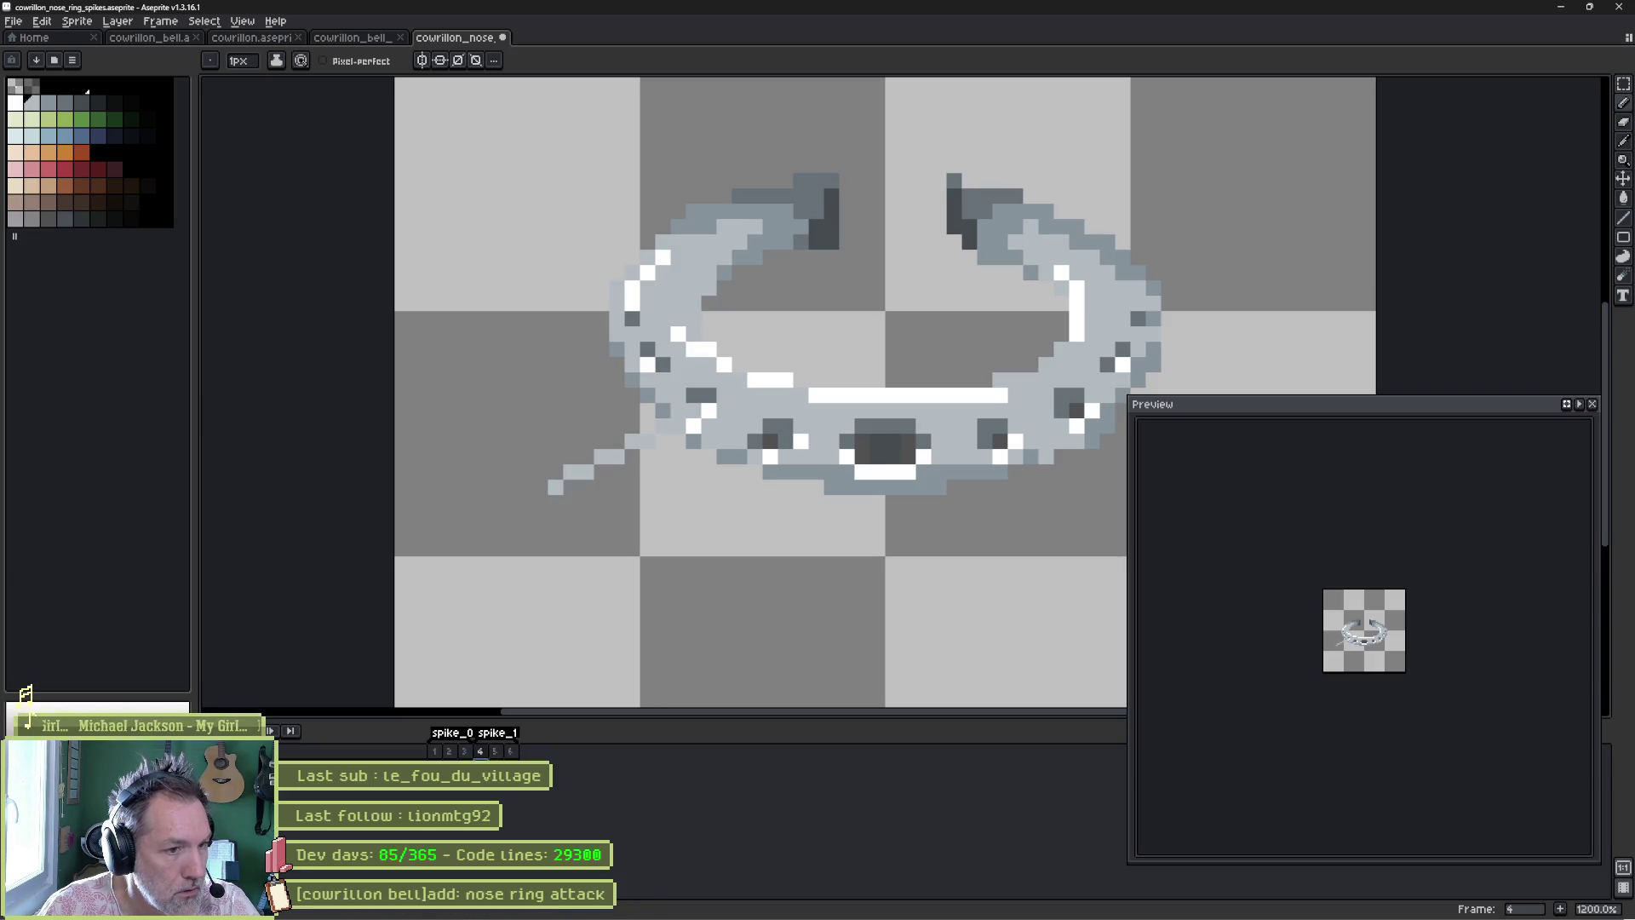
click(555, 486)
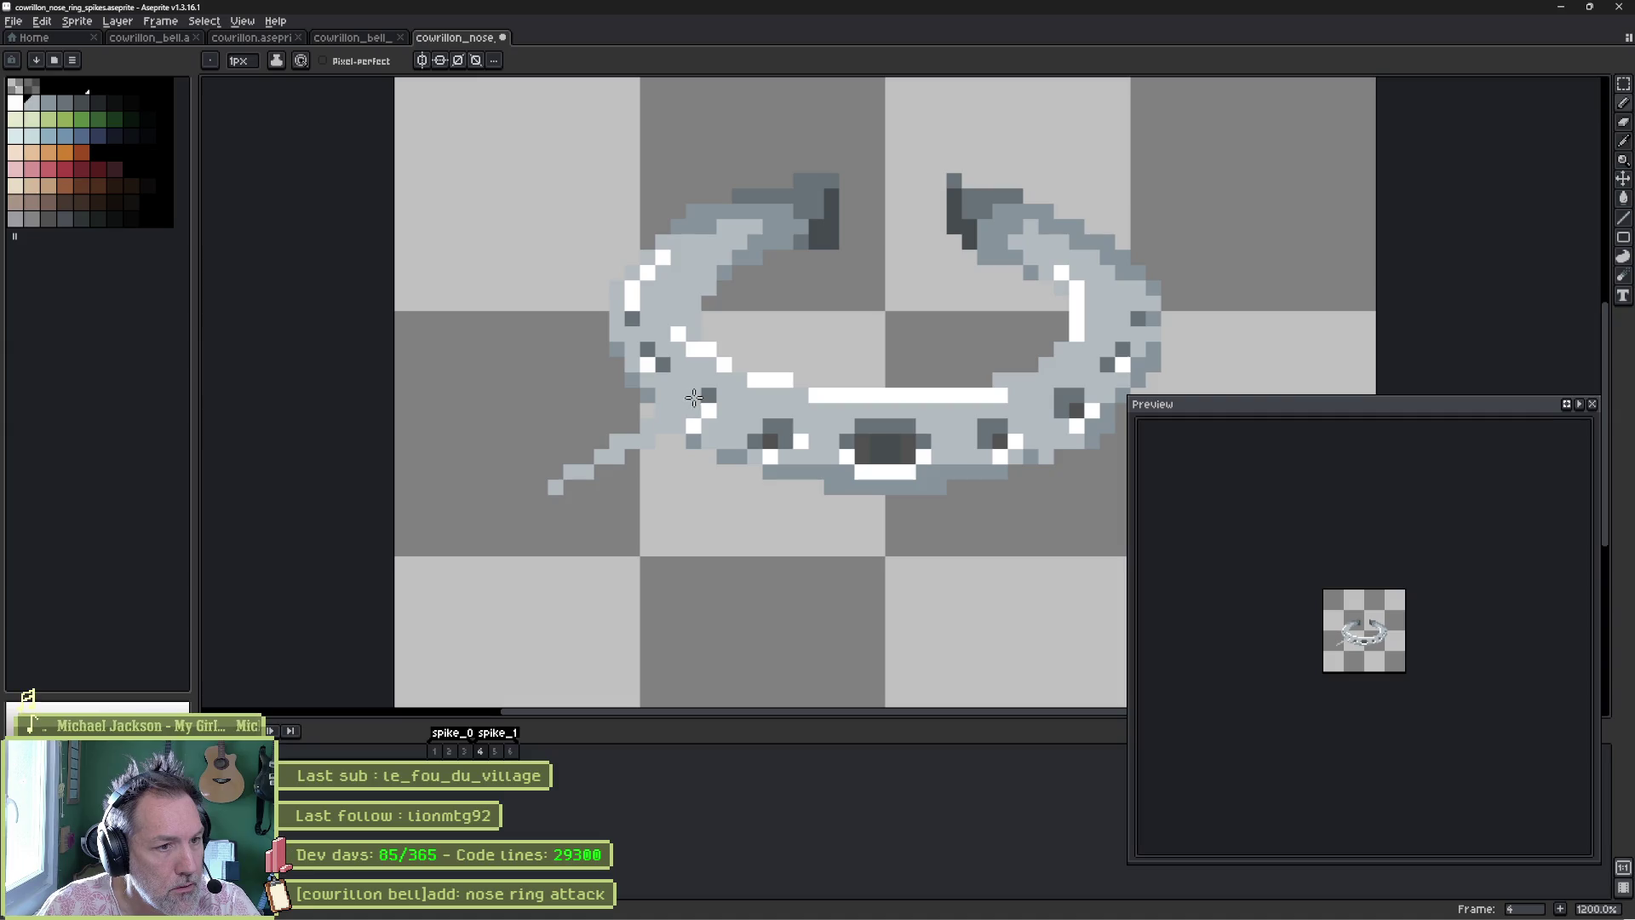
drag(586, 478, 562, 487)
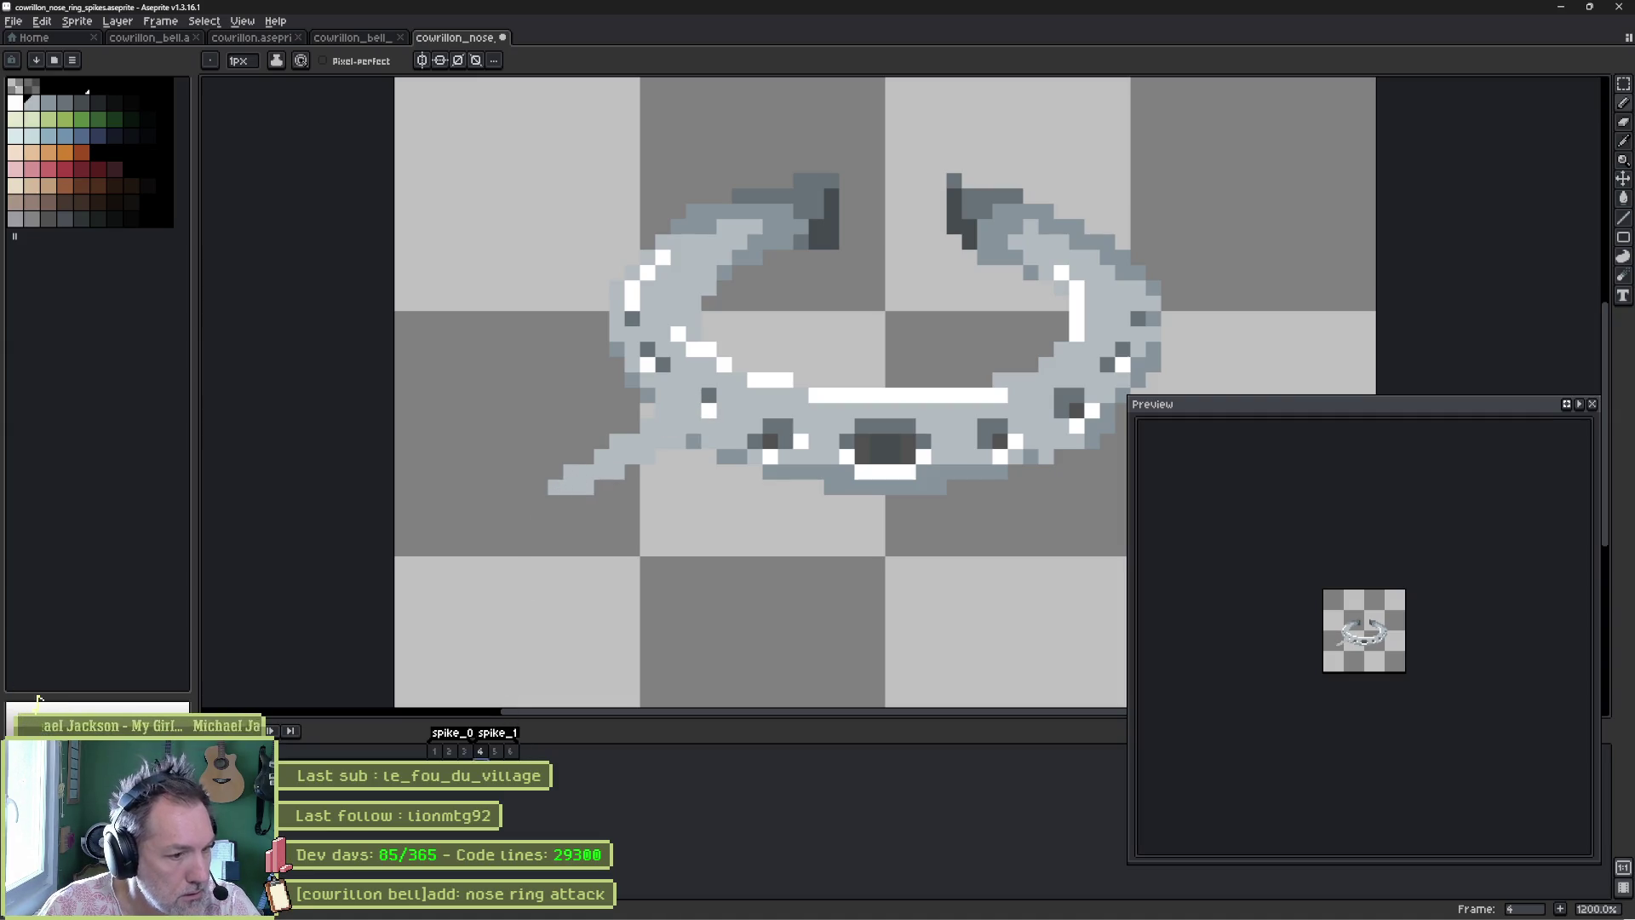
key(Return)
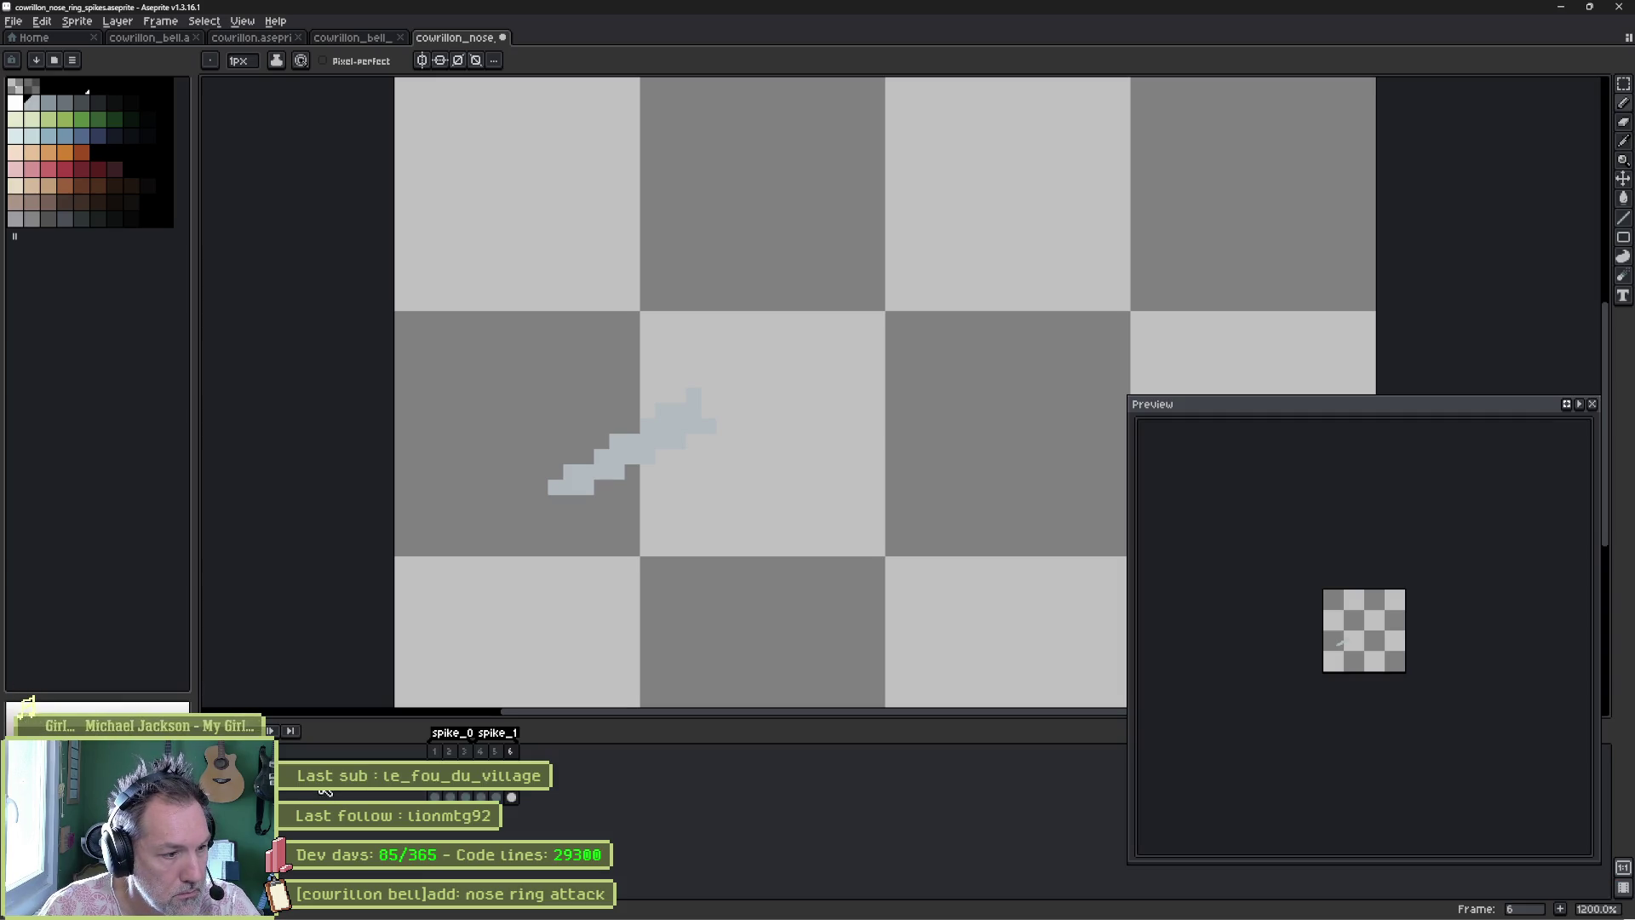
Fill the background layer of the spike frames with green using the Paint Bucket.
click(289, 794)
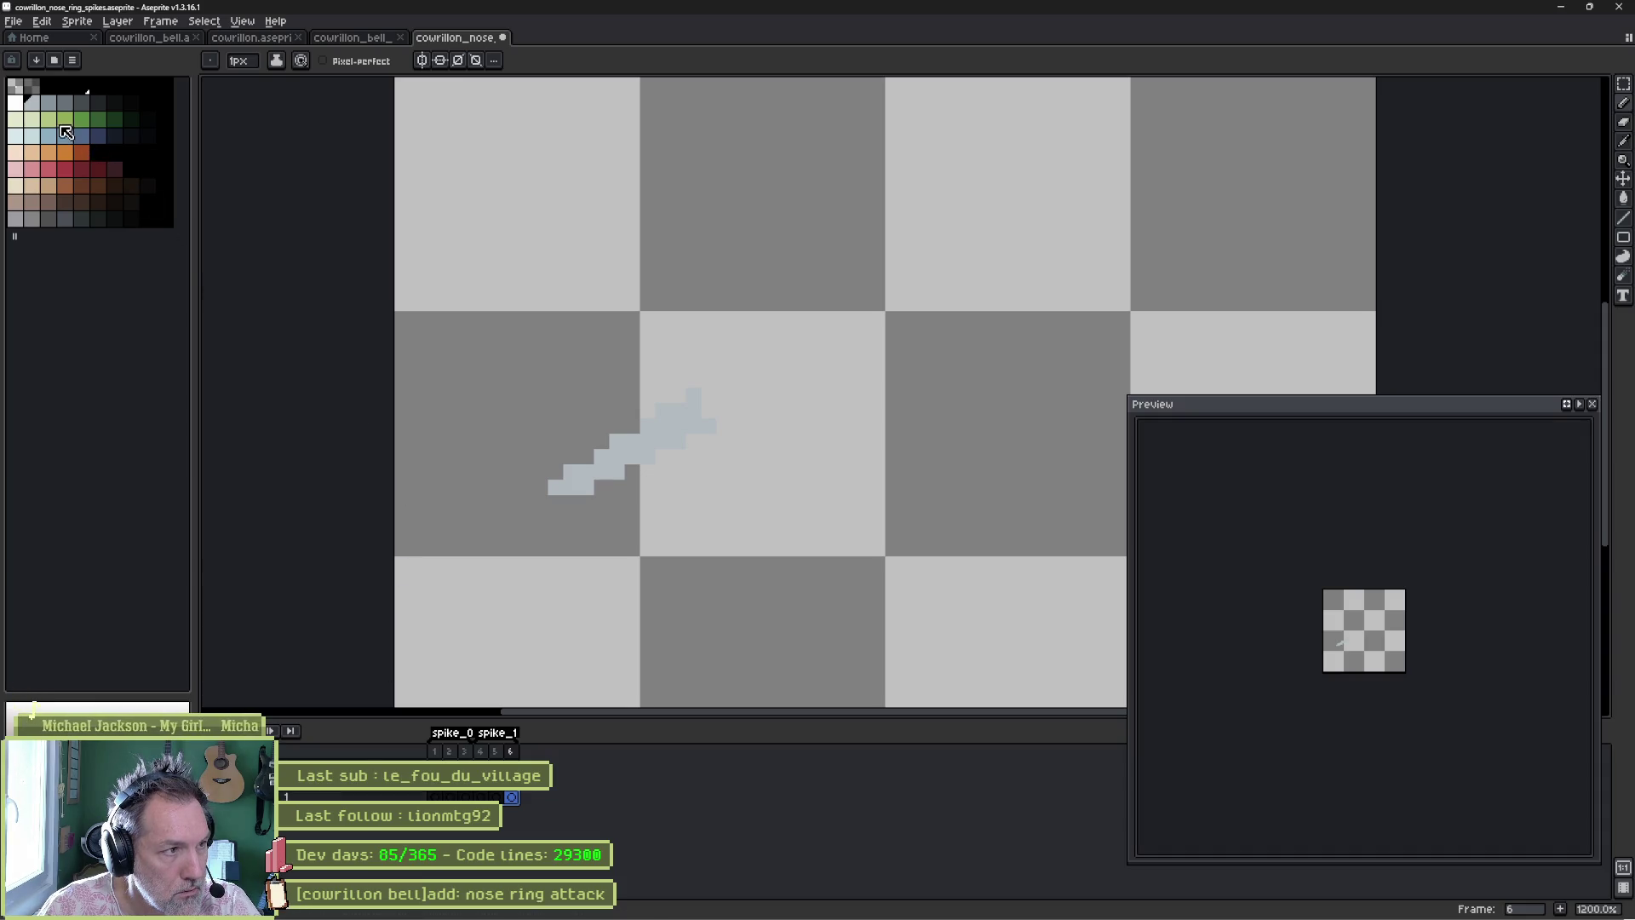
click(65, 119)
key(g)
click(633, 283)
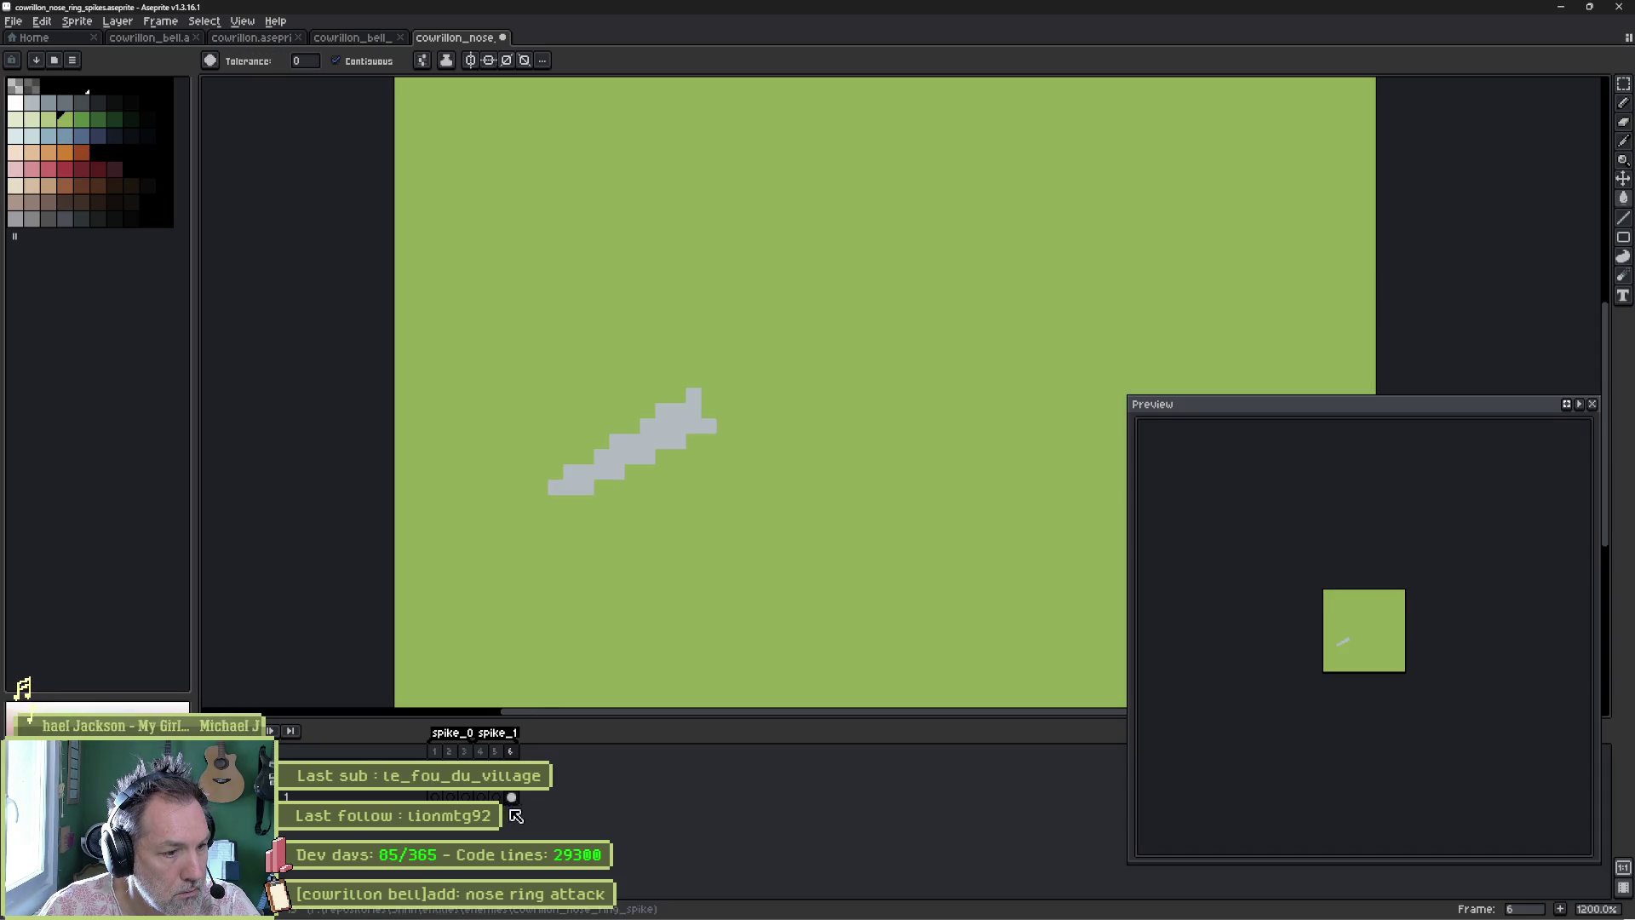
click(434, 796)
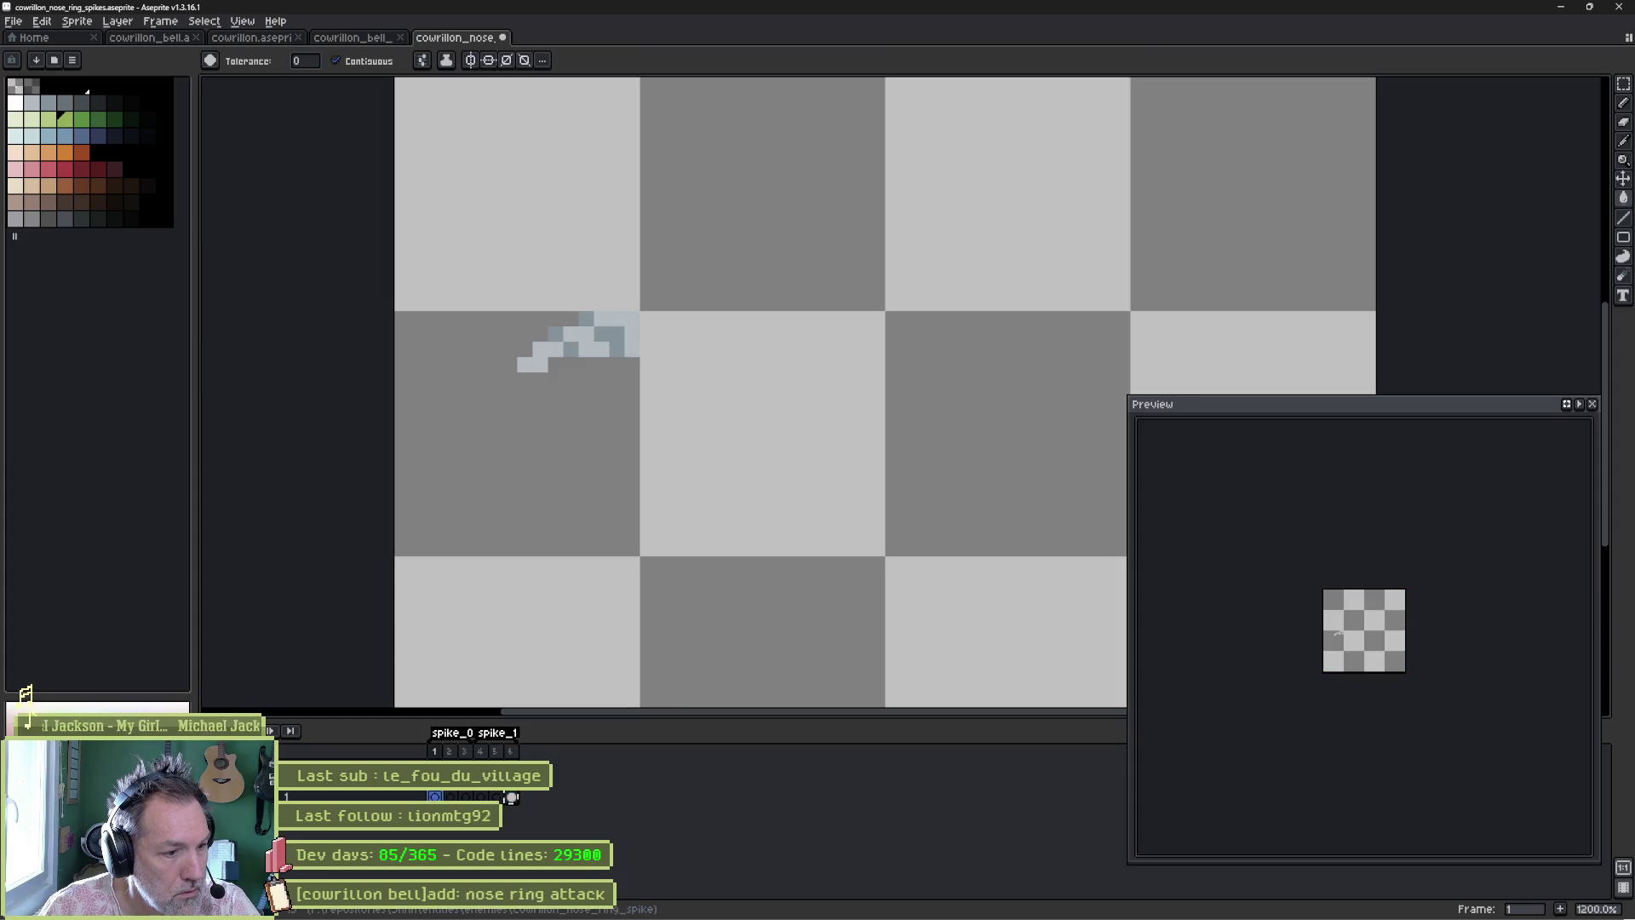
click(448, 796)
click(434, 796)
click(448, 796)
key(Right)
key(Right)
key(Right)
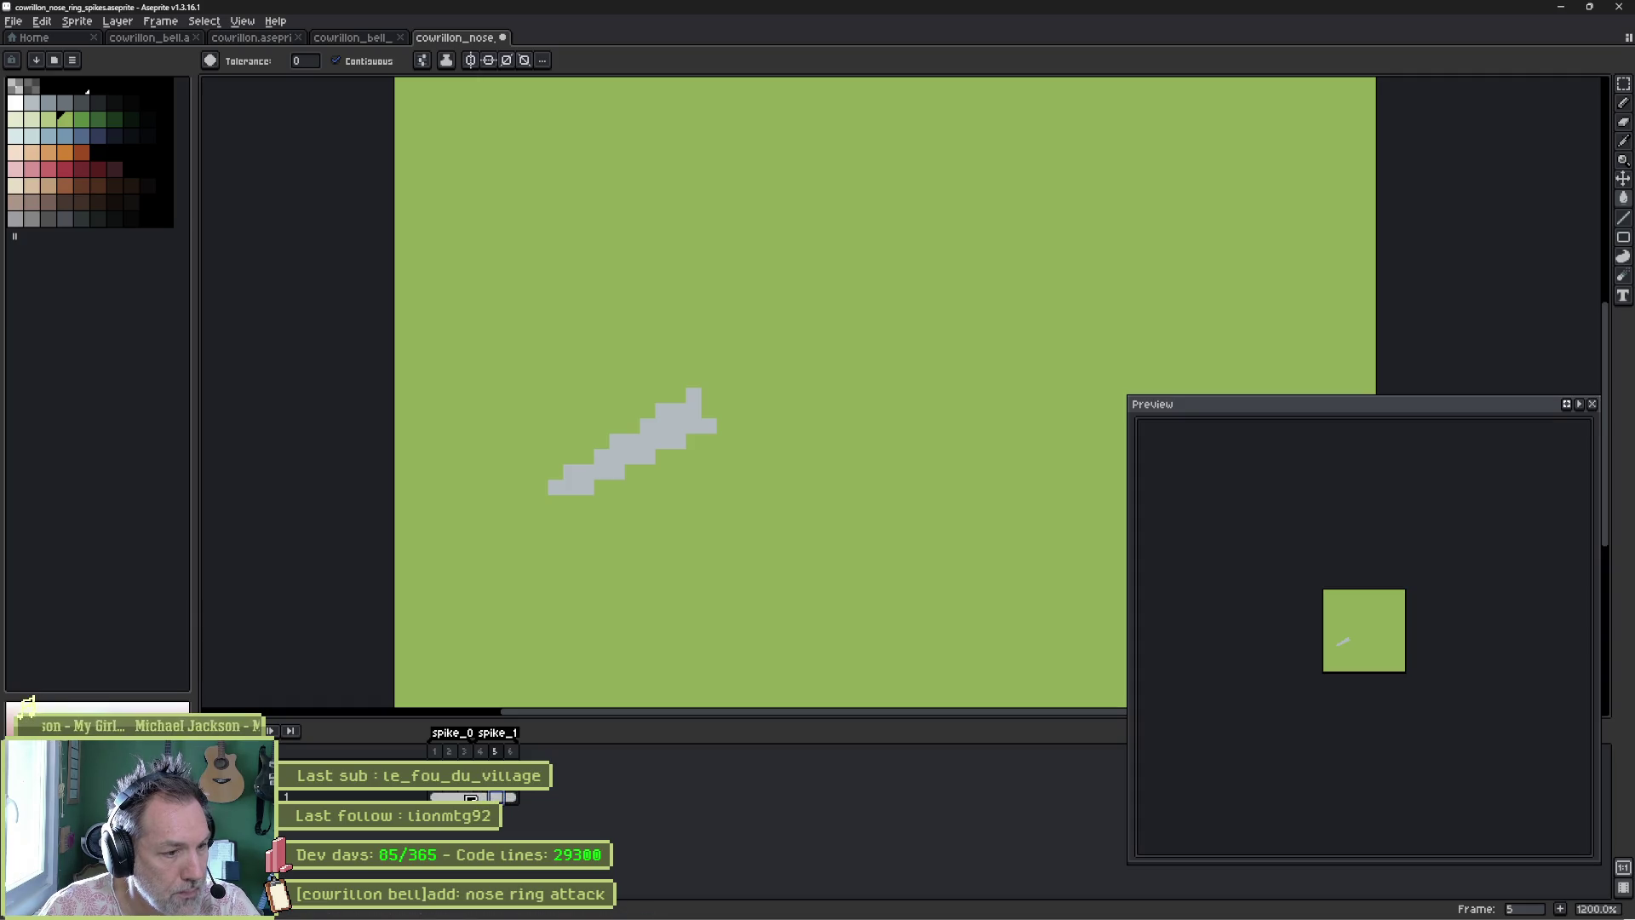
click(487, 795)
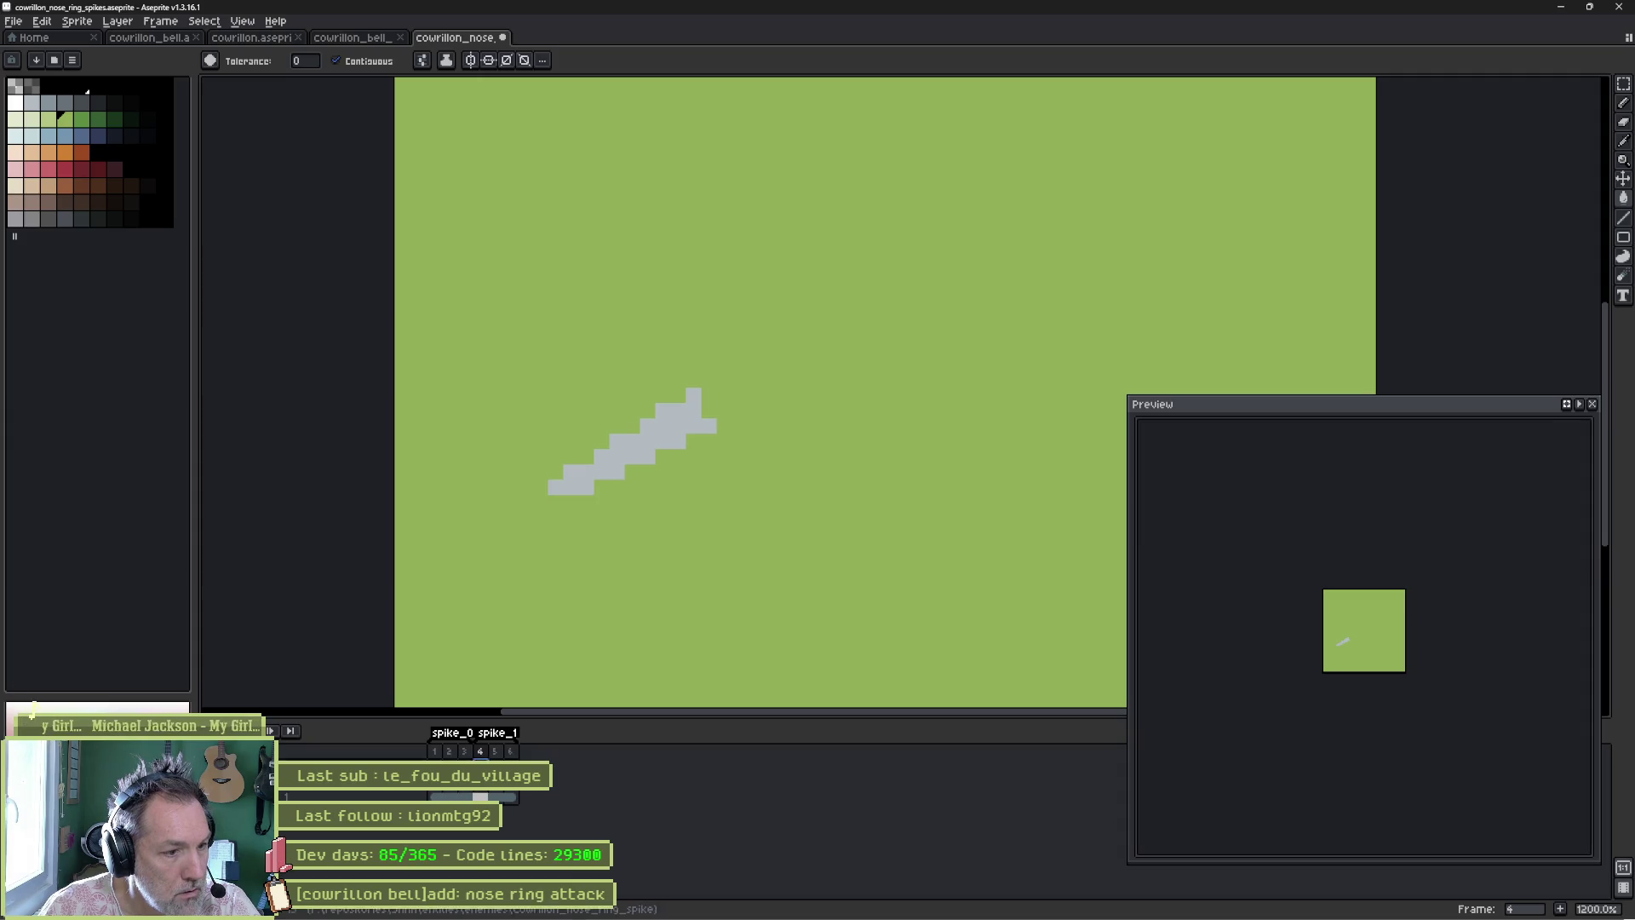
click(433, 796)
Shade the diagonal spike dark grey with the Pencil on frames 4 and 5.
key(b)
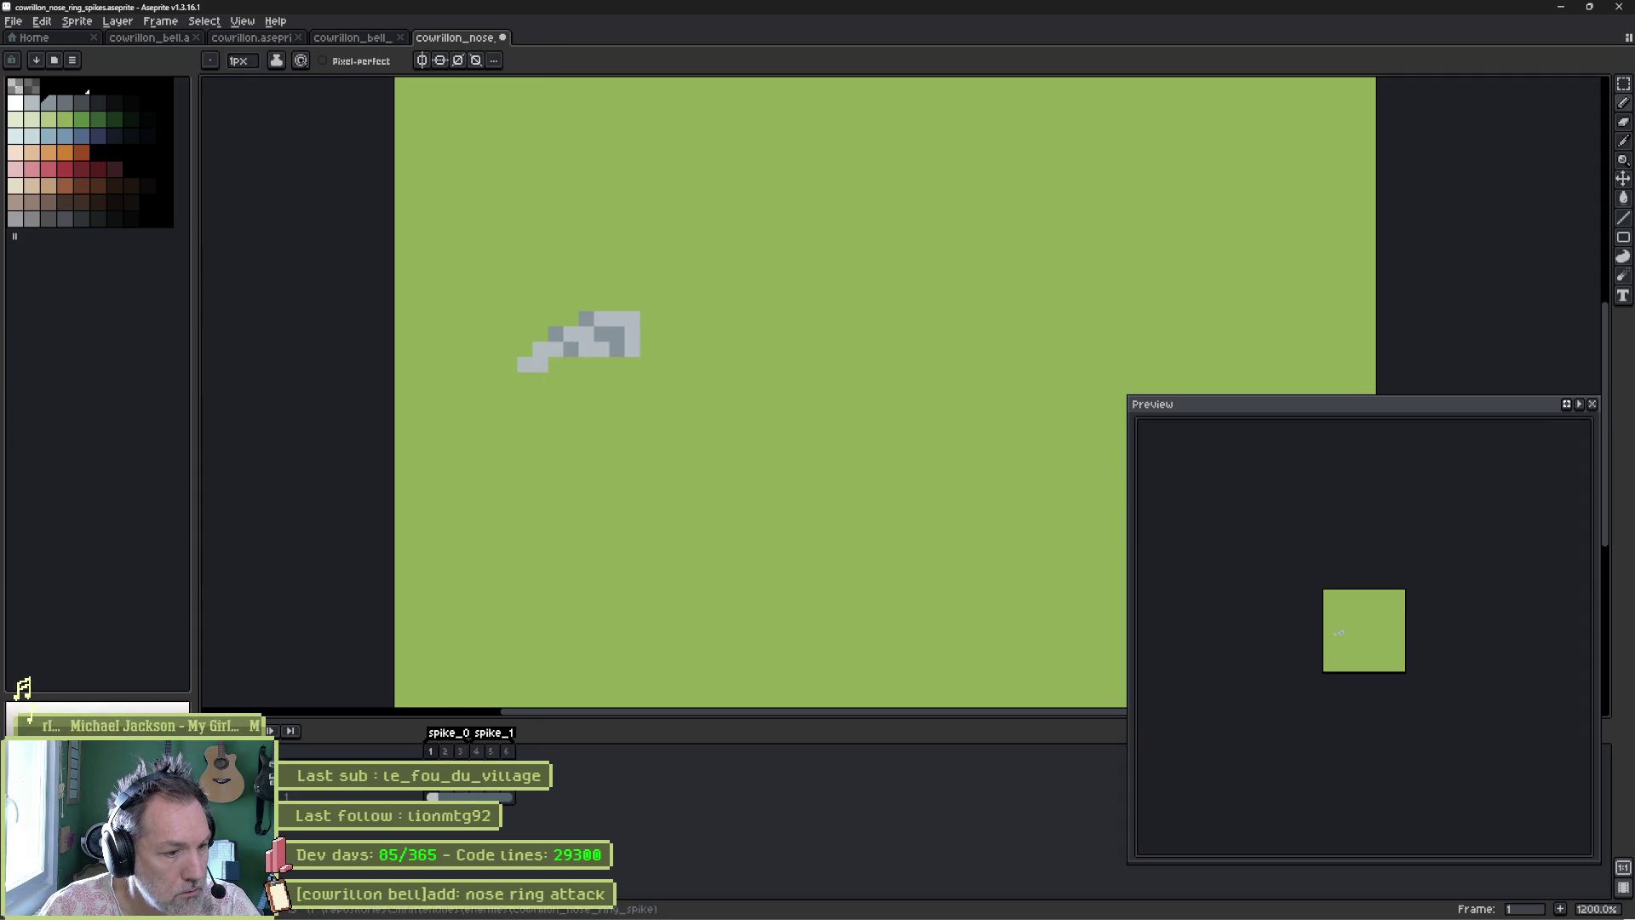
key(Right)
key(Right)
key(Right)
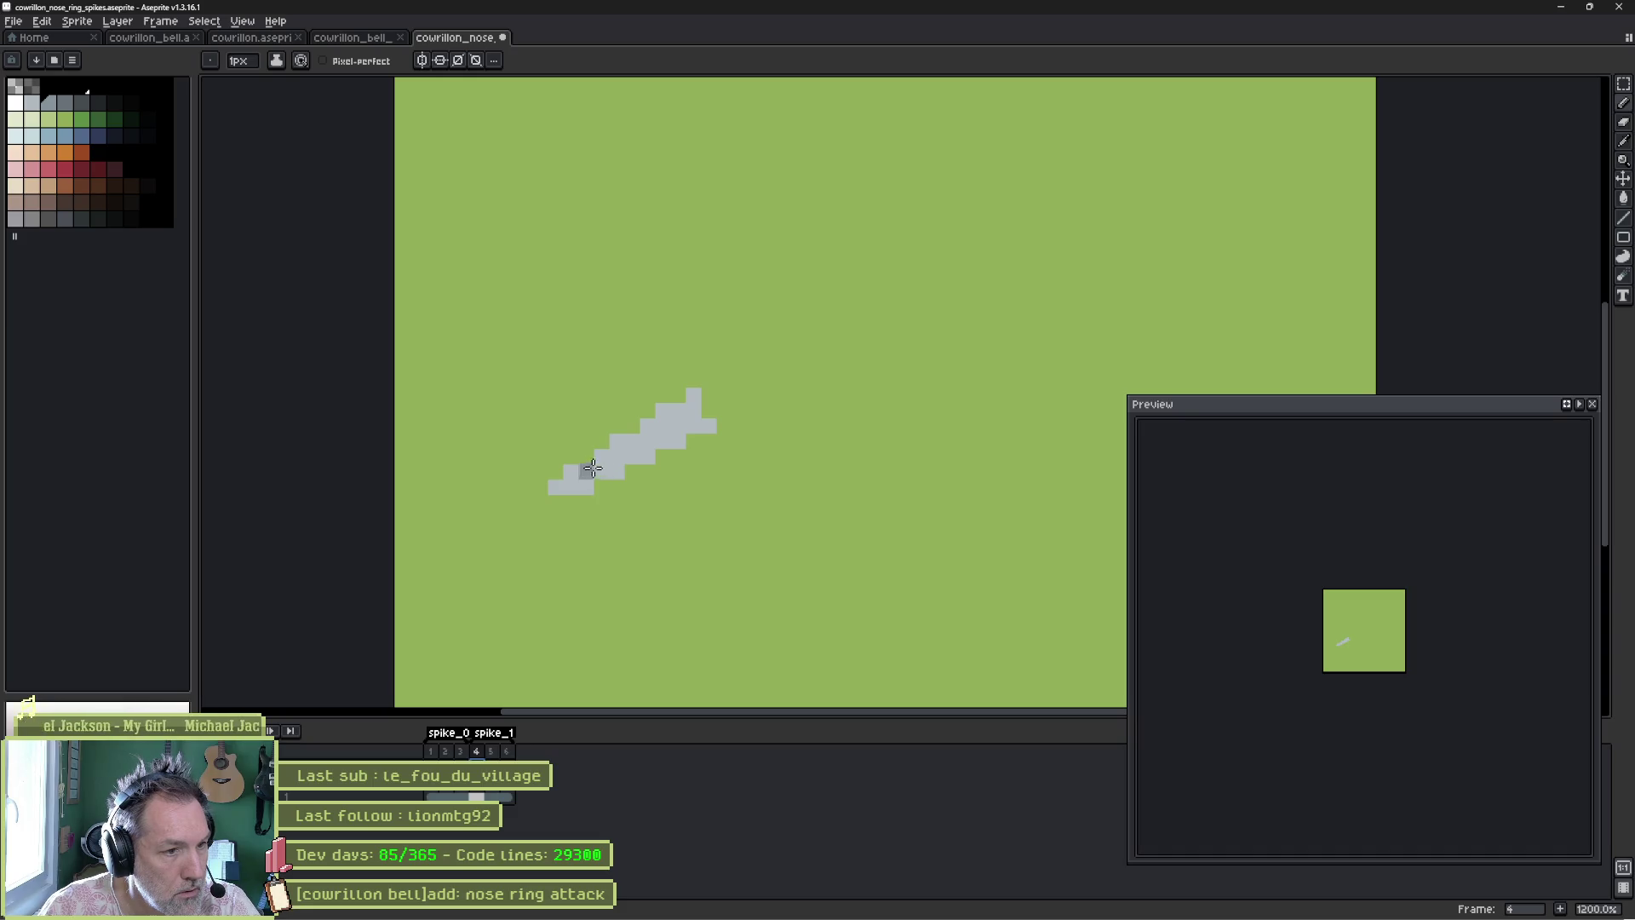
click(555, 485)
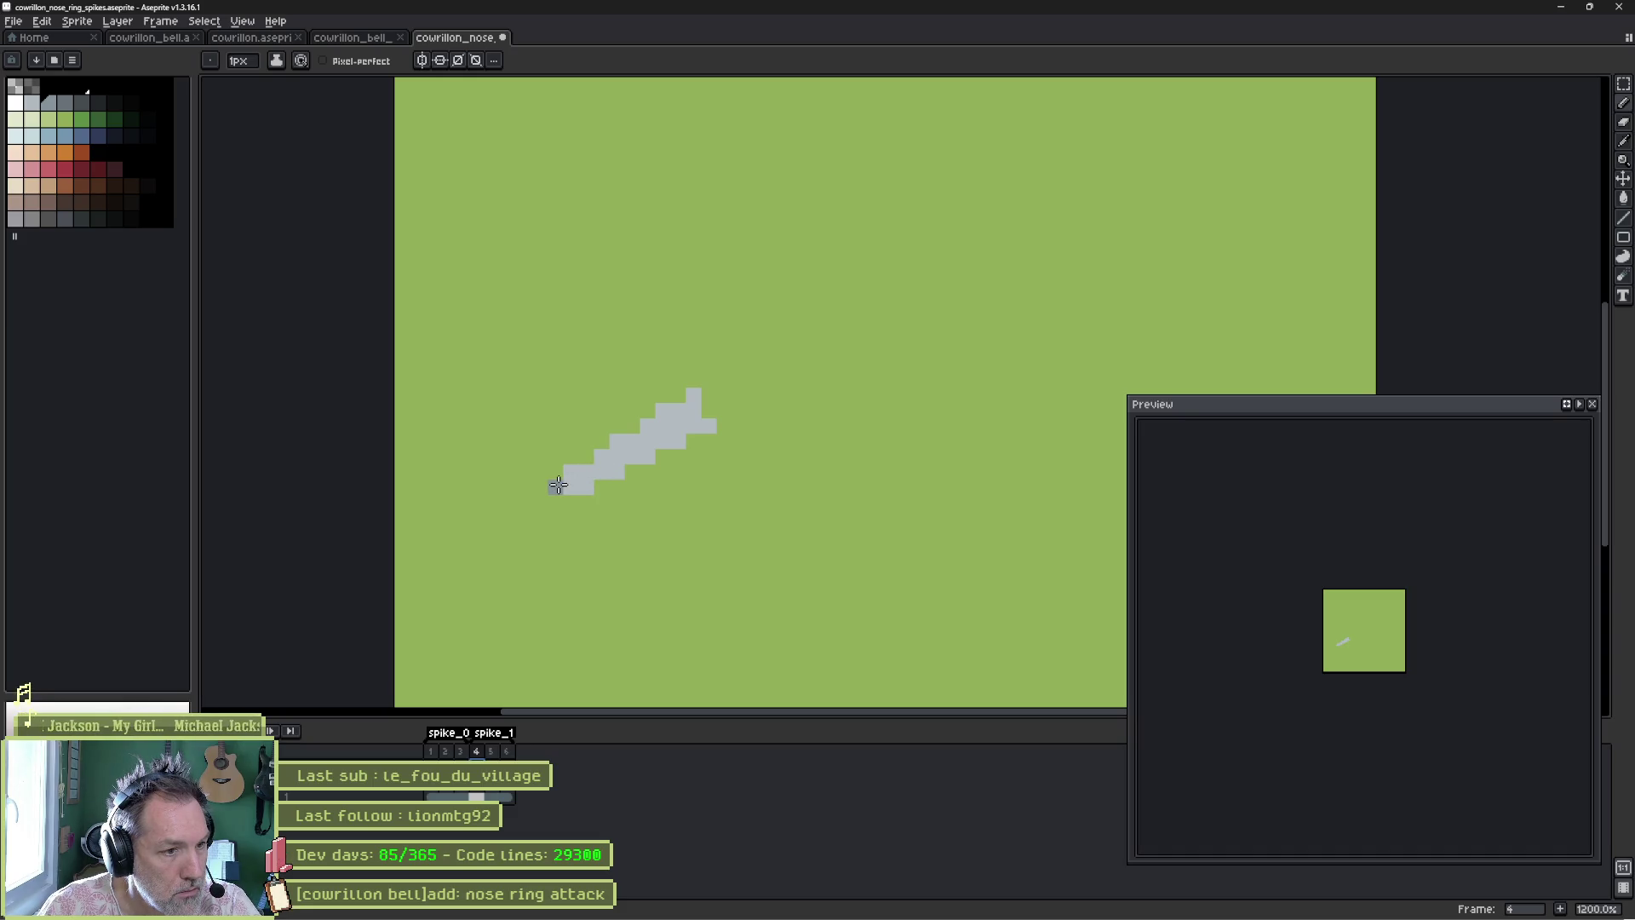
click(623, 460)
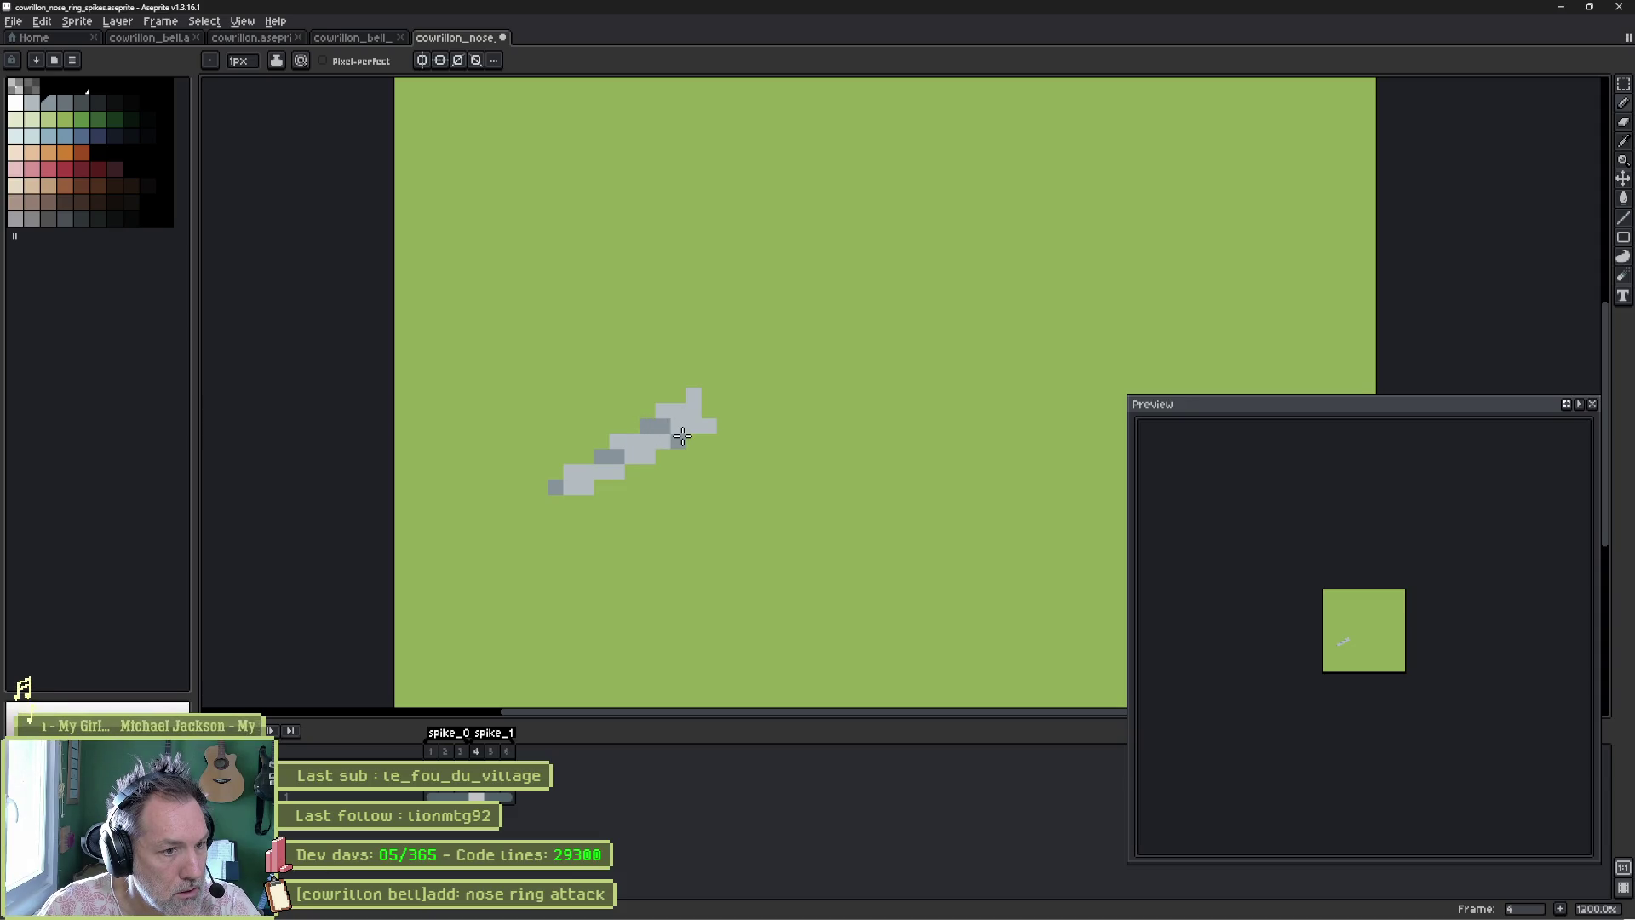
click(686, 442)
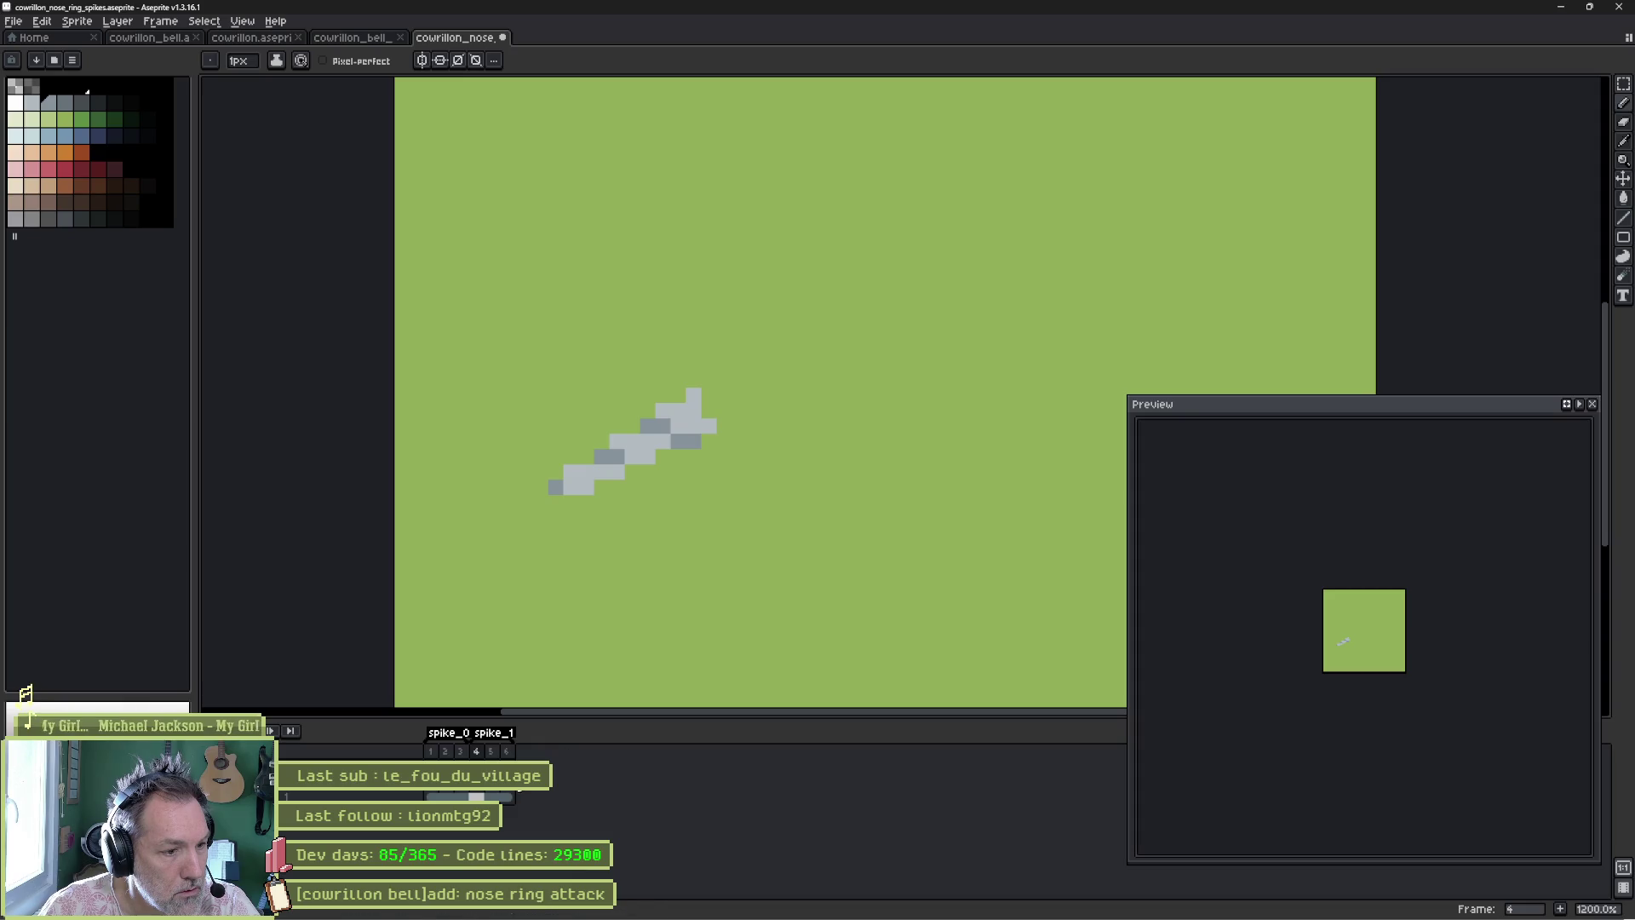
click(490, 751)
click(573, 473)
Add dark grey shading along the spike's lower and middle pixels on frame 5.
drag(577, 477, 588, 477)
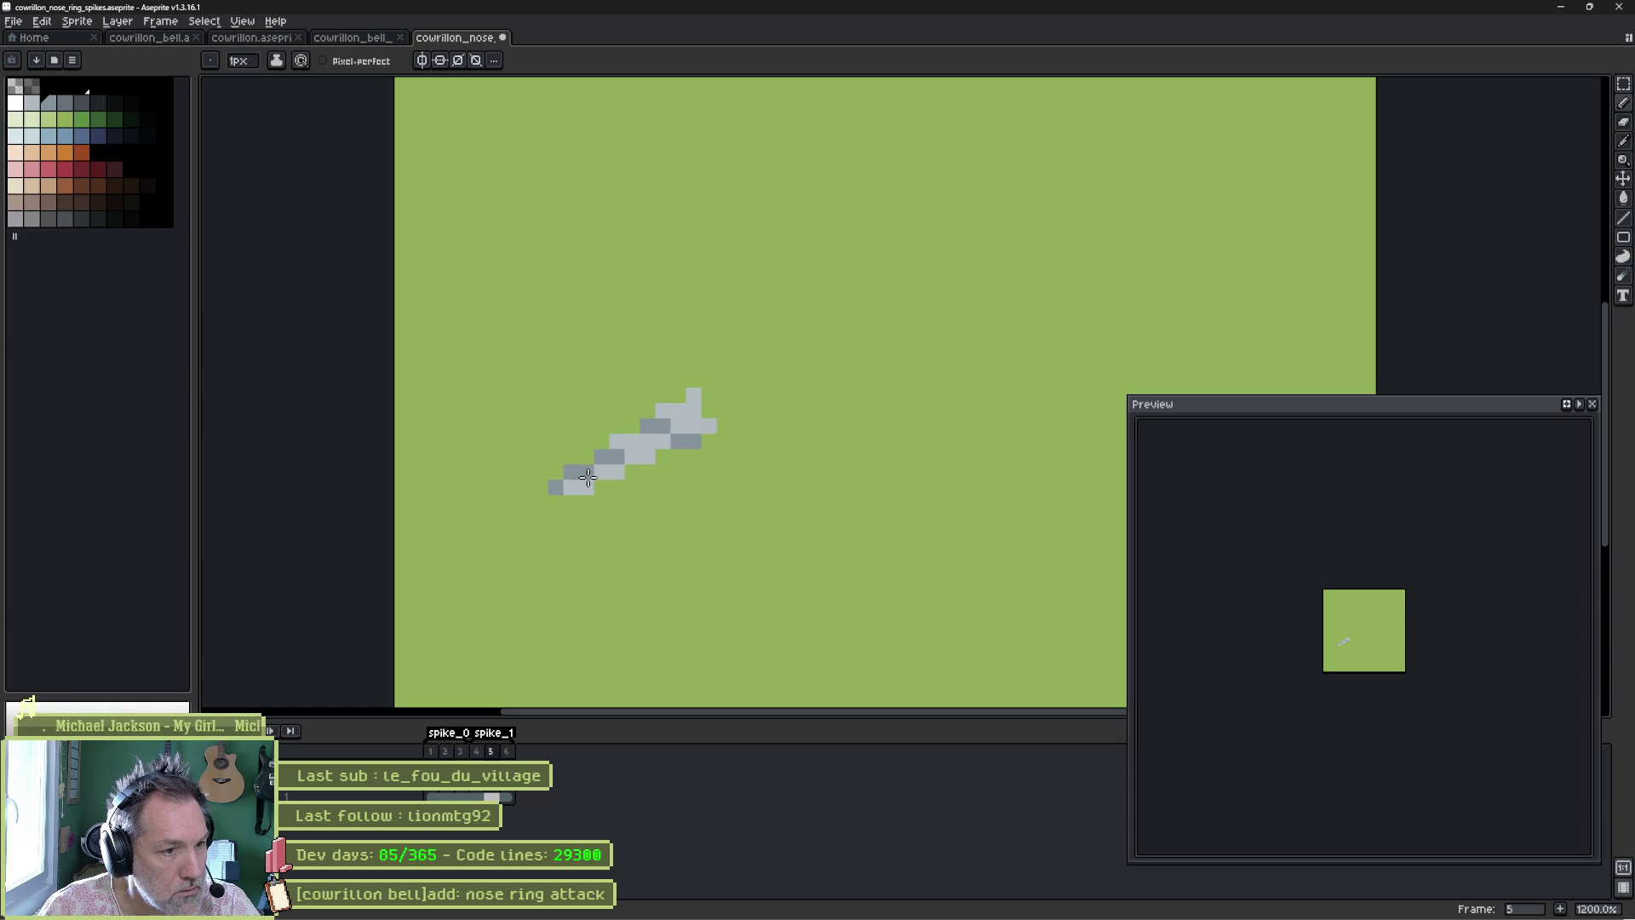
click(627, 459)
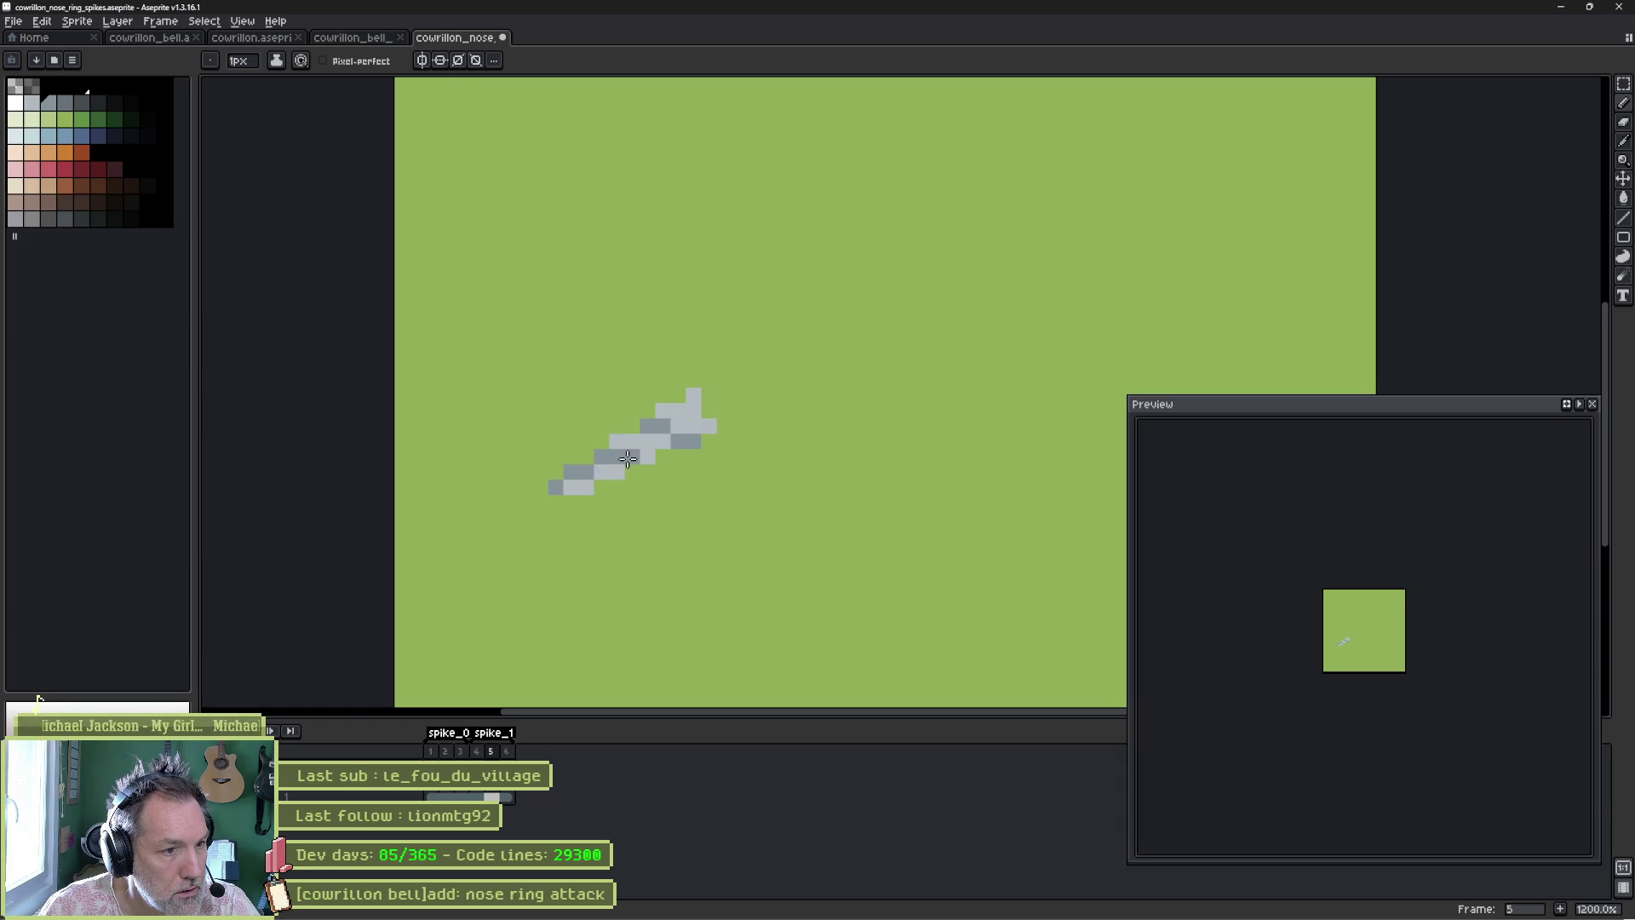
click(619, 462)
alt+click(576, 481)
click(556, 487)
alt+click(610, 460)
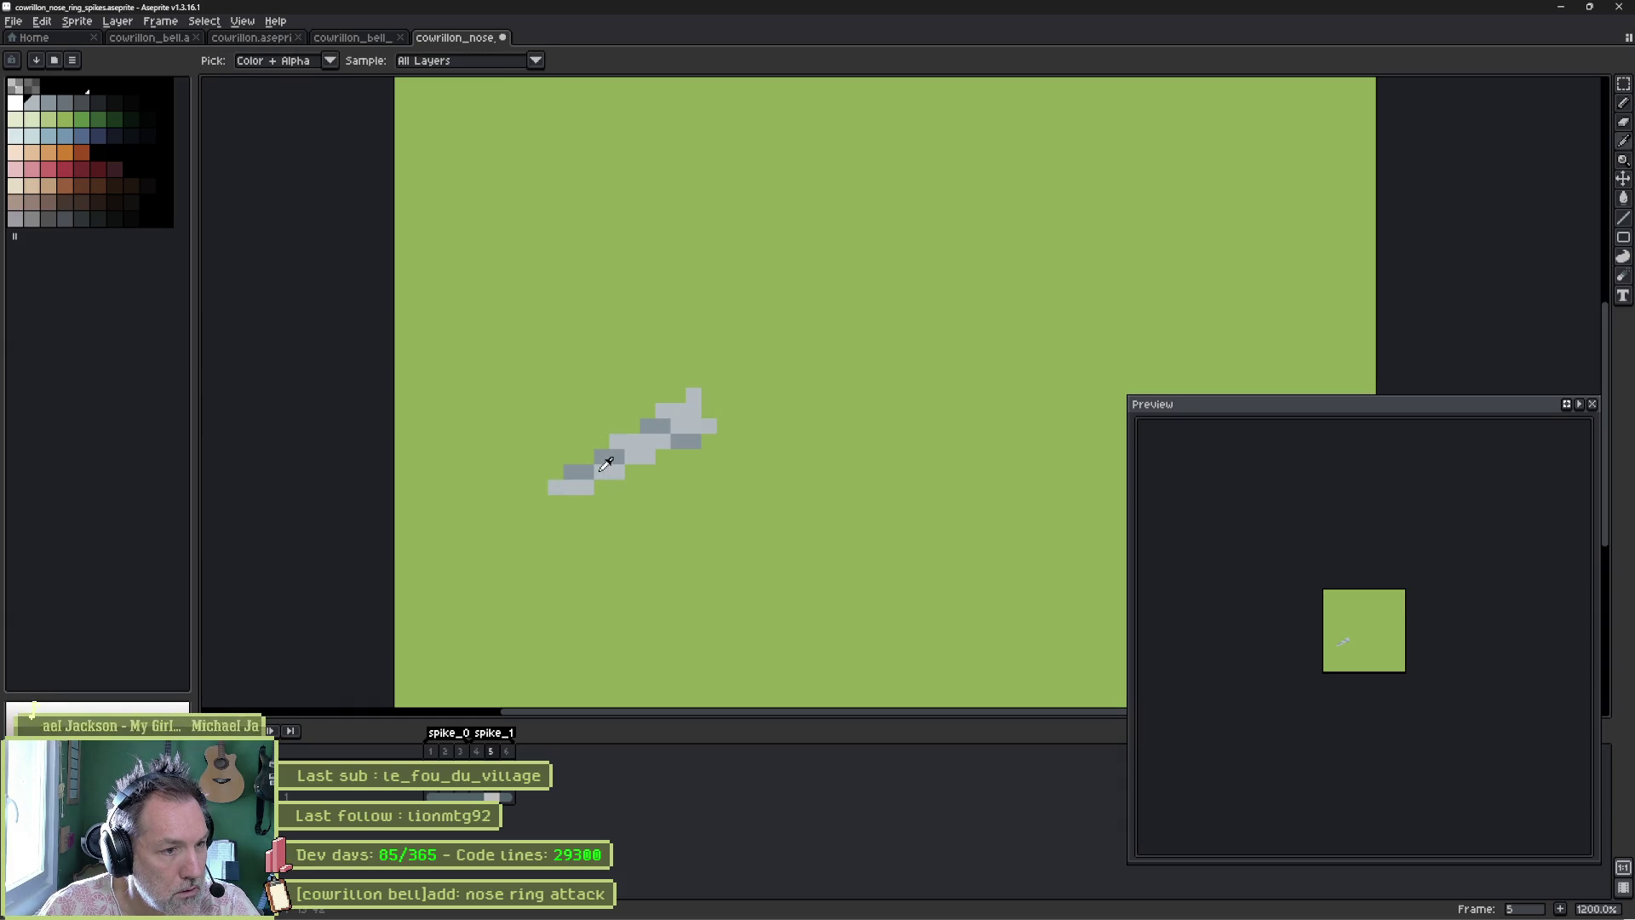
click(608, 466)
click(619, 443)
click(633, 441)
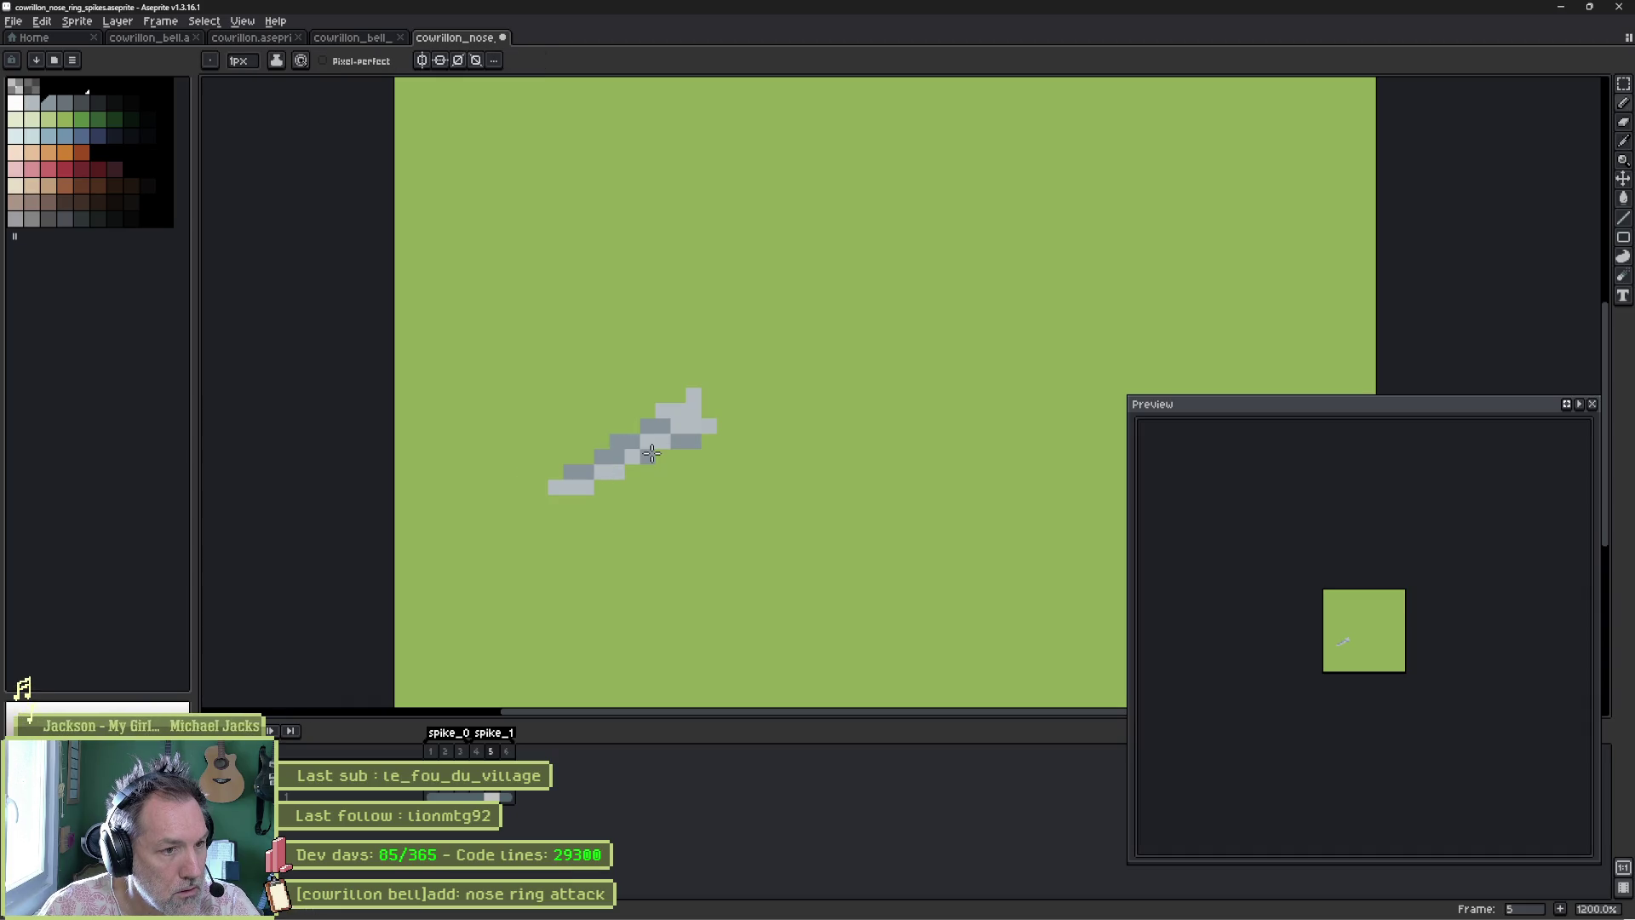
Refine light and dark grey shading along the spike's upper row on frame 5.
alt+click(634, 460)
click(609, 464)
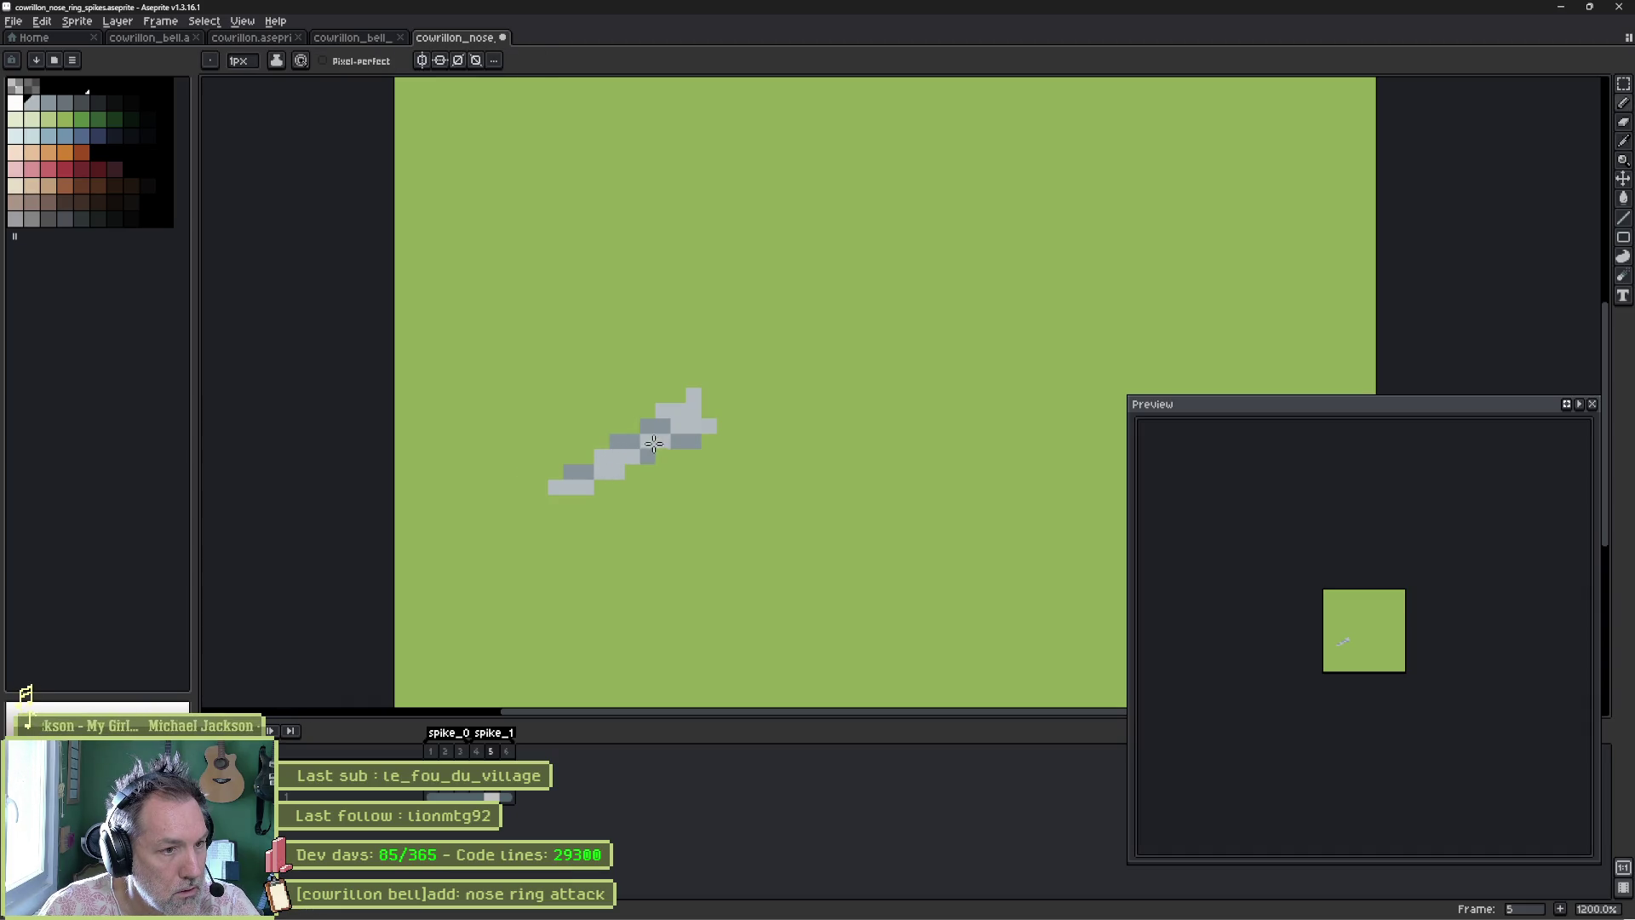
alt+click(661, 431)
click(663, 424)
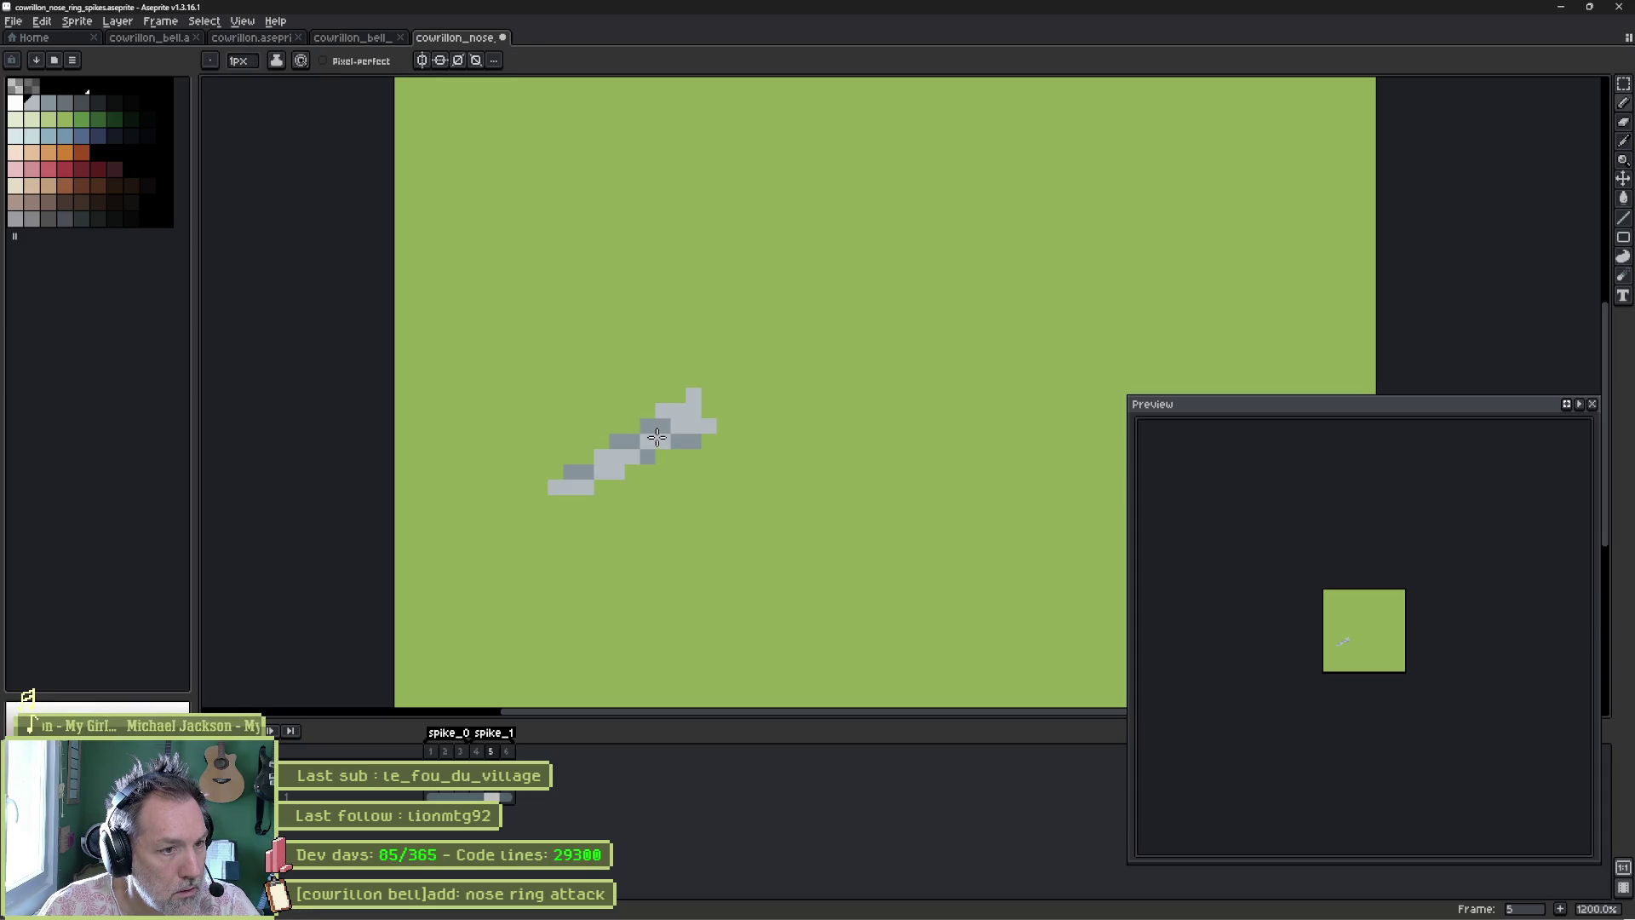
alt+click(661, 425)
drag(662, 415, 725, 425)
alt+click(647, 432)
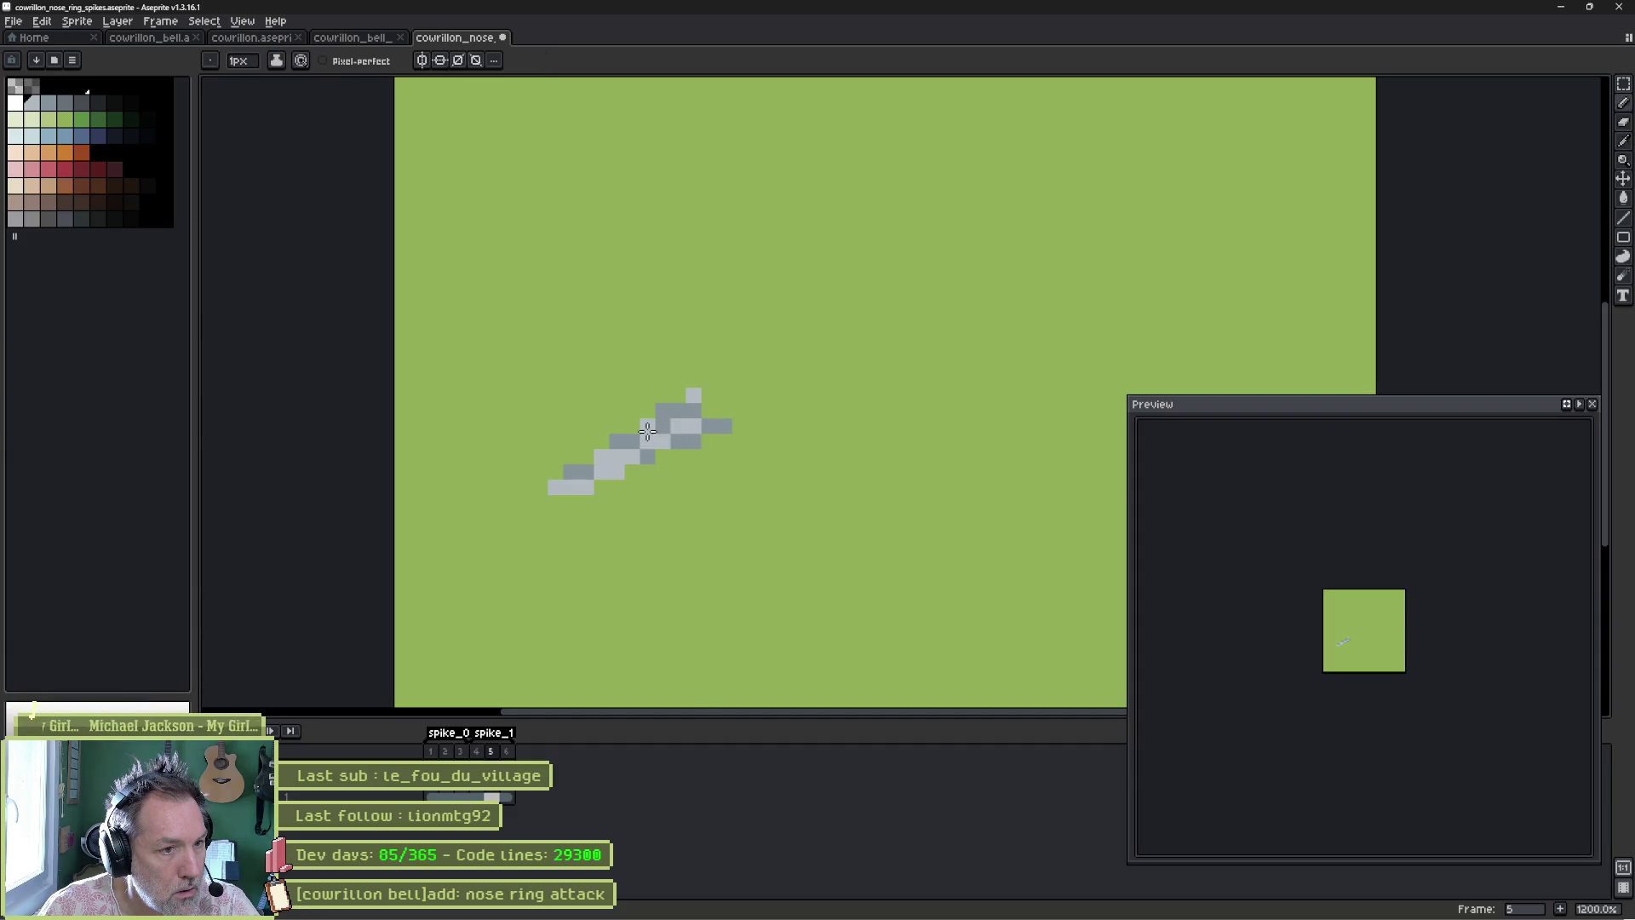
click(693, 441)
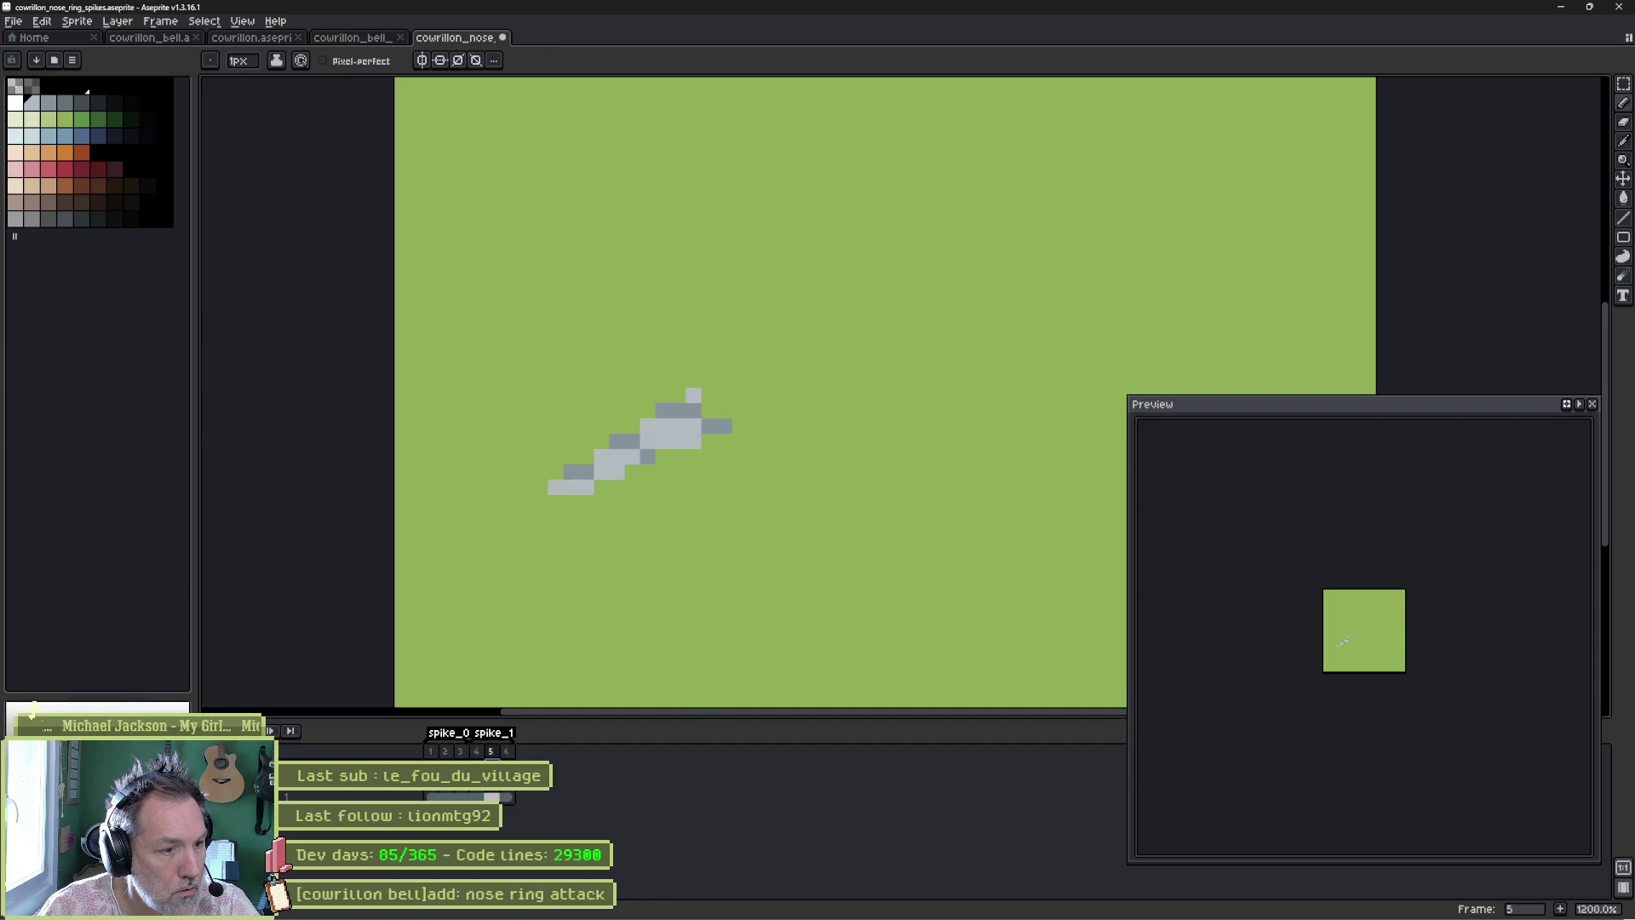
Shade the spike's base and middle pixels dark grey on frame 6.
click(506, 751)
click(586, 471)
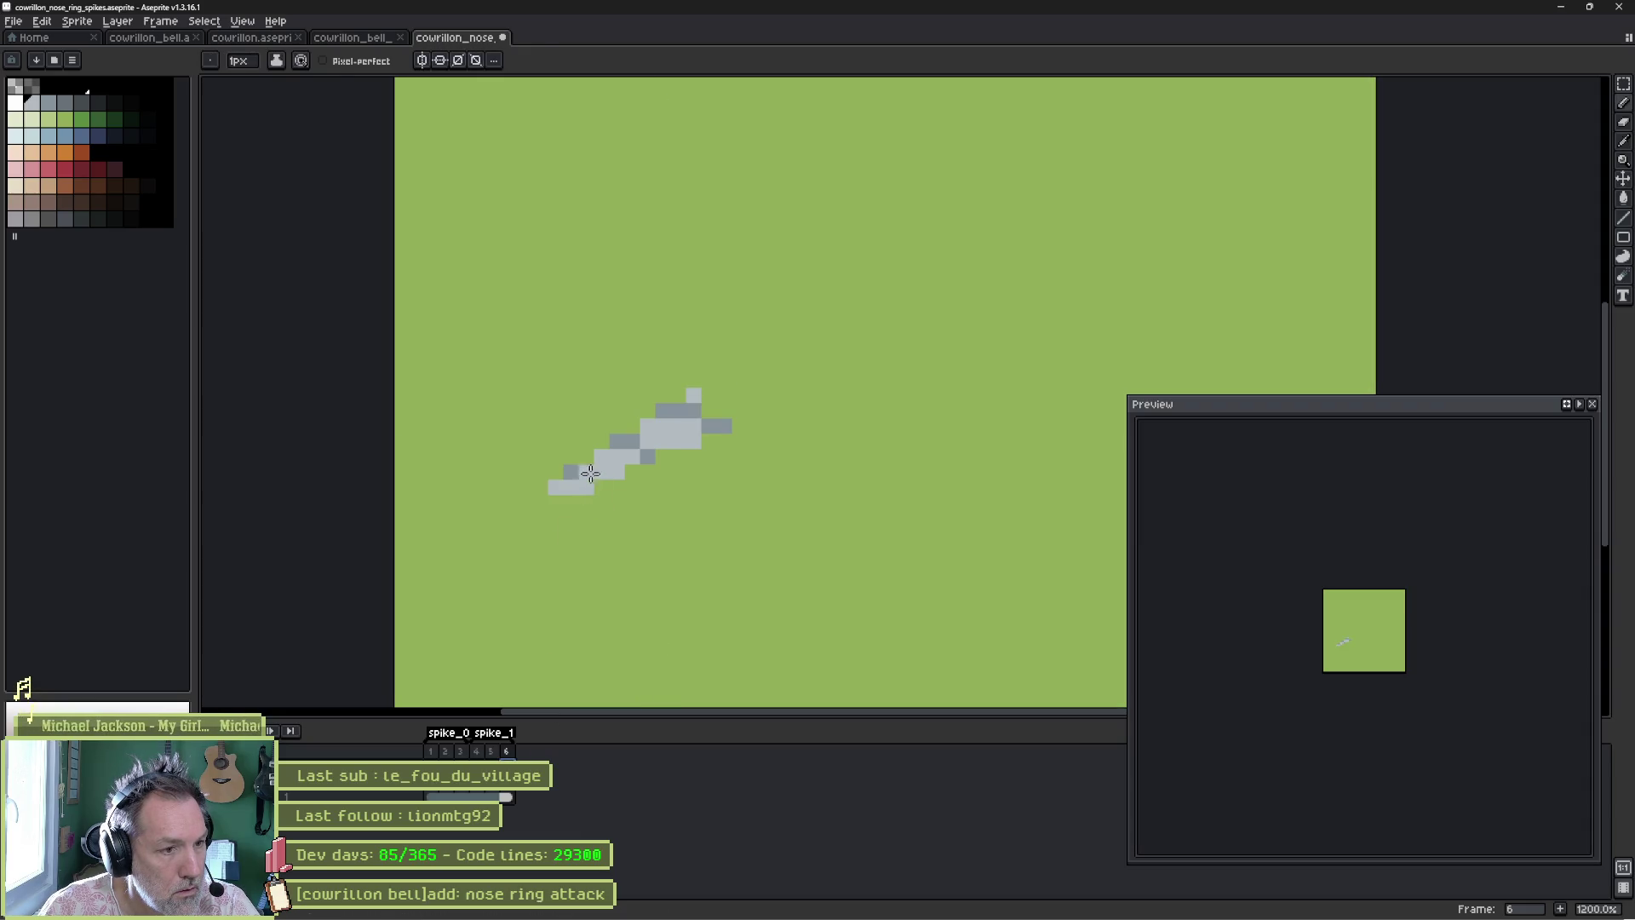
alt+click(570, 473)
click(586, 472)
click(601, 457)
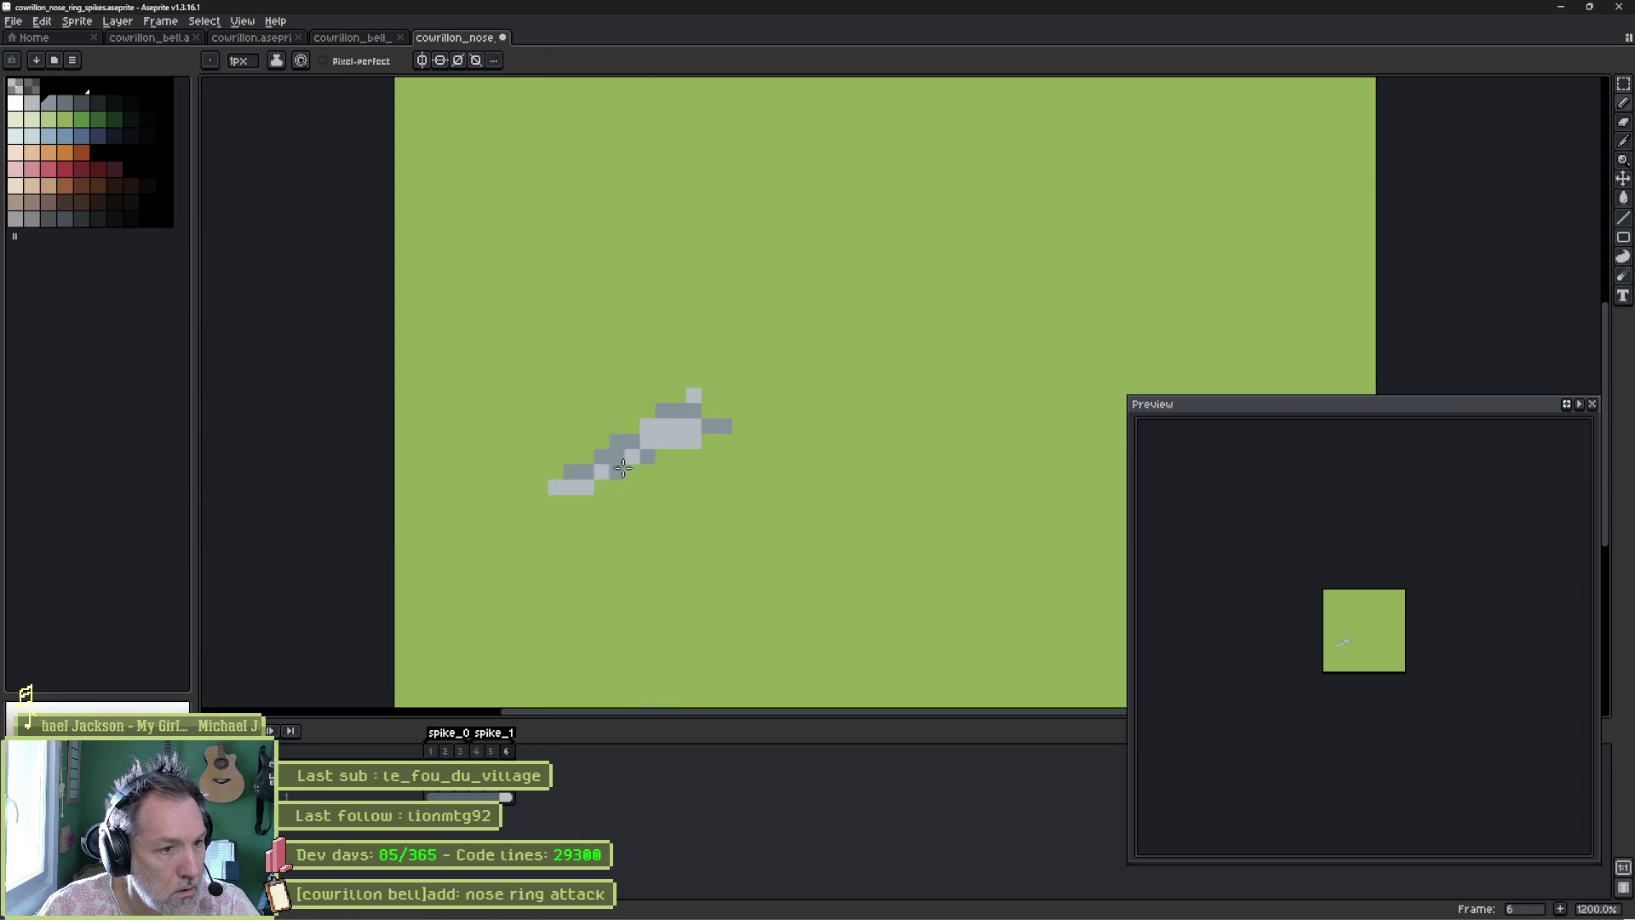
click(623, 467)
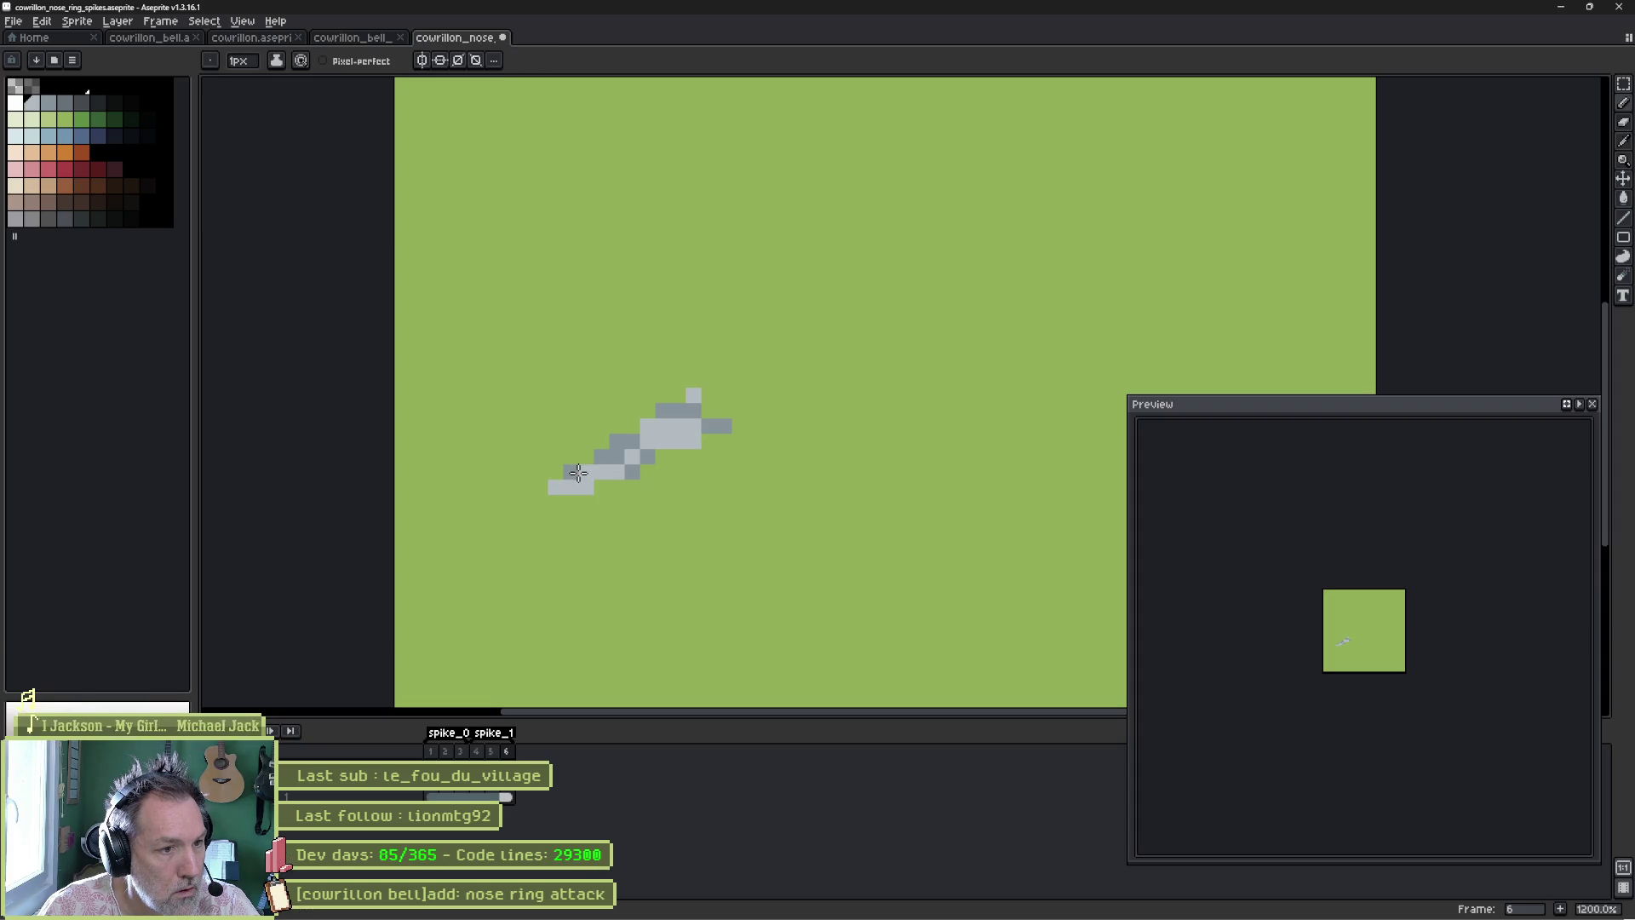
click(572, 473)
click(604, 459)
Repaint the run of pixels along the frame 6 spike with sampled greys.
click(603, 457)
click(617, 441)
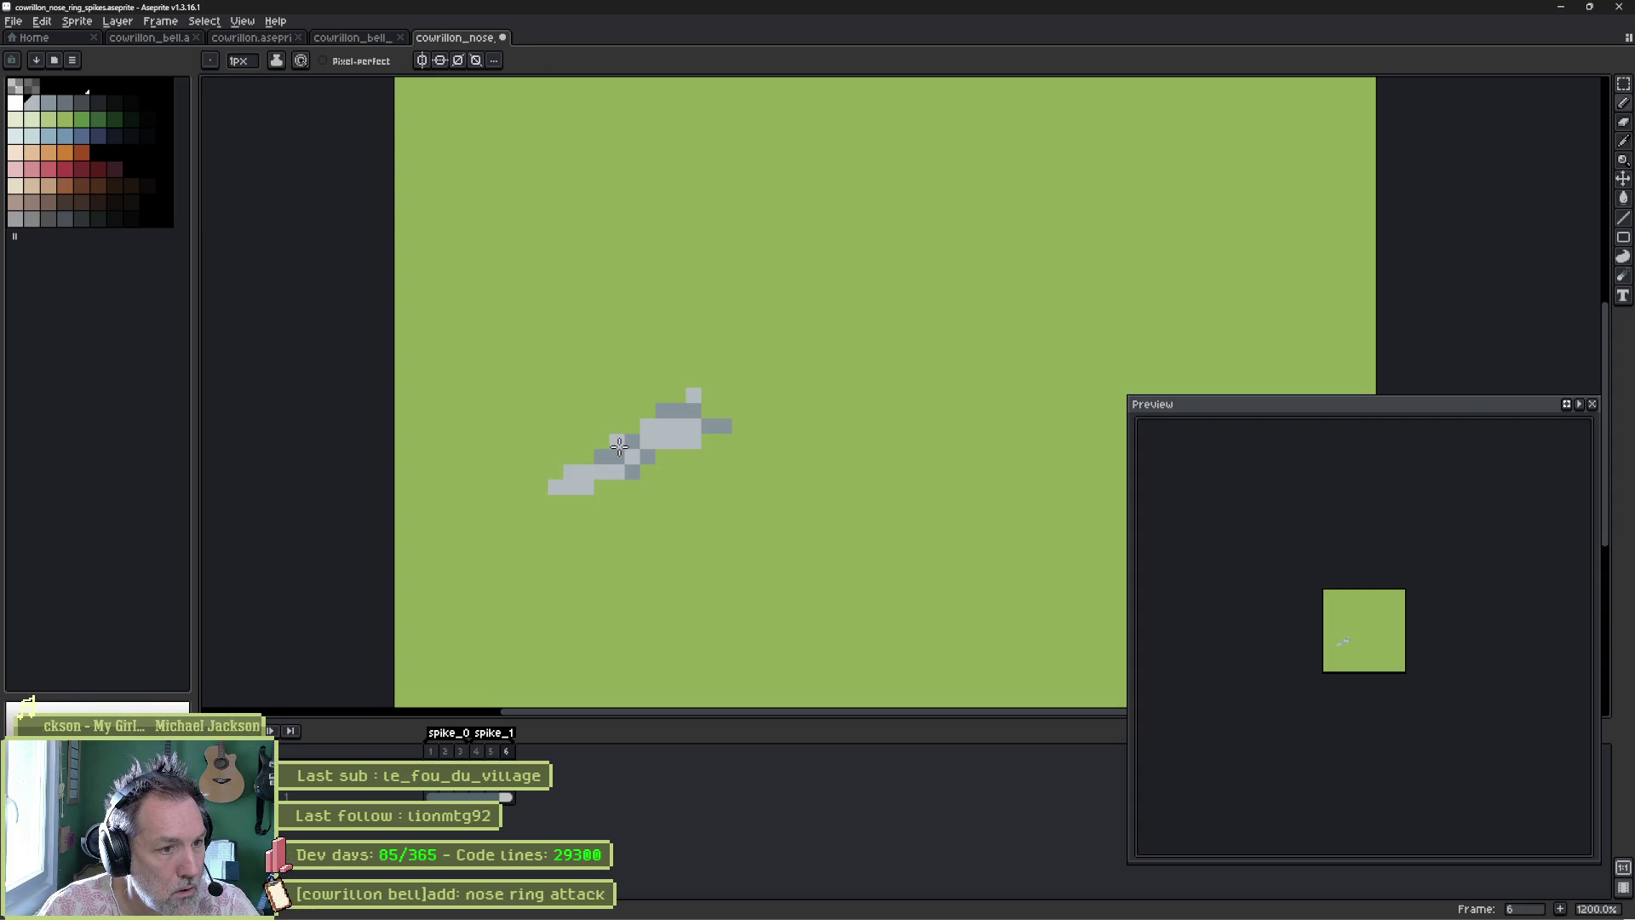
mouse_move(616, 442)
mouse_down()
mouse_move(632, 457)
mouse_move(688, 439)
mouse_move(681, 417)
mouse_move(697, 414)
mouse_up()
click(645, 457)
key(alt)
alt+click(635, 449)
key(alt)
alt+click(678, 424)
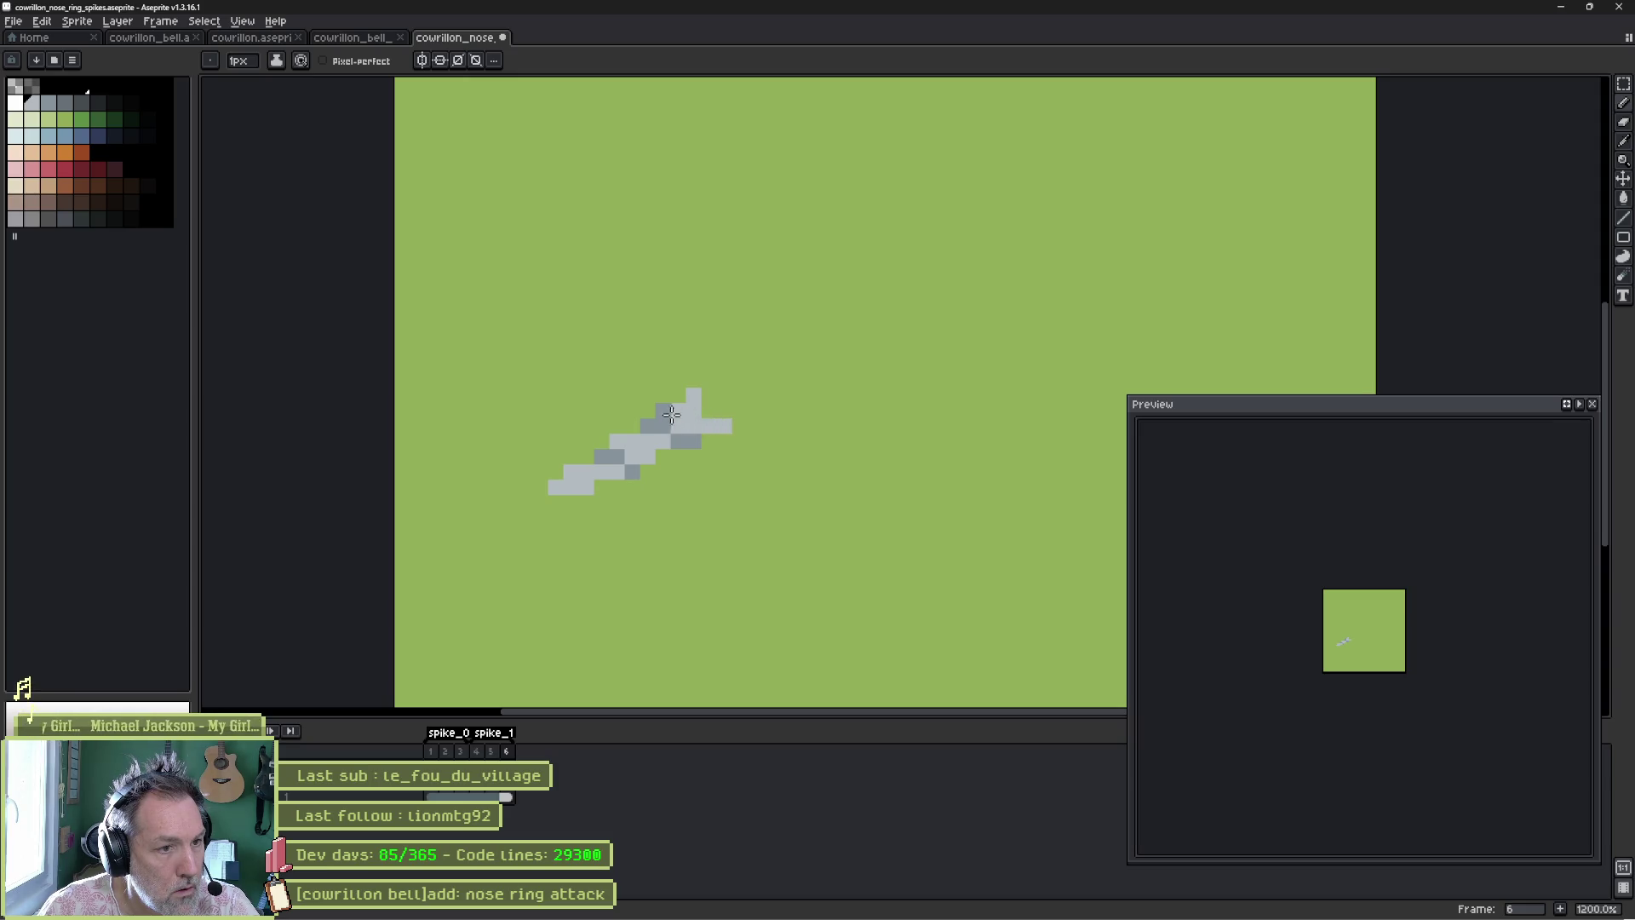
Review the spike across the frames and save the sprite file.
key(comma)
key(comma)
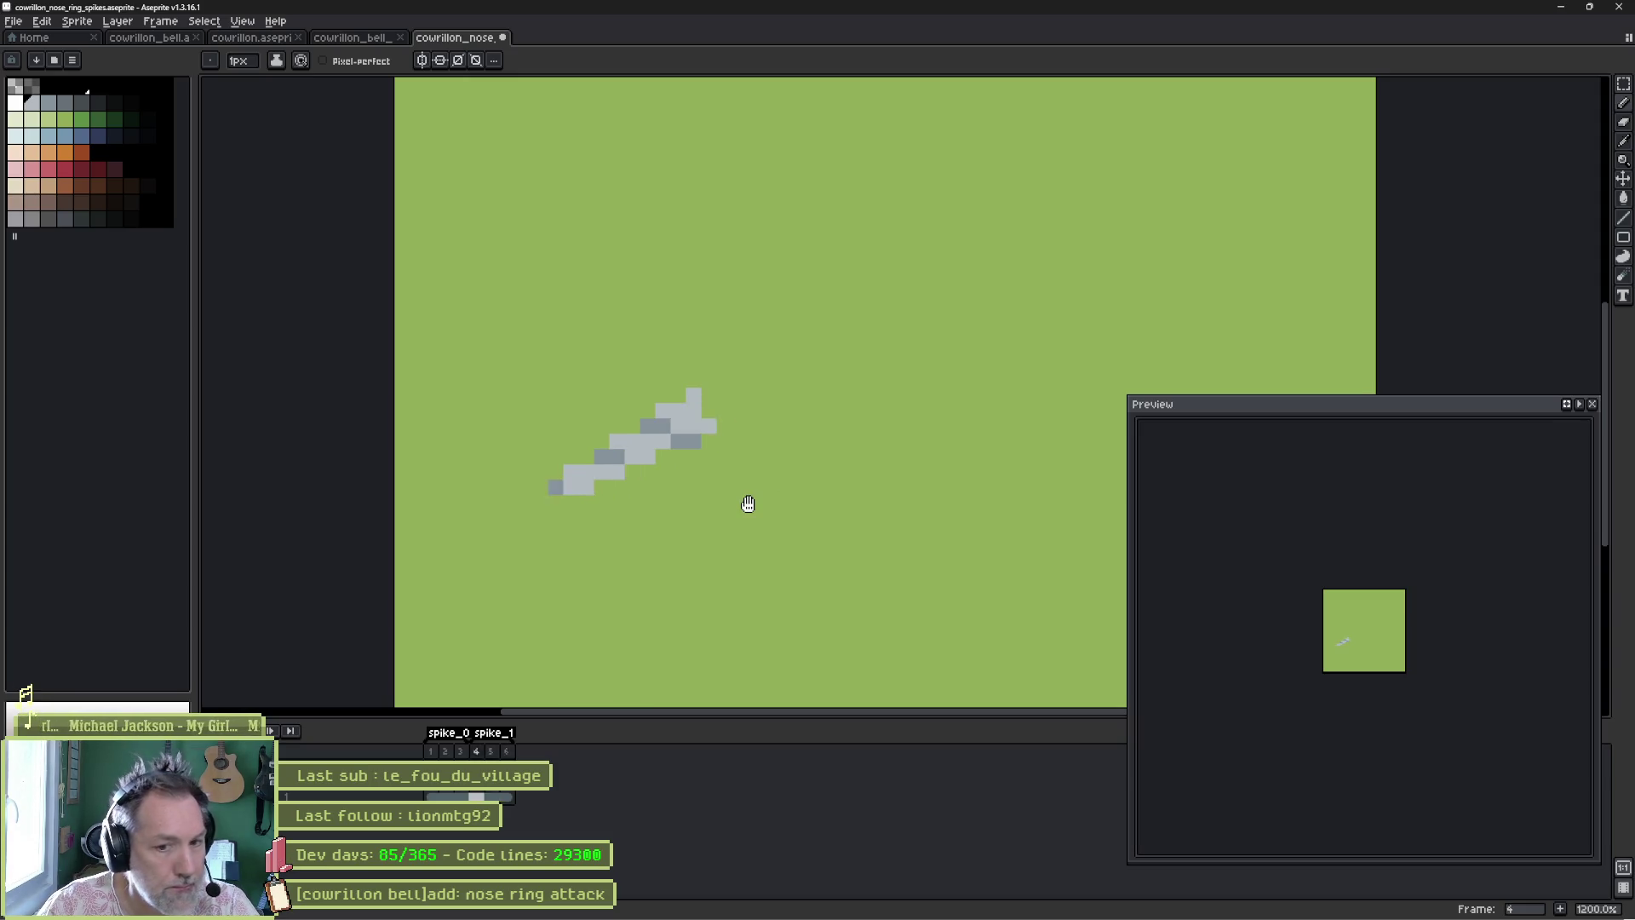
key(period)
key(period)
key(comma)
key(comma)
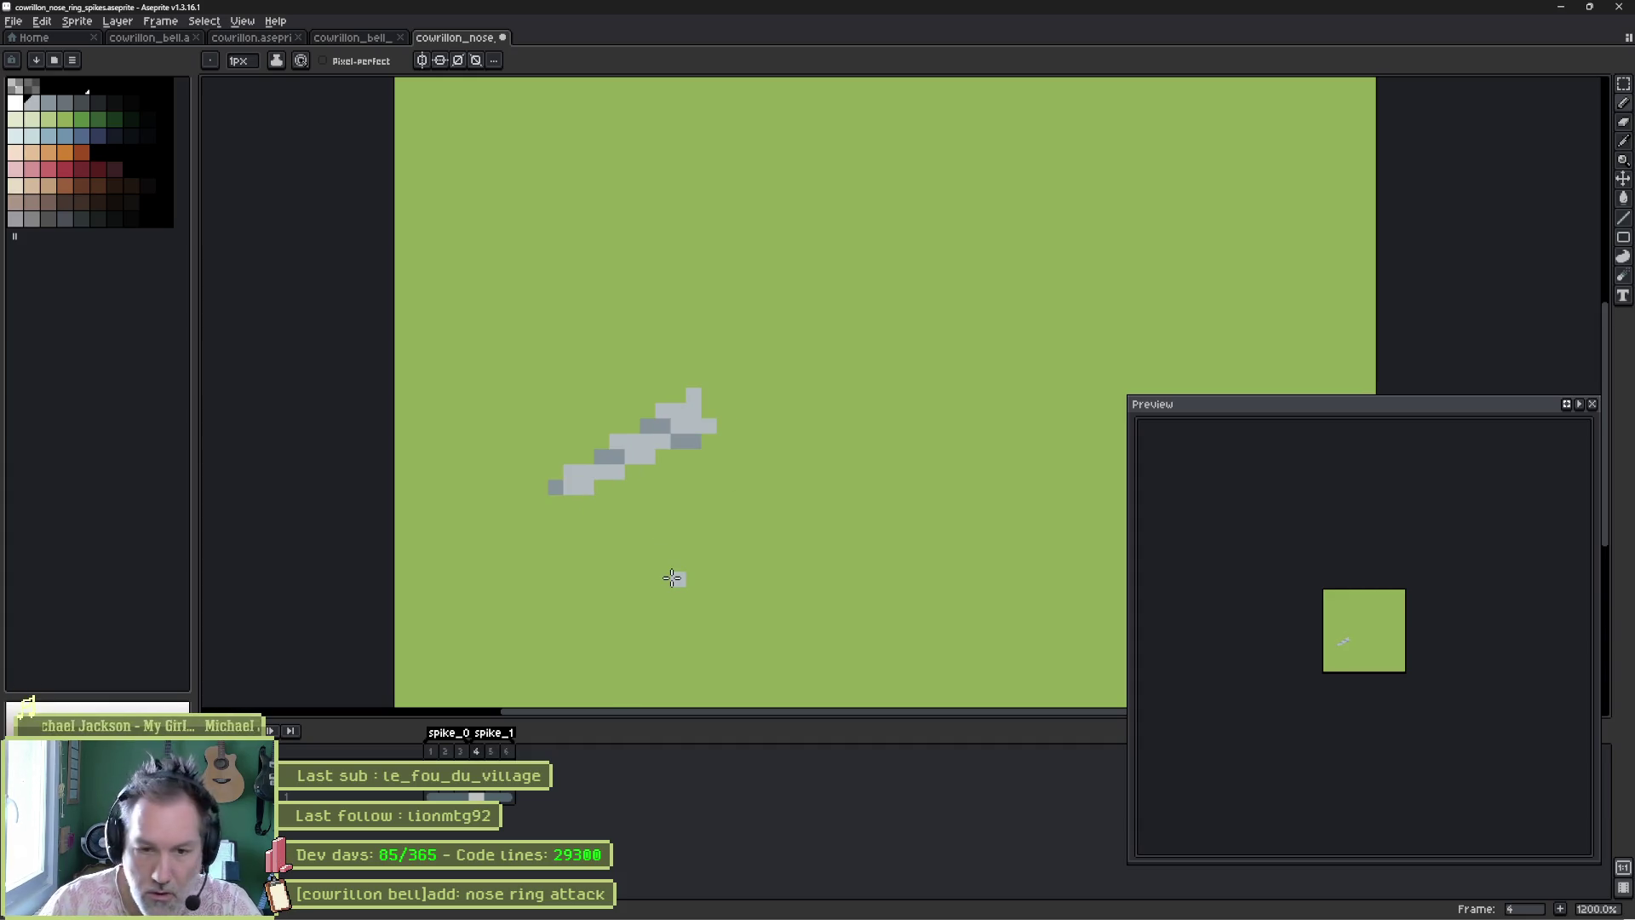
key(ctrl+s)
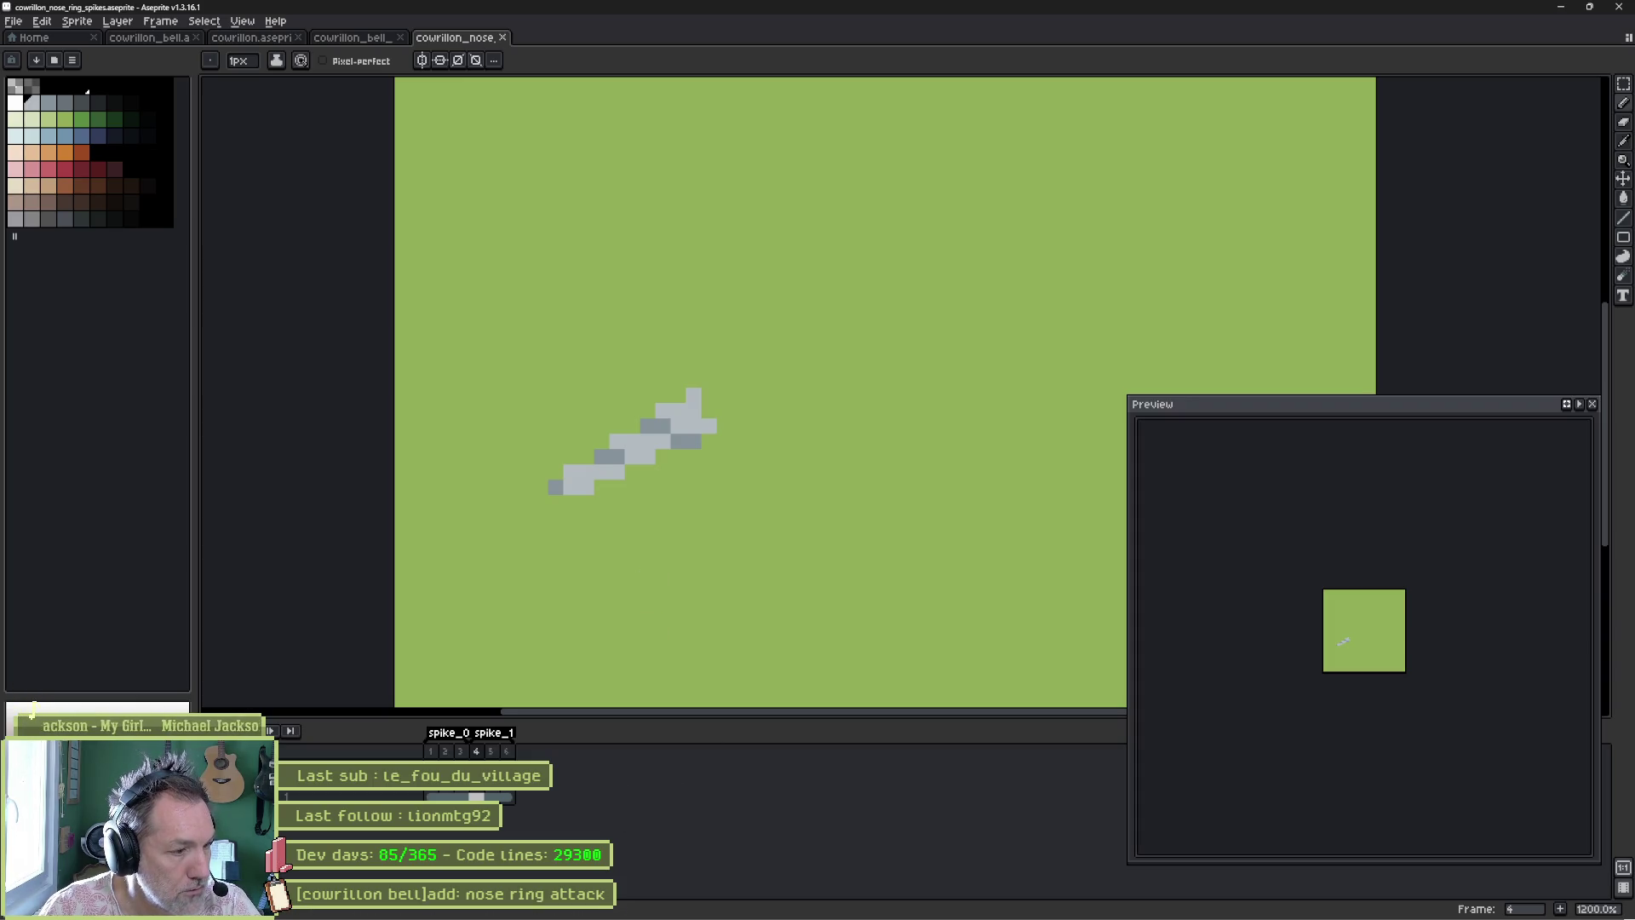
Hide the green background, toggle the nose-ring layer, and minimize Aseprite.
key(Delete)
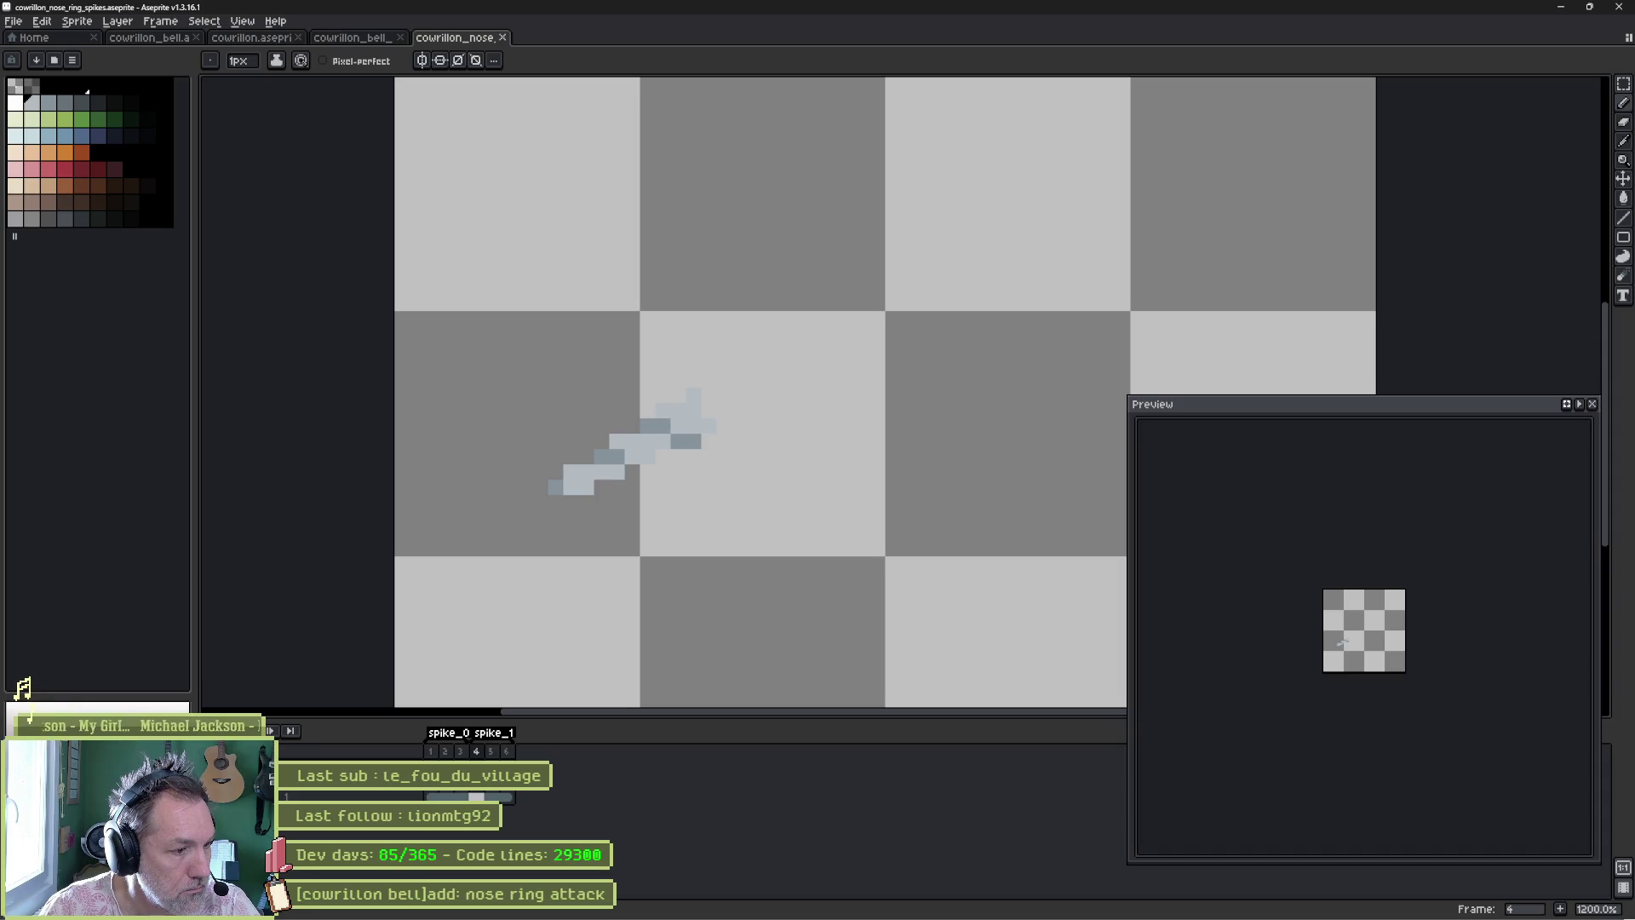
key(ctrl+z)
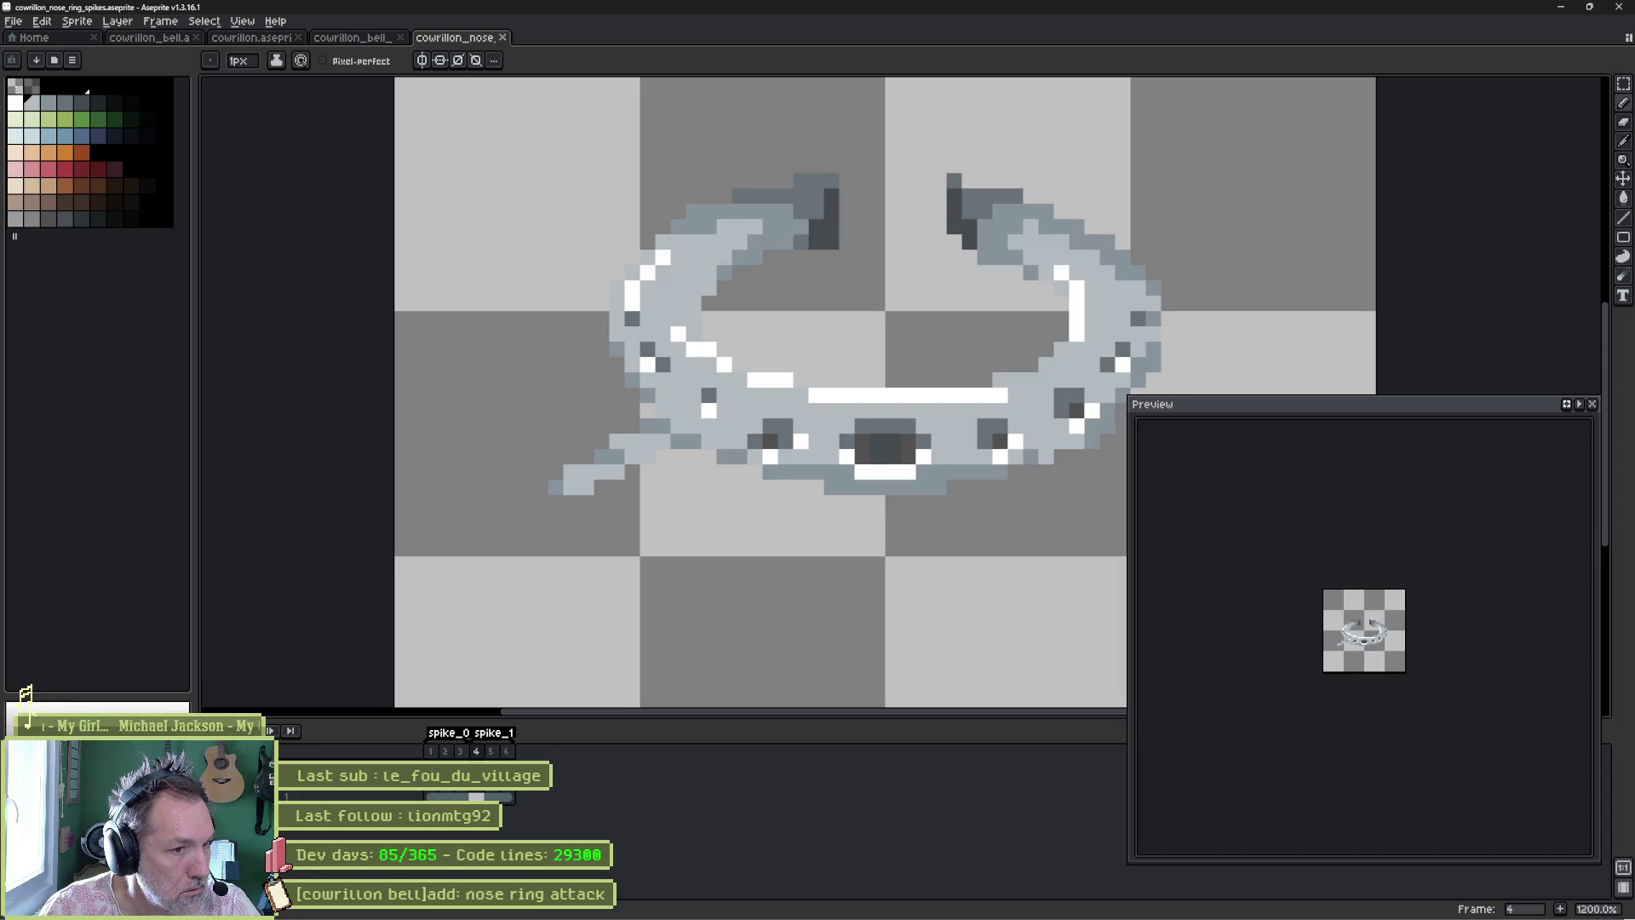
key(ctrl+y)
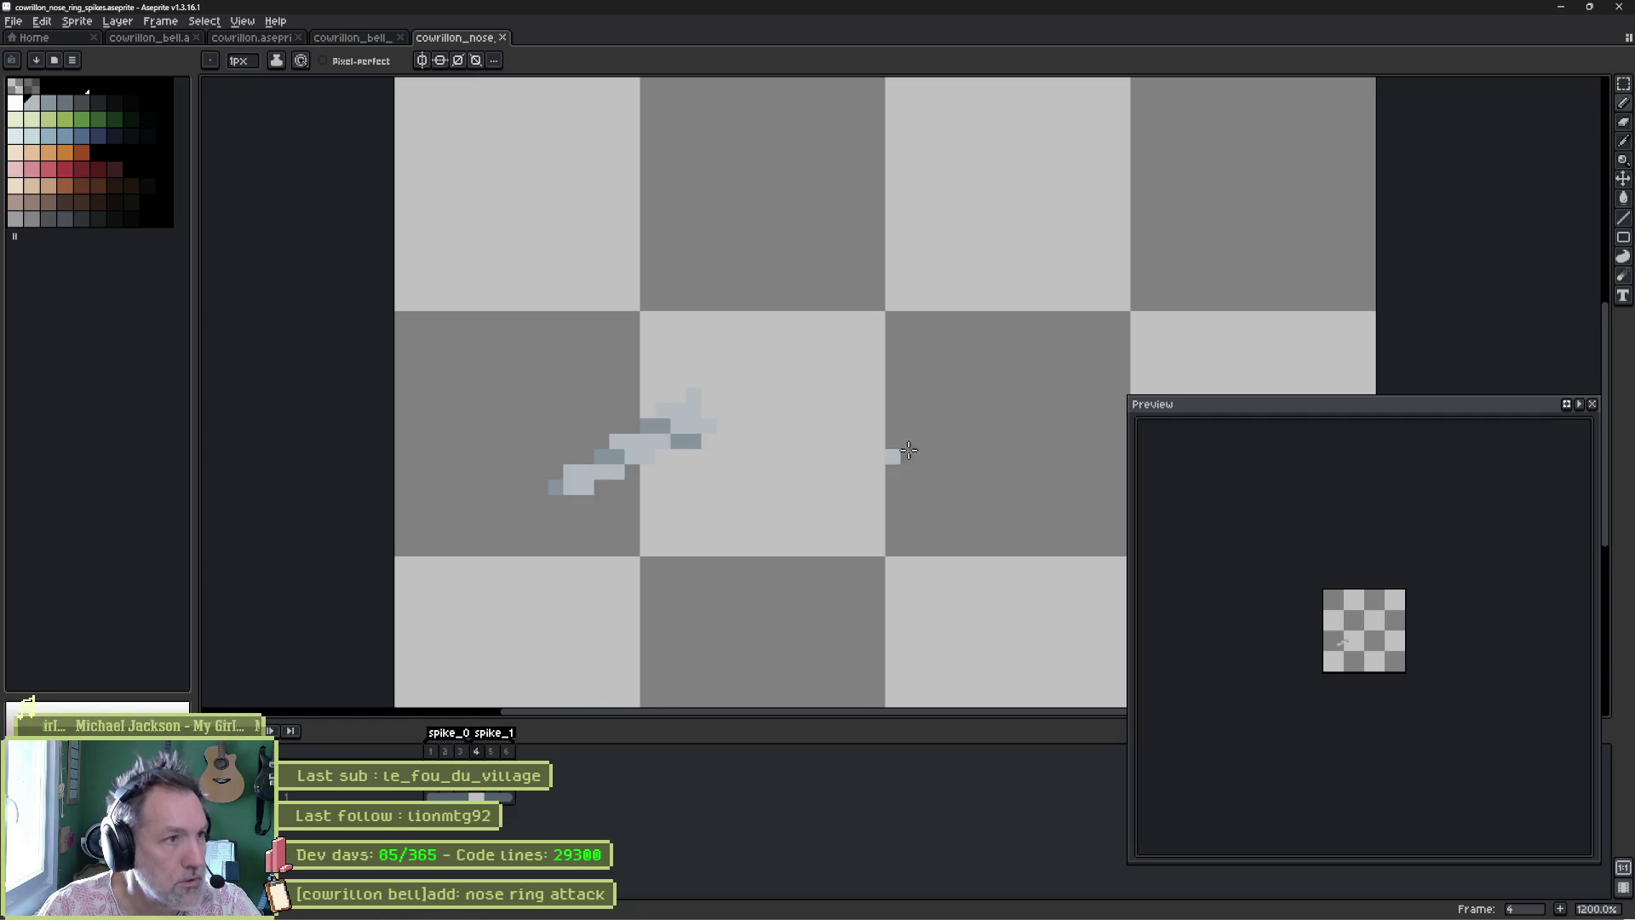
click(1561, 7)
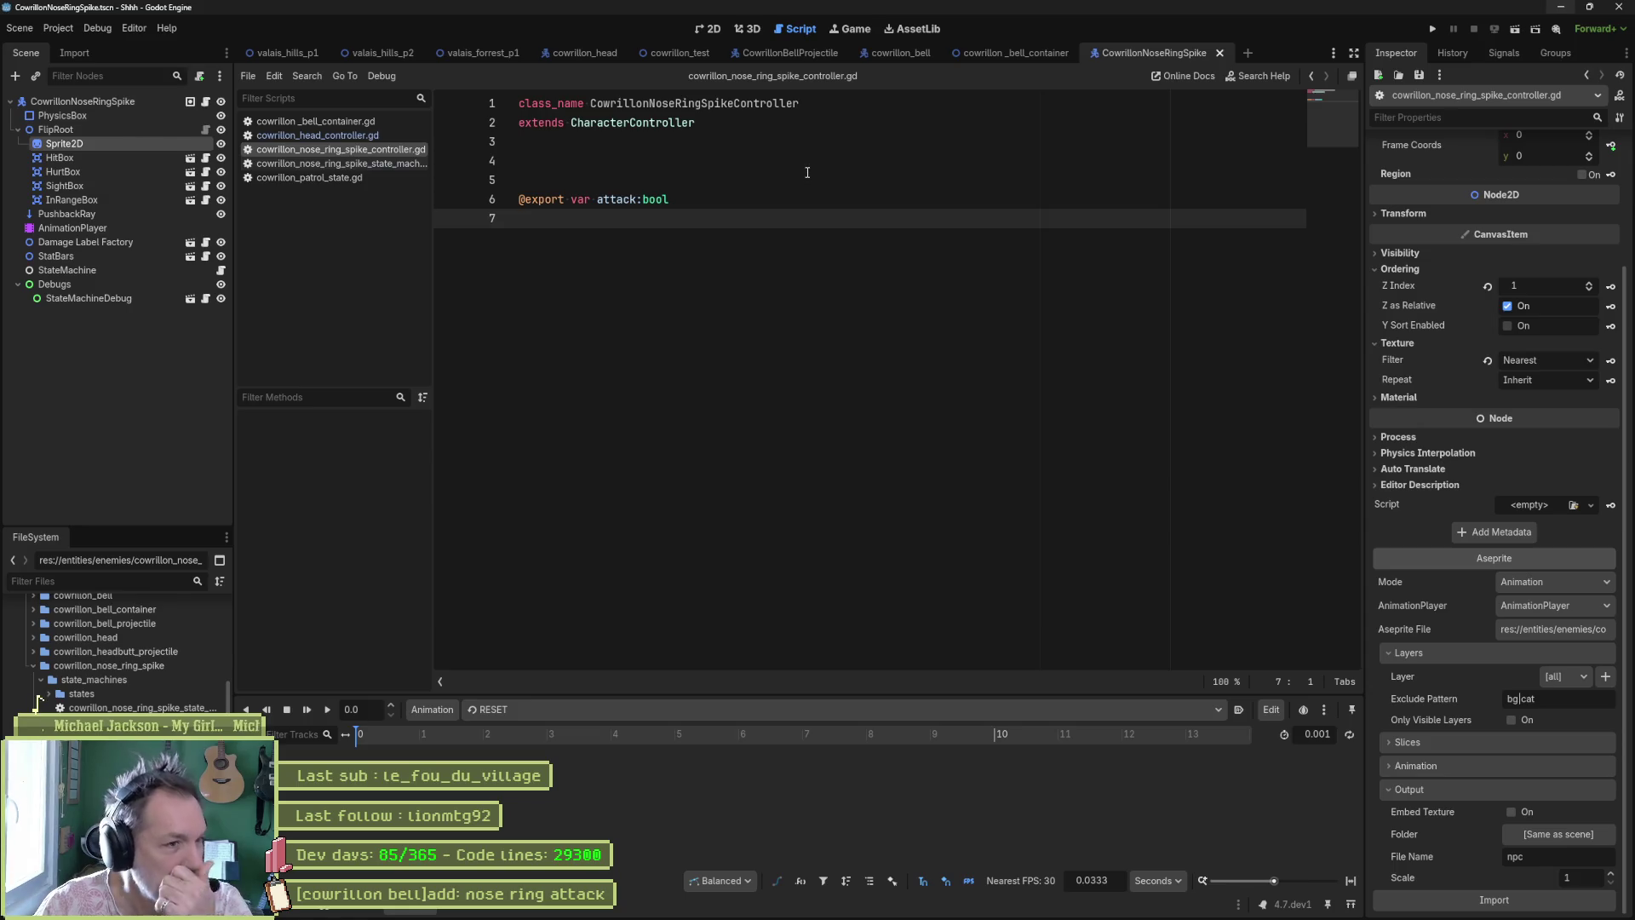
Reimport the nose-ring Aseprite sprite with Only Visible Layers enabled.
click(709, 32)
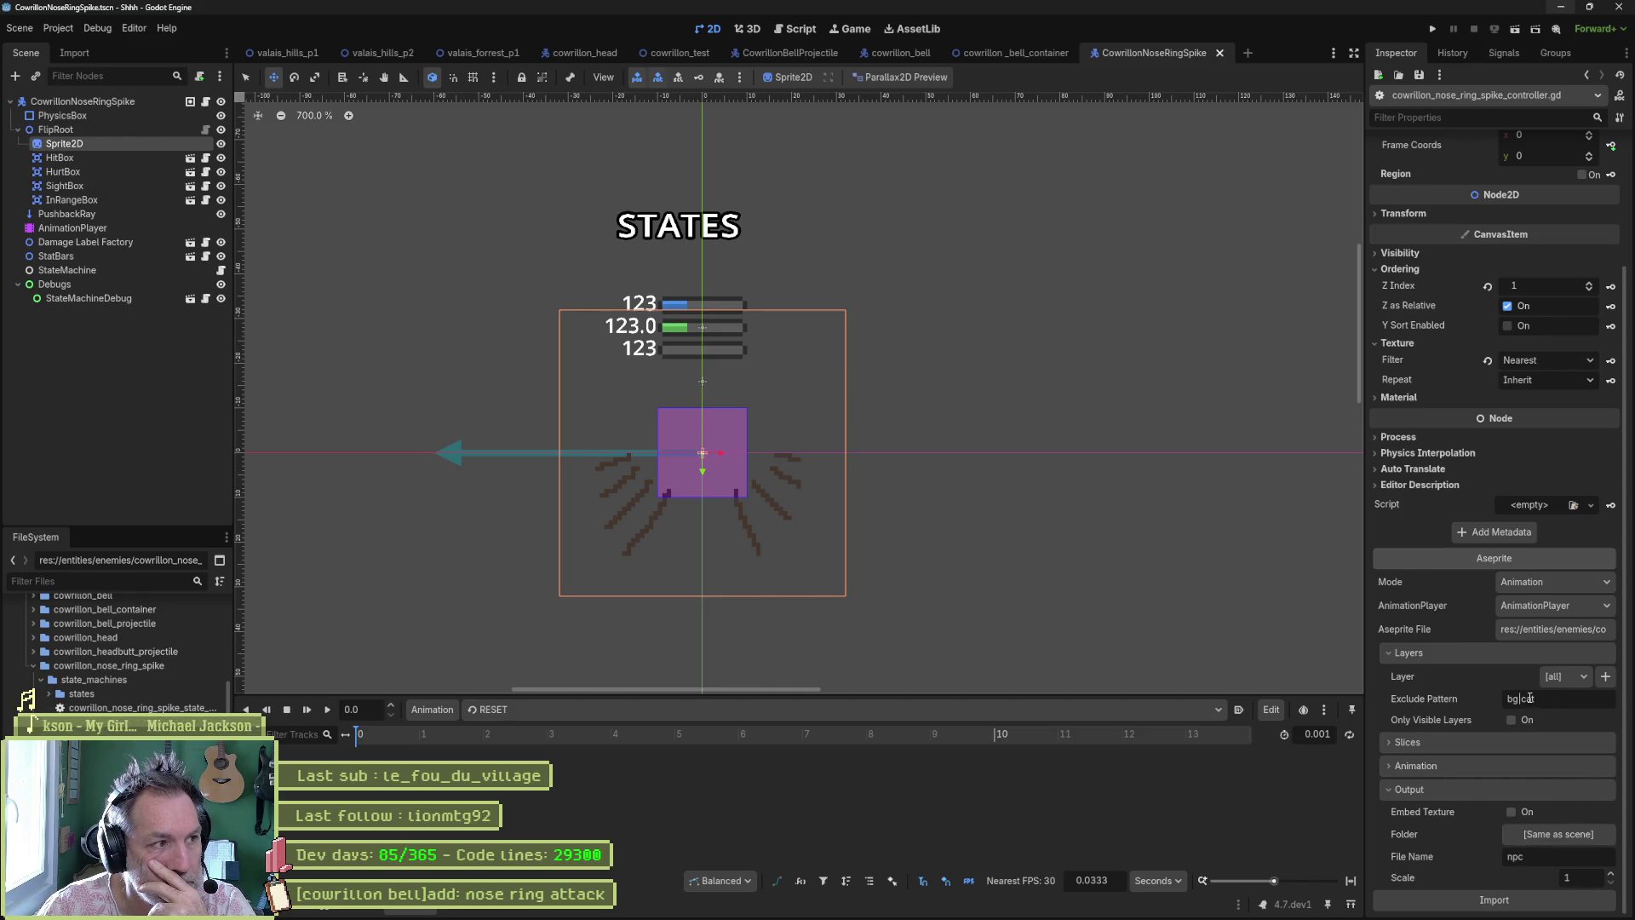
click(1493, 899)
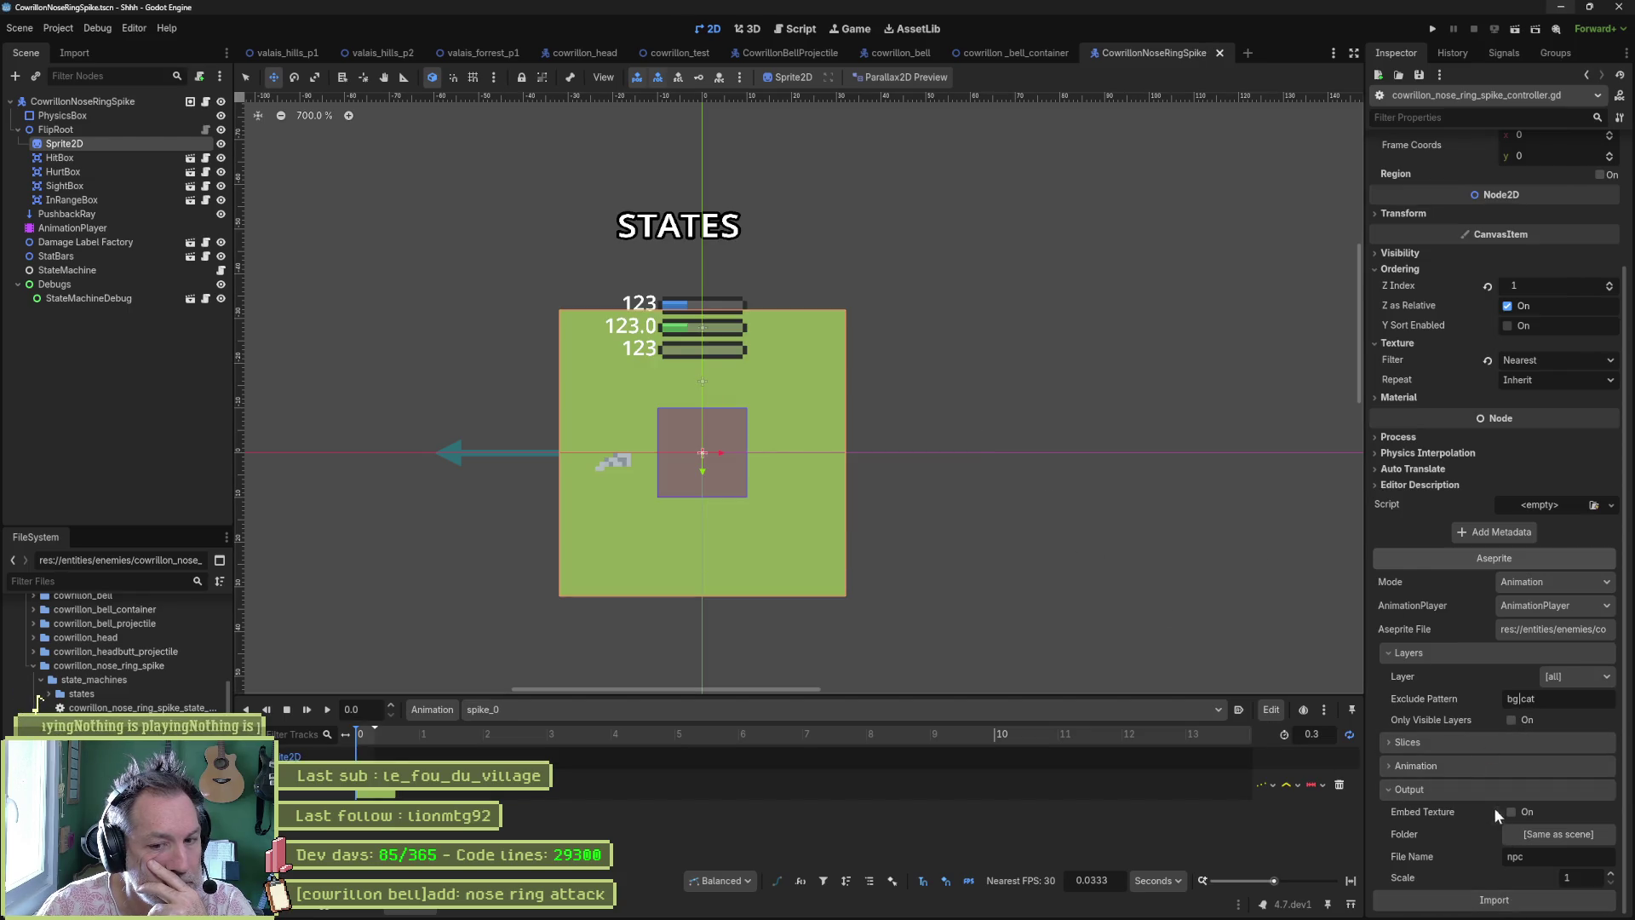
click(1523, 722)
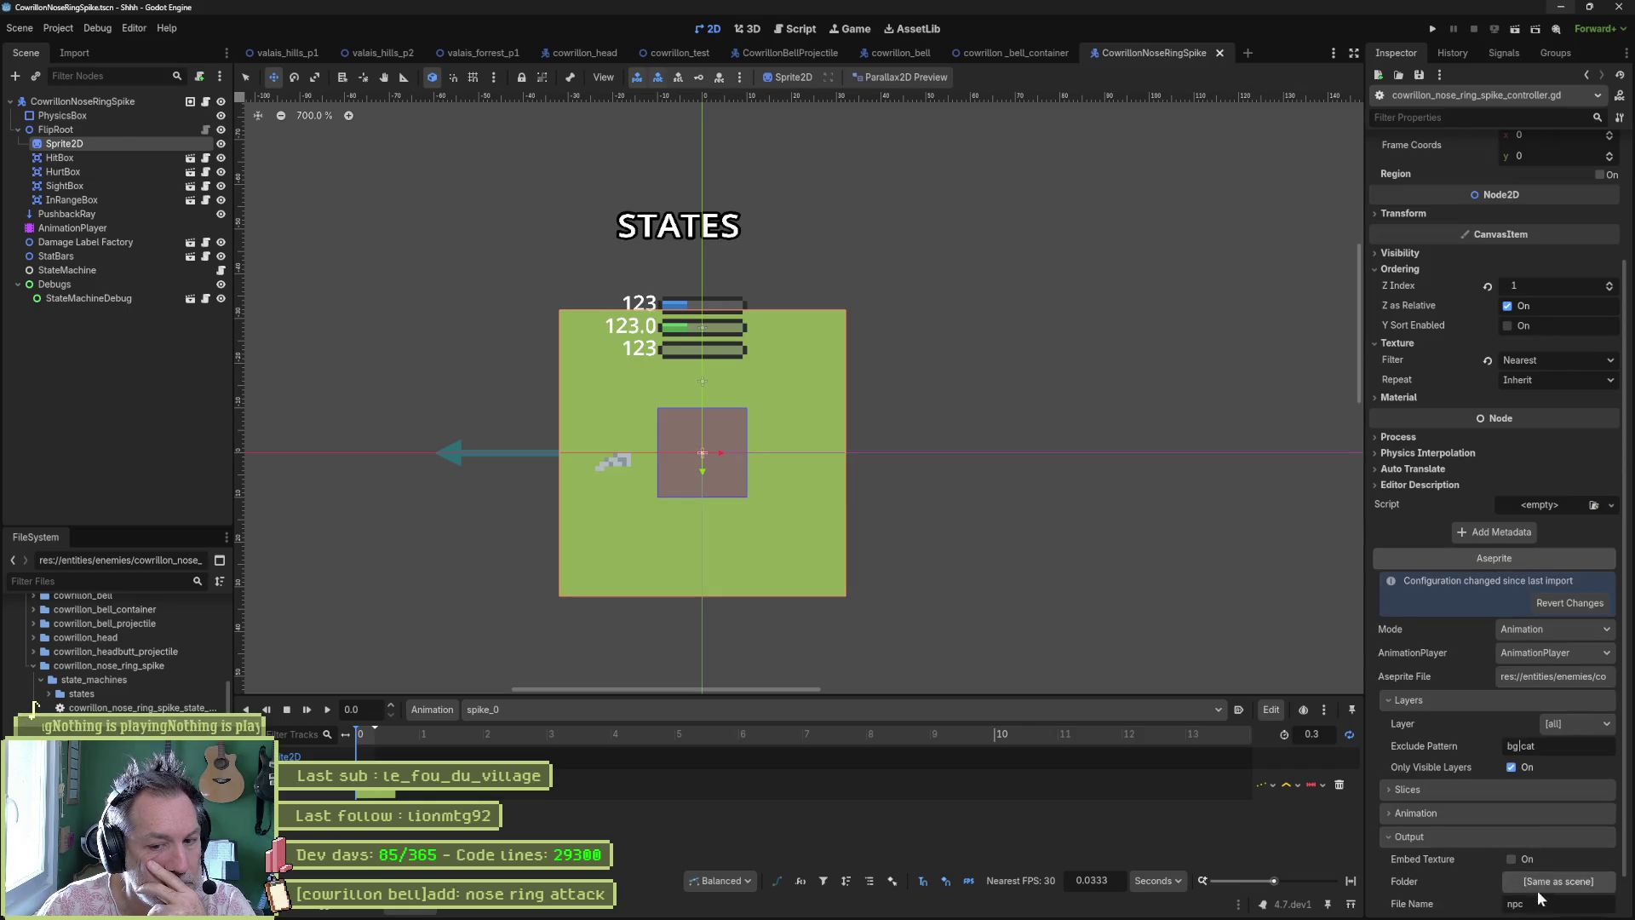
click(1524, 897)
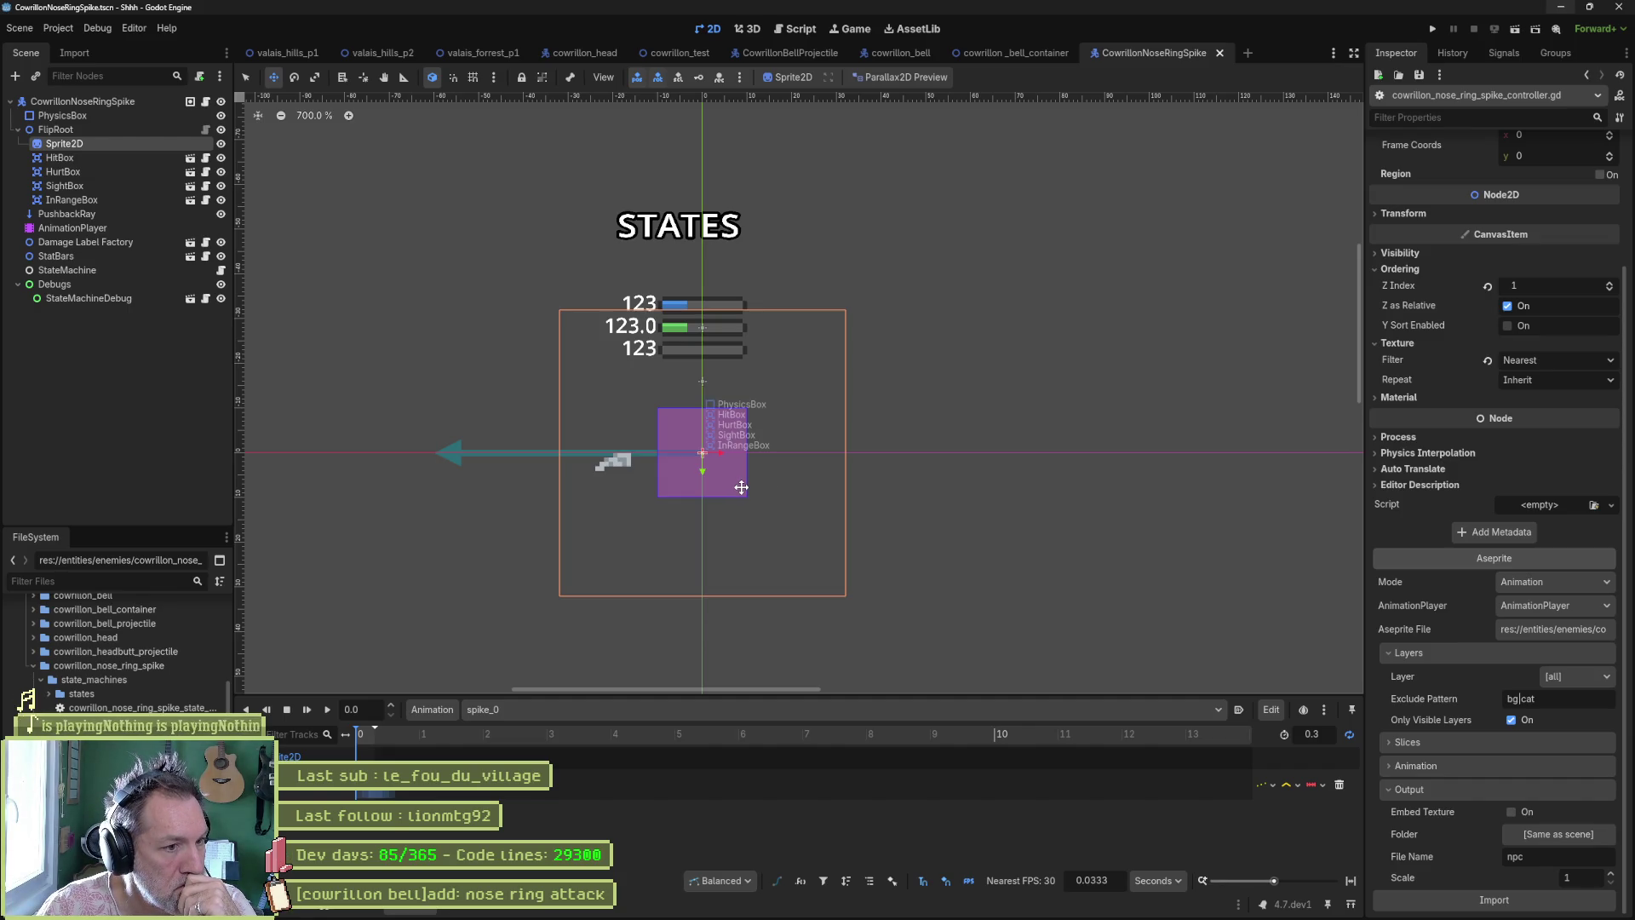
Preview the spike_0 and spike_1 animations, then open the root controller script.
click(588, 709)
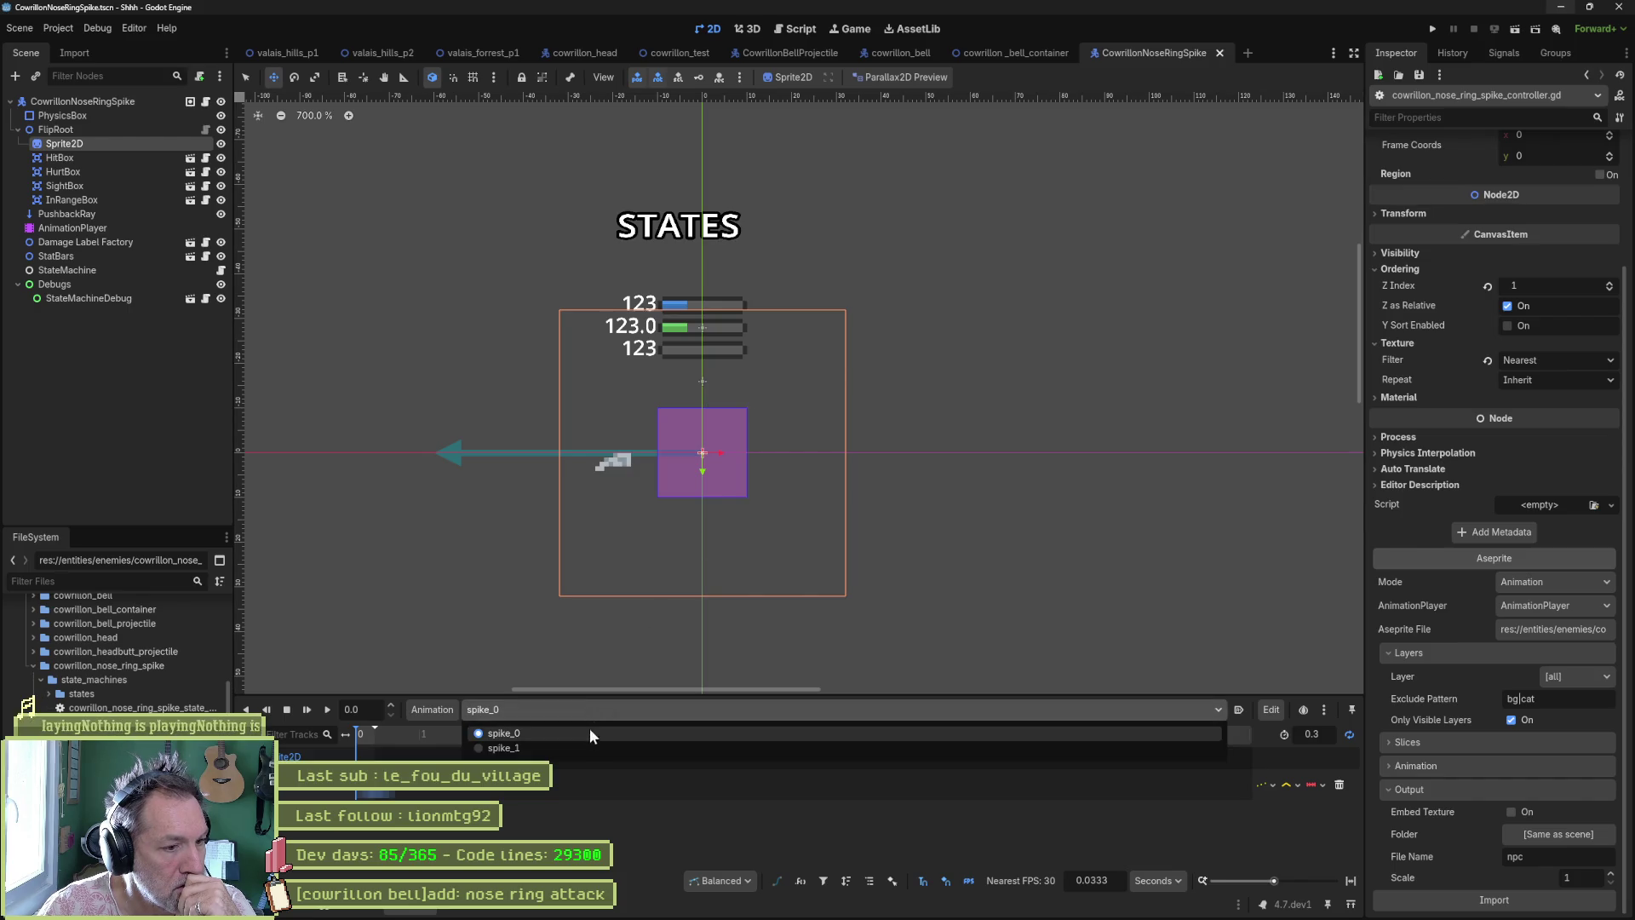
click(586, 744)
click(580, 710)
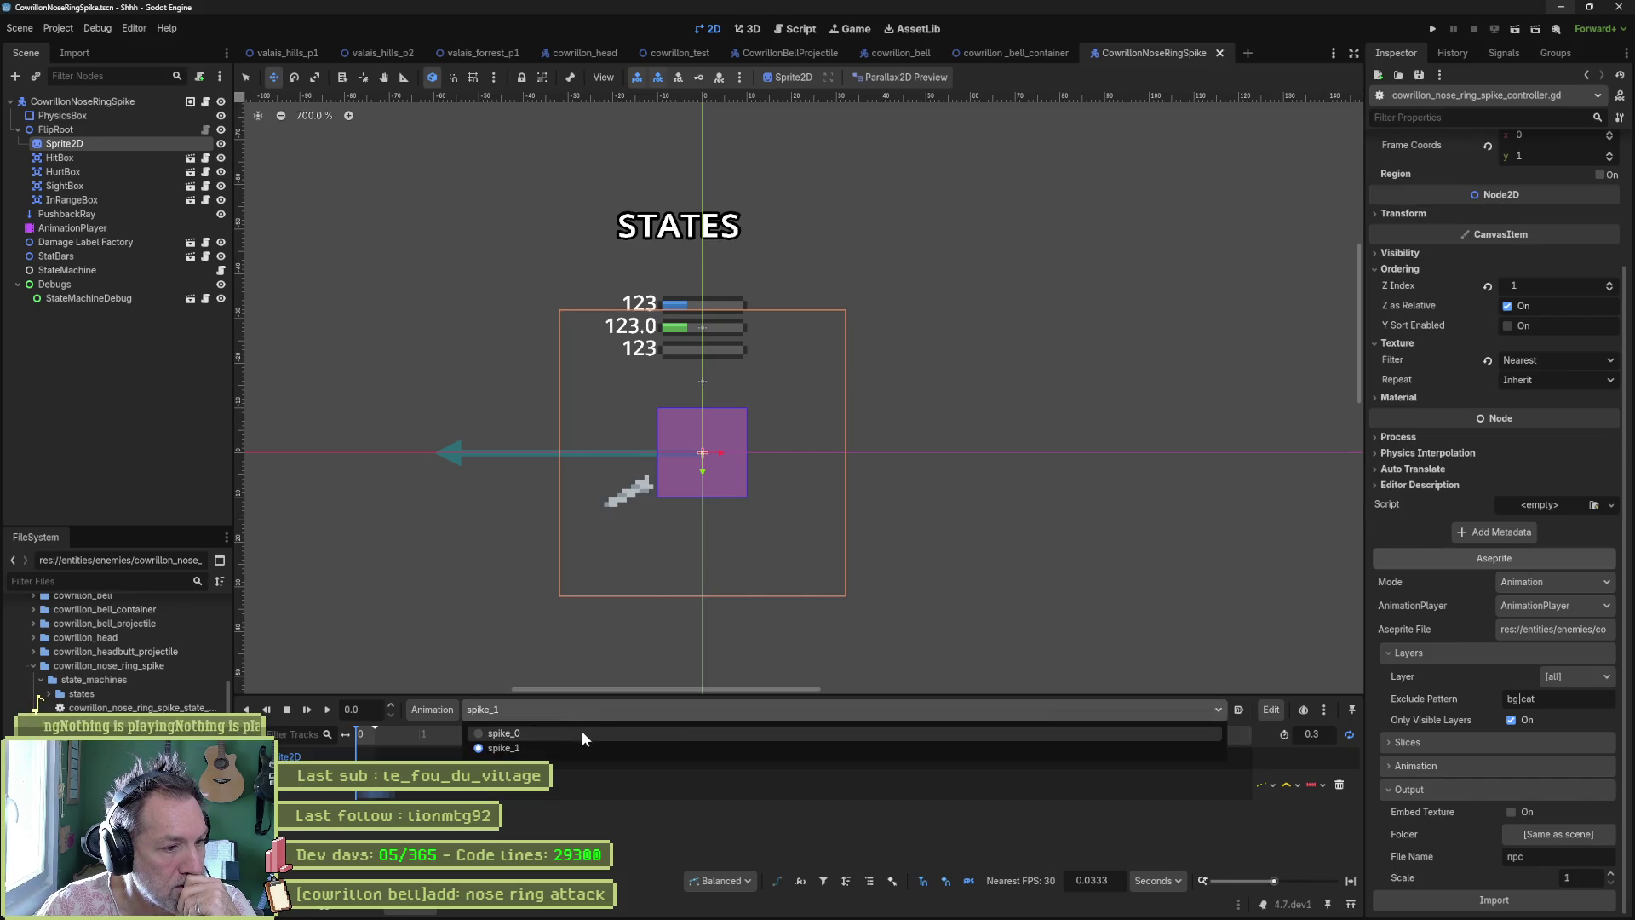
click(580, 730)
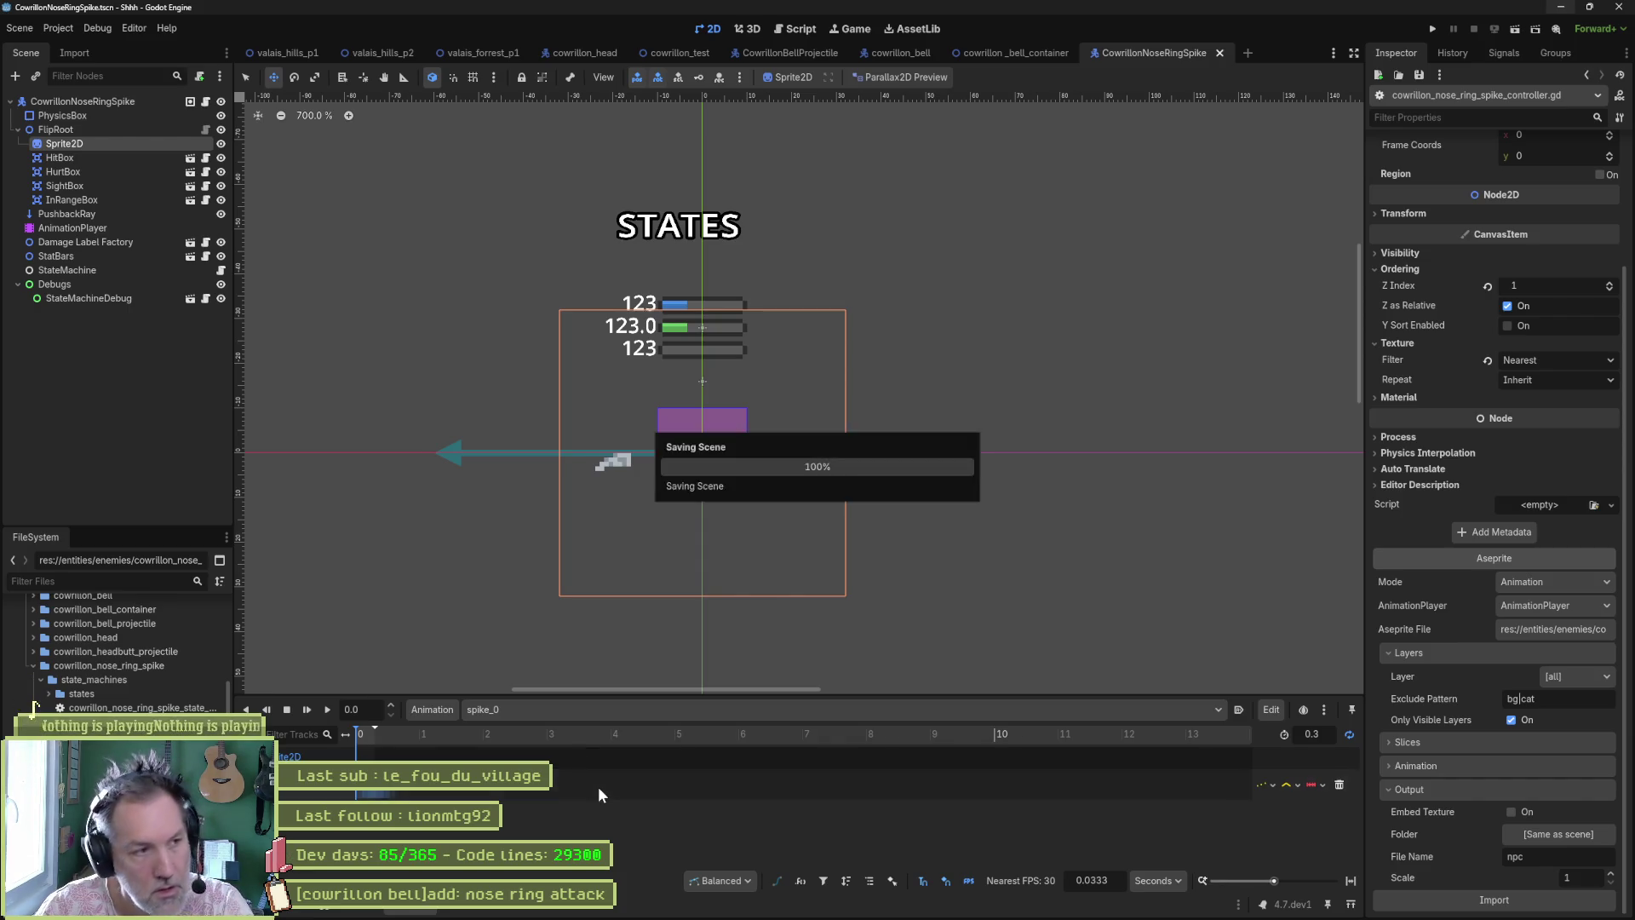
click(204, 102)
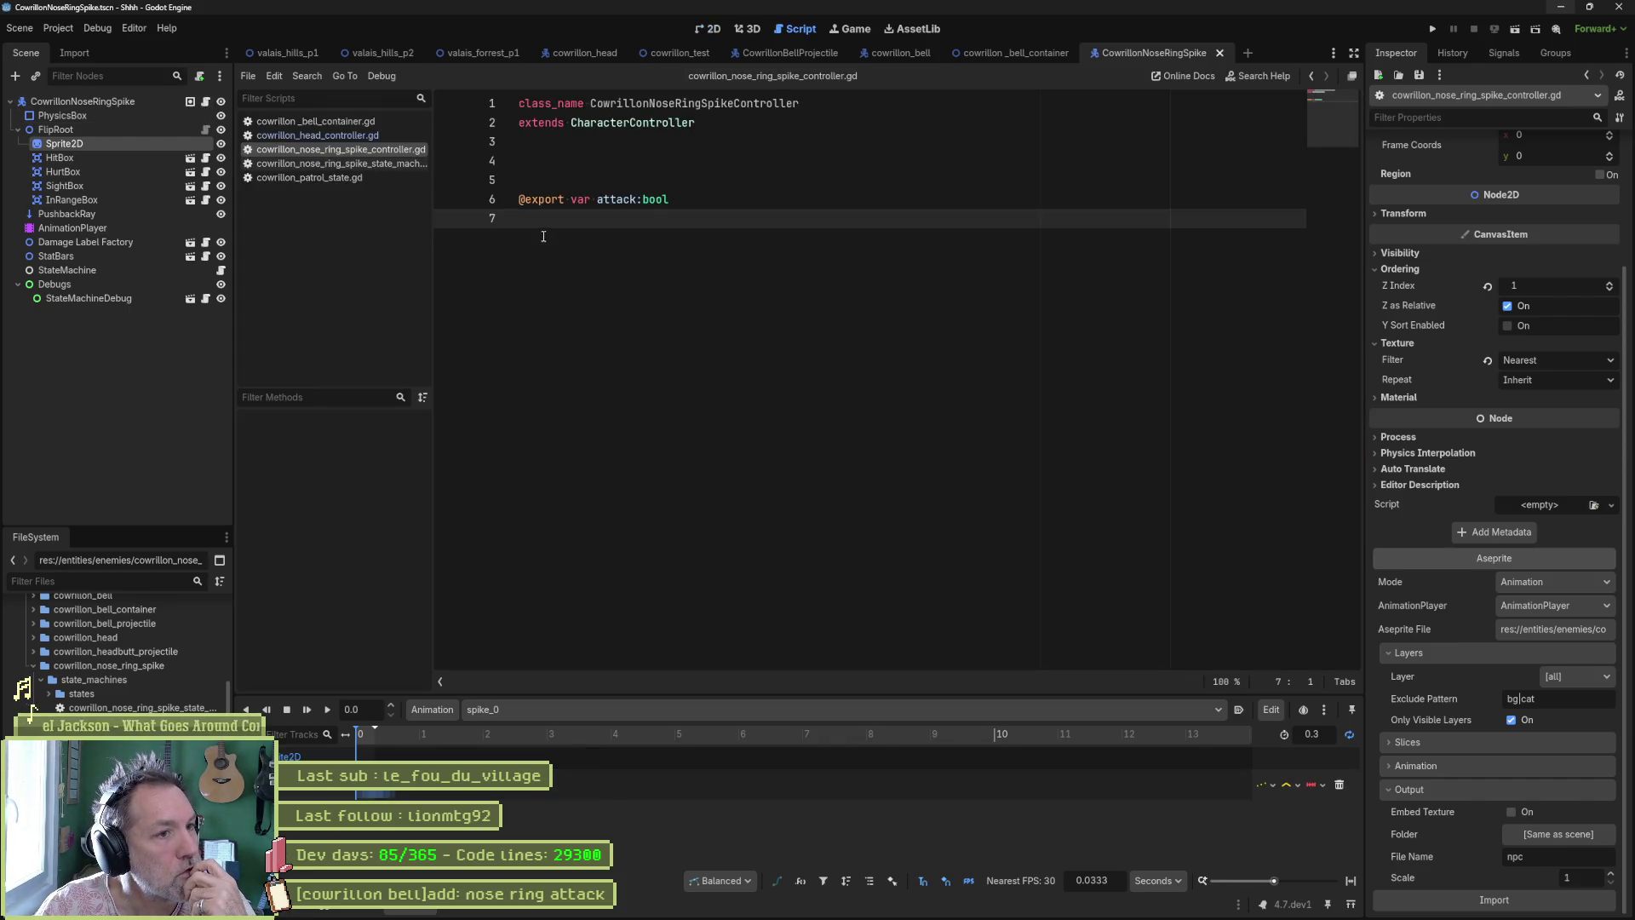
text(@ex)
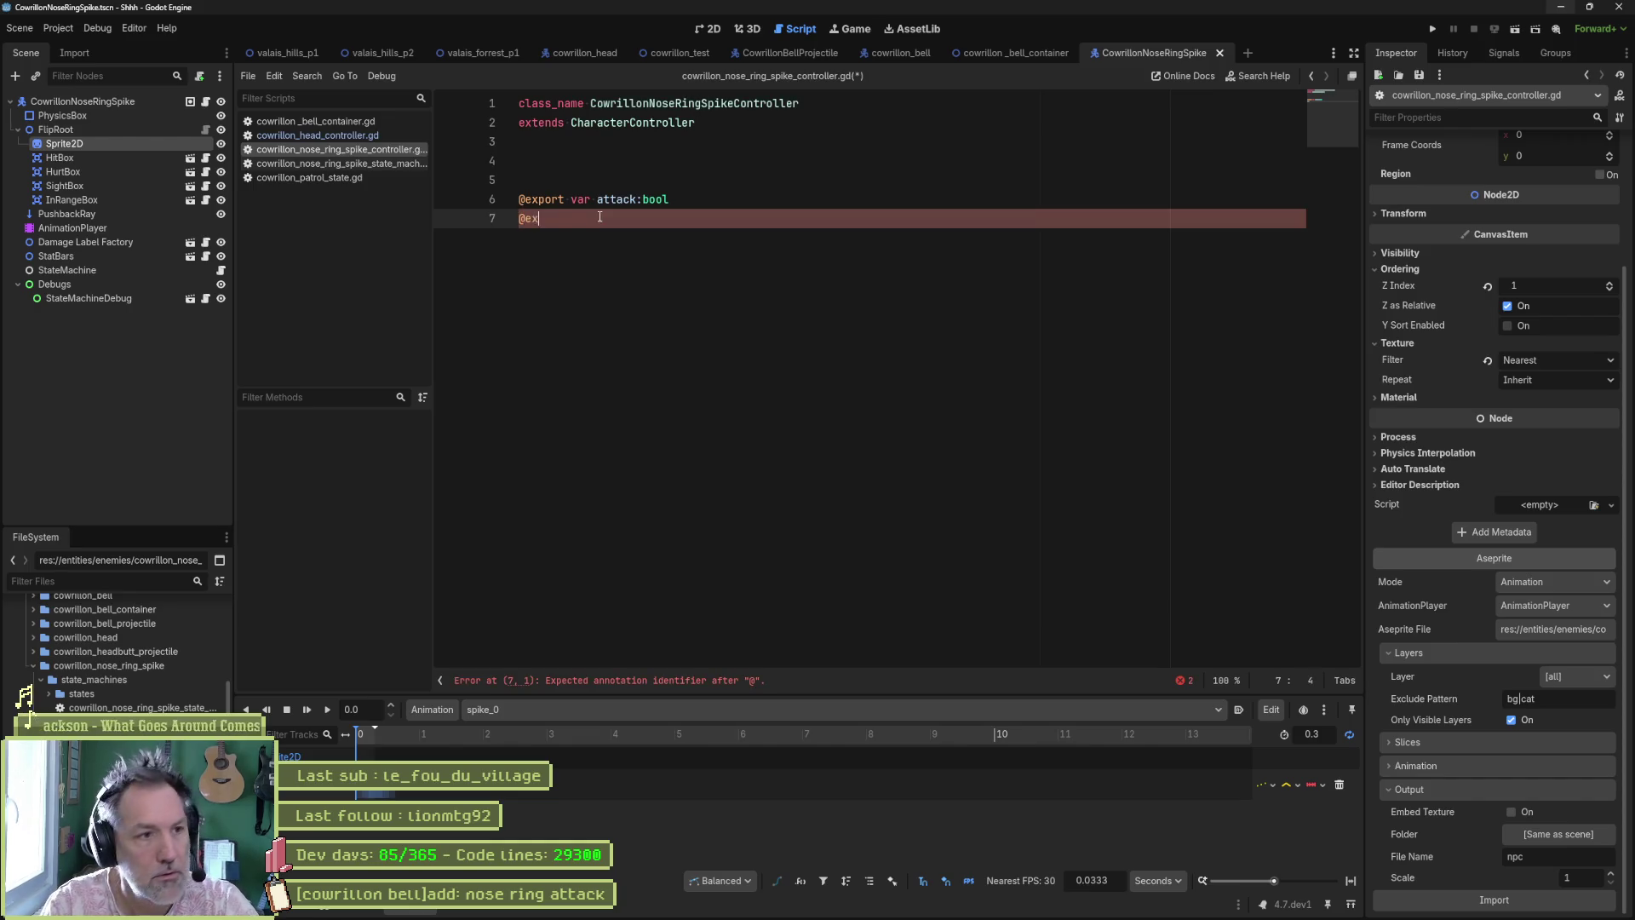
text(port var anim_name)
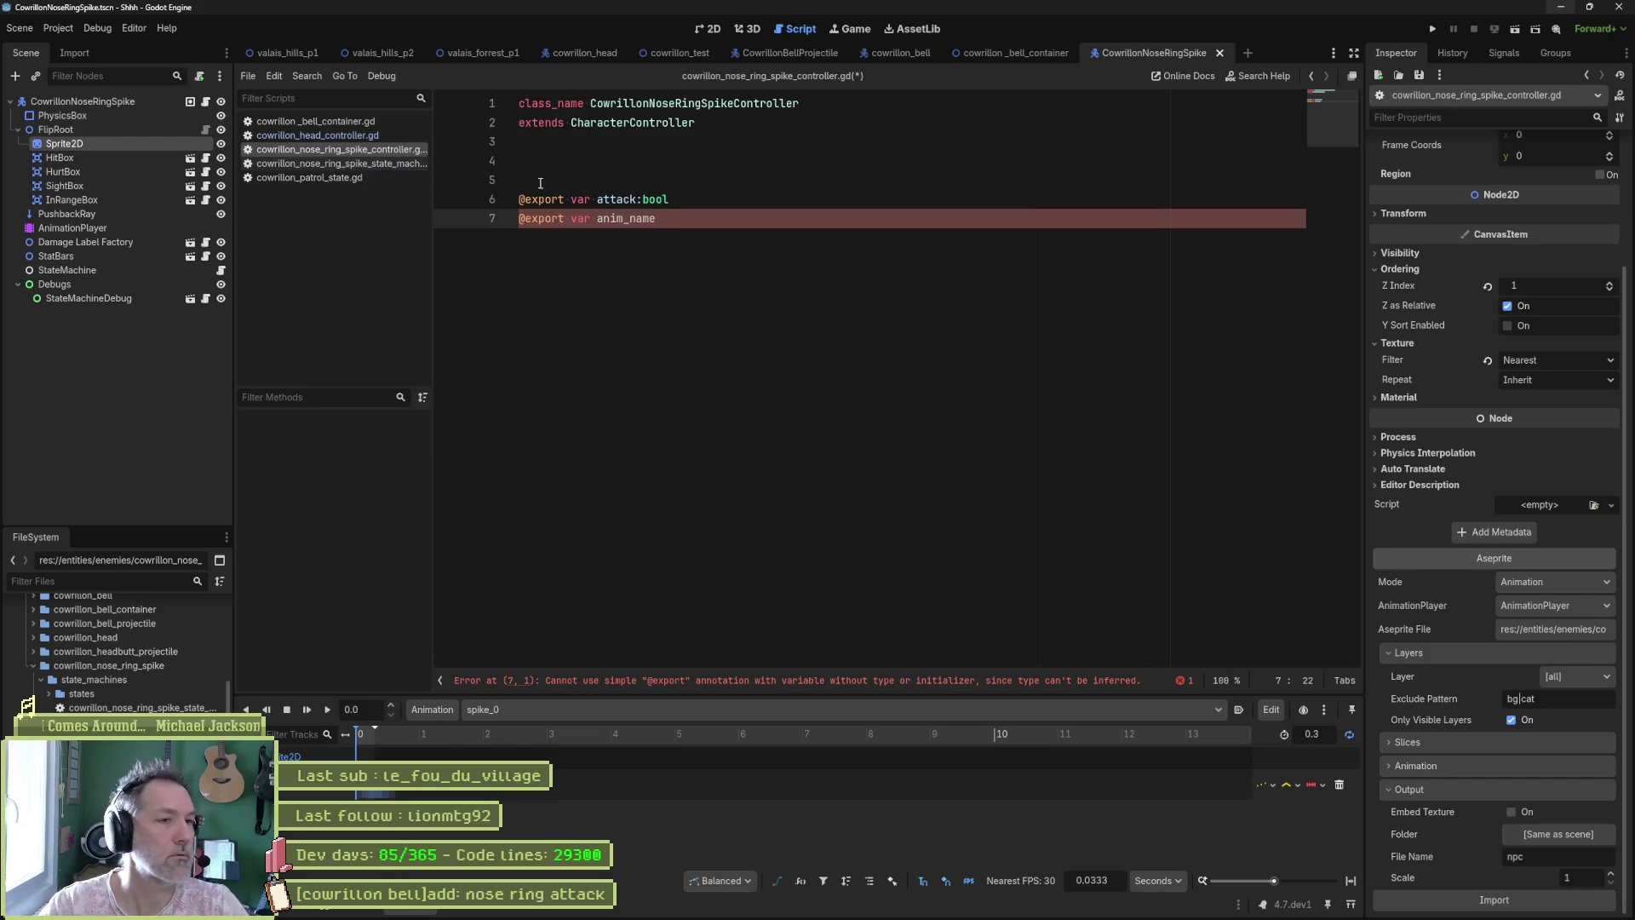
key(ctrl+shift+k)
key(ctrl+s)
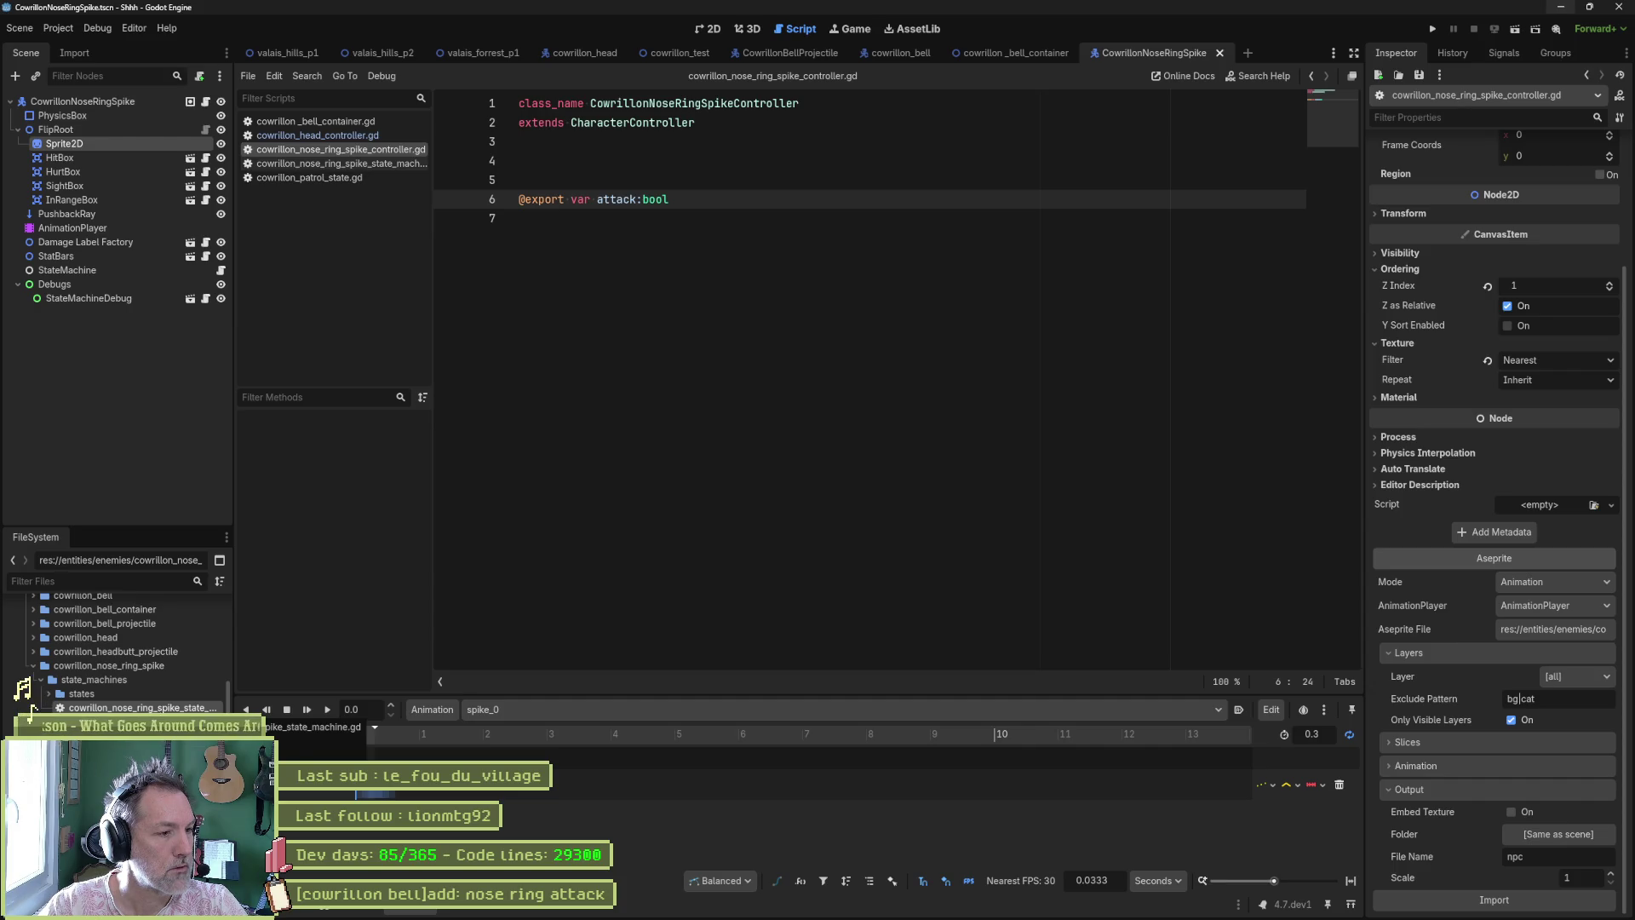
click(48, 693)
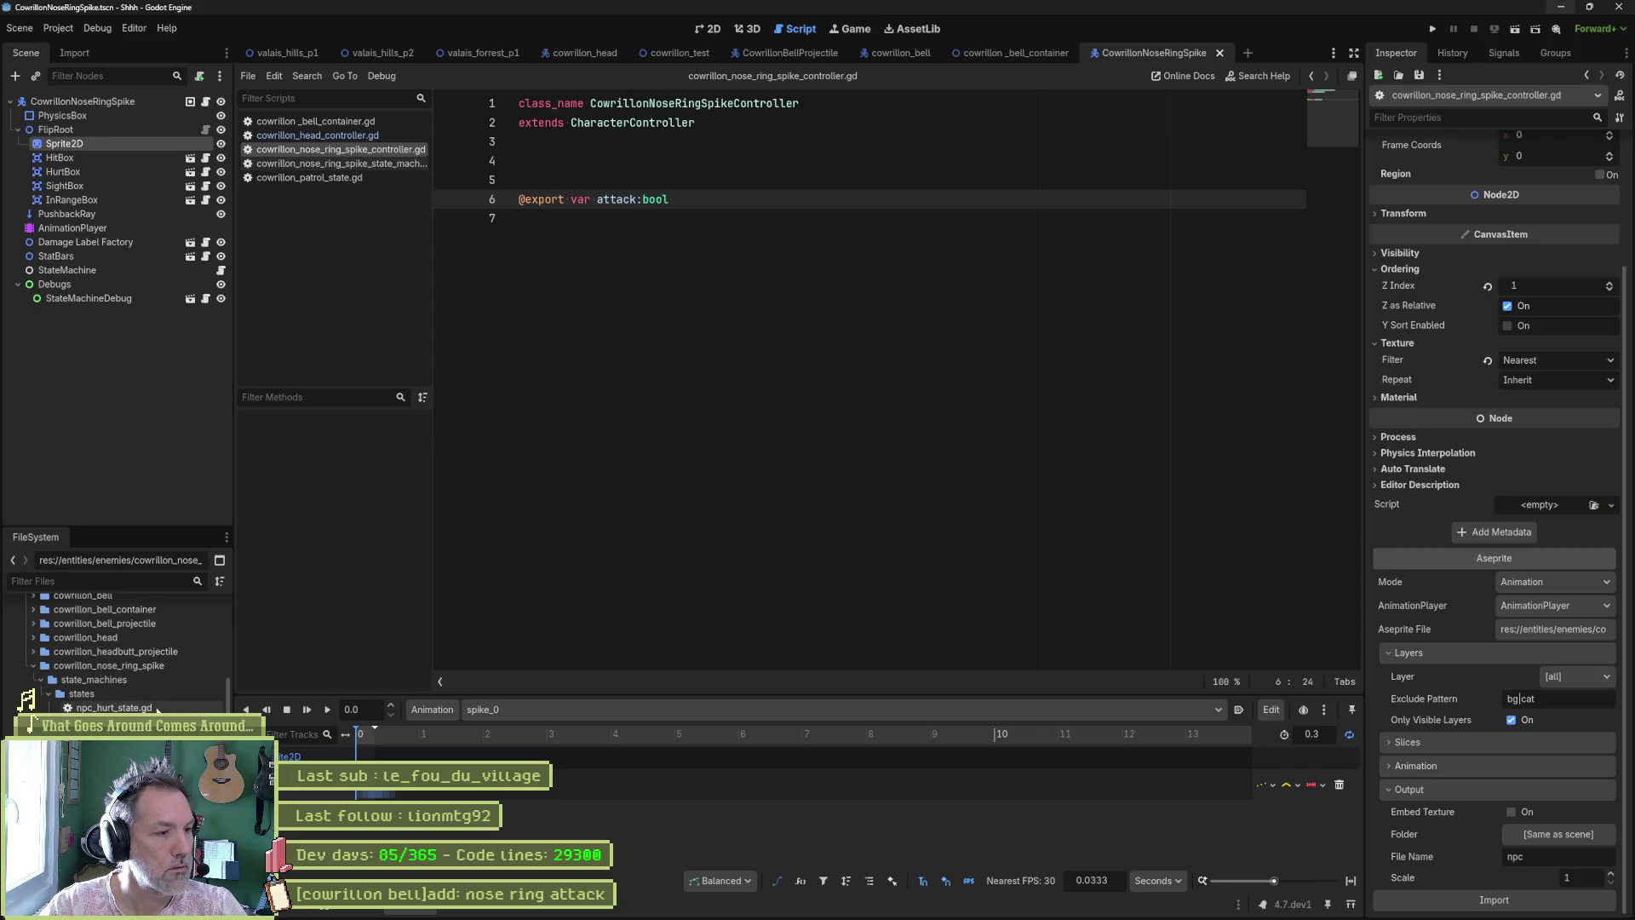
Turn npc_move_state.gd into cowrillon_nose_ring_spike_move_state.gd with class_name CowrillonNoseRingSpikeMoveState extending State.
double_click(111, 722)
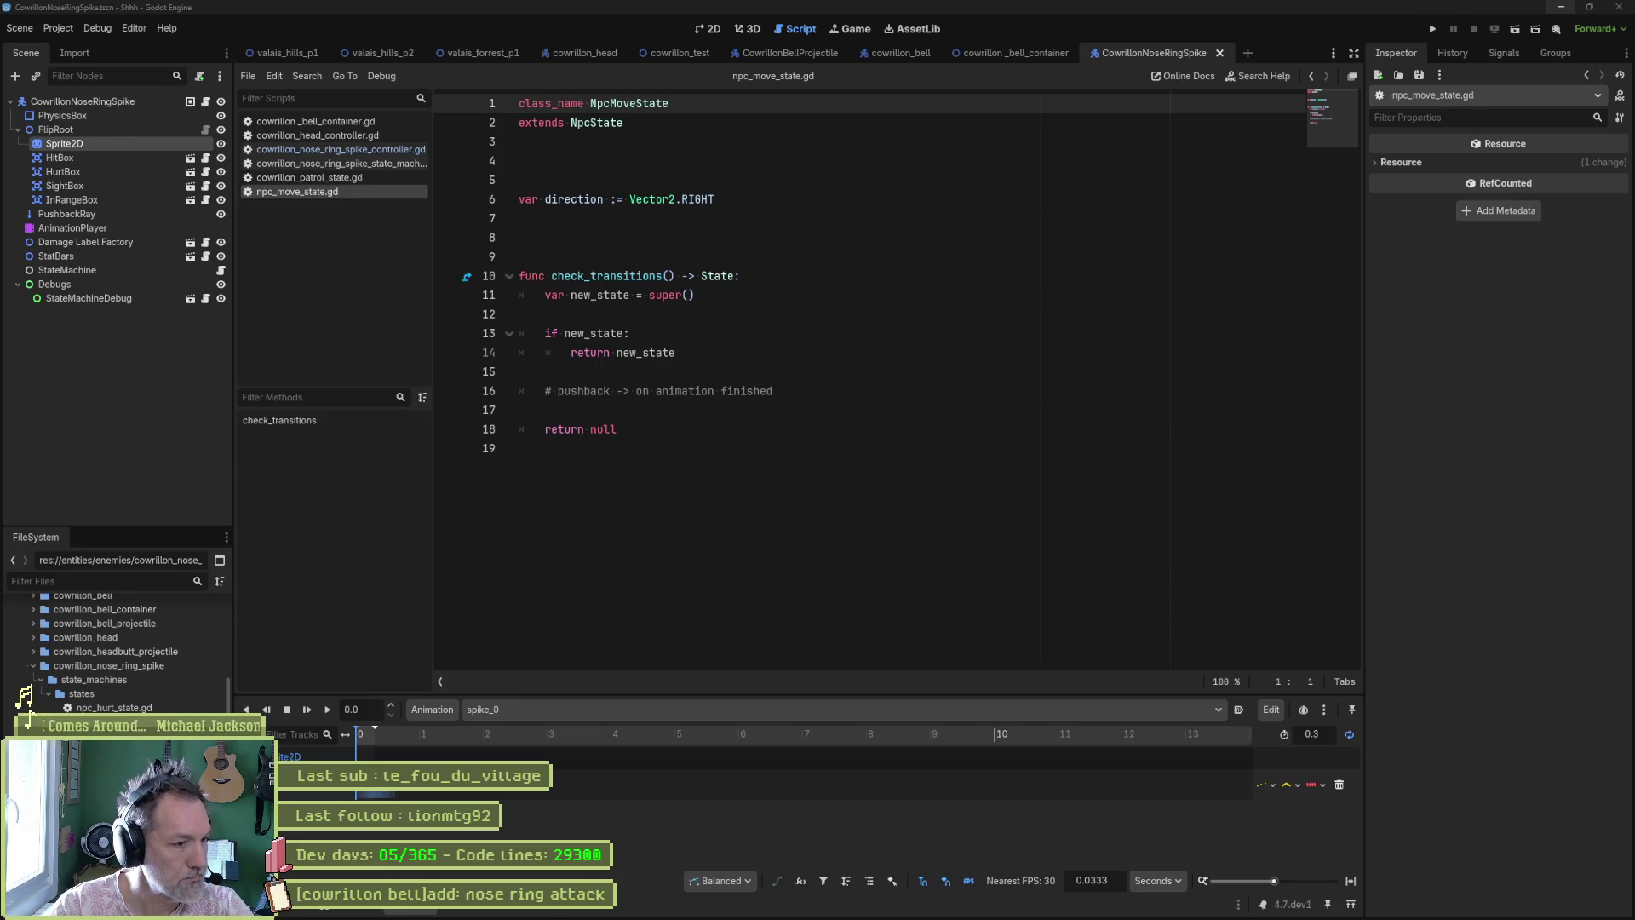
key(Return)
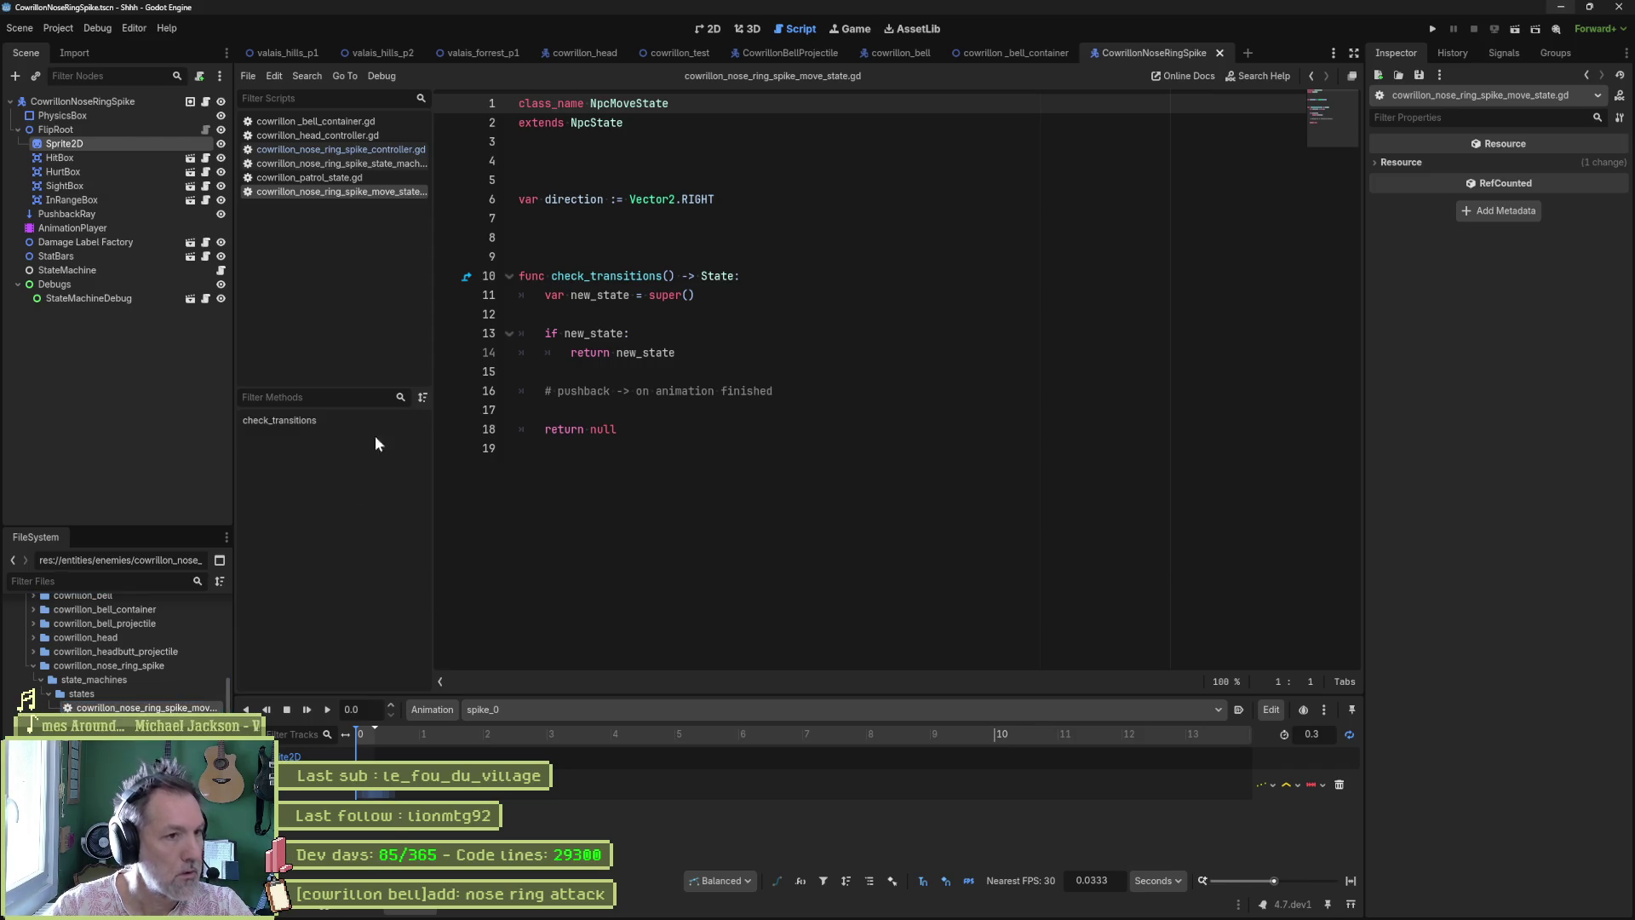
drag(610, 103, 590, 109)
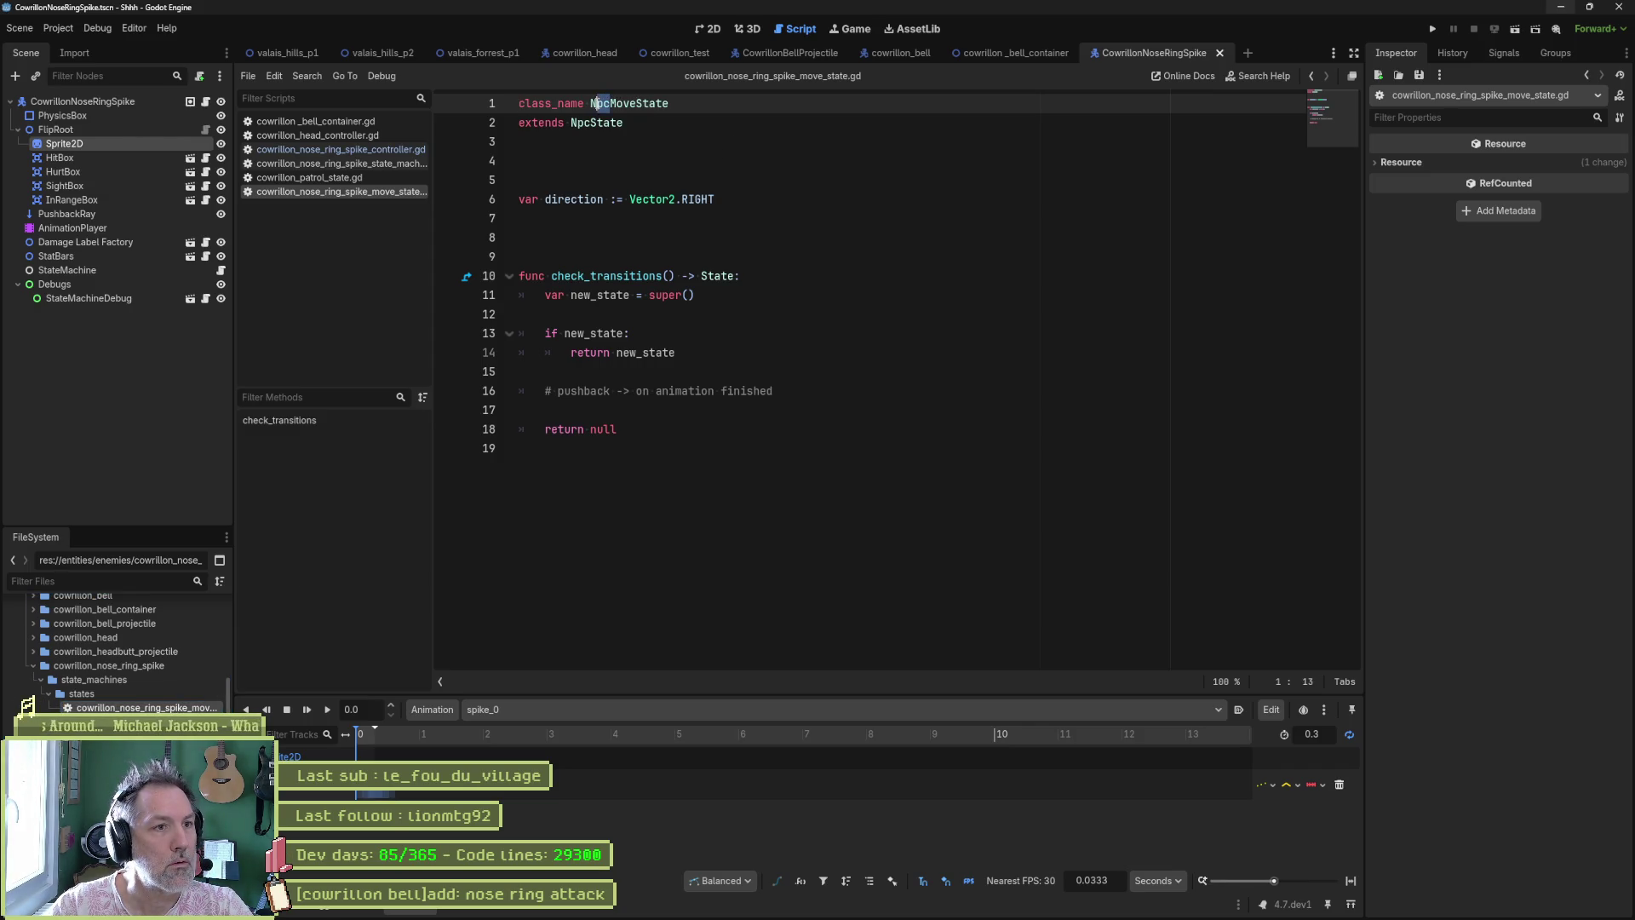
text(Cowrillon)
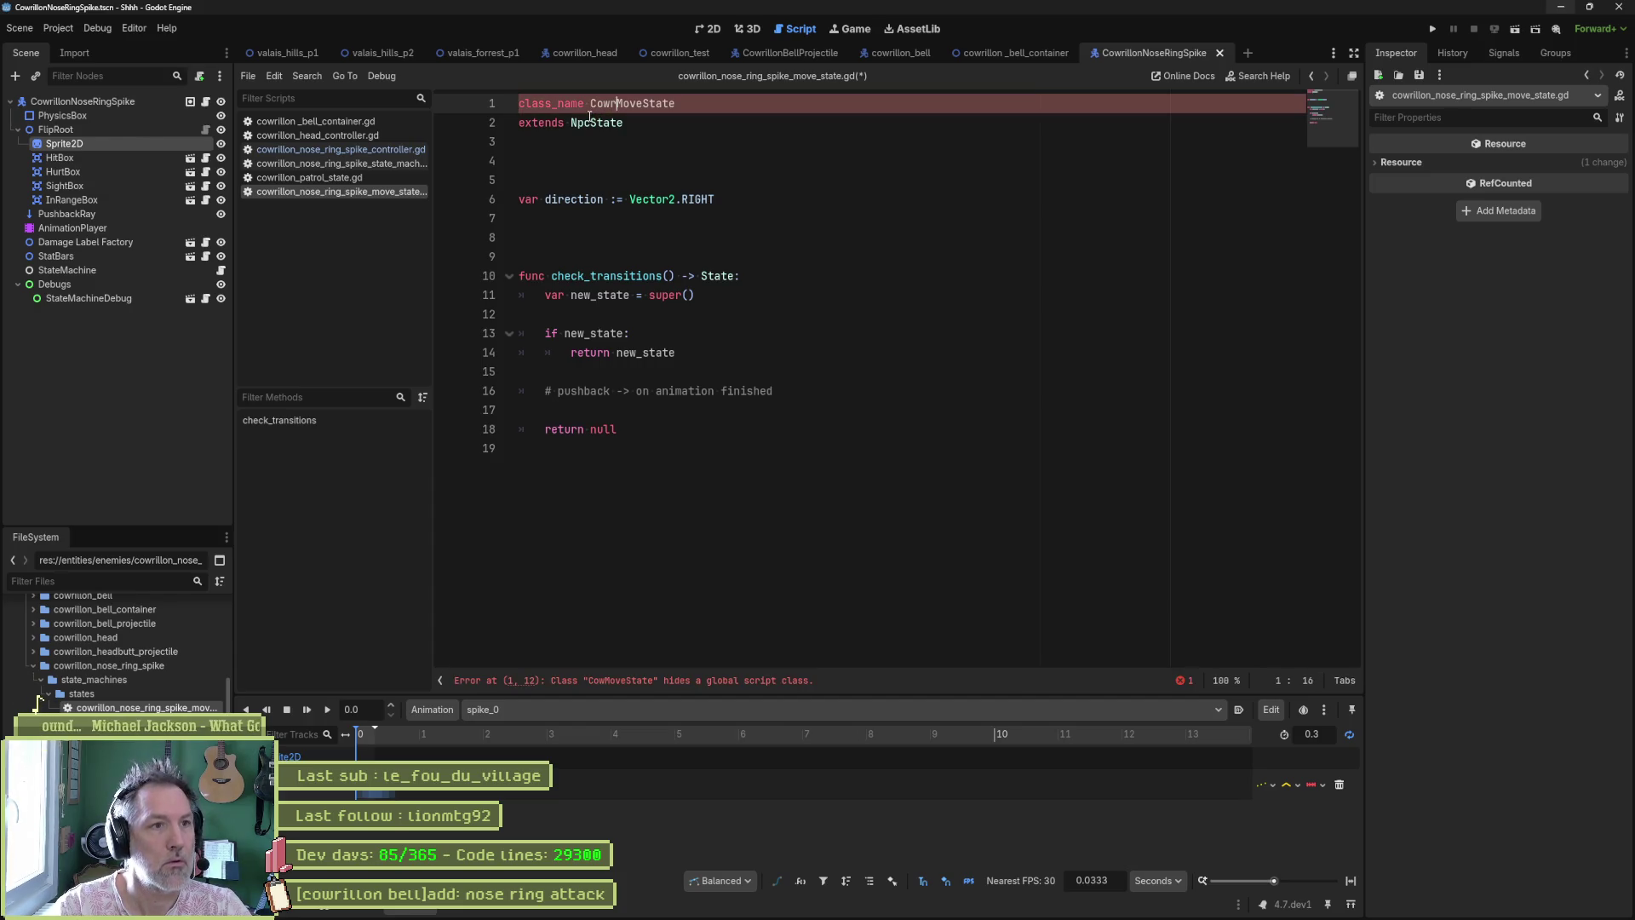
text(NoseRingSPi)
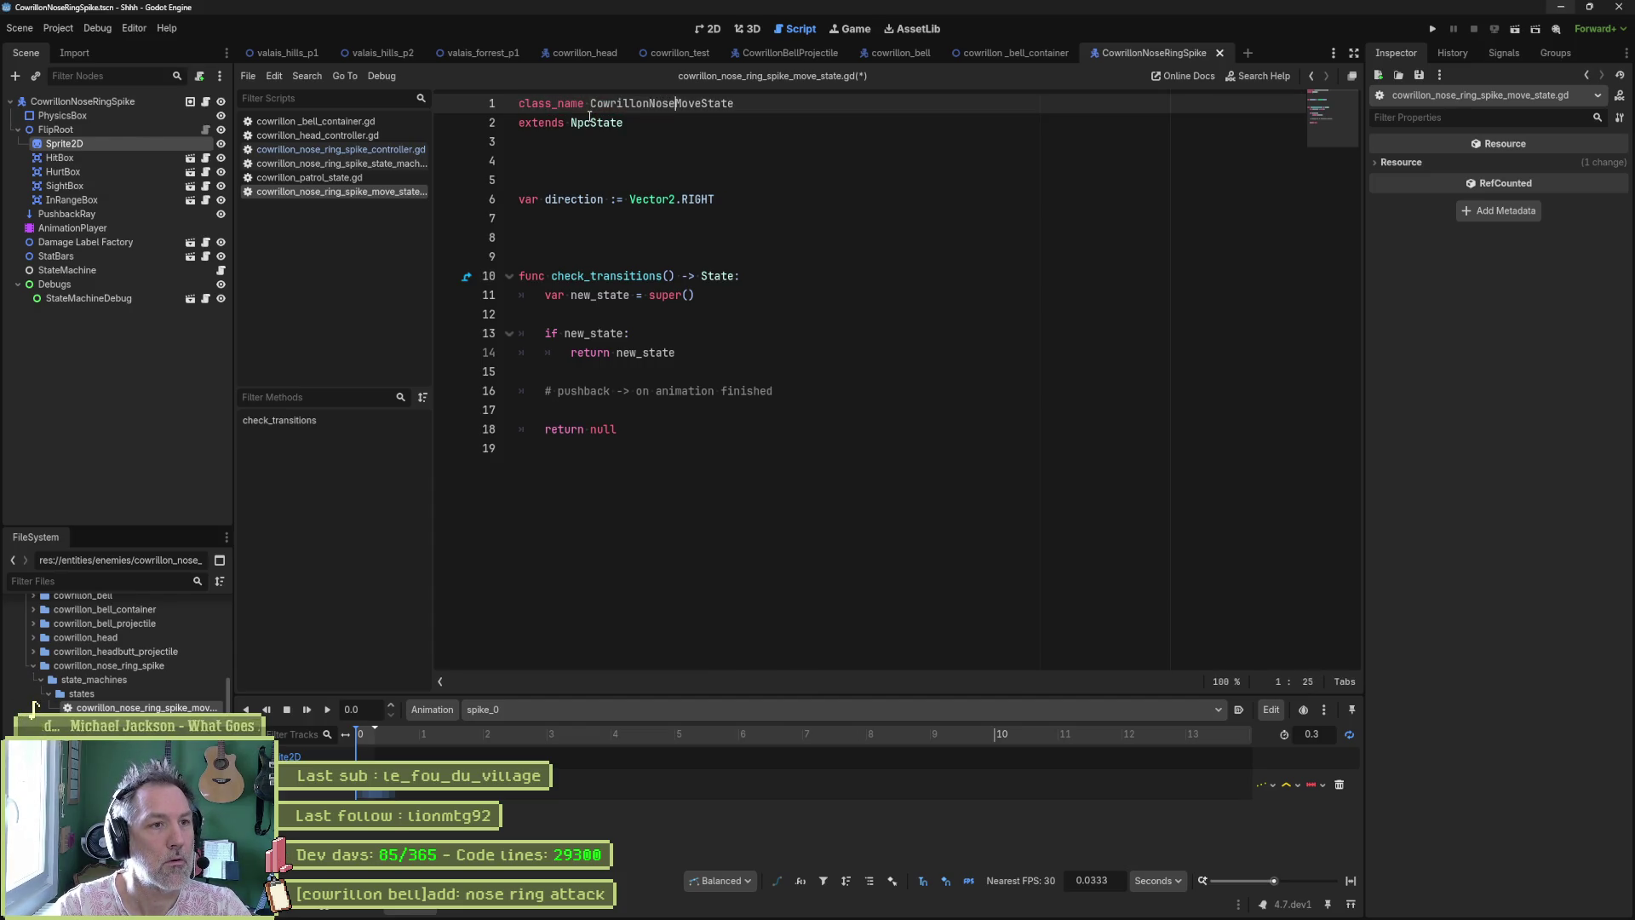
key(BackSpace)
key(BackSpace)
text(pike)
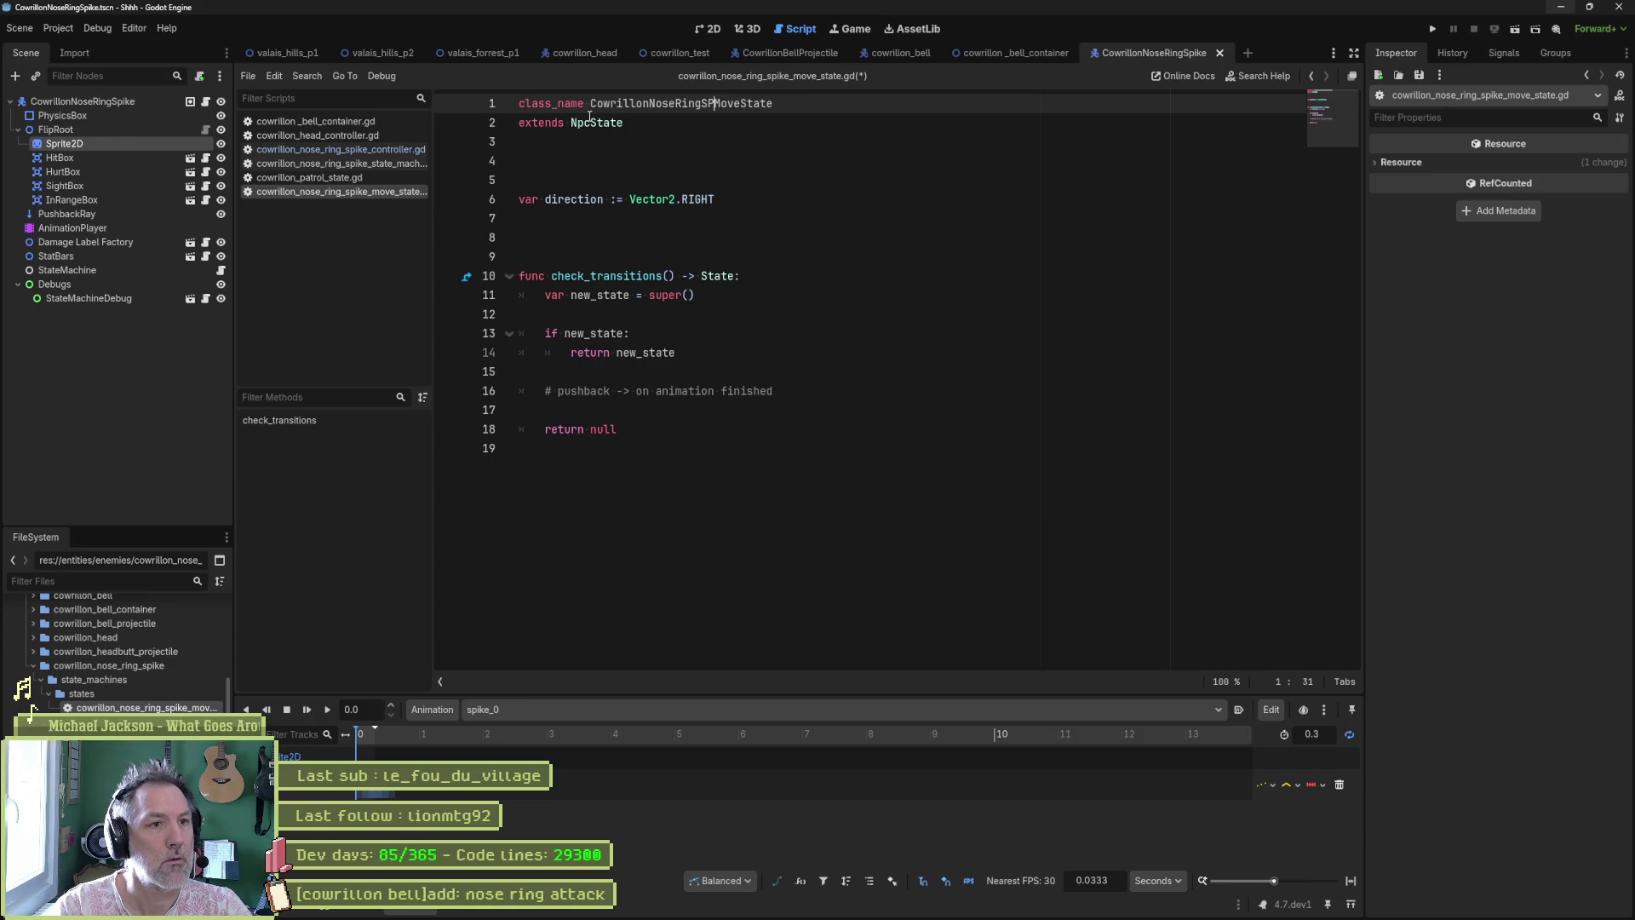
key(ctrl+s)
click(589, 117)
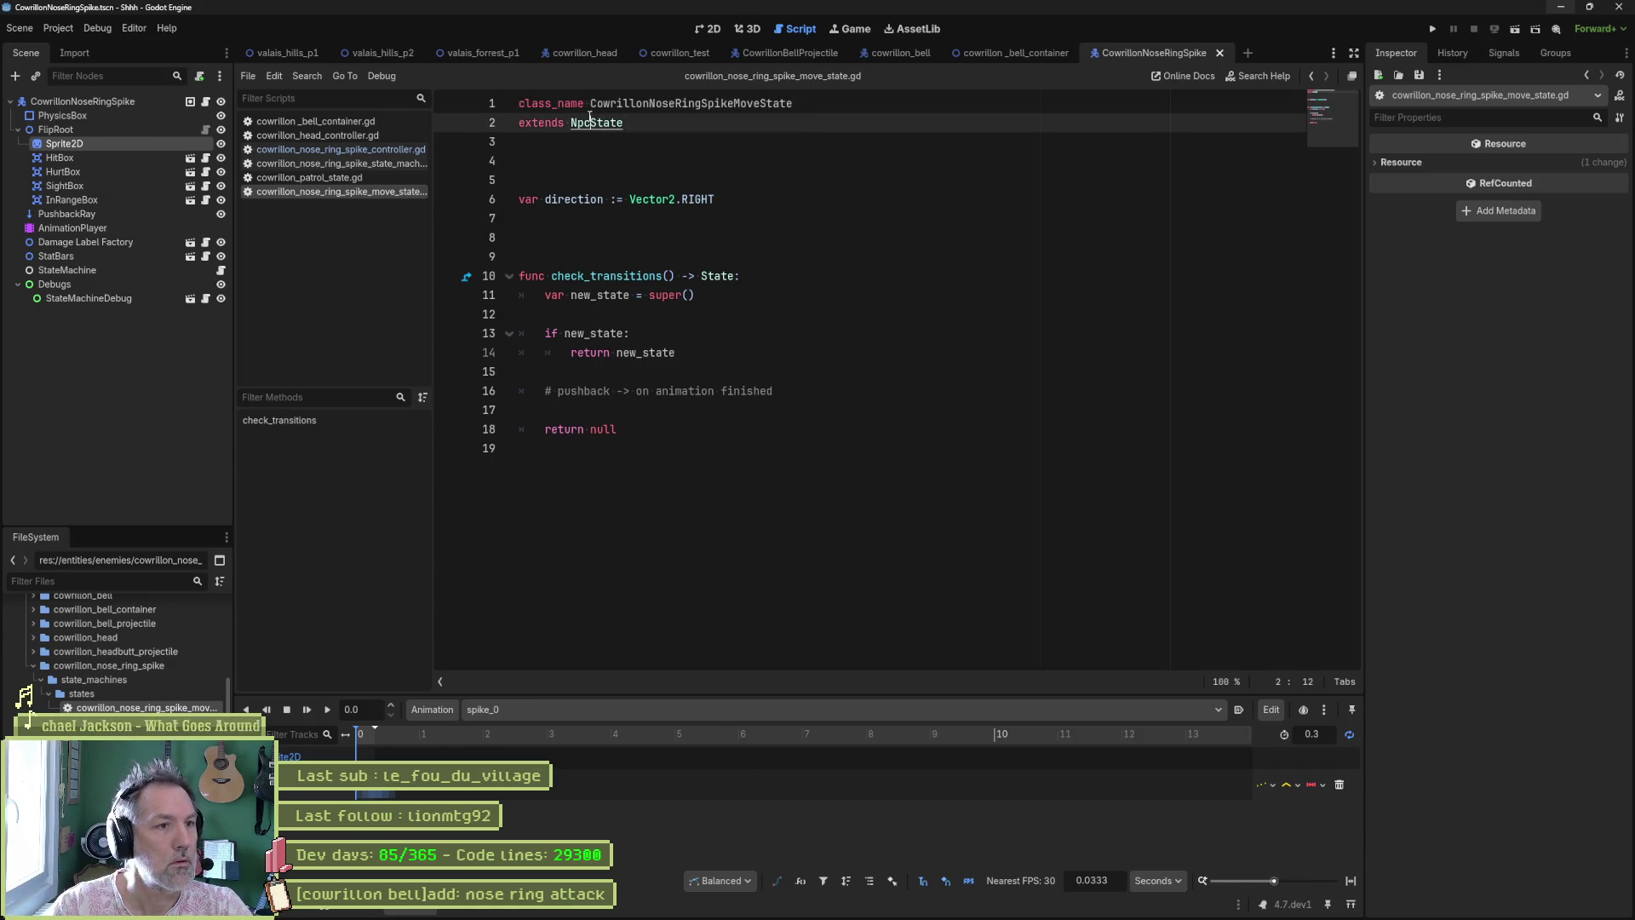
key(BackSpace)
key(BackSpace)
key(BackSpace)
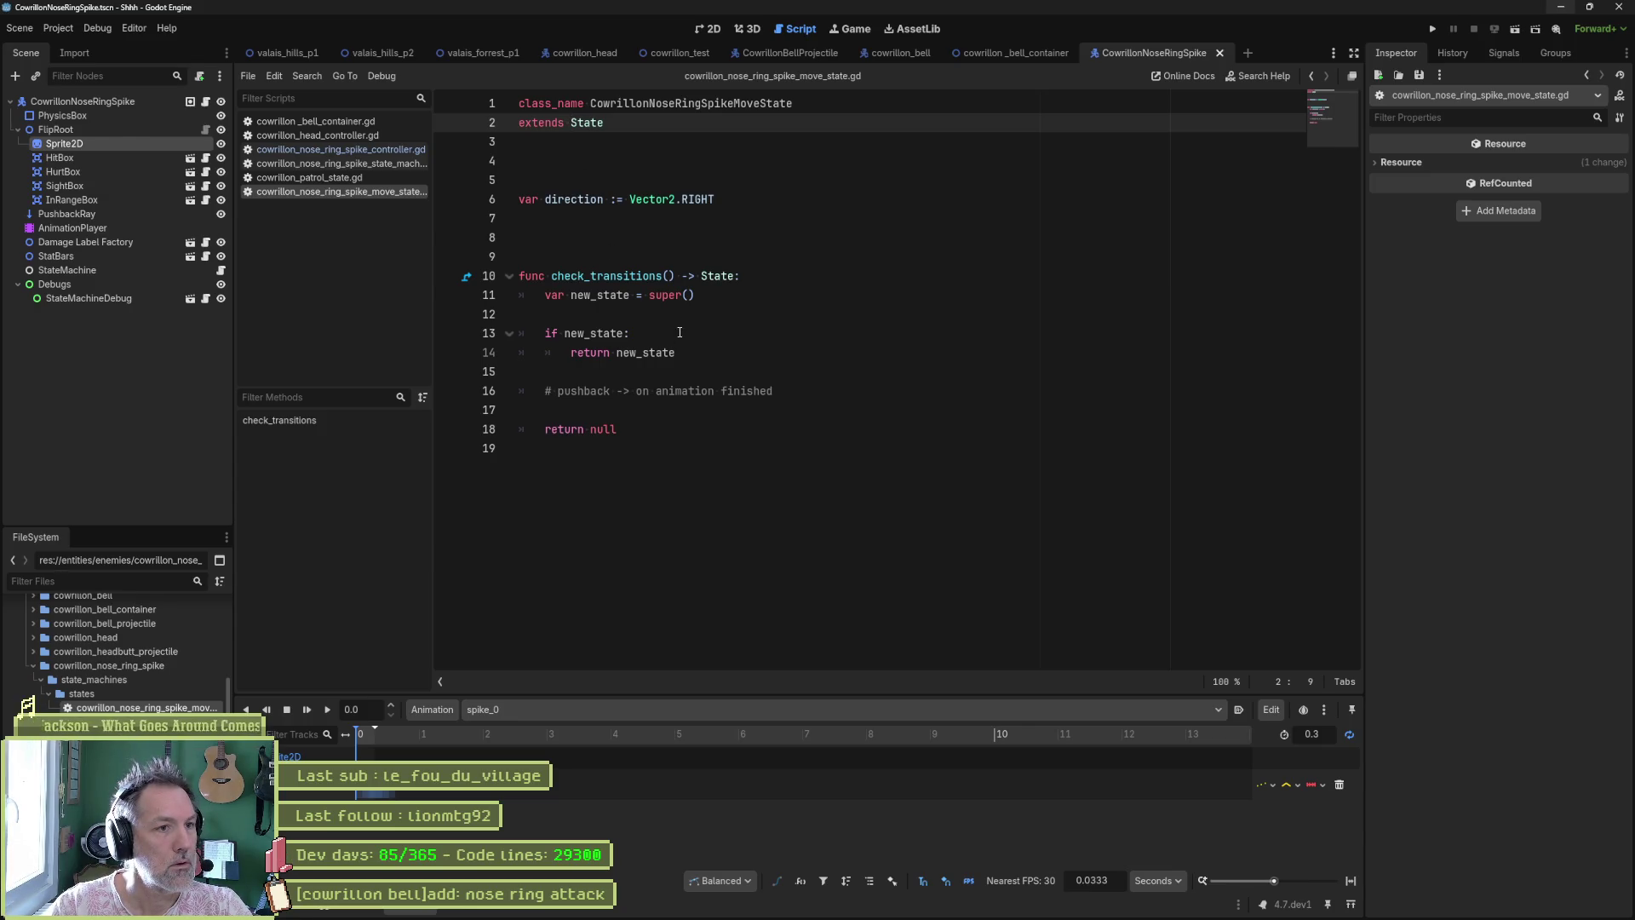
Add a CowrillonNoseRingSpikeMoveState child named Move under StateMachine.
click(104, 268)
key(ctrl+a)
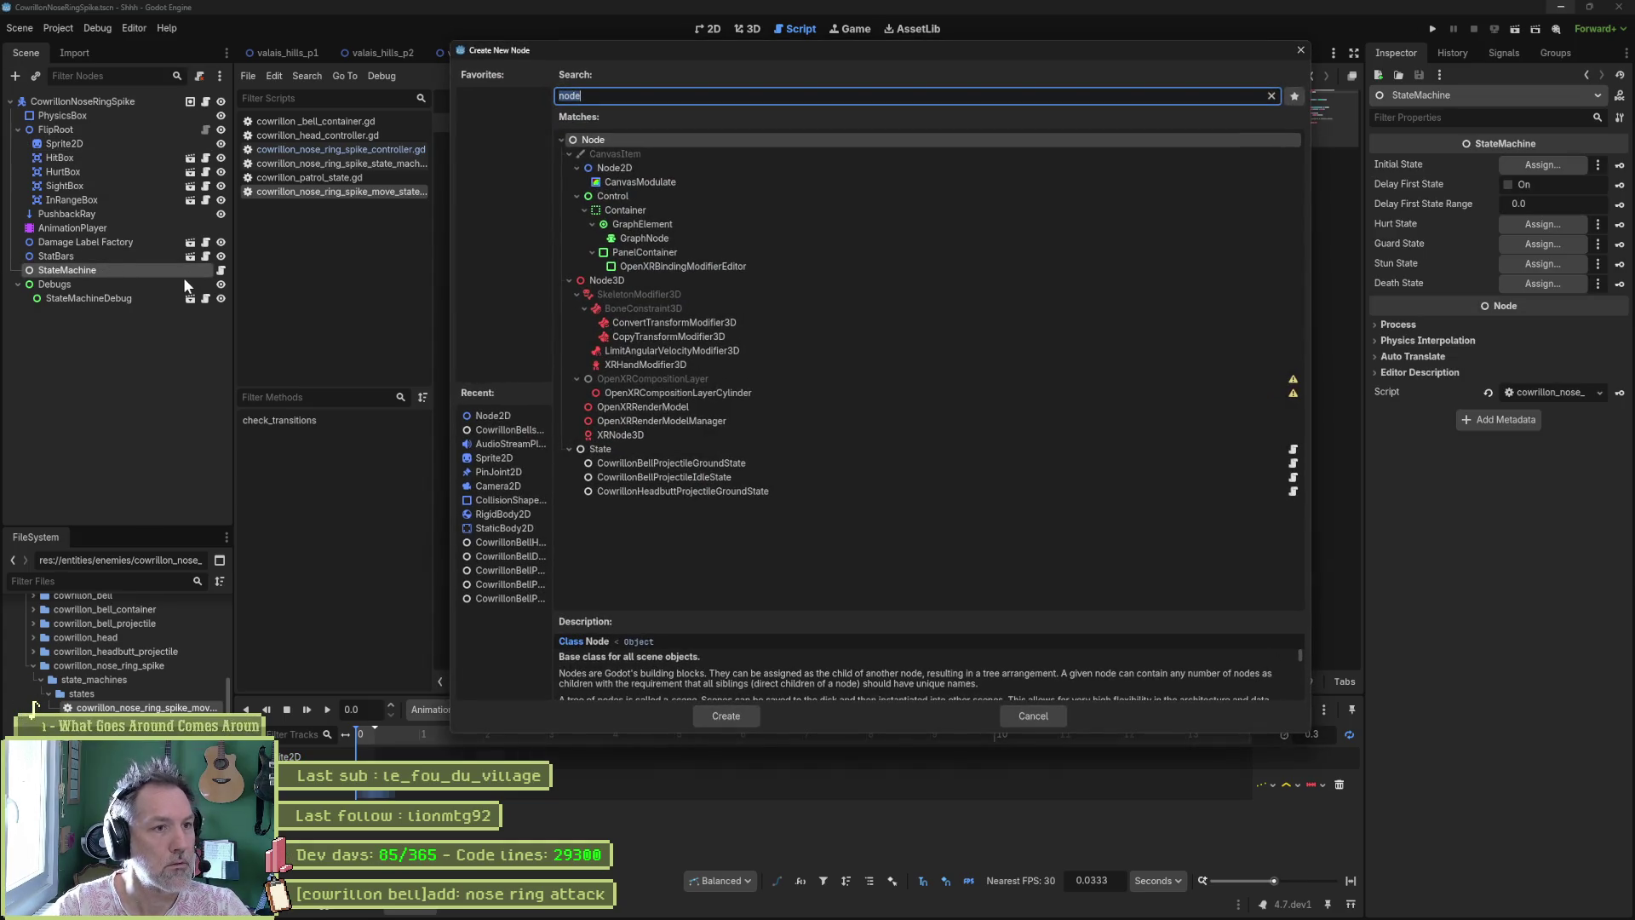
text(noserin)
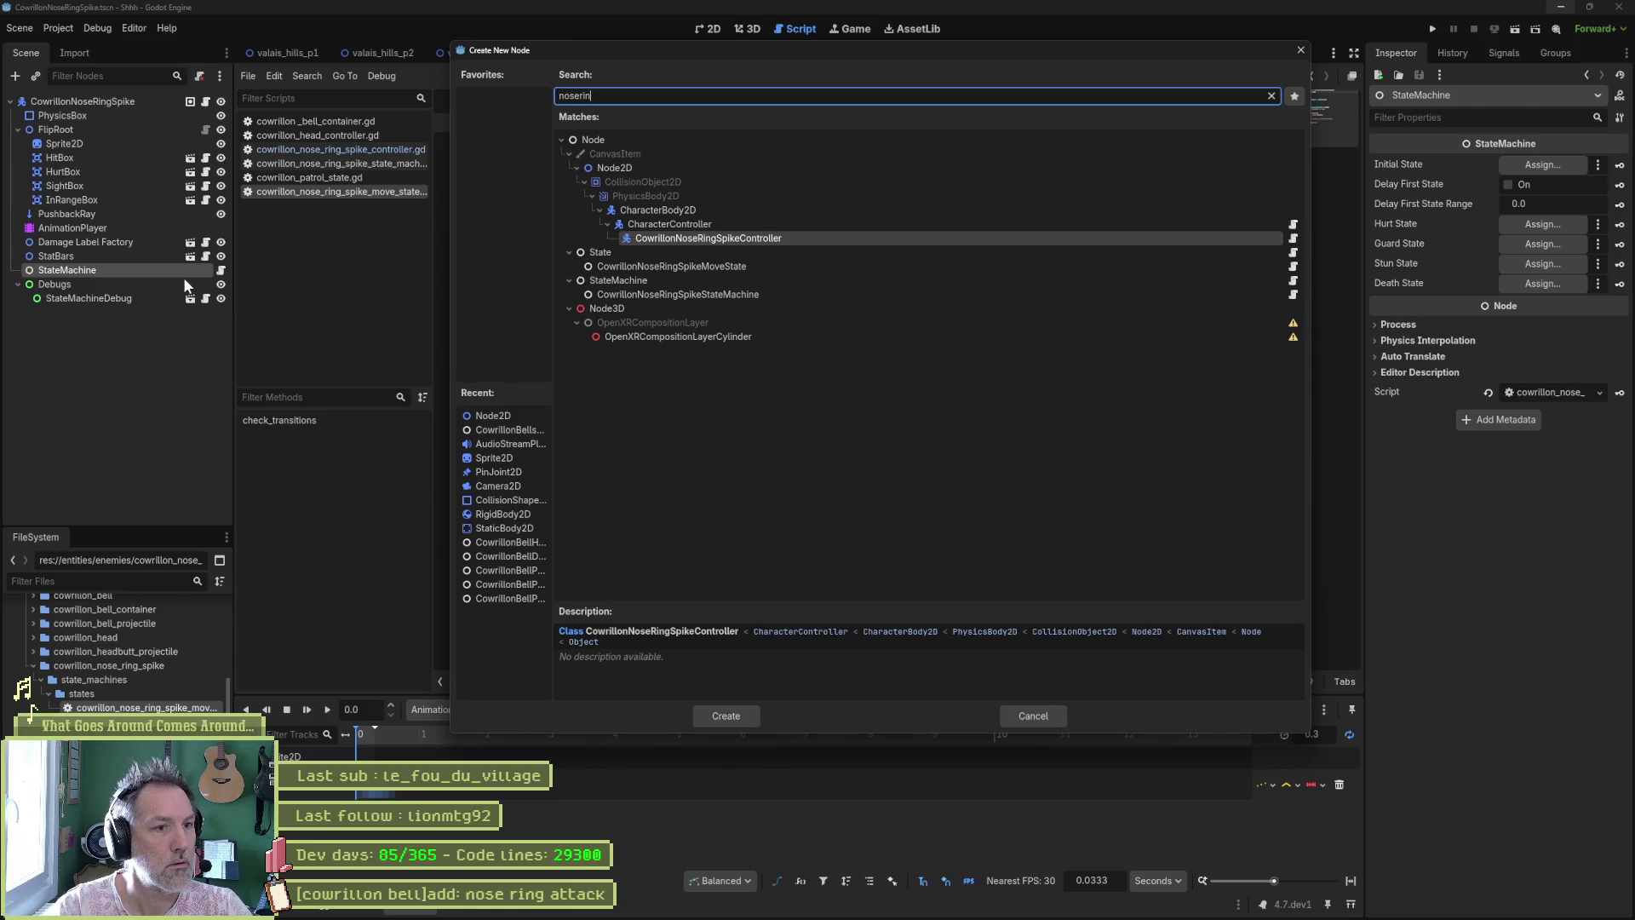
key(Down)
key(Down)
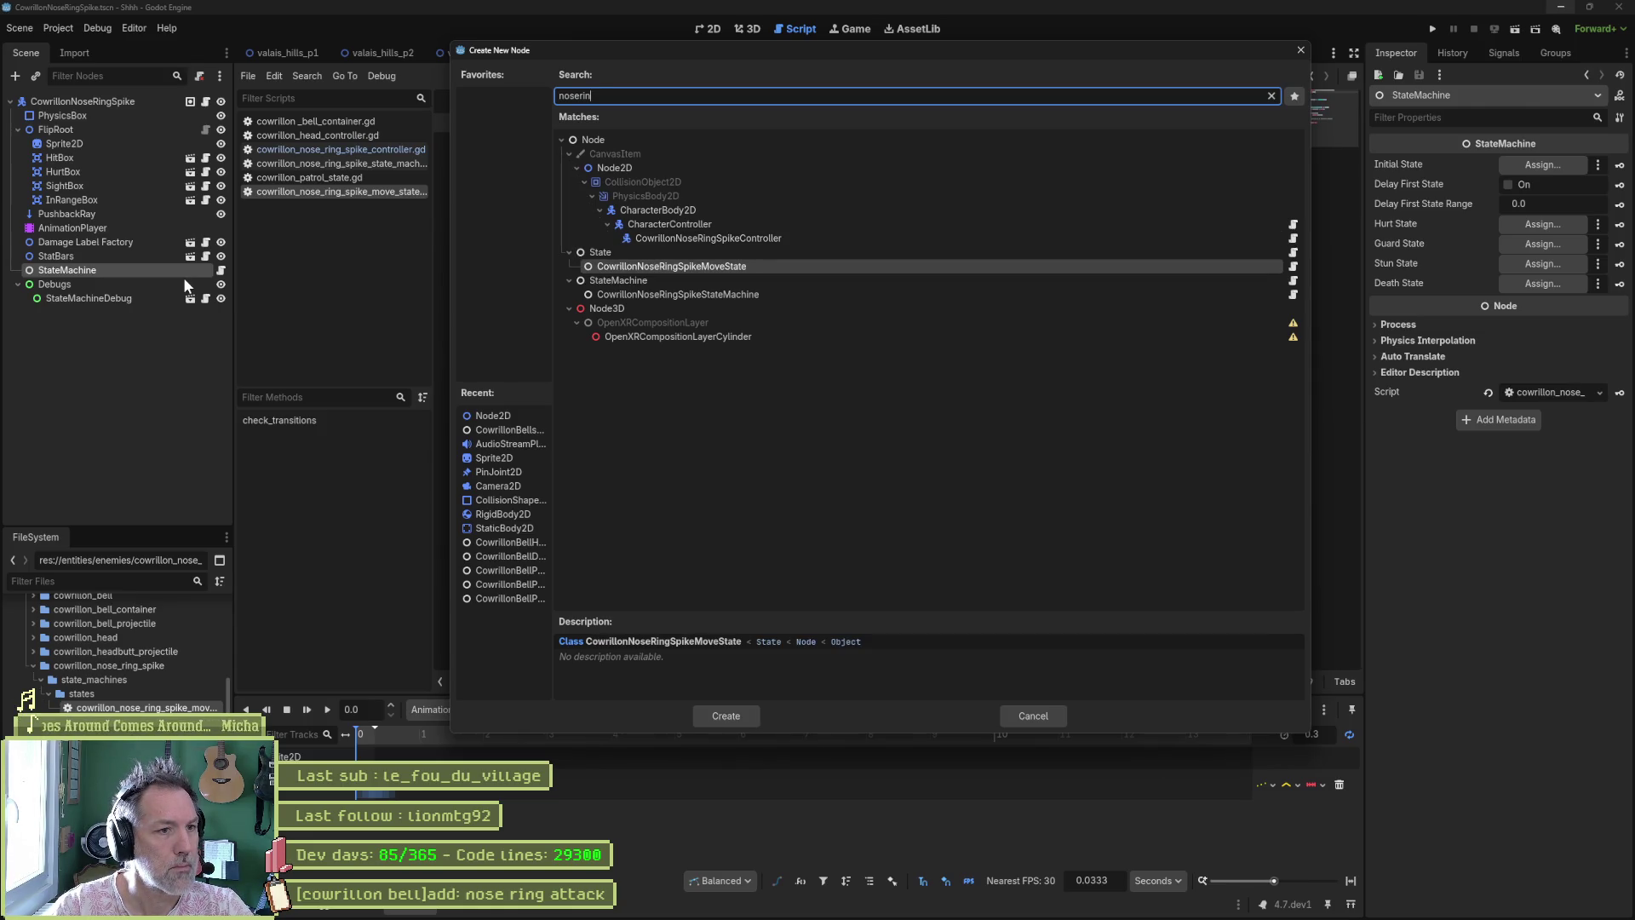
key(Return)
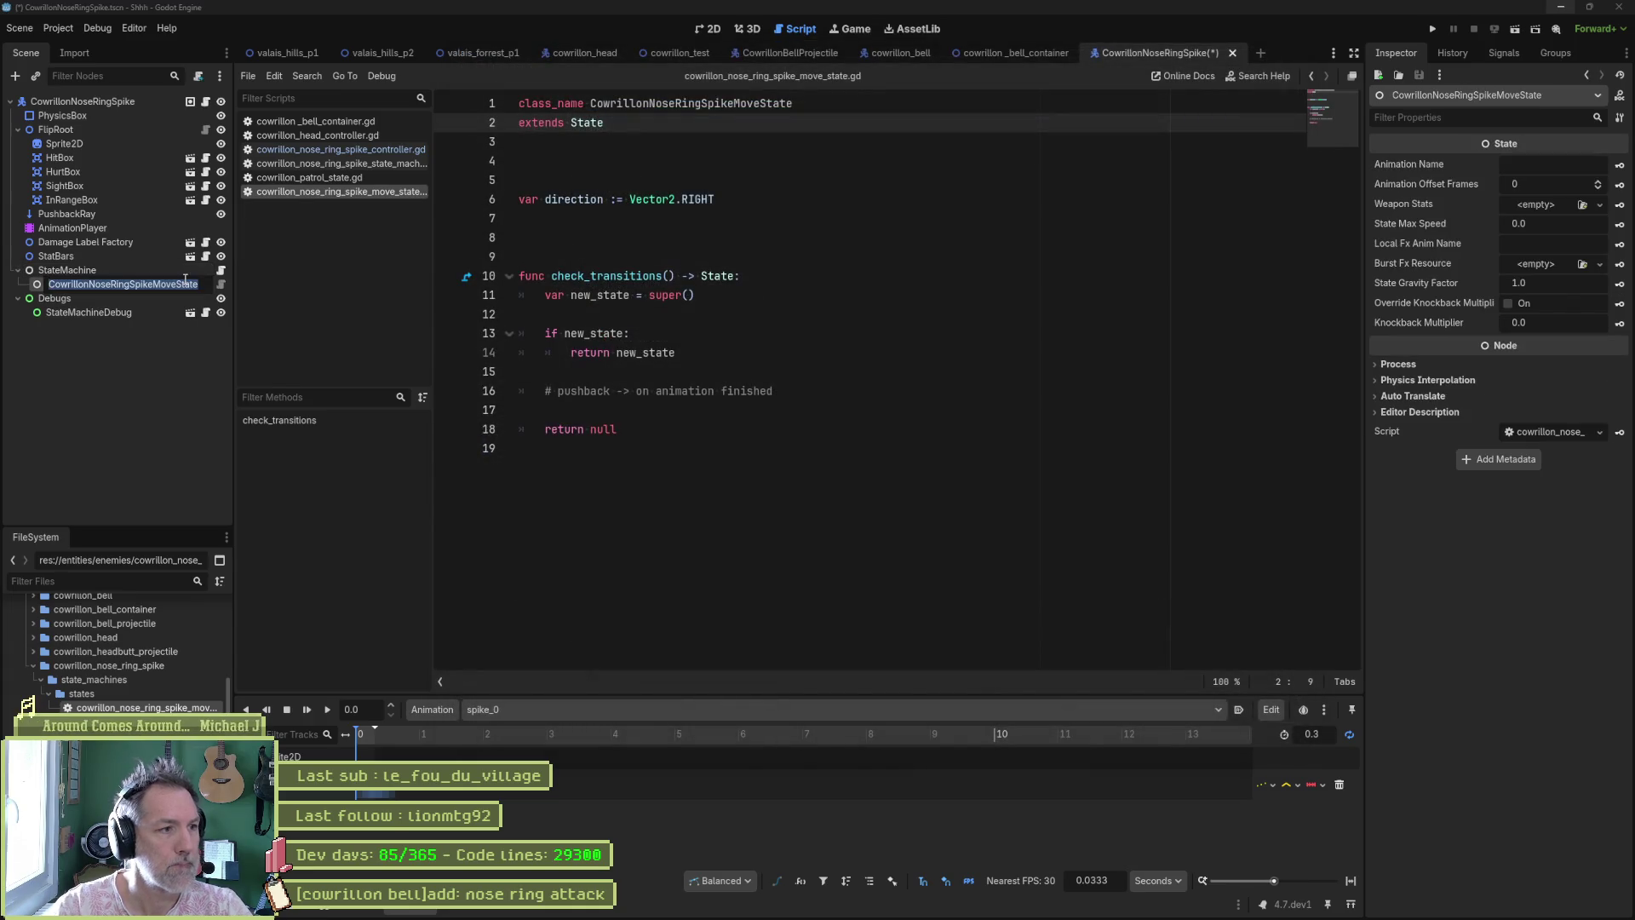
text(Move)
key(Return)
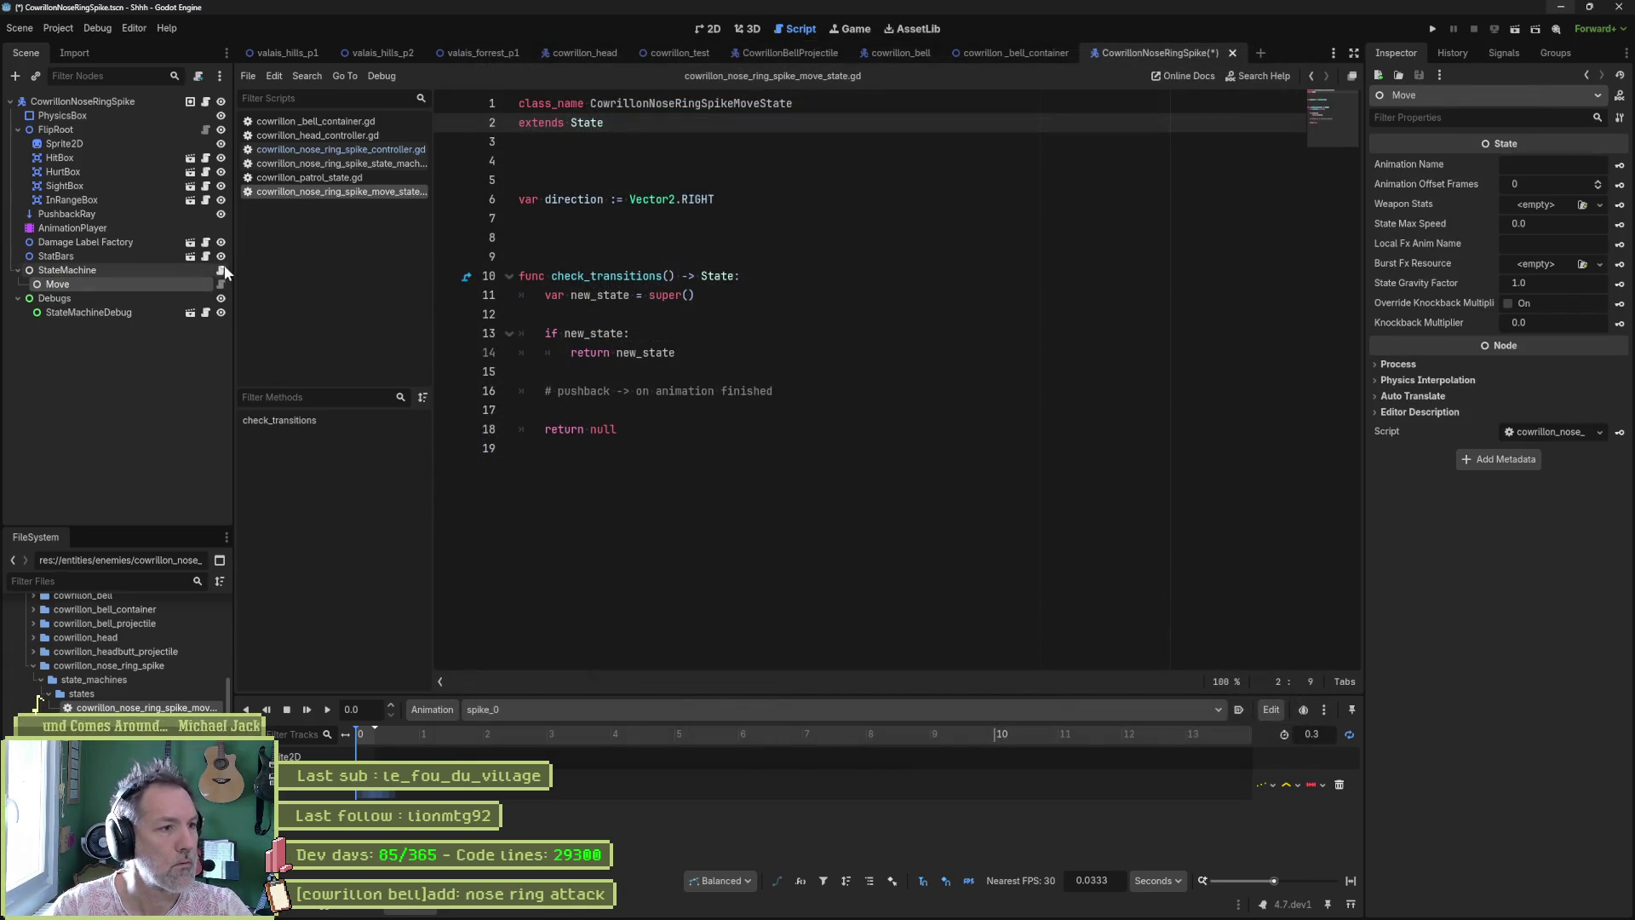
click(221, 270)
drag(59, 289, 536, 223)
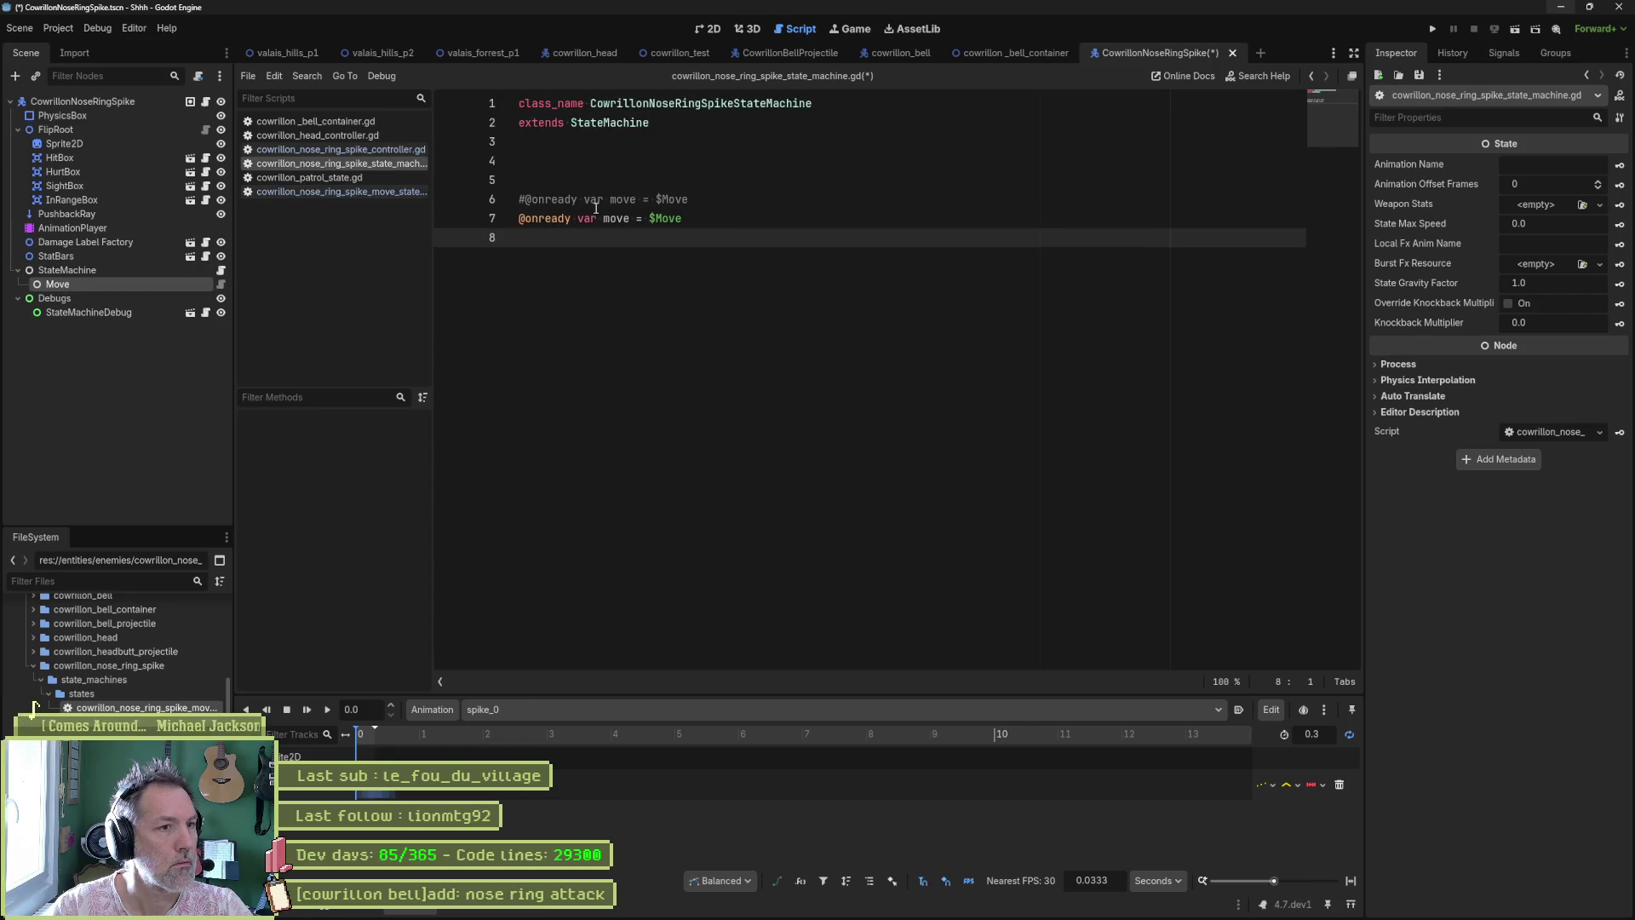
key(Up)
key(ctrl+shift+k)
key(ctrl+s)
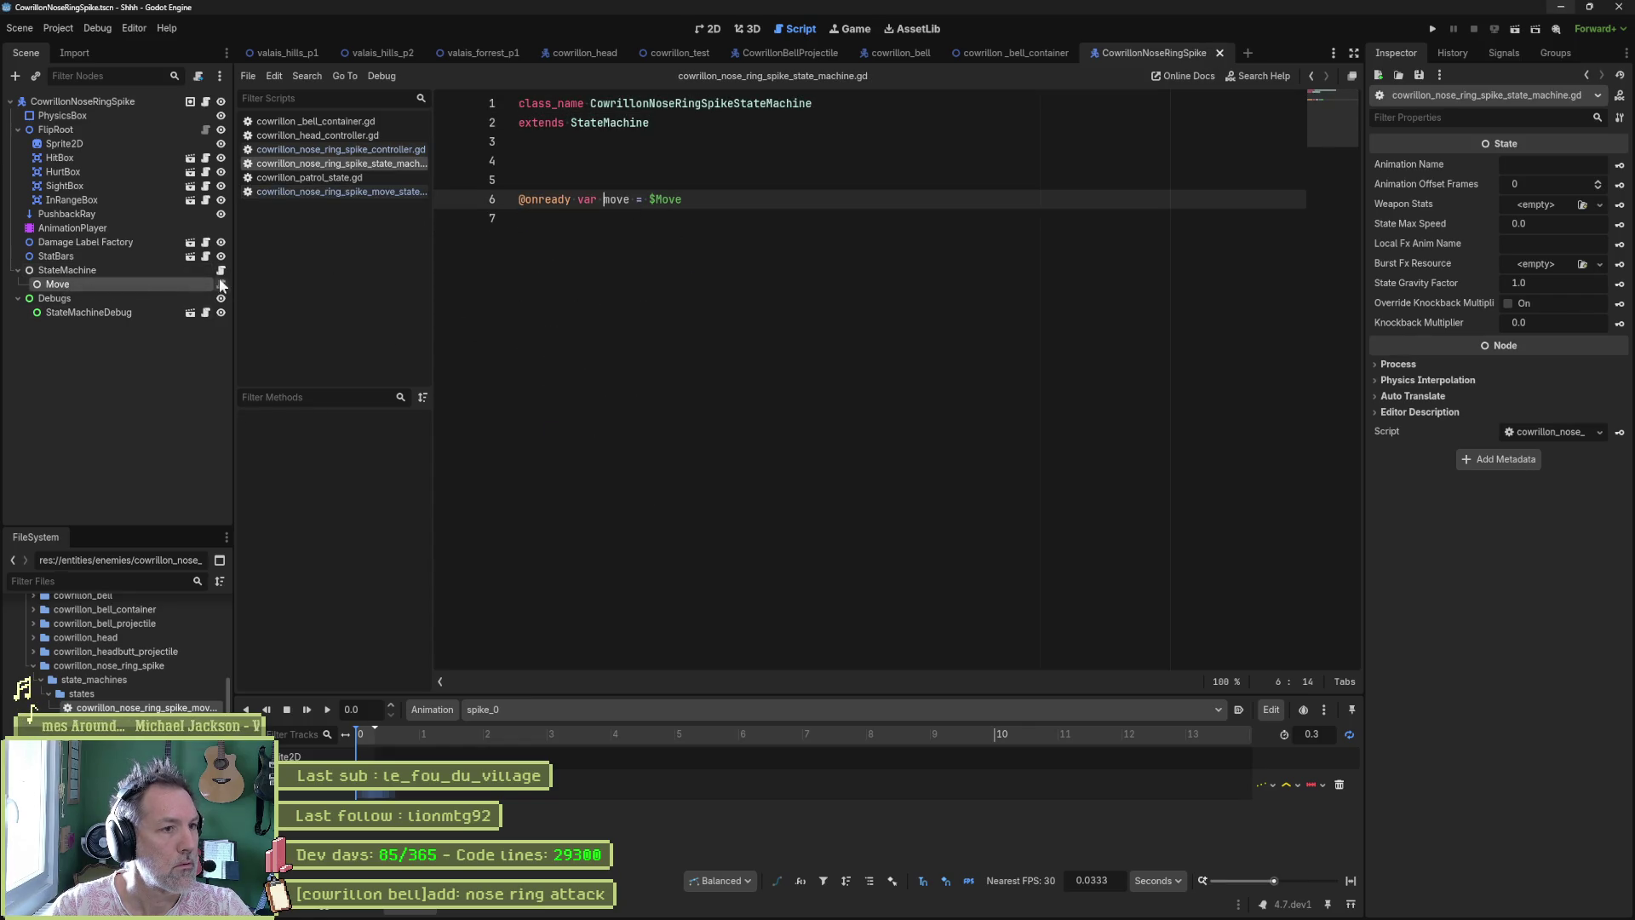
click(221, 284)
Set the Move node's Animation Name to spike_0, save, then select the value.
click(136, 274)
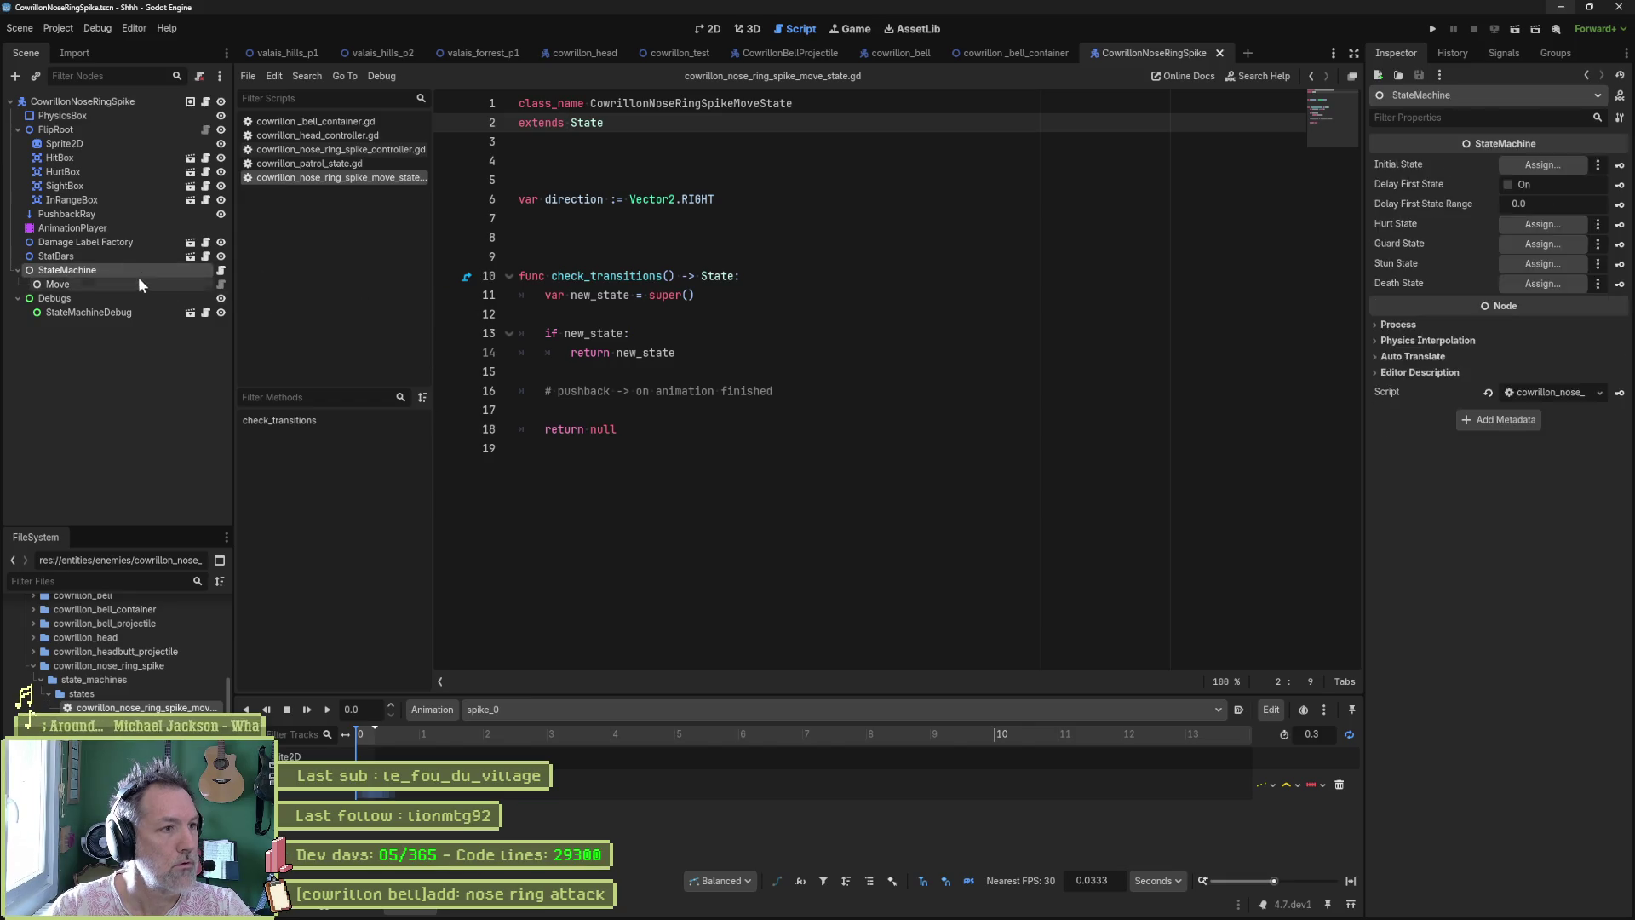
click(138, 281)
click(1546, 164)
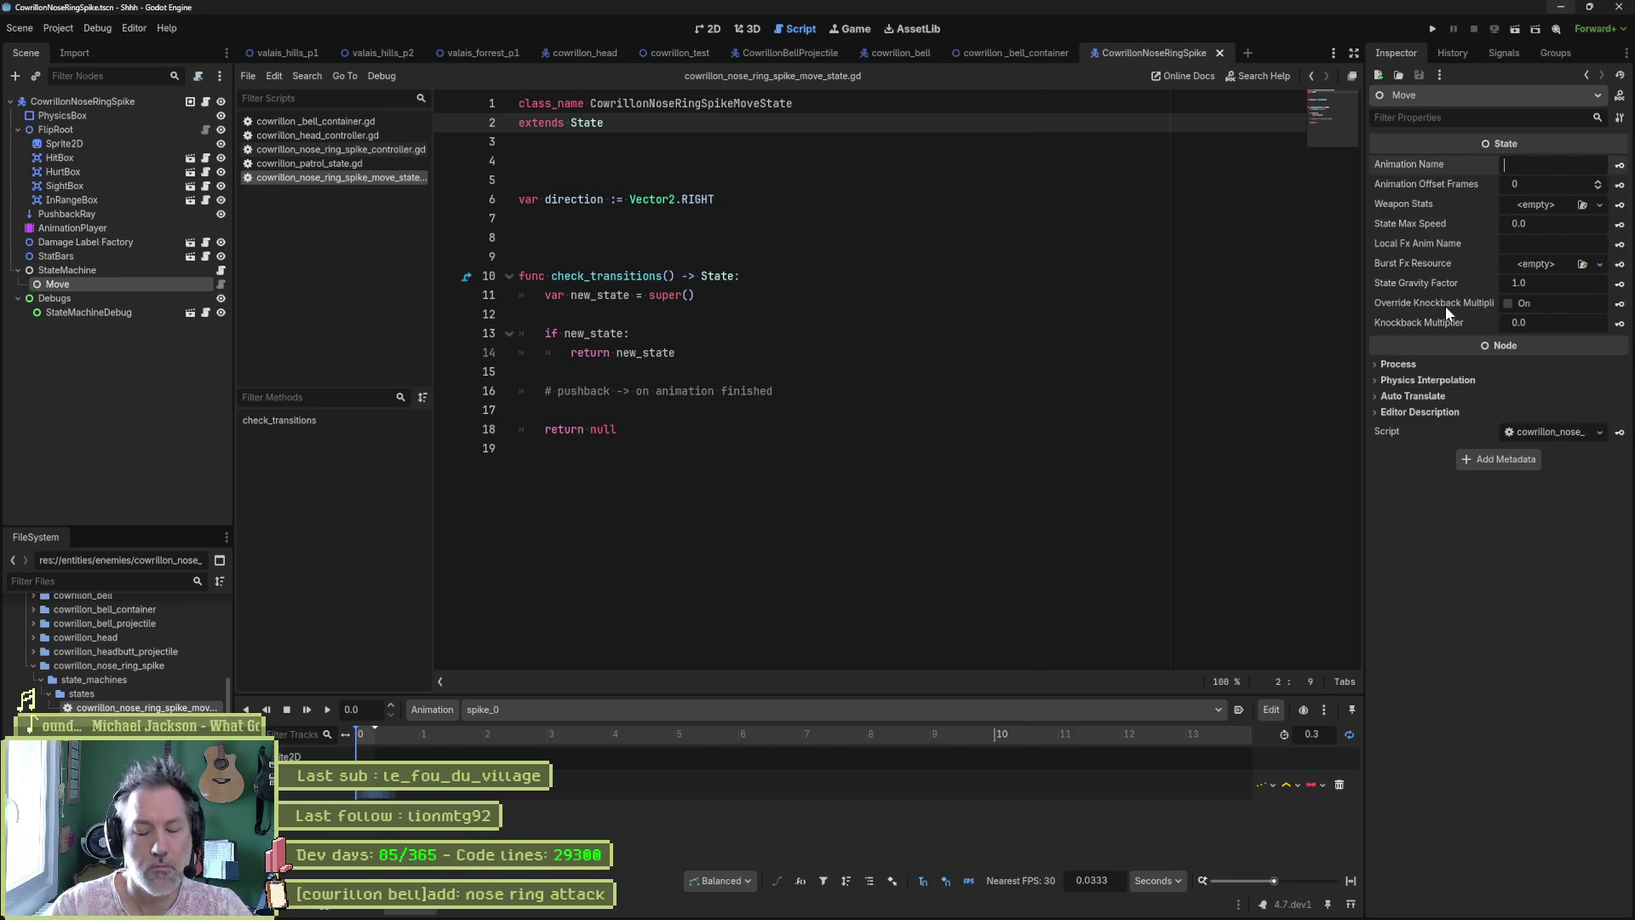
text(spike_0)
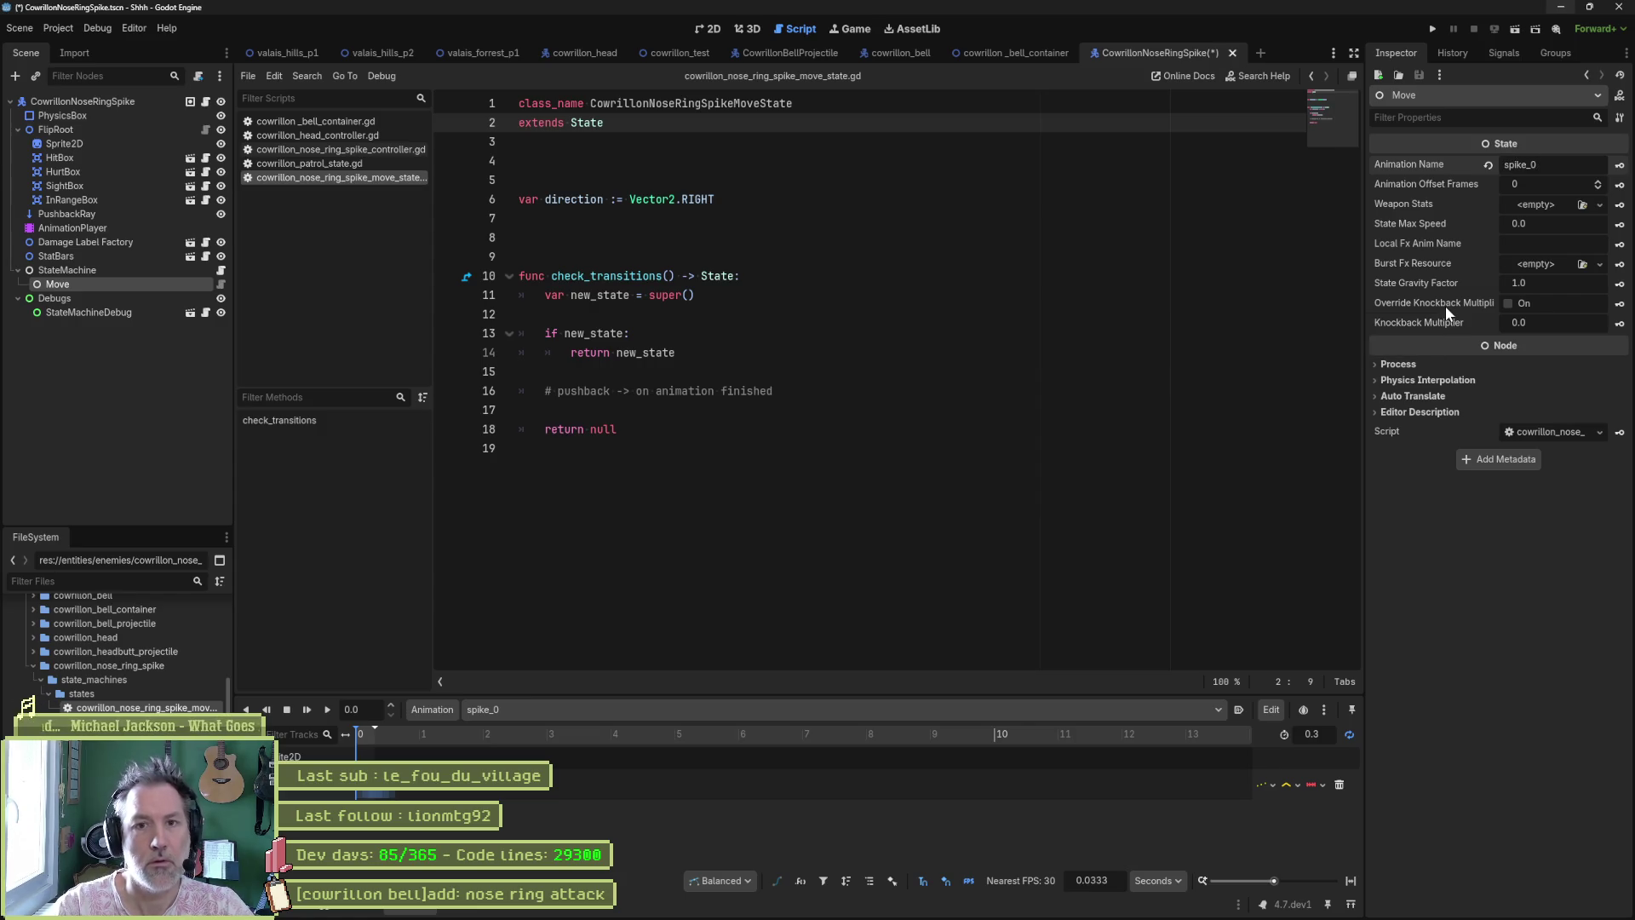
key(ctrl+s)
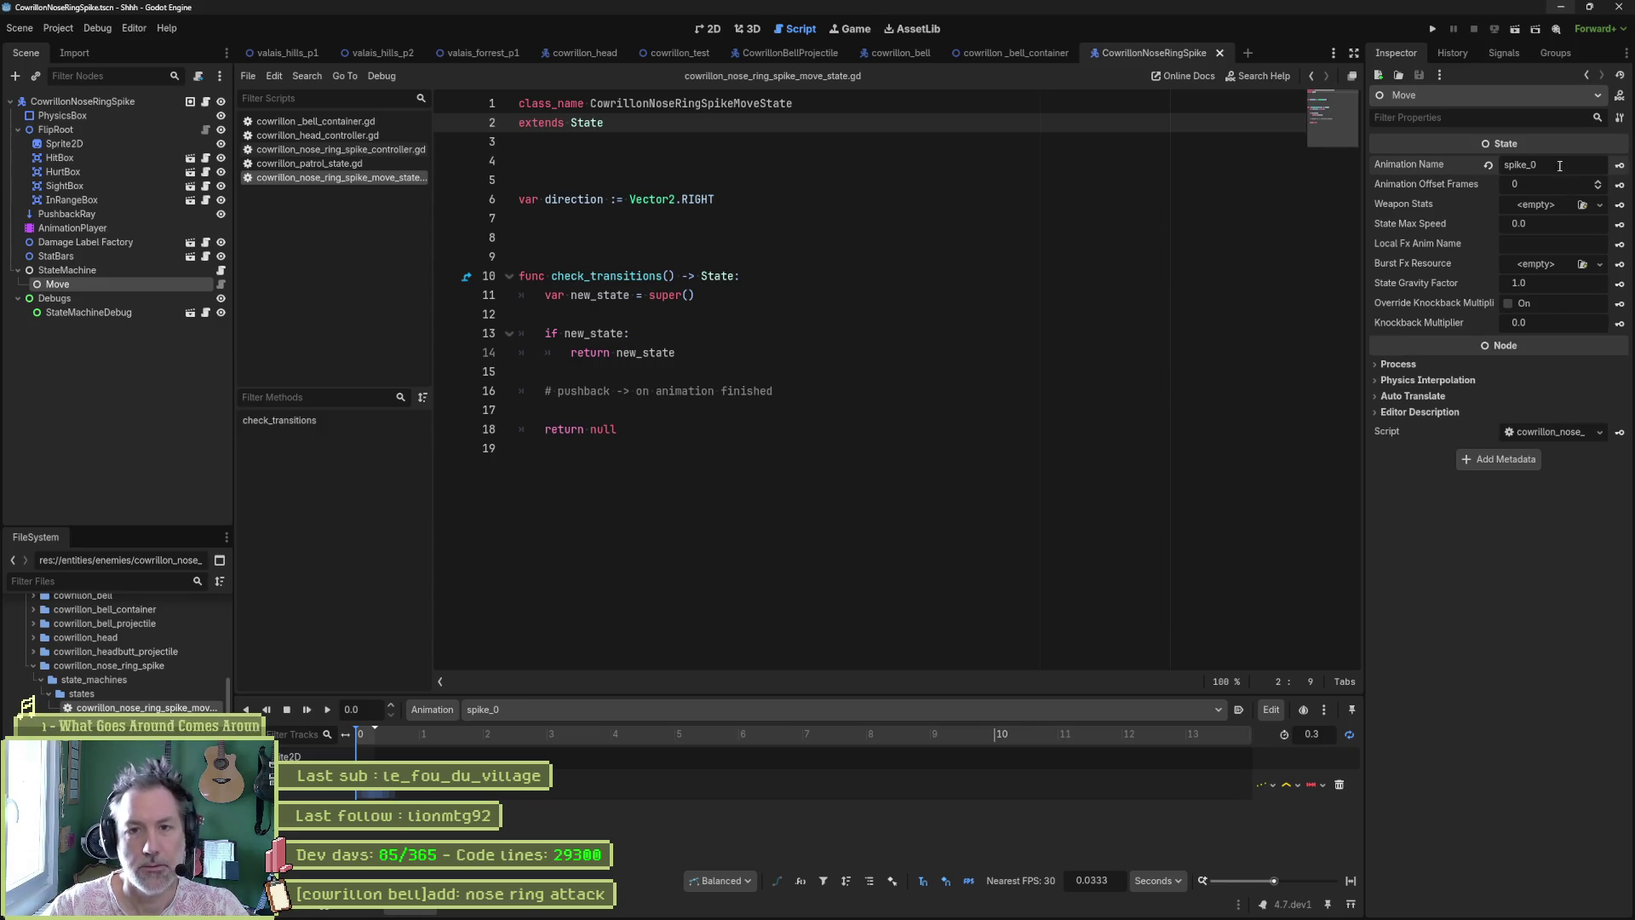
key(ctrl+a)
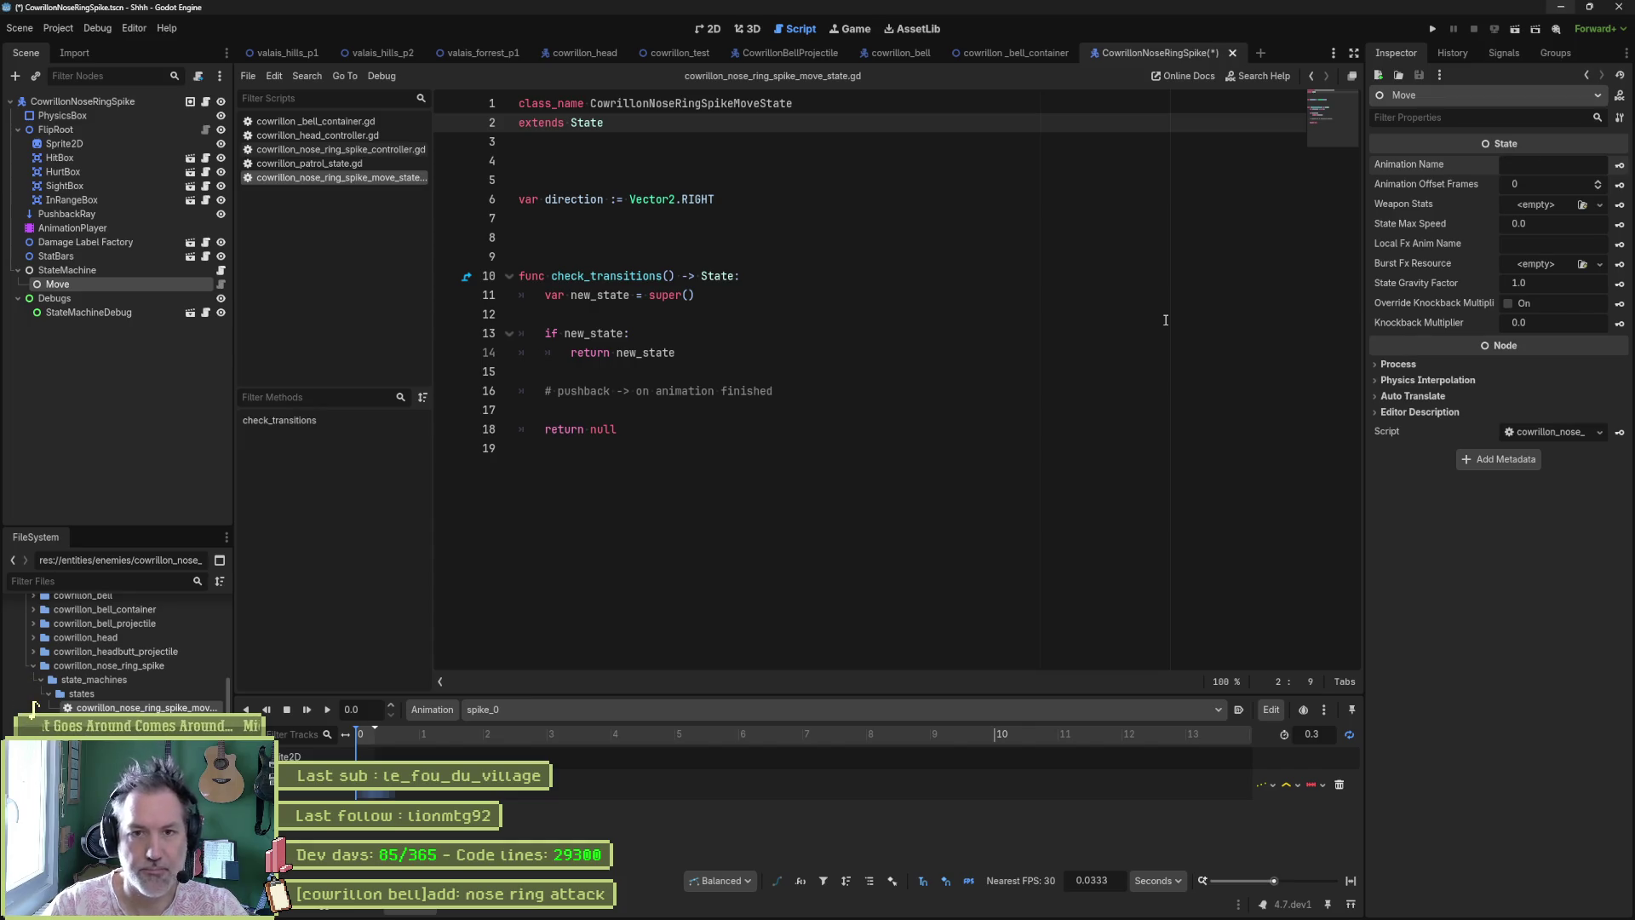
click(1122, 314)
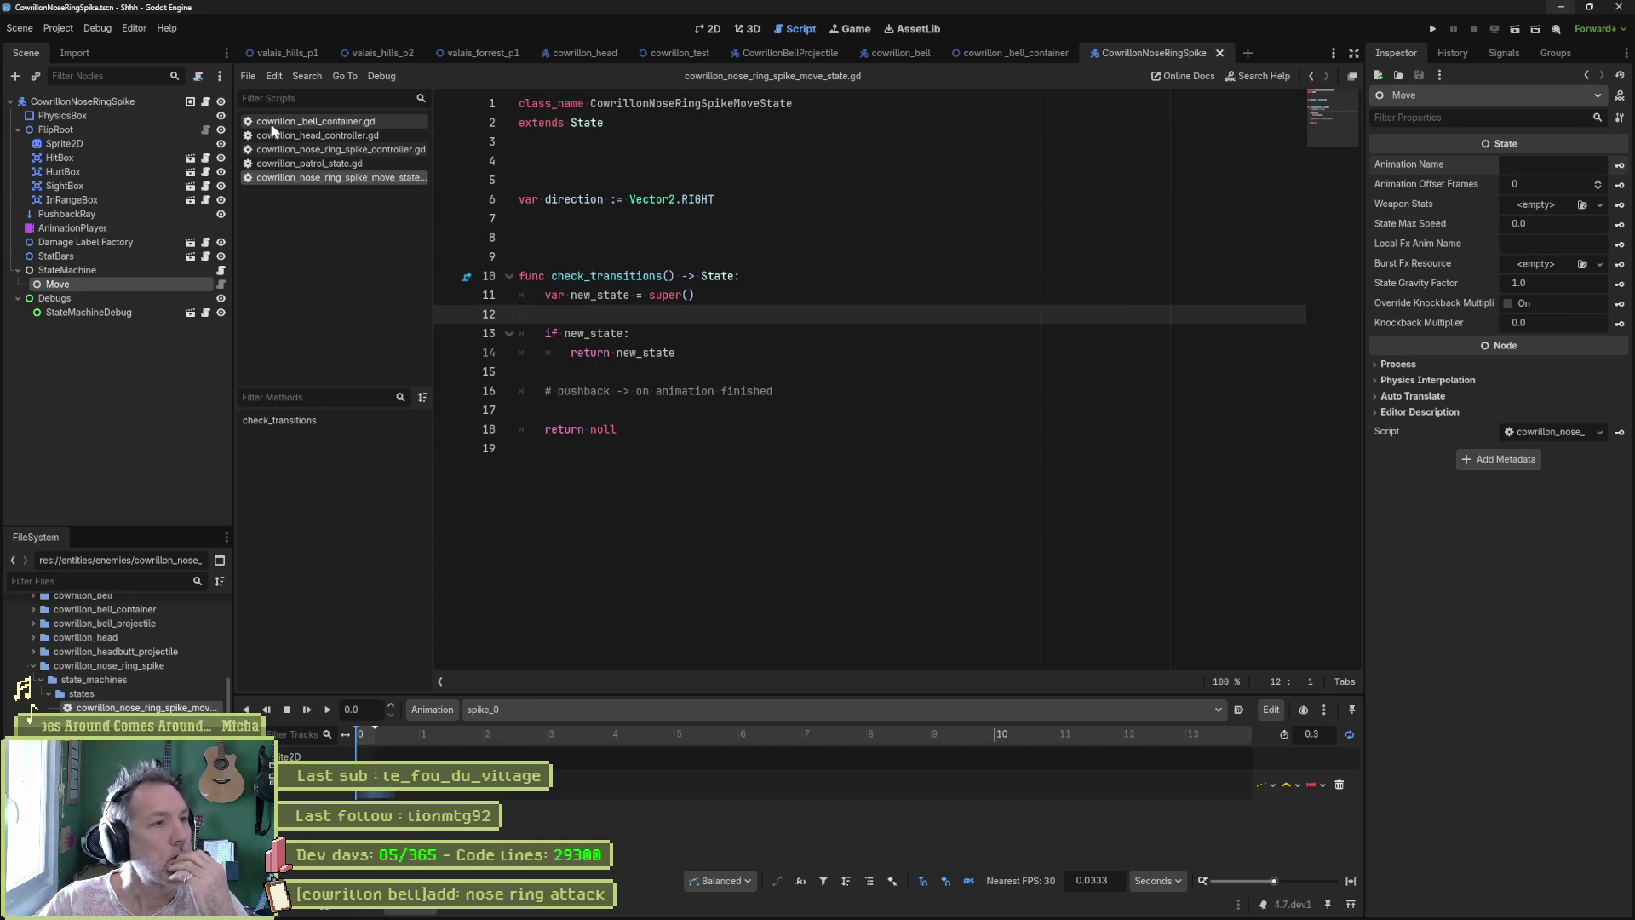
click(203, 100)
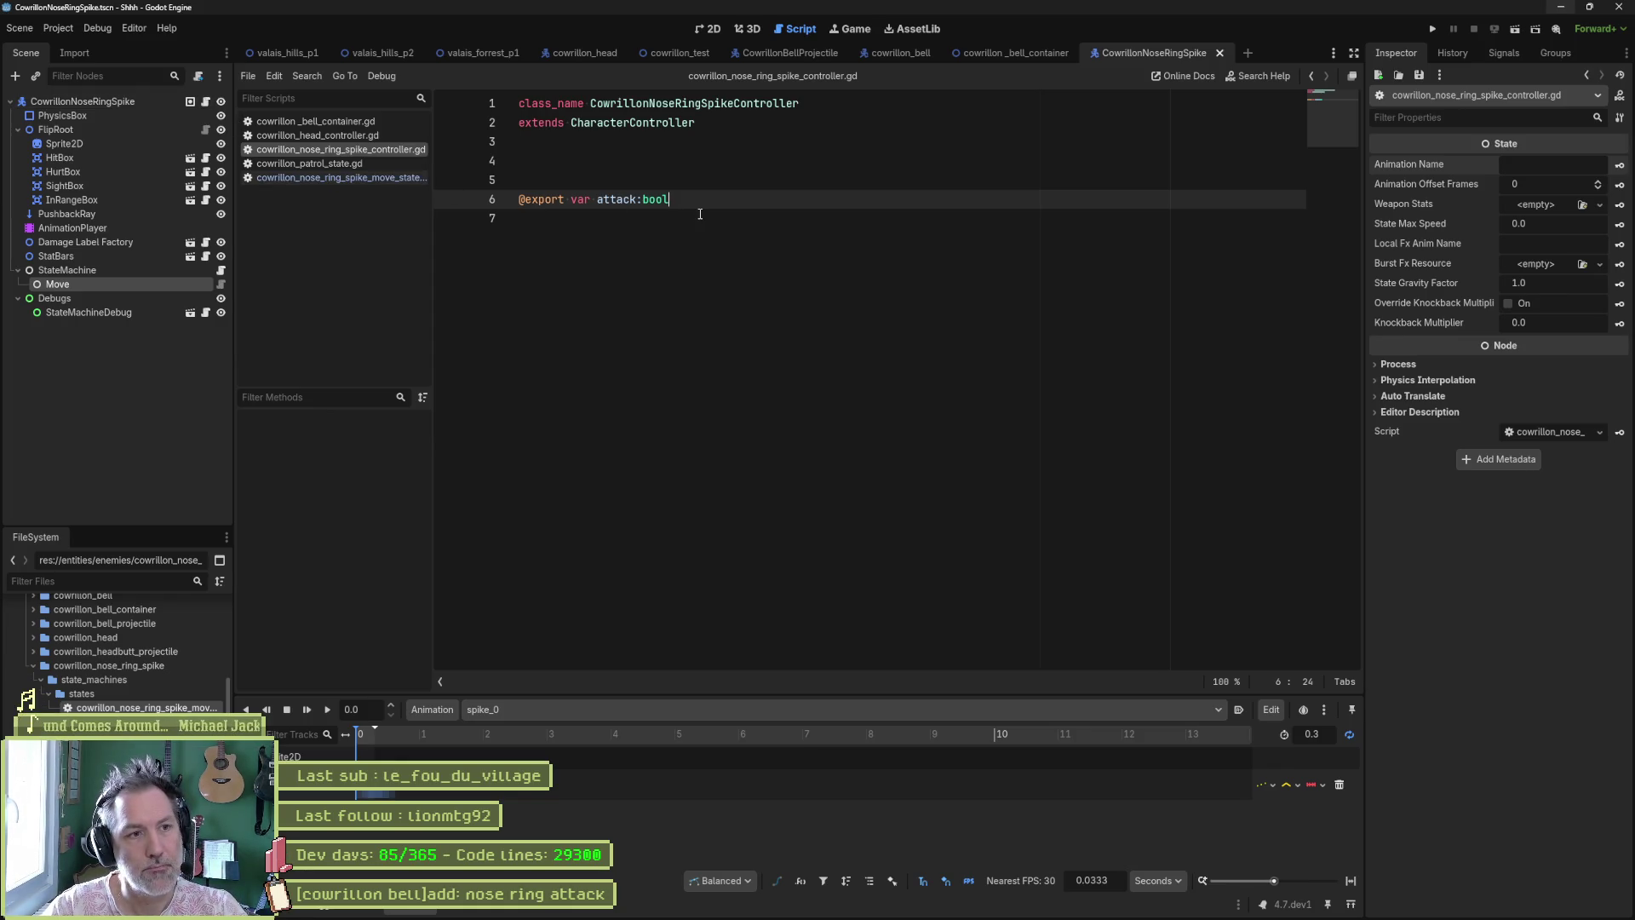
key(Return)
text(@export var ani)
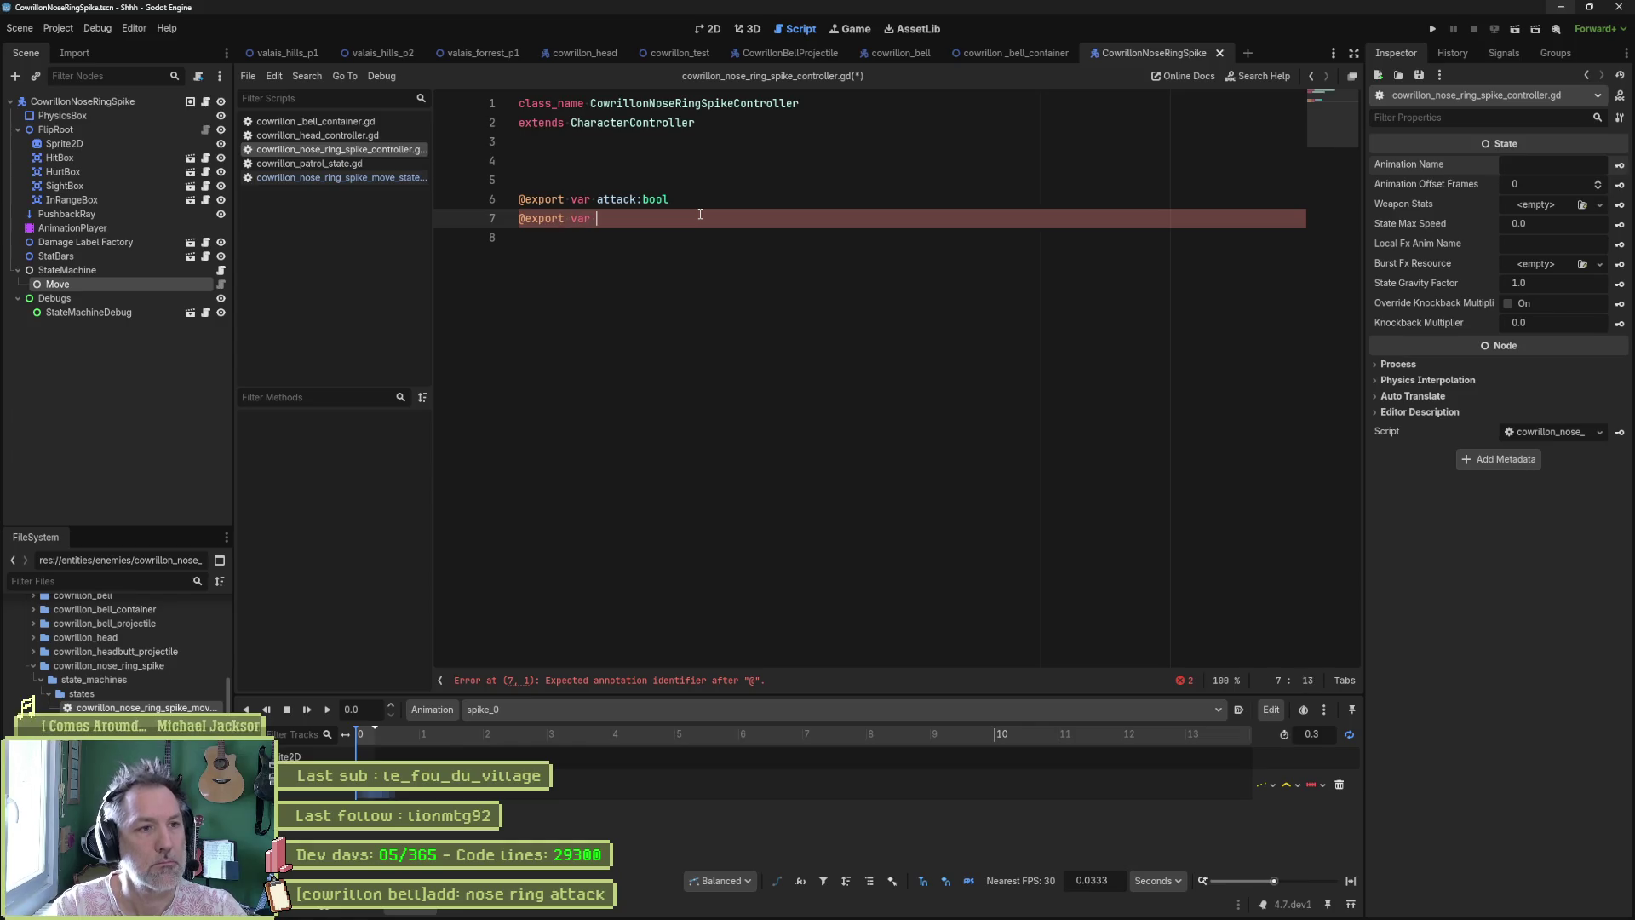
text(m_name: )
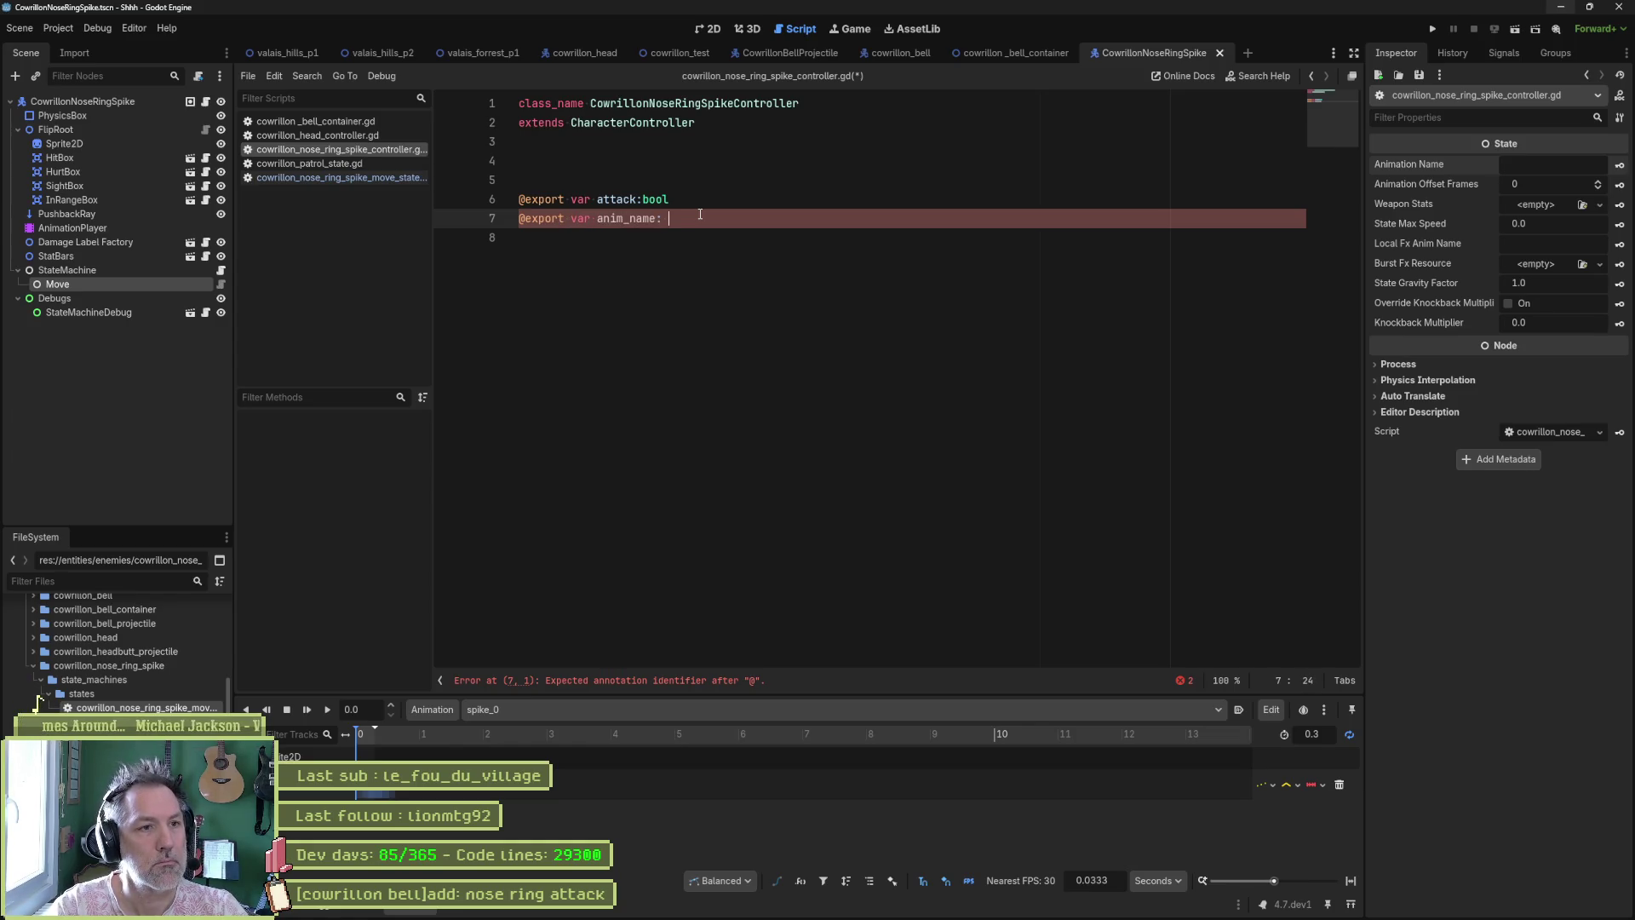
text(string)
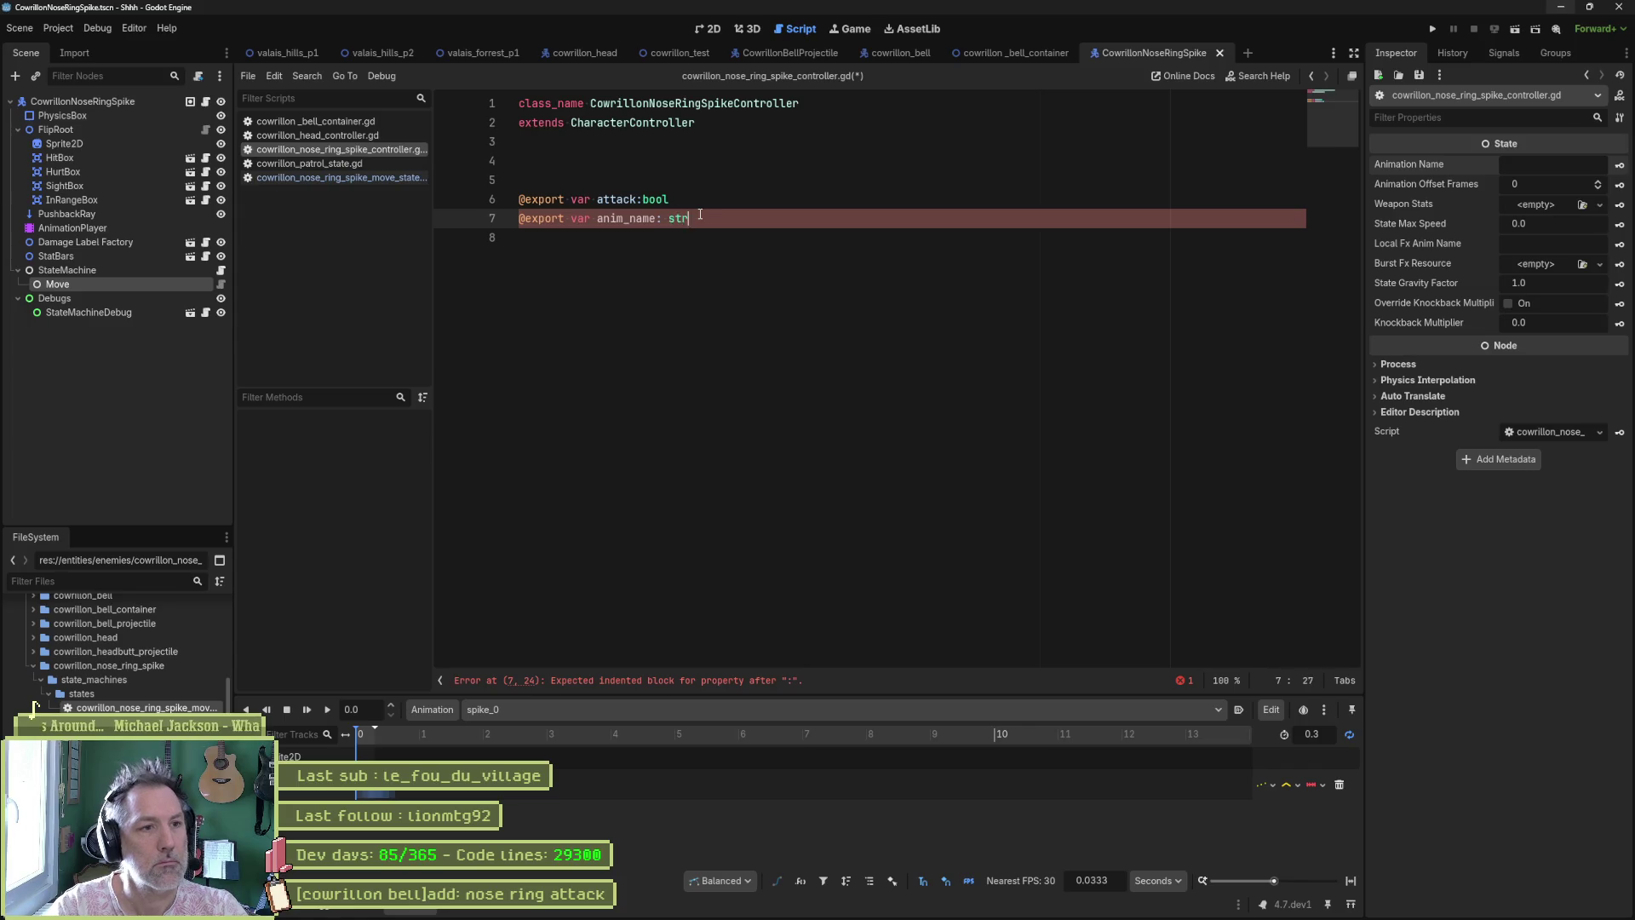
key(Return)
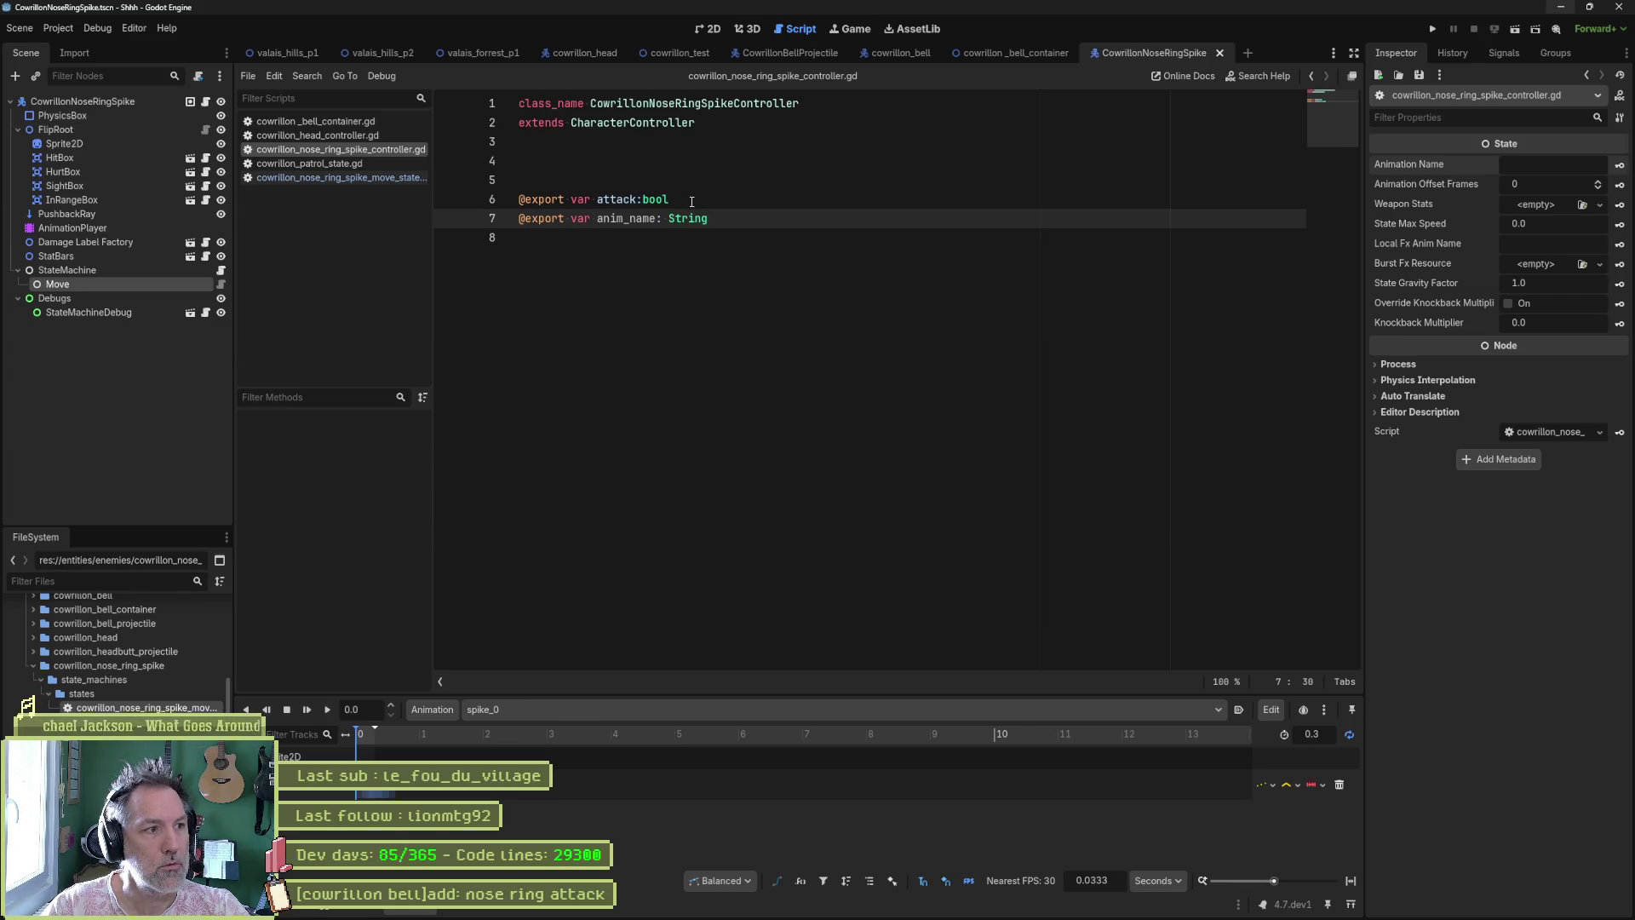
click(221, 271)
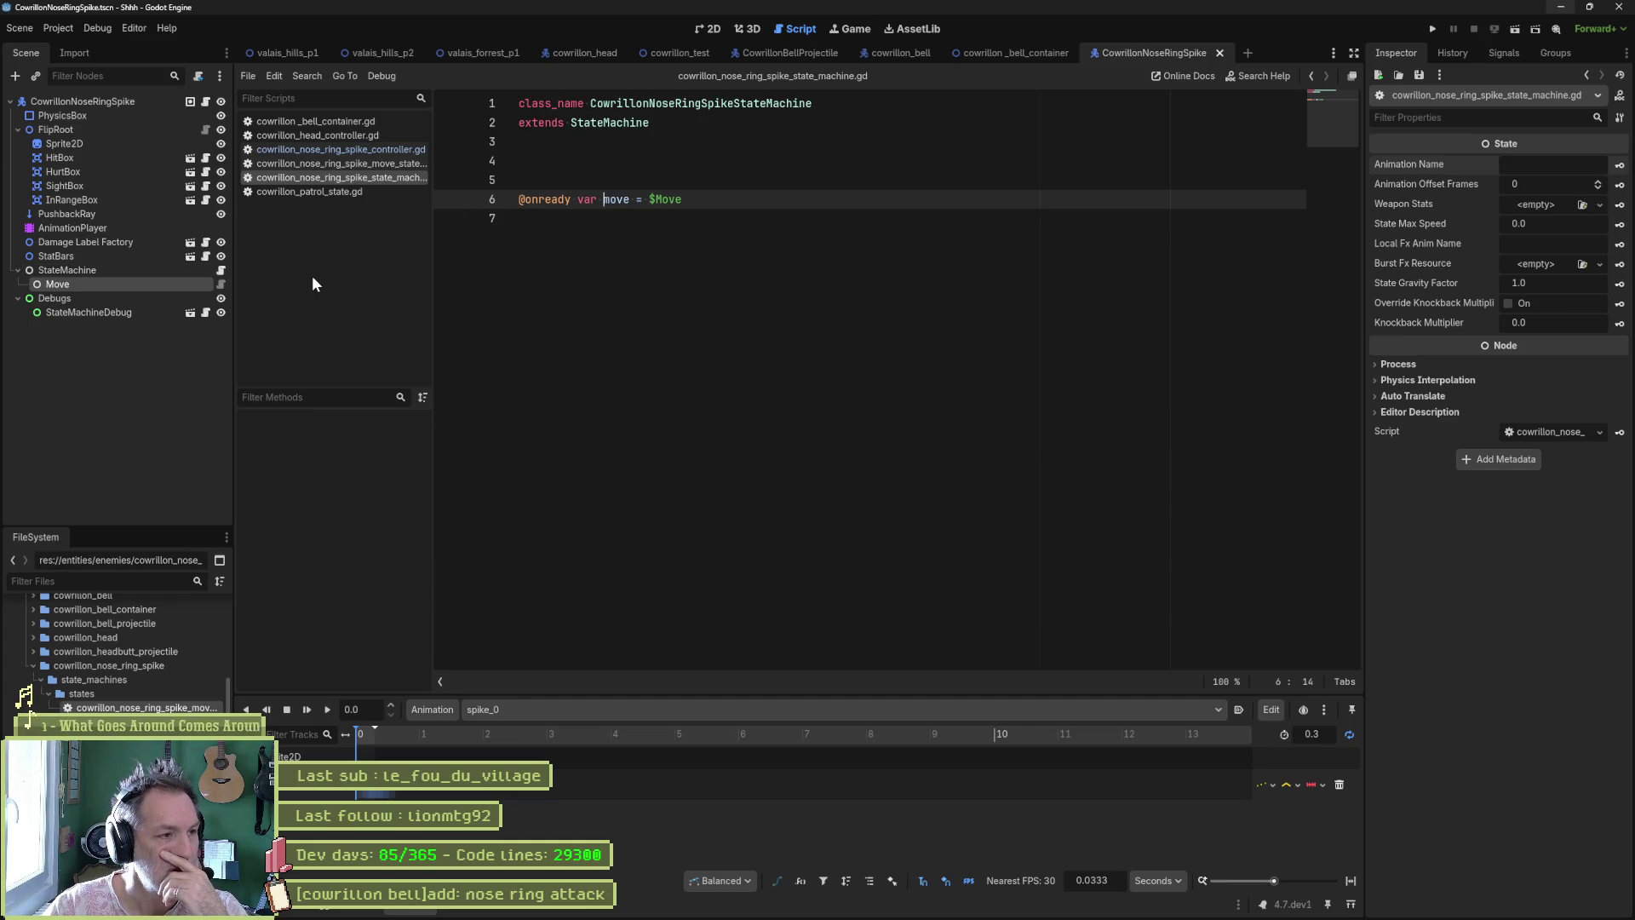
Follow the Move script into state.gd, inspect enter_state and play_animation's animation_name, then return.
click(221, 285)
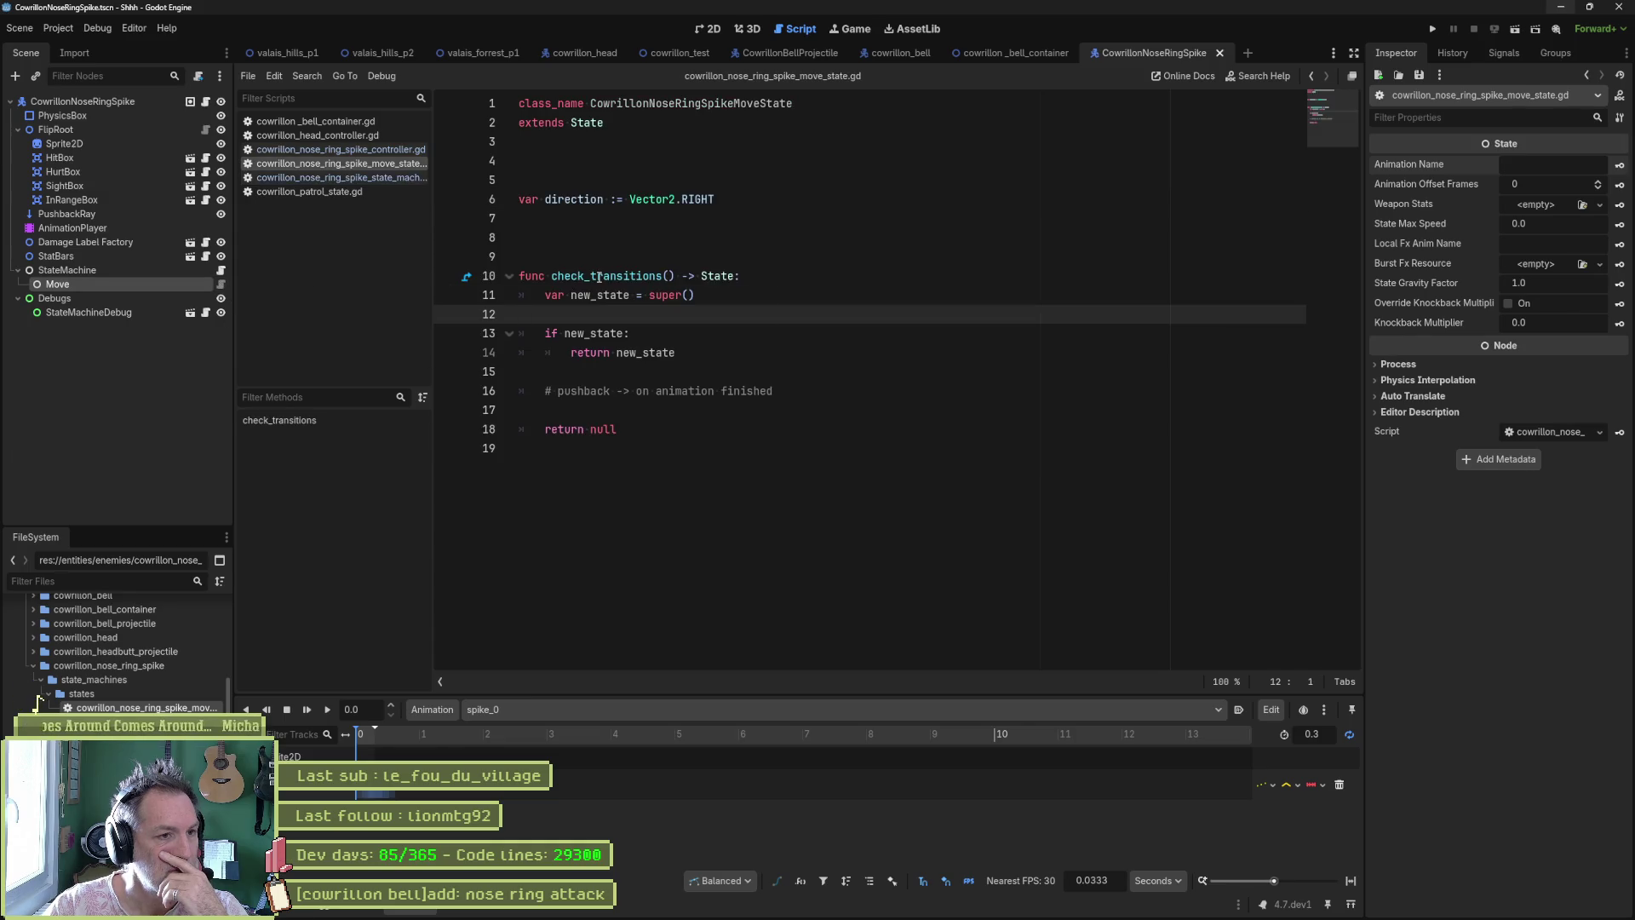
ctrl+click(586, 122)
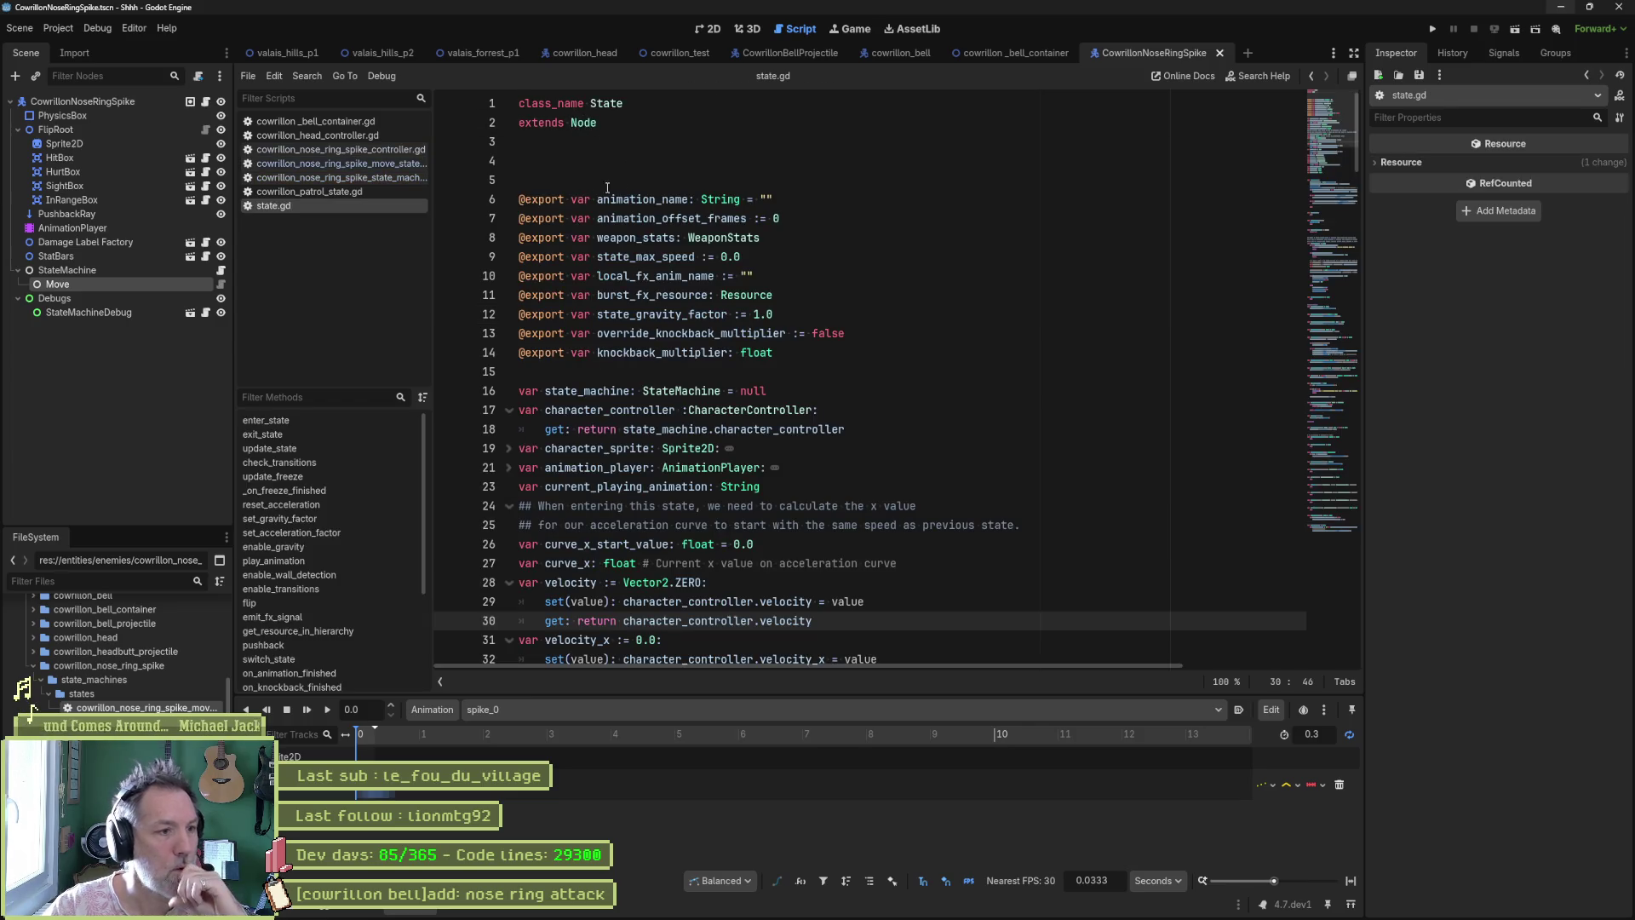
click(324, 422)
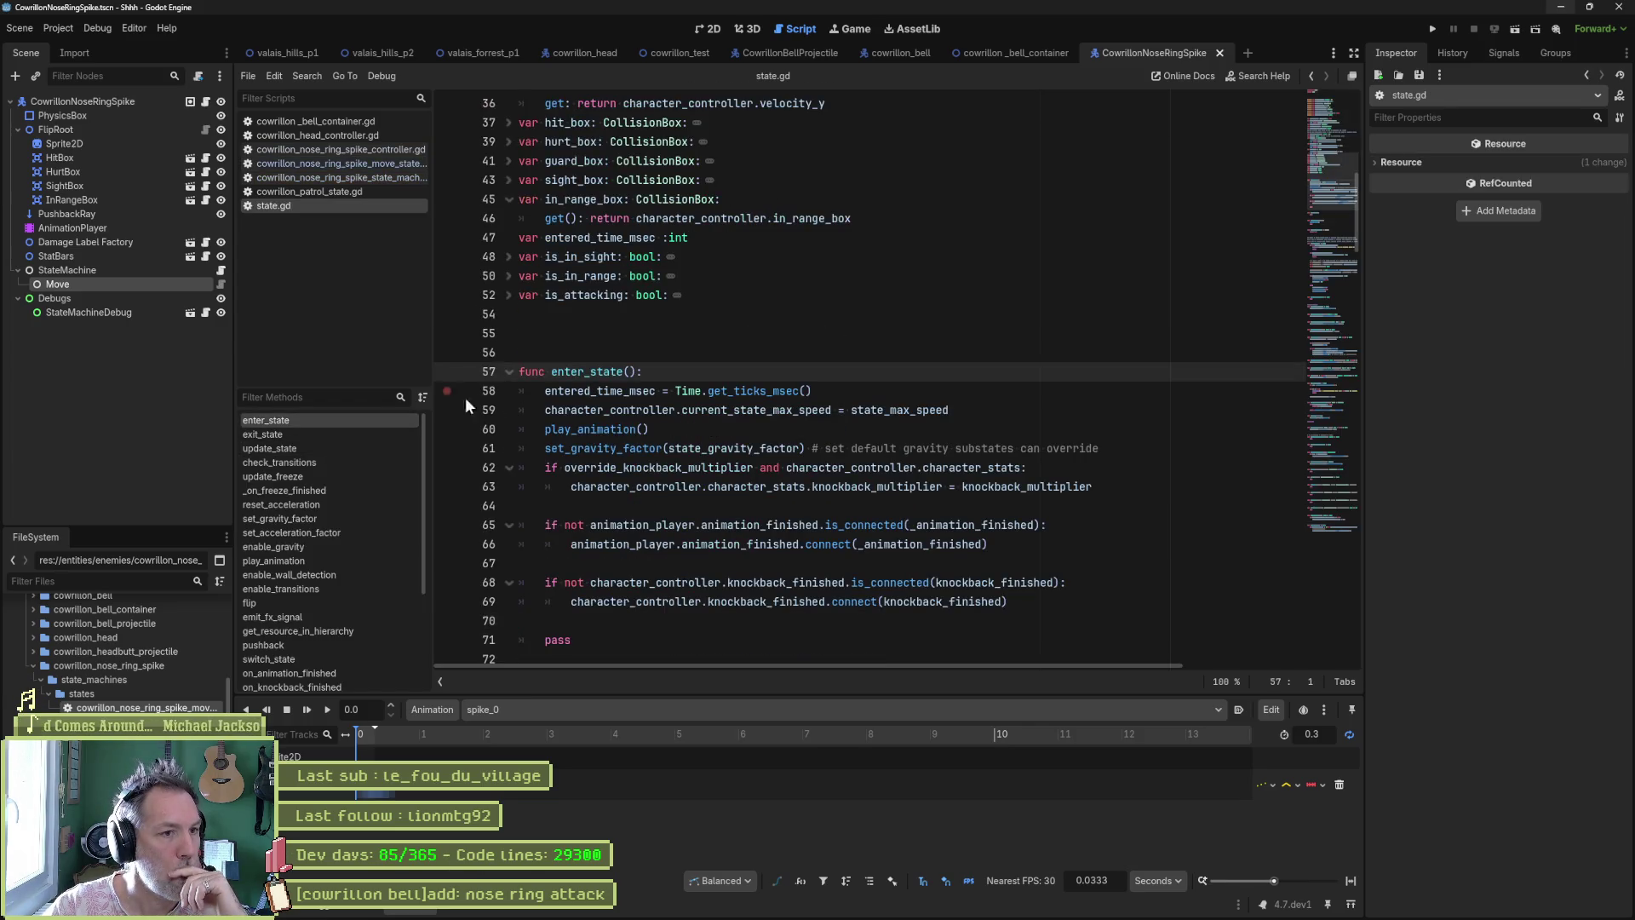
double_click(601, 428)
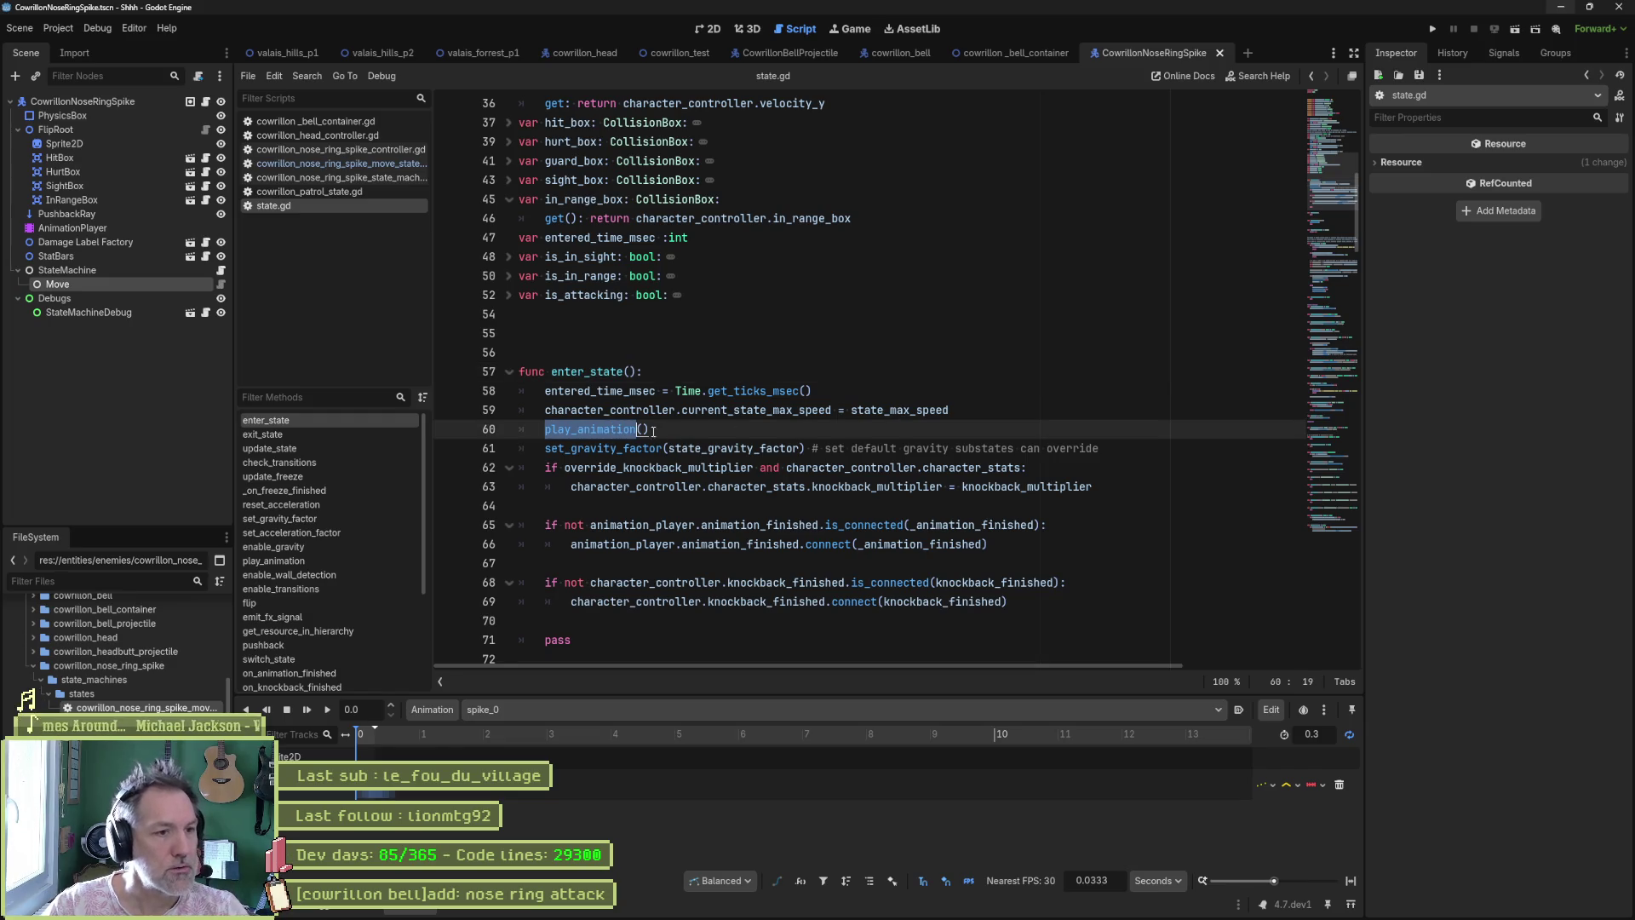
ctrl+click(619, 429)
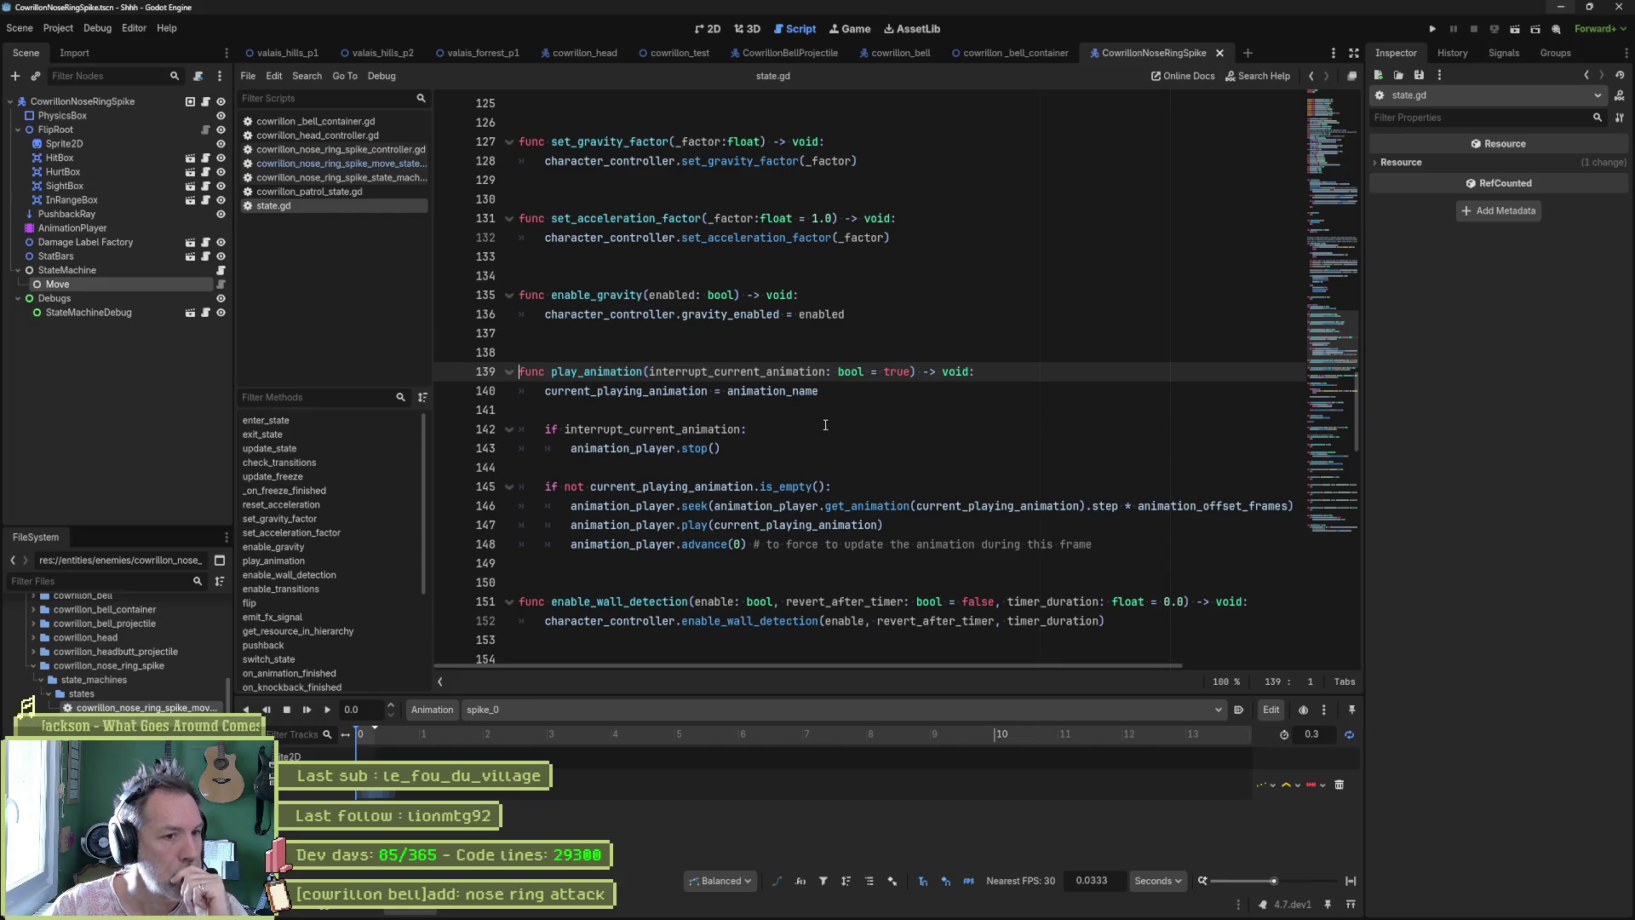
double_click(785, 390)
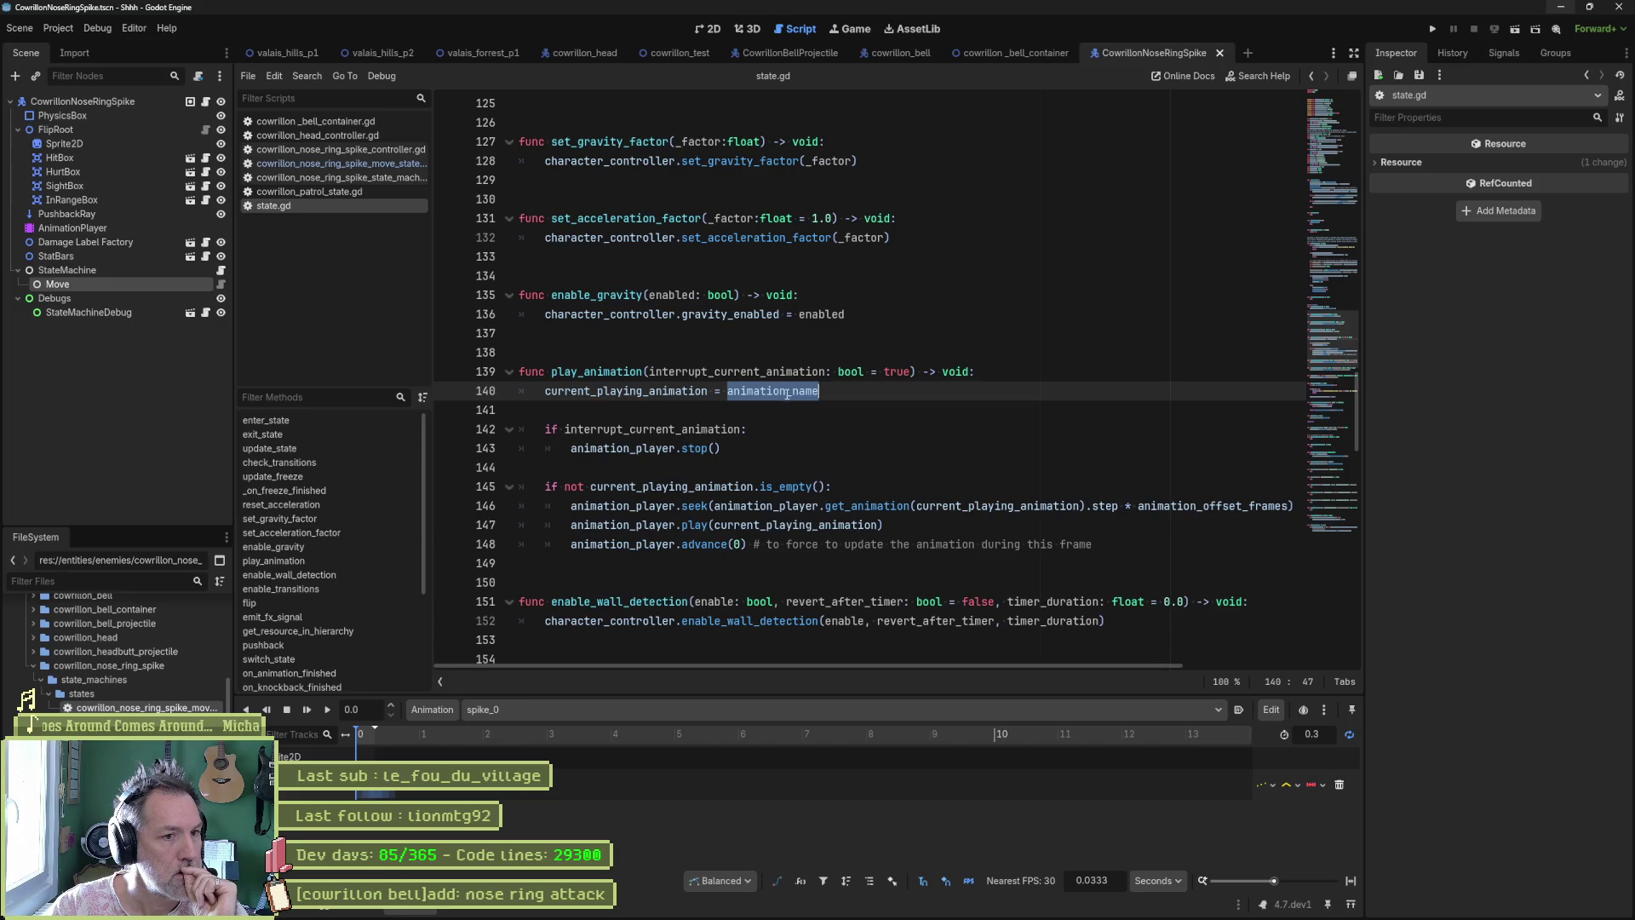
mouse_move(780, 397)
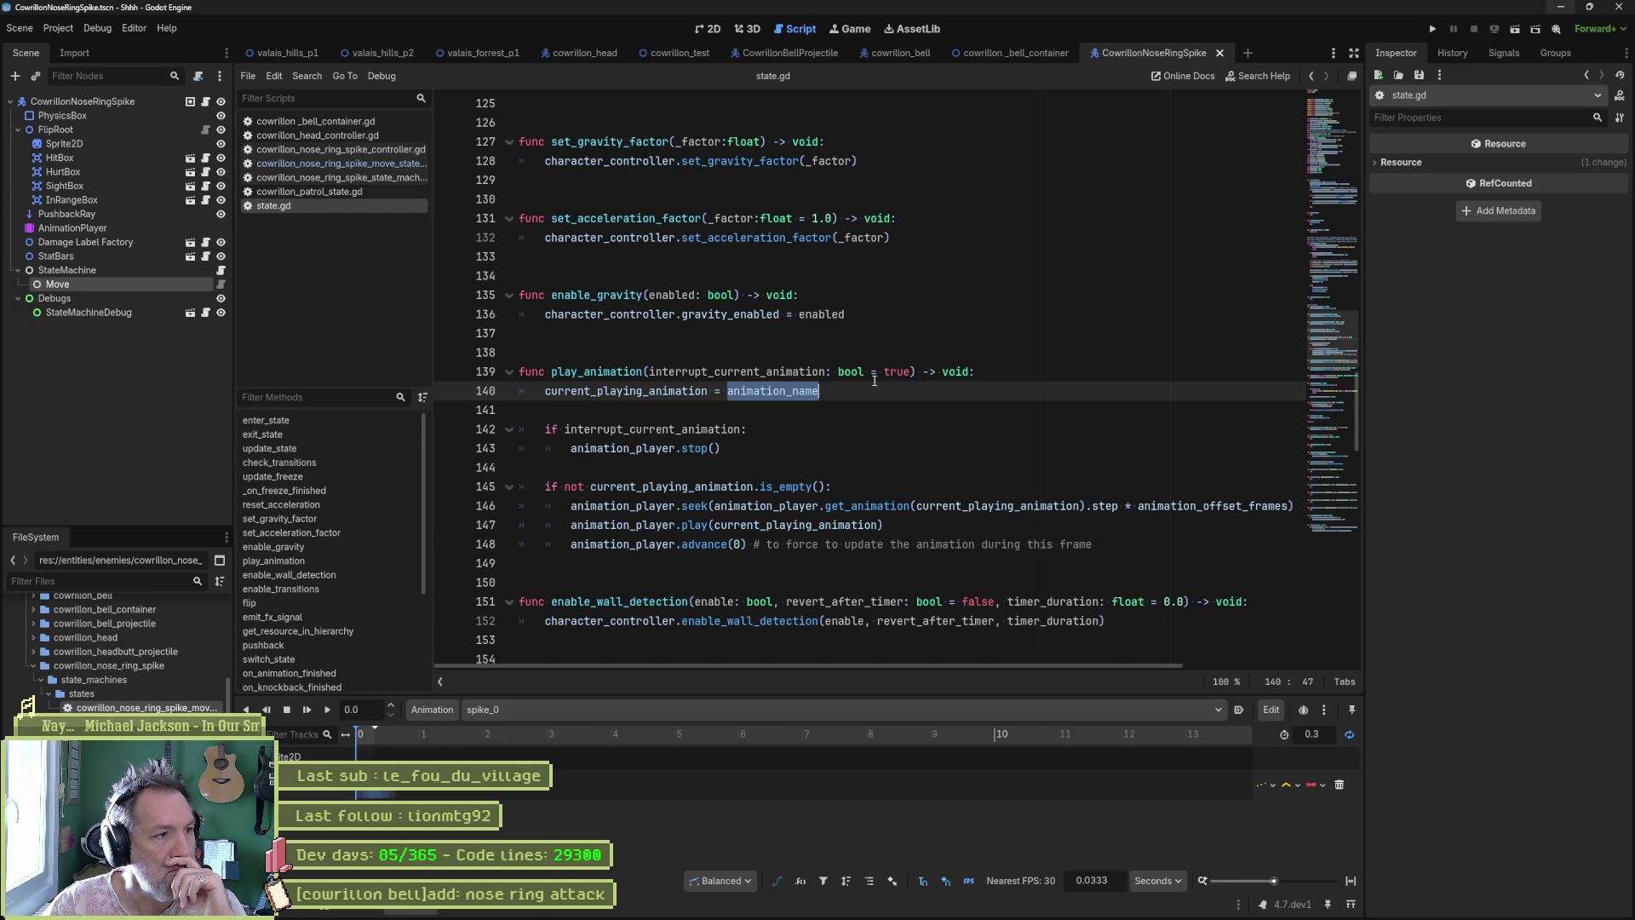
click(221, 284)
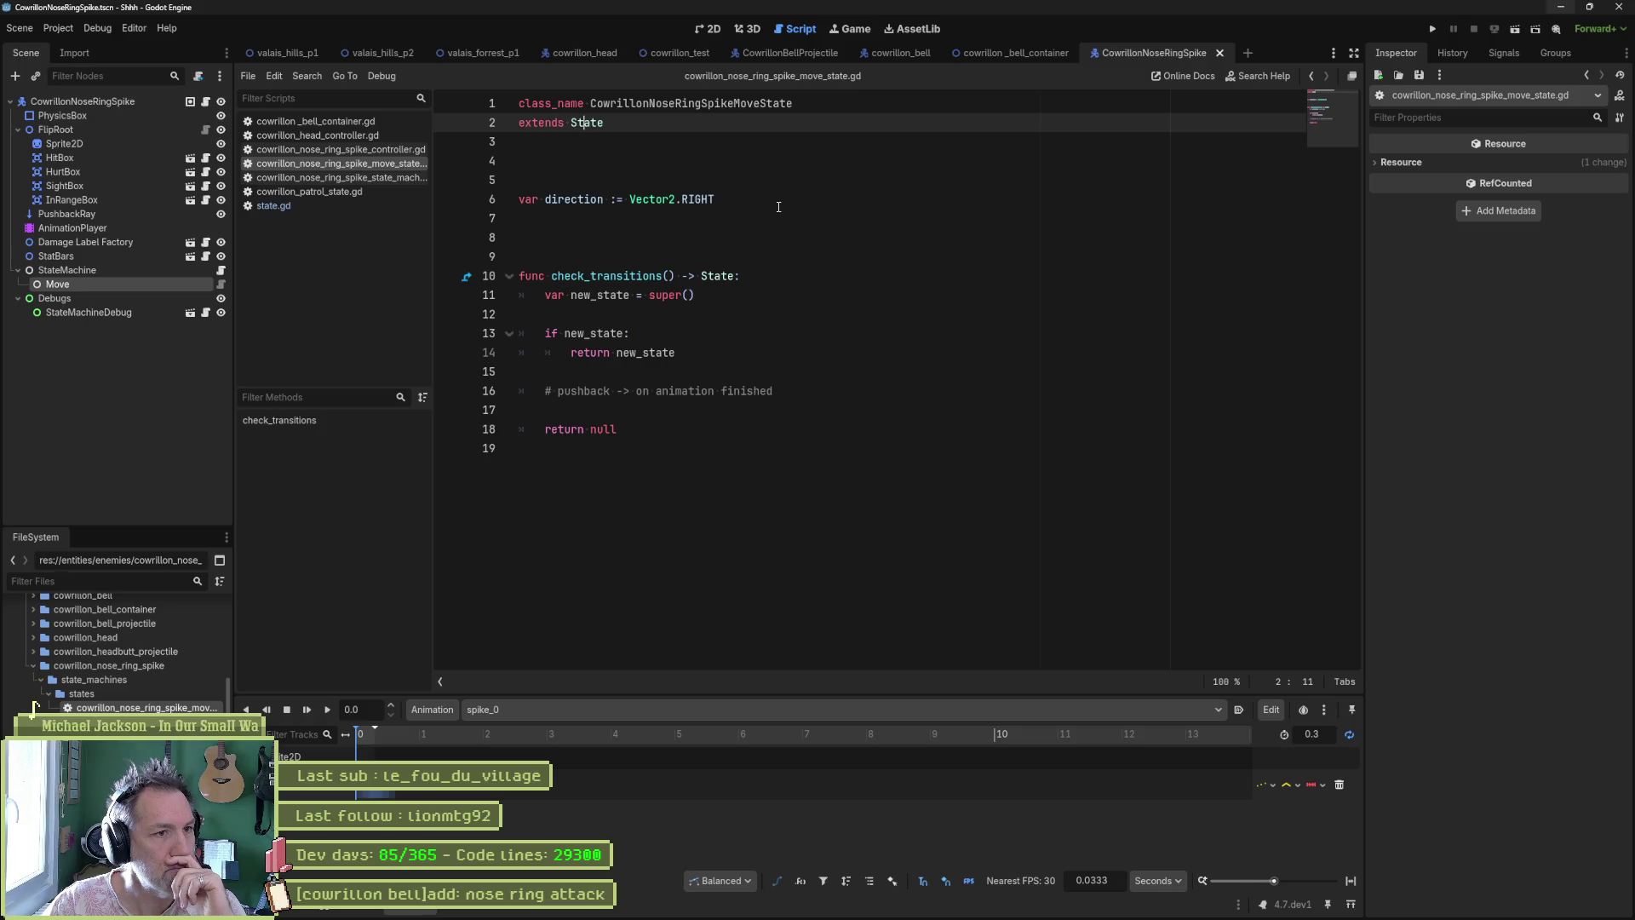
Replace the check_transitions function with 'func enter_state():' whose body calls super().
click(620, 430)
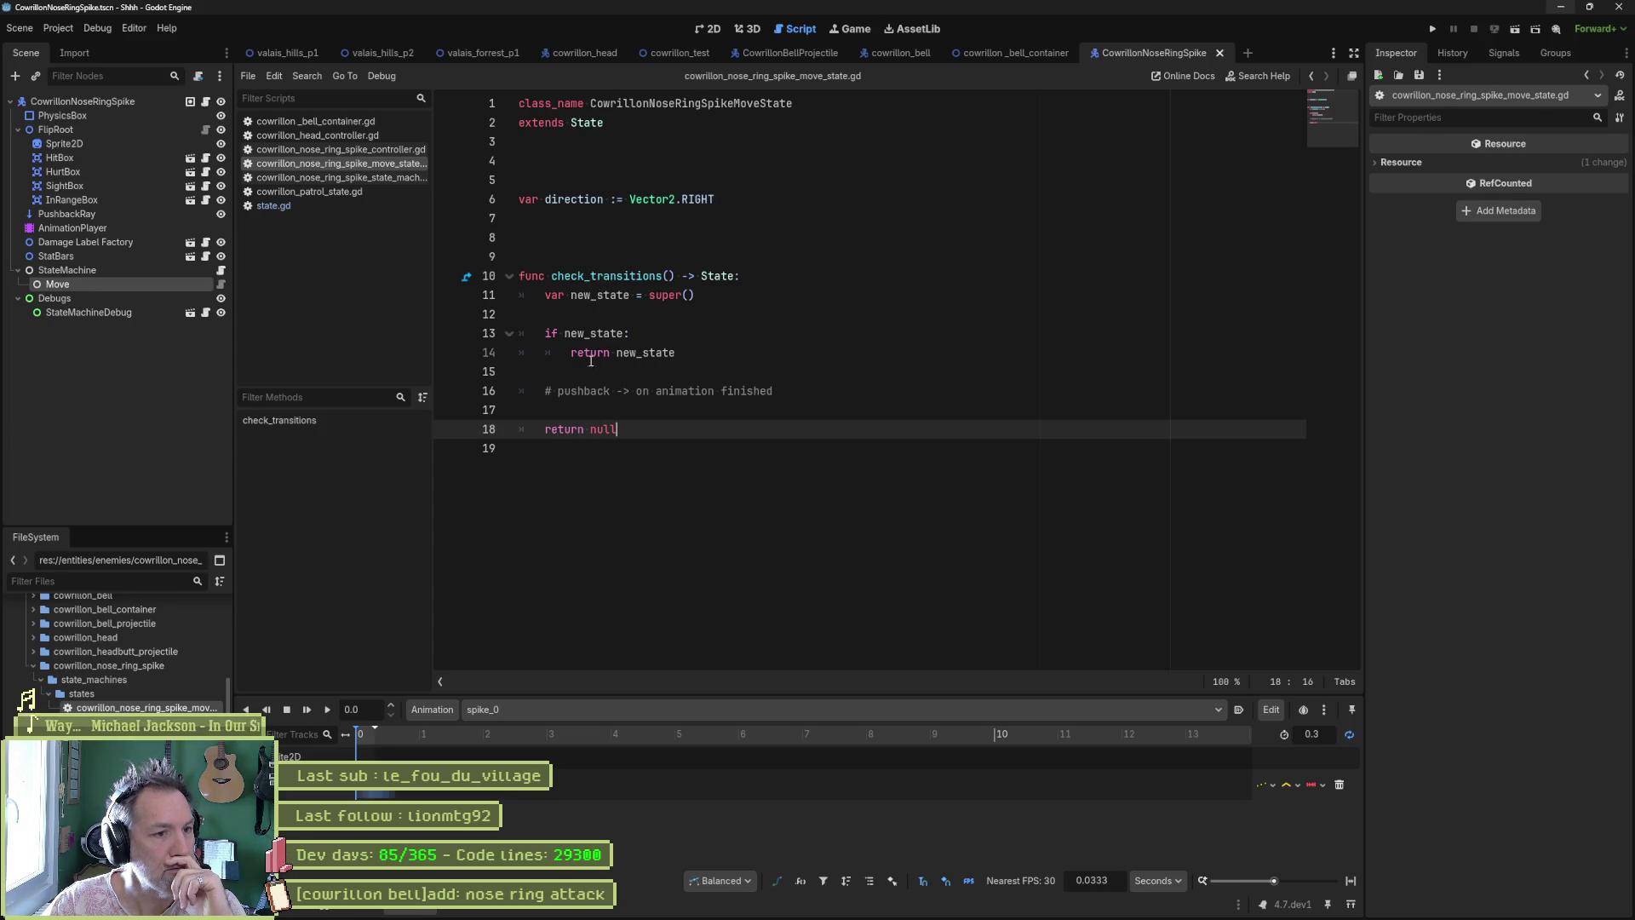
mouse_move(625, 429)
mouse_down()
mouse_move(526, 277)
mouse_move(515, 287)
mouse_up()
key(Delete)
text(func e)
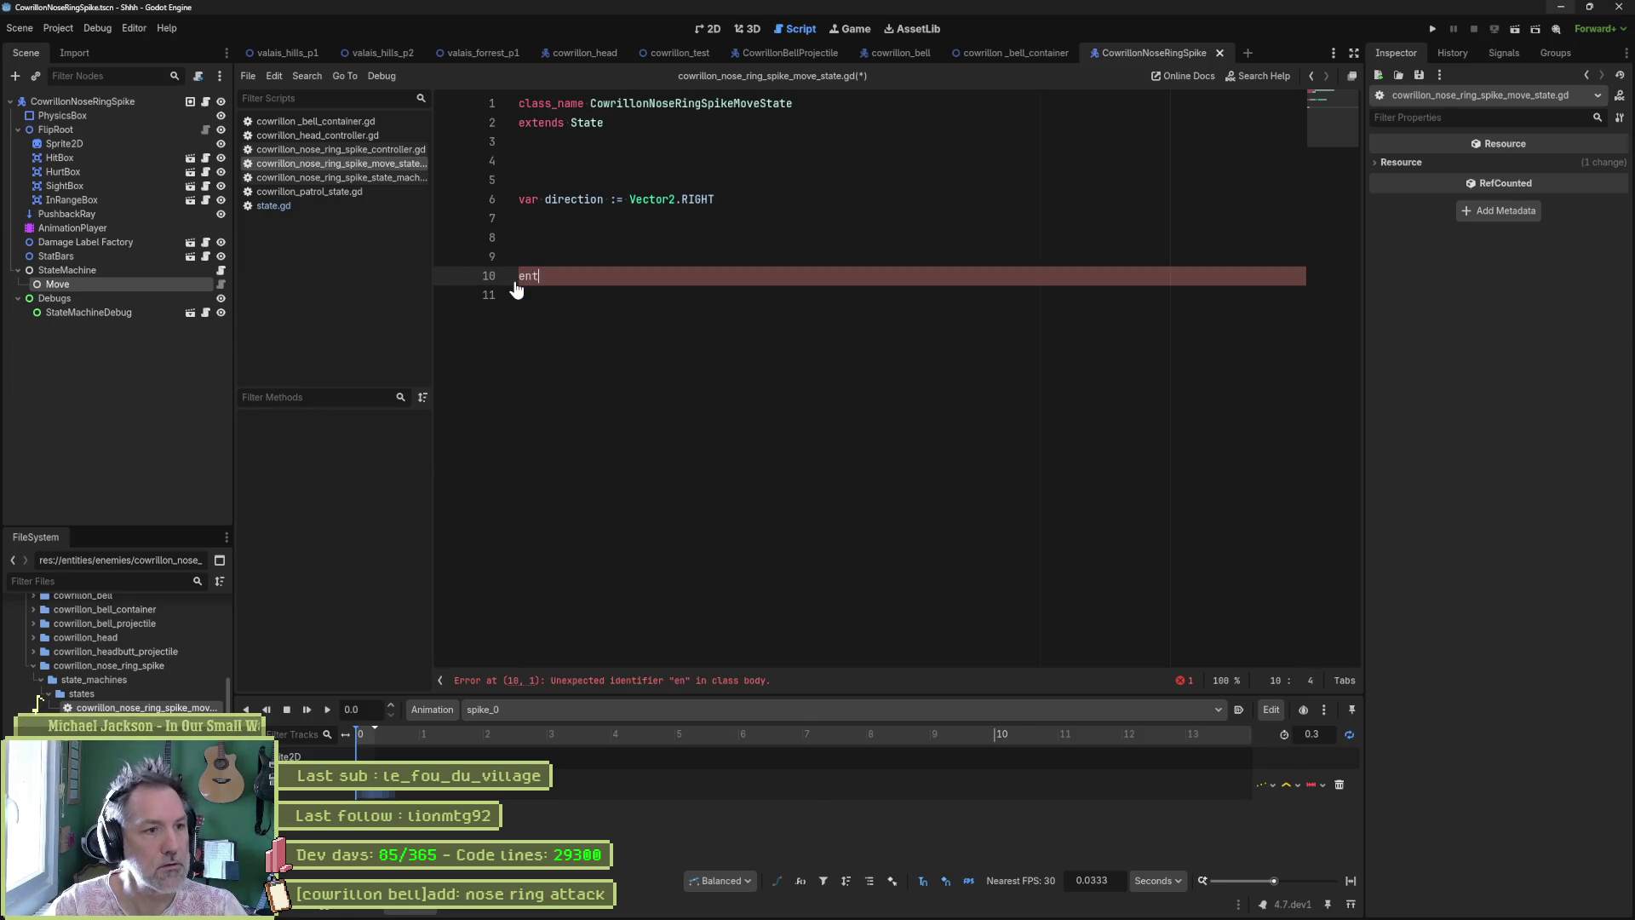
text(nt)
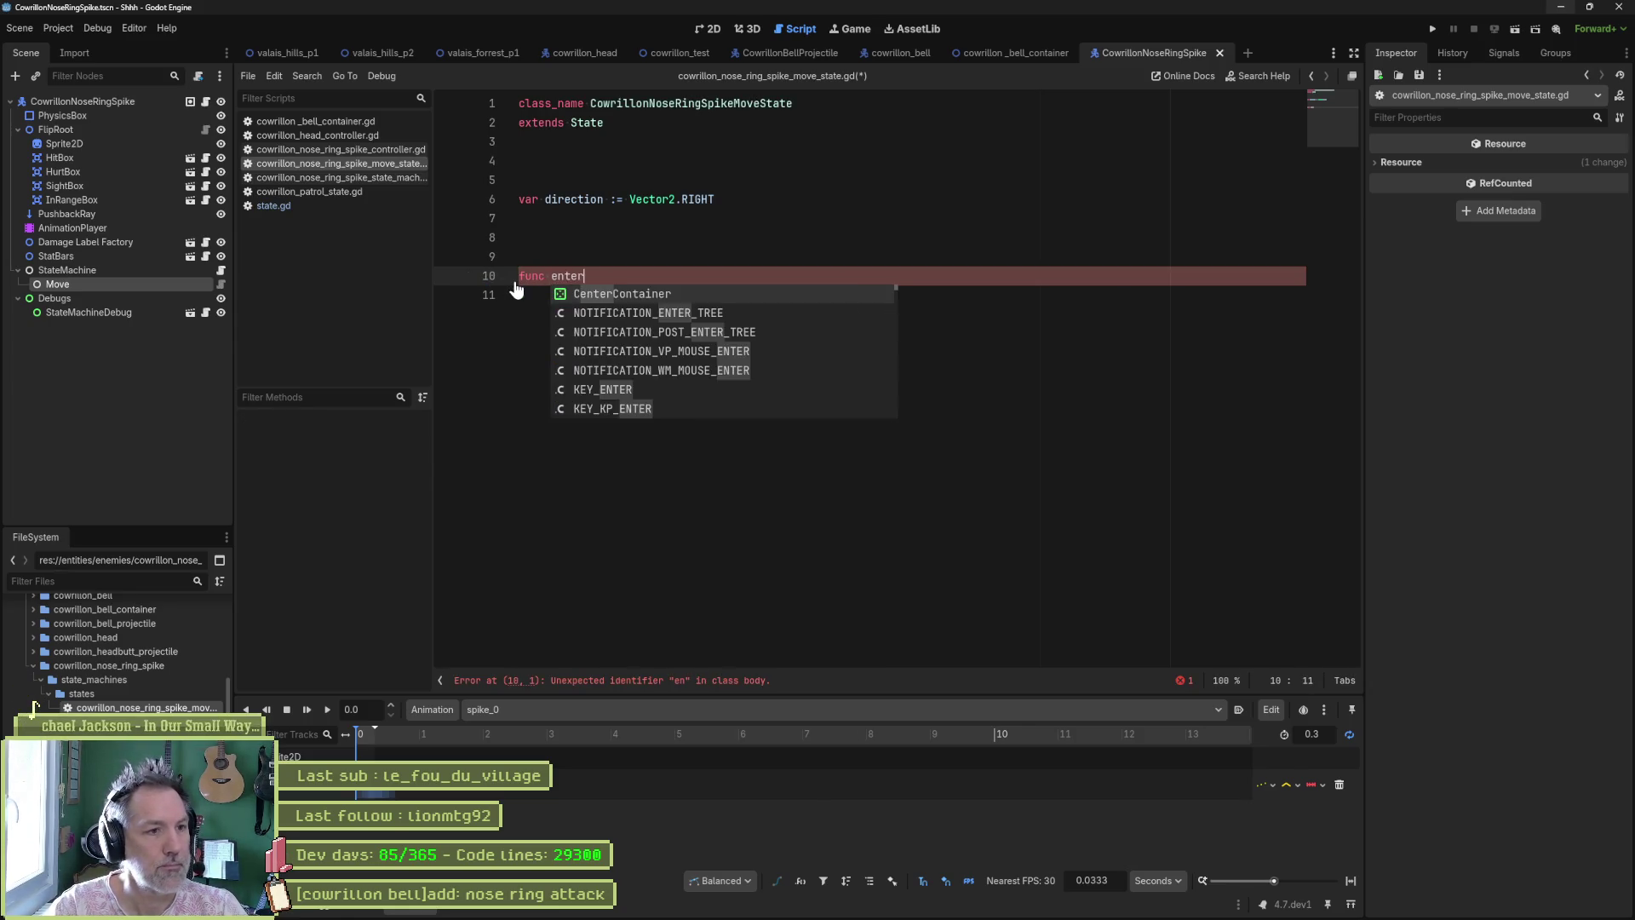
key(Return)
key(Return)
text(suipe)
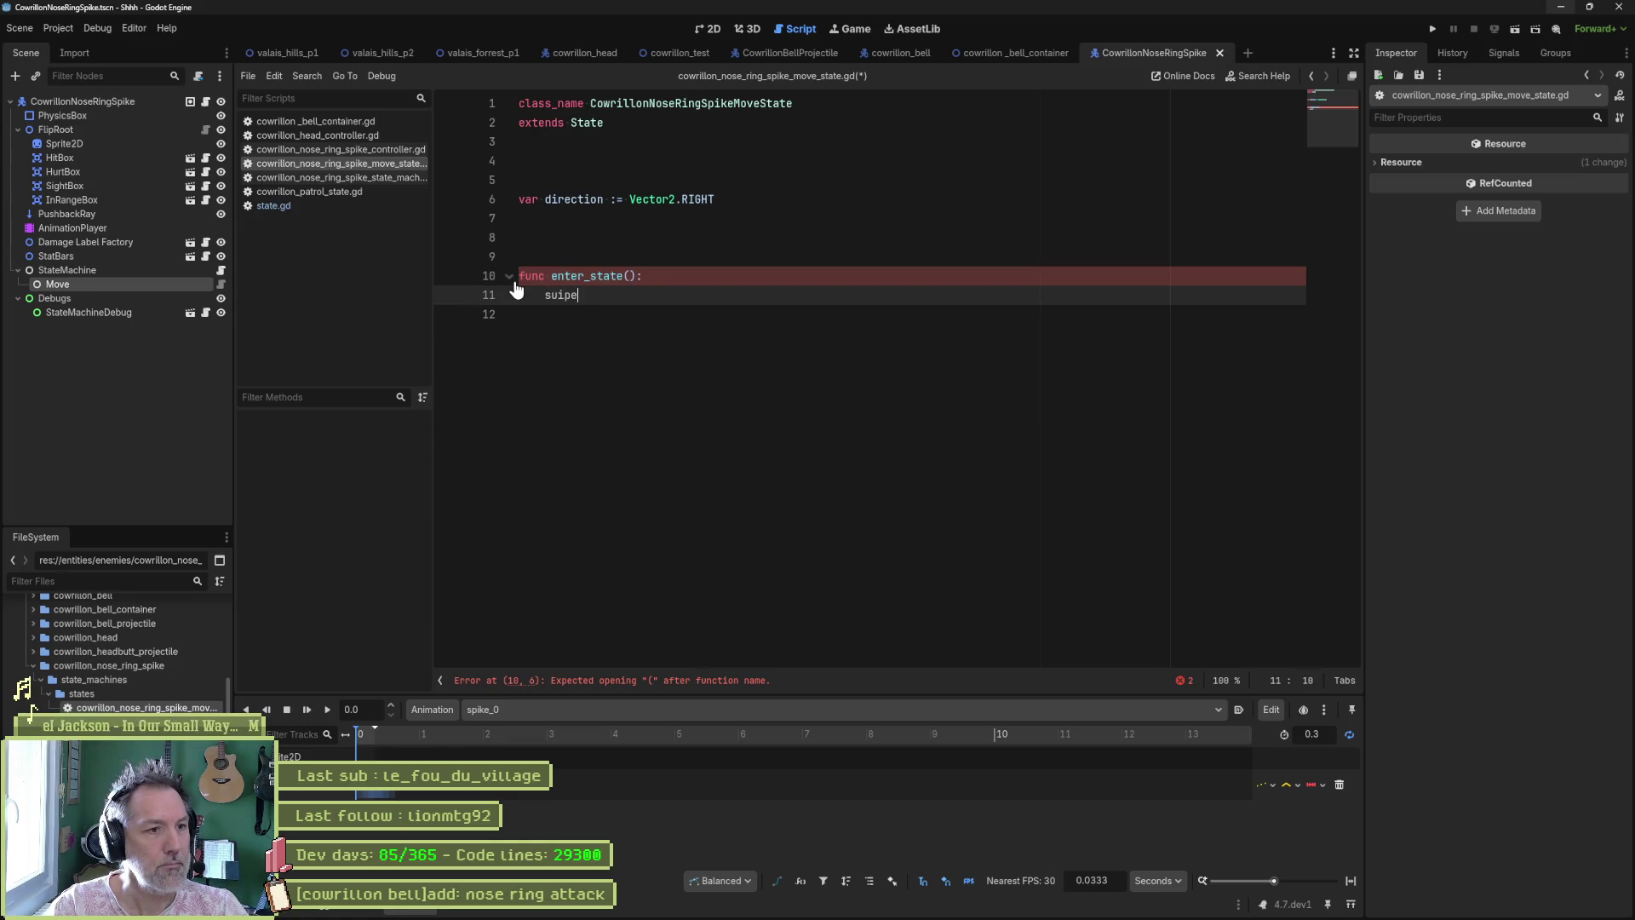
key(Return)
text())
key(Return)
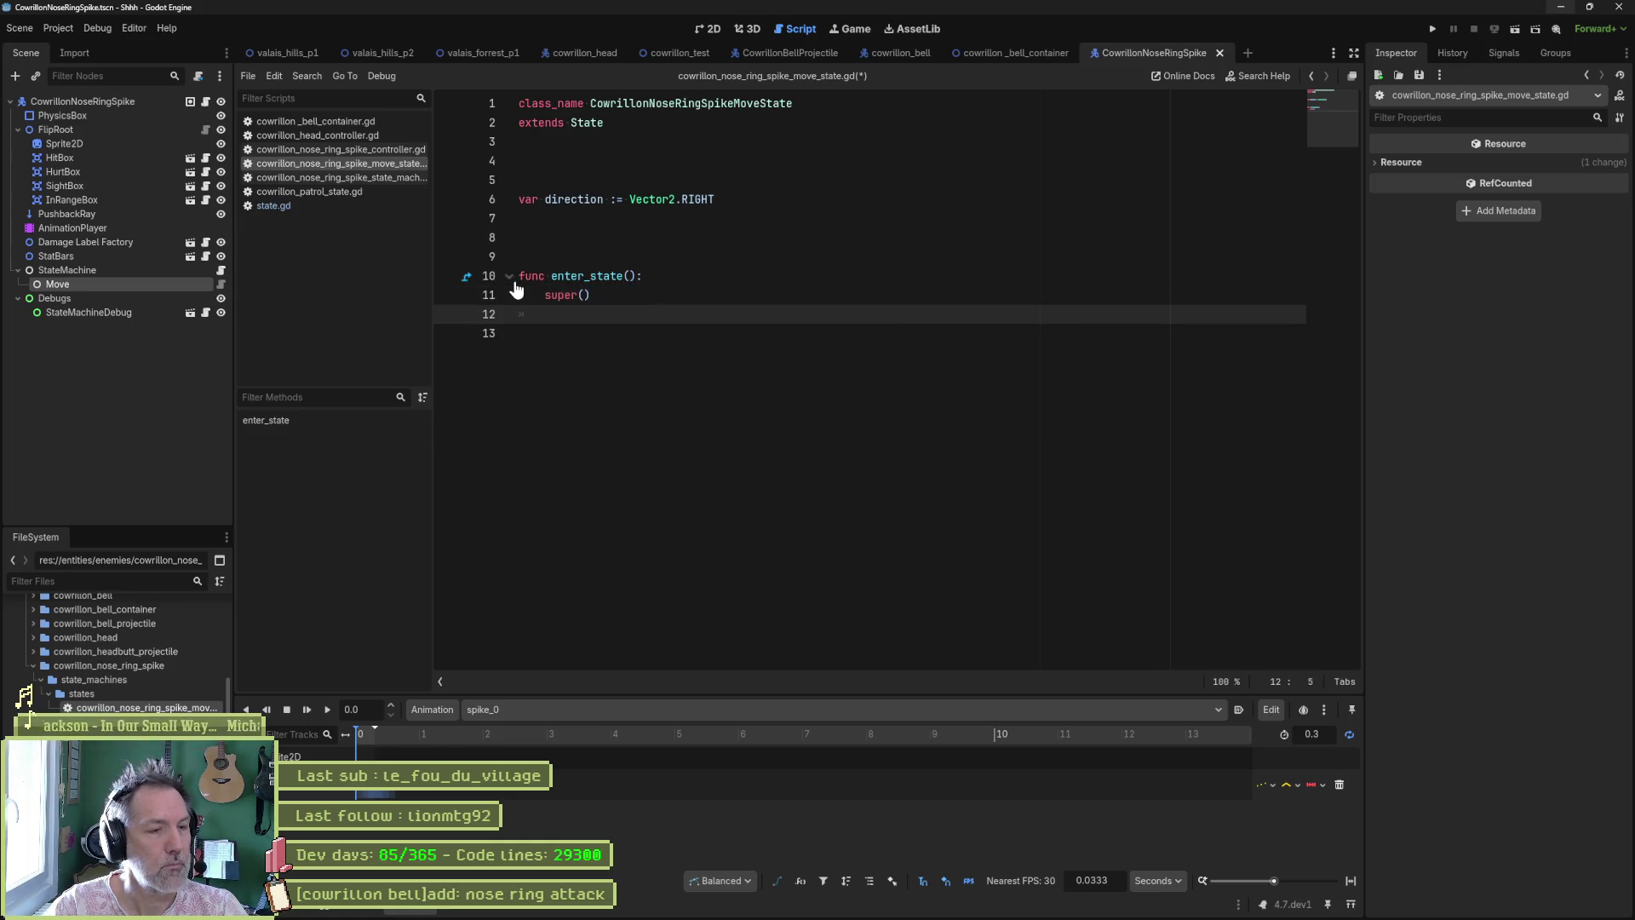
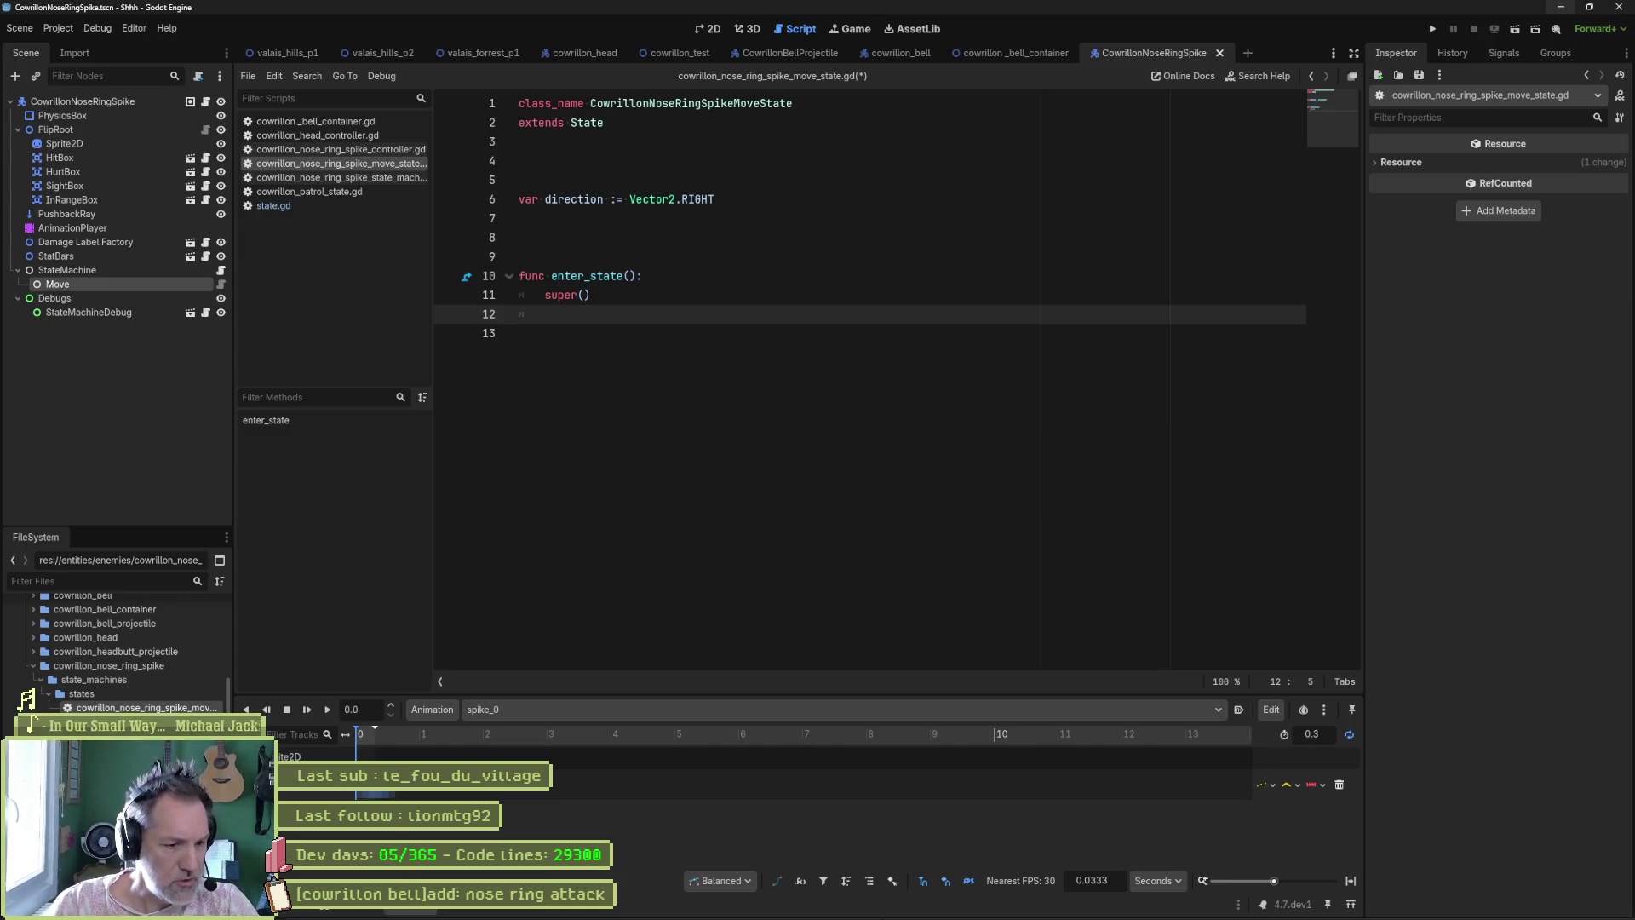
Ask ChatGPT 'ordre des ready dans godot', read the answer, then return to Godot.
click(676, 908)
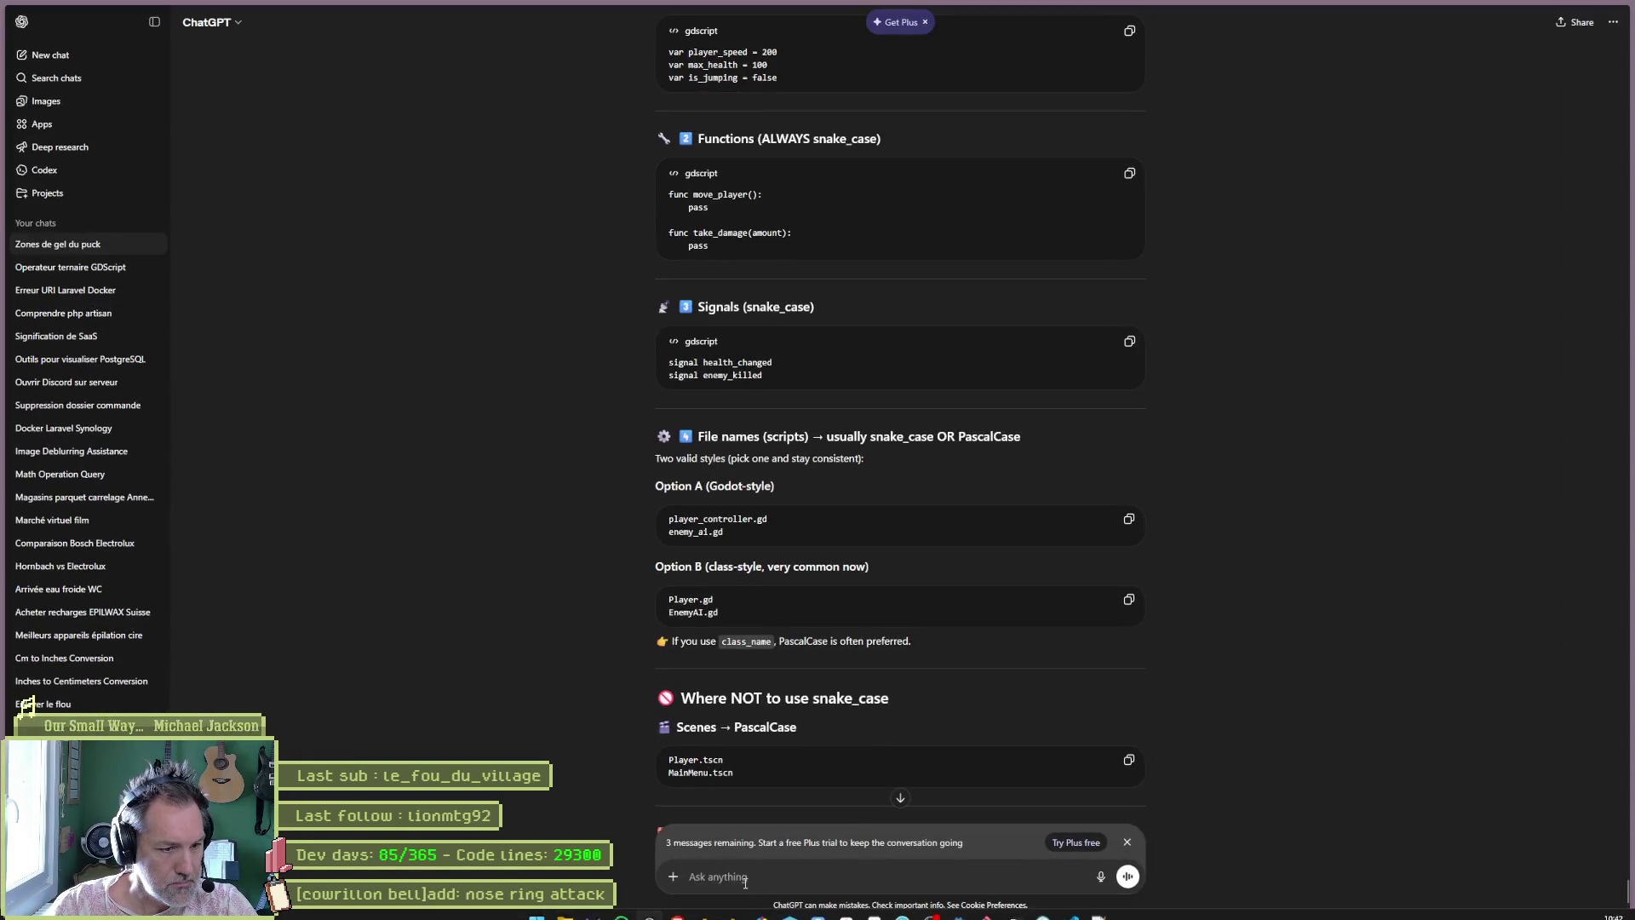
text(ordre des read)
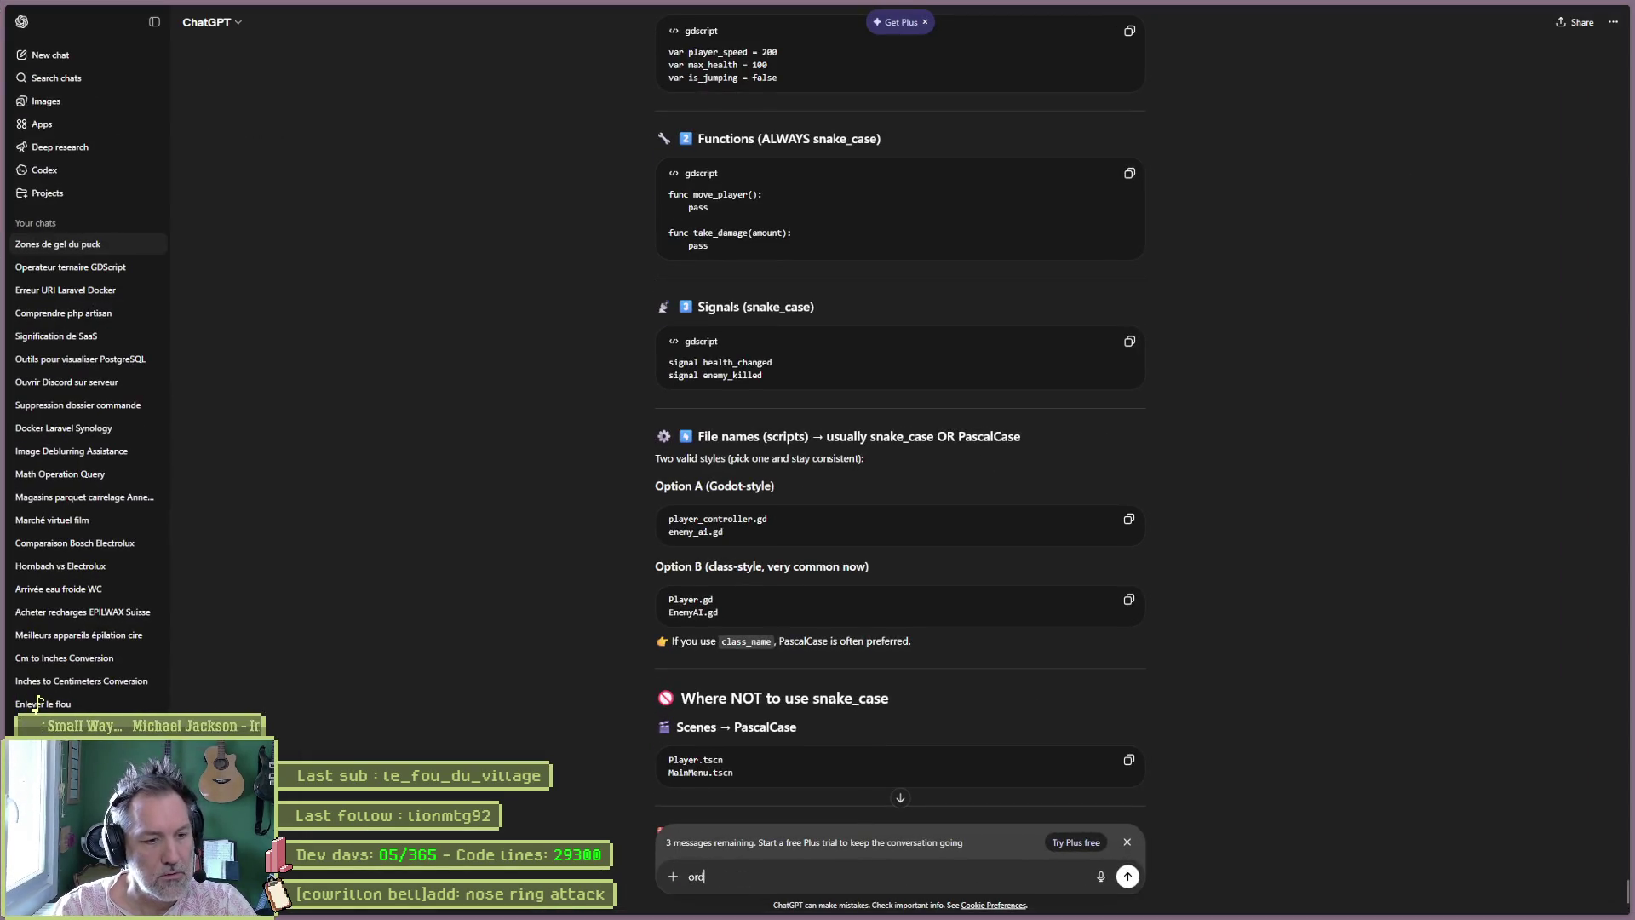
text(y dans godot)
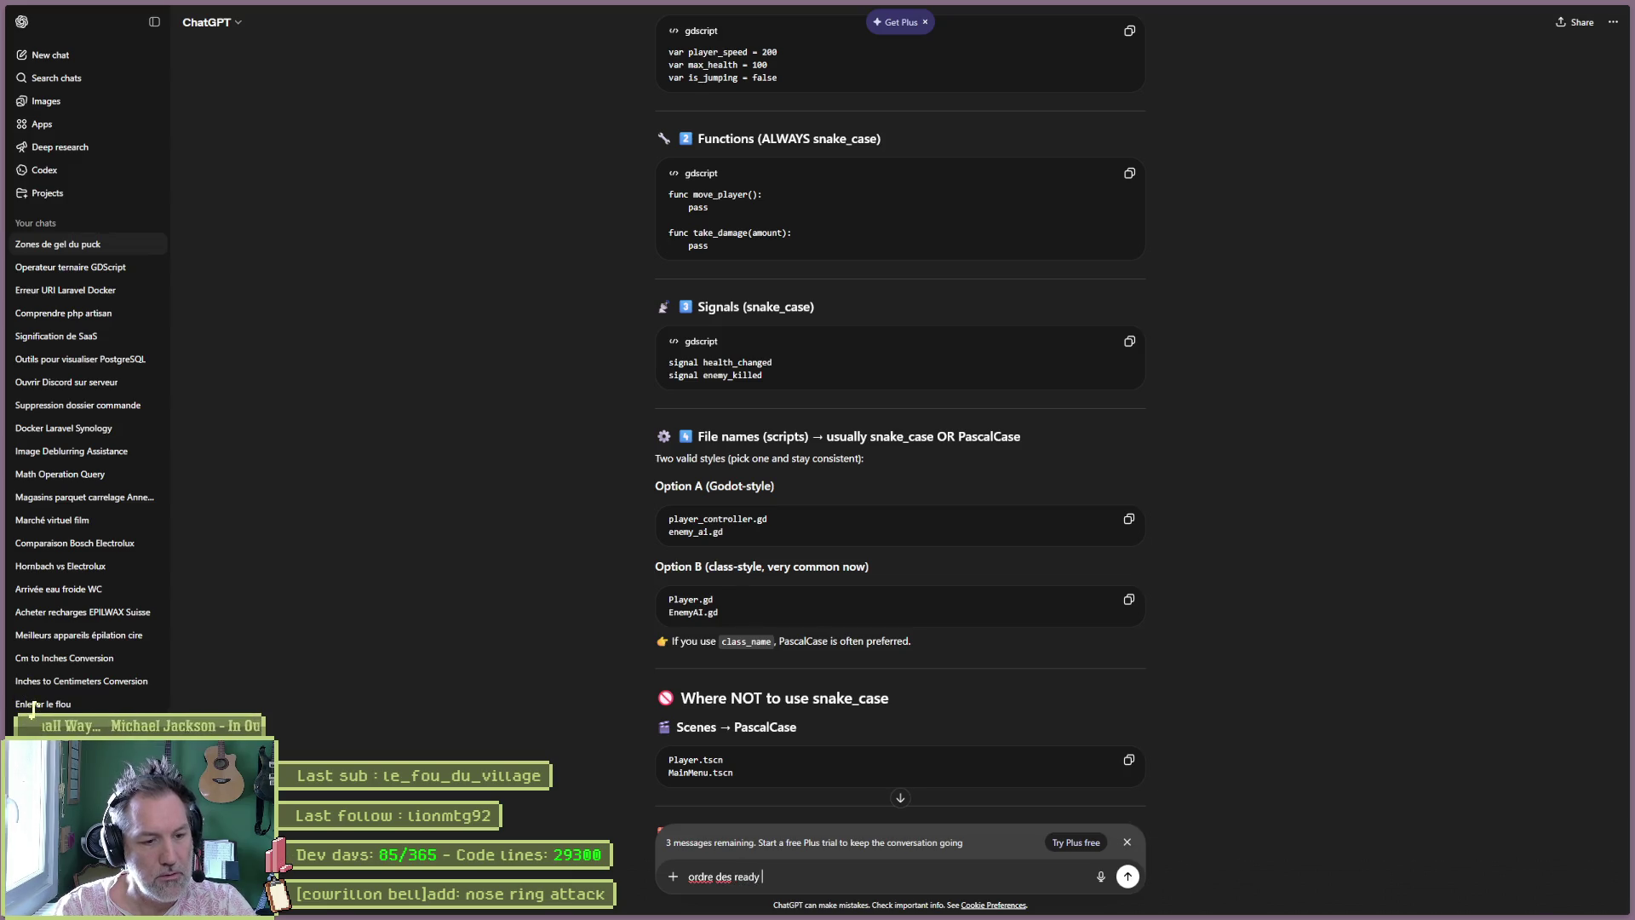
key(Return)
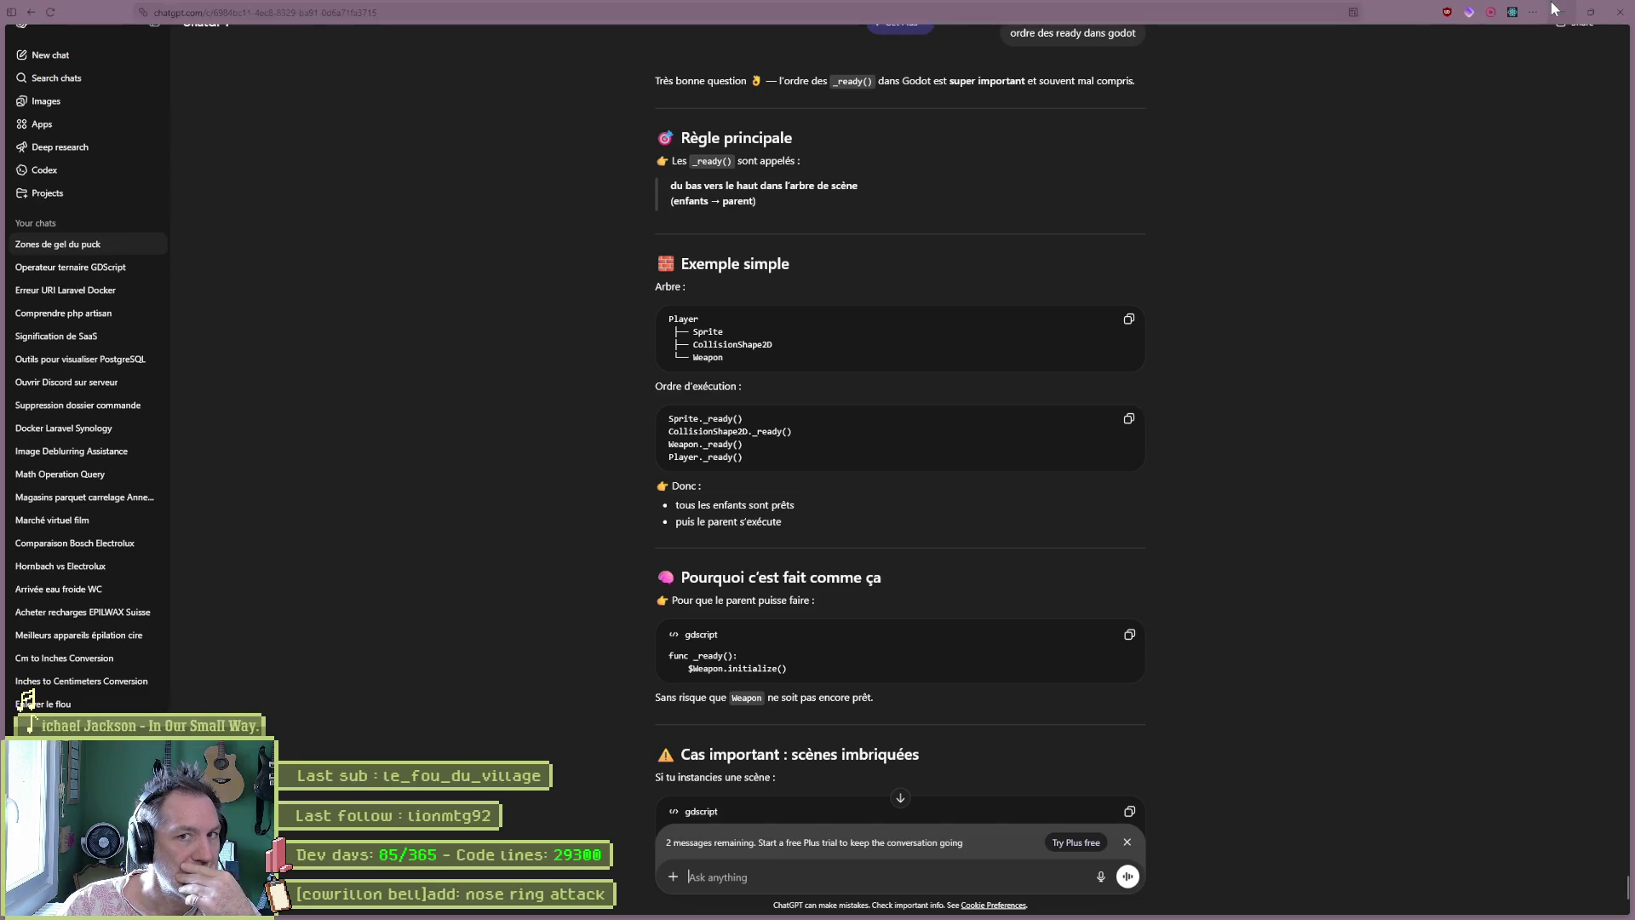
click(1550, 4)
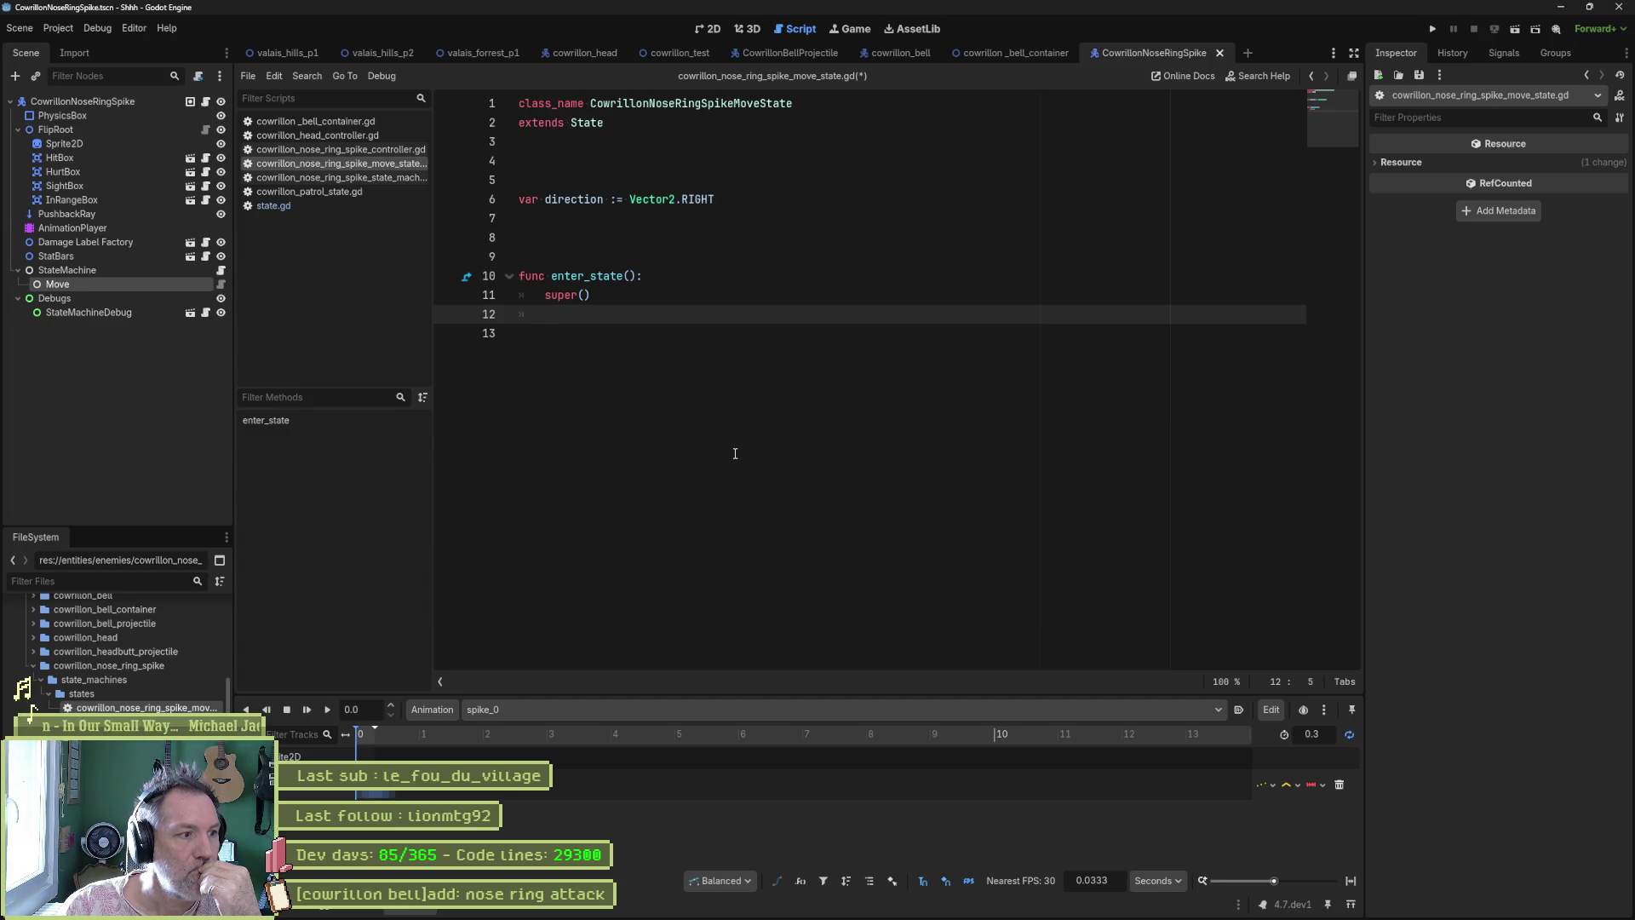
Write 'animation_name = character_controller.anim_name' under super() in enter_state and save.
text(anim)
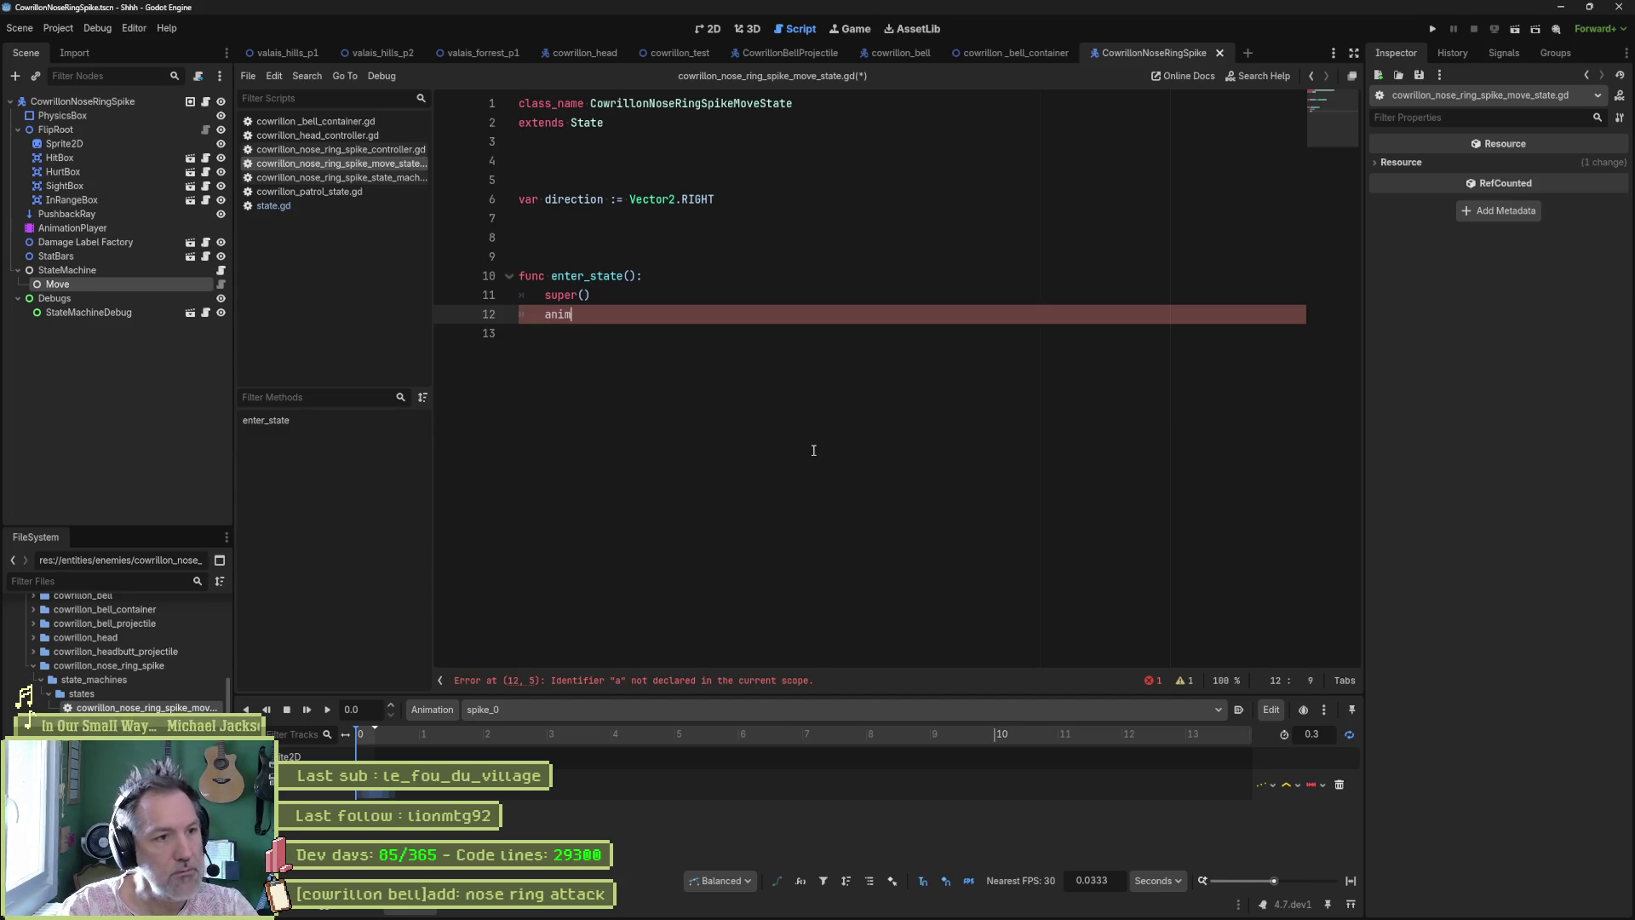
key(Return)
text(=)
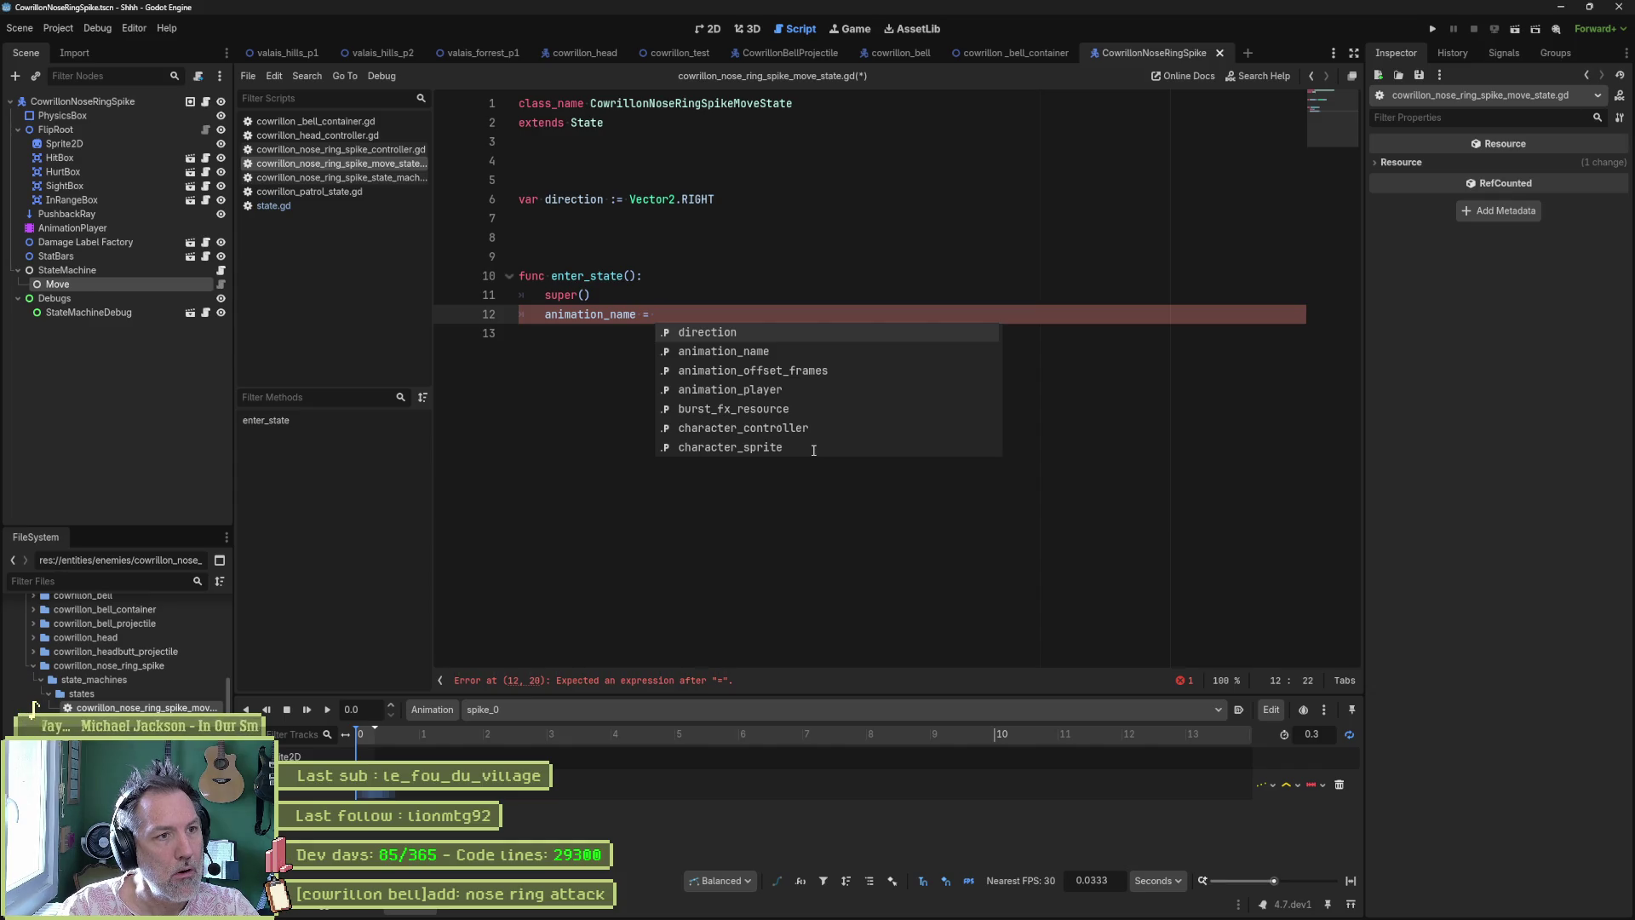
text(cha)
key(Return)
text(.a)
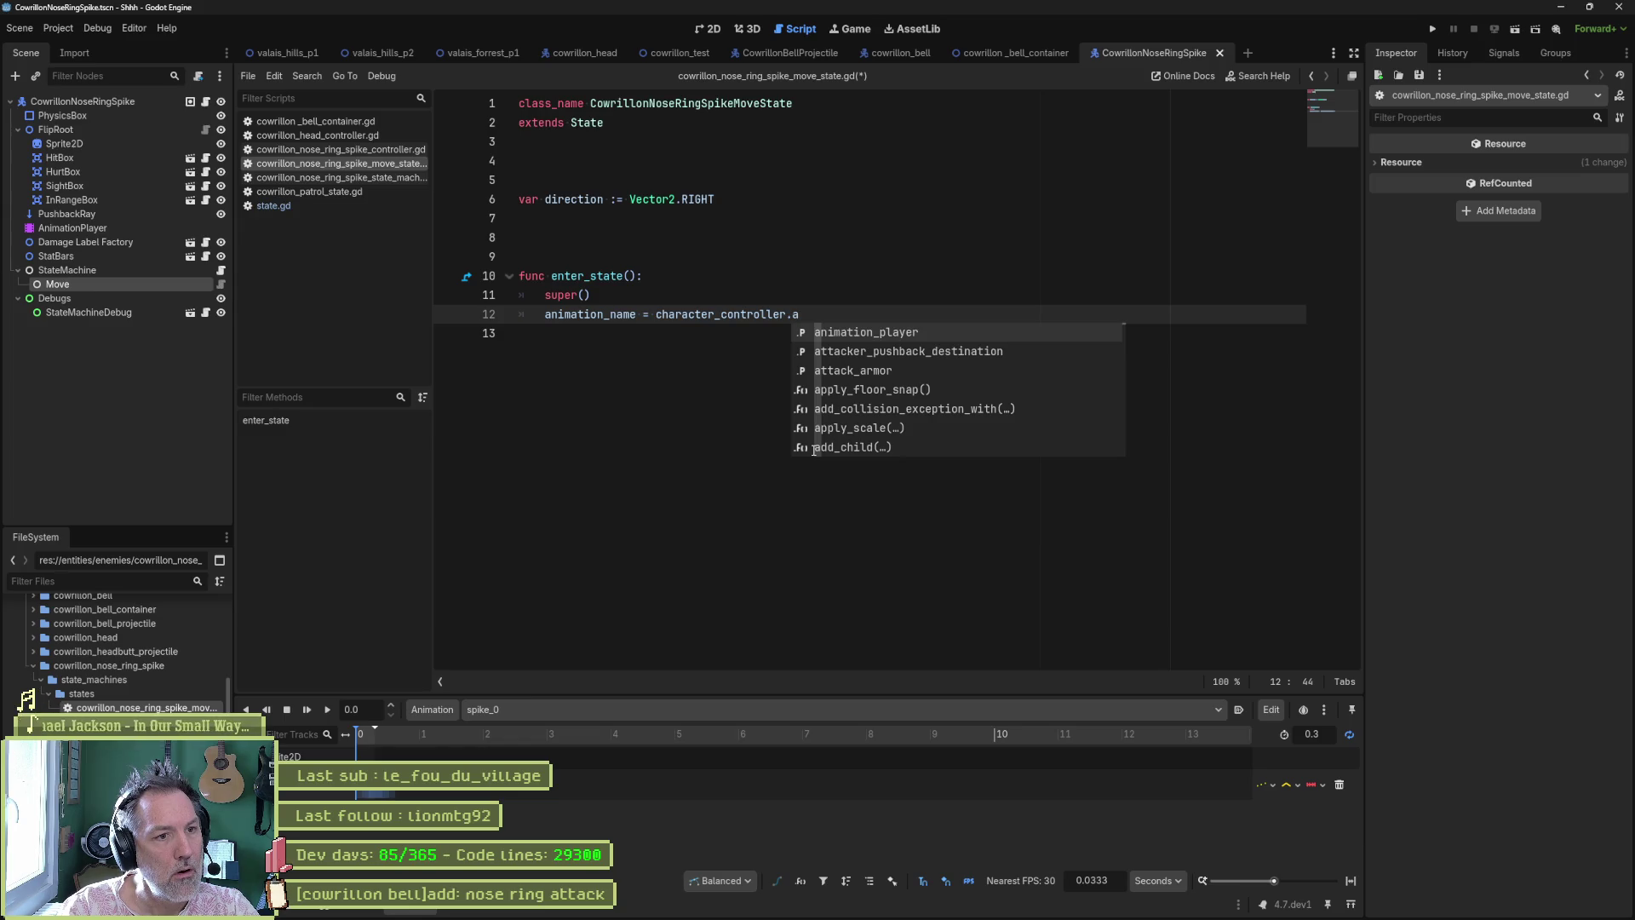
text(nim)
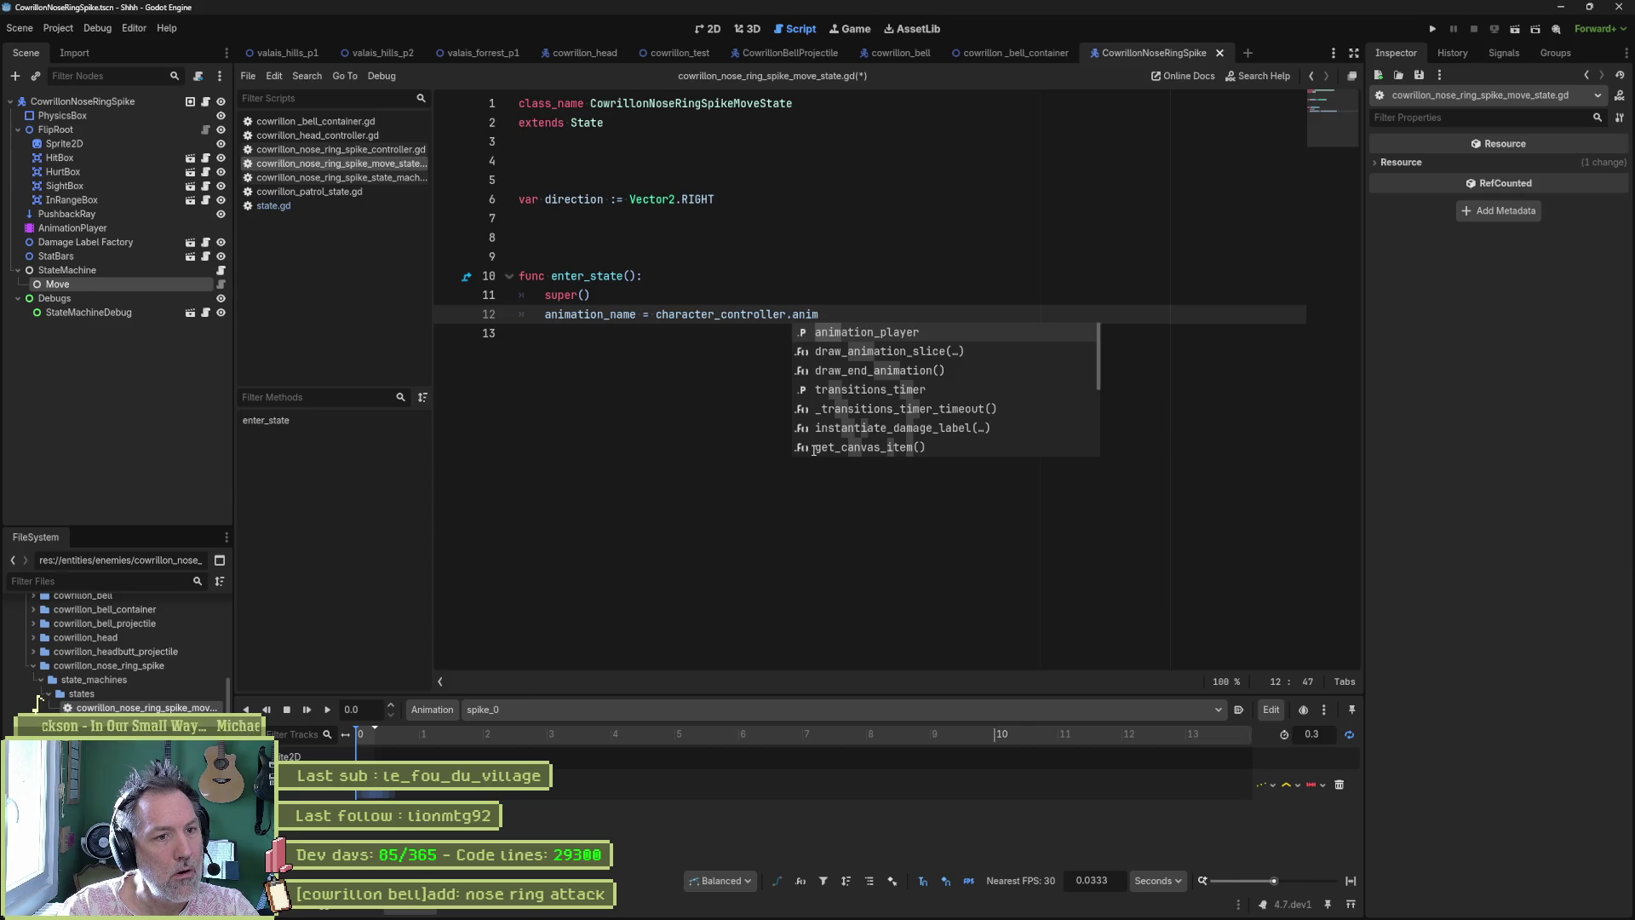
text(_name)
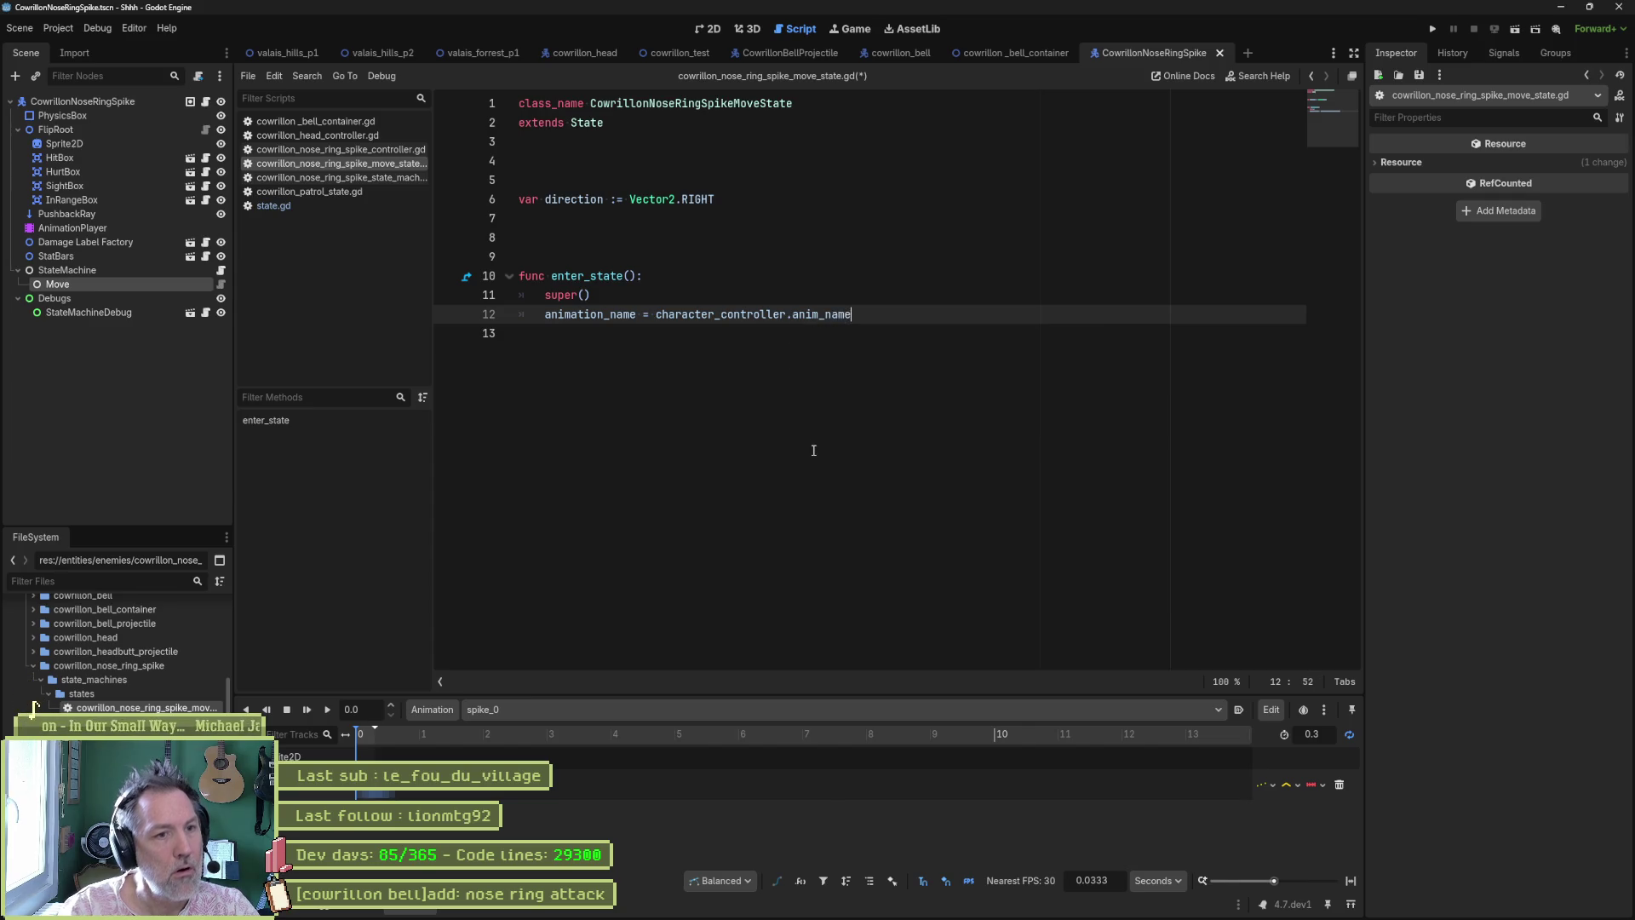
key(ctrl+s)
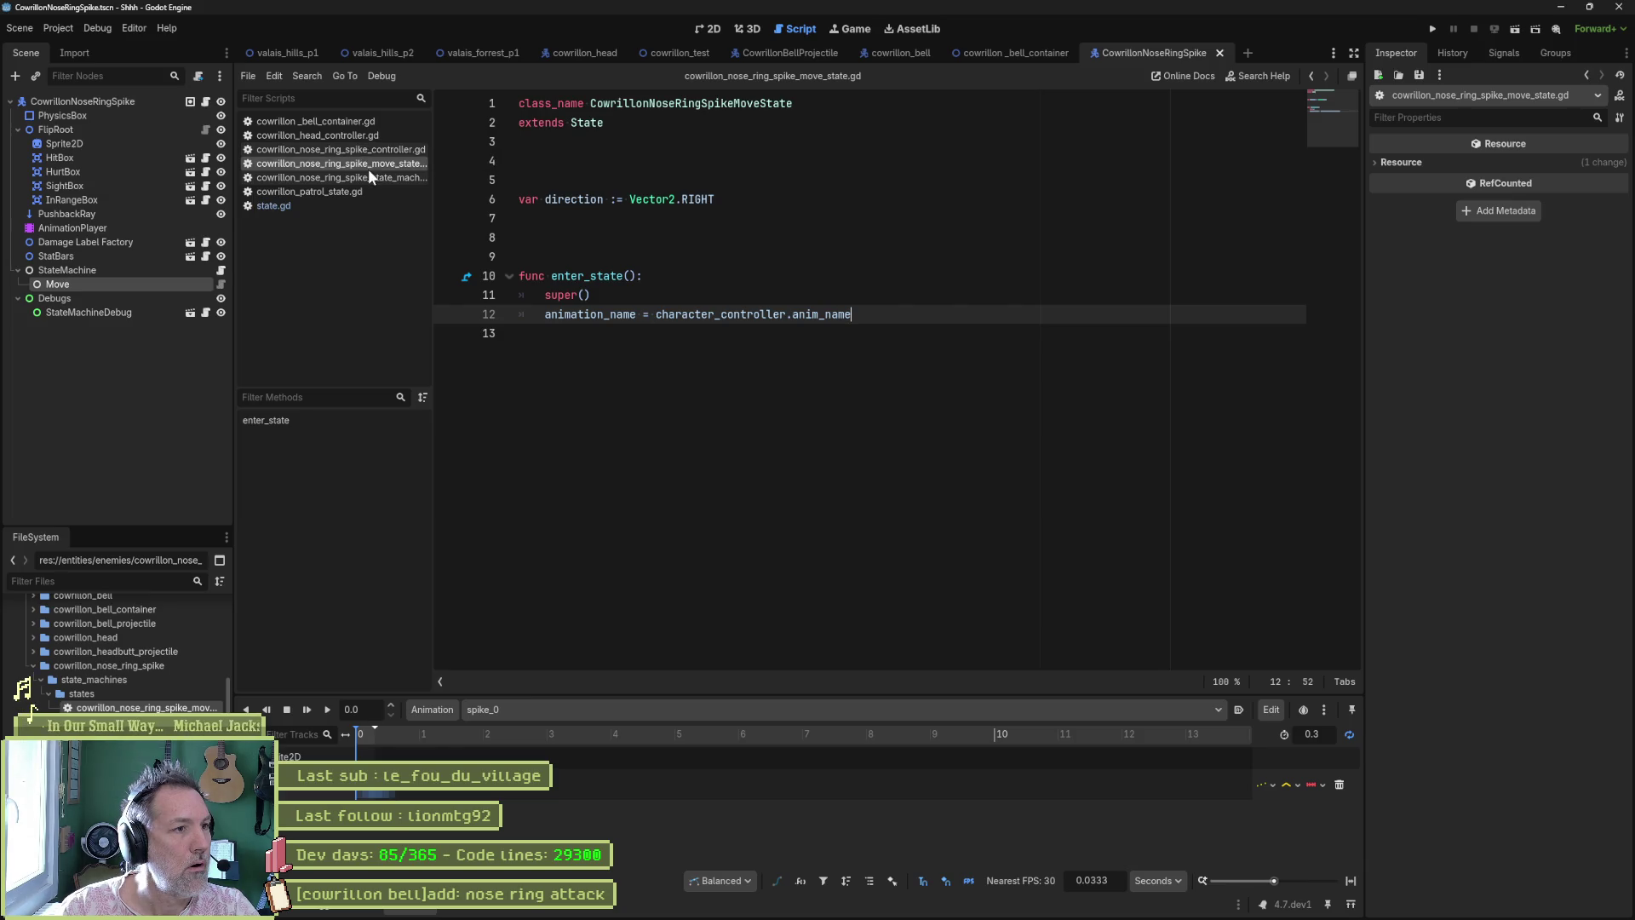
Paste the anim_name name from the spike controller script into line 12 and save.
click(375, 150)
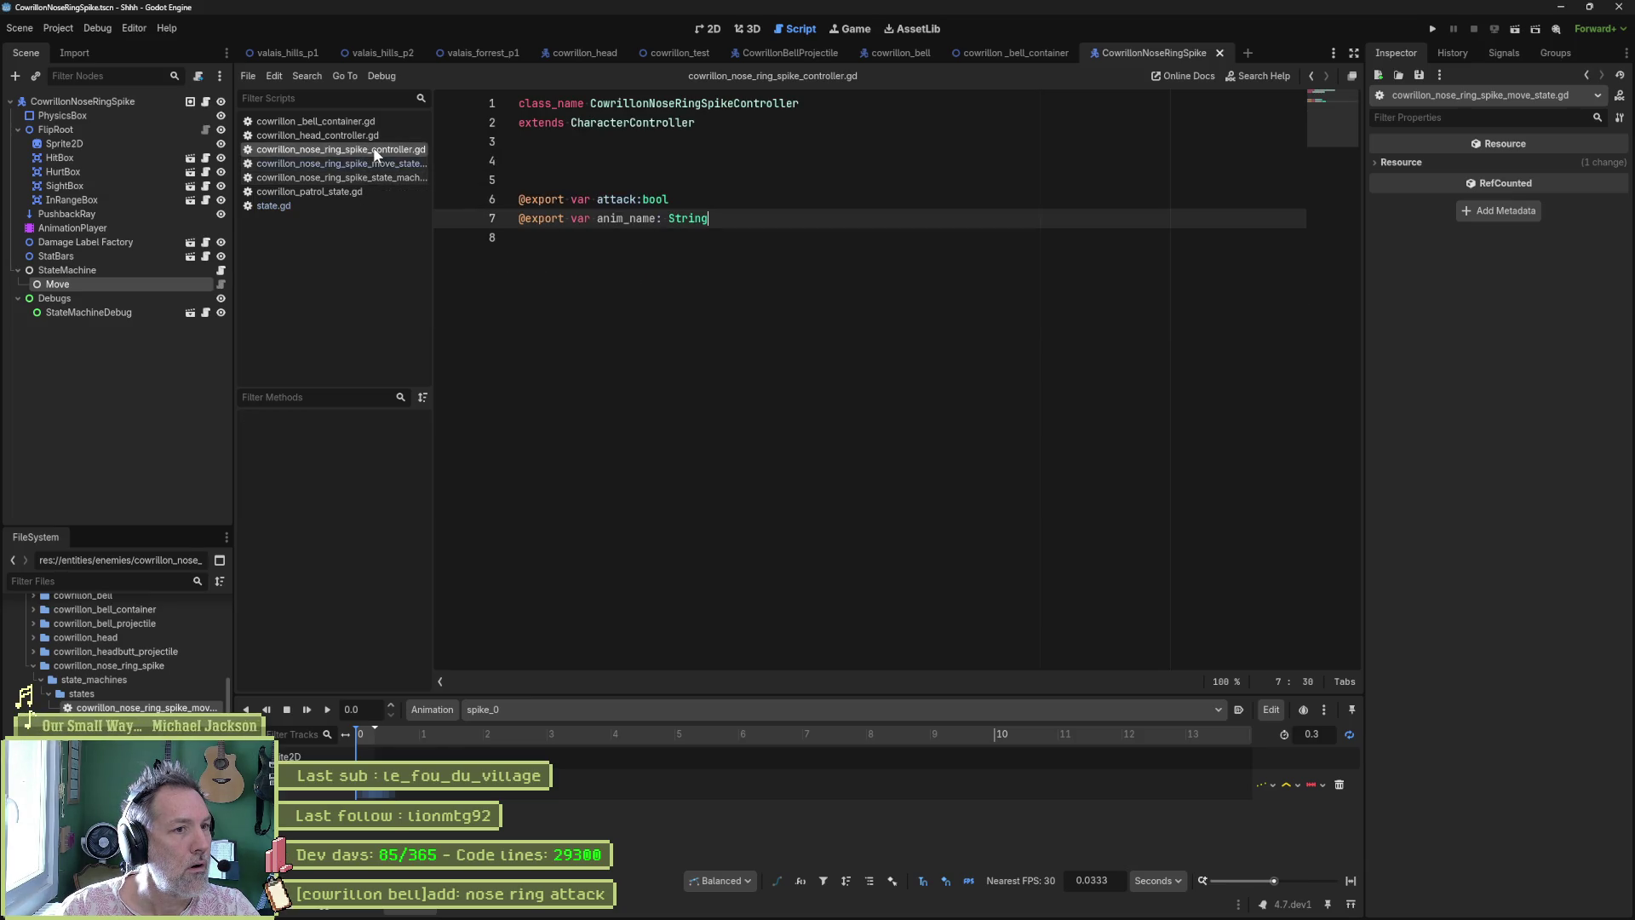
double_click(640, 219)
key(ctrl+c)
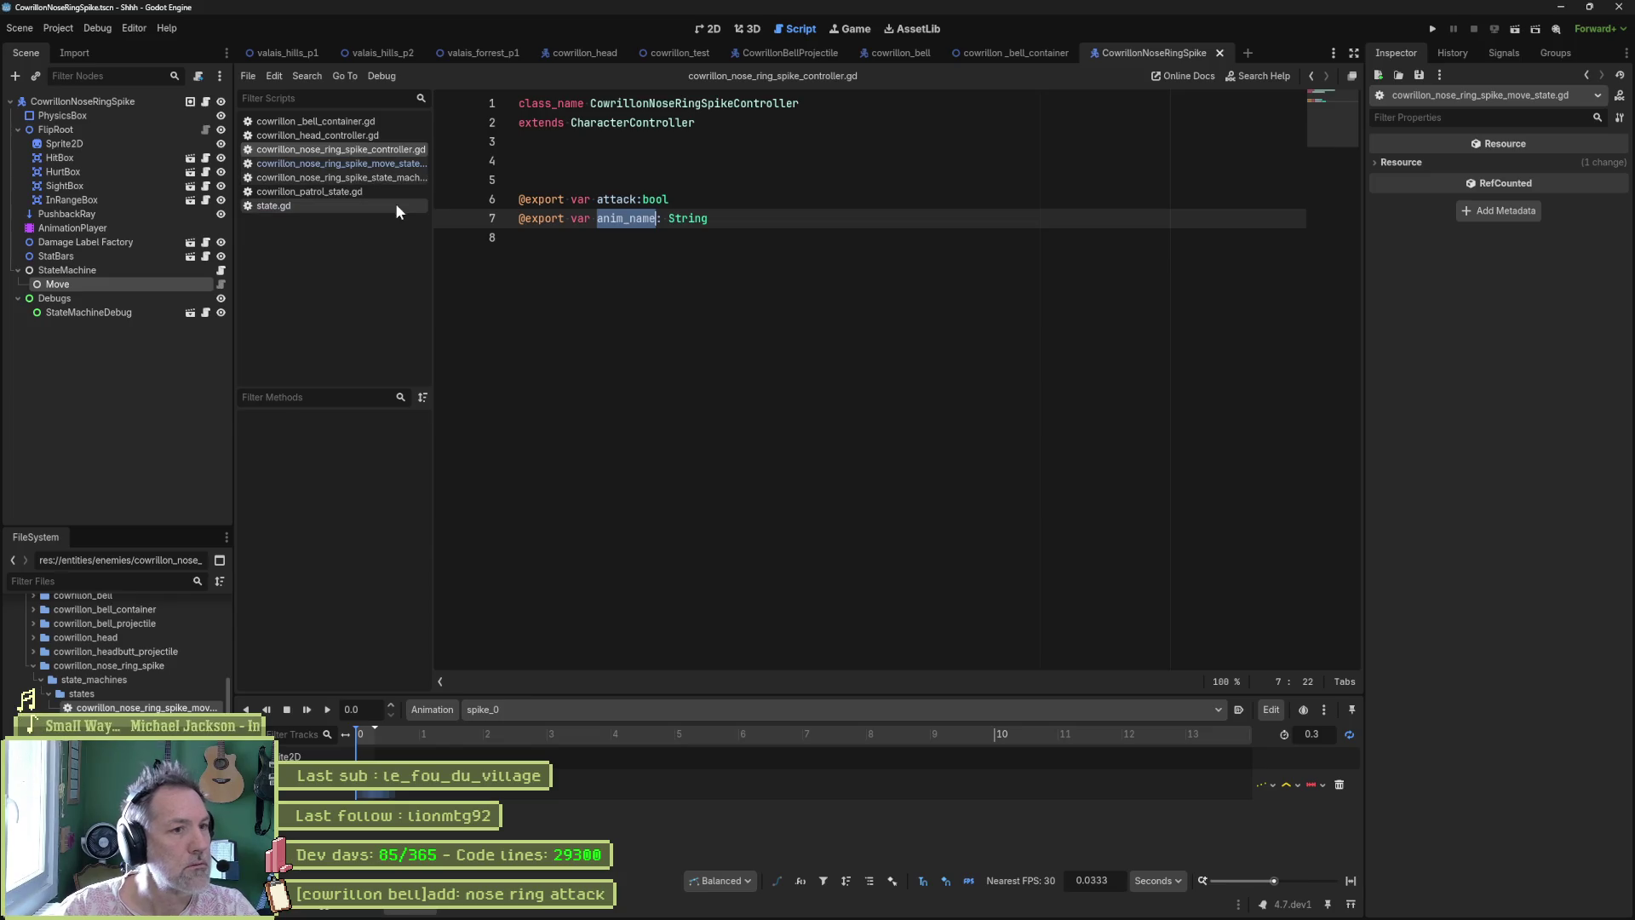
click(357, 163)
double_click(808, 314)
key(ctrl+v)
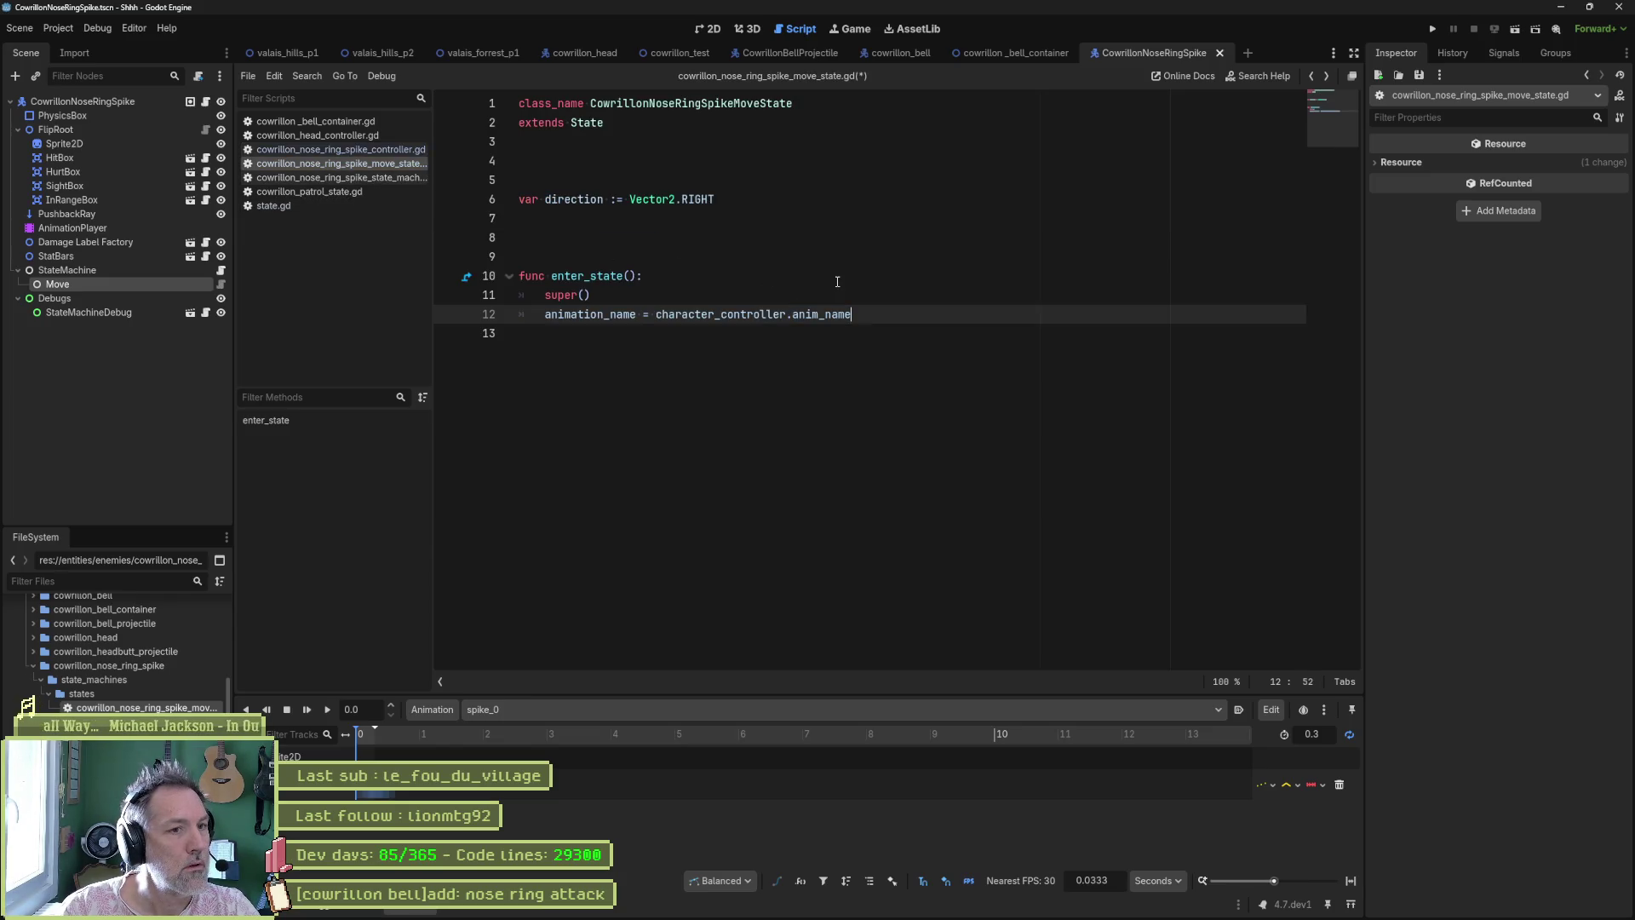
key(ctrl+s)
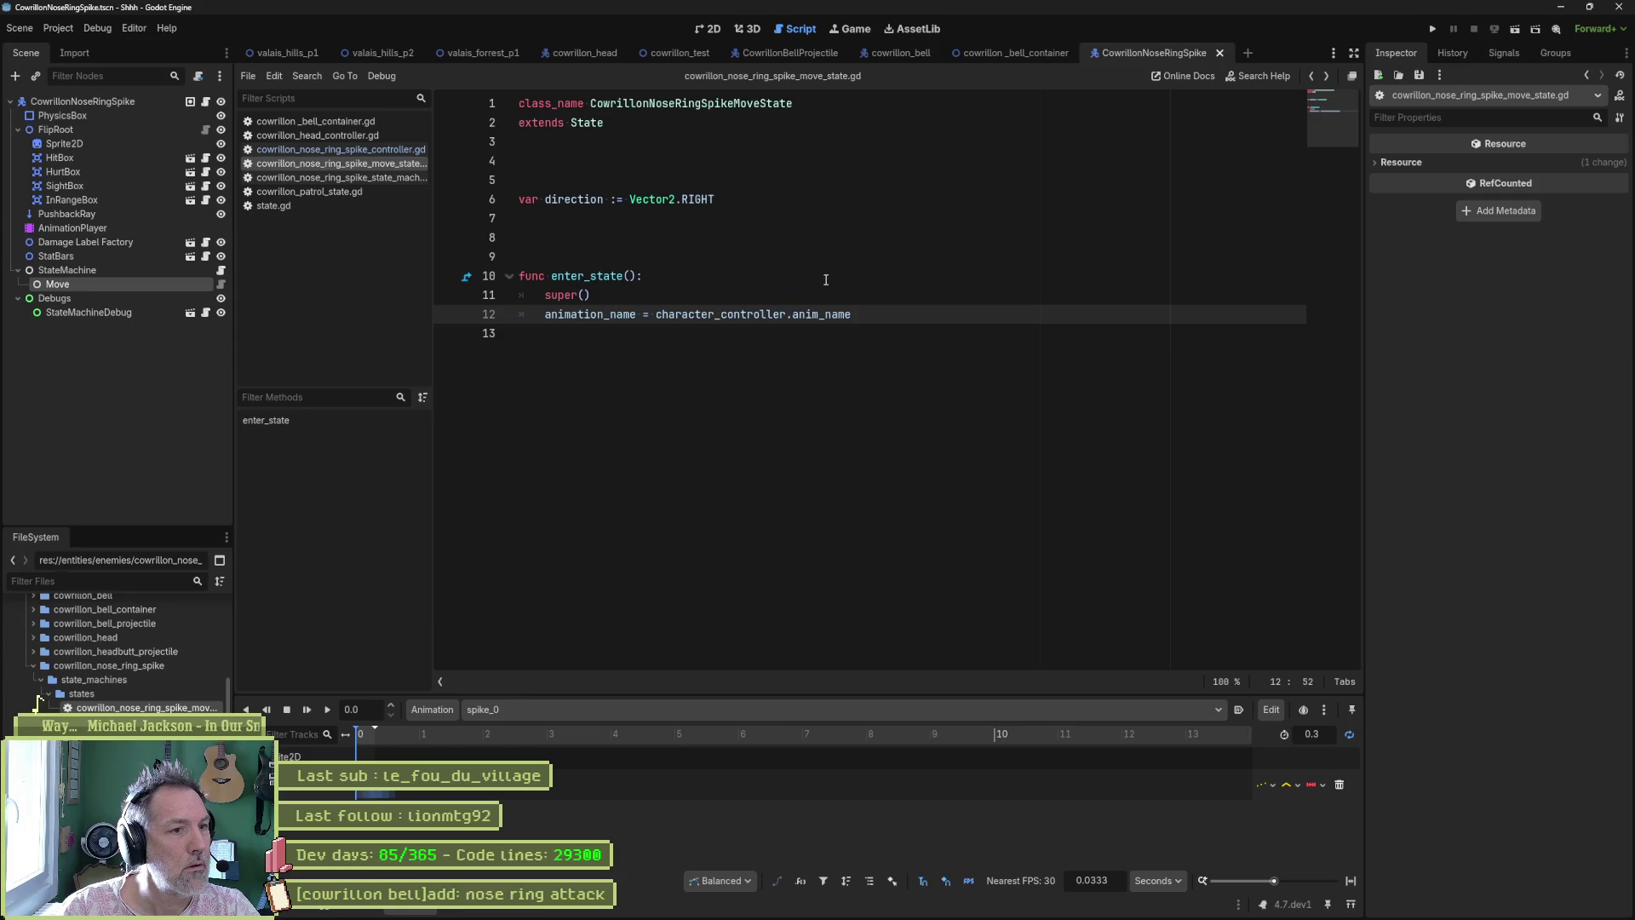
Add a play_animation() call on a new line after it and save the move state script.
key(Return)
text(play)
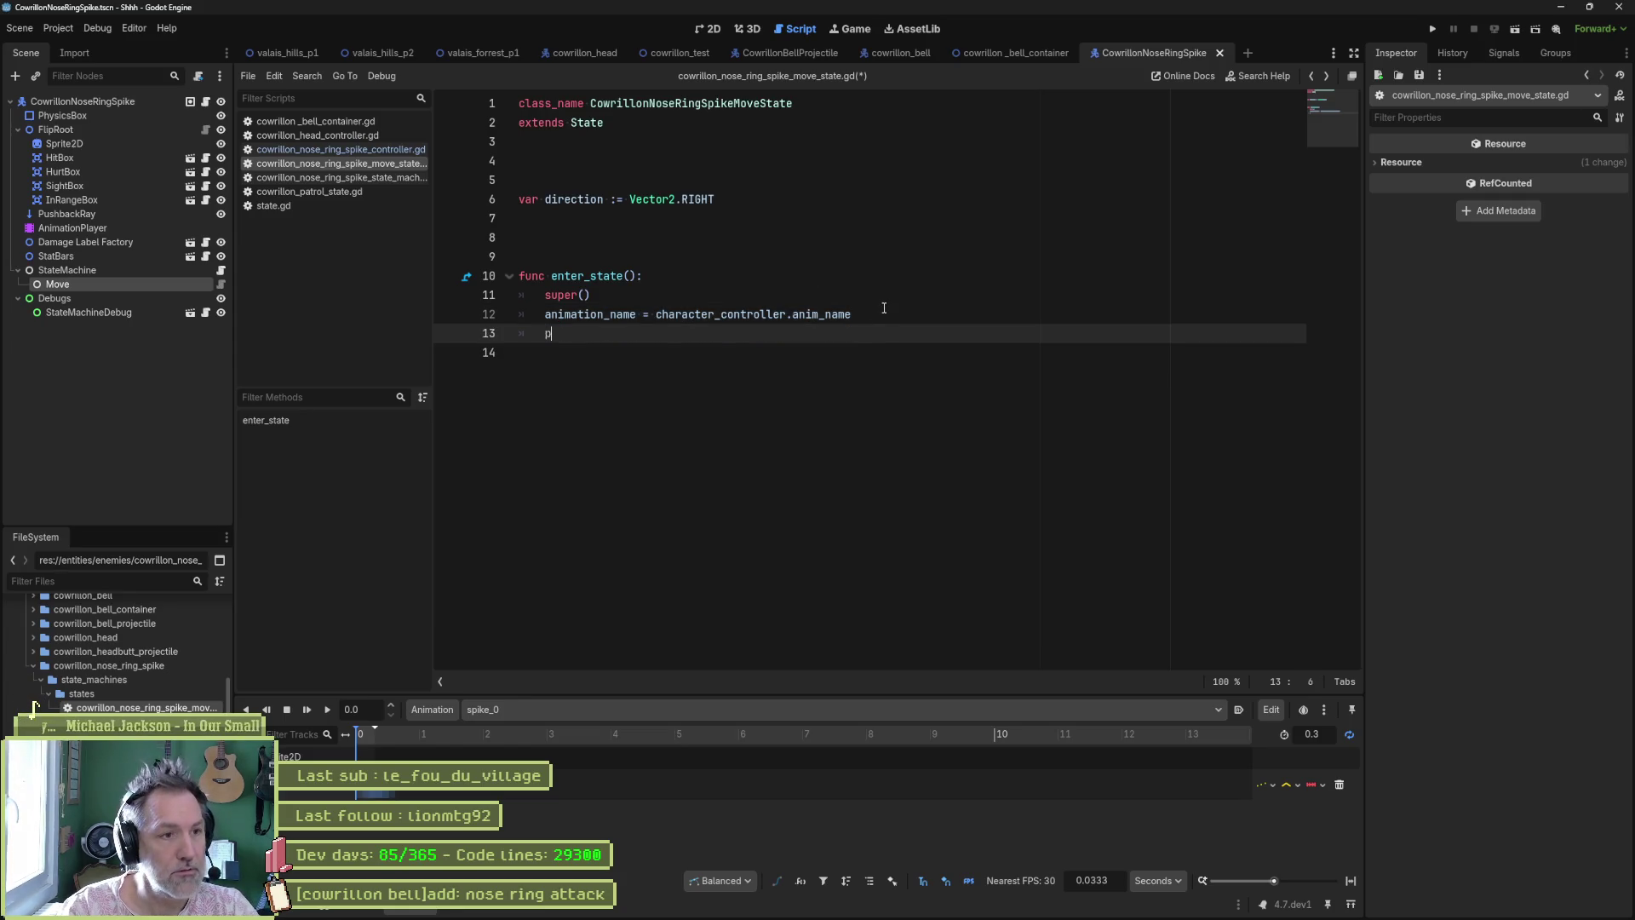
key(Return)
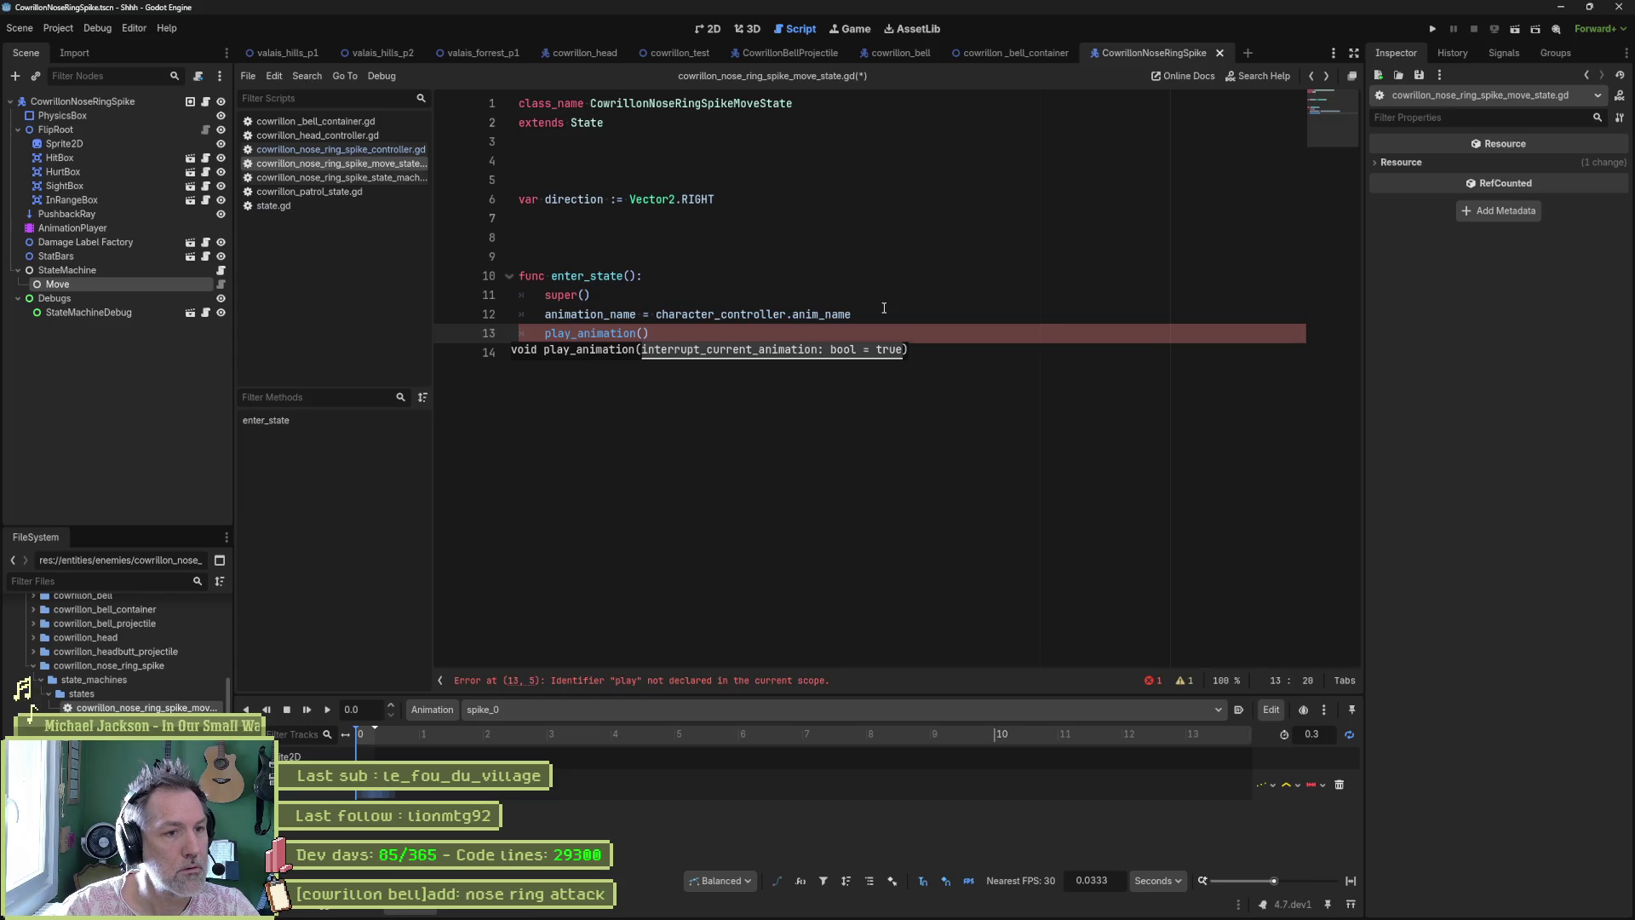
key(ctrl+s)
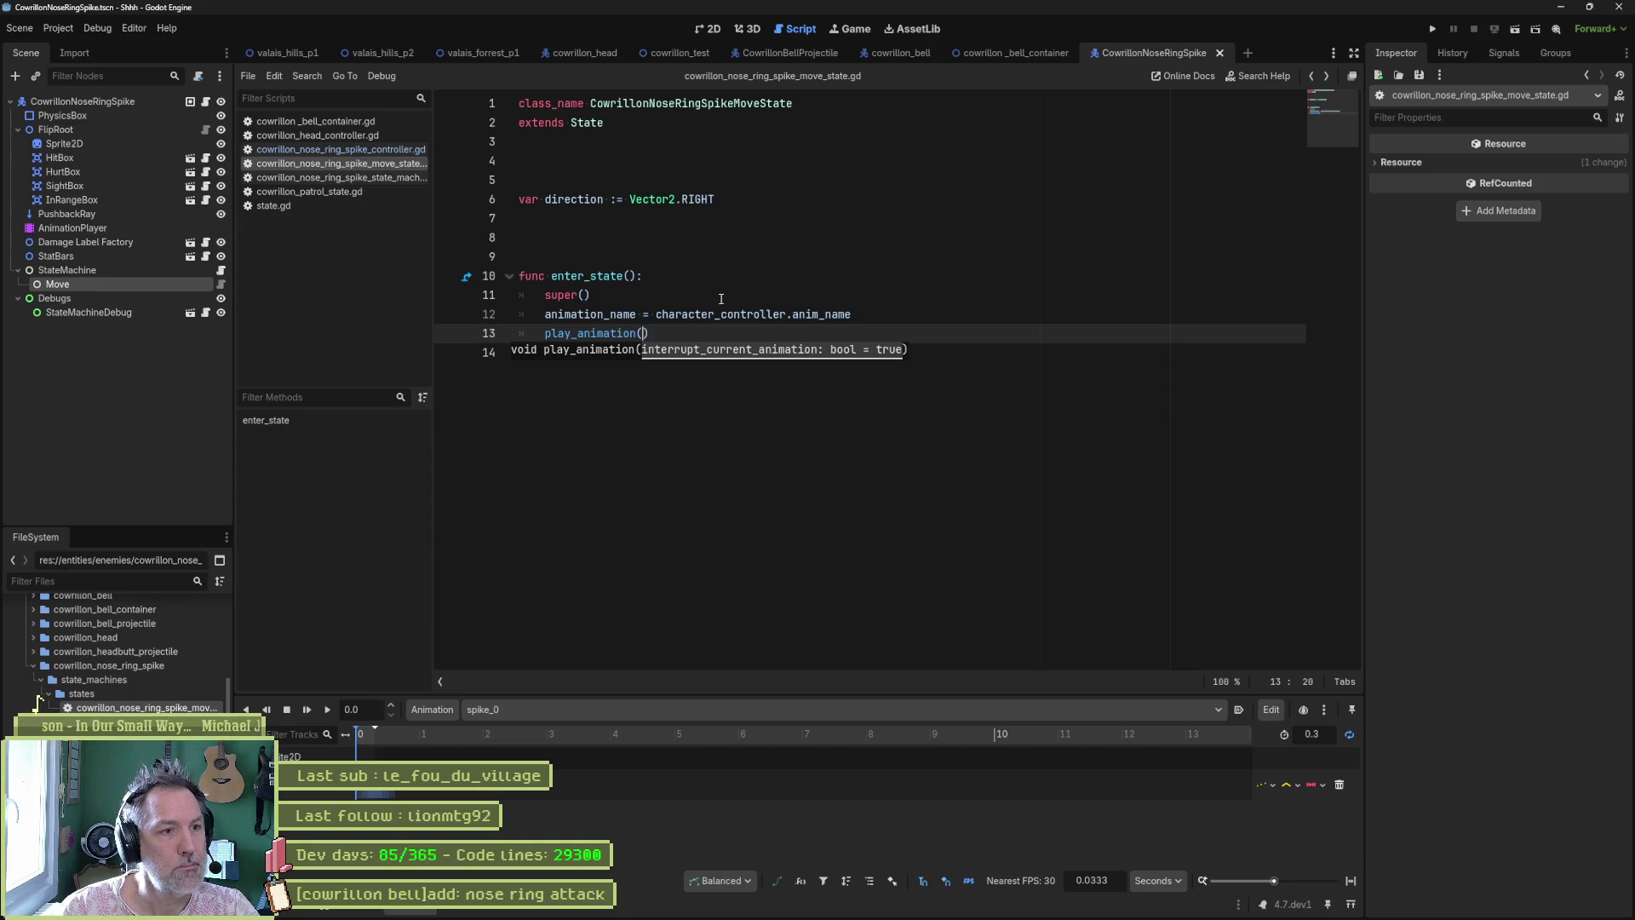
Step through the enter_state lines from super() down to play_animation() to check them.
click(721, 299)
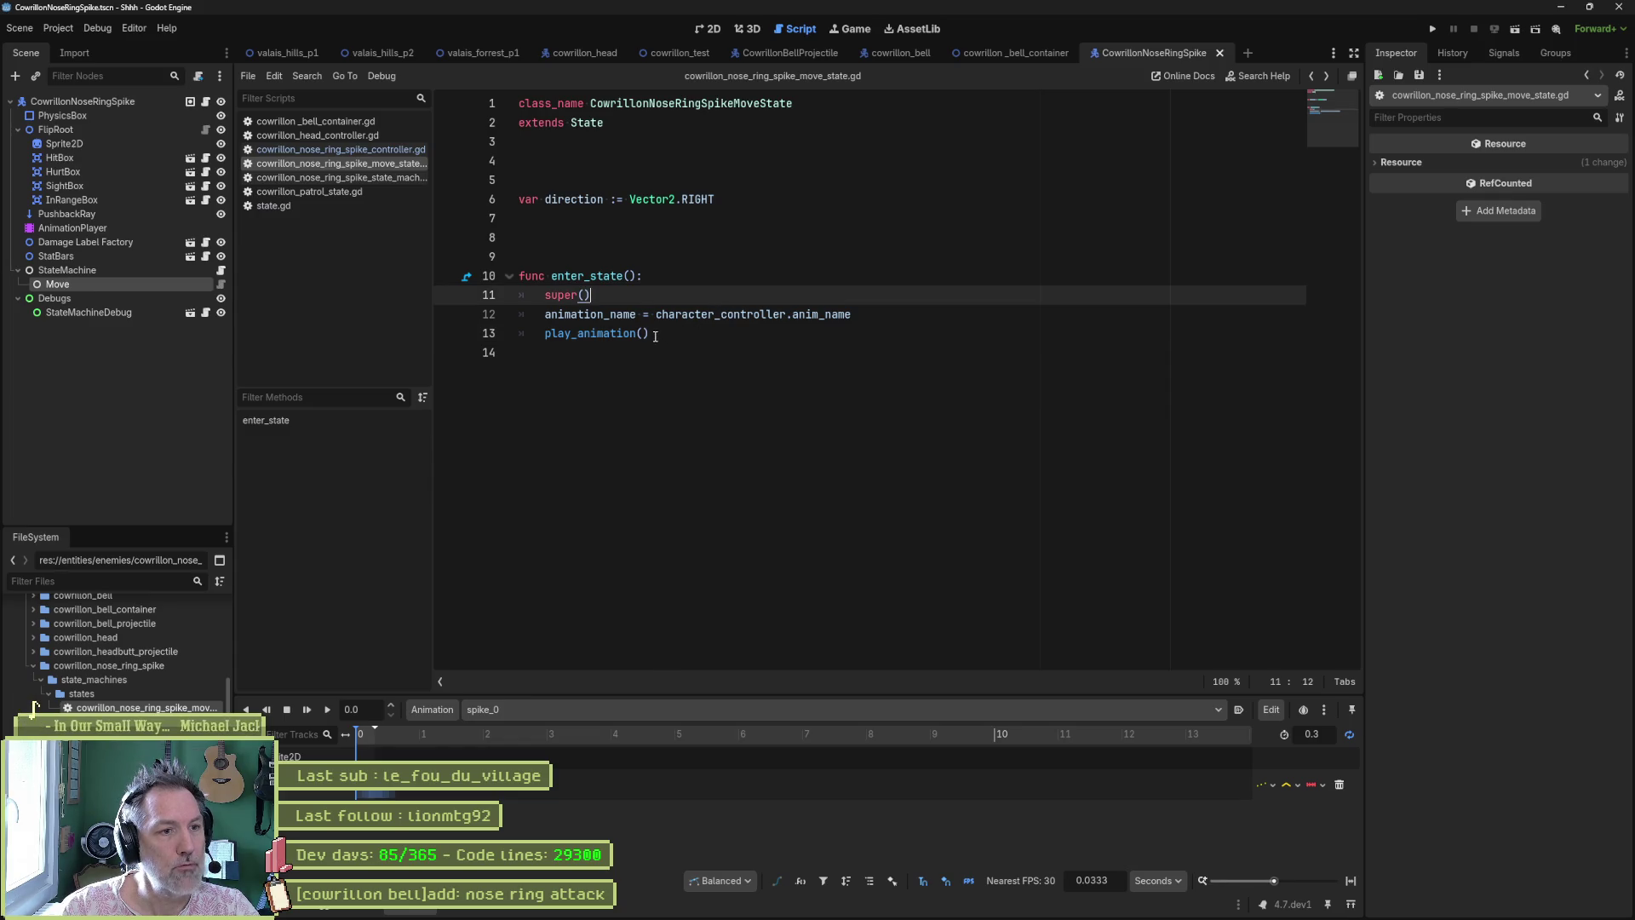
drag(675, 340, 569, 333)
click(602, 289)
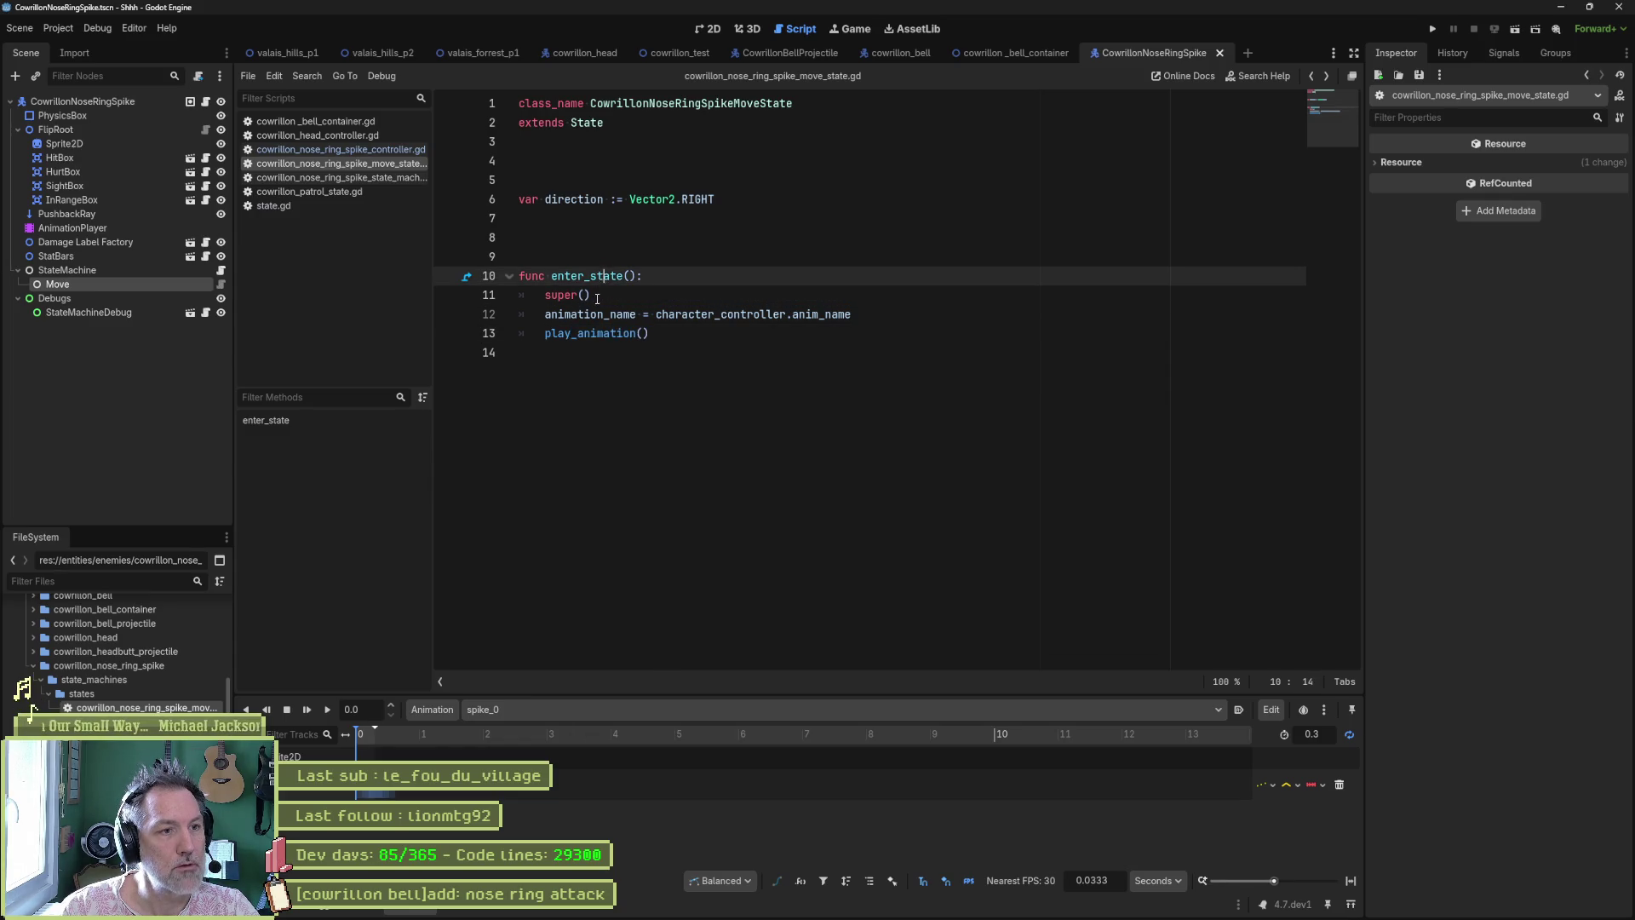
key(Down)
key(Down)
key(Up)
key(Up)
key(Left)
key(Left)
key(Down)
key(Down)
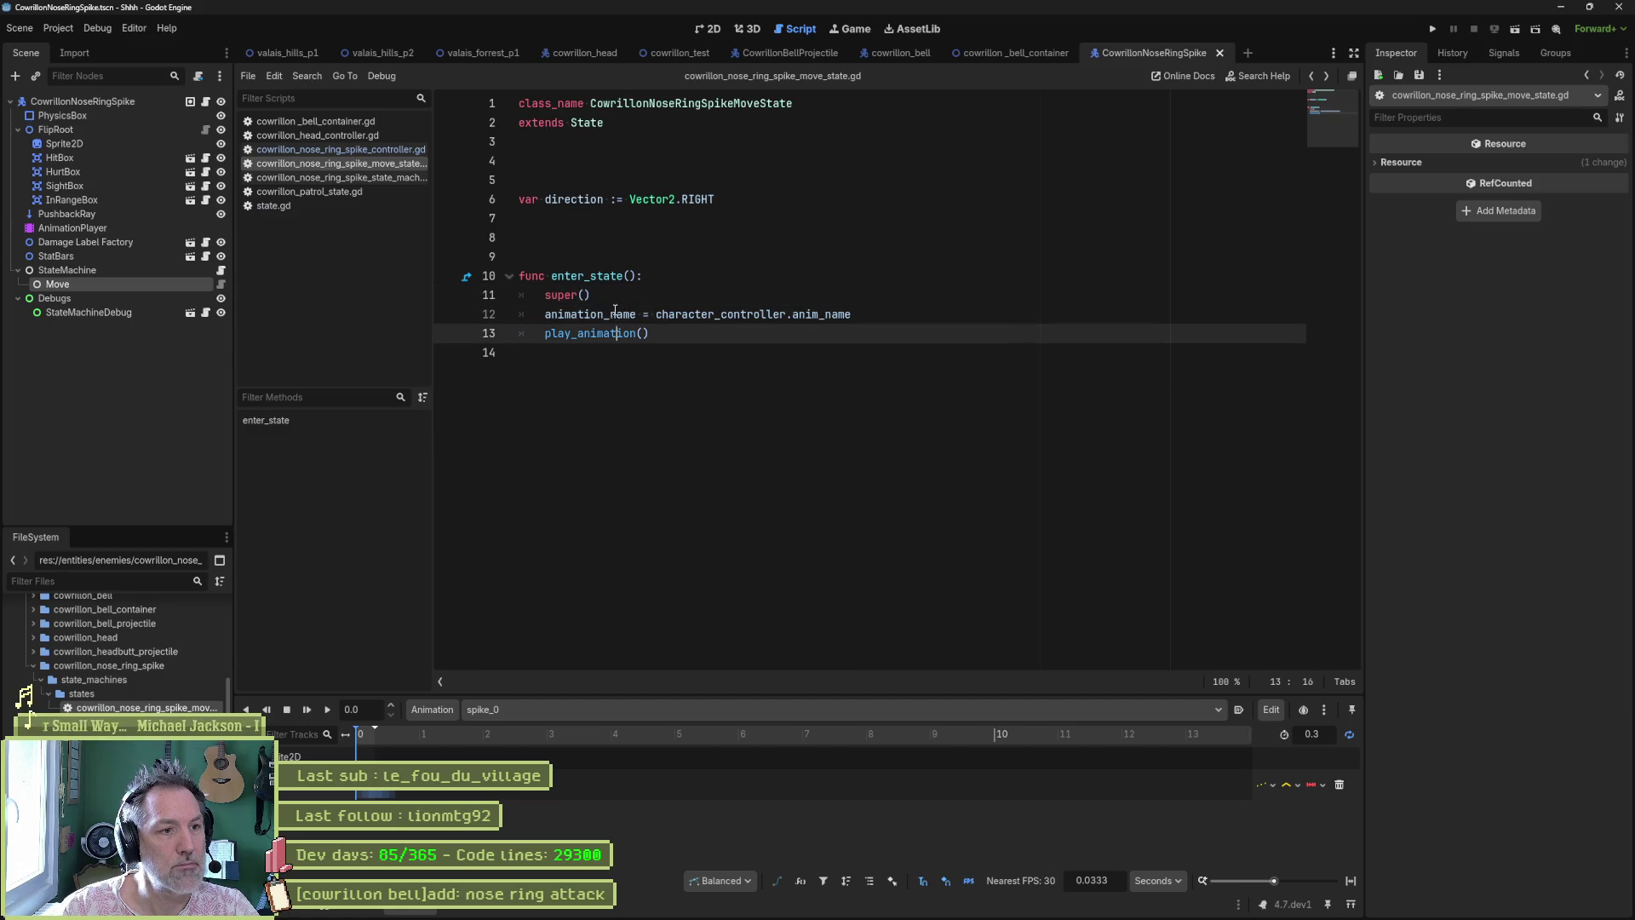
key(Up)
key(Up)
key(Down)
key(Down)
key(Up)
key(Up)
key(End)
key(Down)
key(Down)
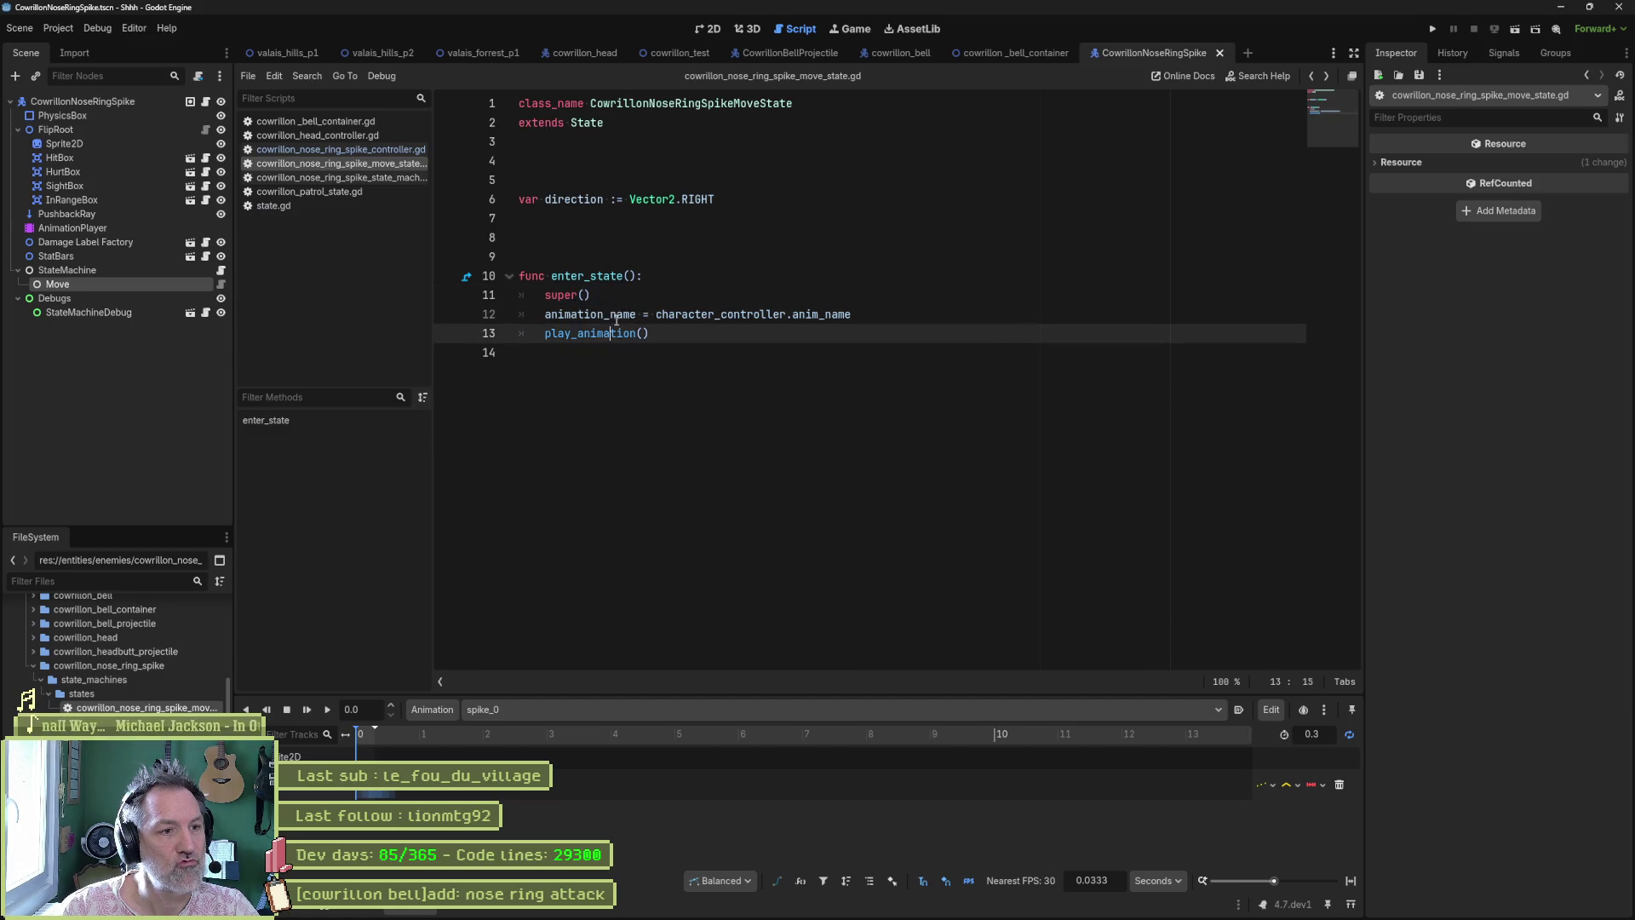
key(Up)
key(Up)
key(Down)
key(Down)
key(Right)
key(Right)
key(Right)
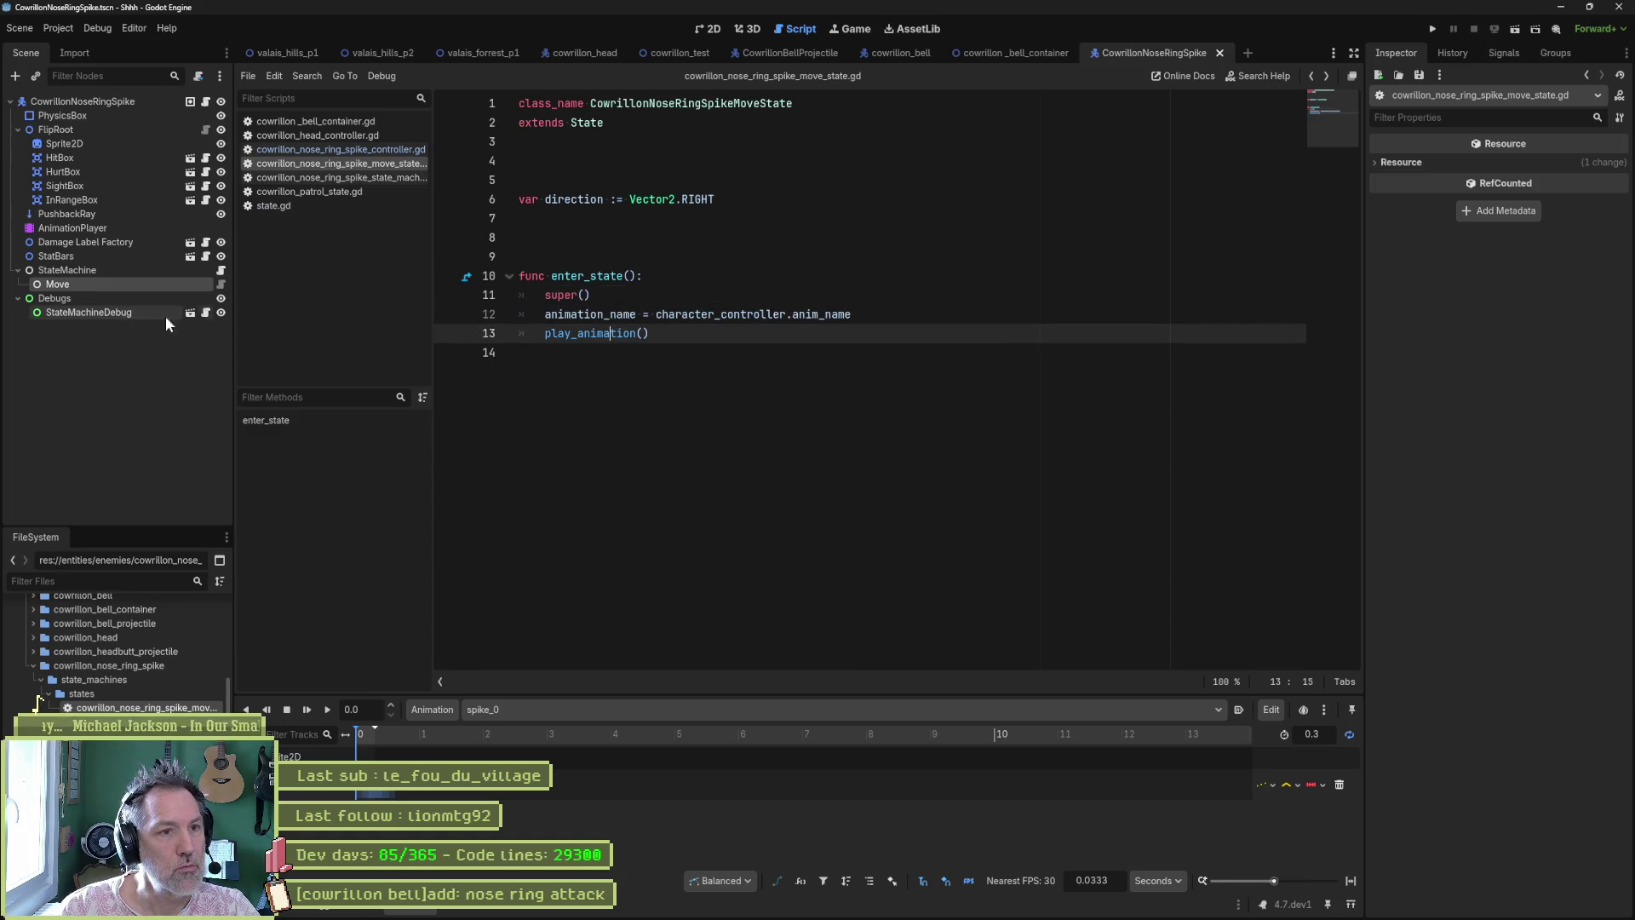
Set the Move state's Animation Name to 'move', then clear it and save the scene.
click(81, 283)
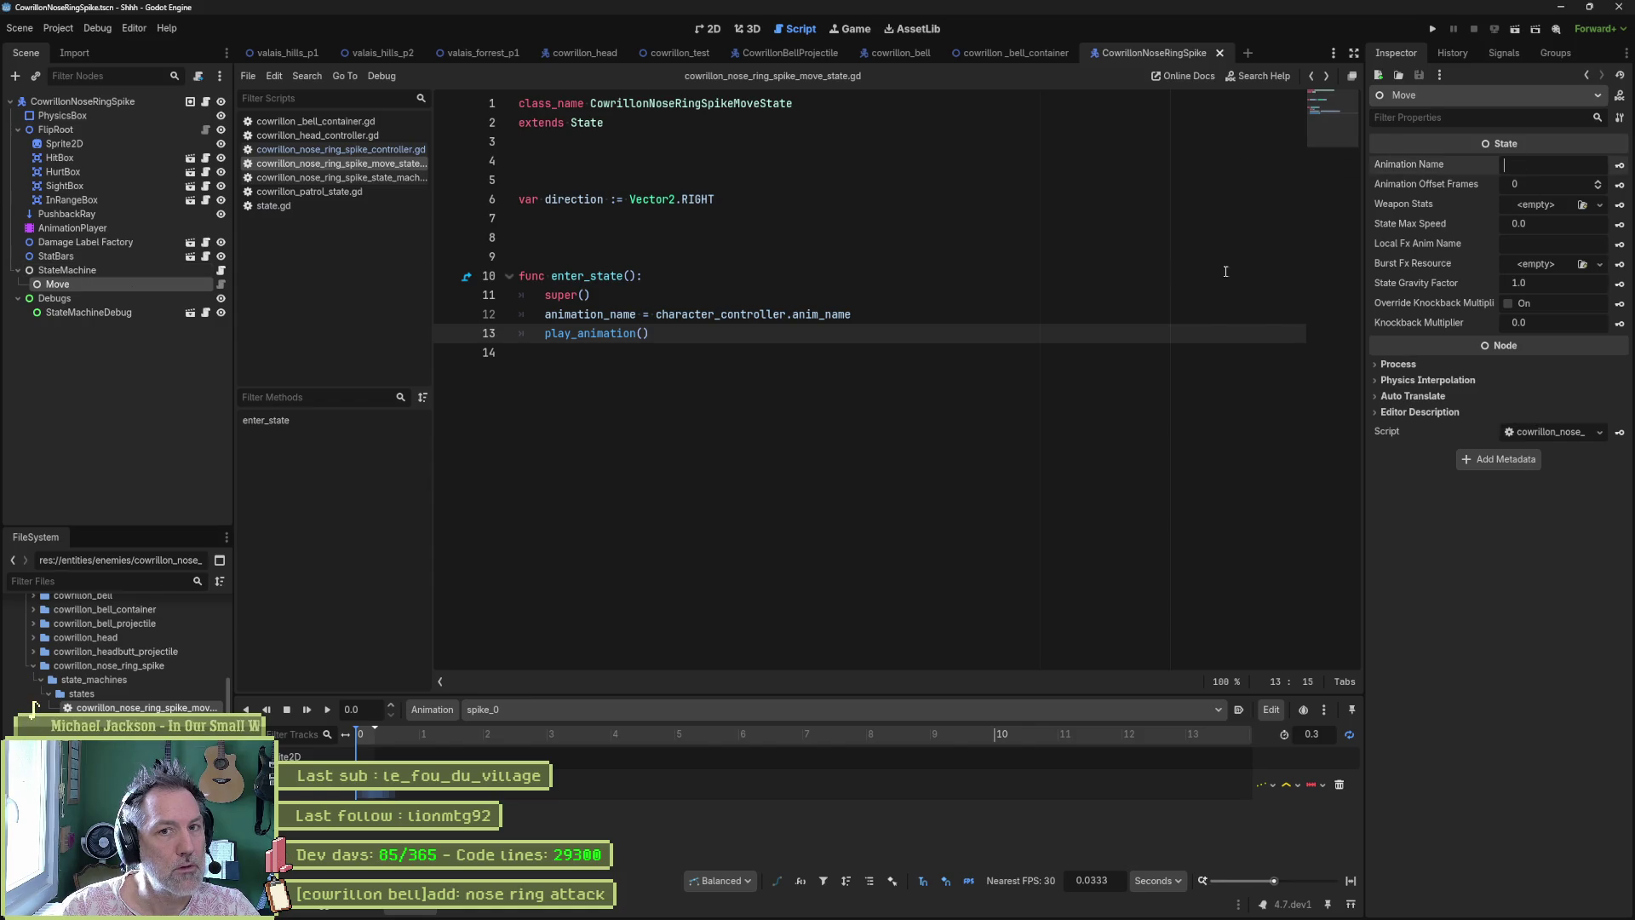
click(1553, 165)
text(move)
key(Return)
key(ctrl+s)
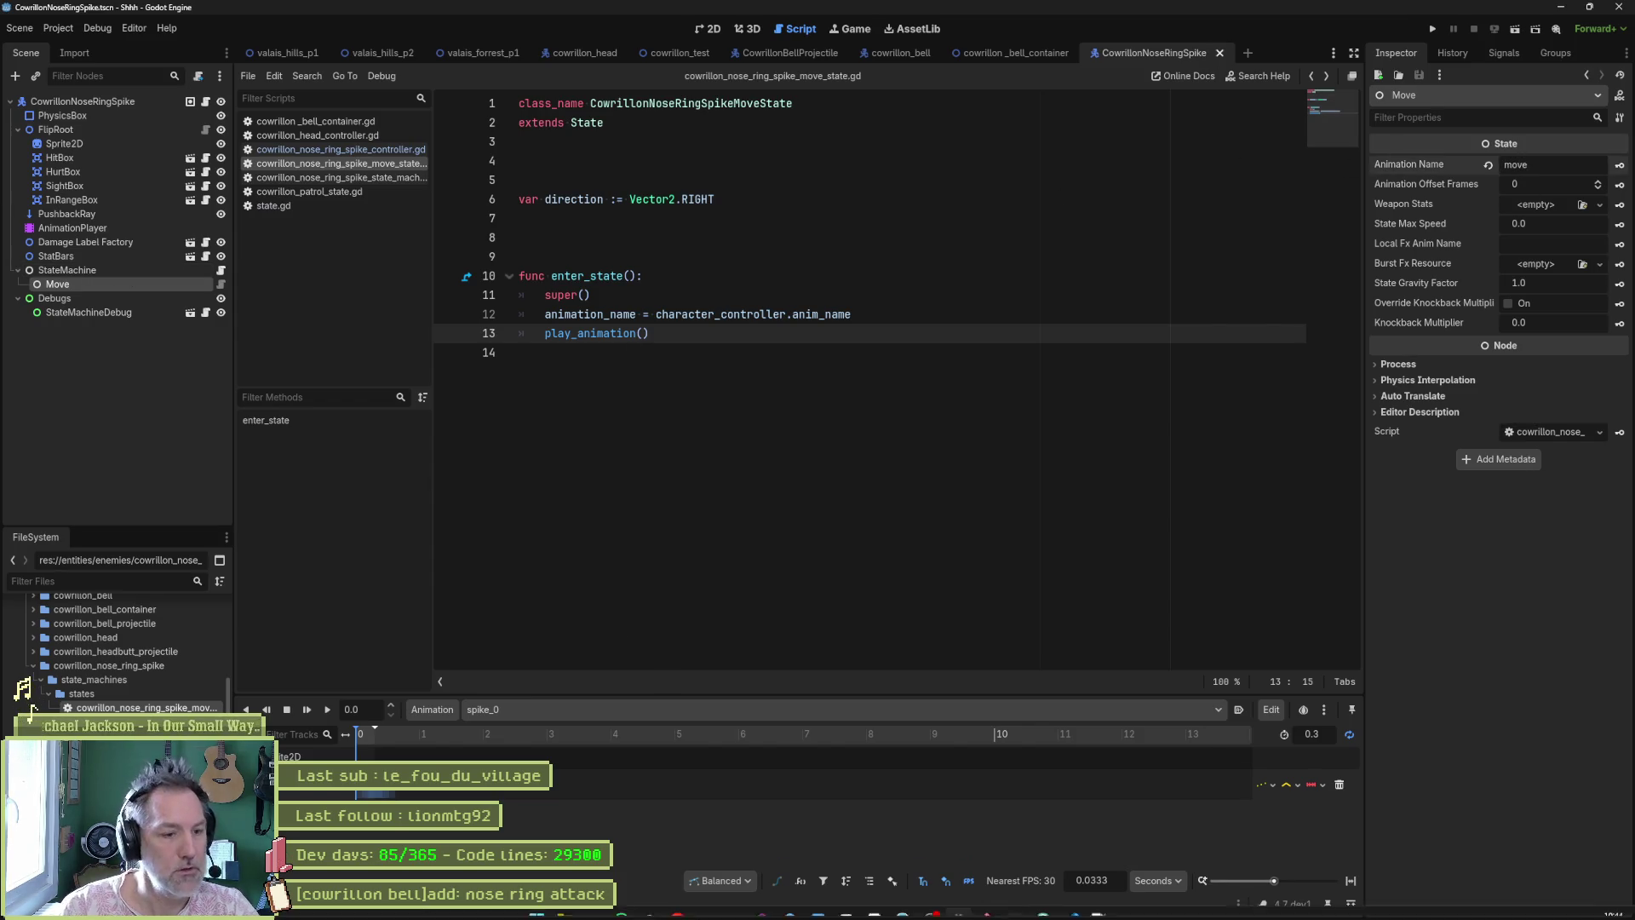
double_click(1566, 166)
key(BackSpace)
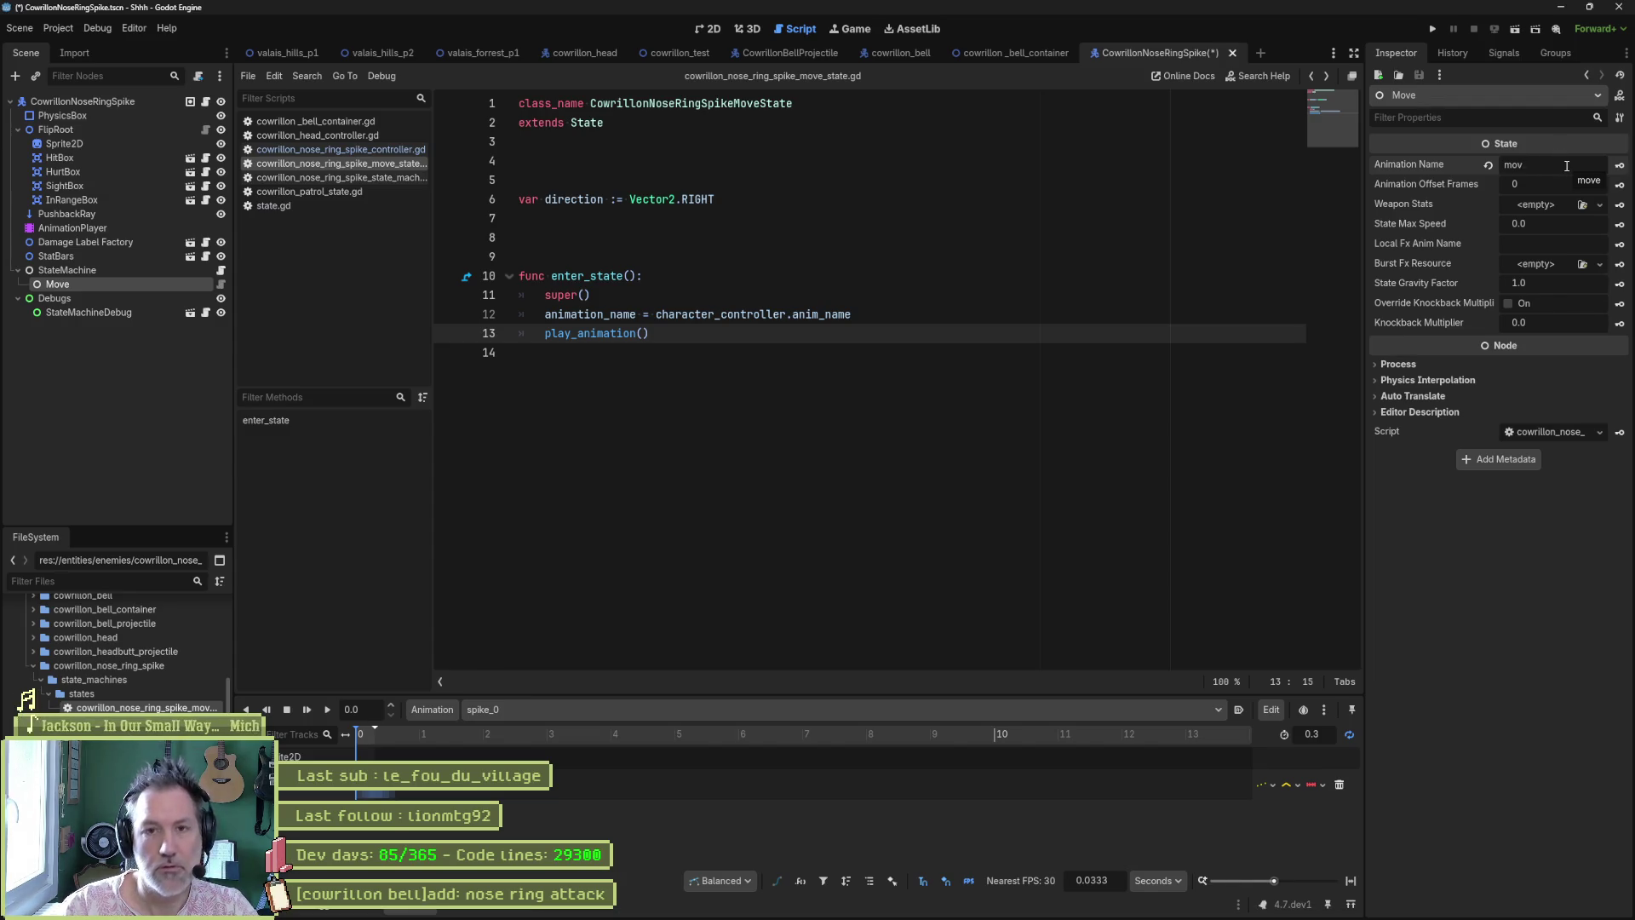
key(ctrl+s)
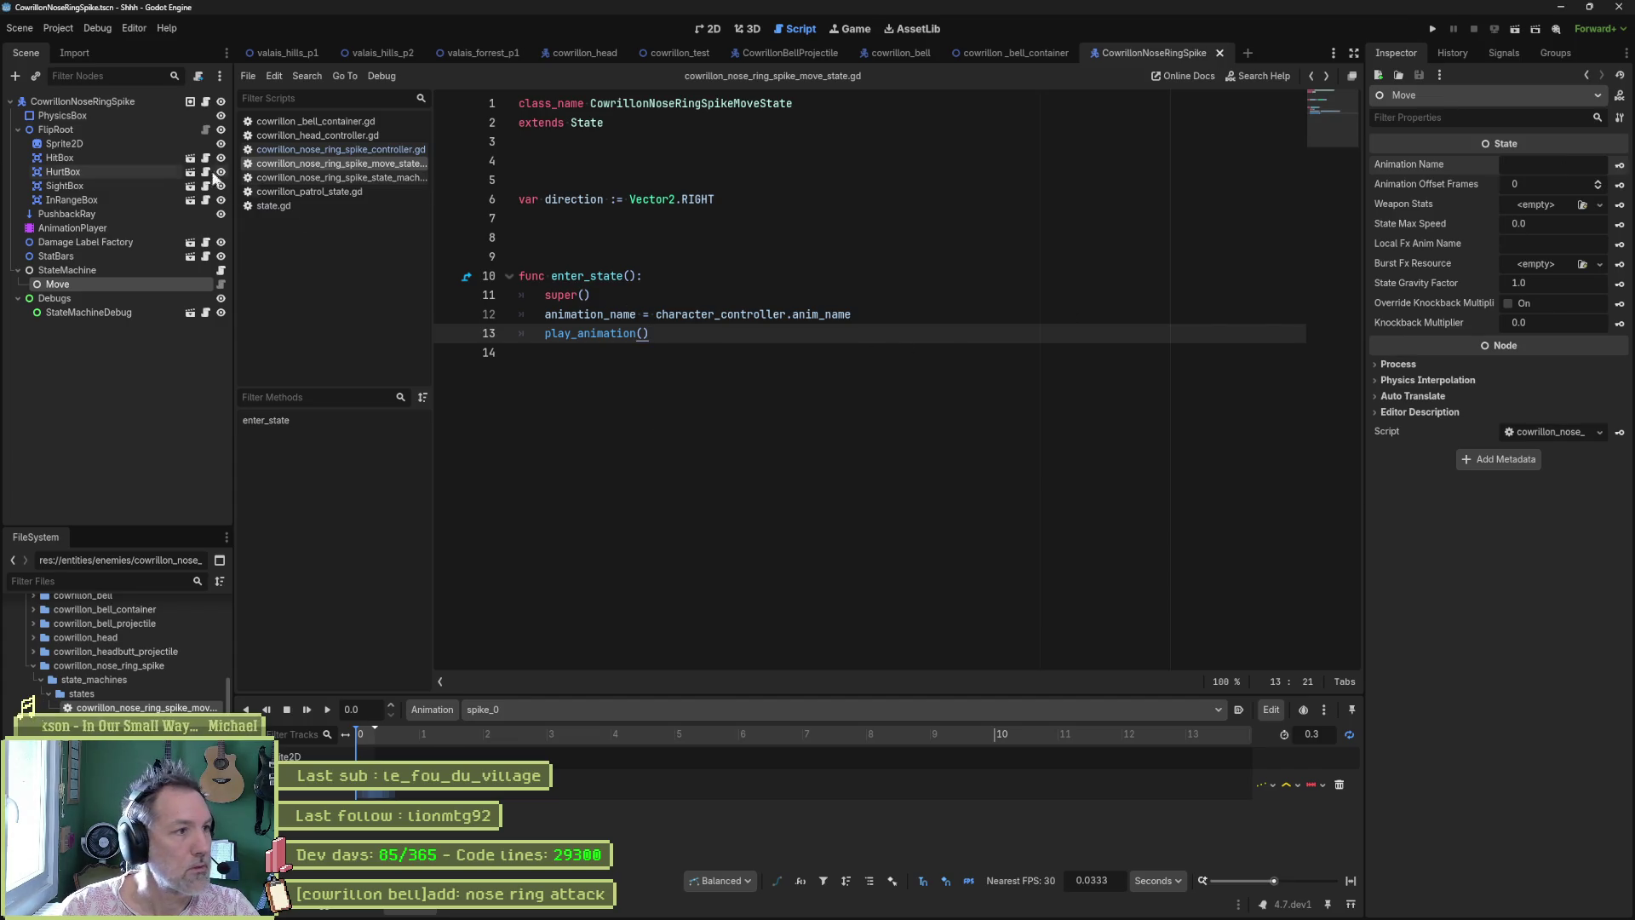
Set the root spike controller's Anim Name to spike_0, save, and run the scene with F6.
click(130, 100)
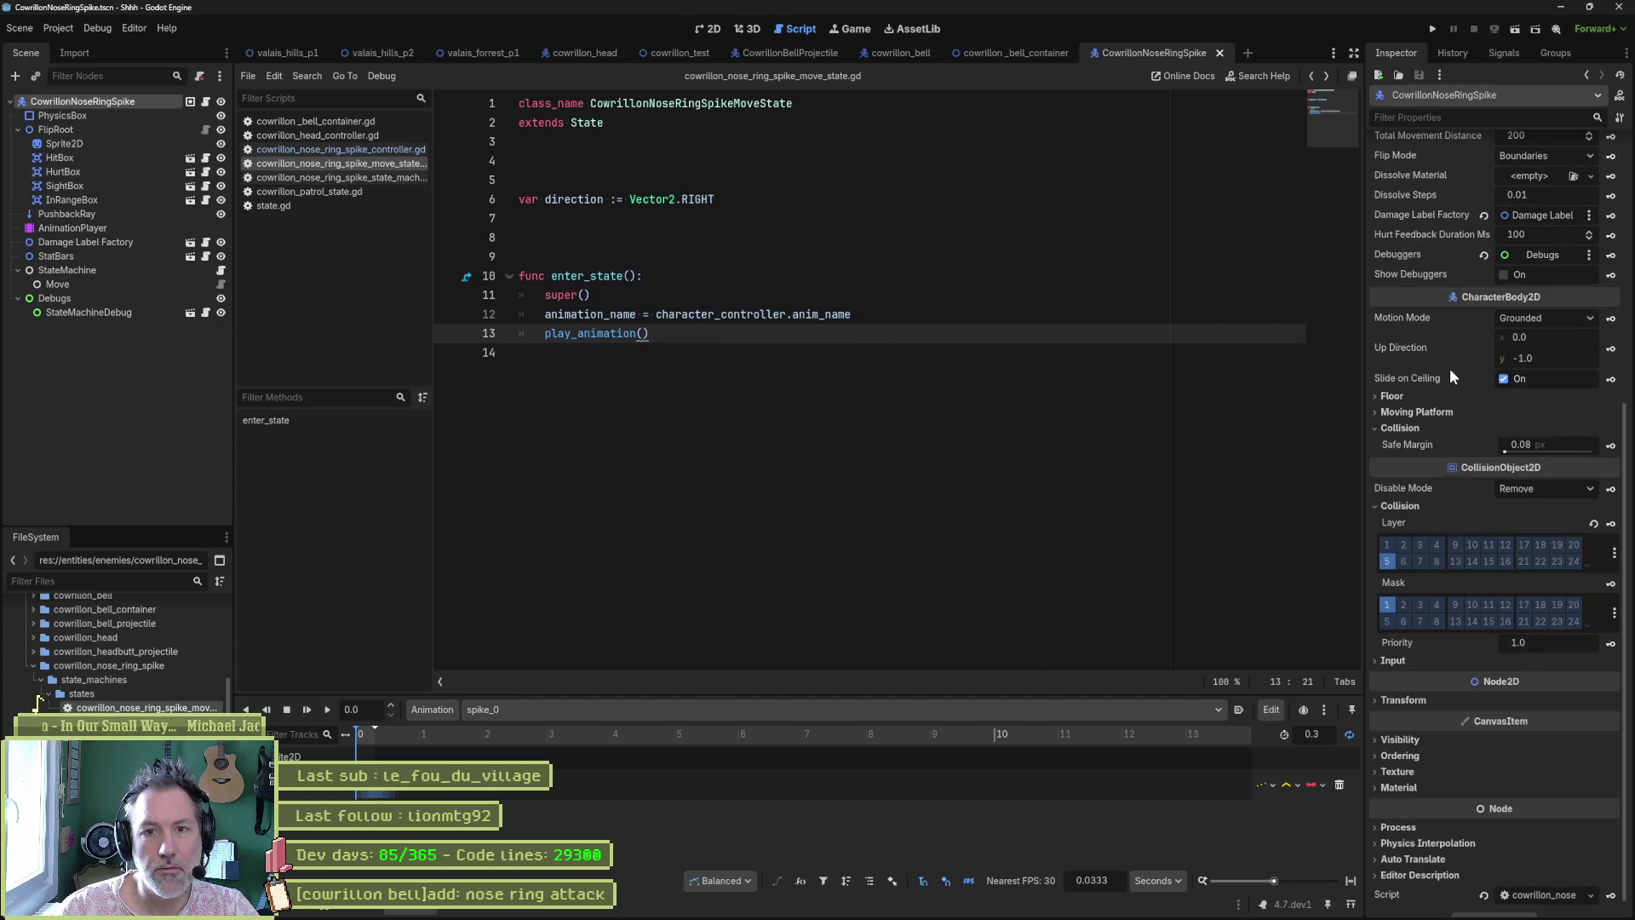
scroll(1465, 369, up, 5)
click(1543, 184)
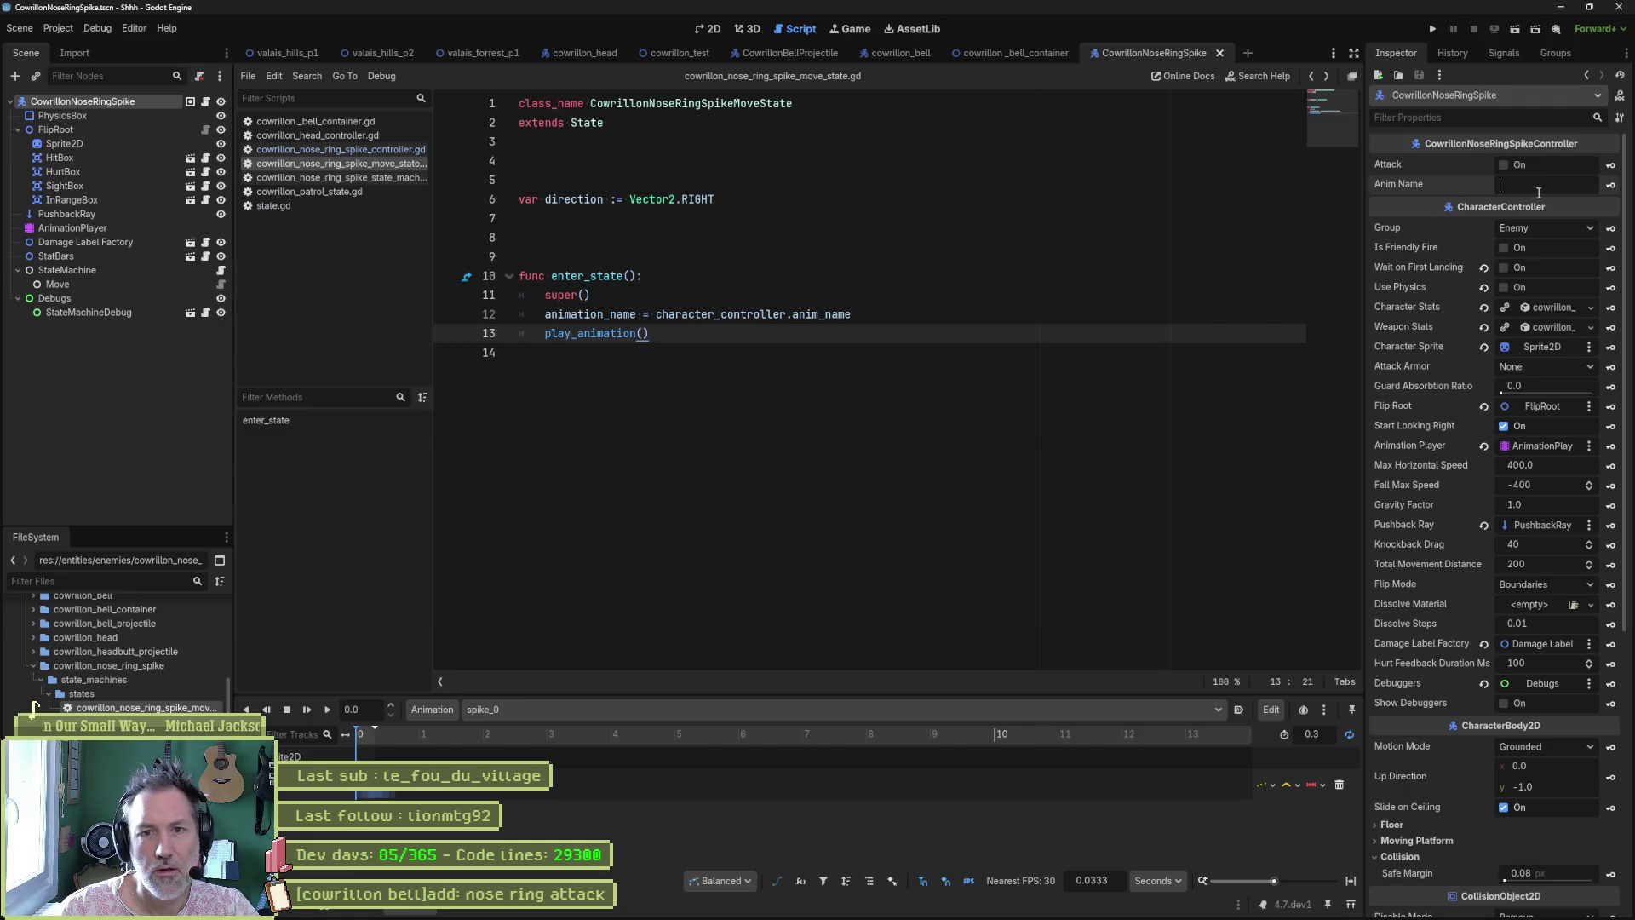
text(spike_0)
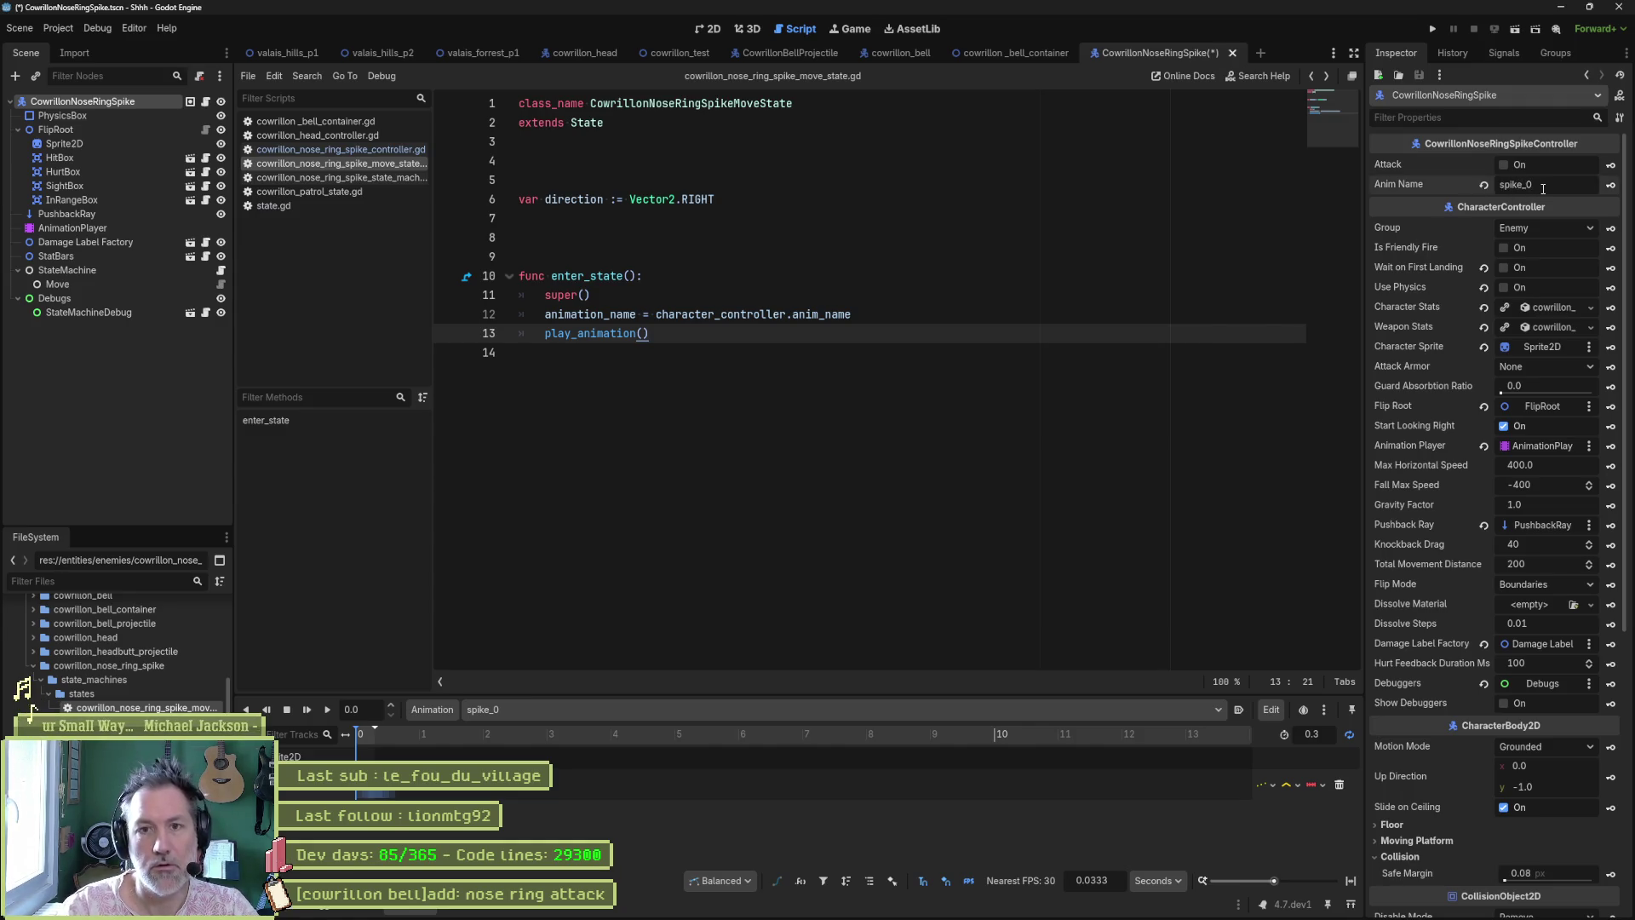
key(ctrl+s)
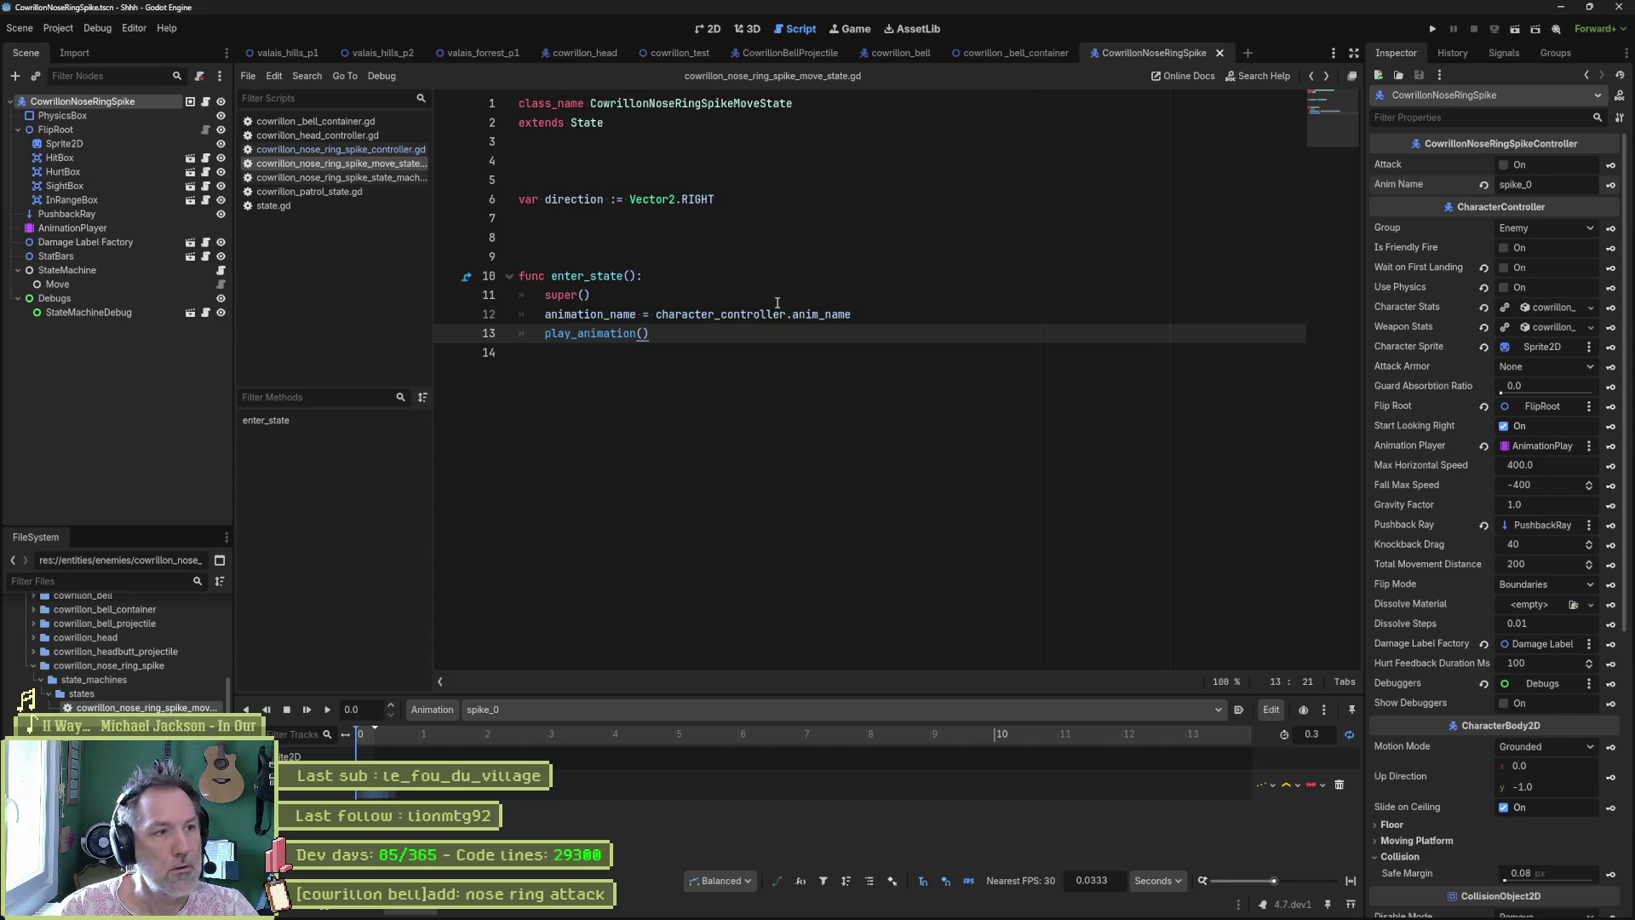
key(F6)
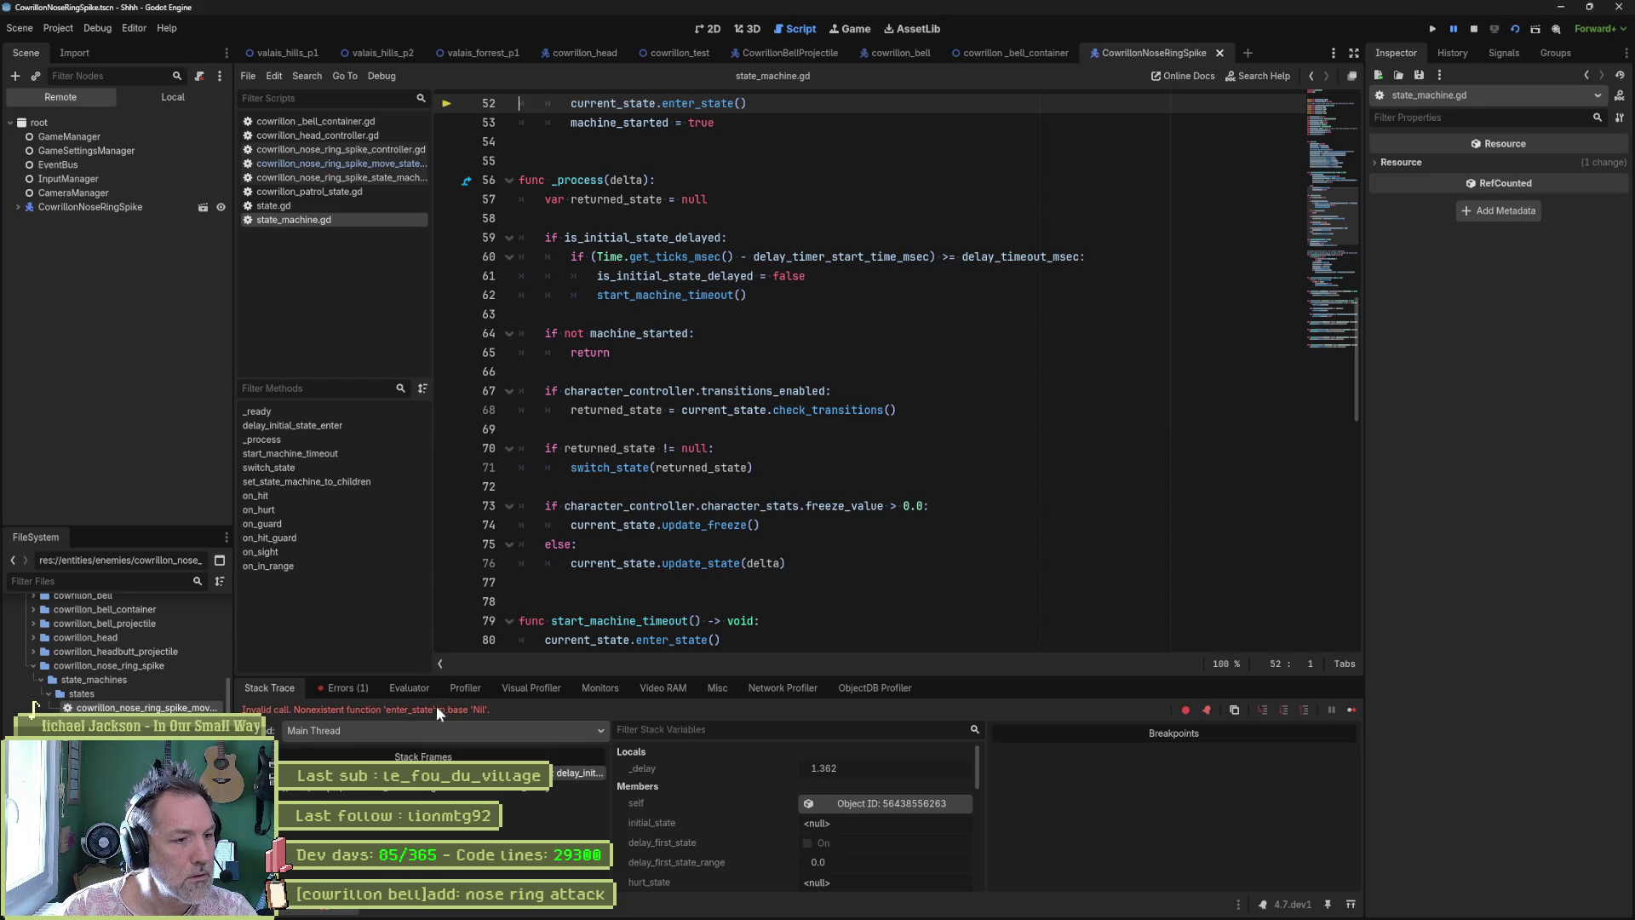
Make Move the StateMachine's Initial State, then run and stop the scene.
key(F8)
click(100, 274)
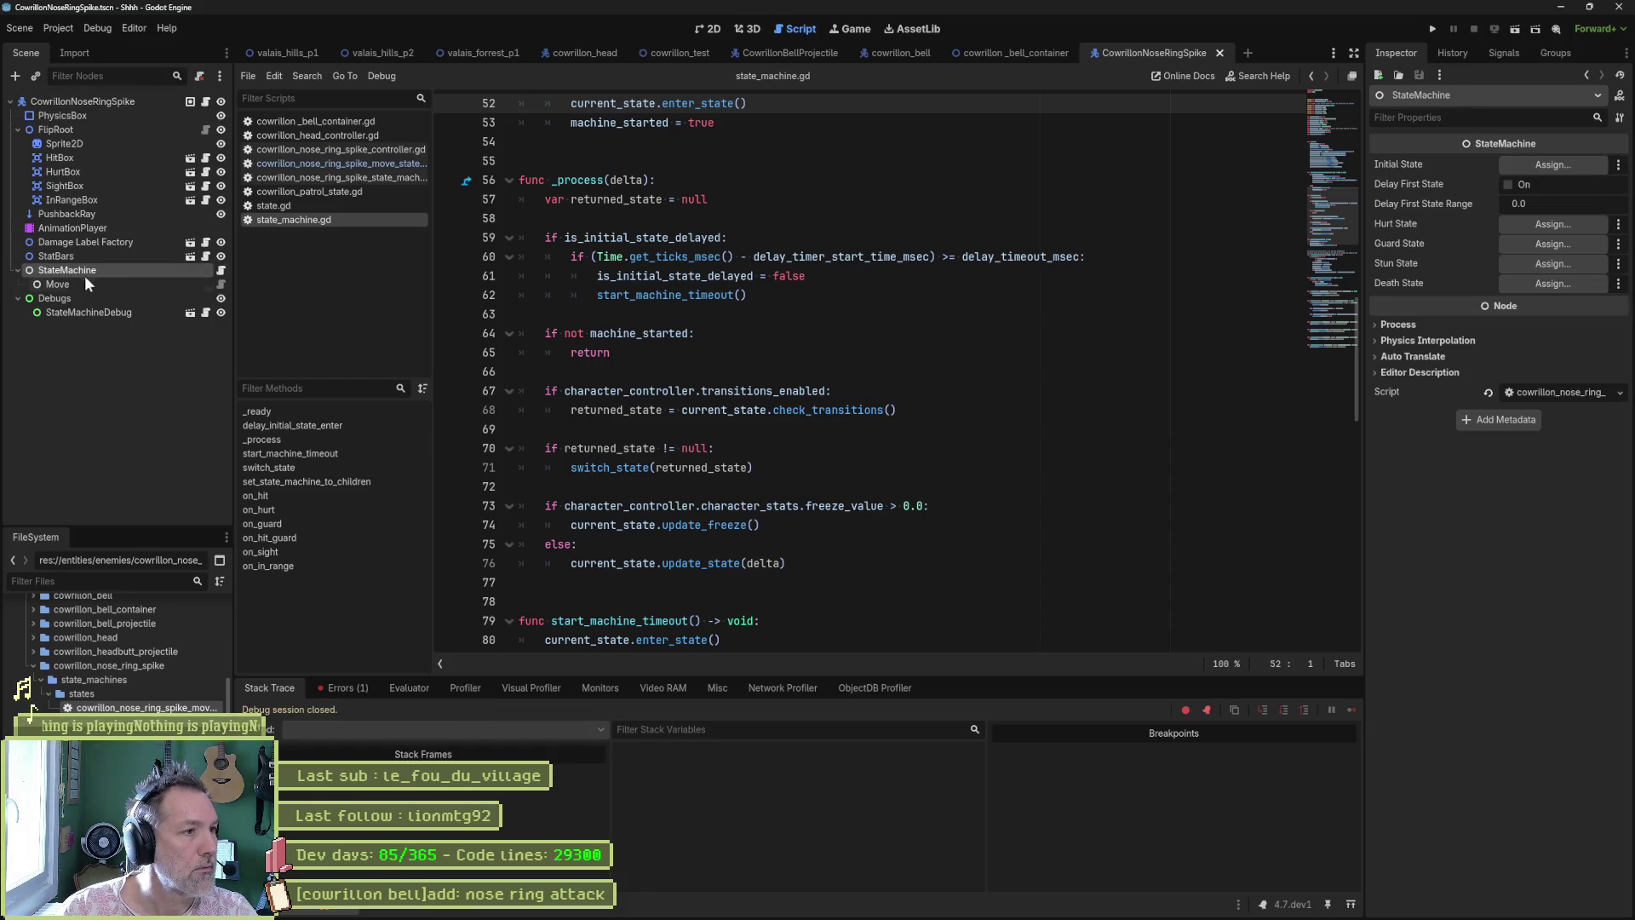
drag(85, 283, 1554, 164)
key(F6)
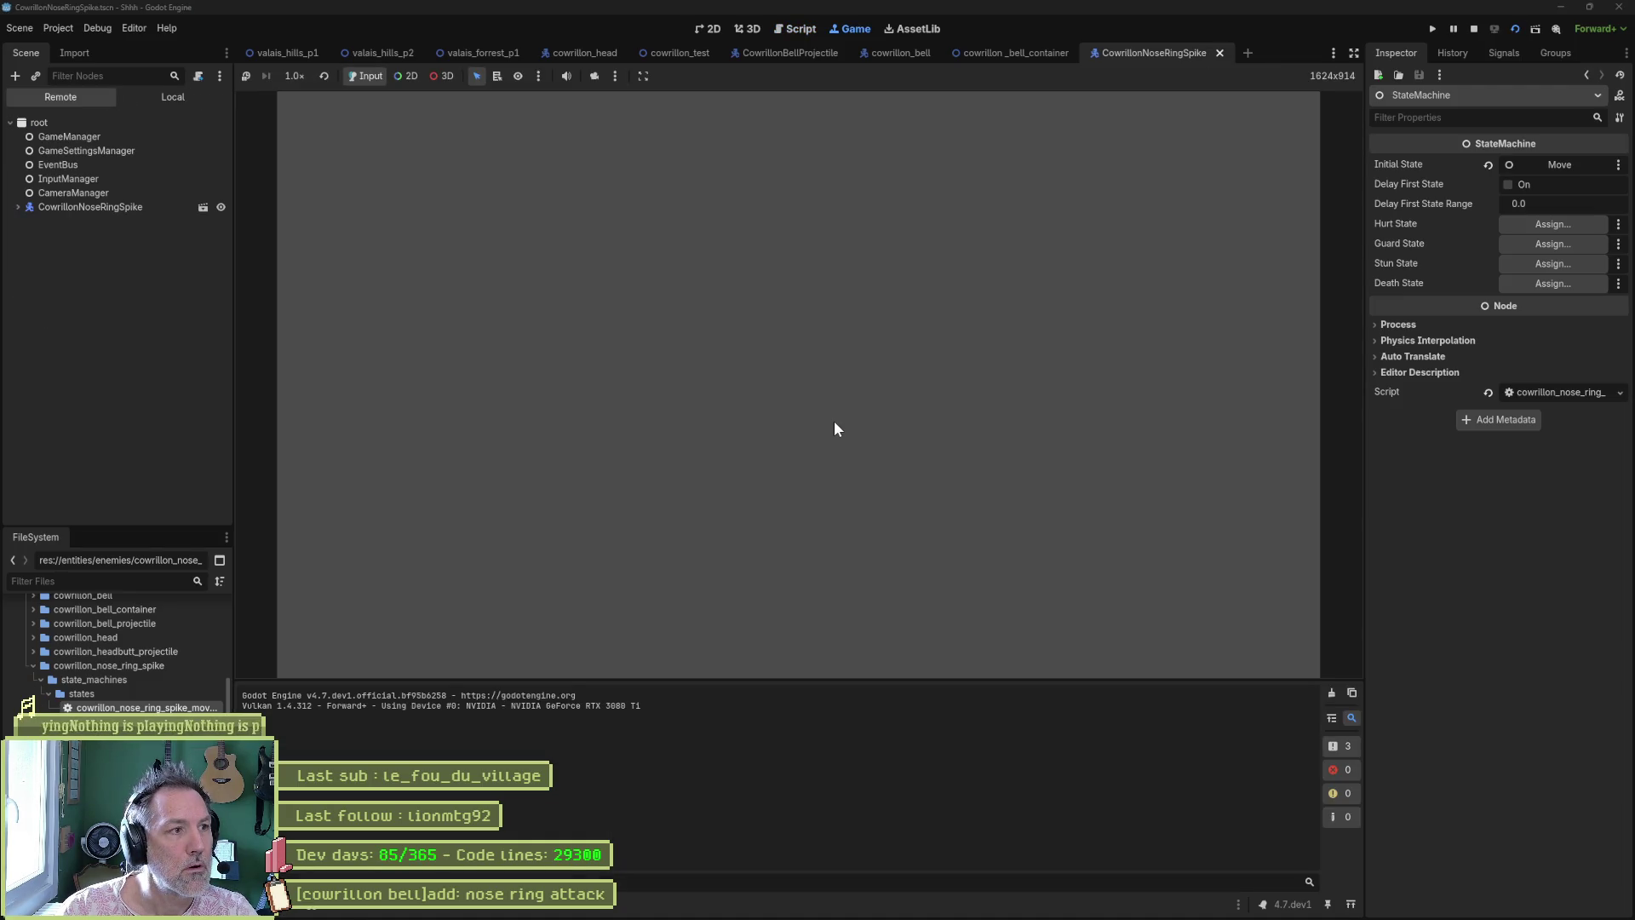
key(F8)
Back in the 2D view, test-run the scene again and undo the accidental spike root move.
click(707, 28)
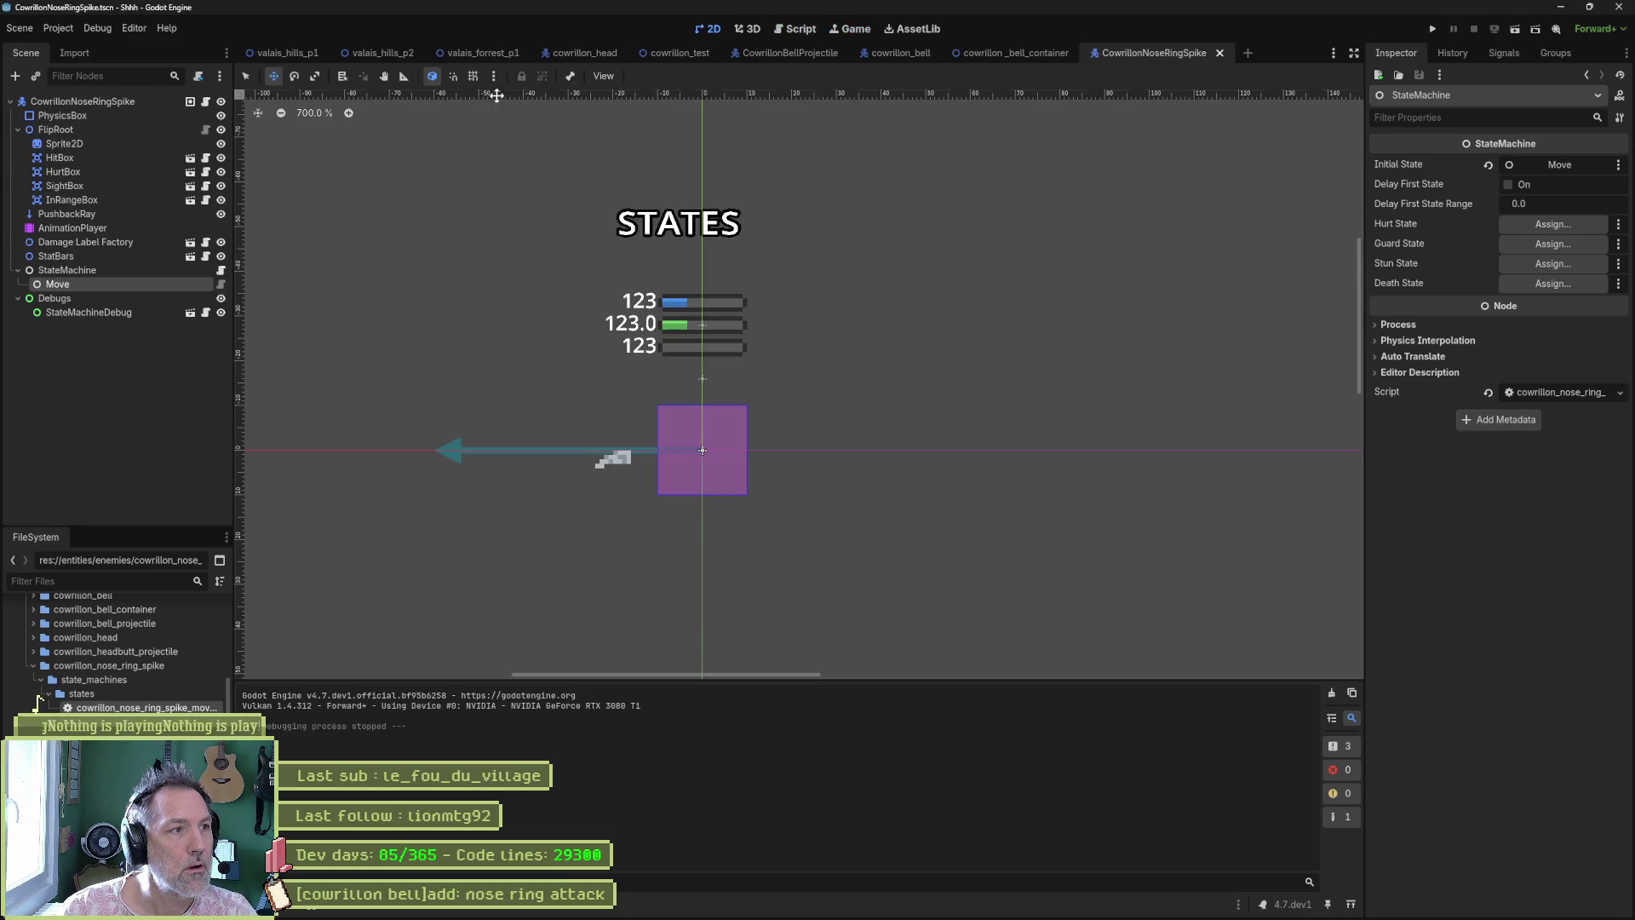
click(83, 101)
drag(803, 478, 1142, 584)
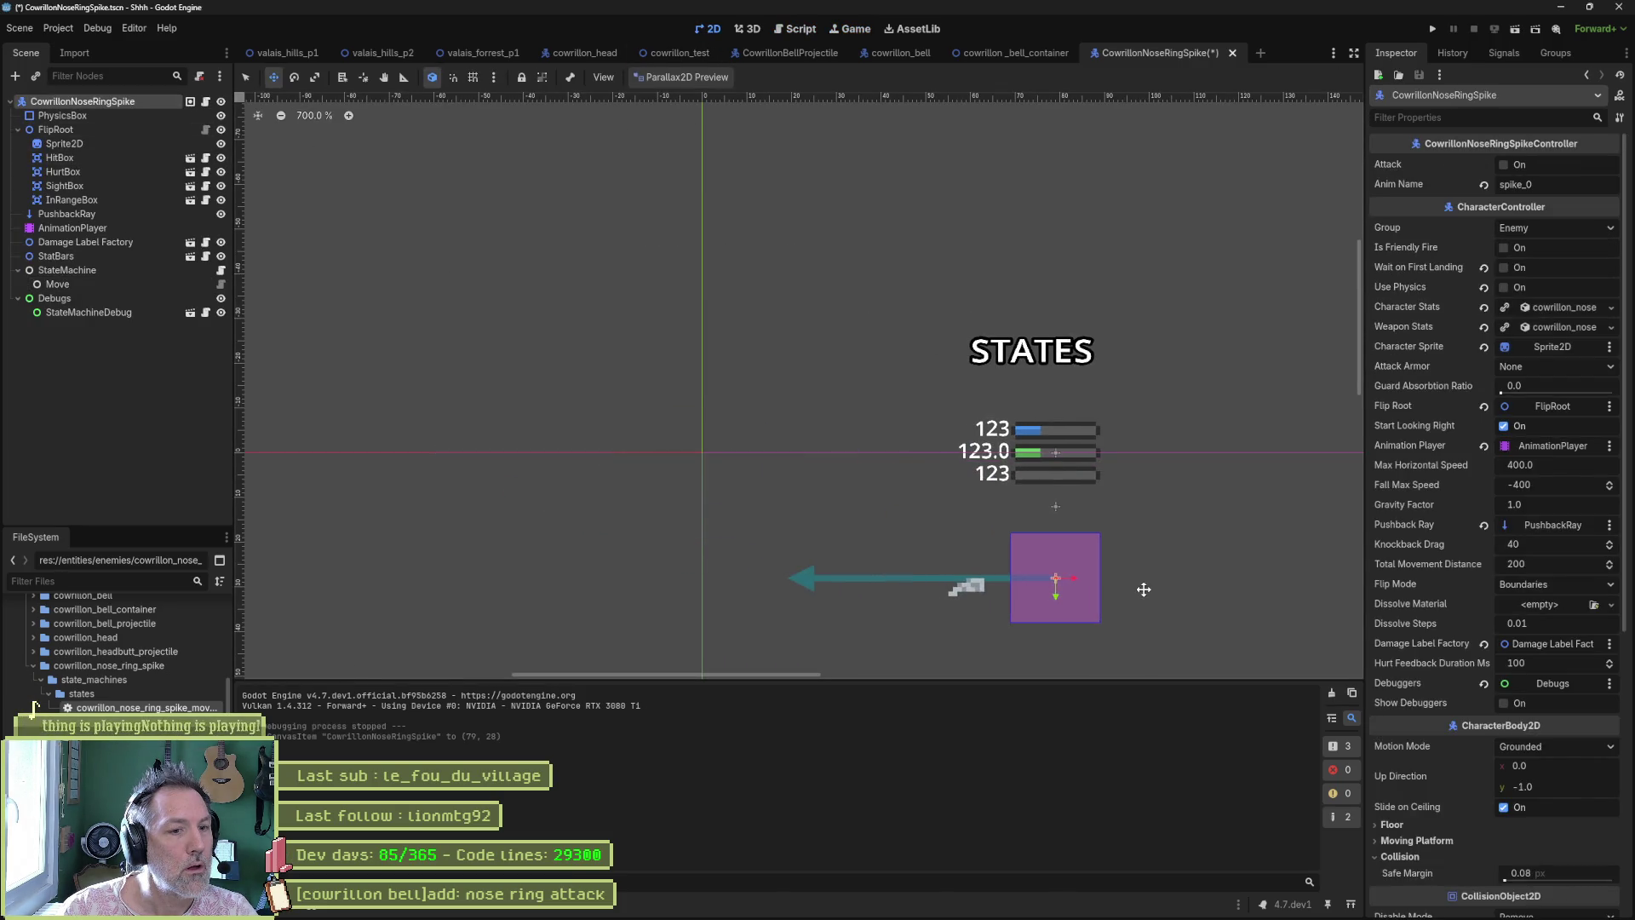
key(F6)
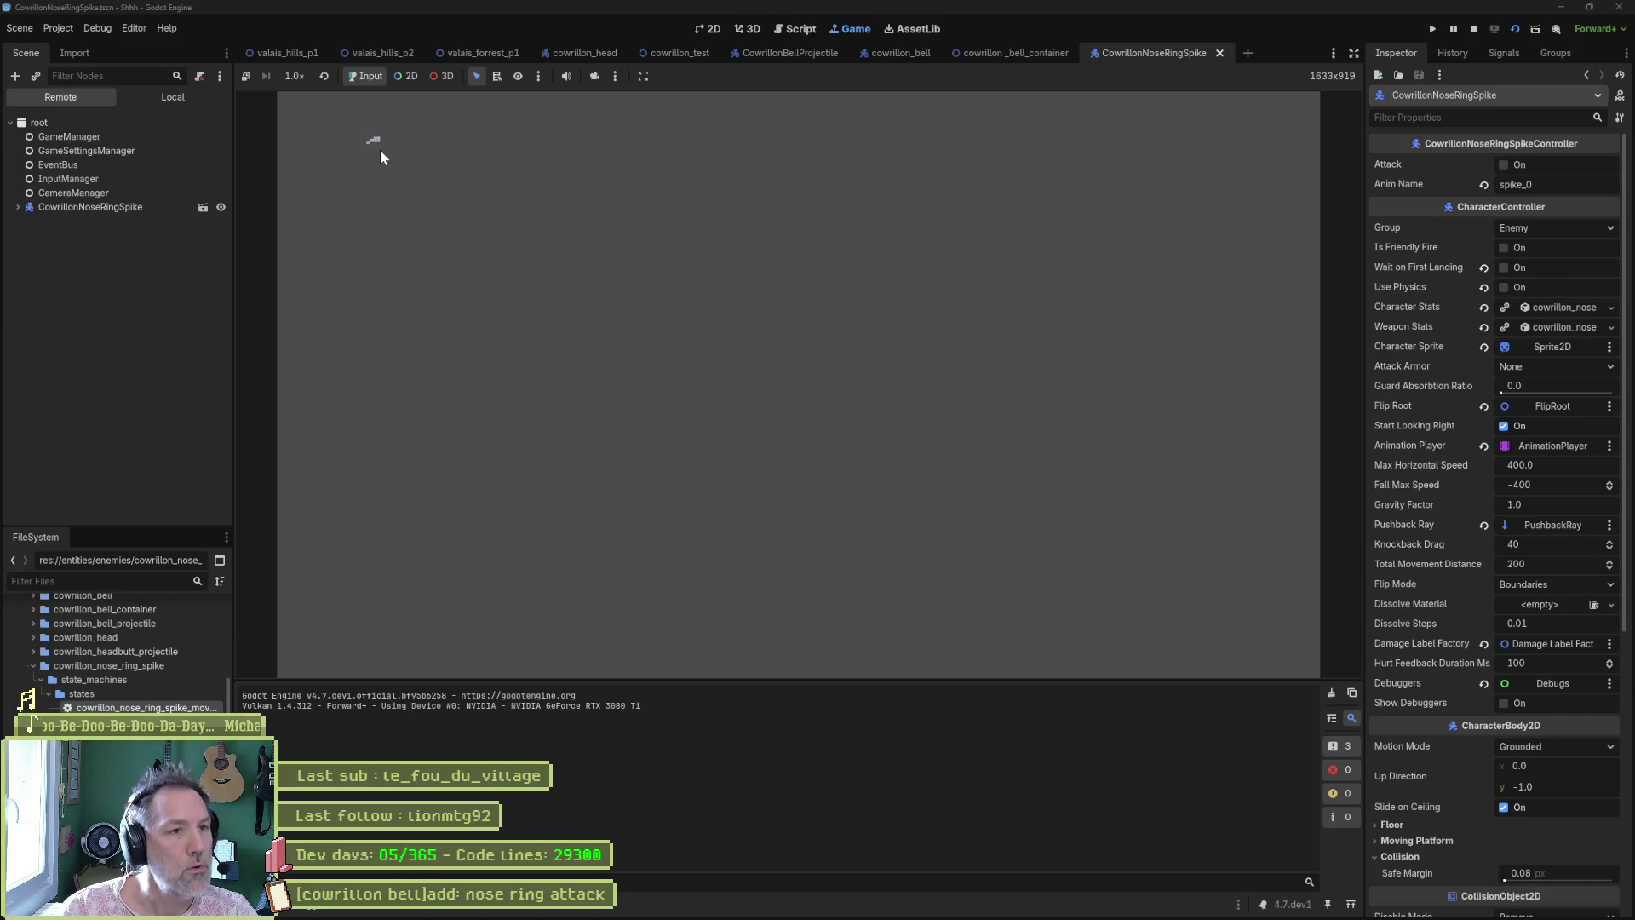
key(F8)
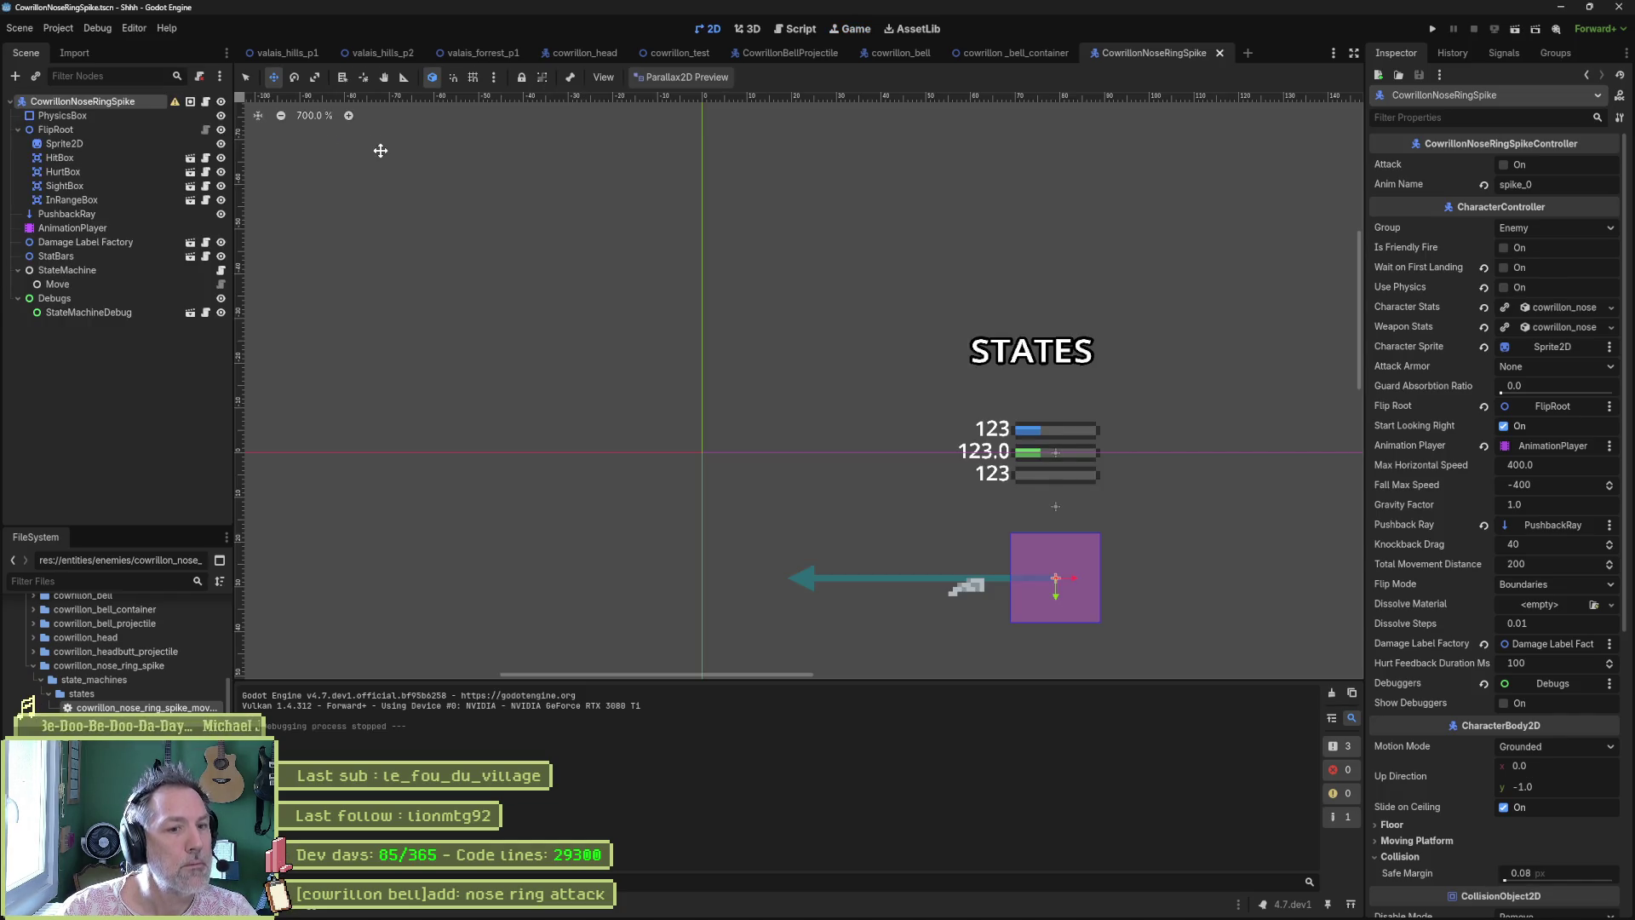
key(ctrl+z)
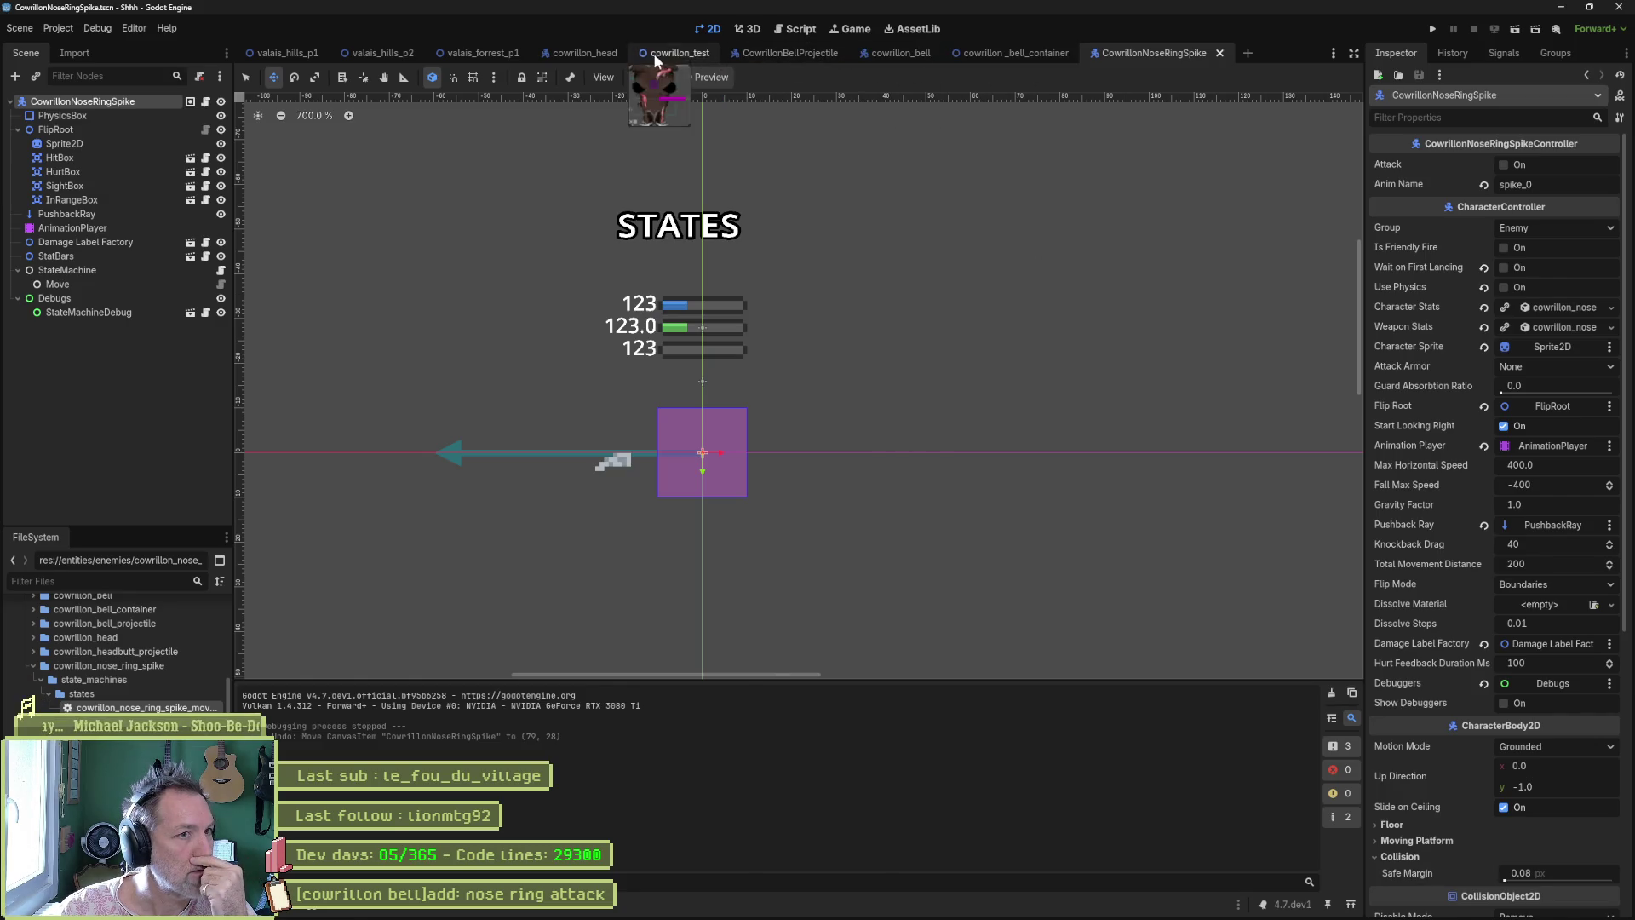
Save and test-run the cowrillon_head scene with F6, then undo the accidental head drag.
click(579, 53)
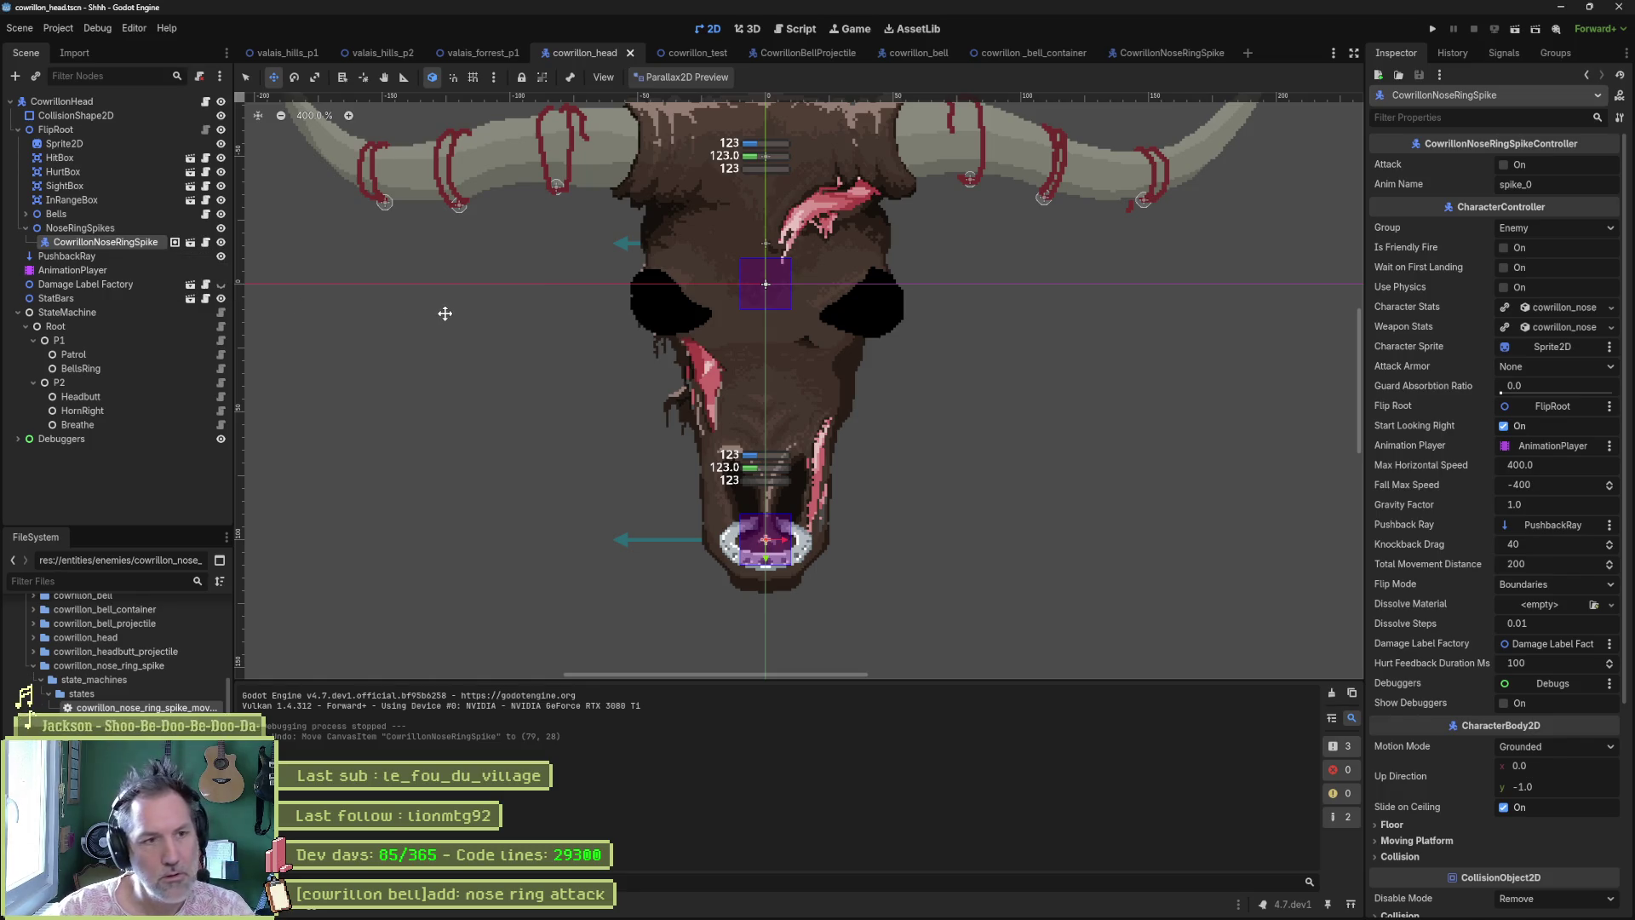
click(61, 101)
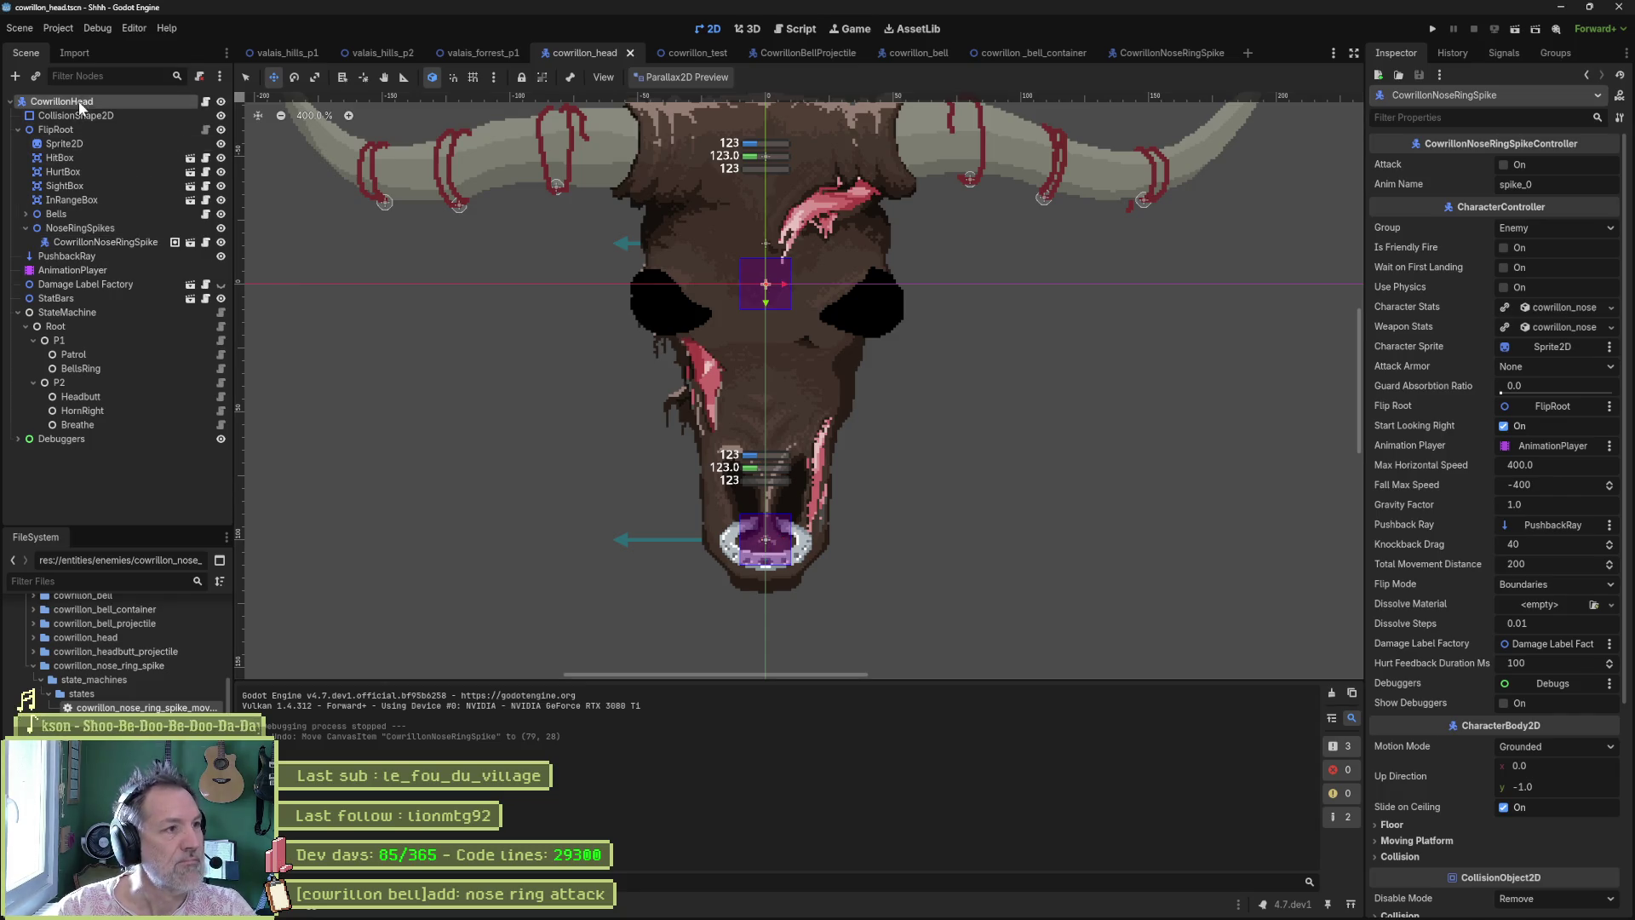
drag(647, 395, 659, 402)
key(F6)
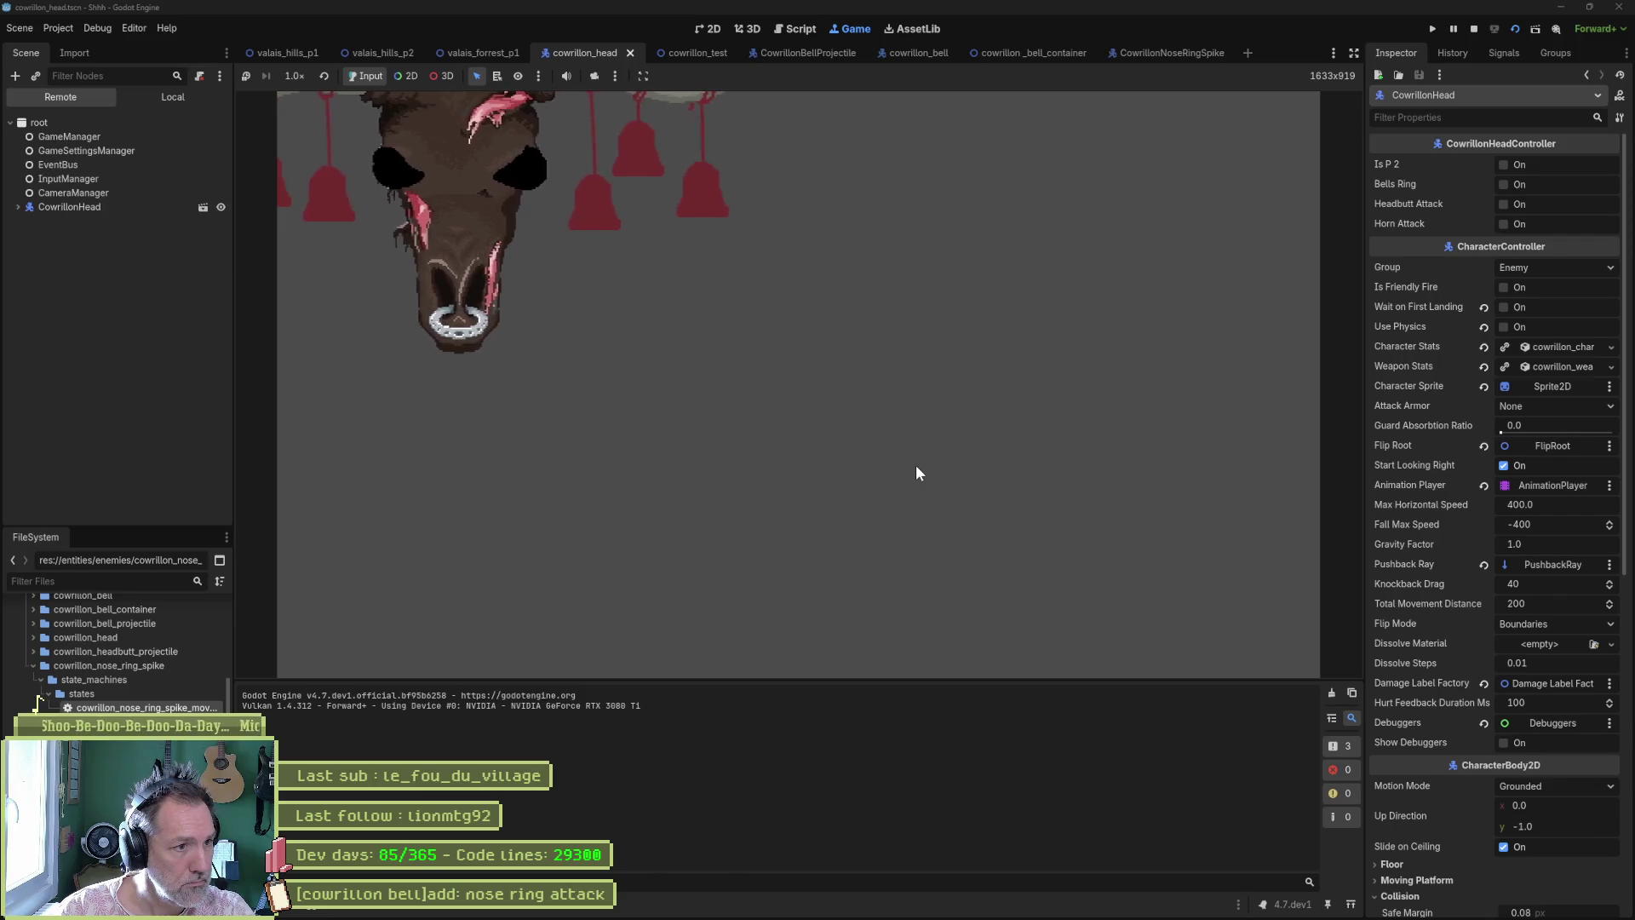
key(F8)
key(ctrl+z)
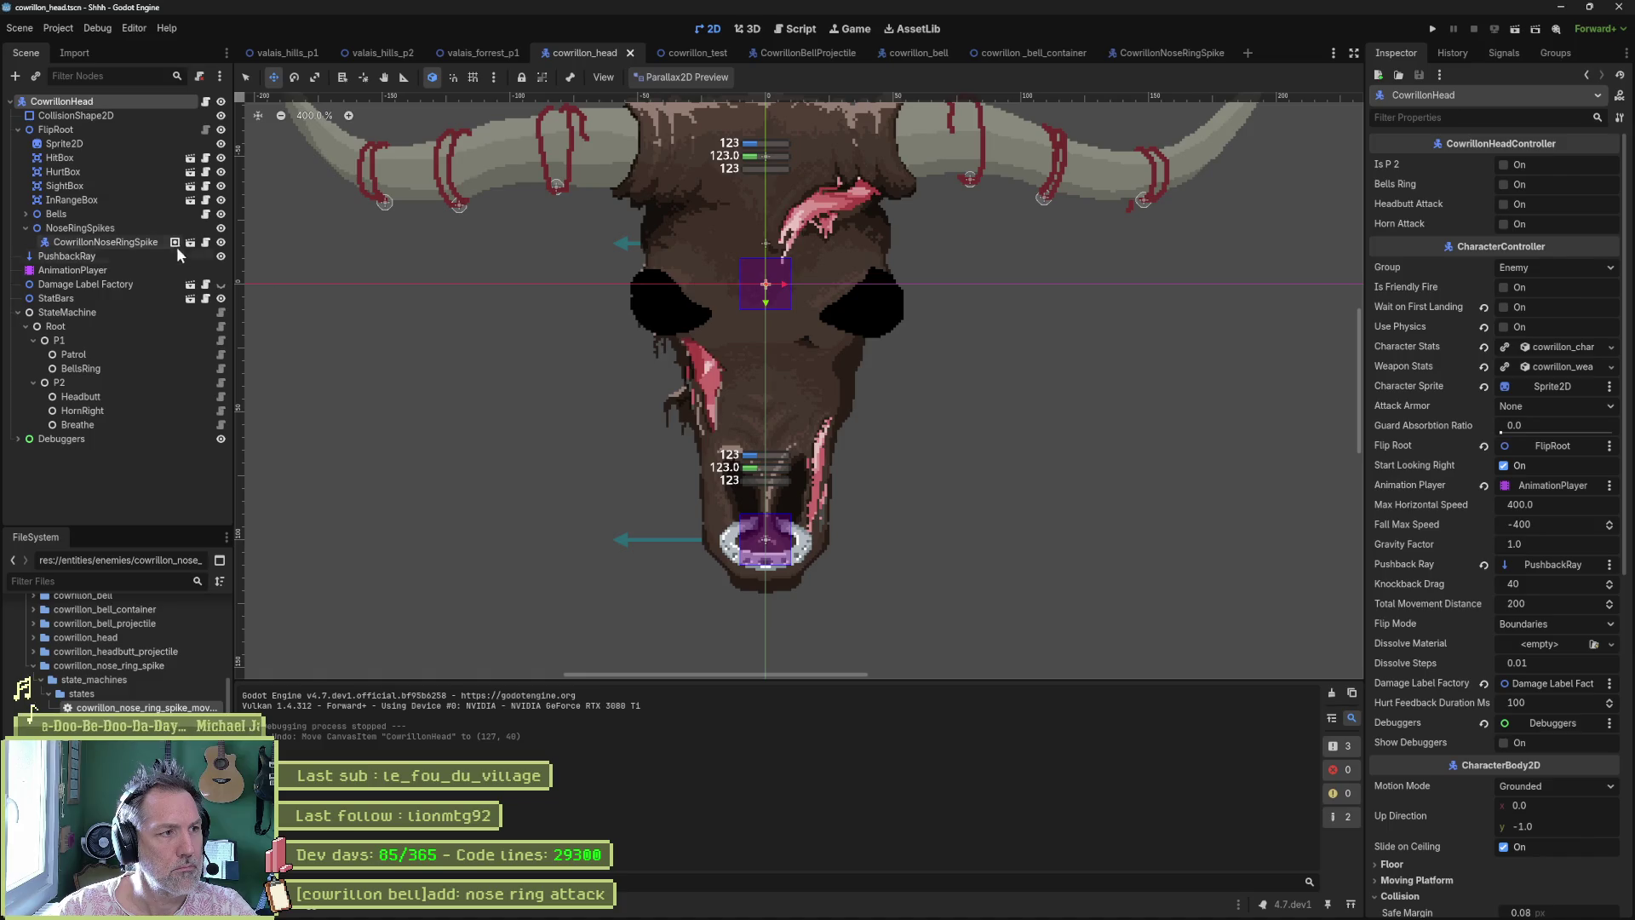
Inspect the nose-ring spike scene's StateMachine and Move state, then open cowrillon_head_controller.gd in the Script workspace.
click(148, 243)
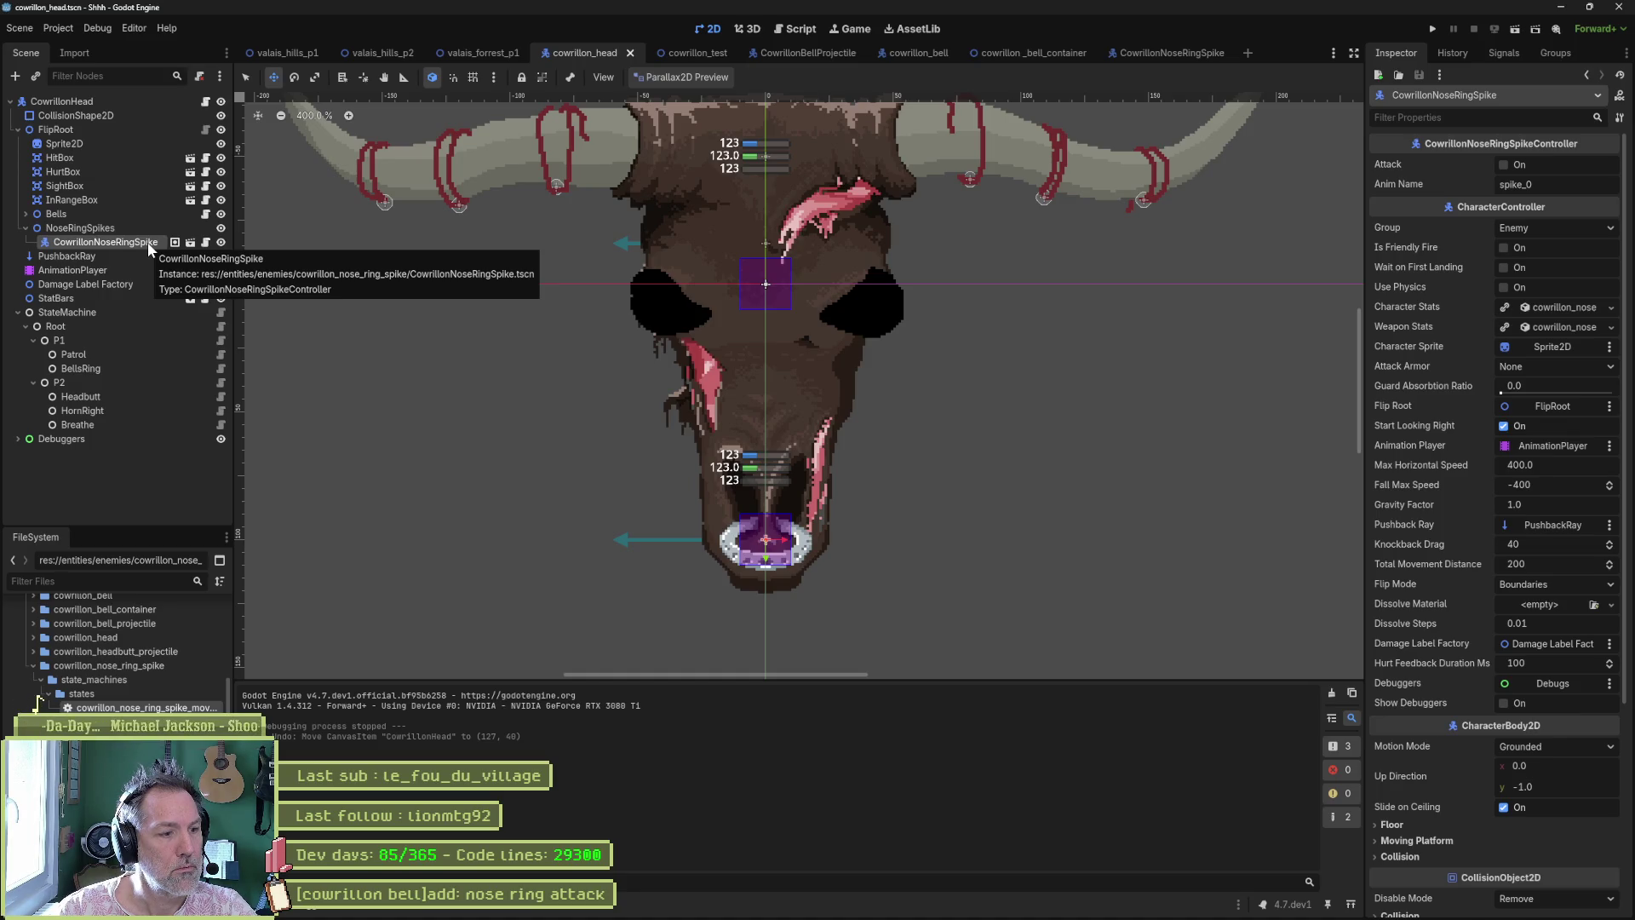
click(189, 243)
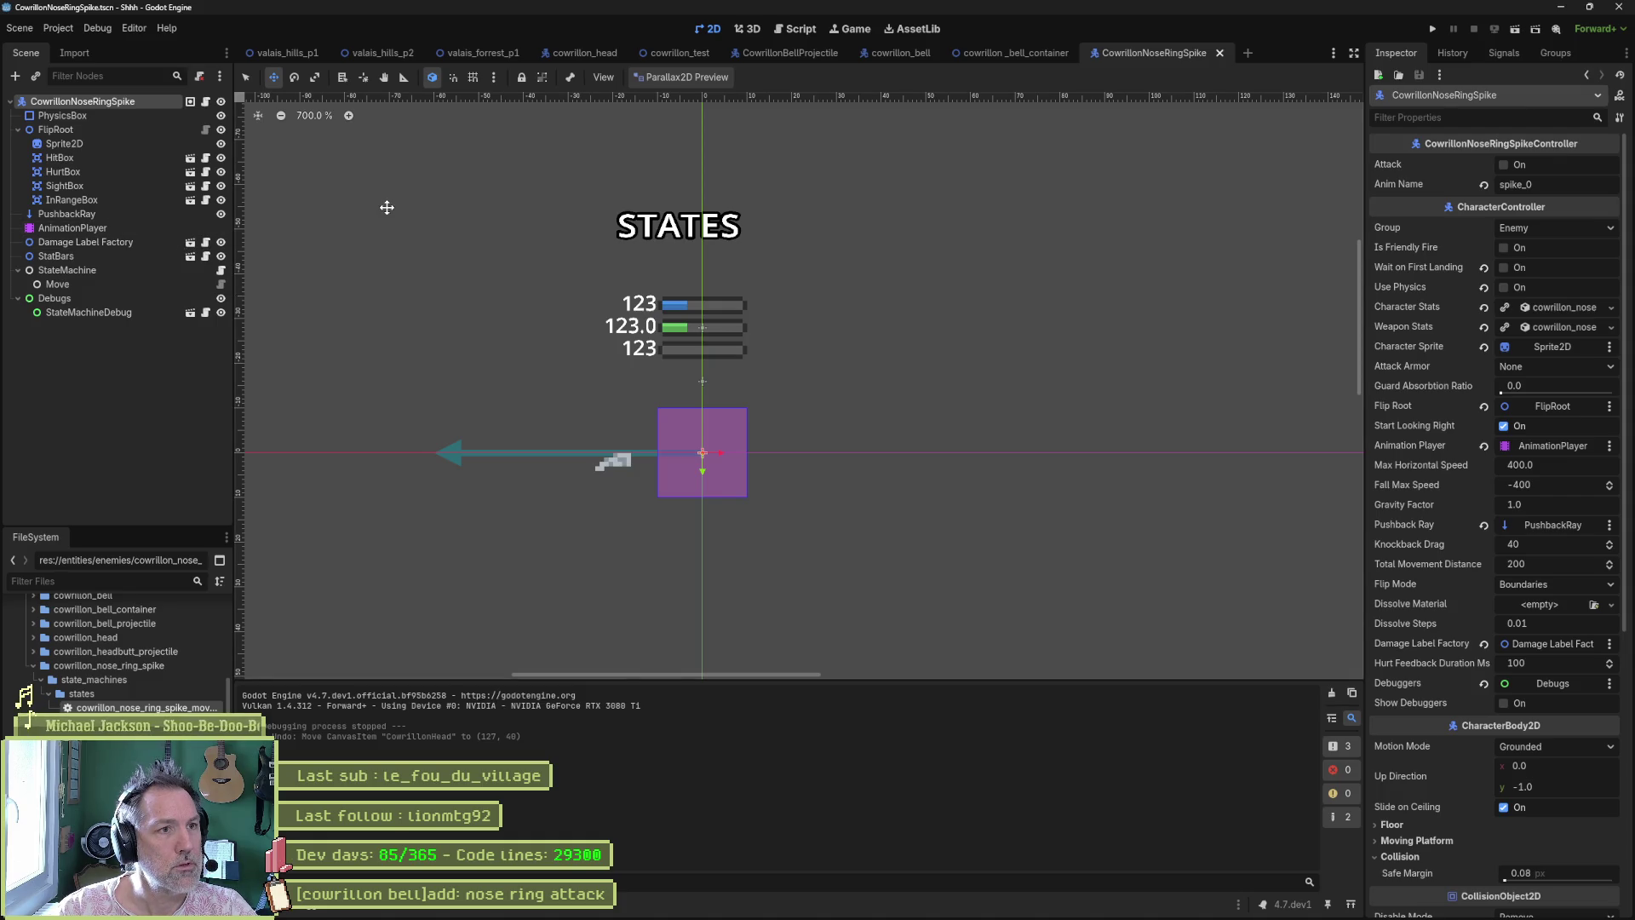
click(591, 52)
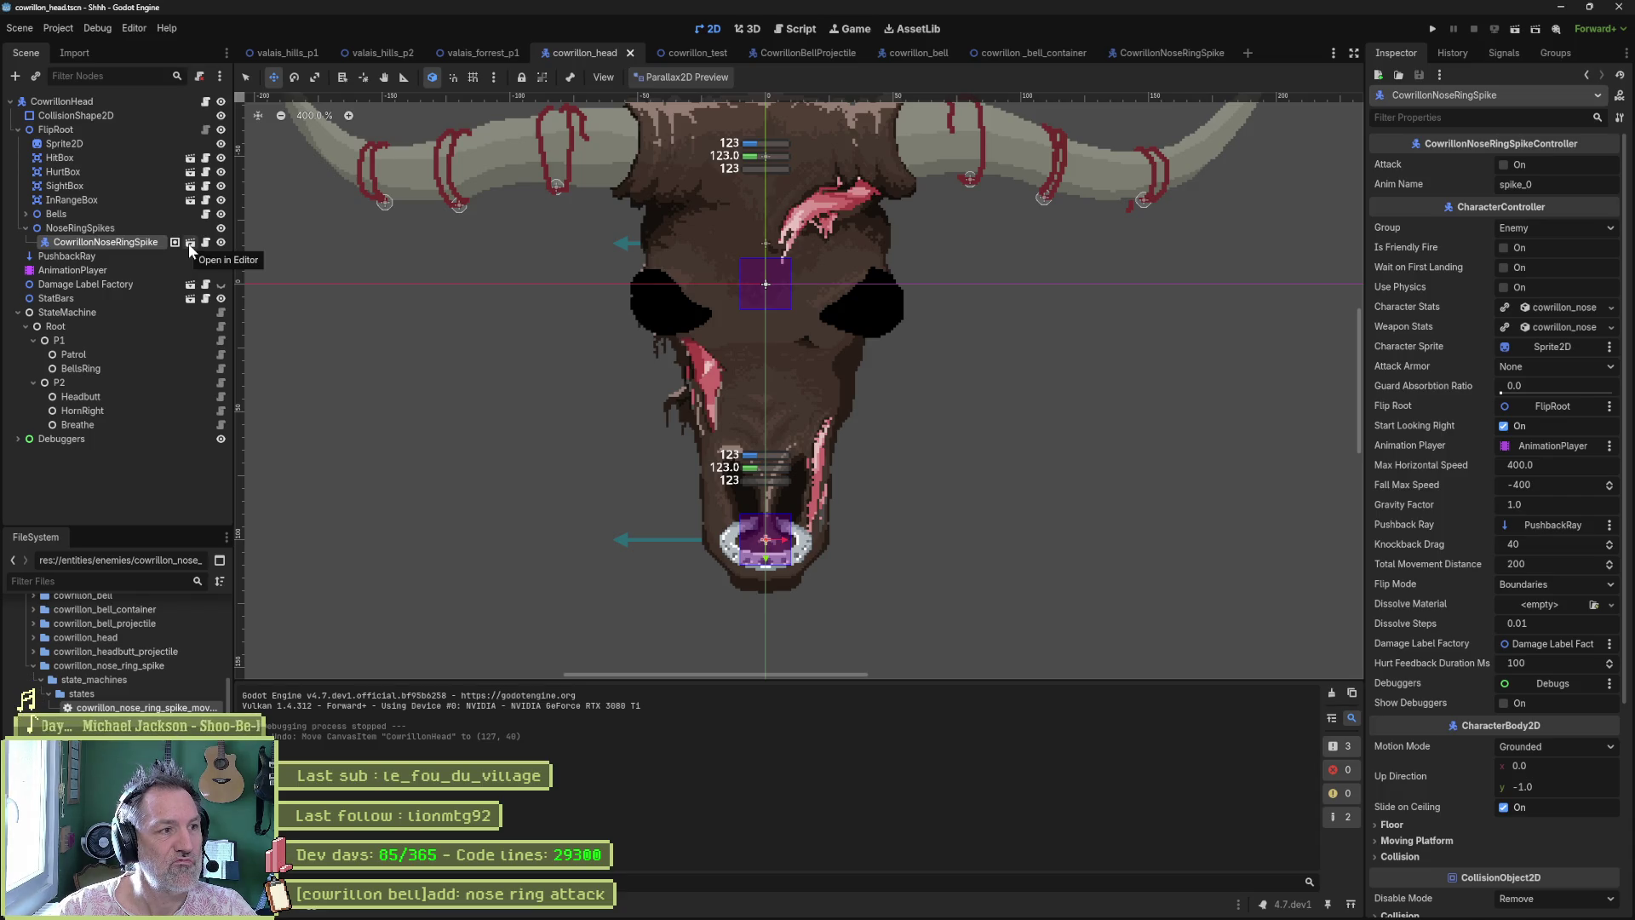
click(190, 243)
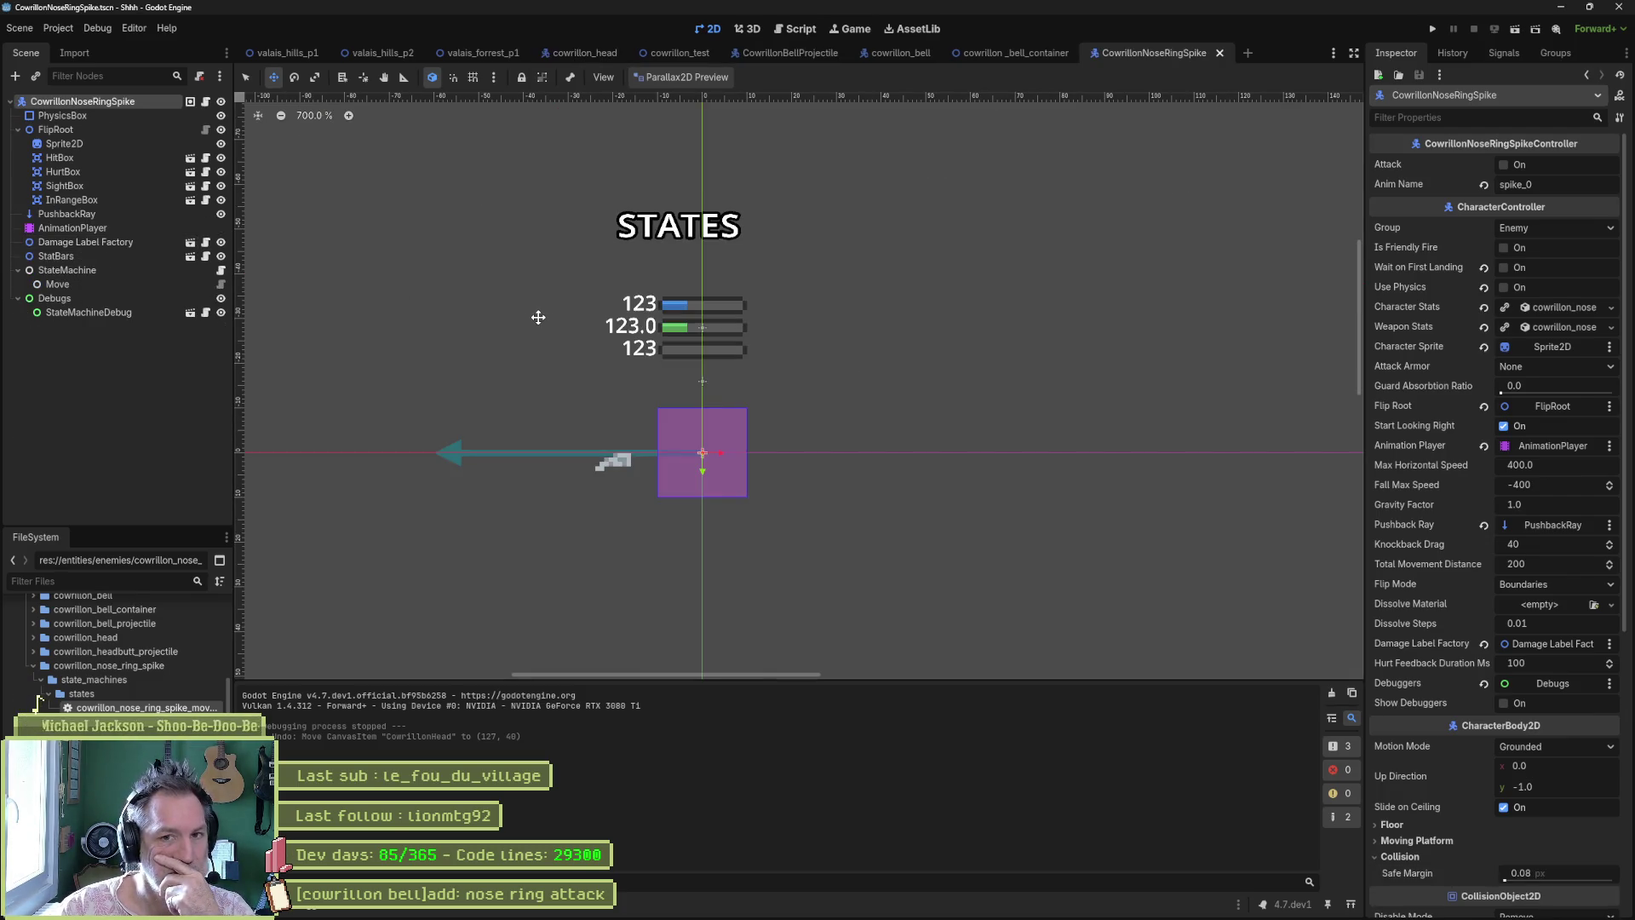
click(117, 271)
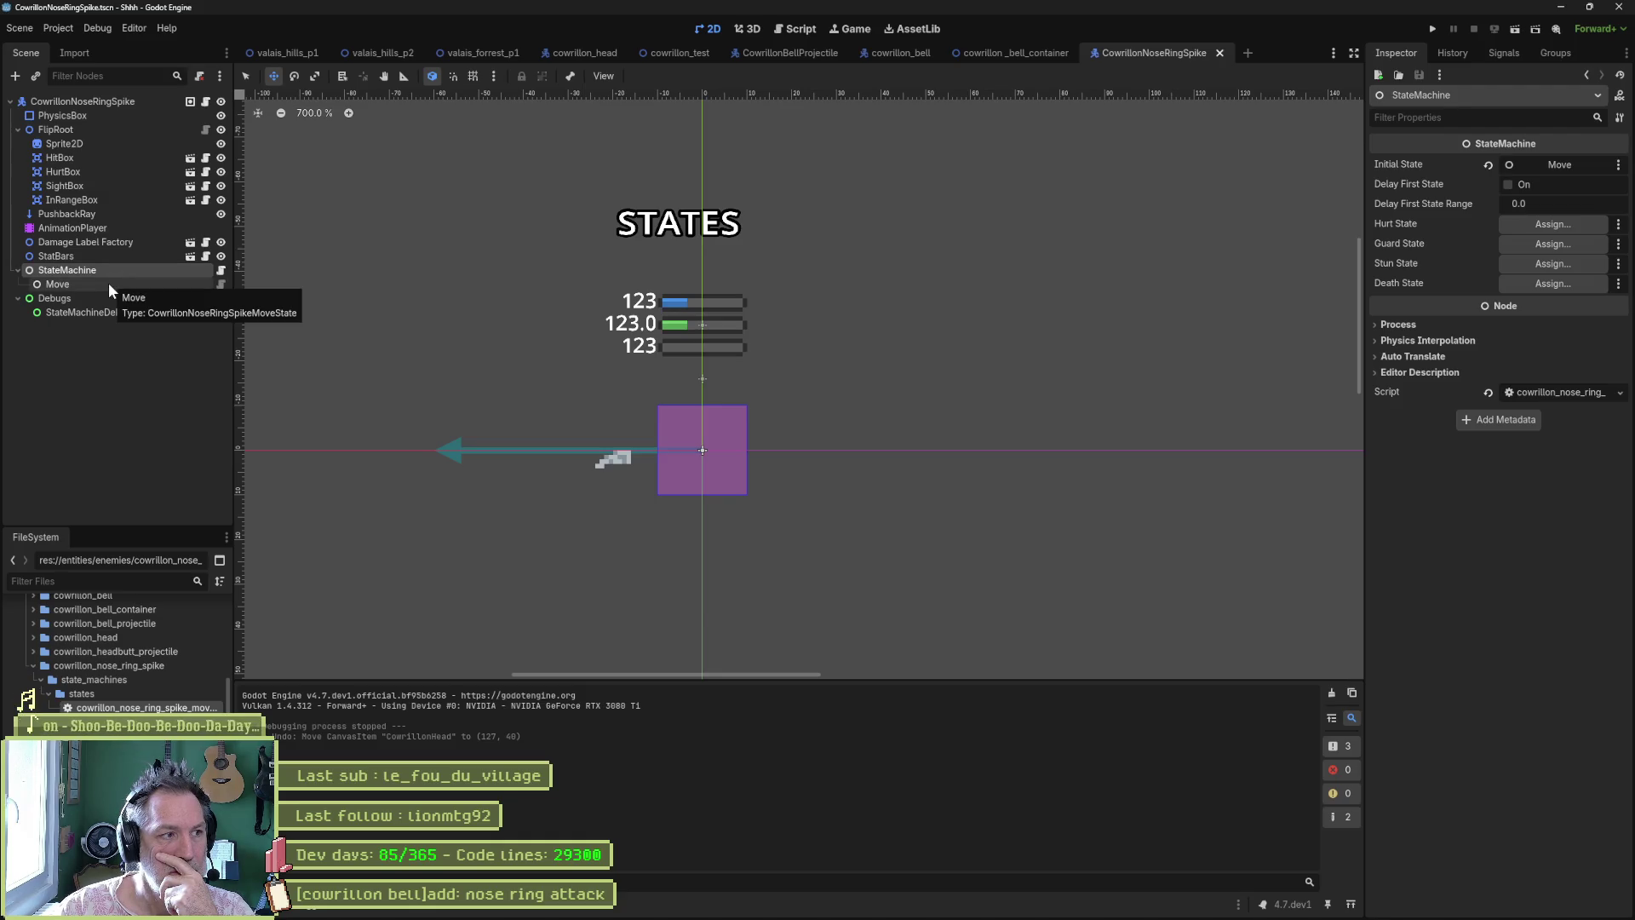
click(109, 283)
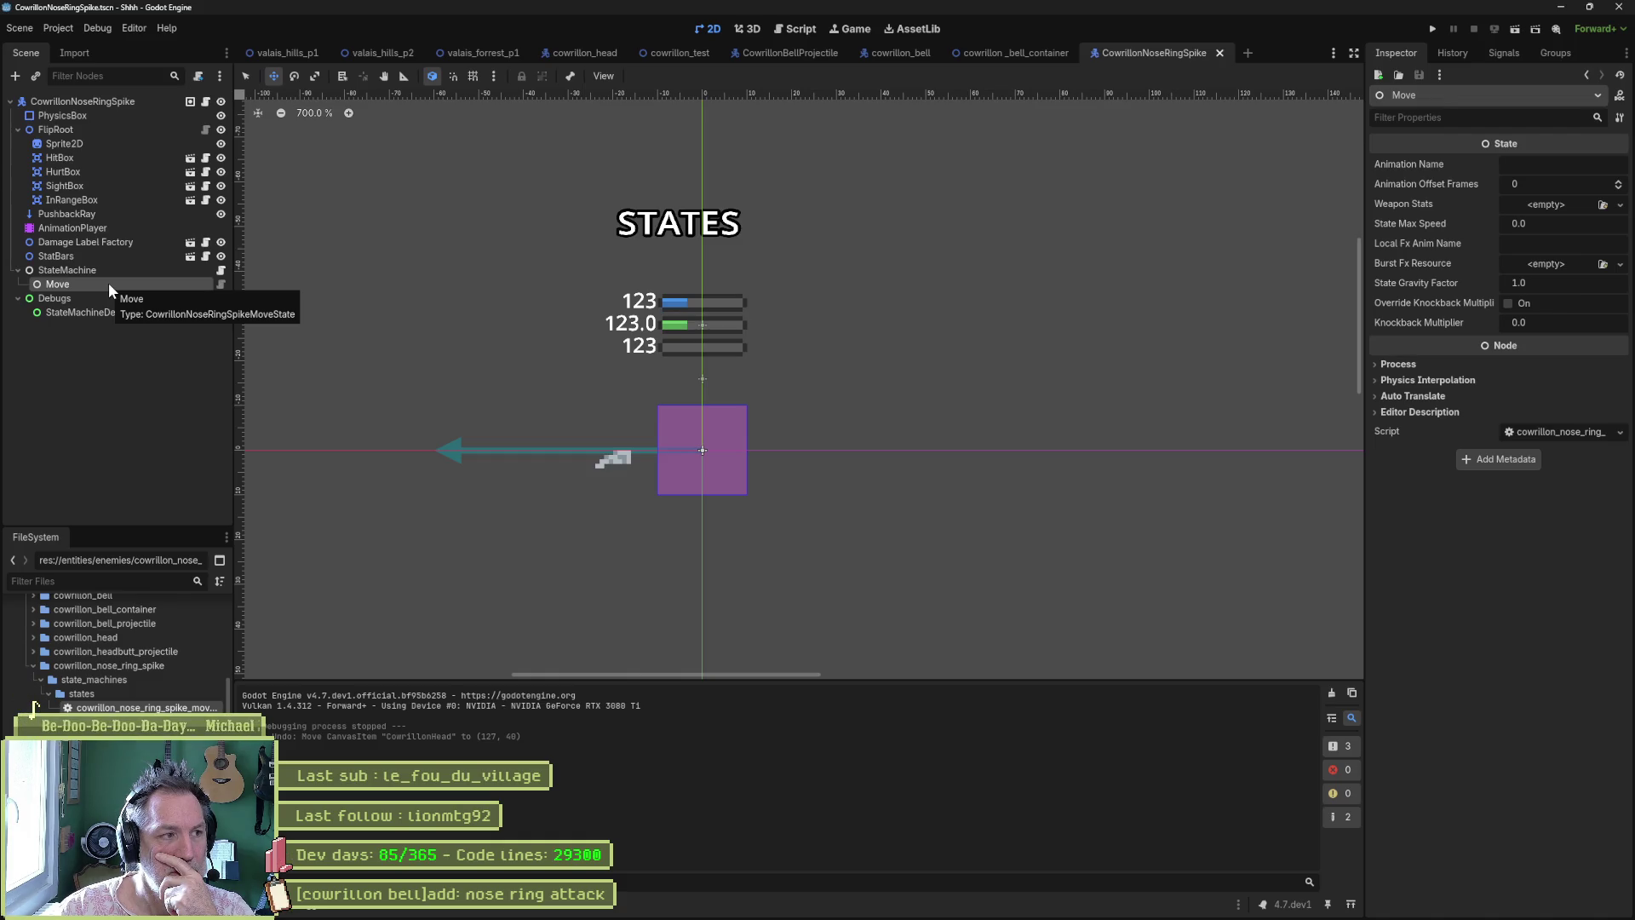
click(577, 53)
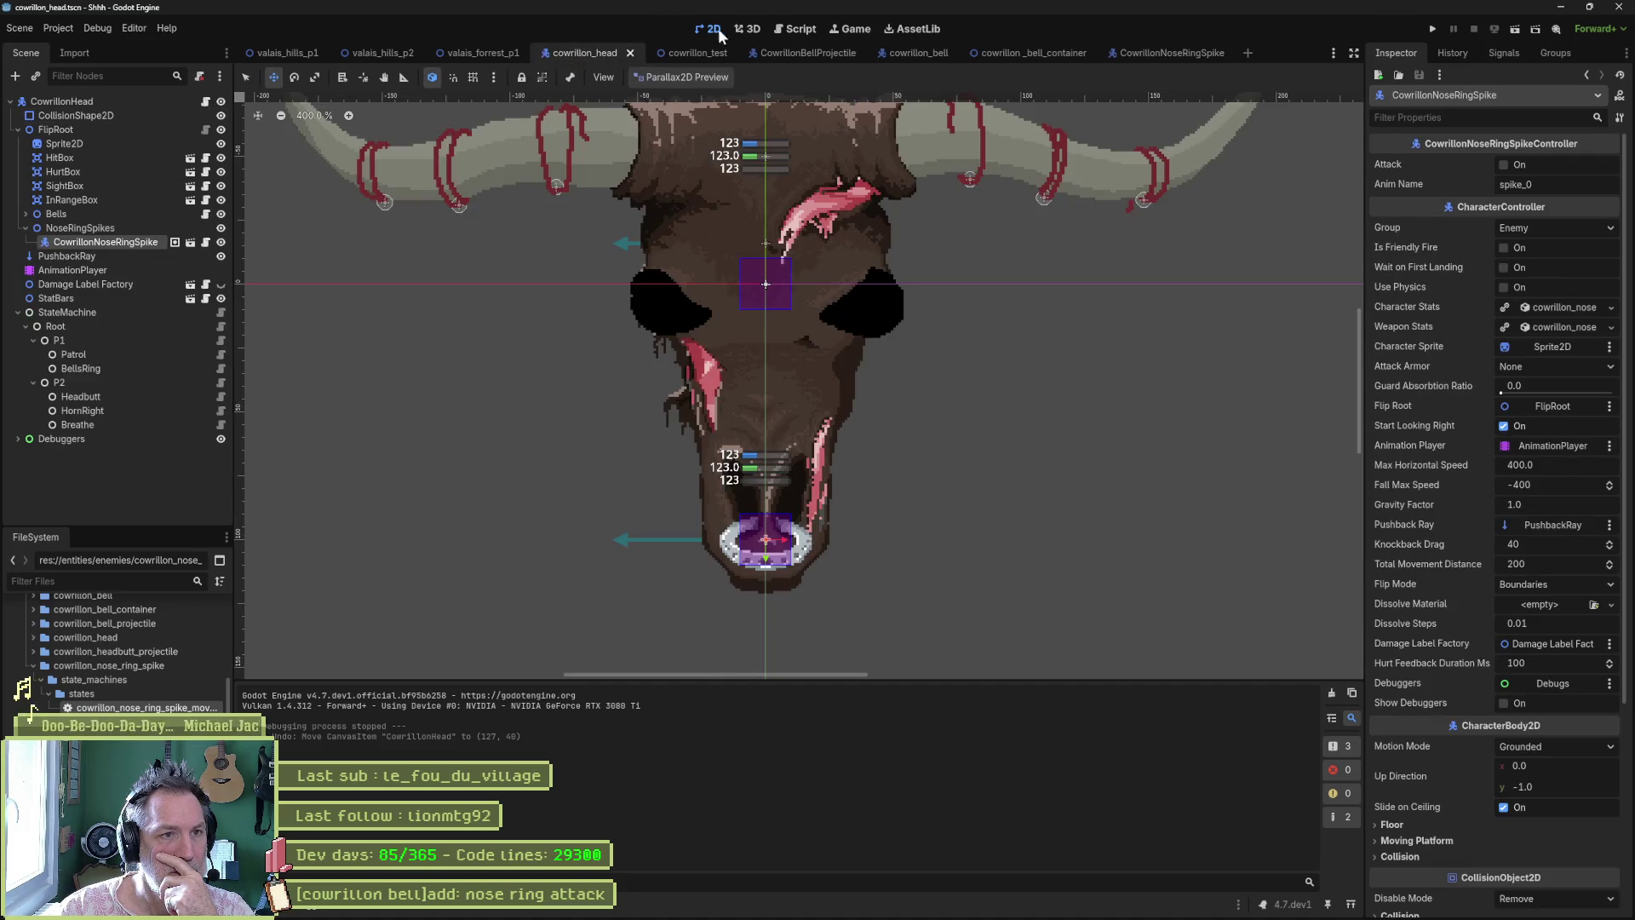
click(785, 31)
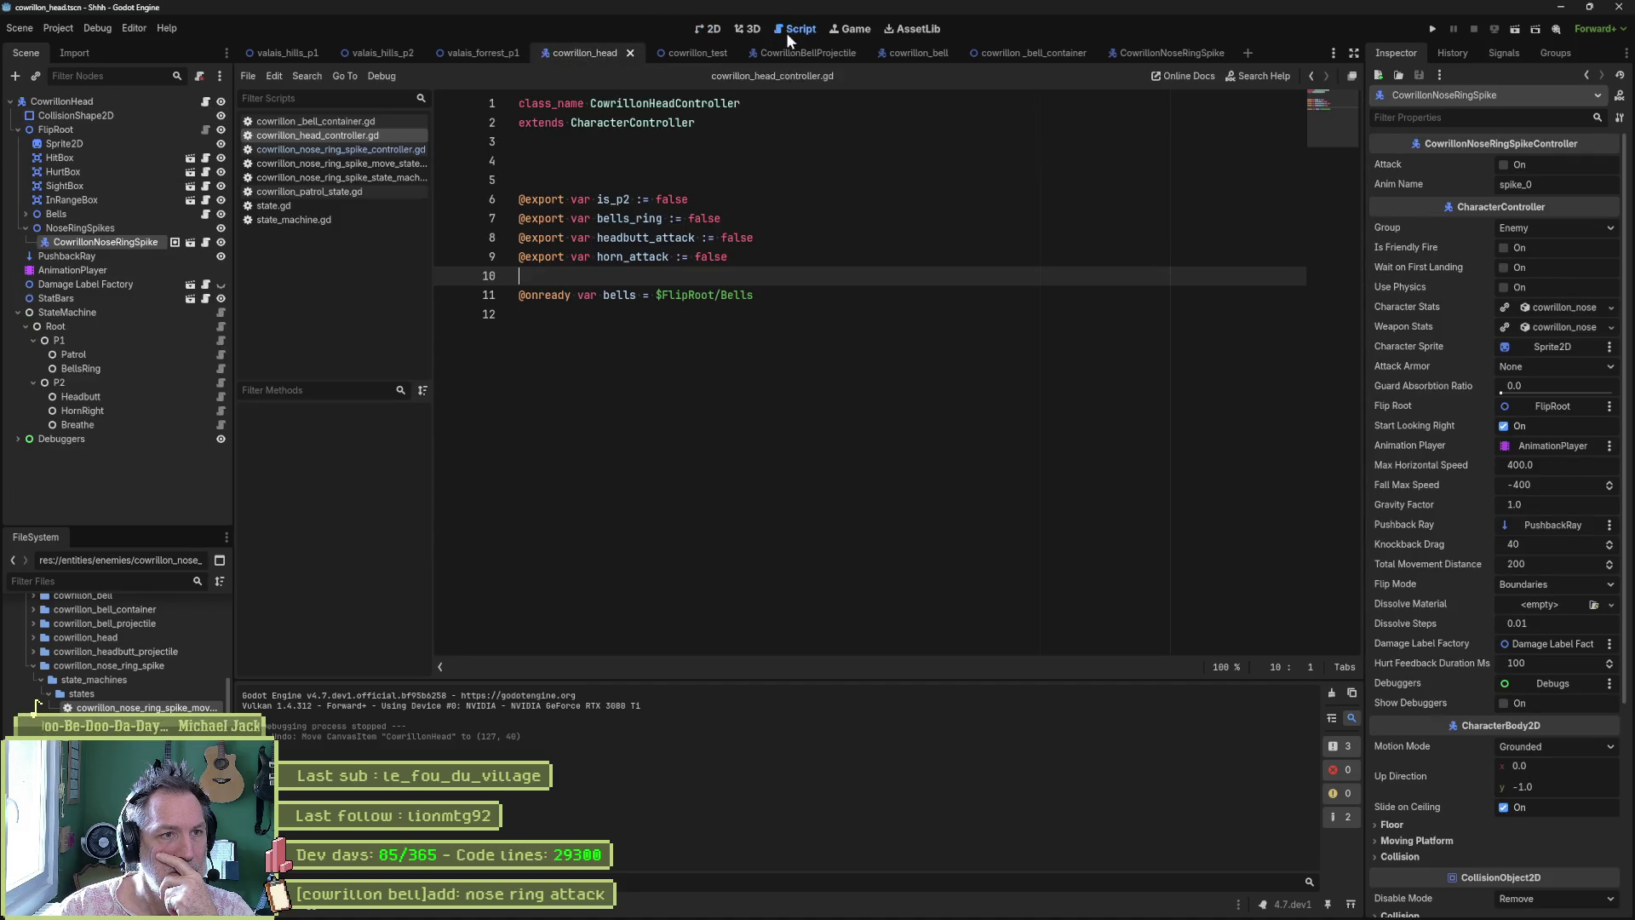
Add print_debug(self, " entering nose ring move") after super() in the move state's enter_state and save.
click(351, 162)
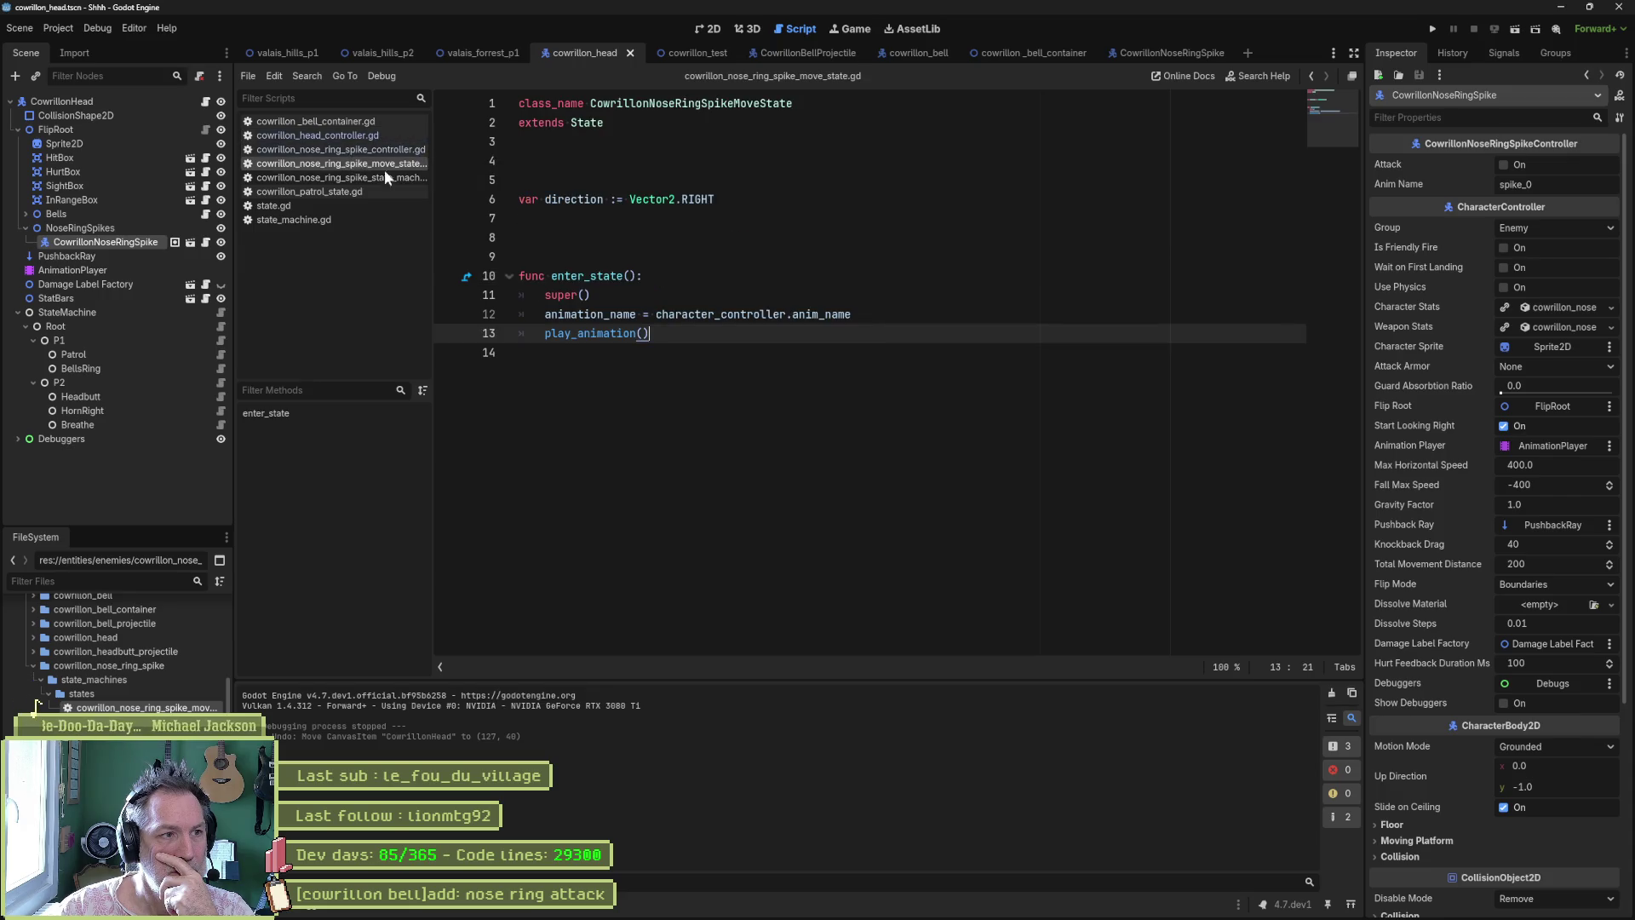
click(683, 283)
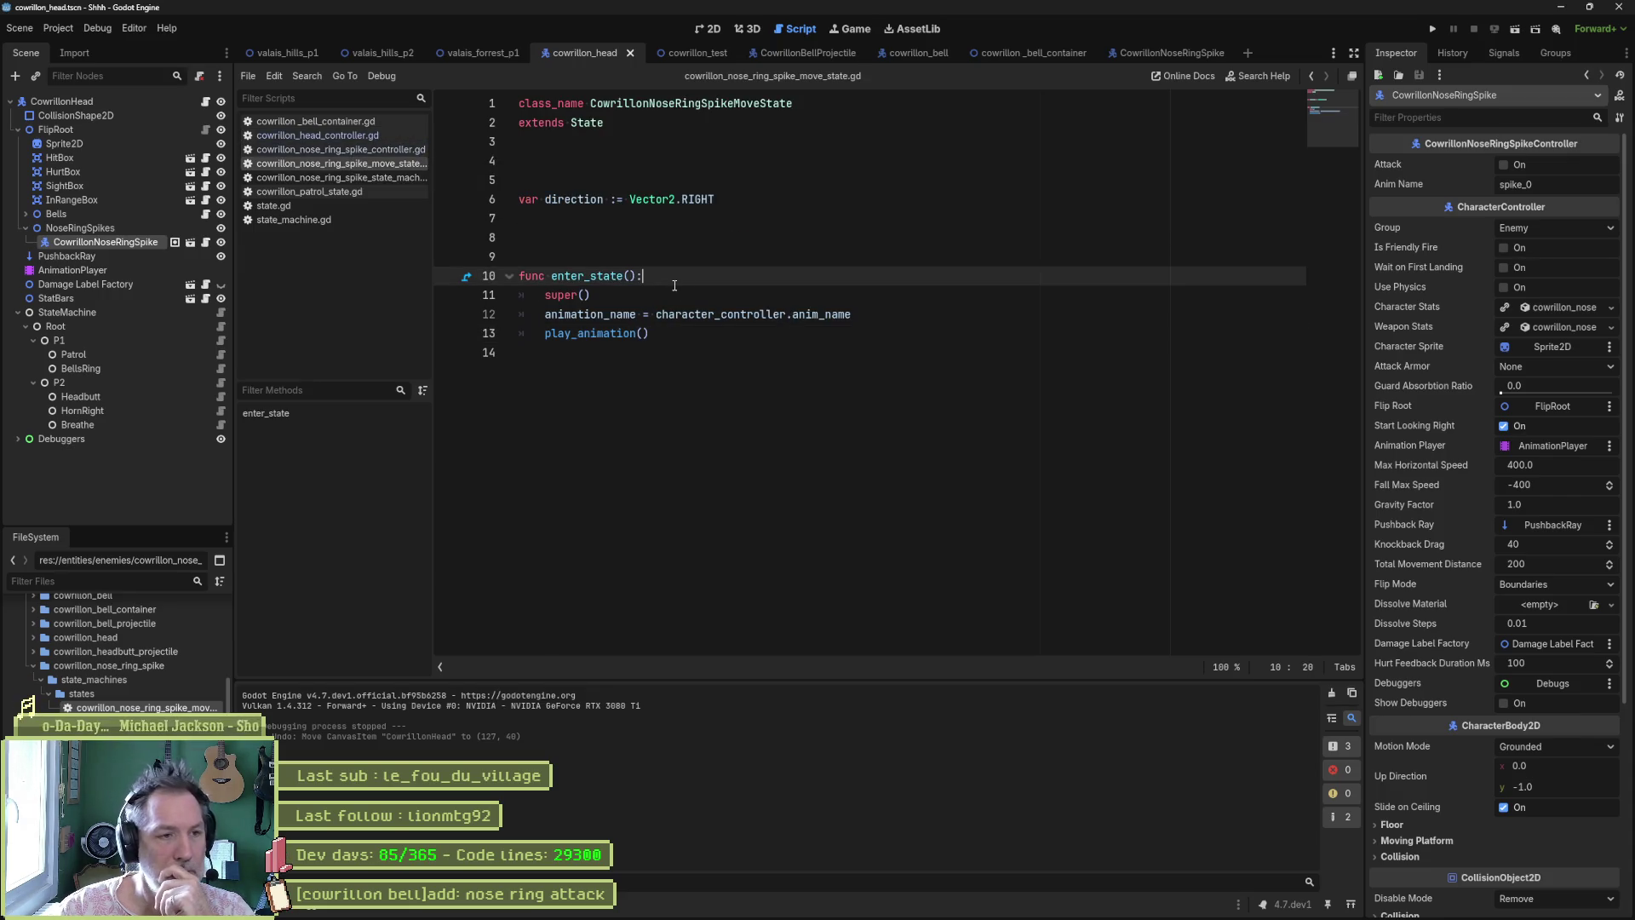
click(656, 294)
key(Return)
text(print_debug)
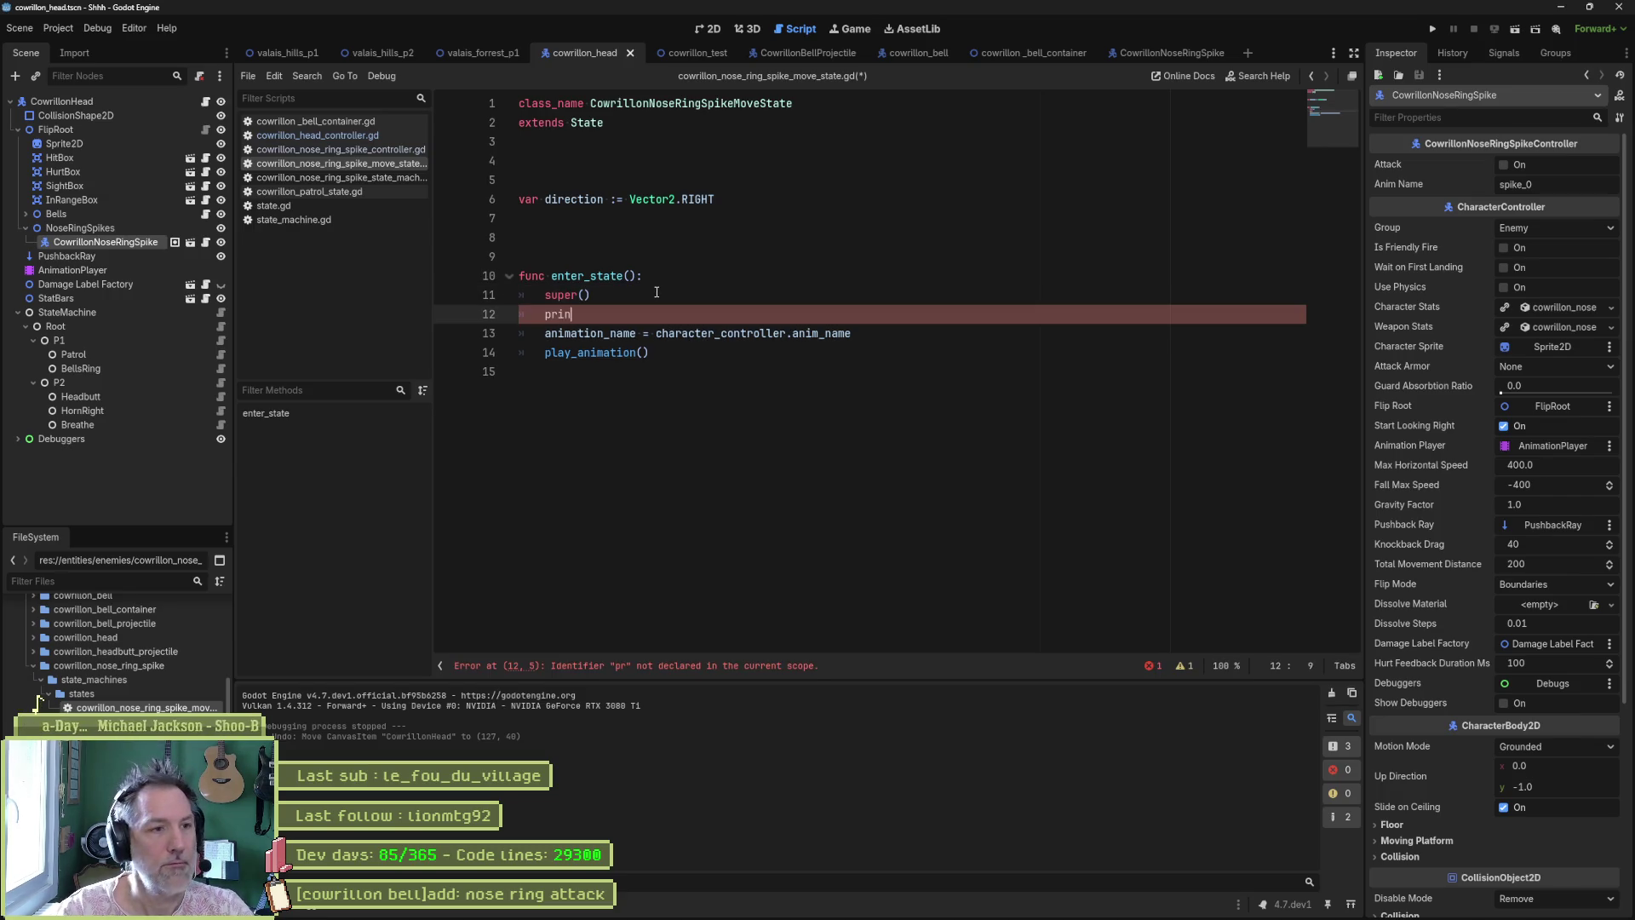
text((sel)
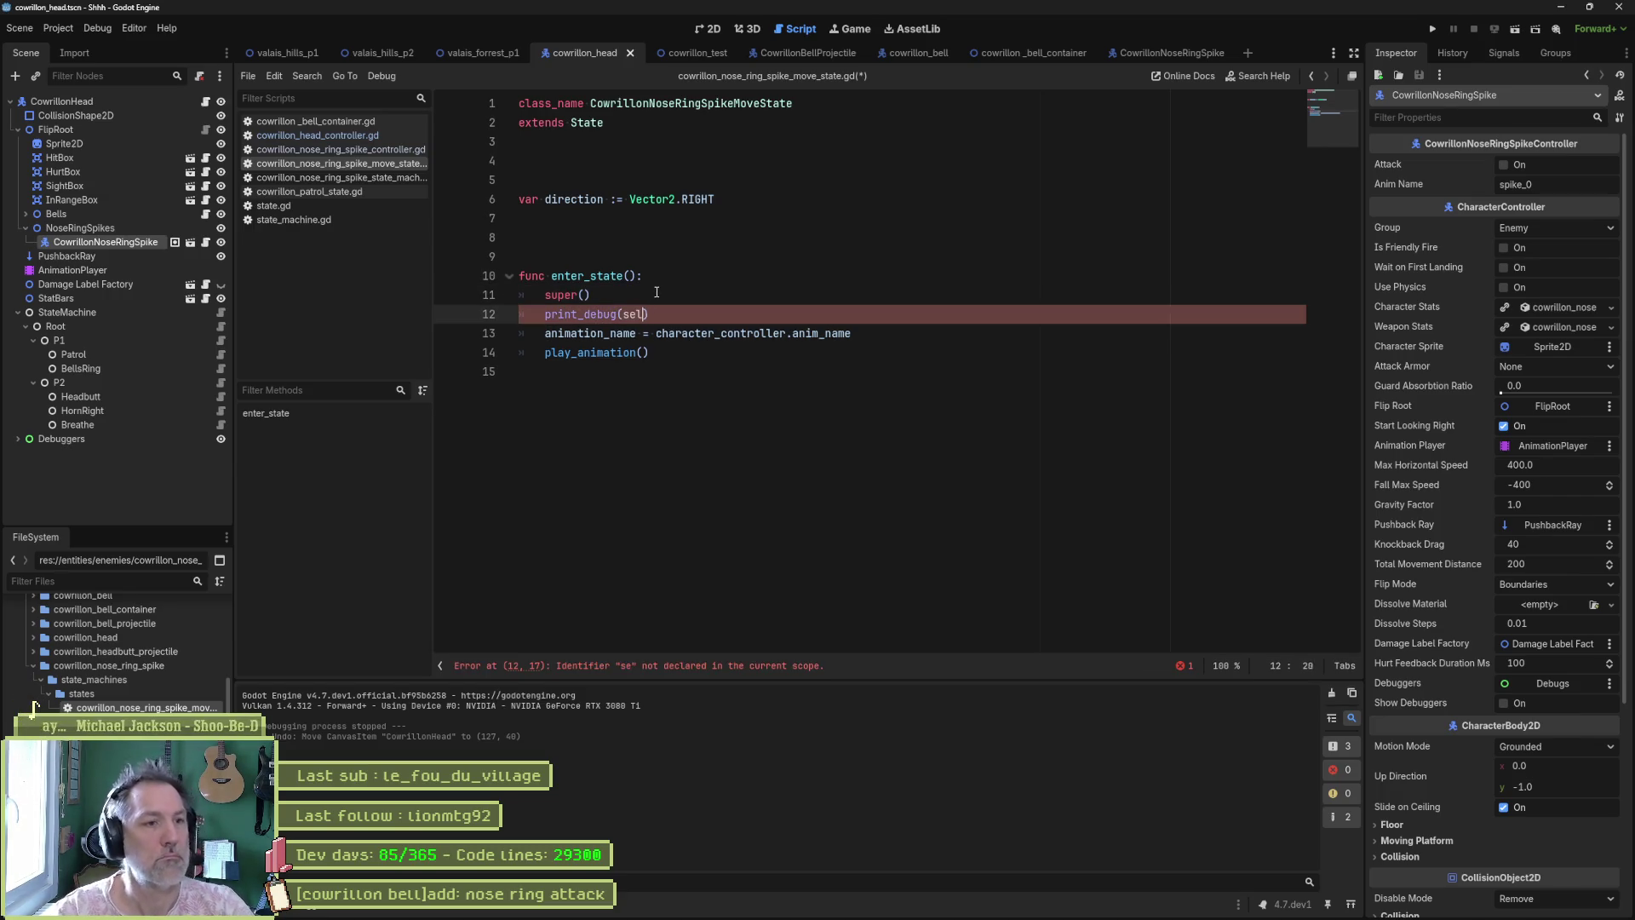
text(f, " entering n)
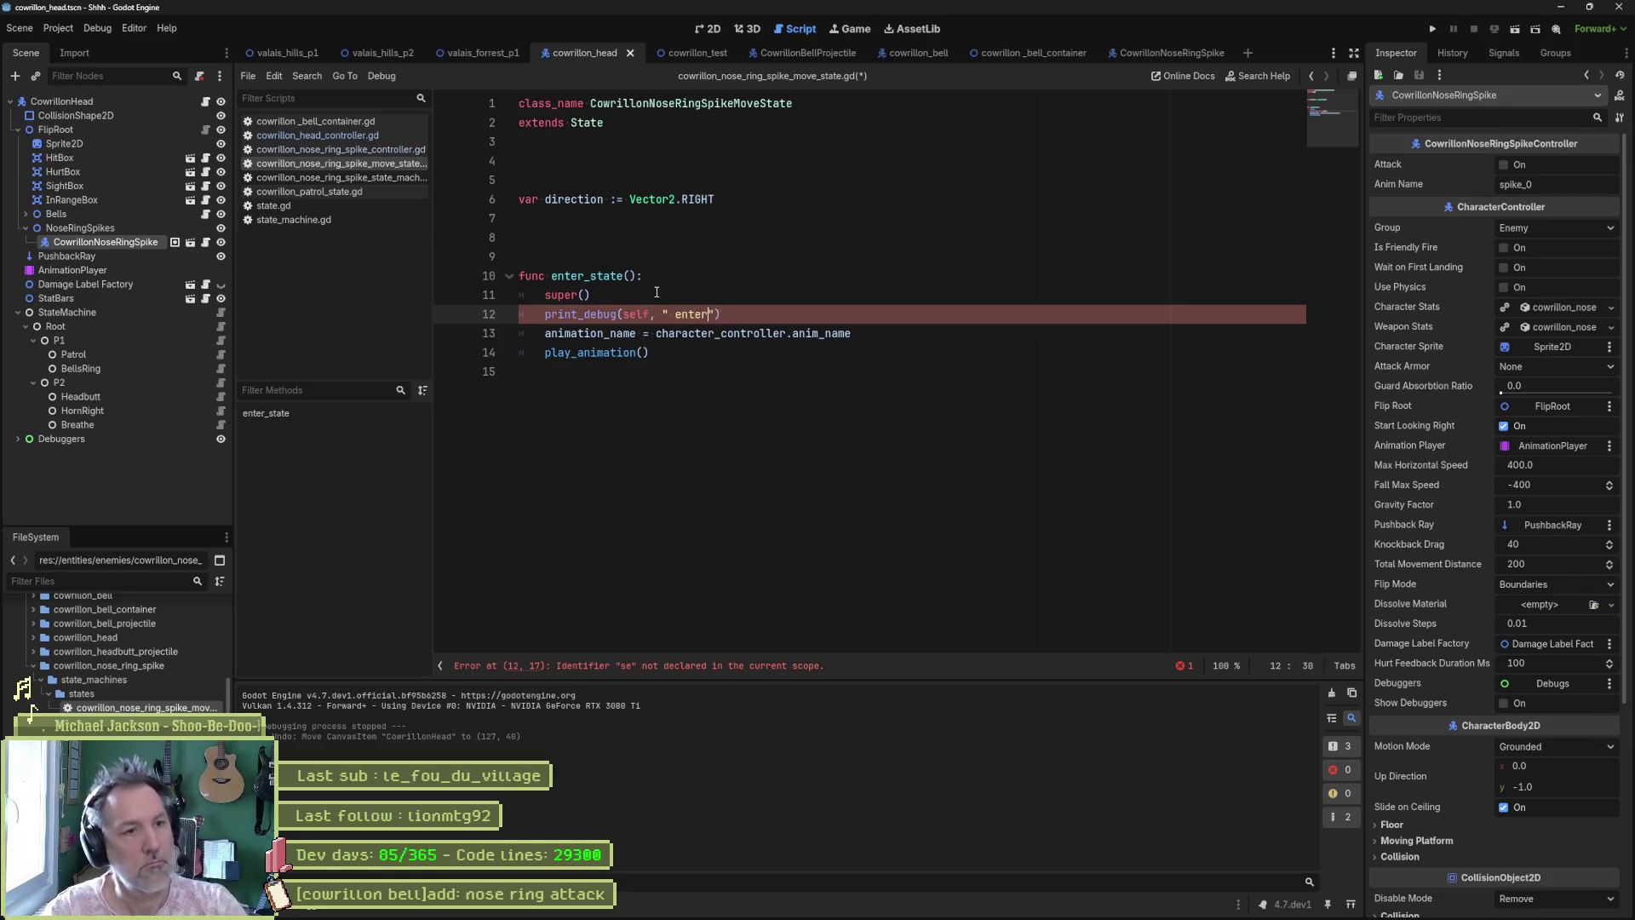
text(ose ring move)
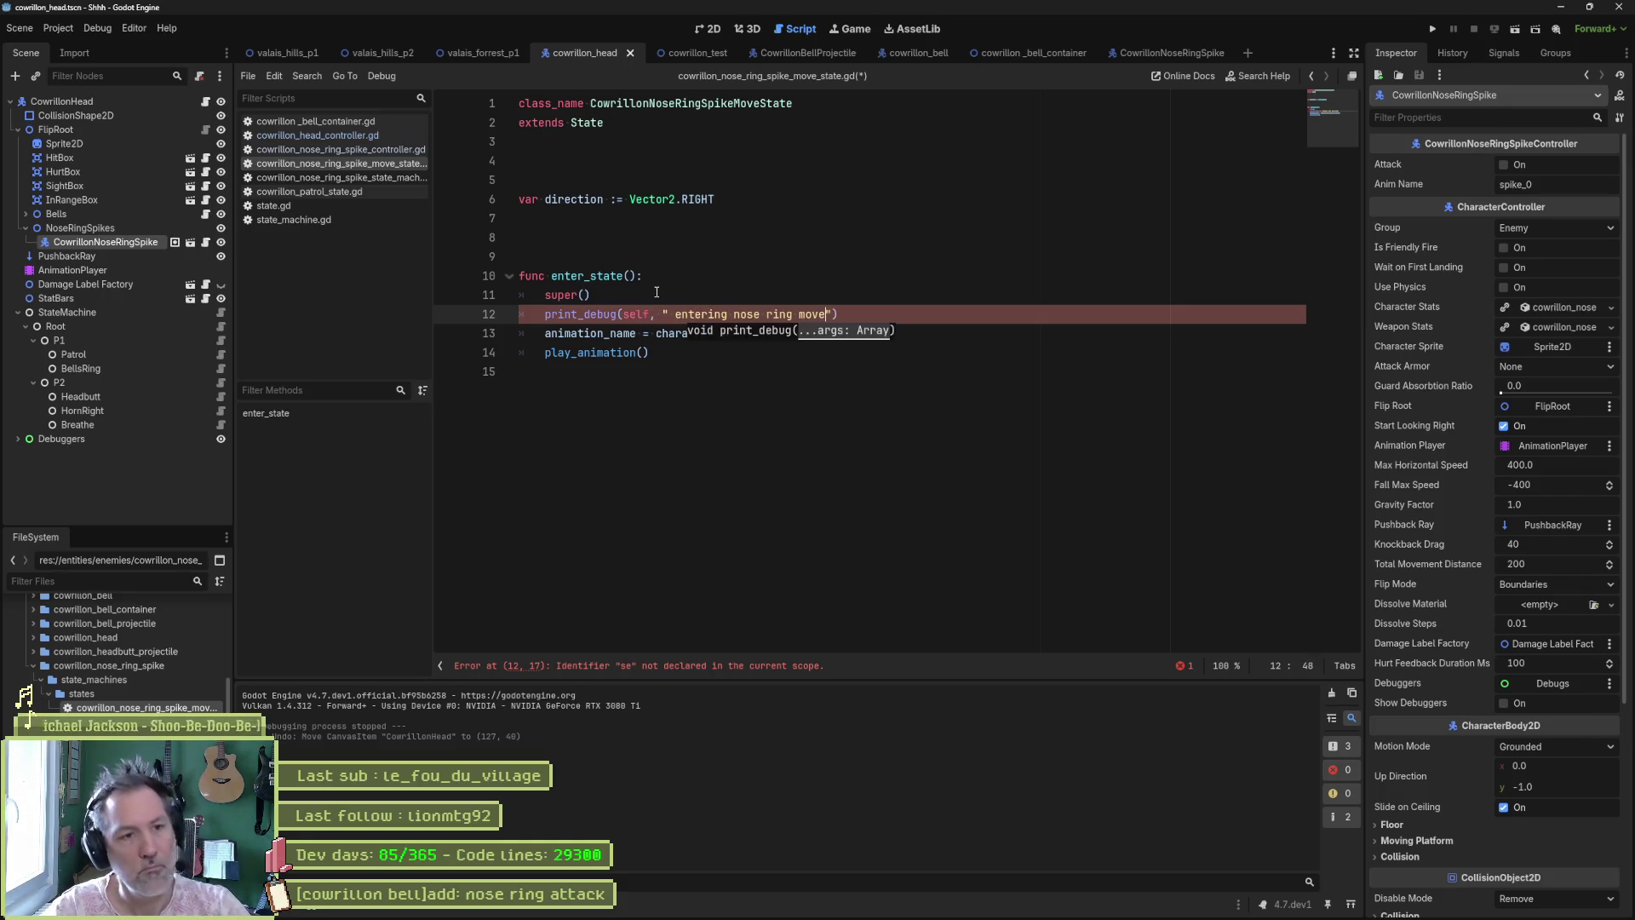
key(ctrl+s)
Run the head scene with F6 to see the debug print, stop it, and return to 2D.
key(F6)
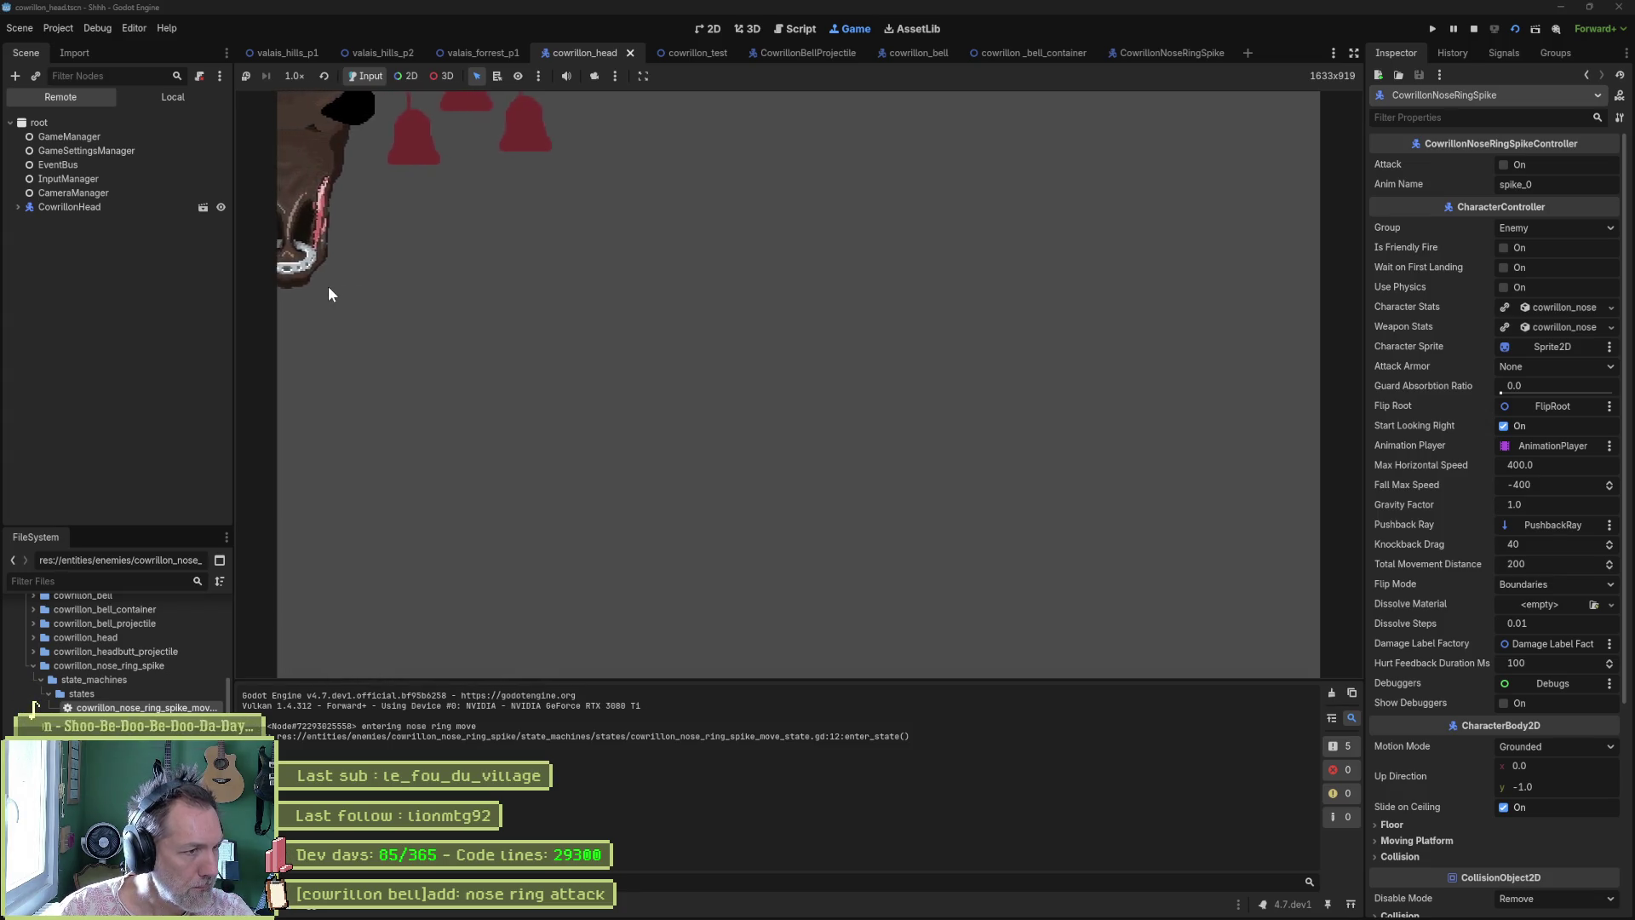
key(F8)
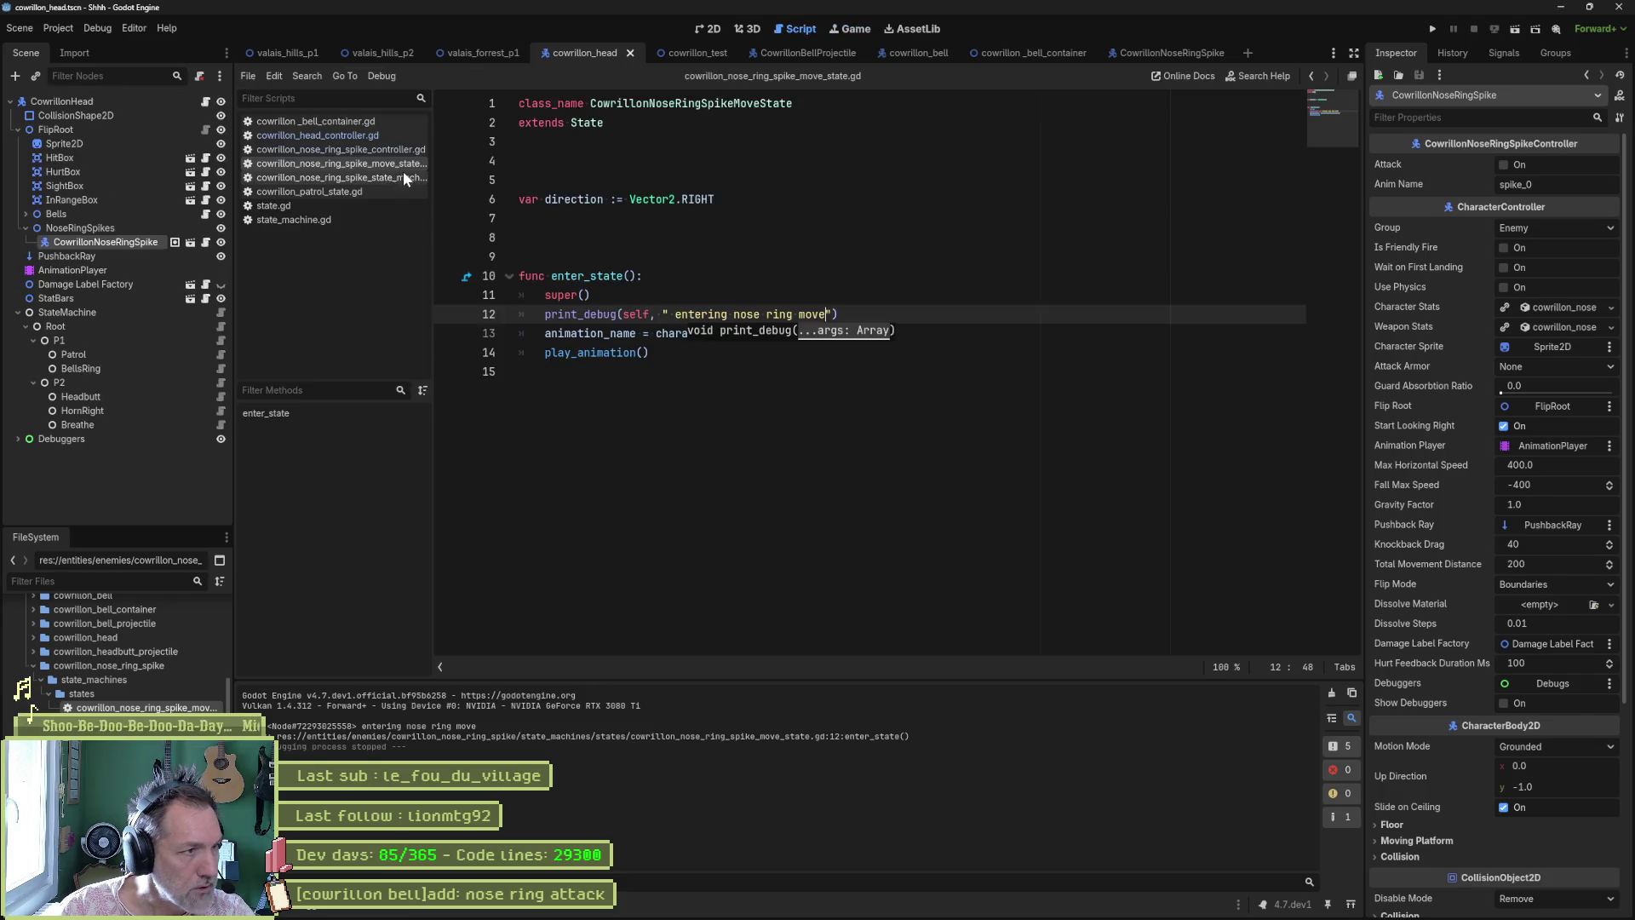
click(708, 28)
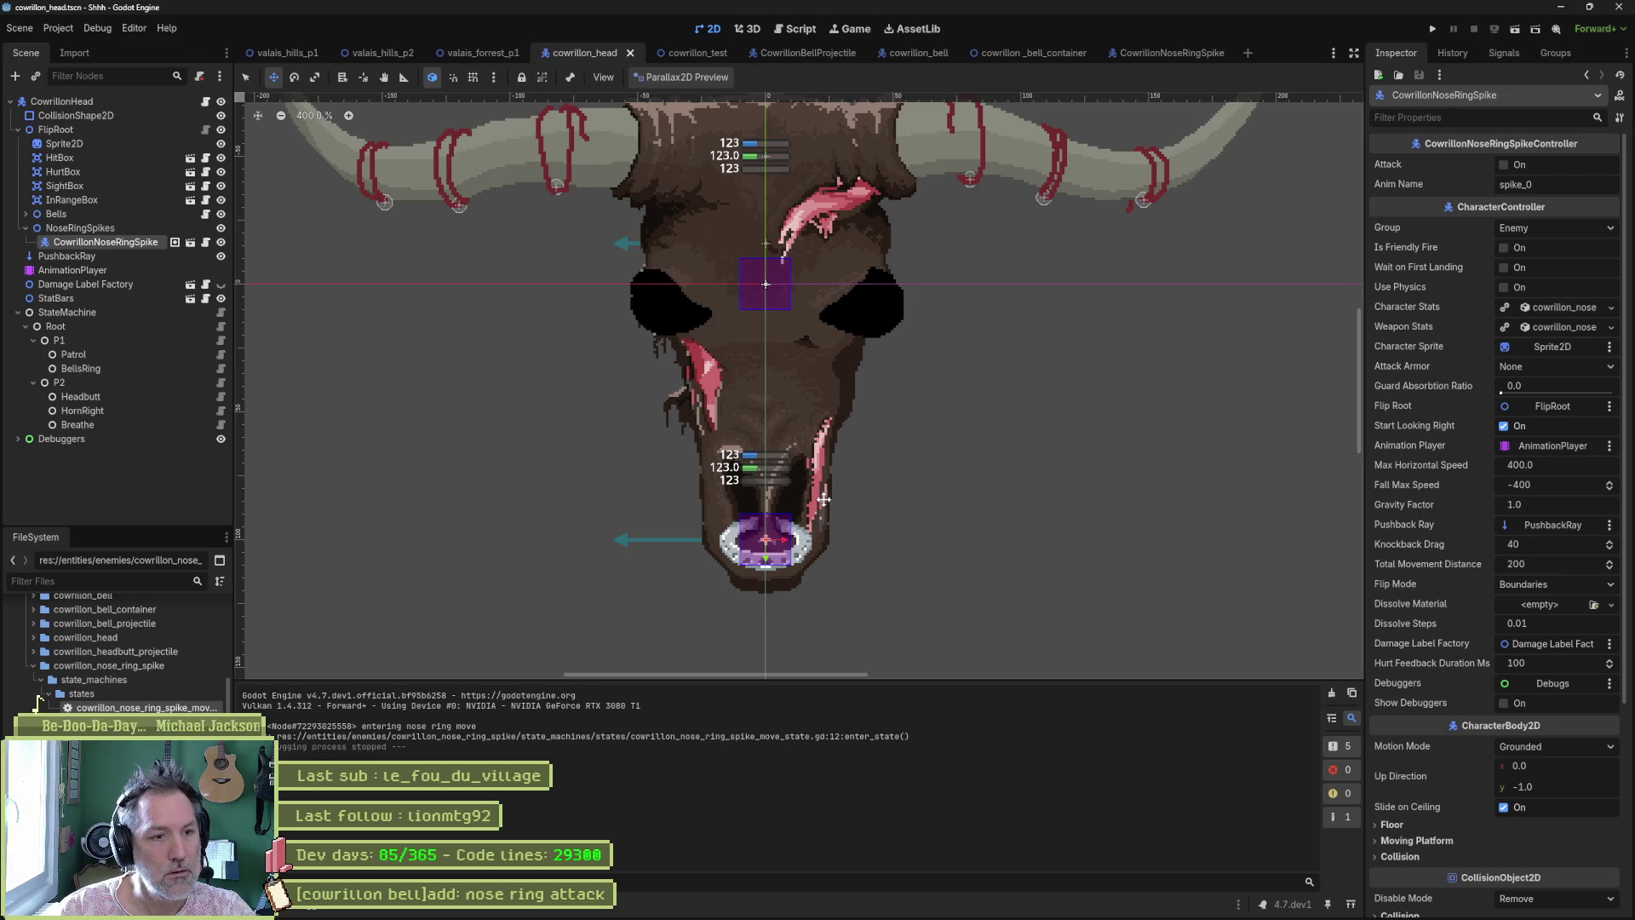
Undo the accidental spike nudge and set its Z Index to 4 in the cowrillon_head scene.
drag(843, 521, 850, 520)
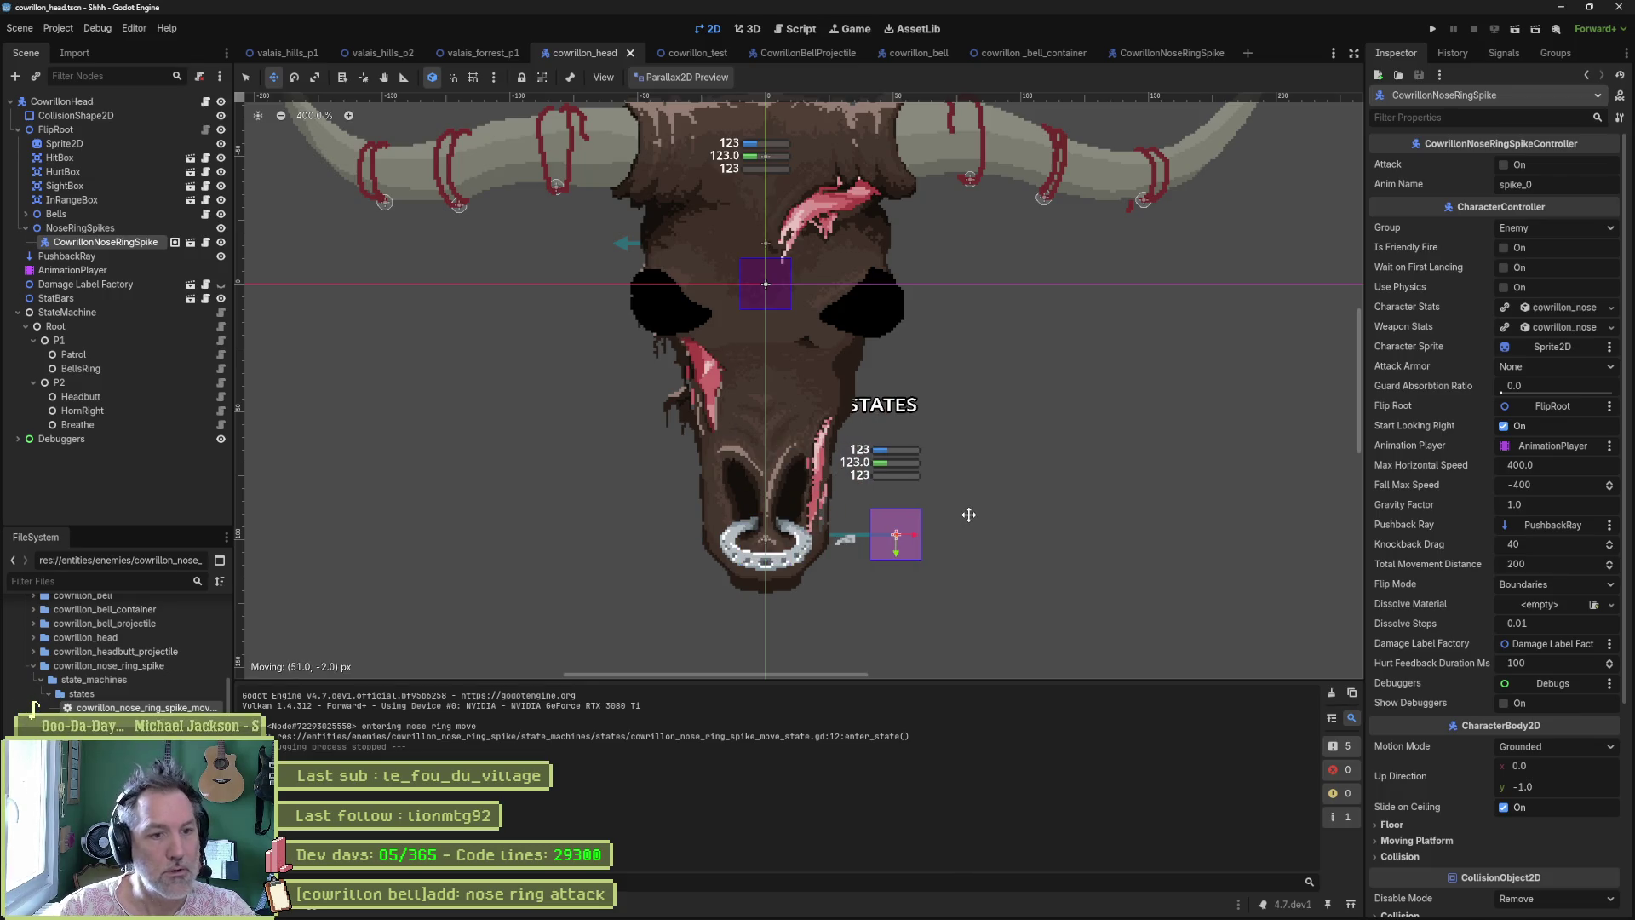
drag(968, 514, 968, 514)
key(ctrl+z)
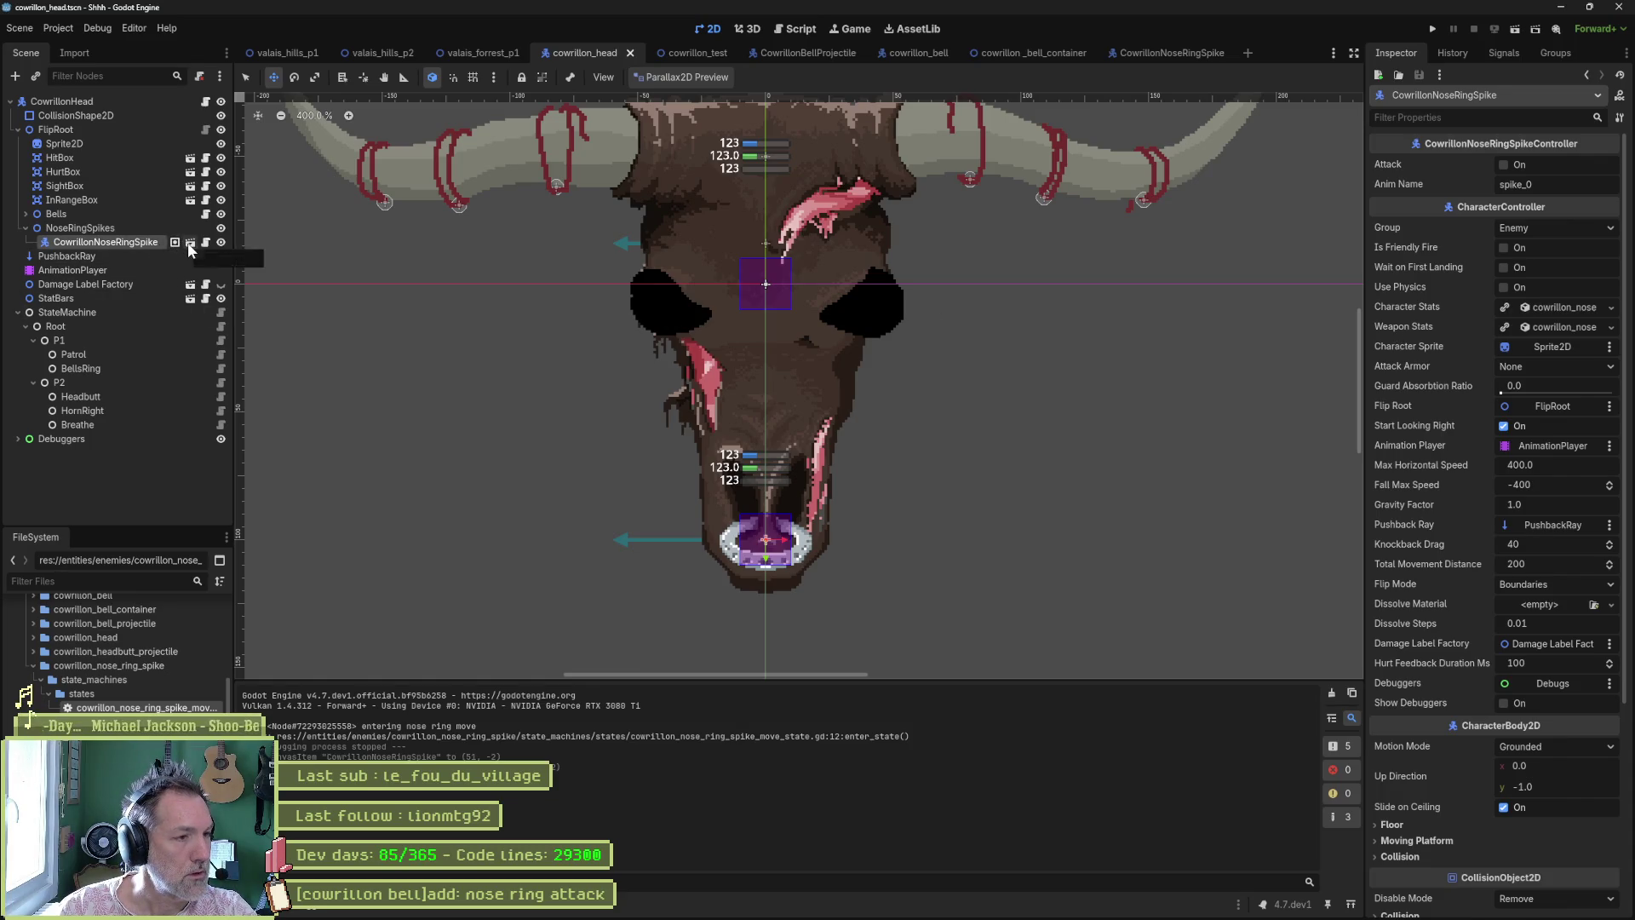
scroll(1495, 596, down, 5)
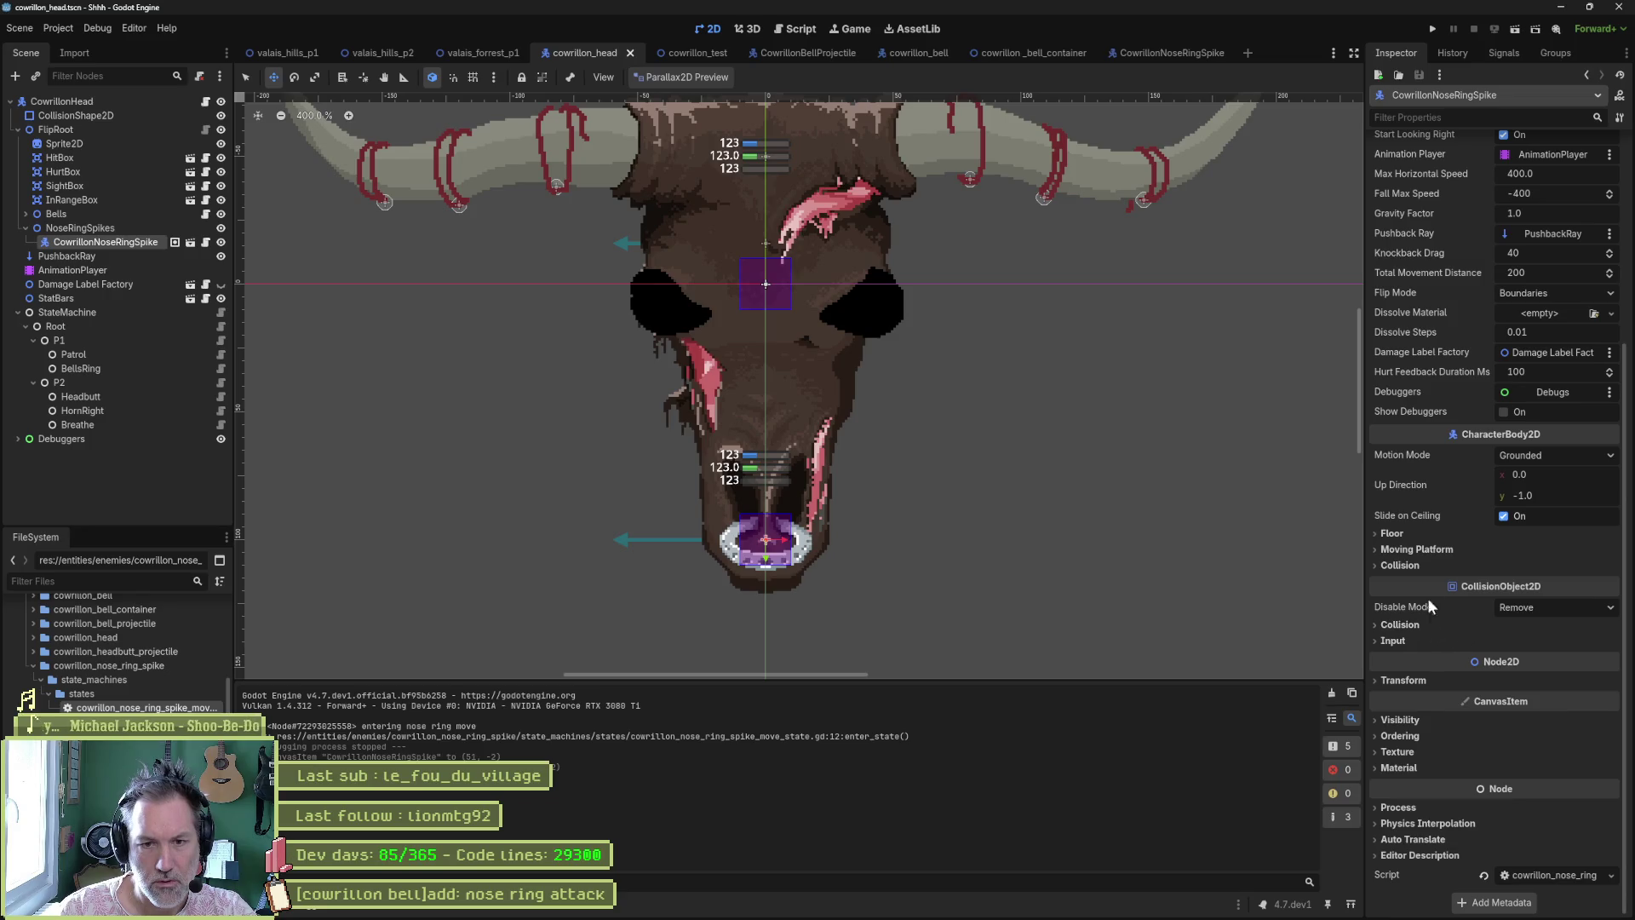
click(1405, 734)
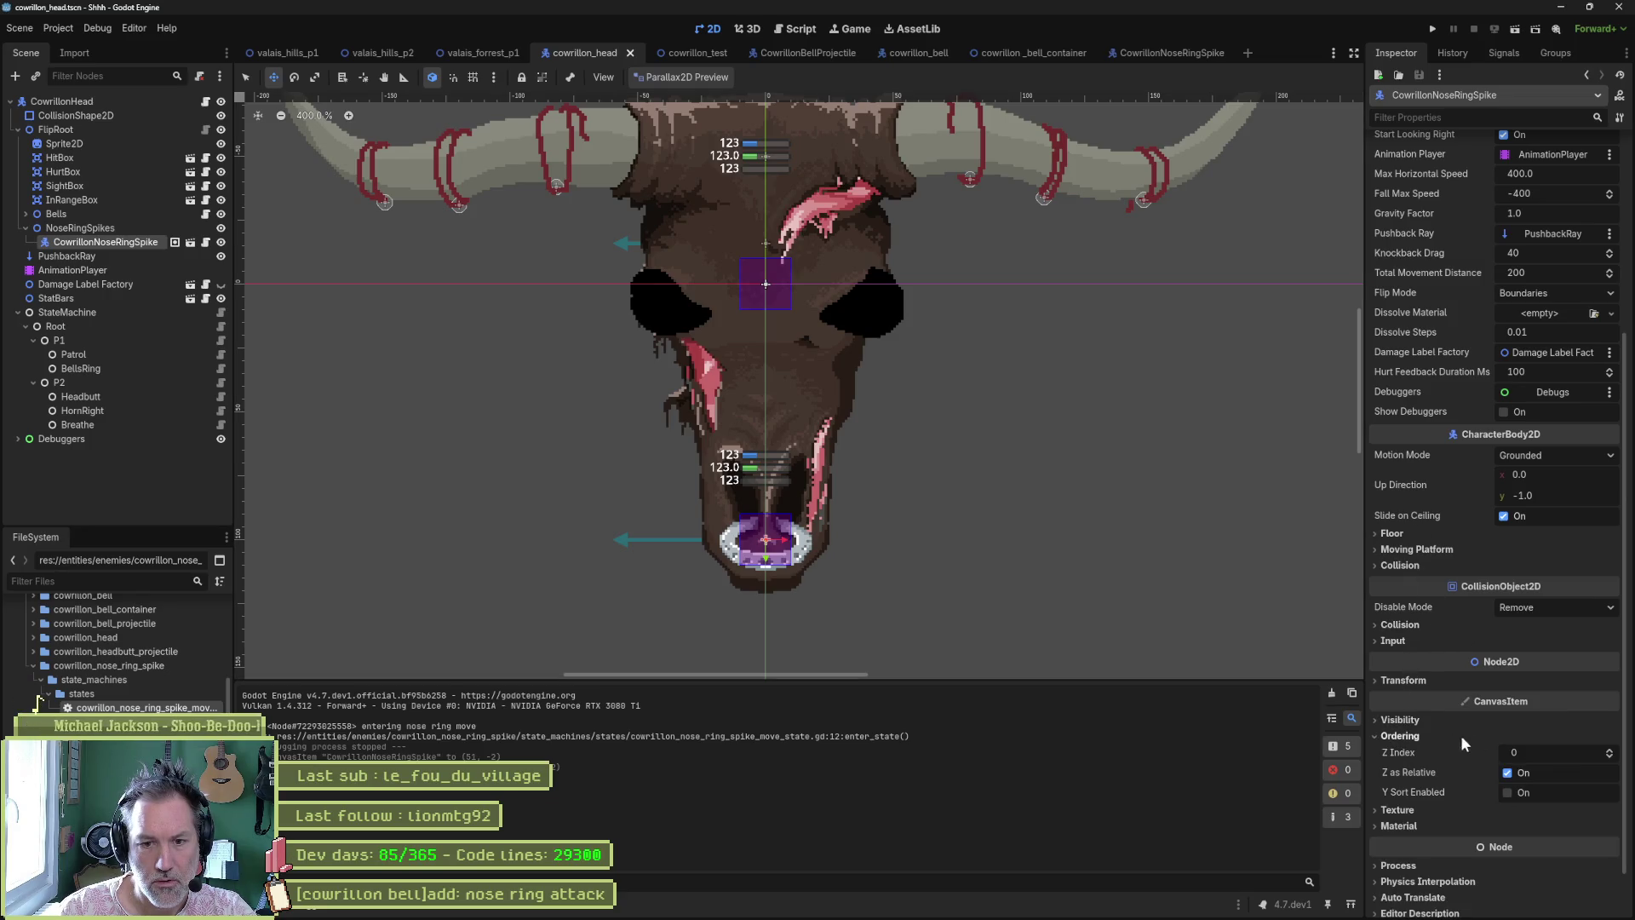
click(1608, 749)
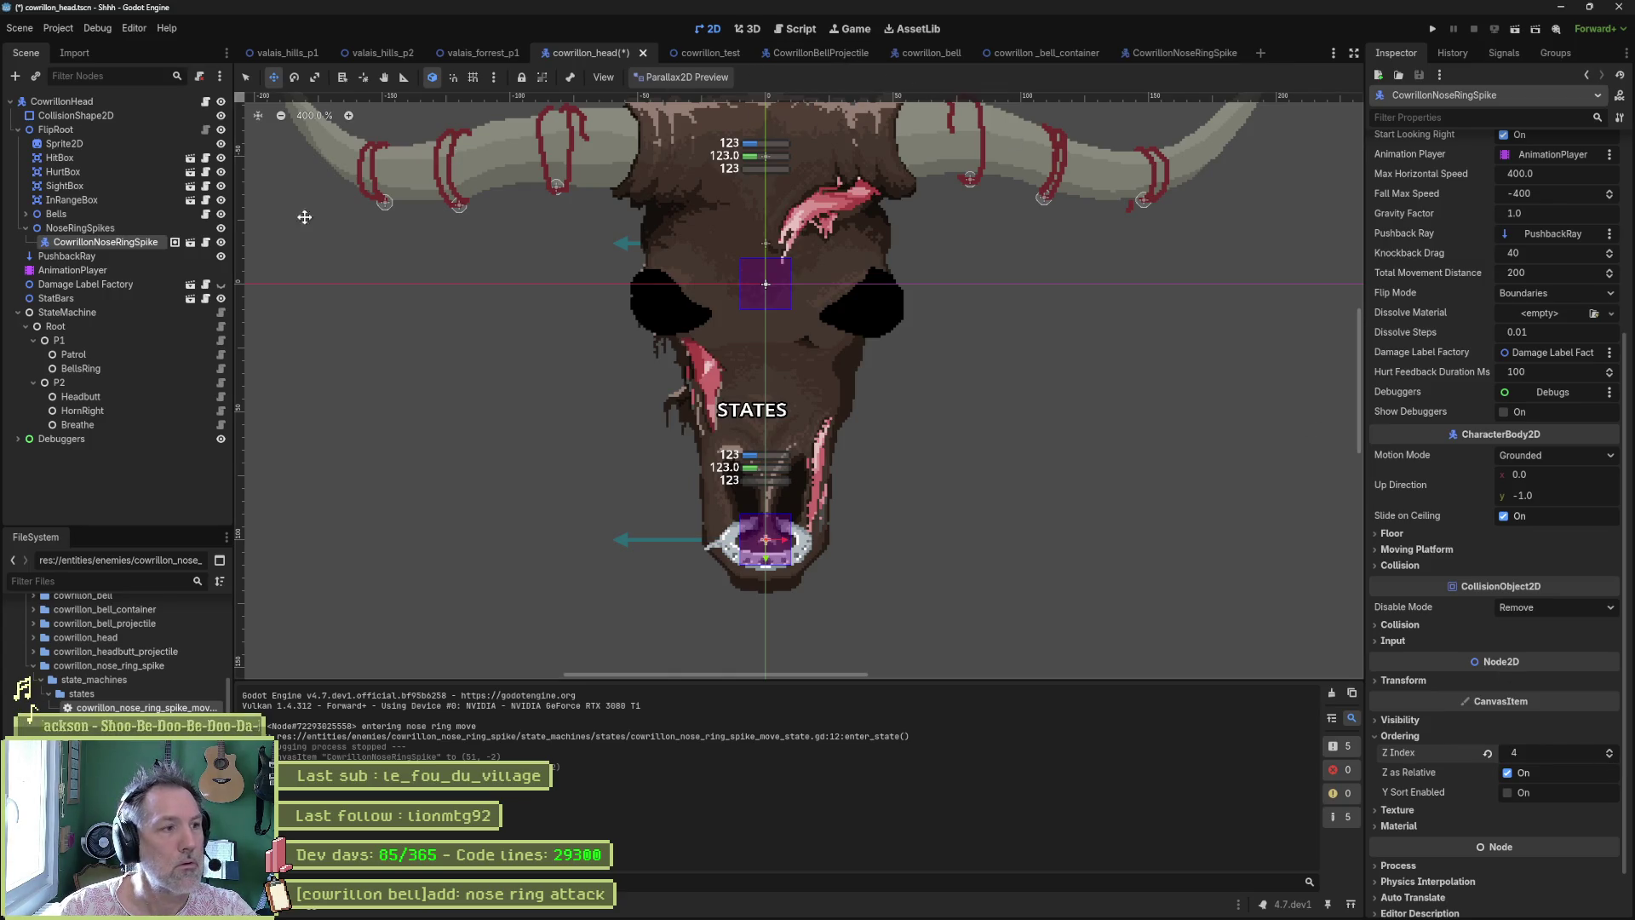
Set CowrillonNoseRingSpike's Z Index to 4 in its own scene as well.
click(190, 244)
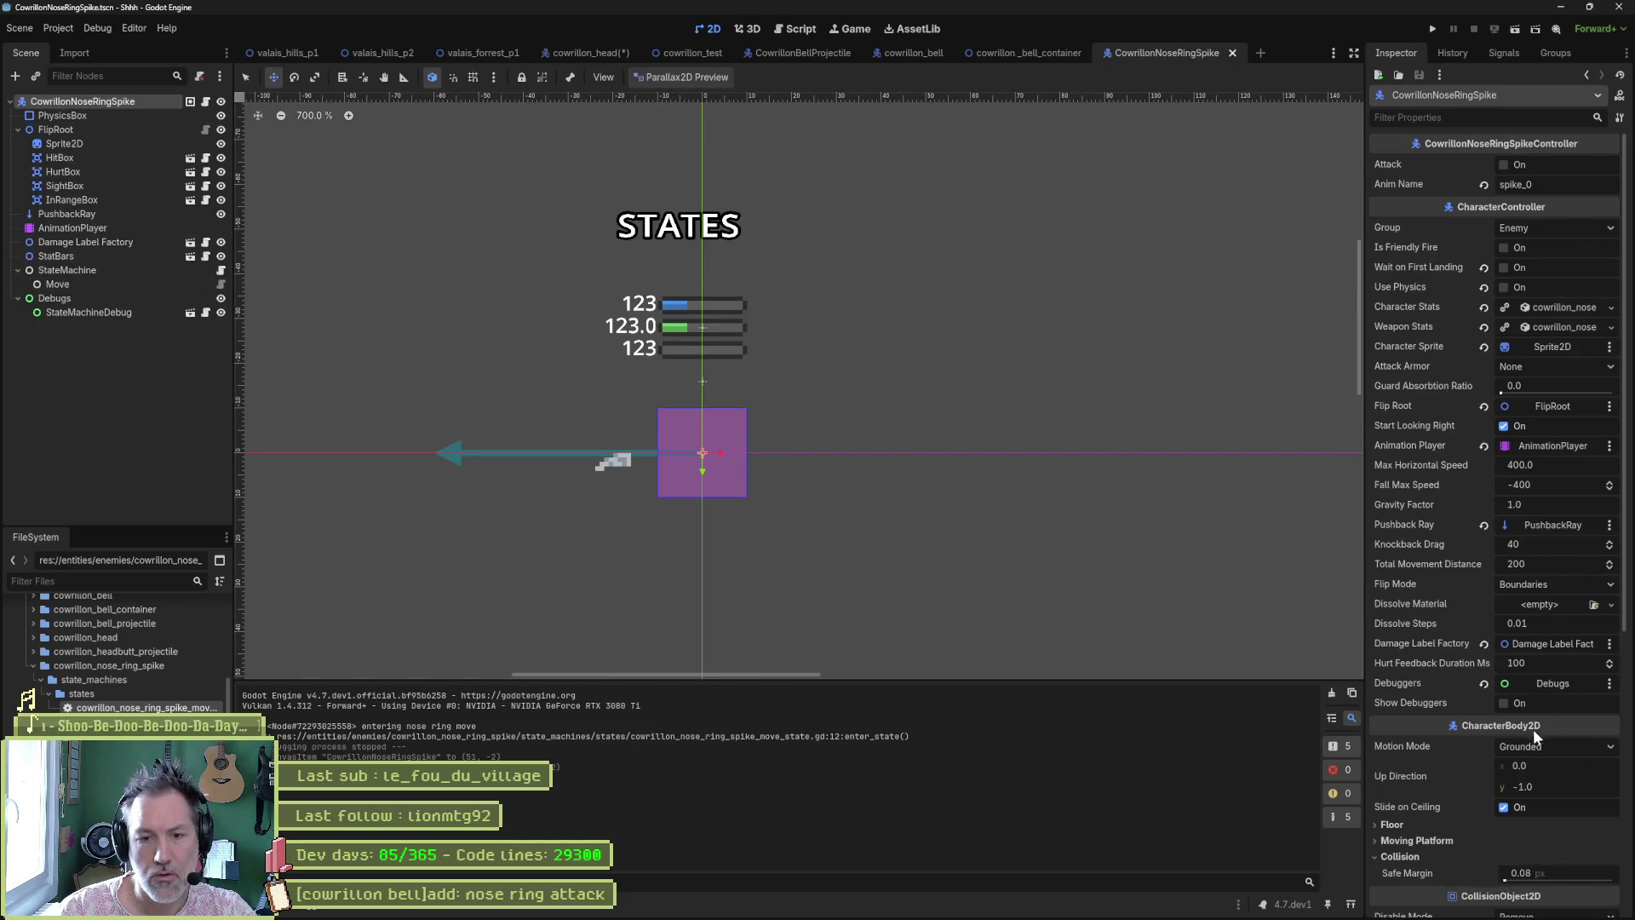
scroll(1531, 731, down, 5)
click(1407, 737)
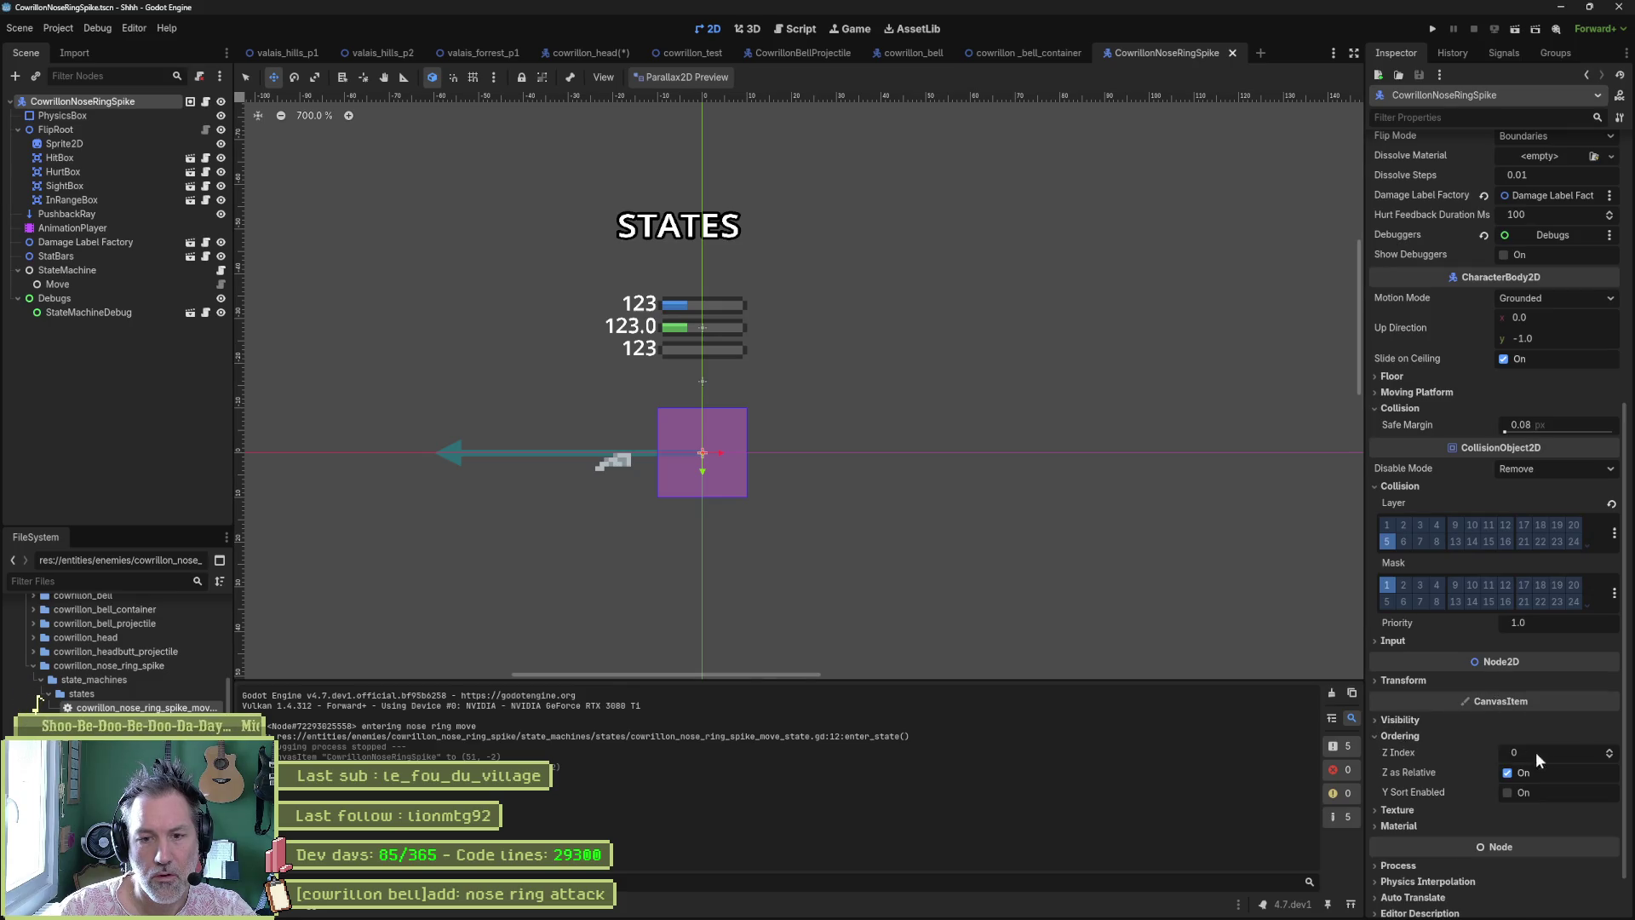
click(1609, 752)
click(1609, 753)
click(1609, 752)
click(1609, 753)
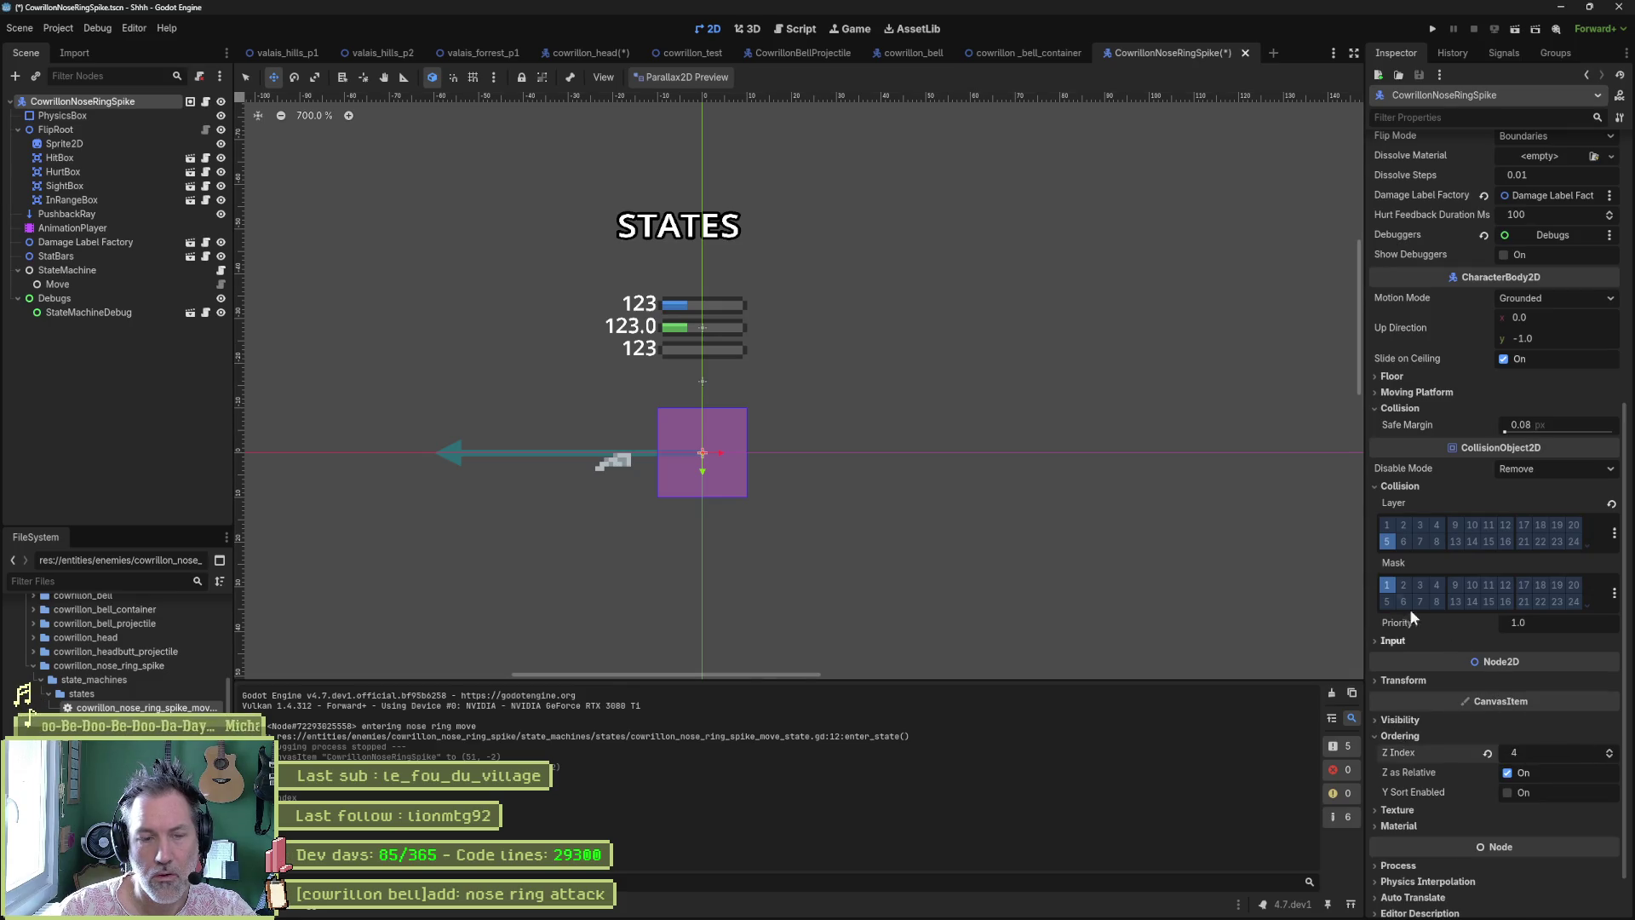
Test-run the cowrillon_head scene to check the spike draws above the head, then select CowrillonNoseRingSpike.
click(603, 52)
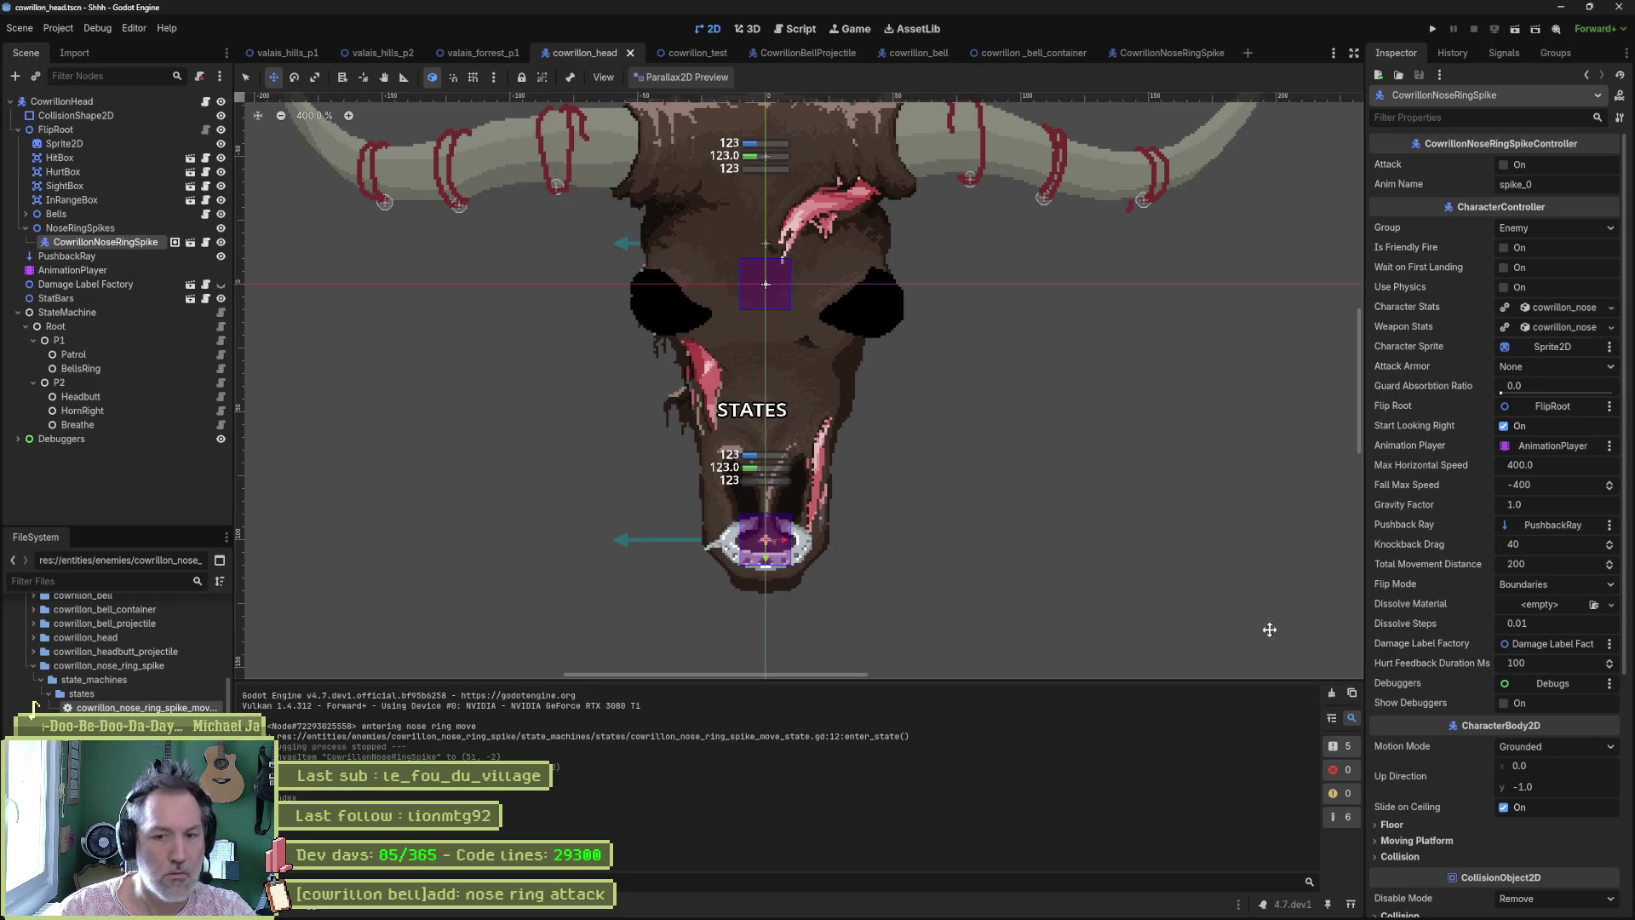
scroll(1392, 691, down, 5)
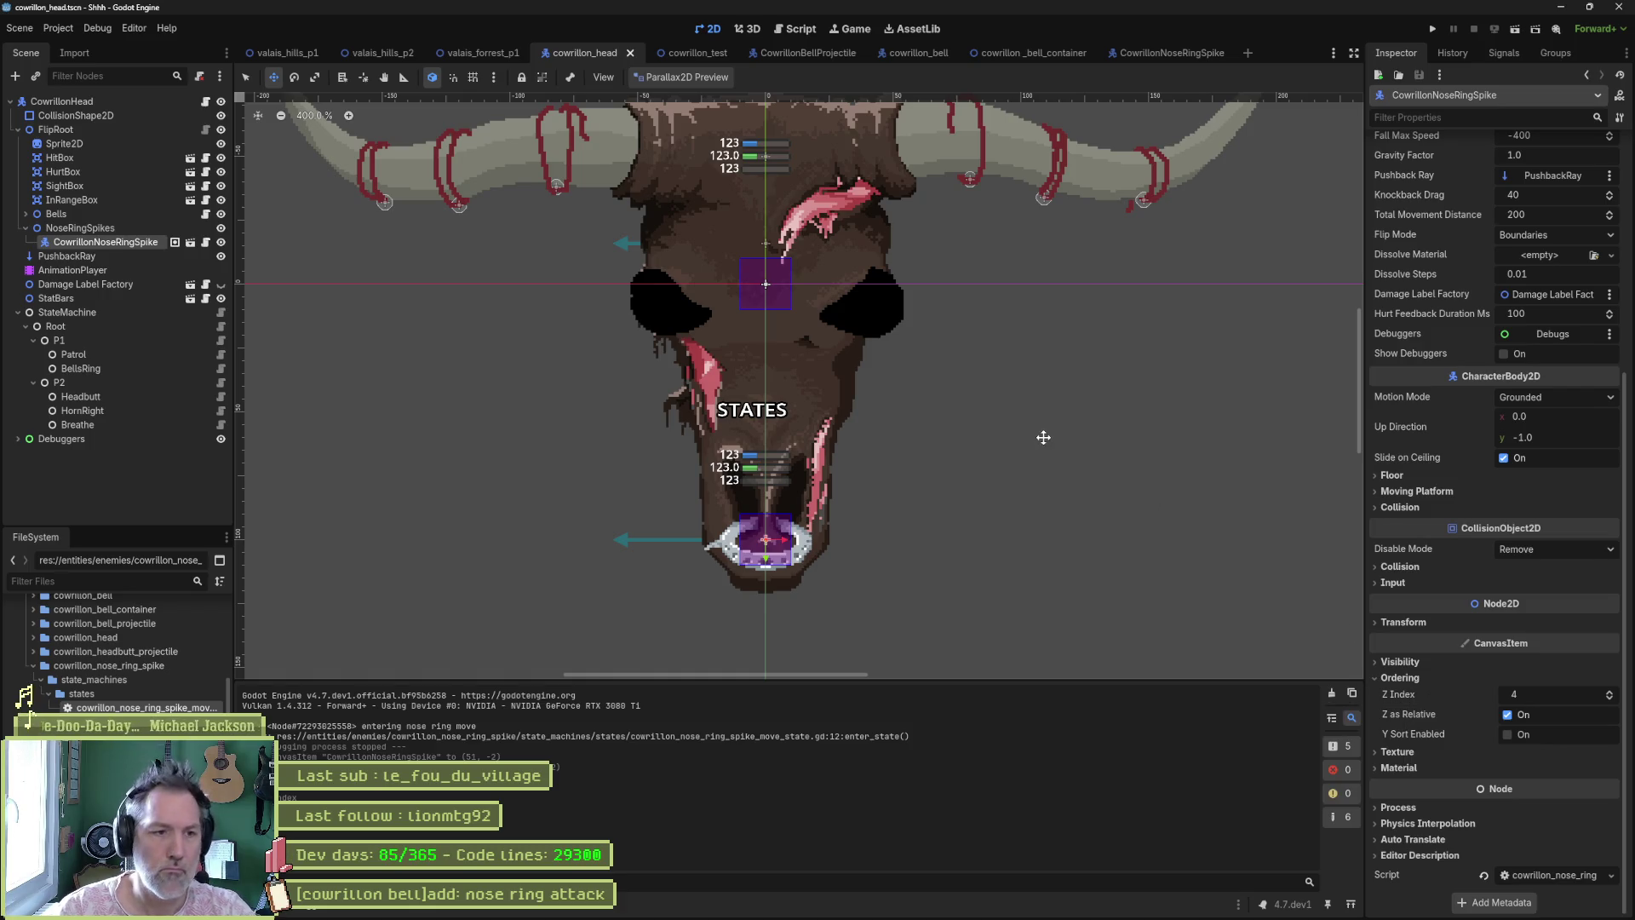
key(F6)
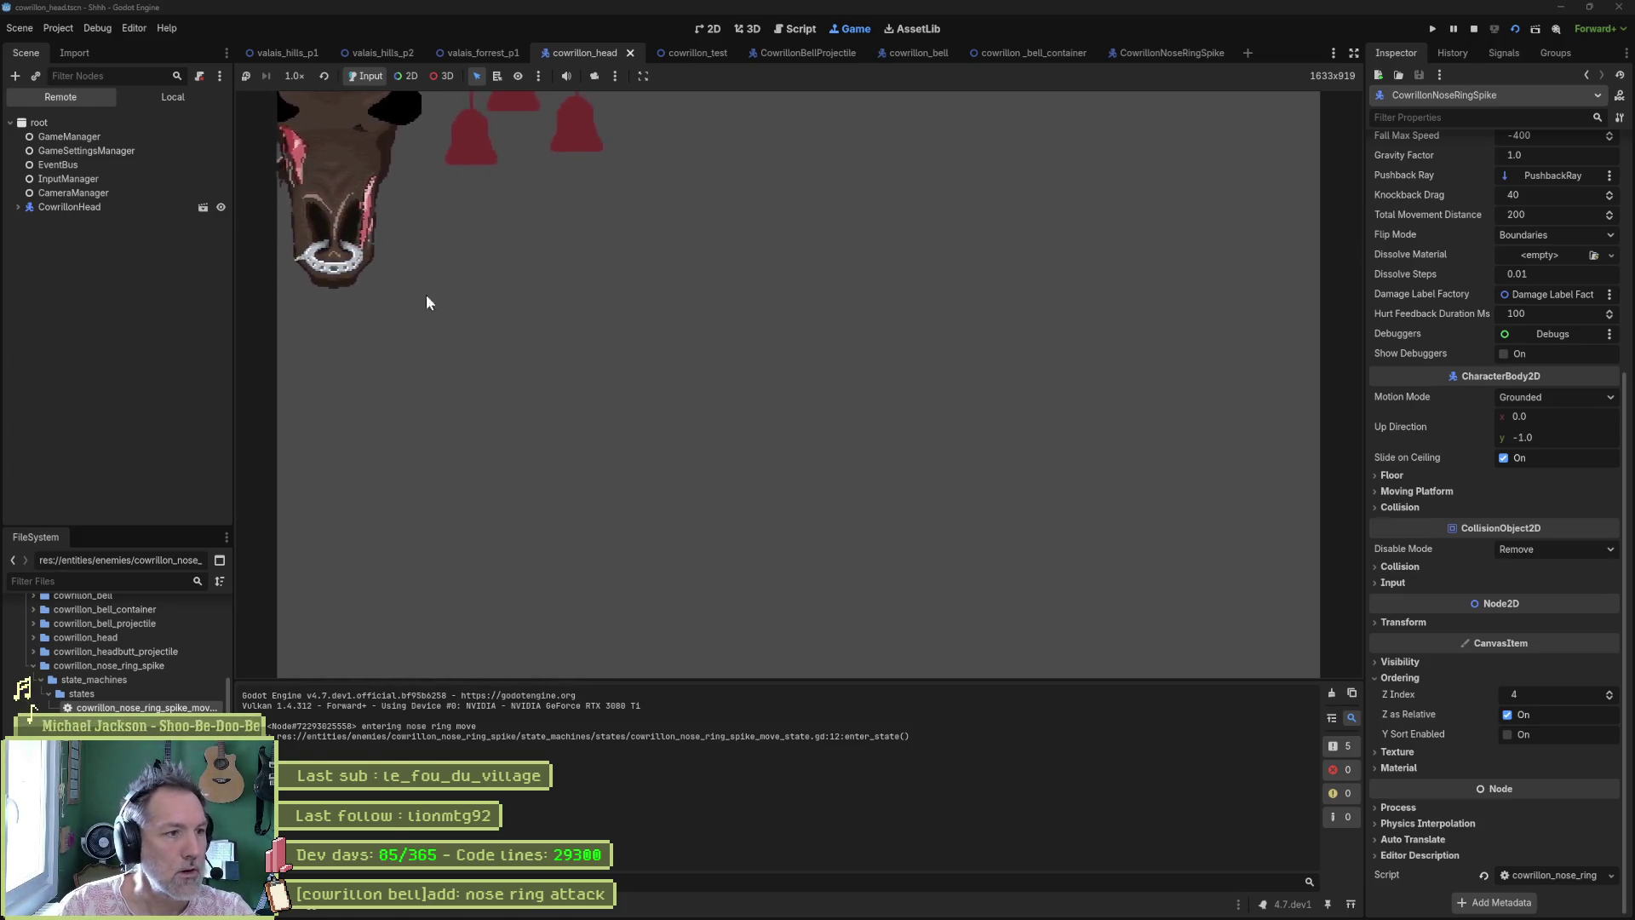
key(F8)
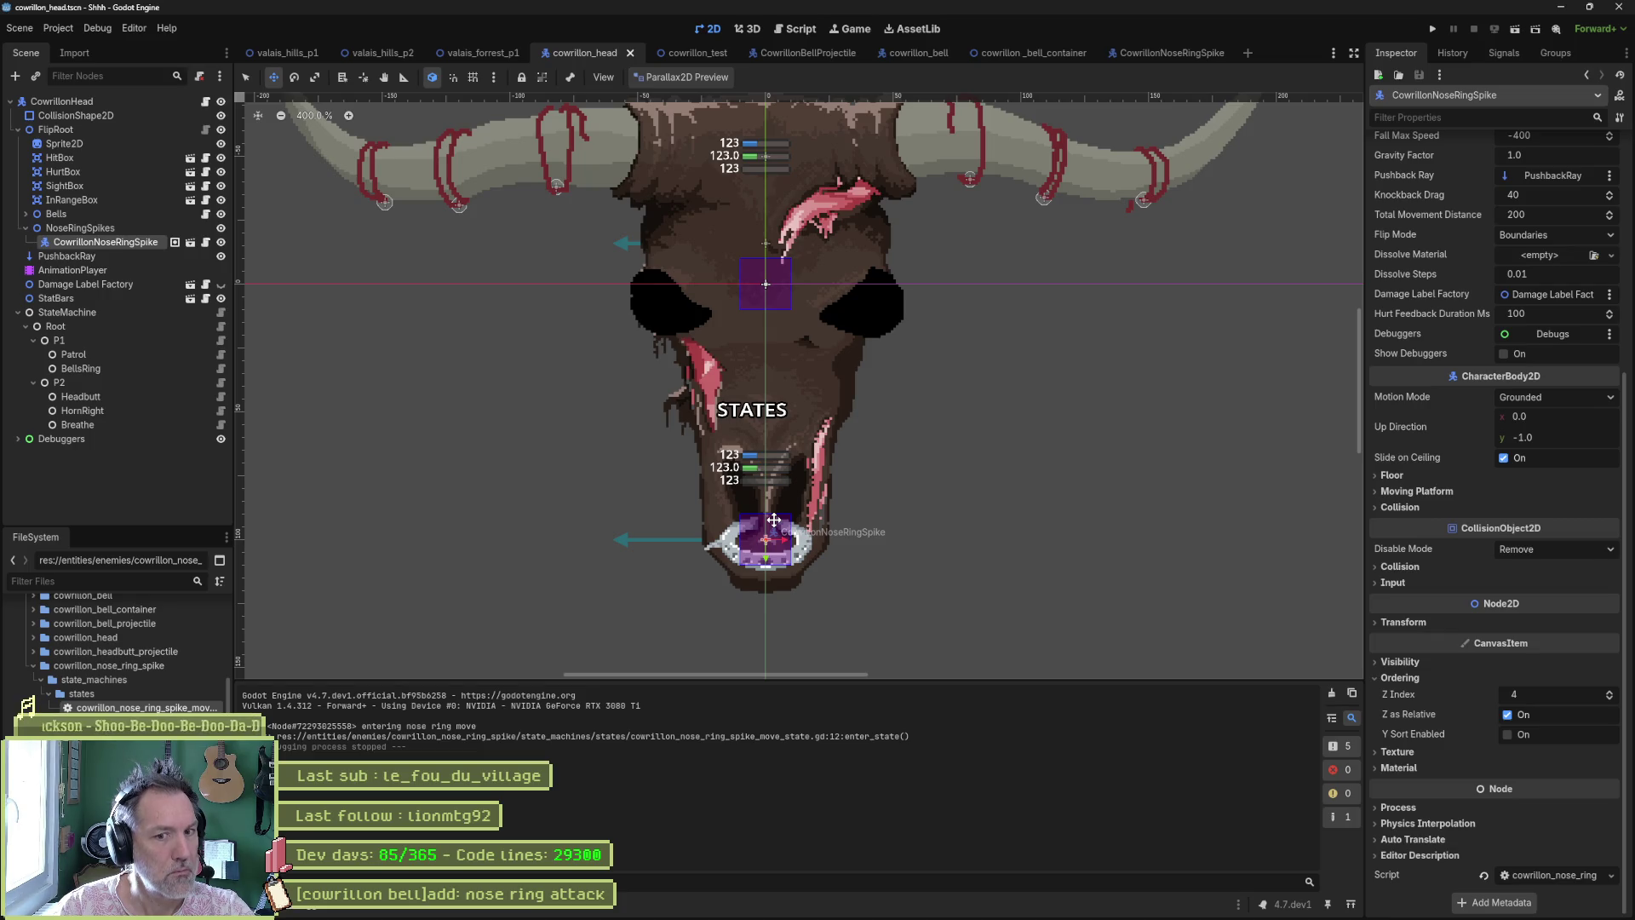
click(115, 227)
click(119, 242)
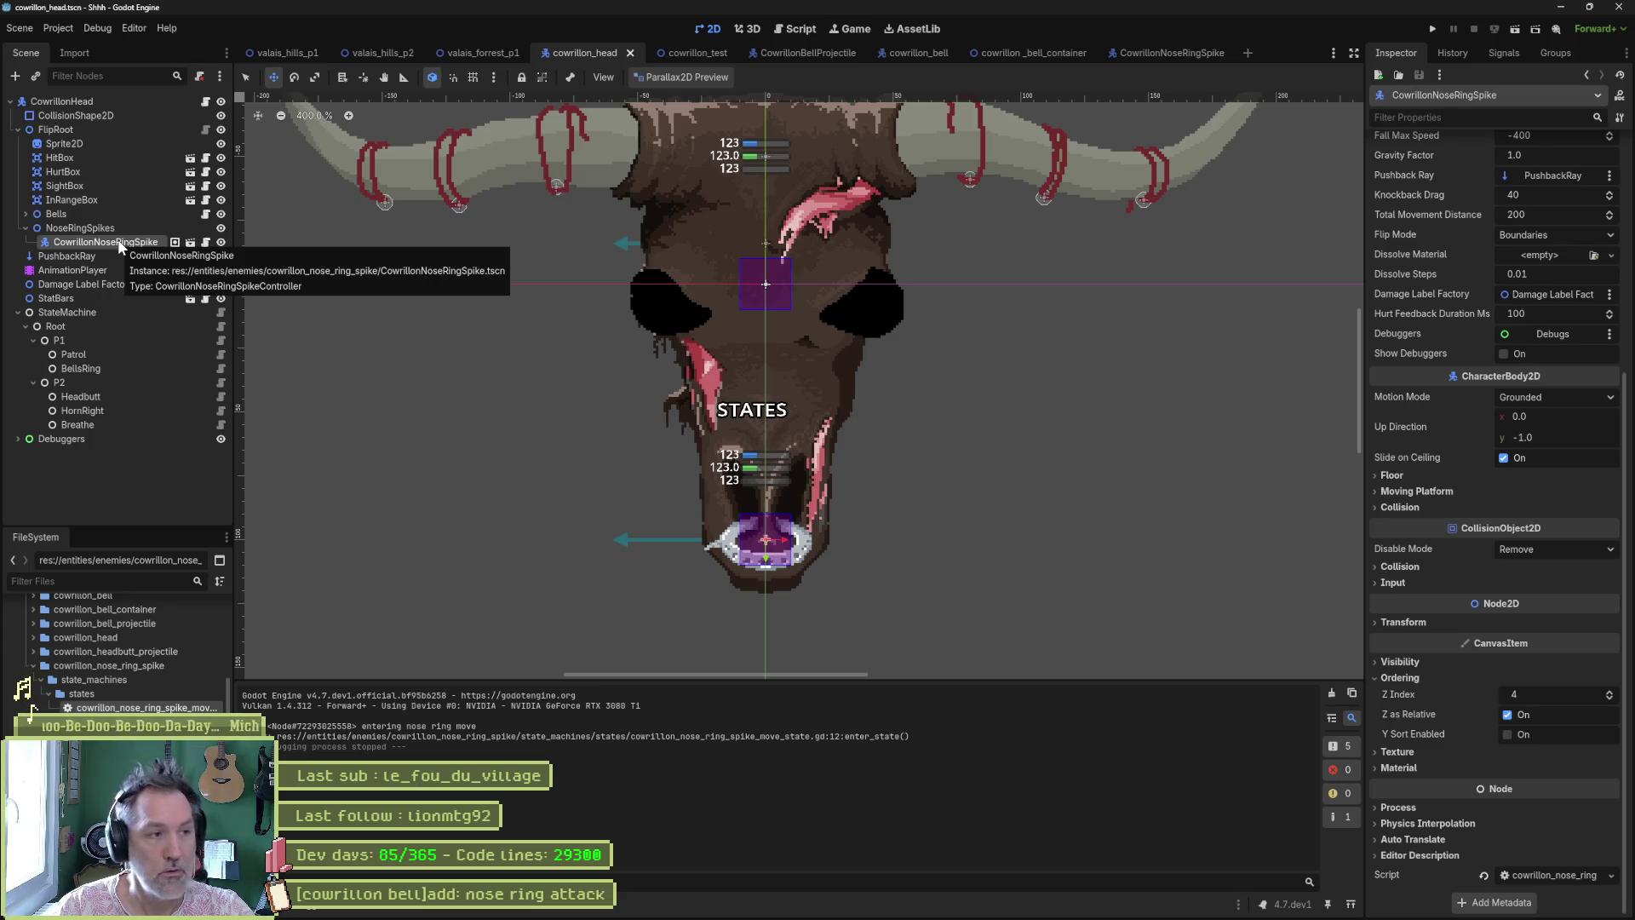
Duplicate the nose ring spike, set the copy's Anim Name to spike_1, and save.
key(ctrl+d)
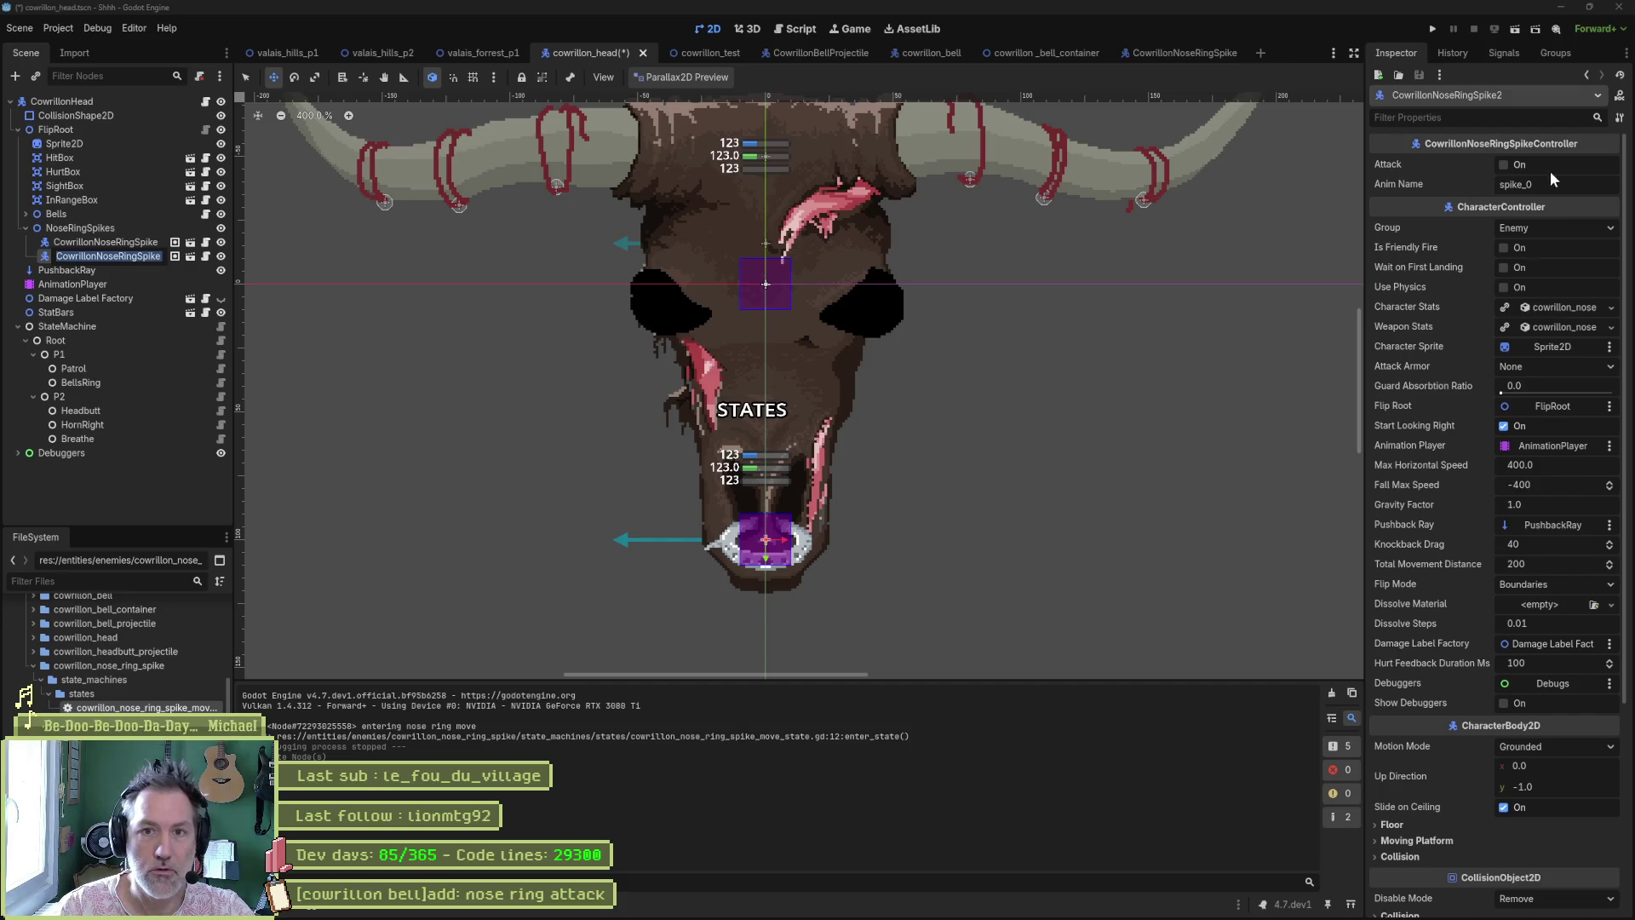
click(1550, 179)
key(BackSpace)
text(1)
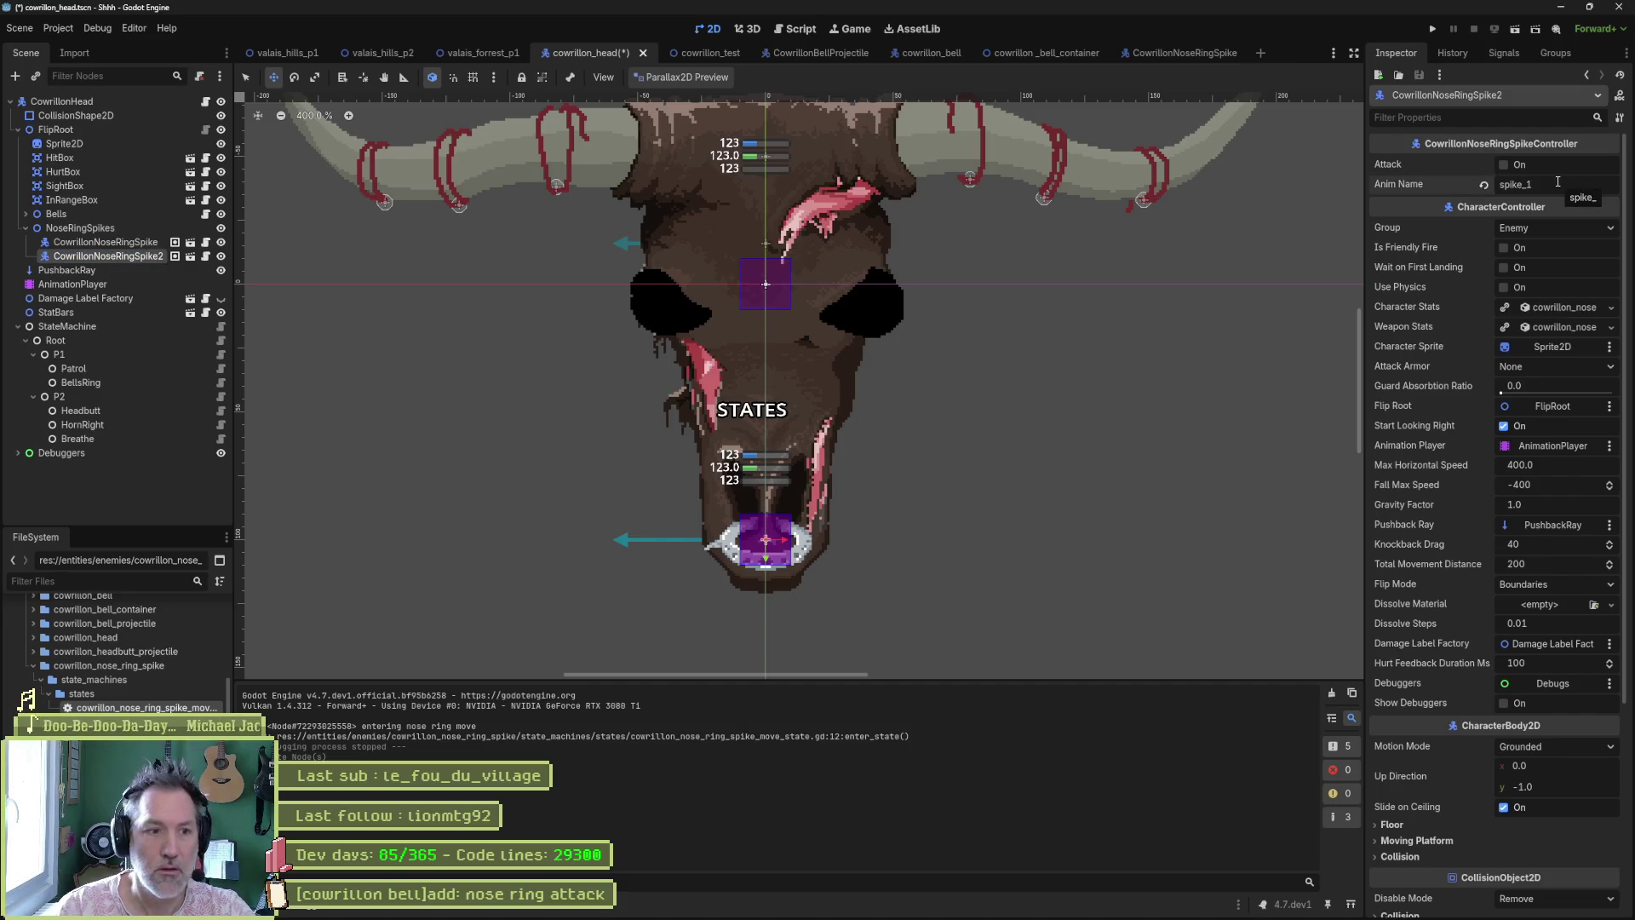
key(ctrl+s)
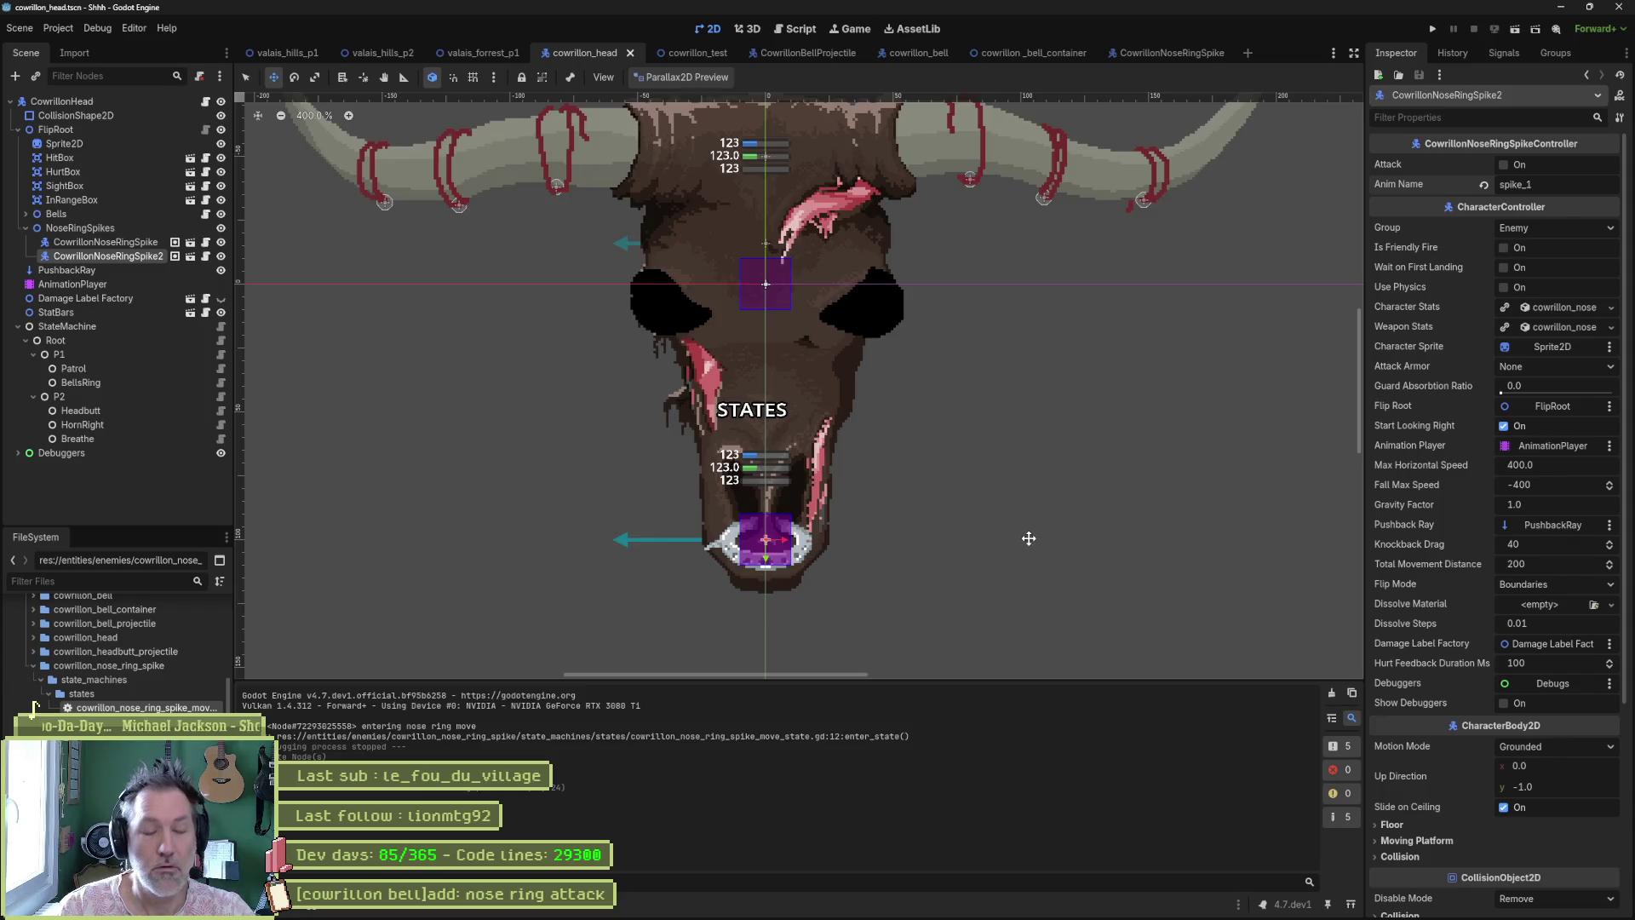
Run the game with F5 to test both spikes, stop it, and switch to Aseprite.
key(F5)
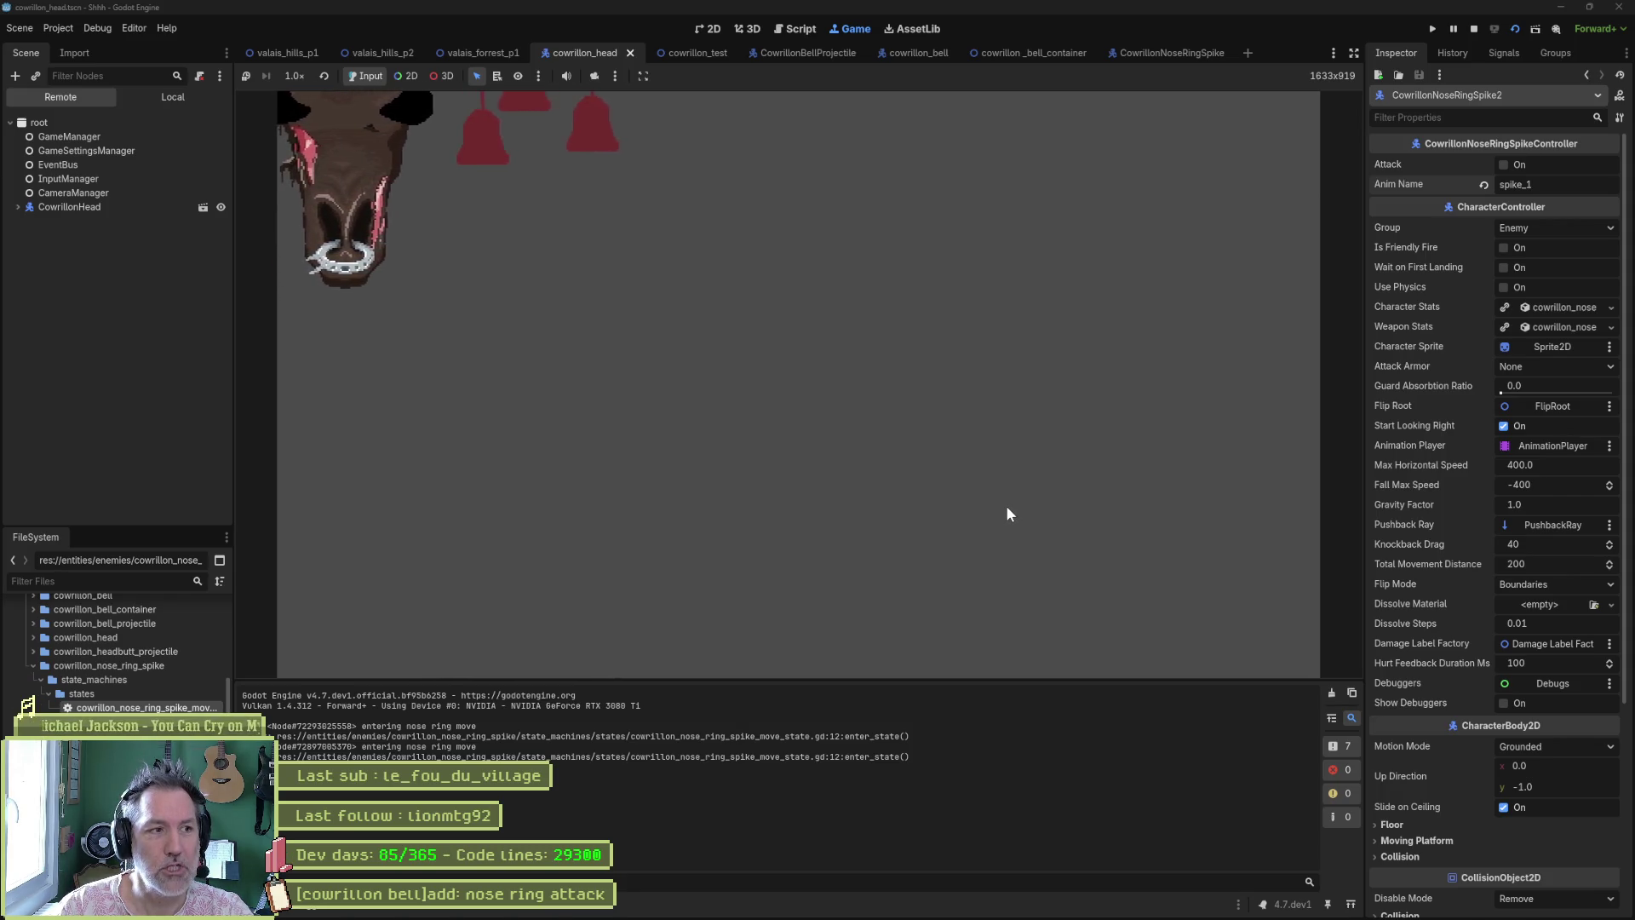
key(F8)
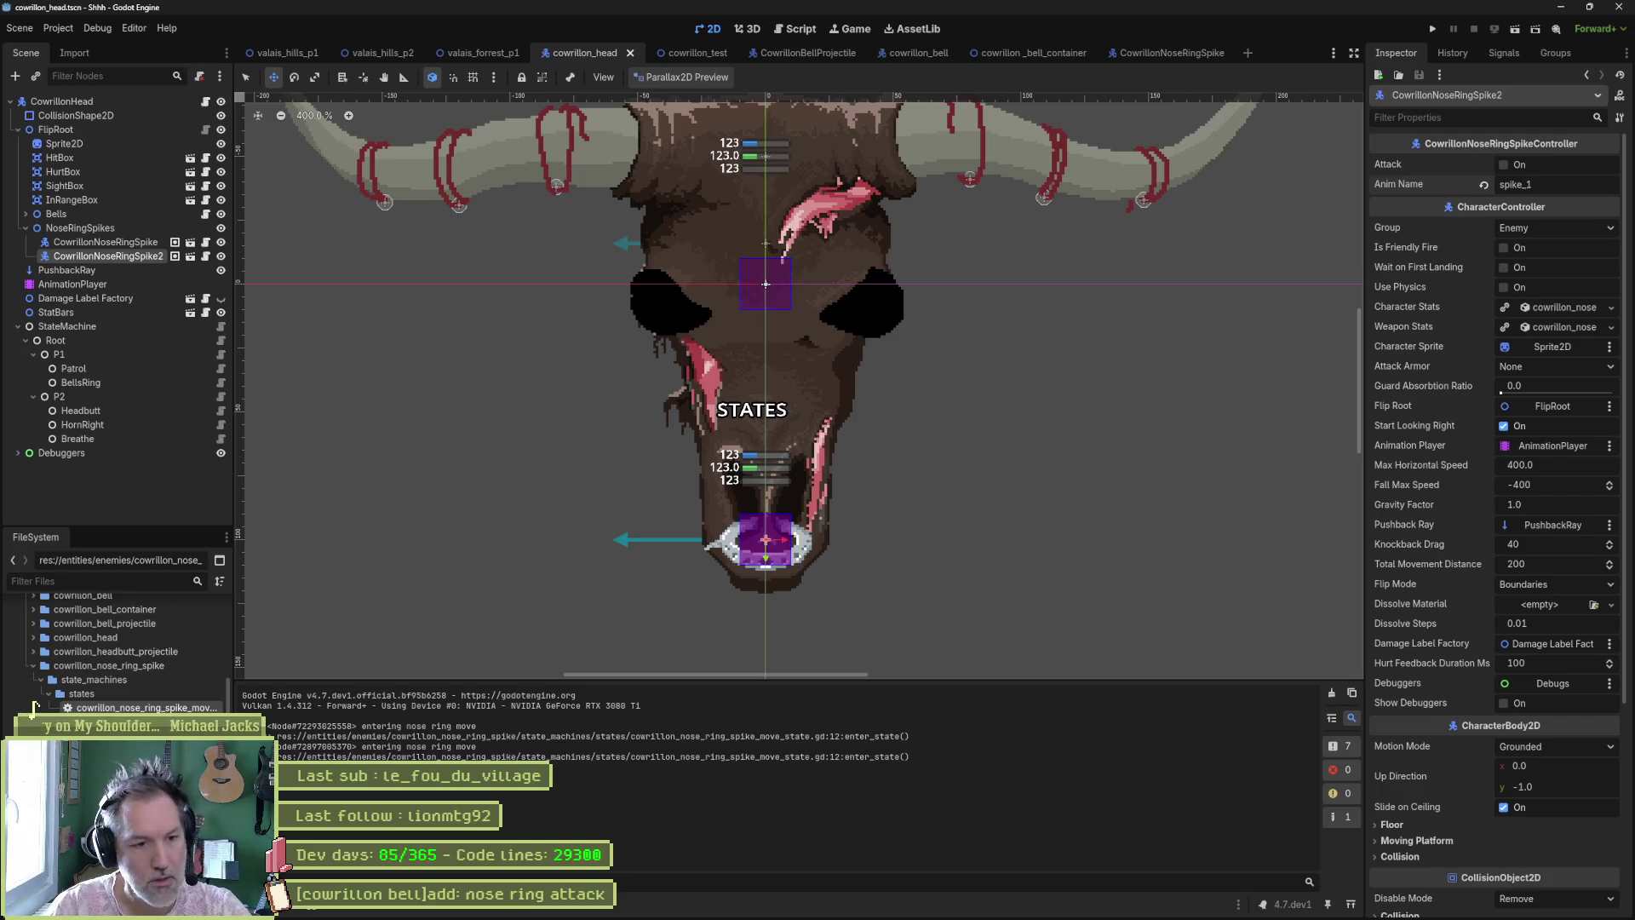
key(alt+Tab)
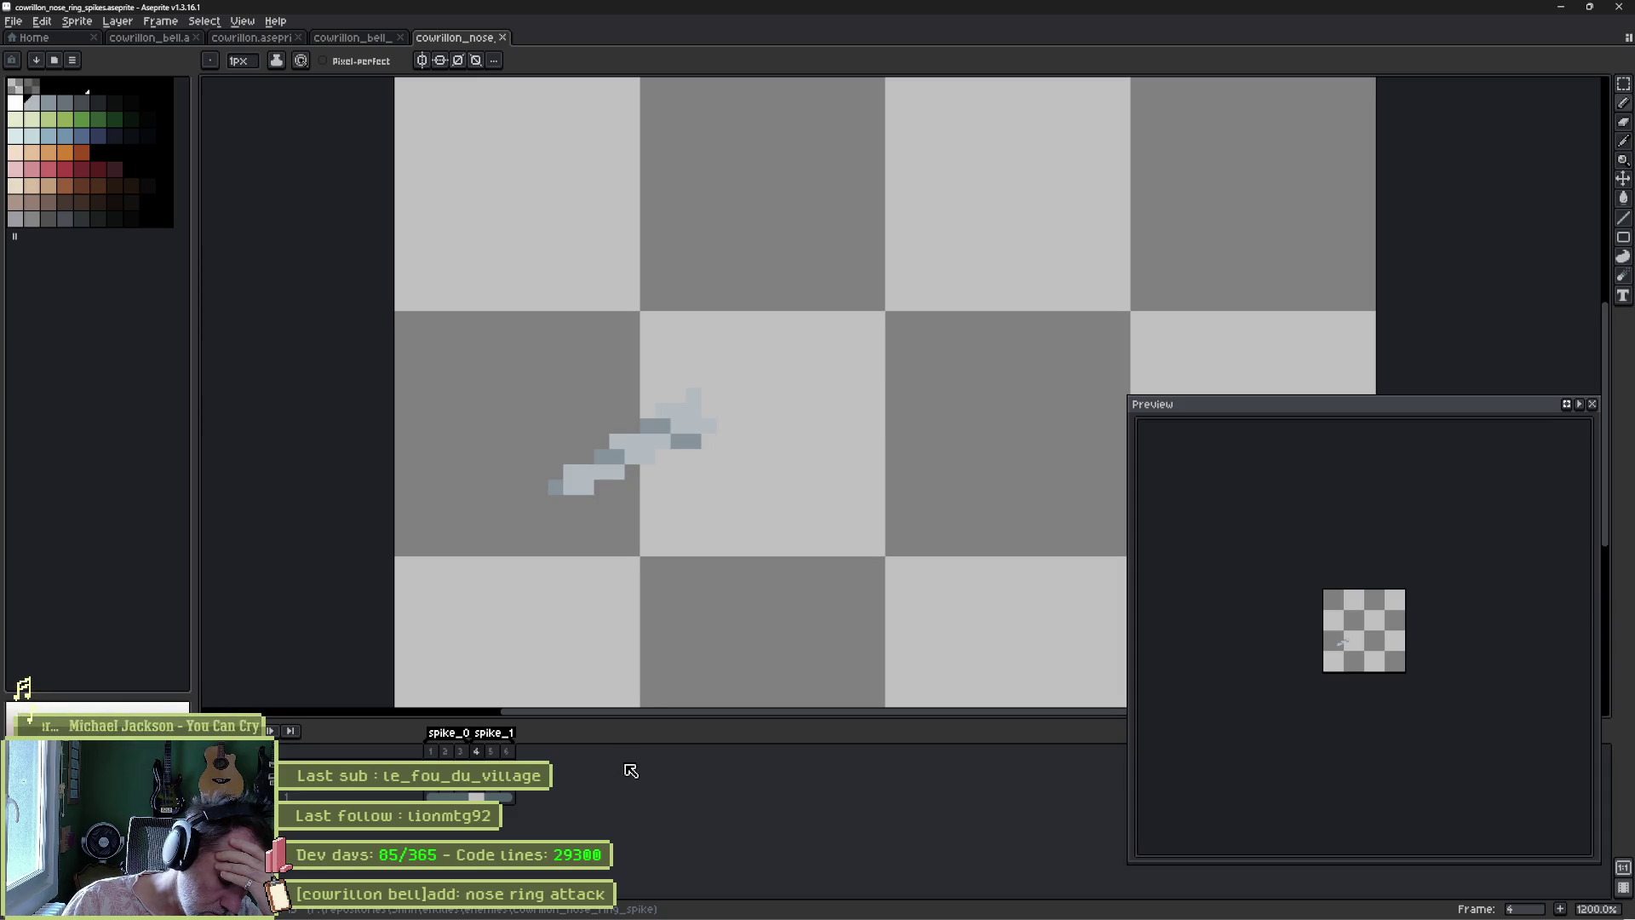
Duplicate the move state script as an idle state script and open it.
key(alt+Tab)
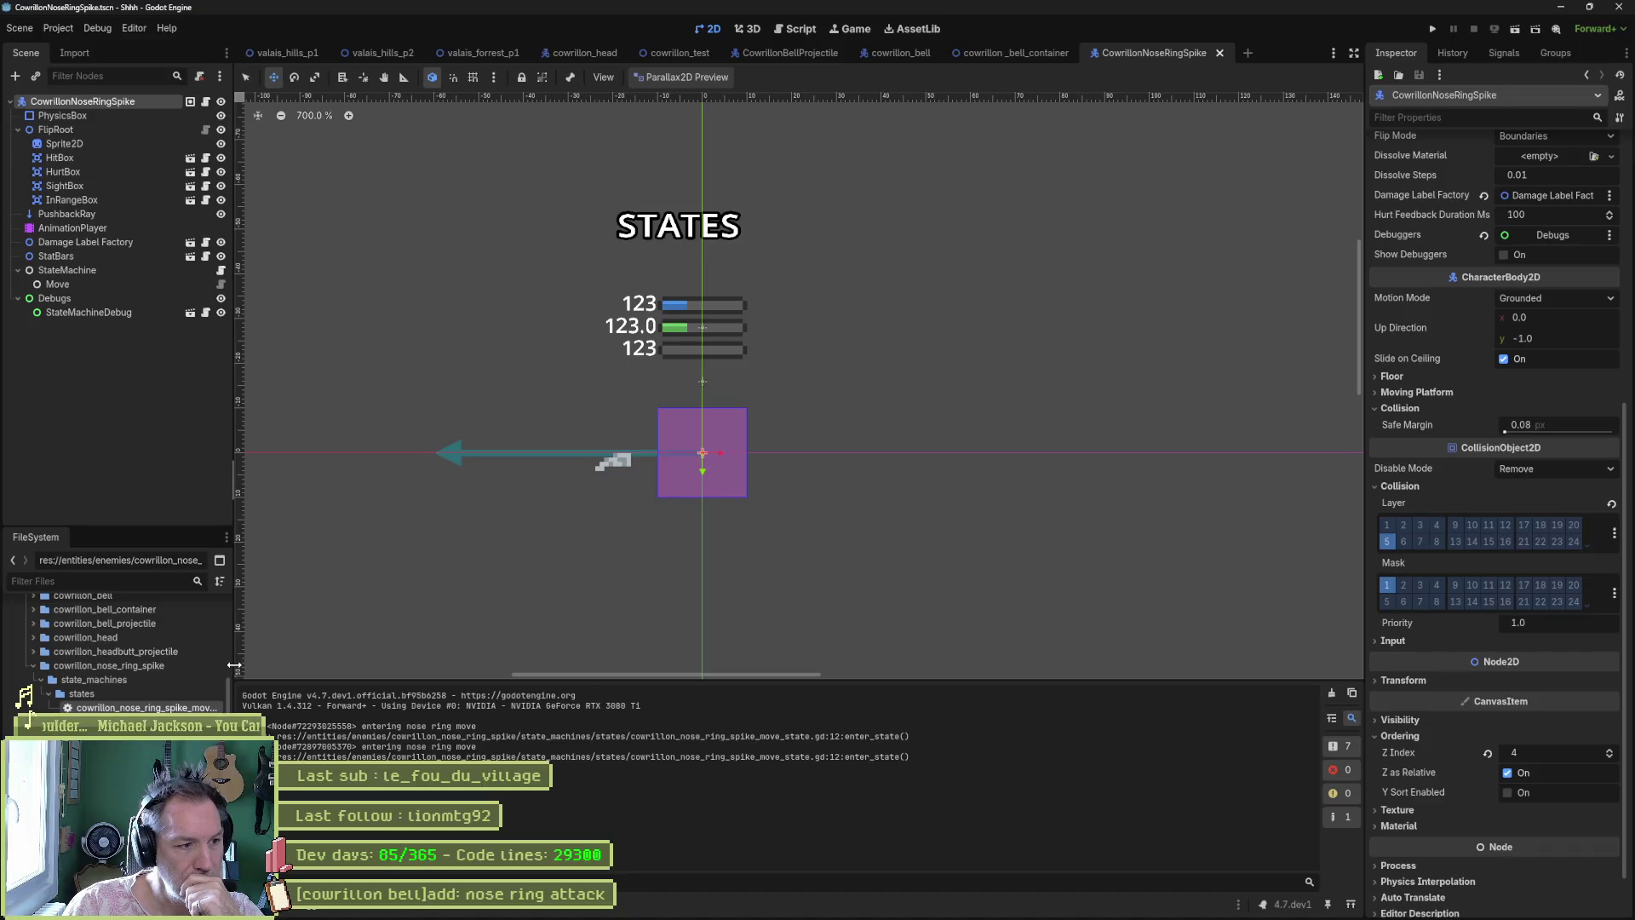
drag(233, 664, 263, 664)
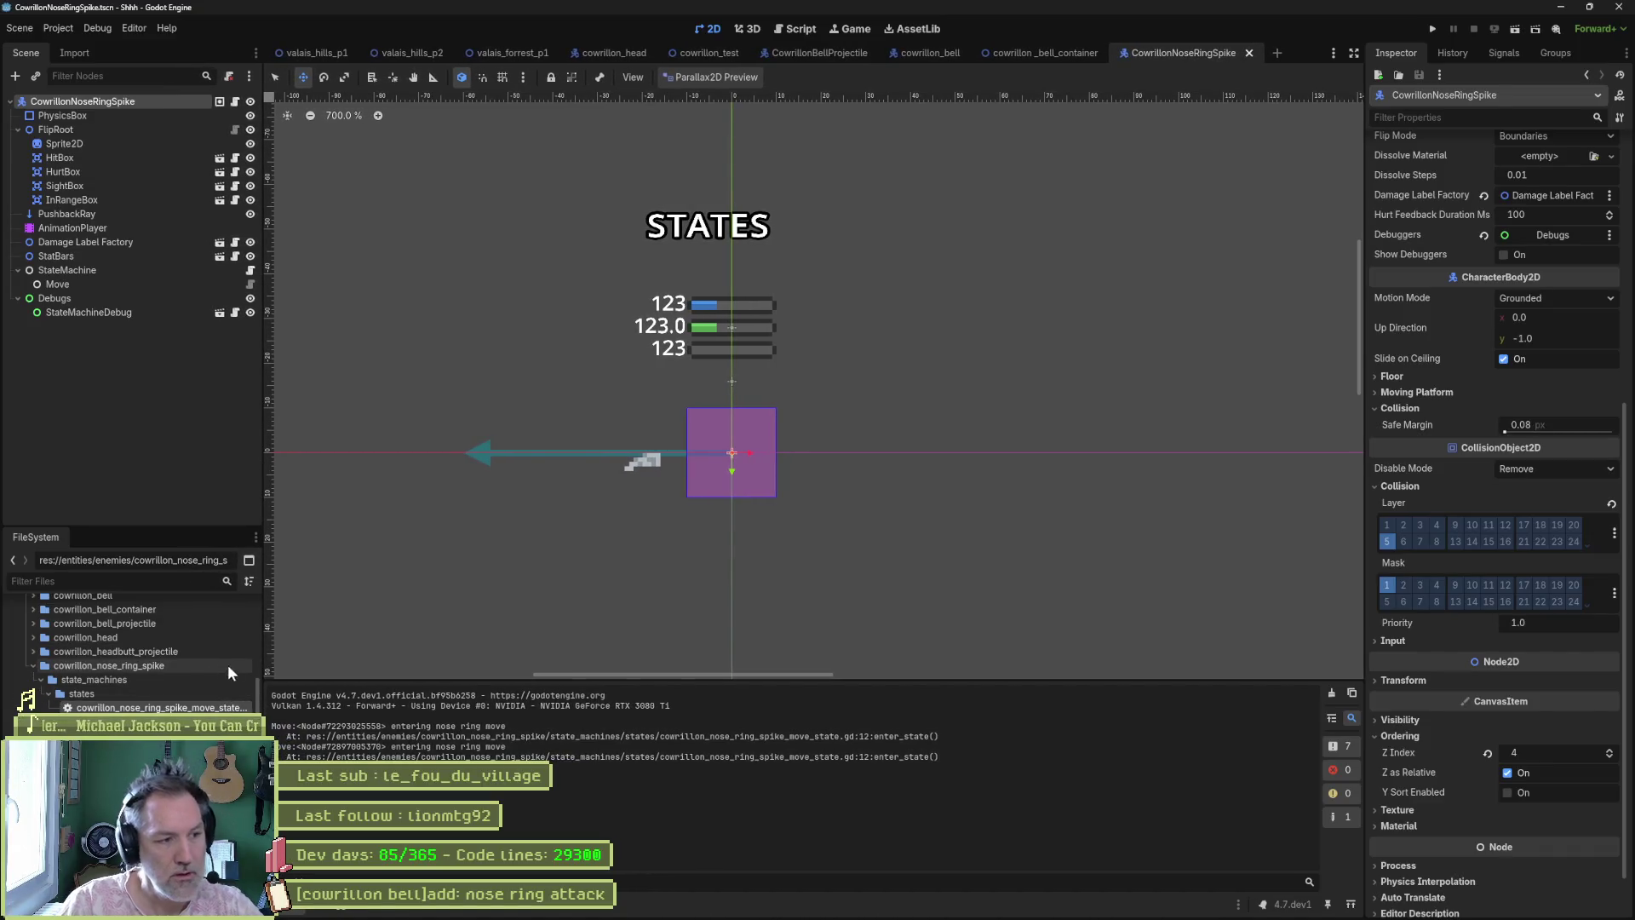
key(ctrl+d)
key(Right)
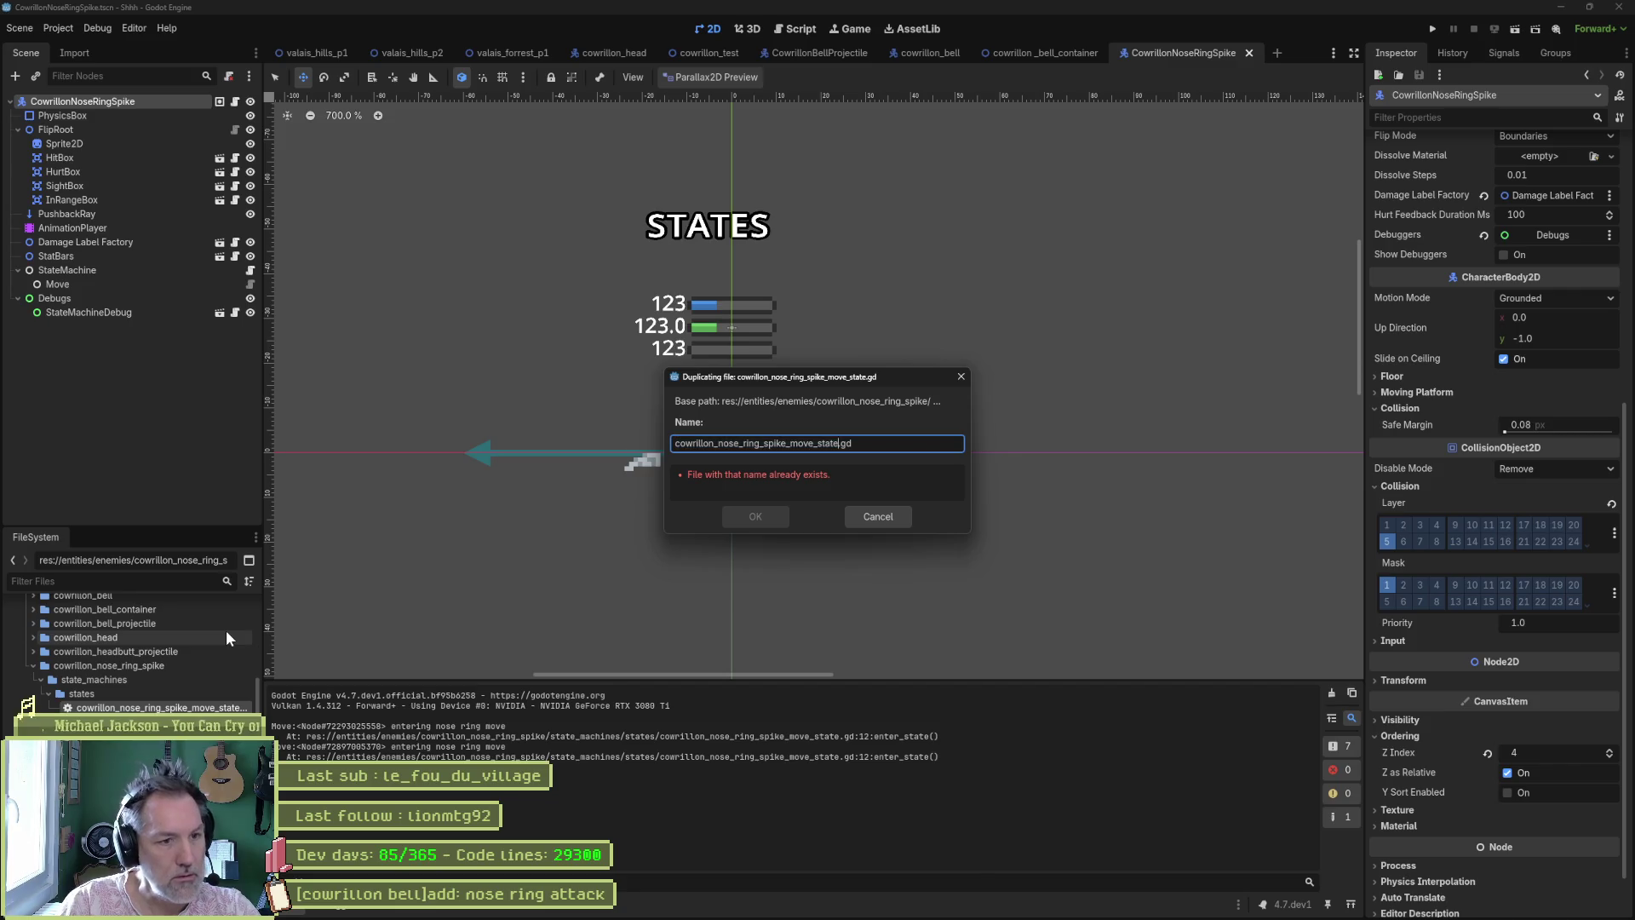
key(Left)
key(Left)
key(Left)
key(BackSpace)
key(BackSpace)
key(BackSpace)
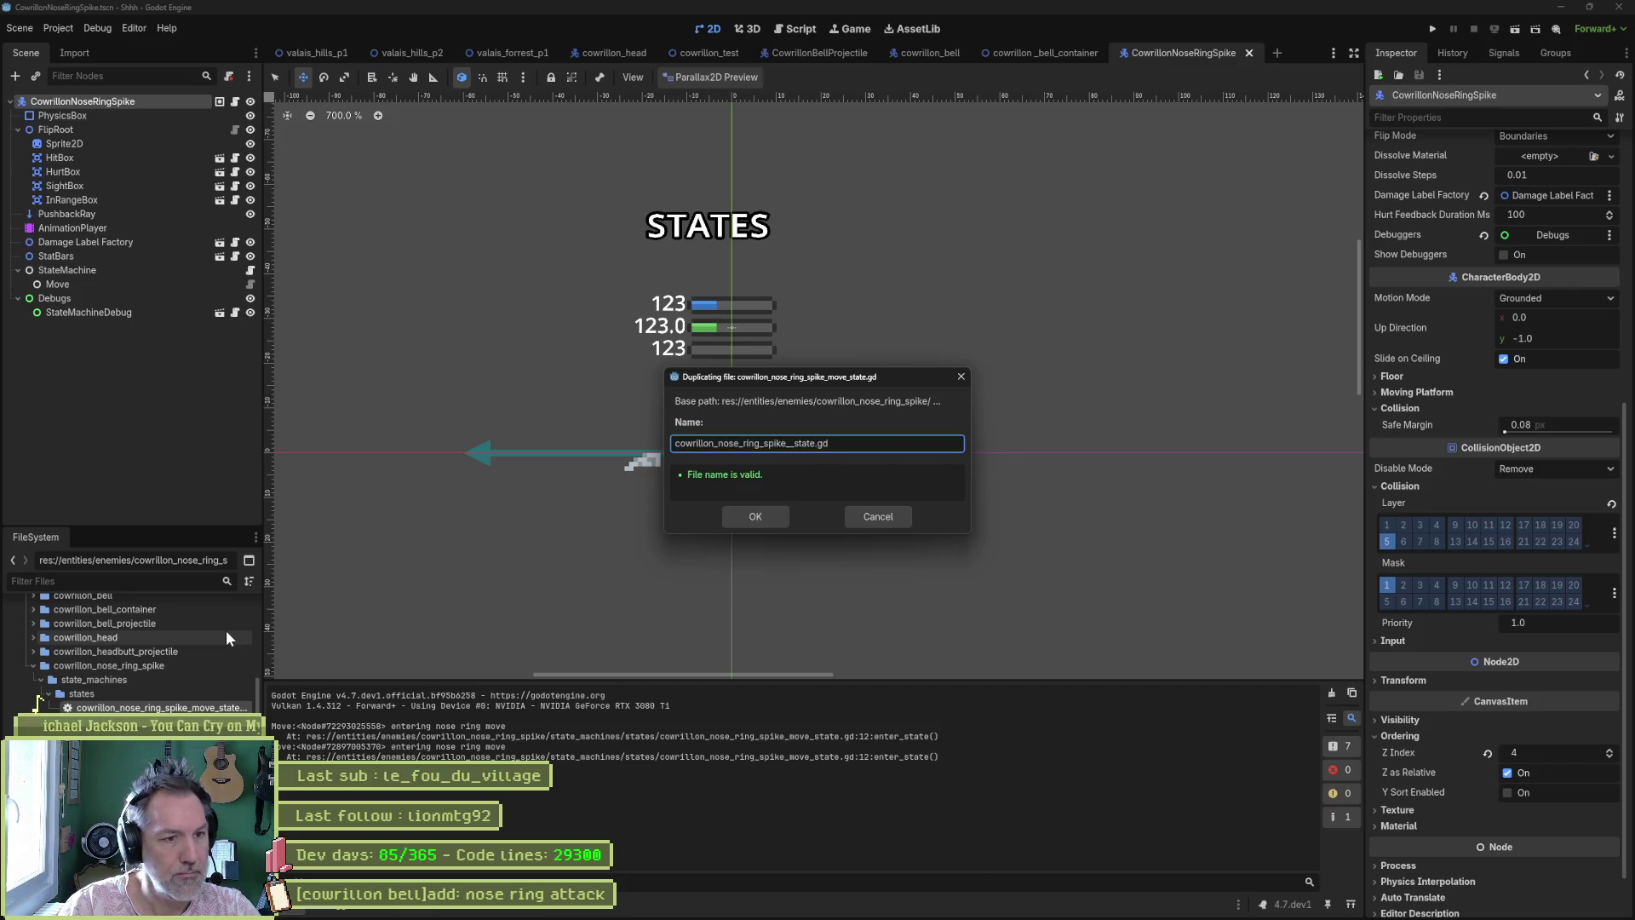
text(idle)
key(Return)
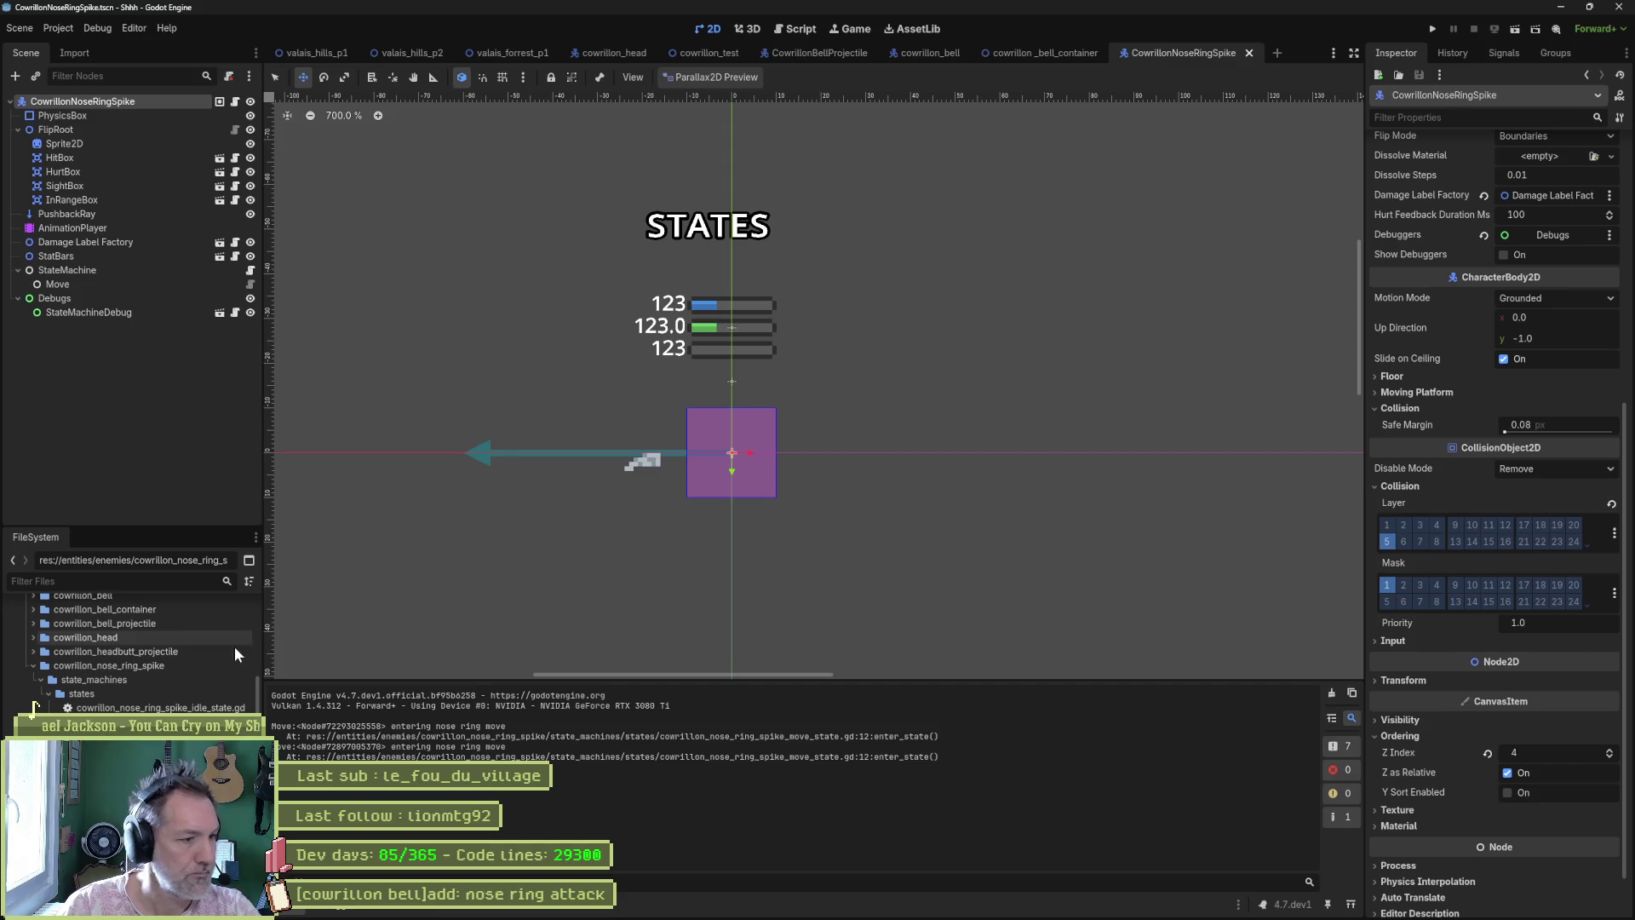
double_click(170, 707)
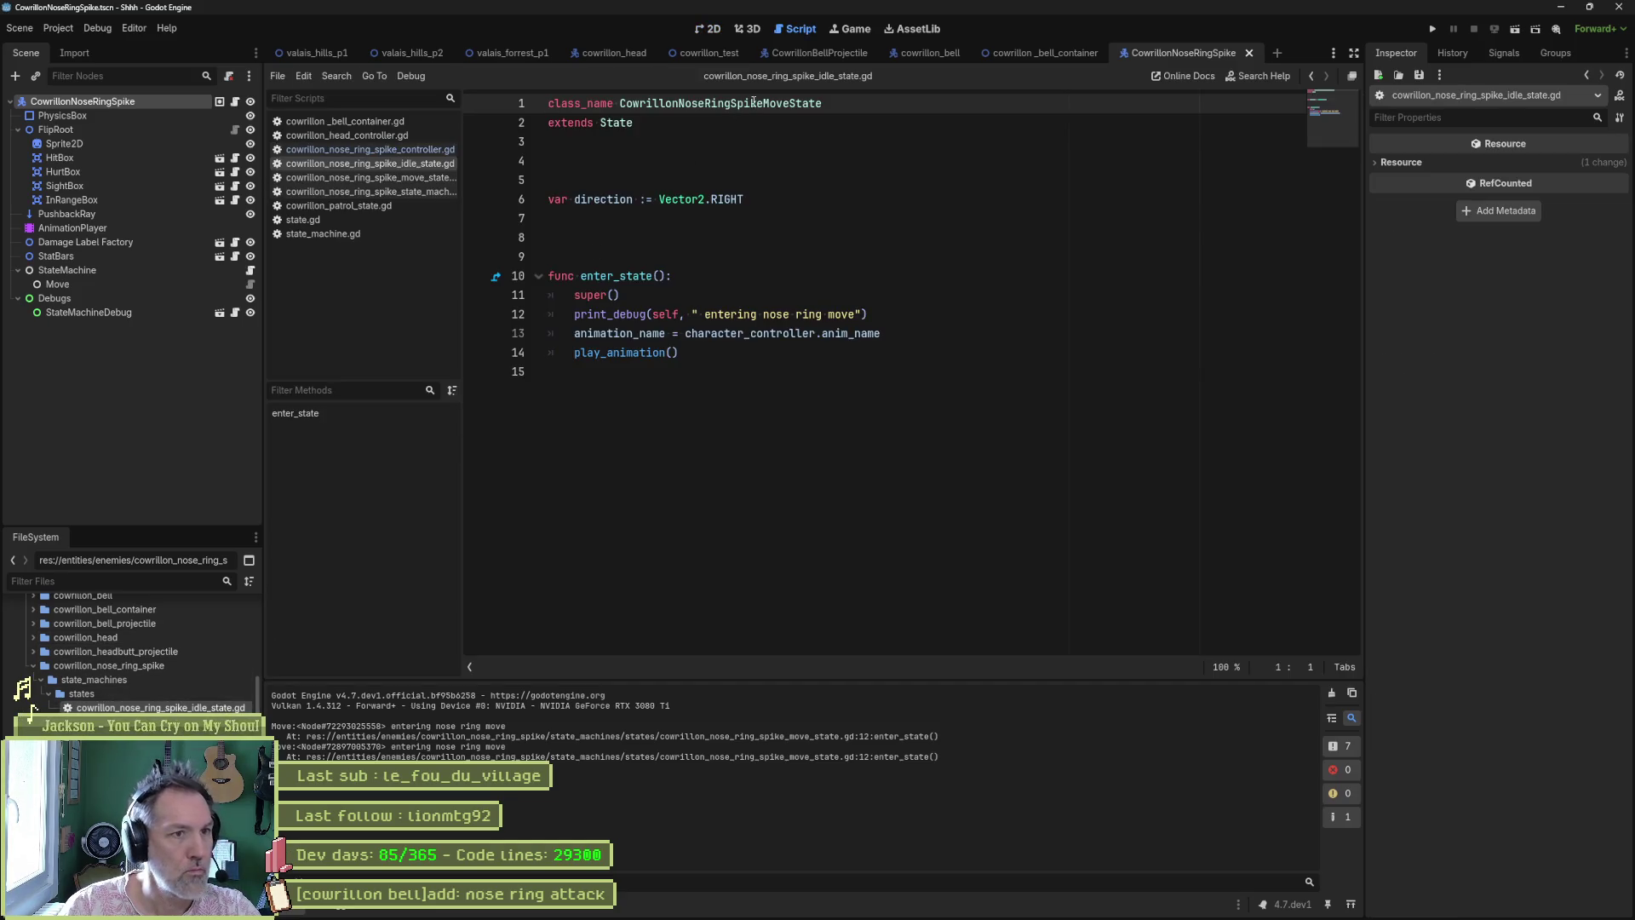
Rename the class from Move to Idle, save, and delete the print_debug line.
drag(759, 103, 789, 103)
text(Idle)
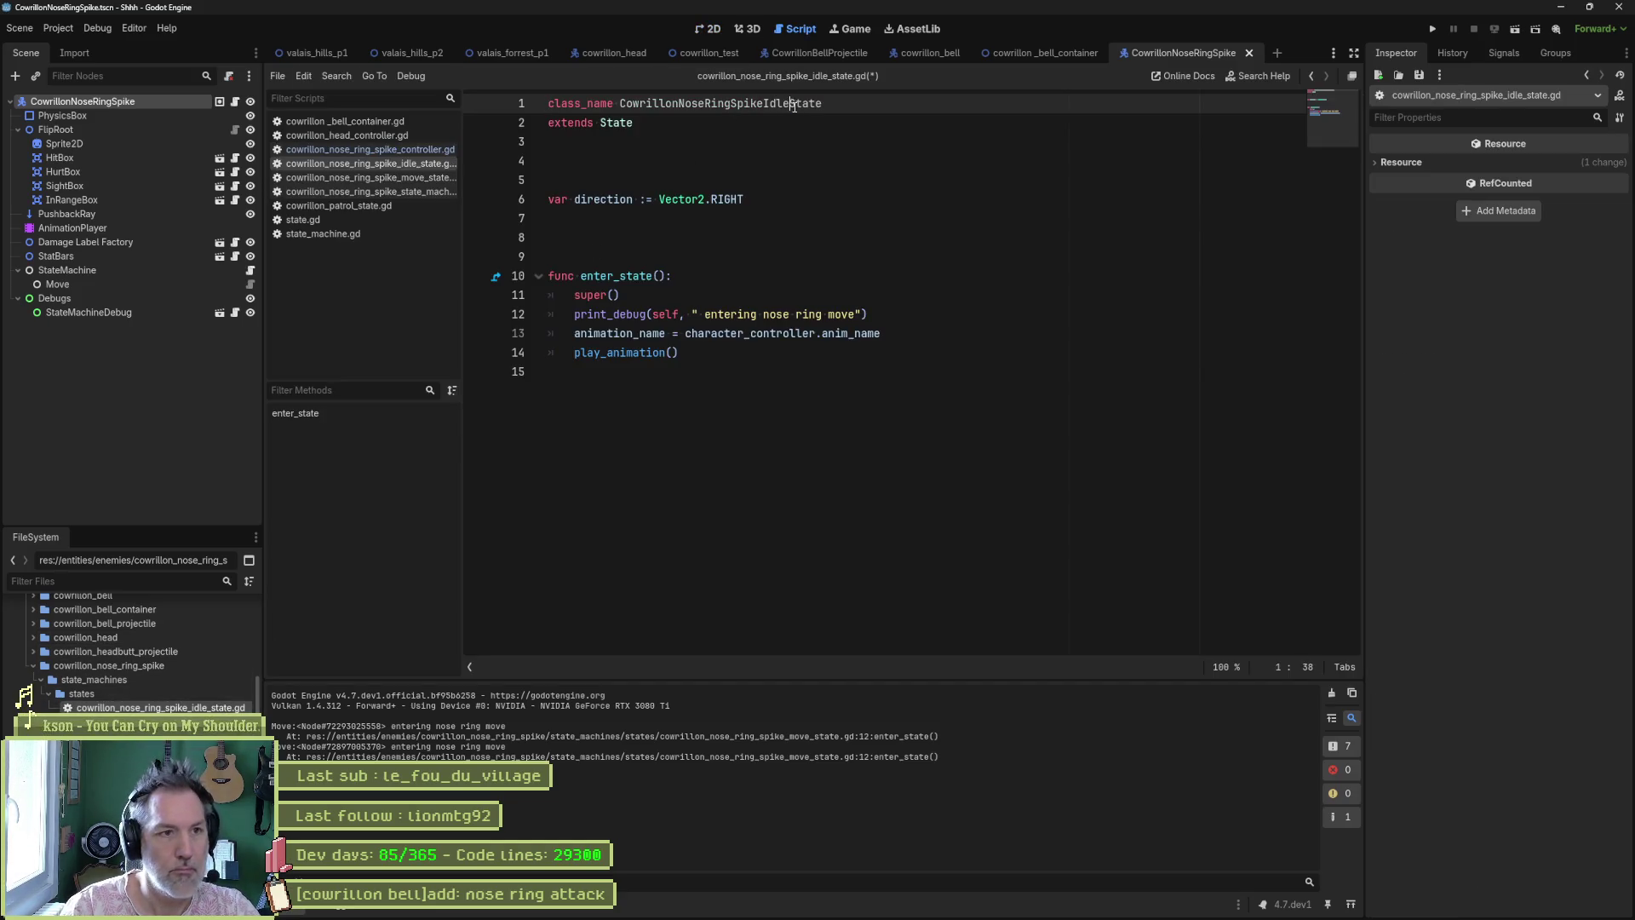
key(ctrl+s)
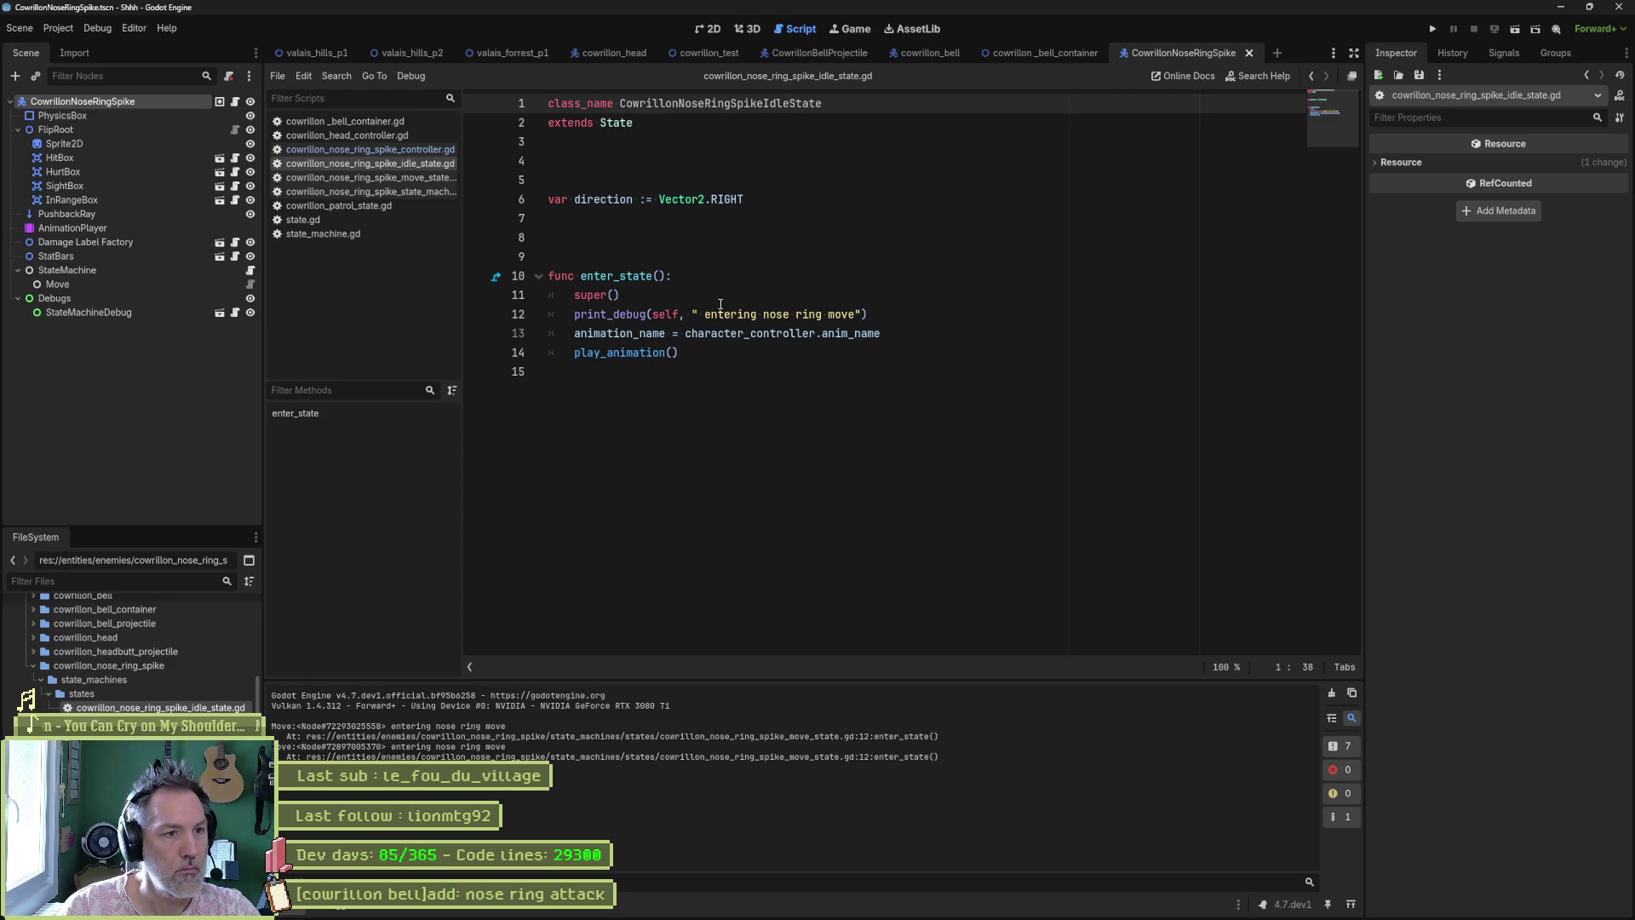
mouse_move(706, 333)
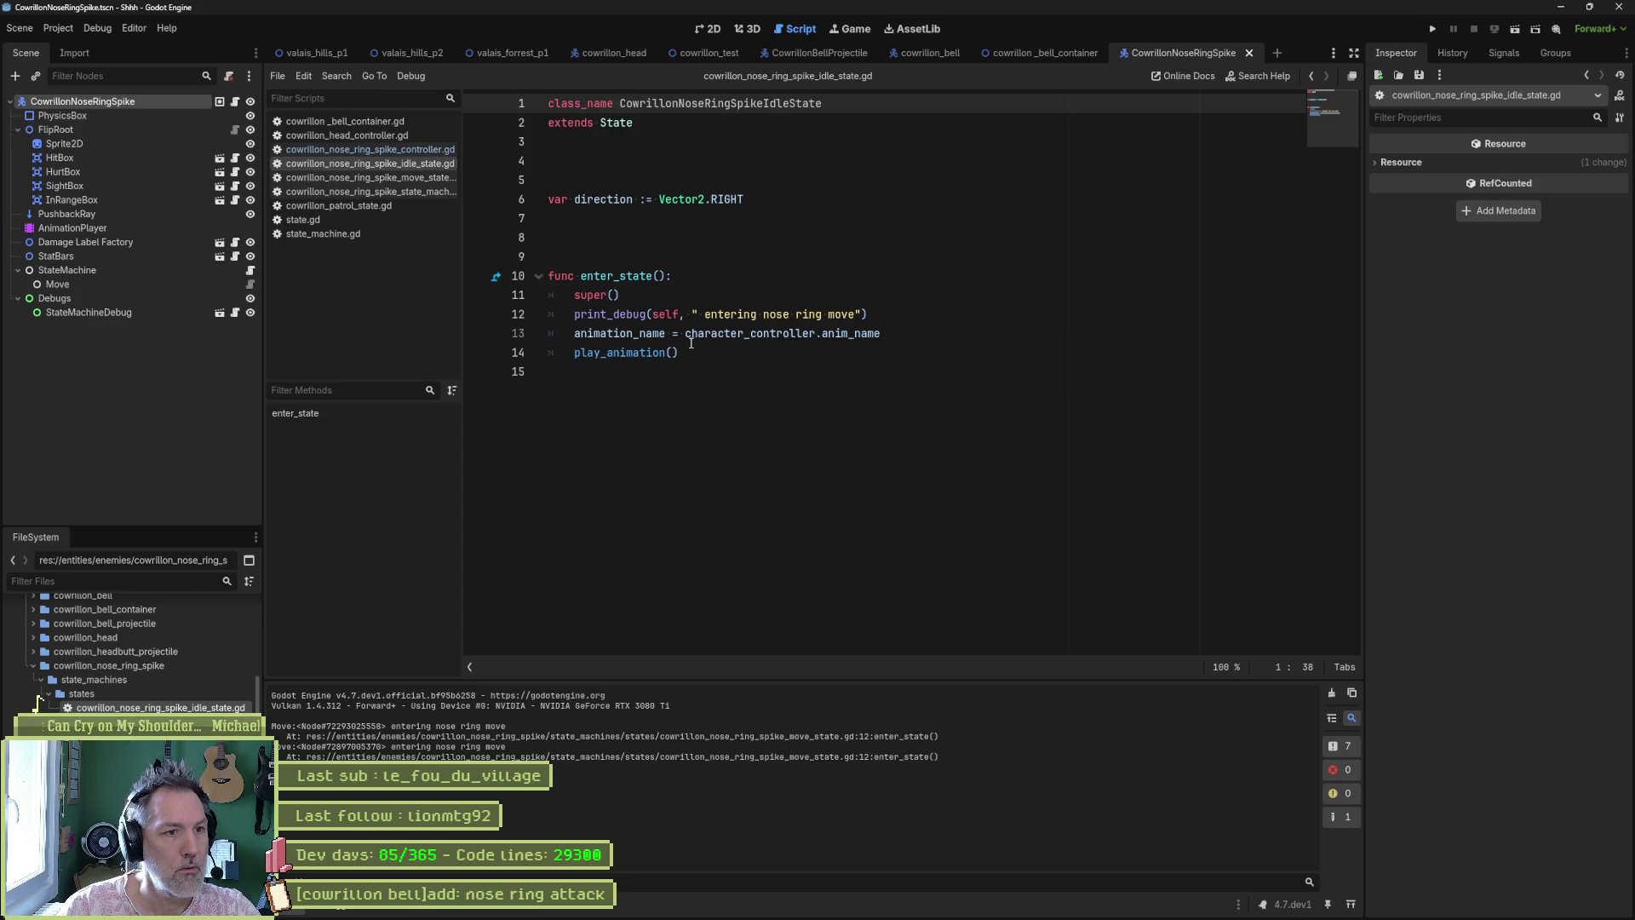
click(678, 314)
key(ctrl+shift+k)
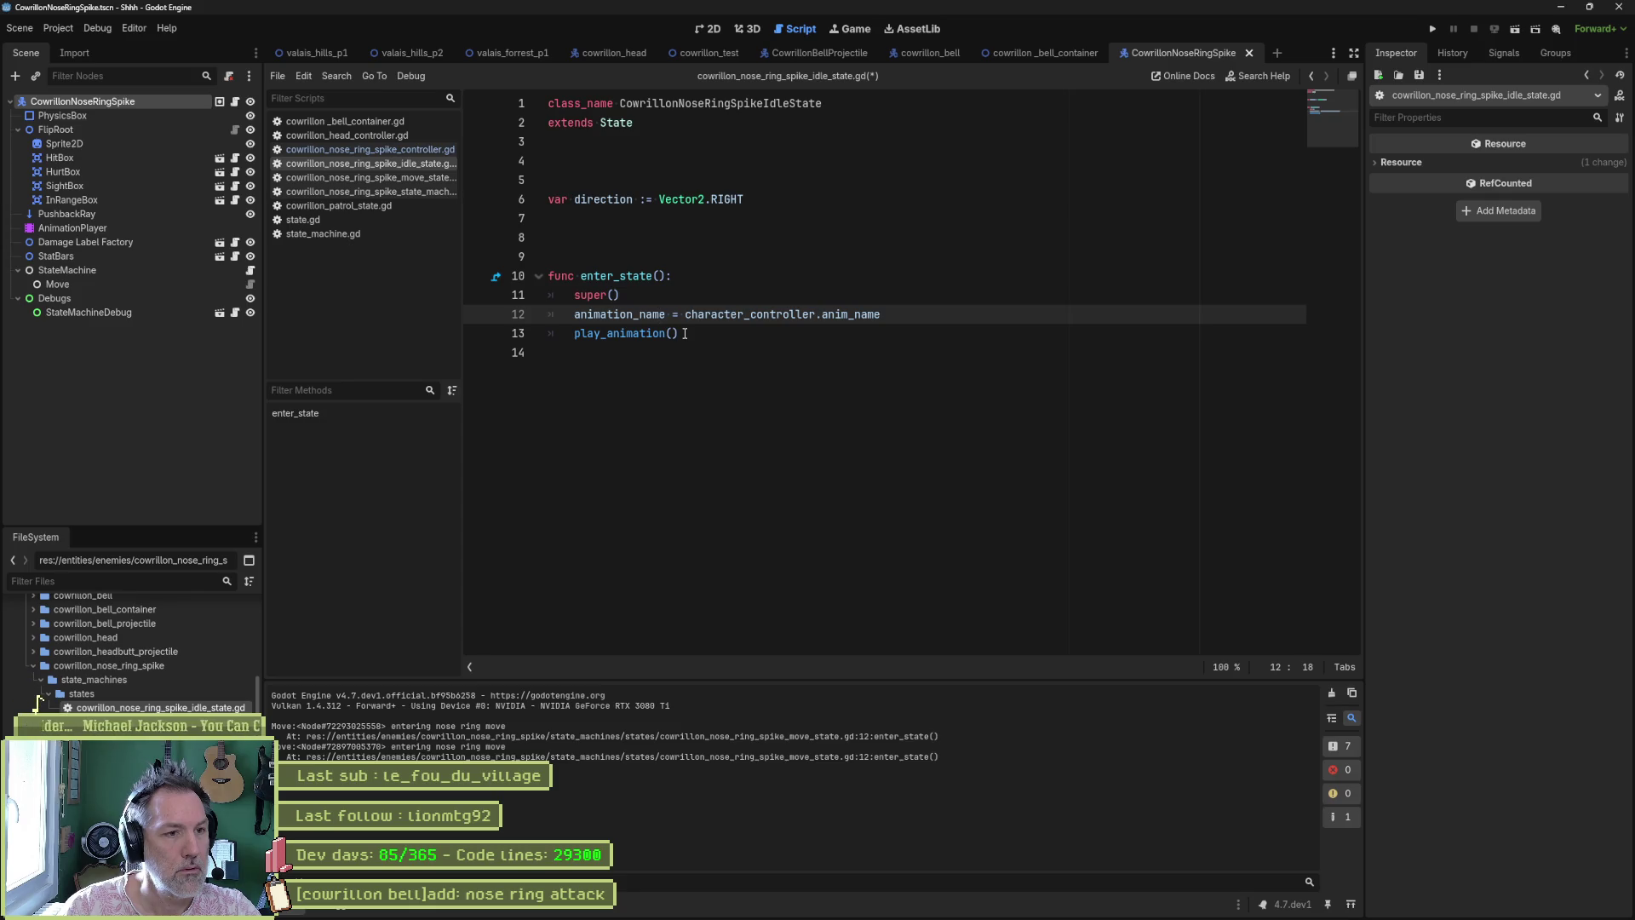
Add animation_player.pause() on a new line after play_animation() in enter_state.
click(685, 332)
key(Return)
text(anim)
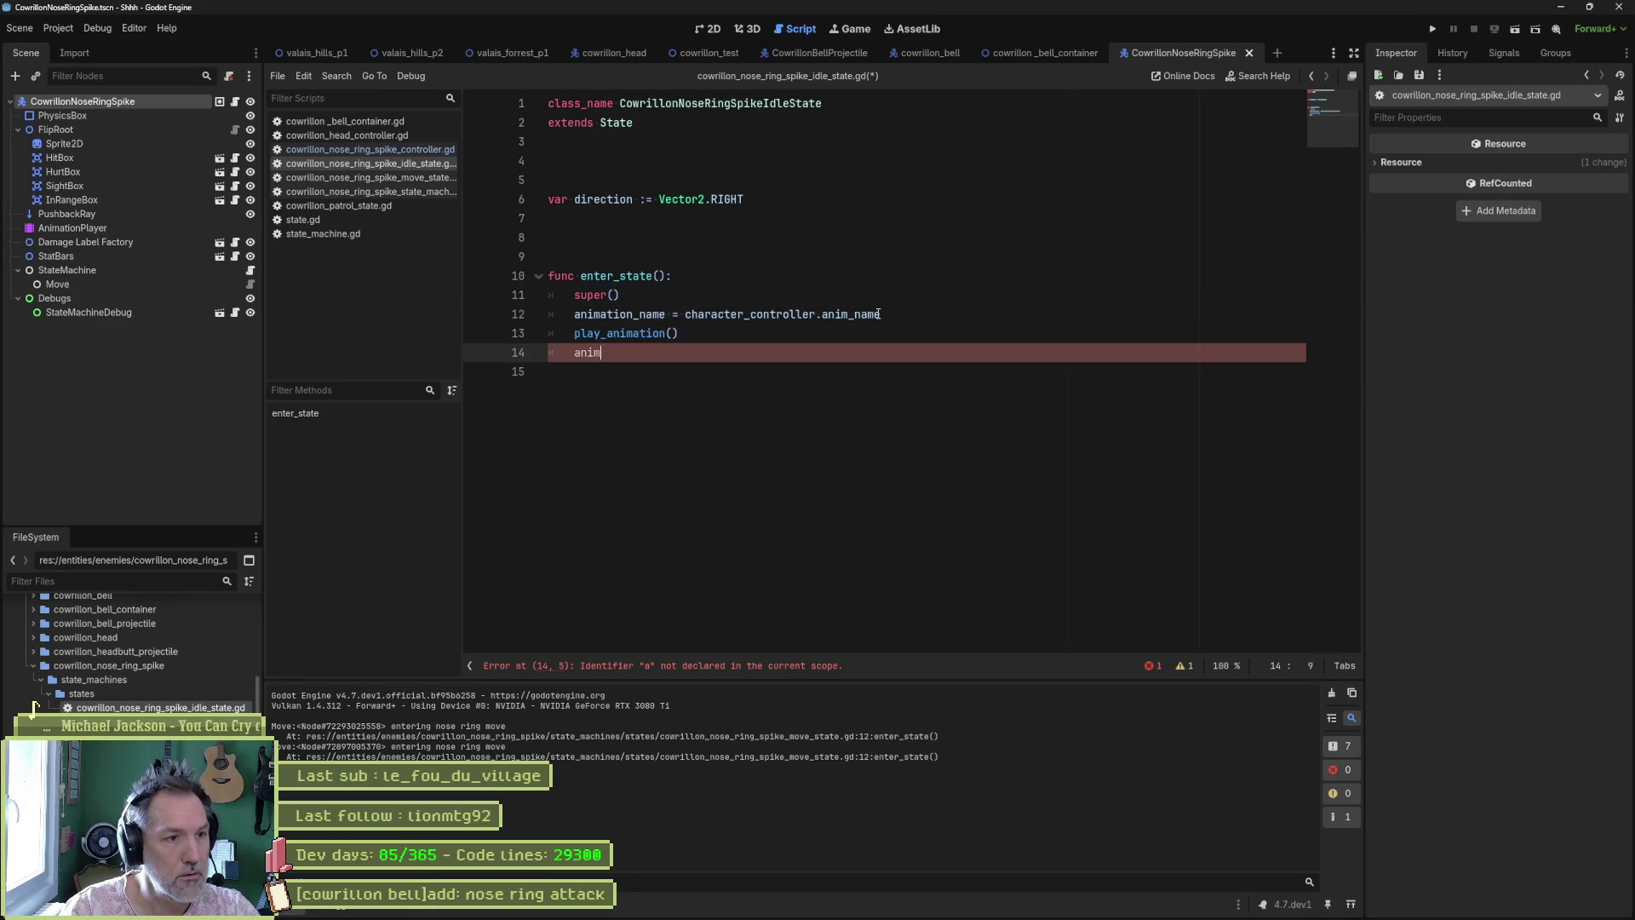
text(a)
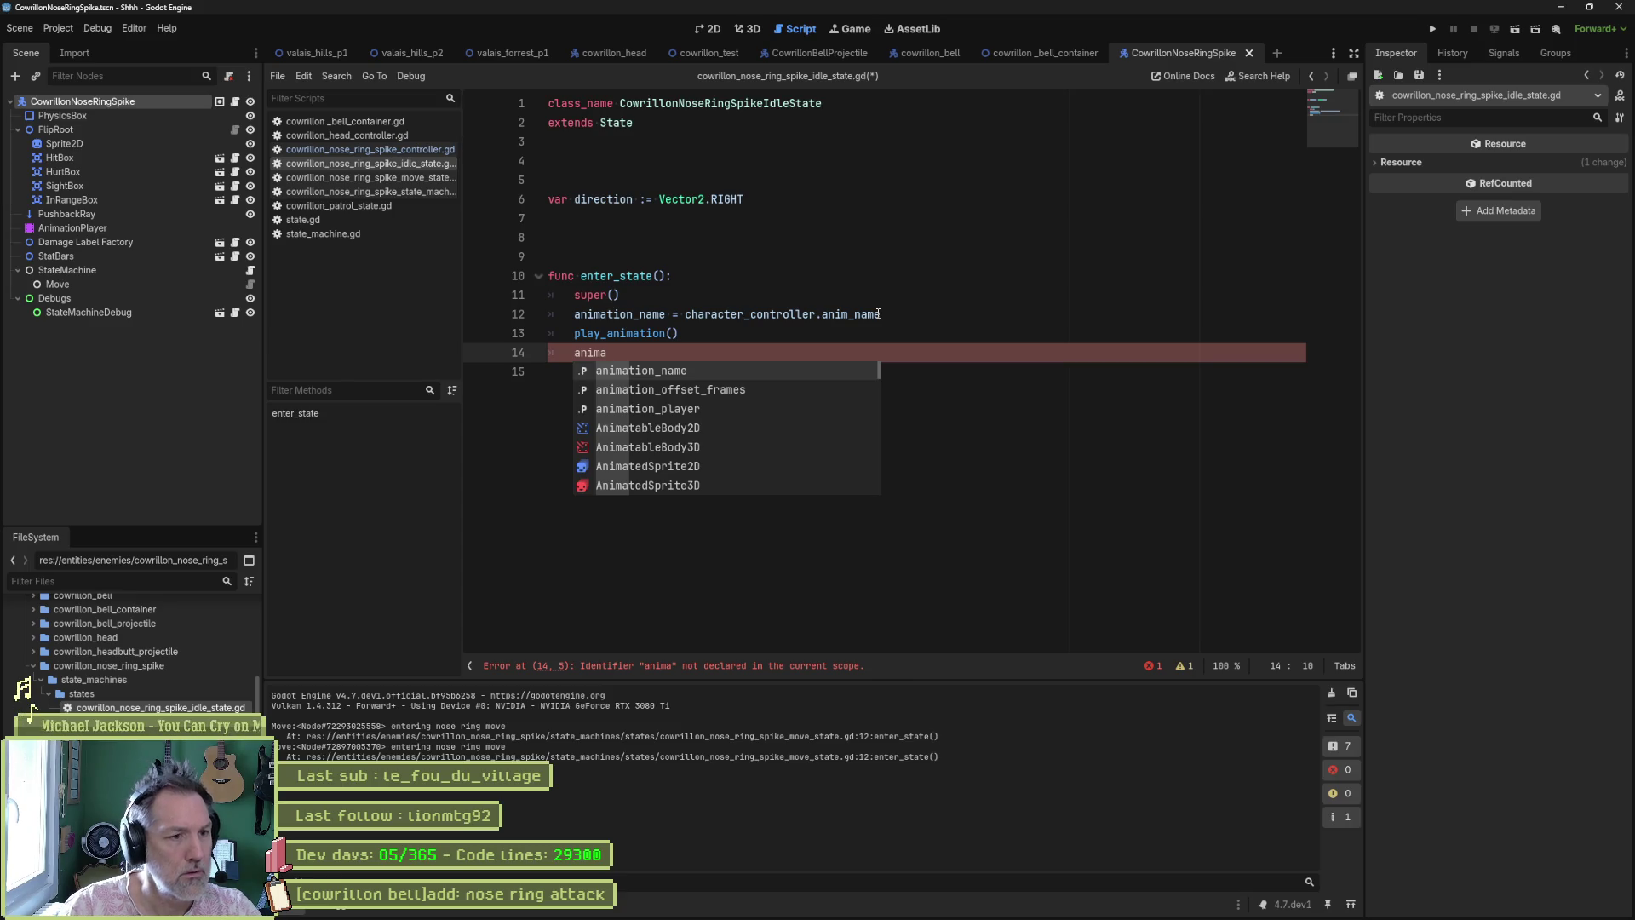
key(Down)
key(Down)
key(Return)
text(.pa)
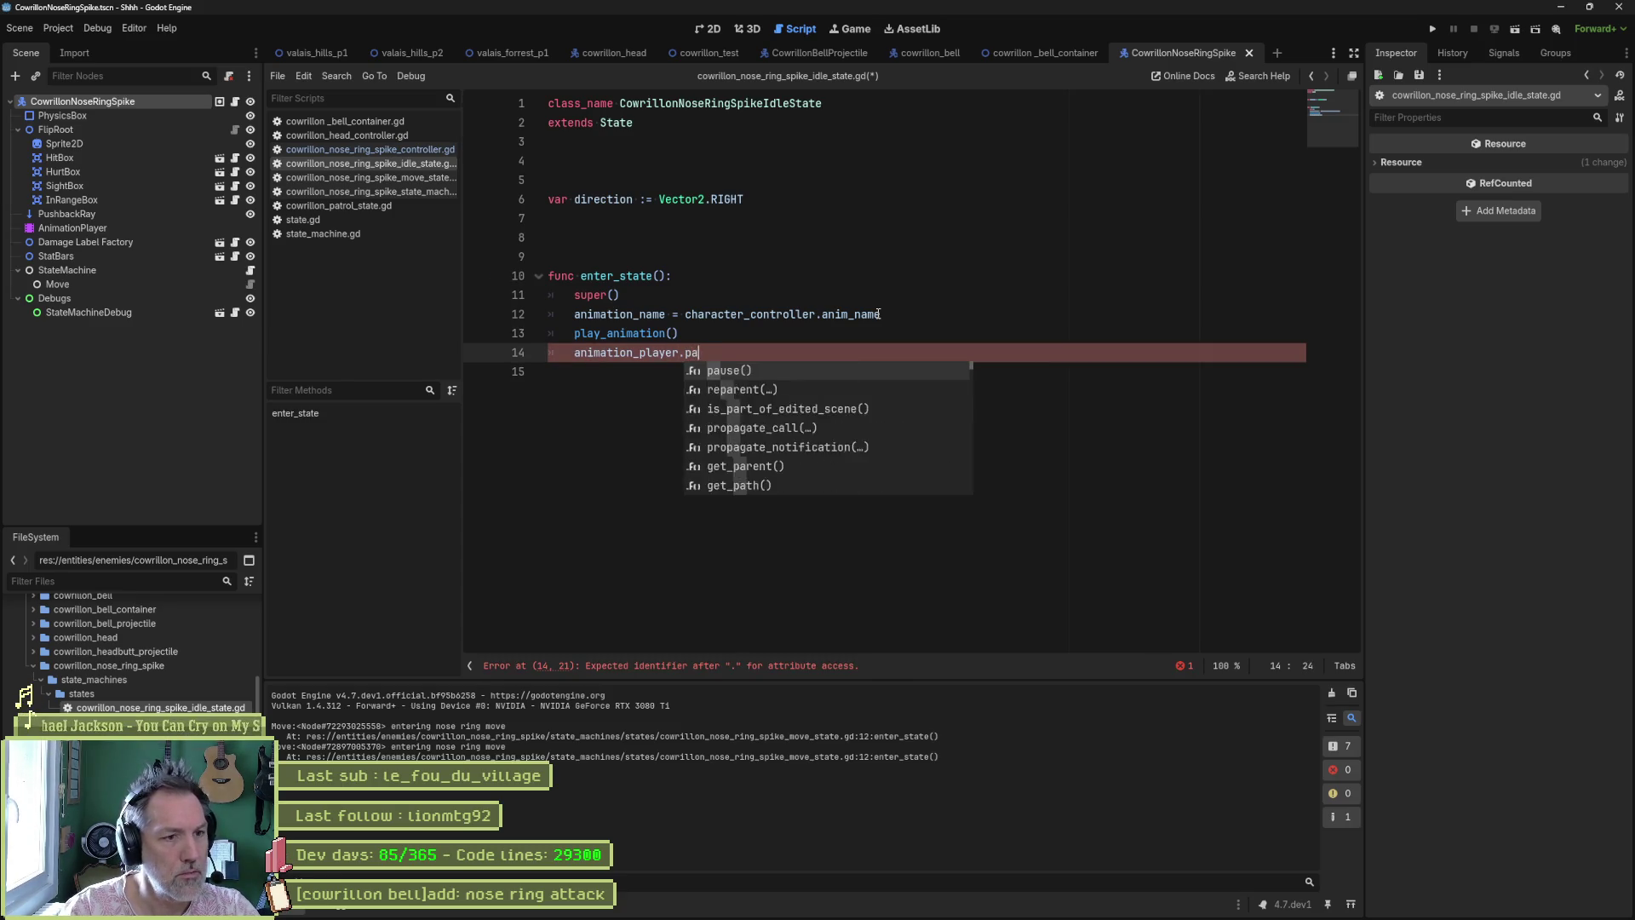
key(Return)
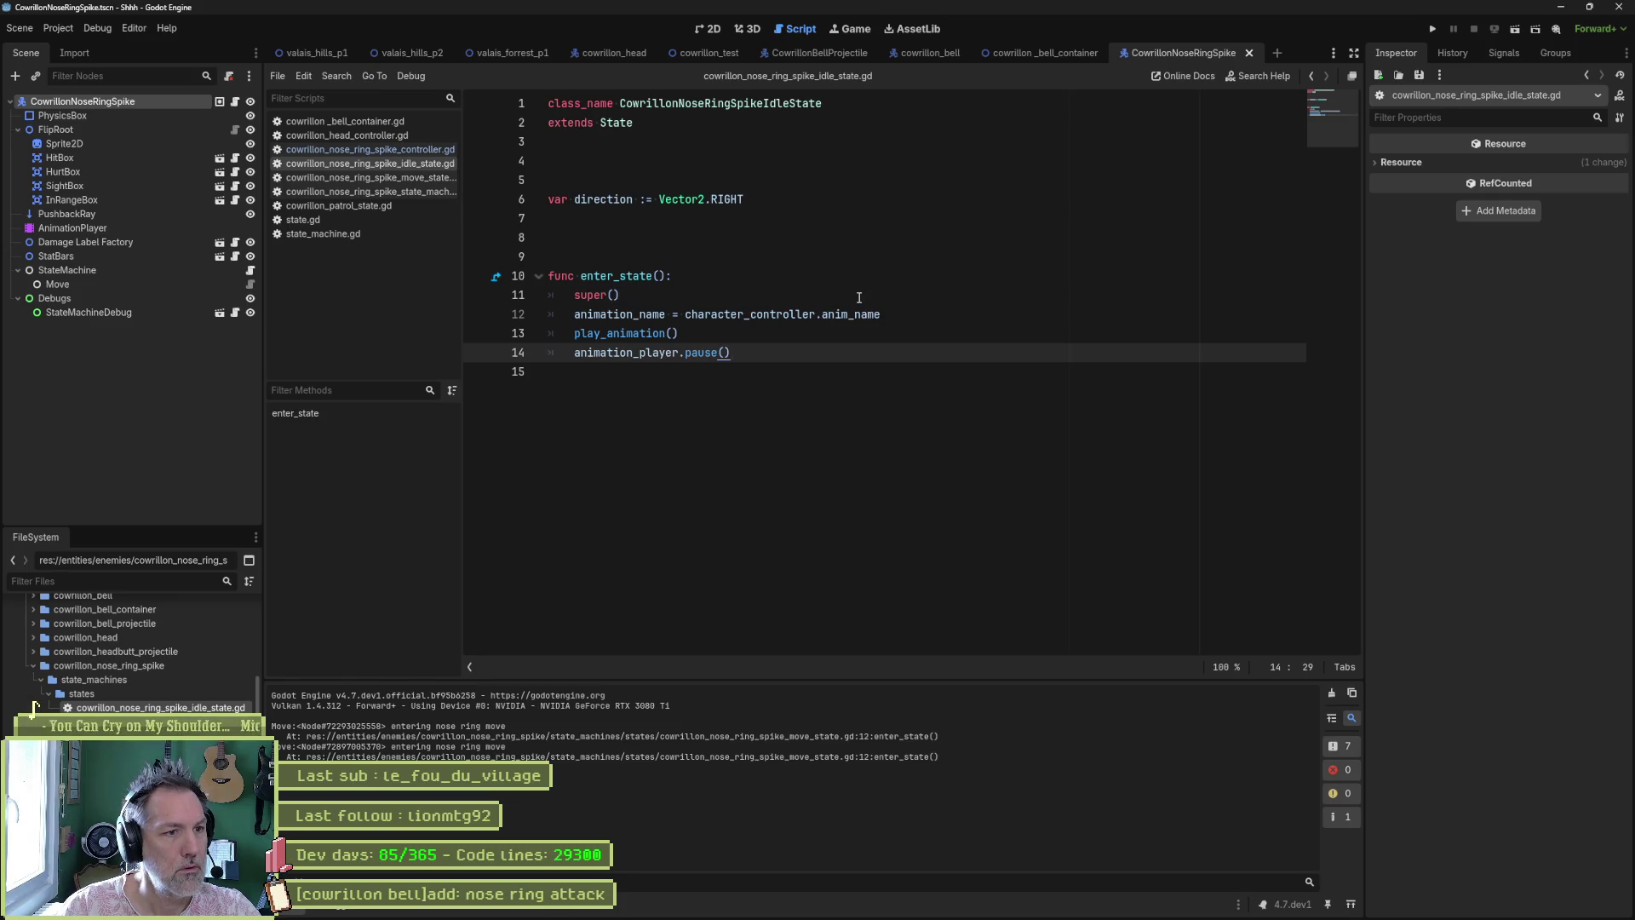
Add a CowrillonNoseRingSpikeIdleState child named Idle to StateMachine, placed above Move.
click(129, 270)
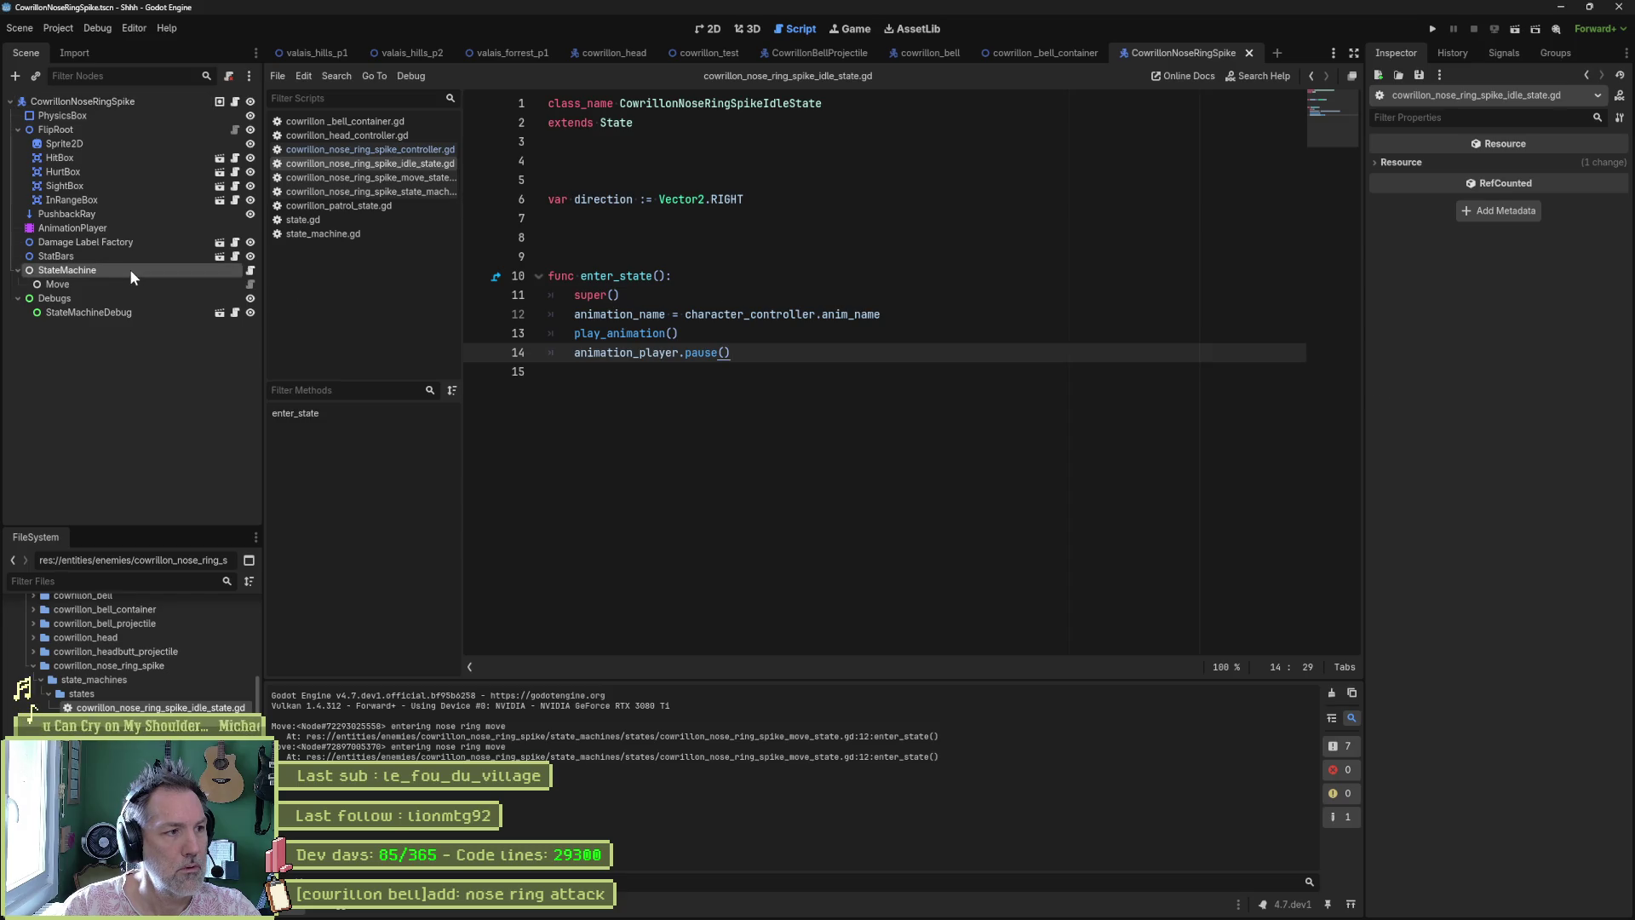
key(ctrl+a)
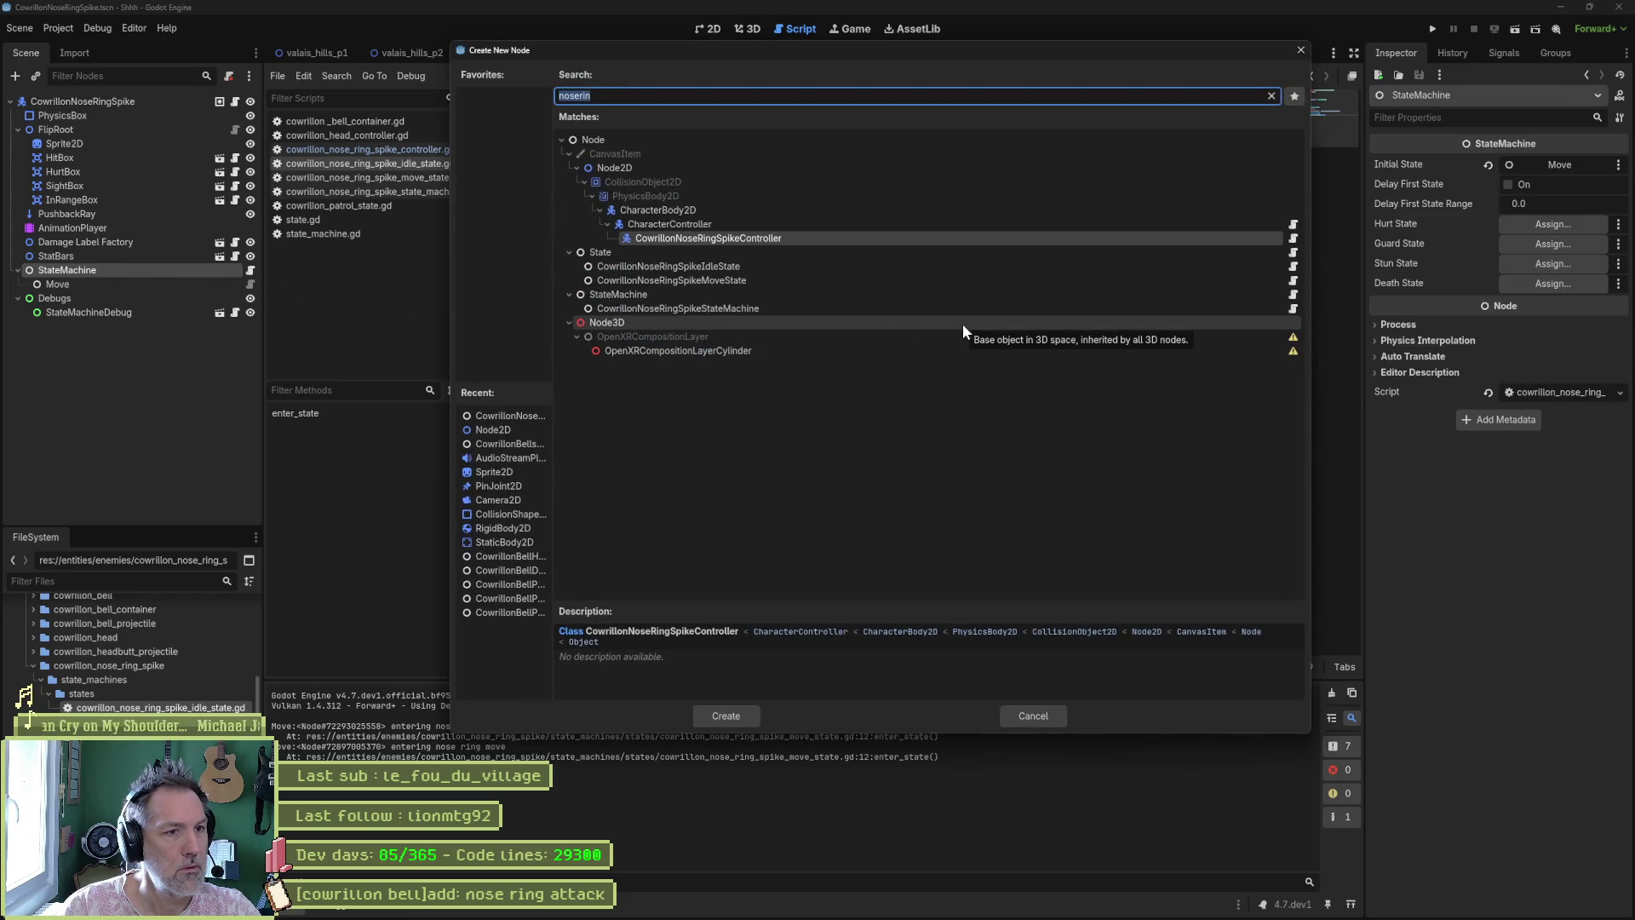
double_click(728, 266)
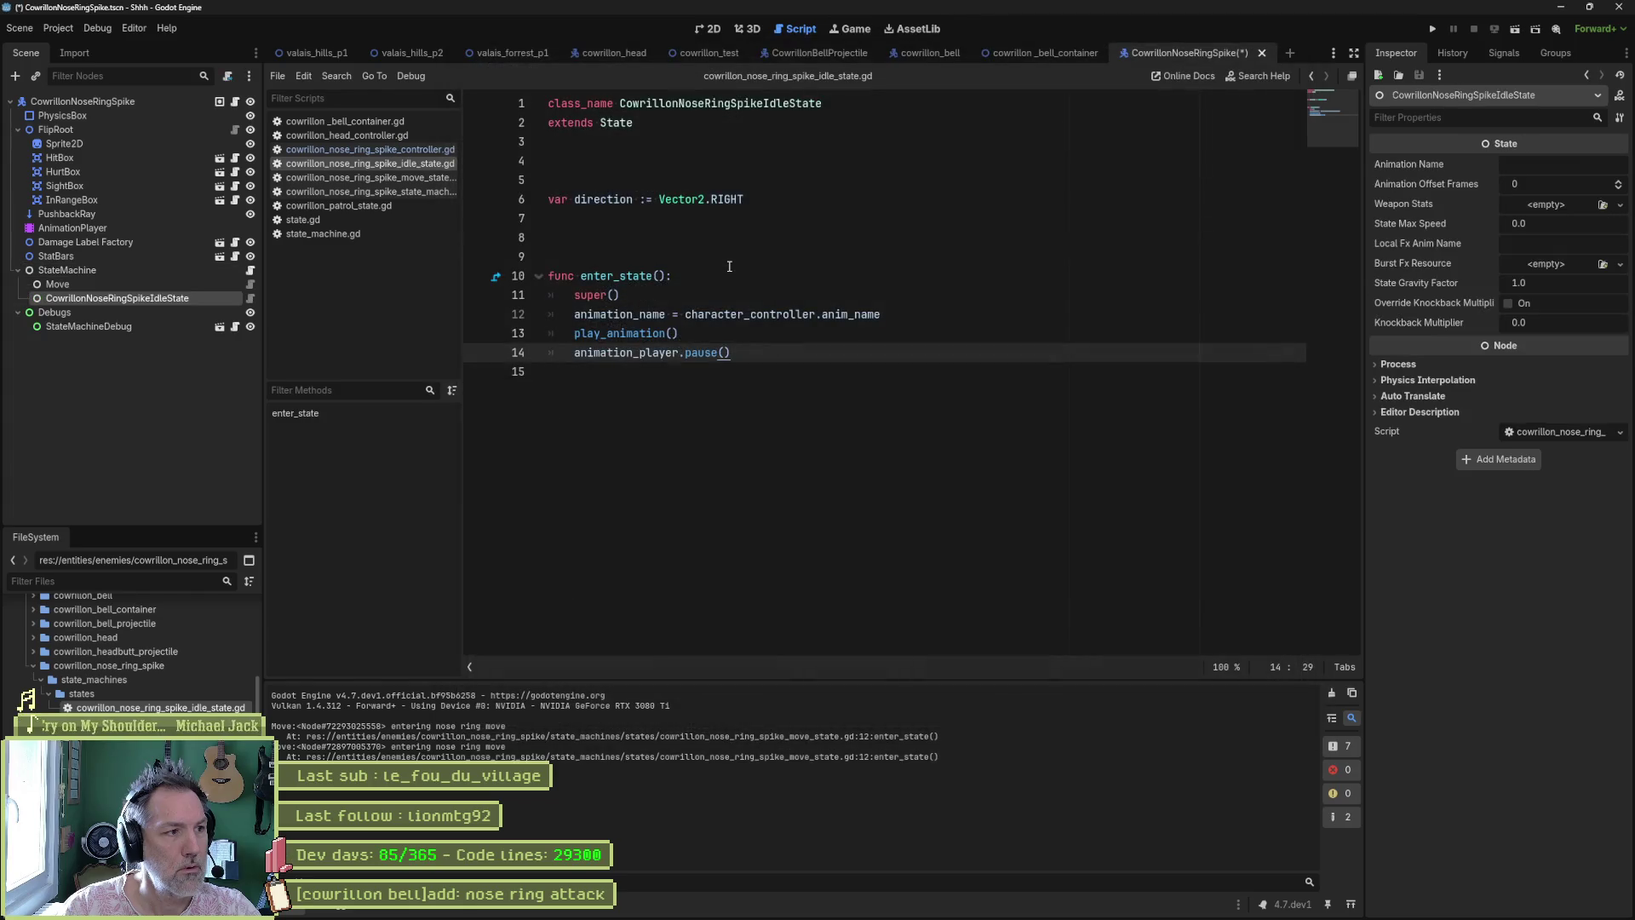
text(Idle)
key(Return)
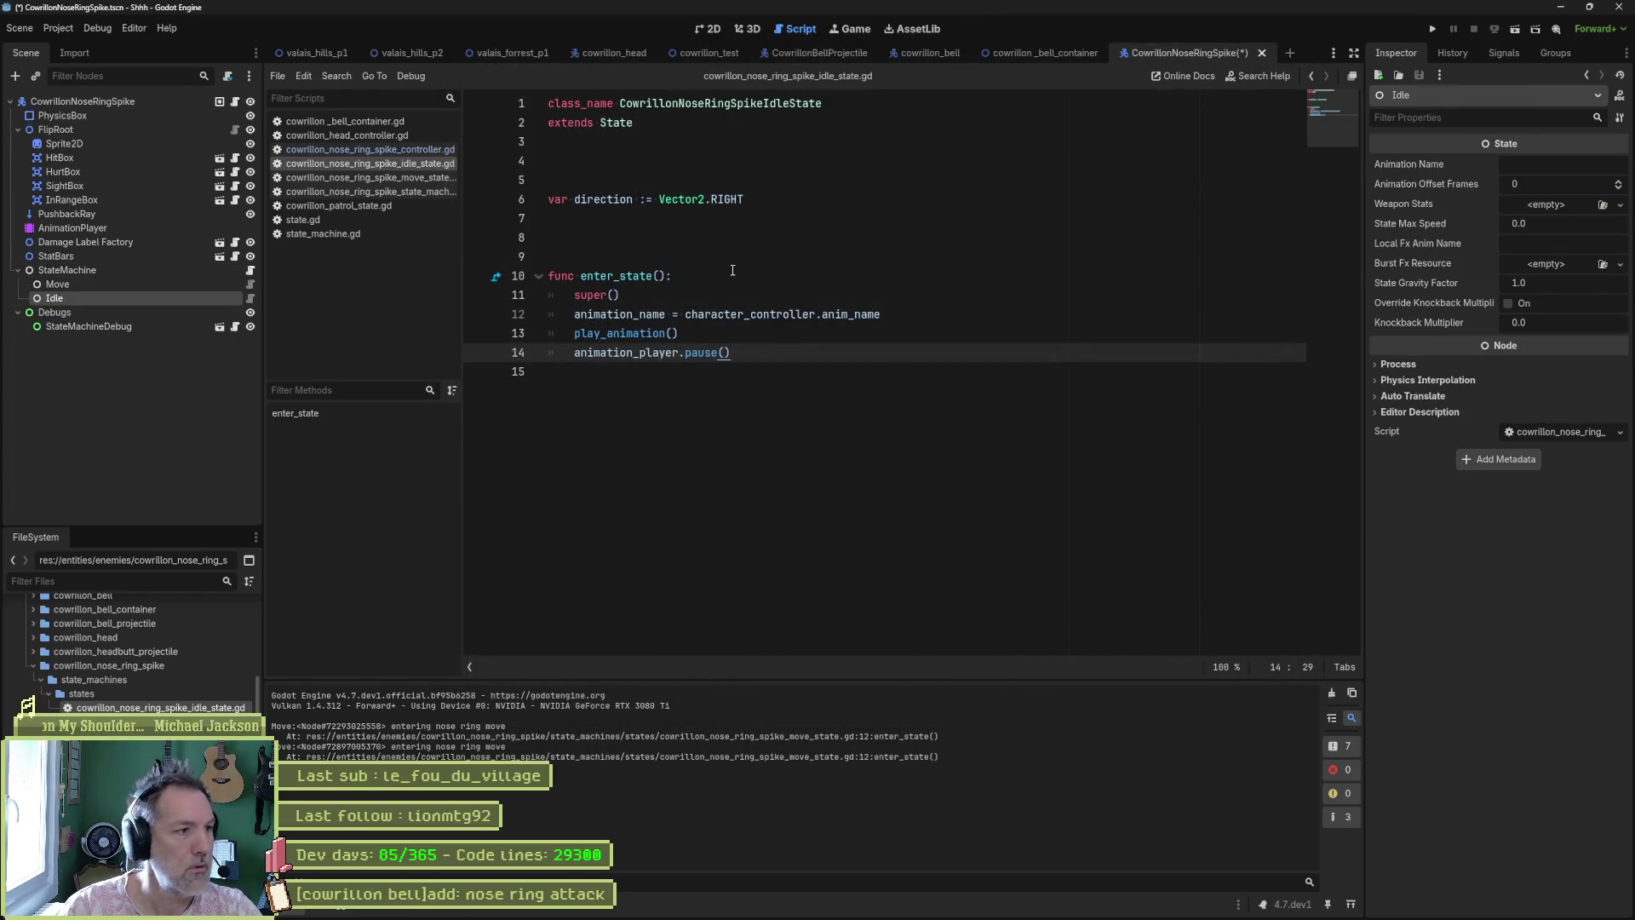
mouse_move(68, 296)
mouse_down()
mouse_move(70, 278)
mouse_move(550, 156)
mouse_move(576, 181)
mouse_up()
click(252, 273)
key(Down)
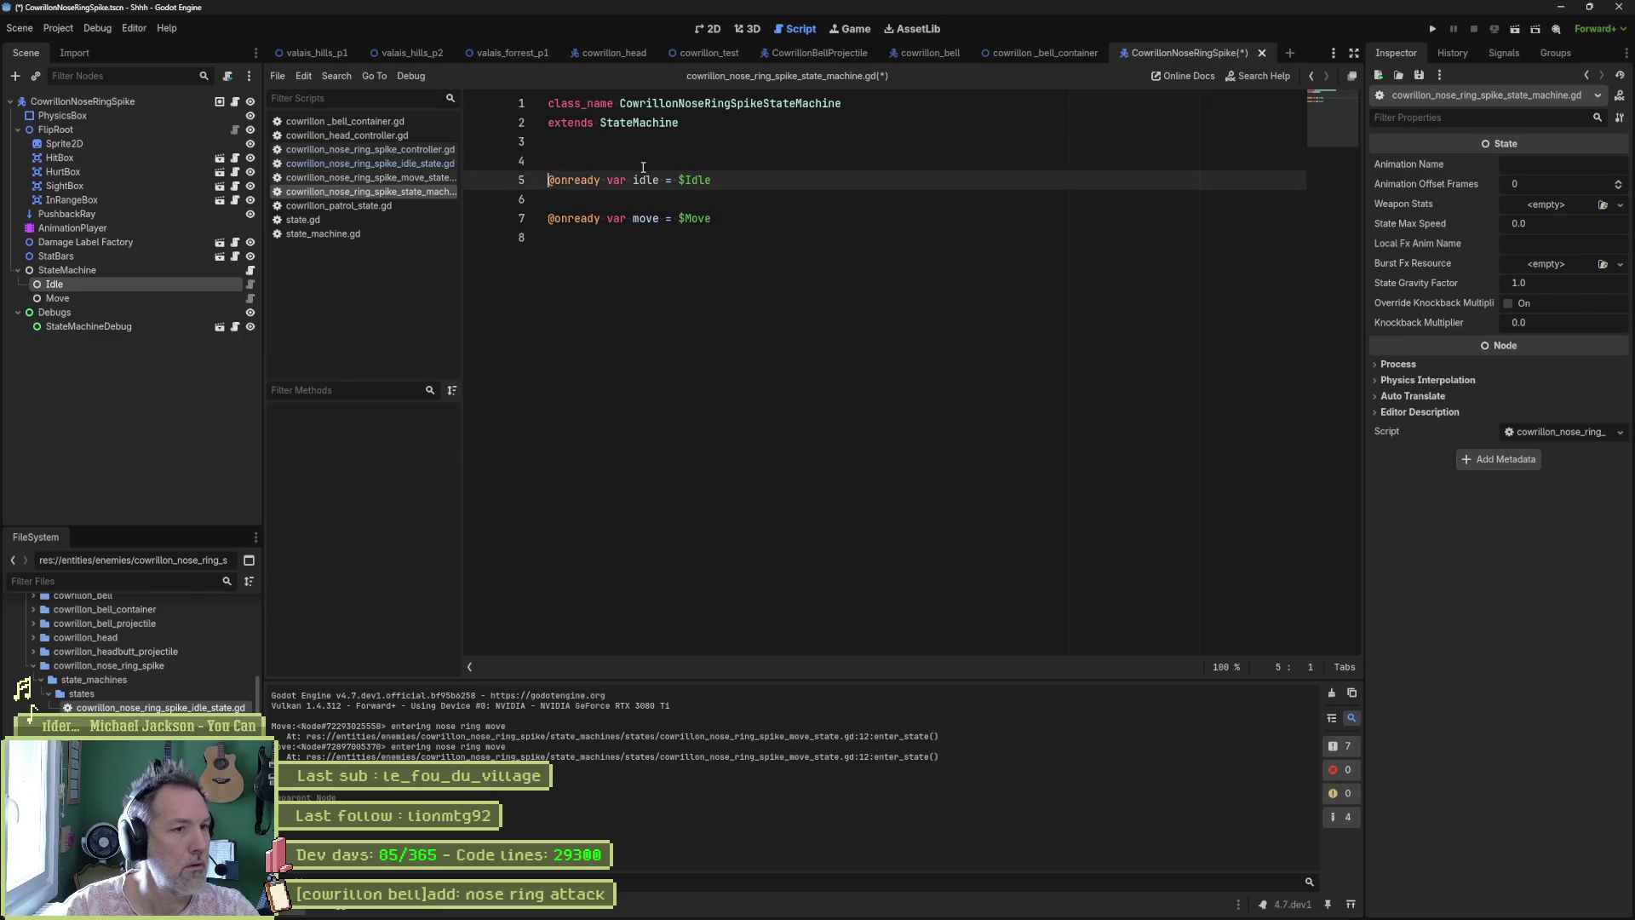
key(alt+Down)
key(ctrl+s)
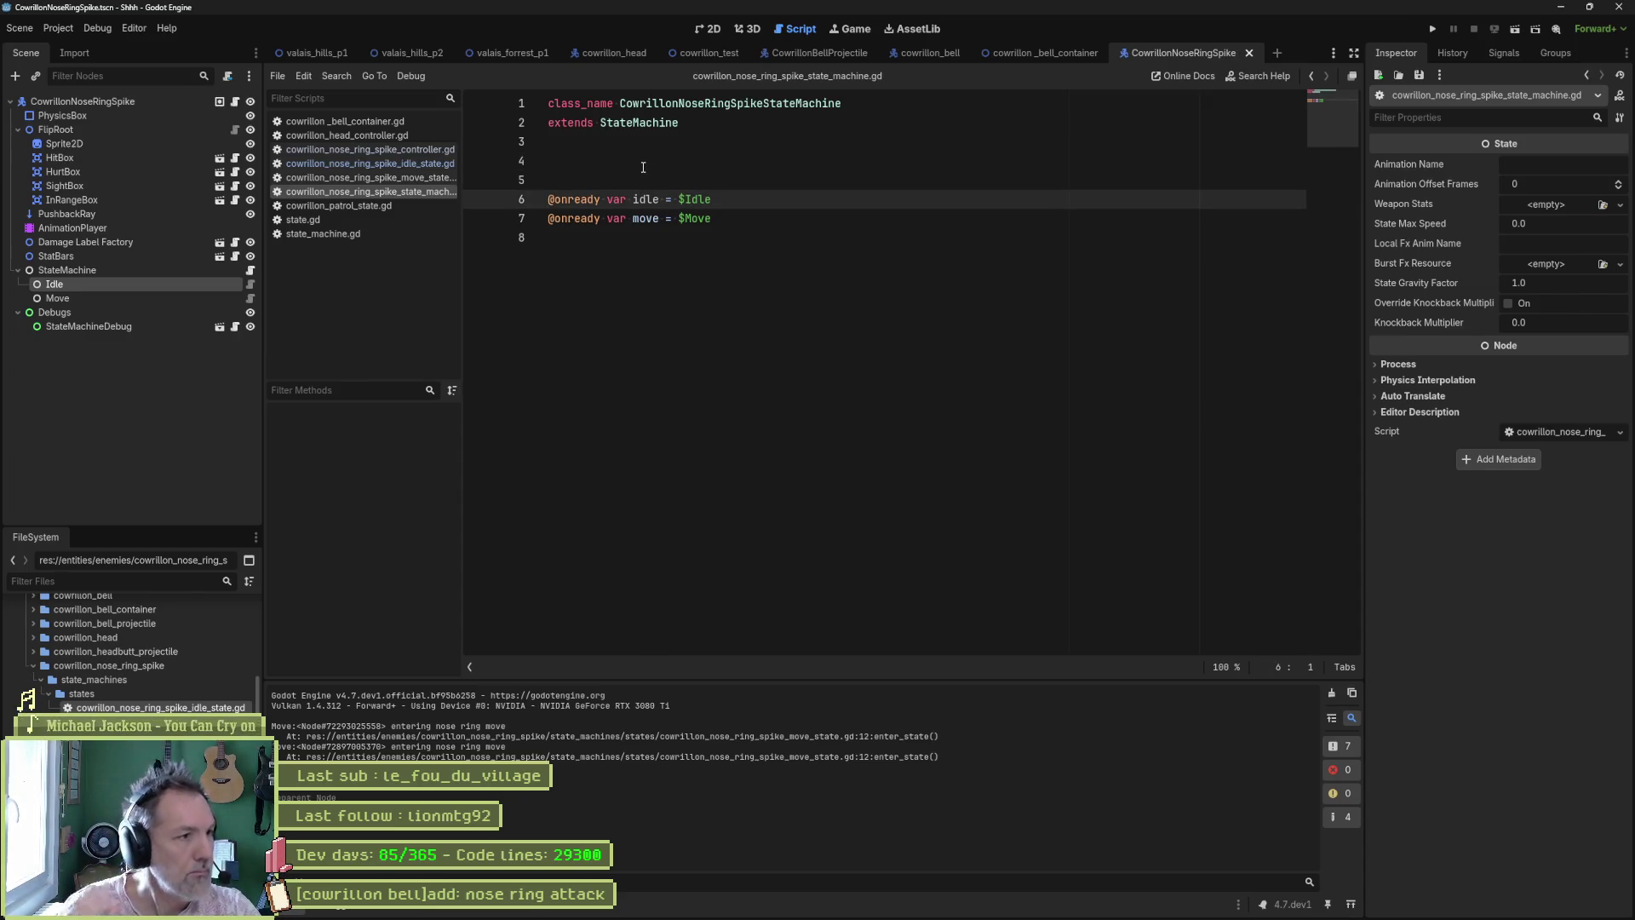
click(116, 271)
mouse_move(119, 283)
mouse_down()
mouse_move(1433, 195)
mouse_move(1571, 167)
mouse_up()
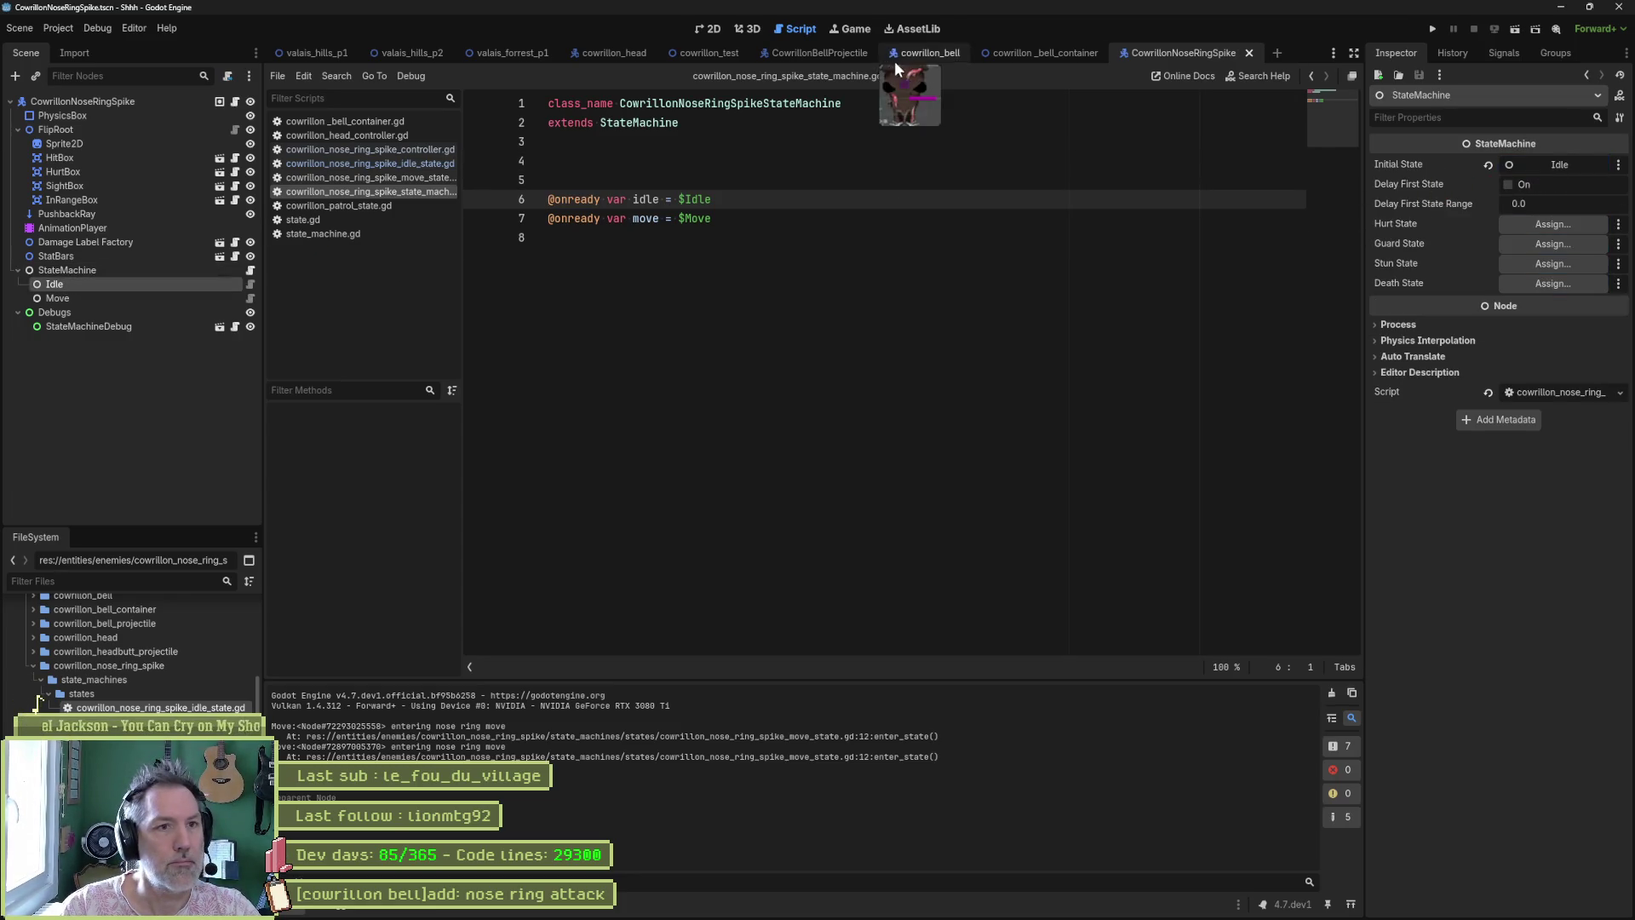
Switch to the cowrillon_head scene in 2D and test-run it from CowrillonHead with F6, then stop it.
click(616, 54)
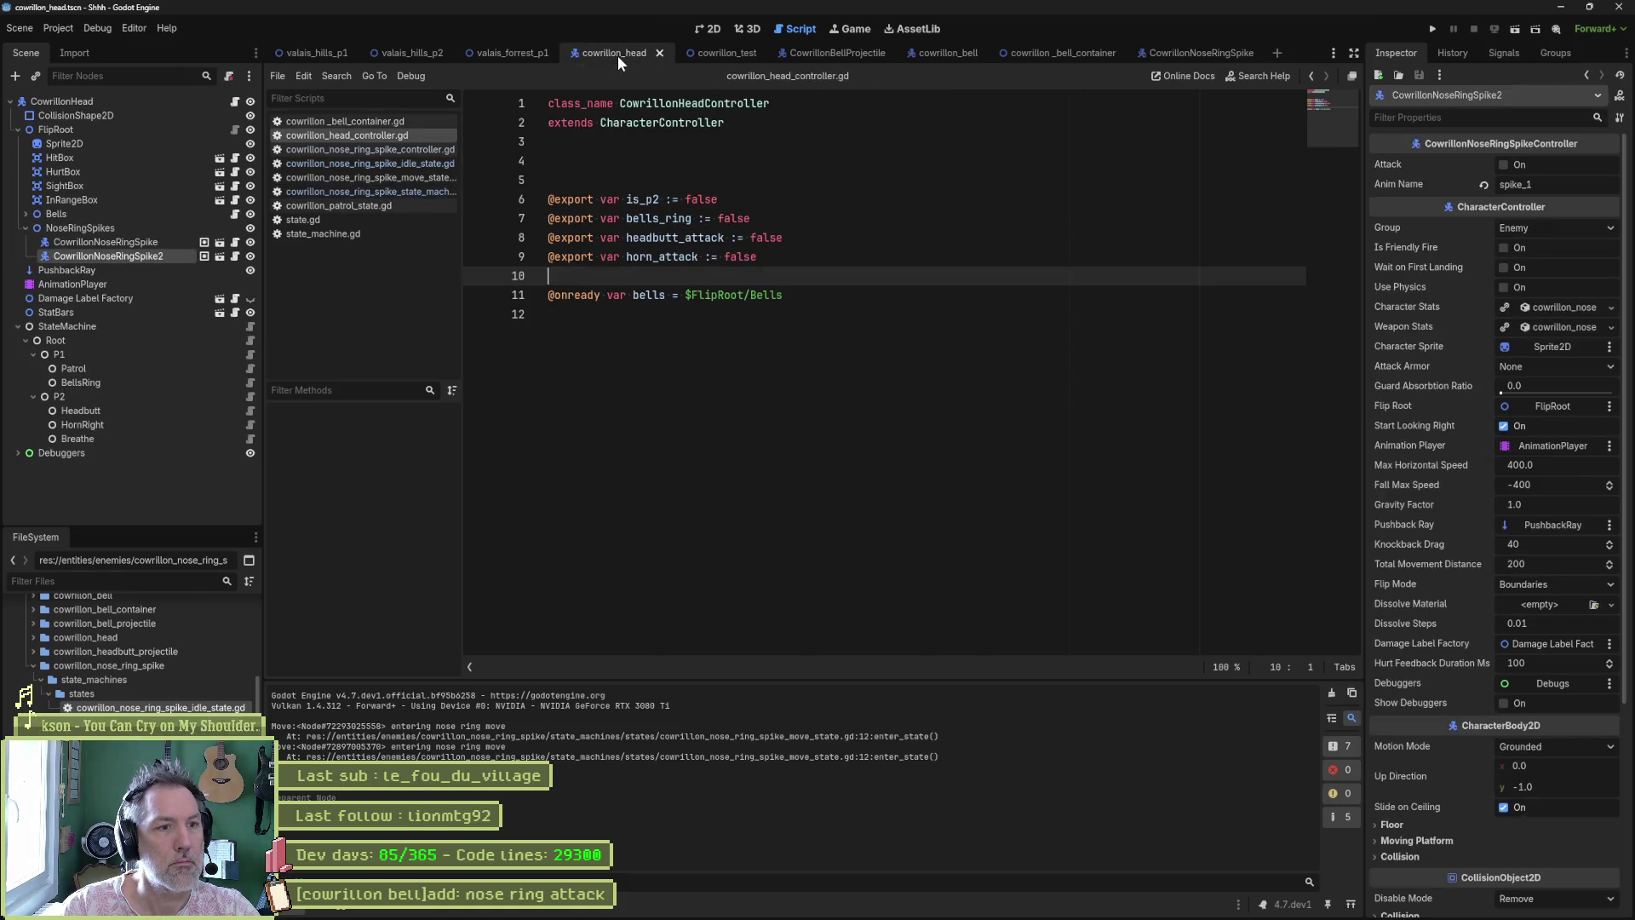
click(719, 29)
scroll(851, 255, down, 6)
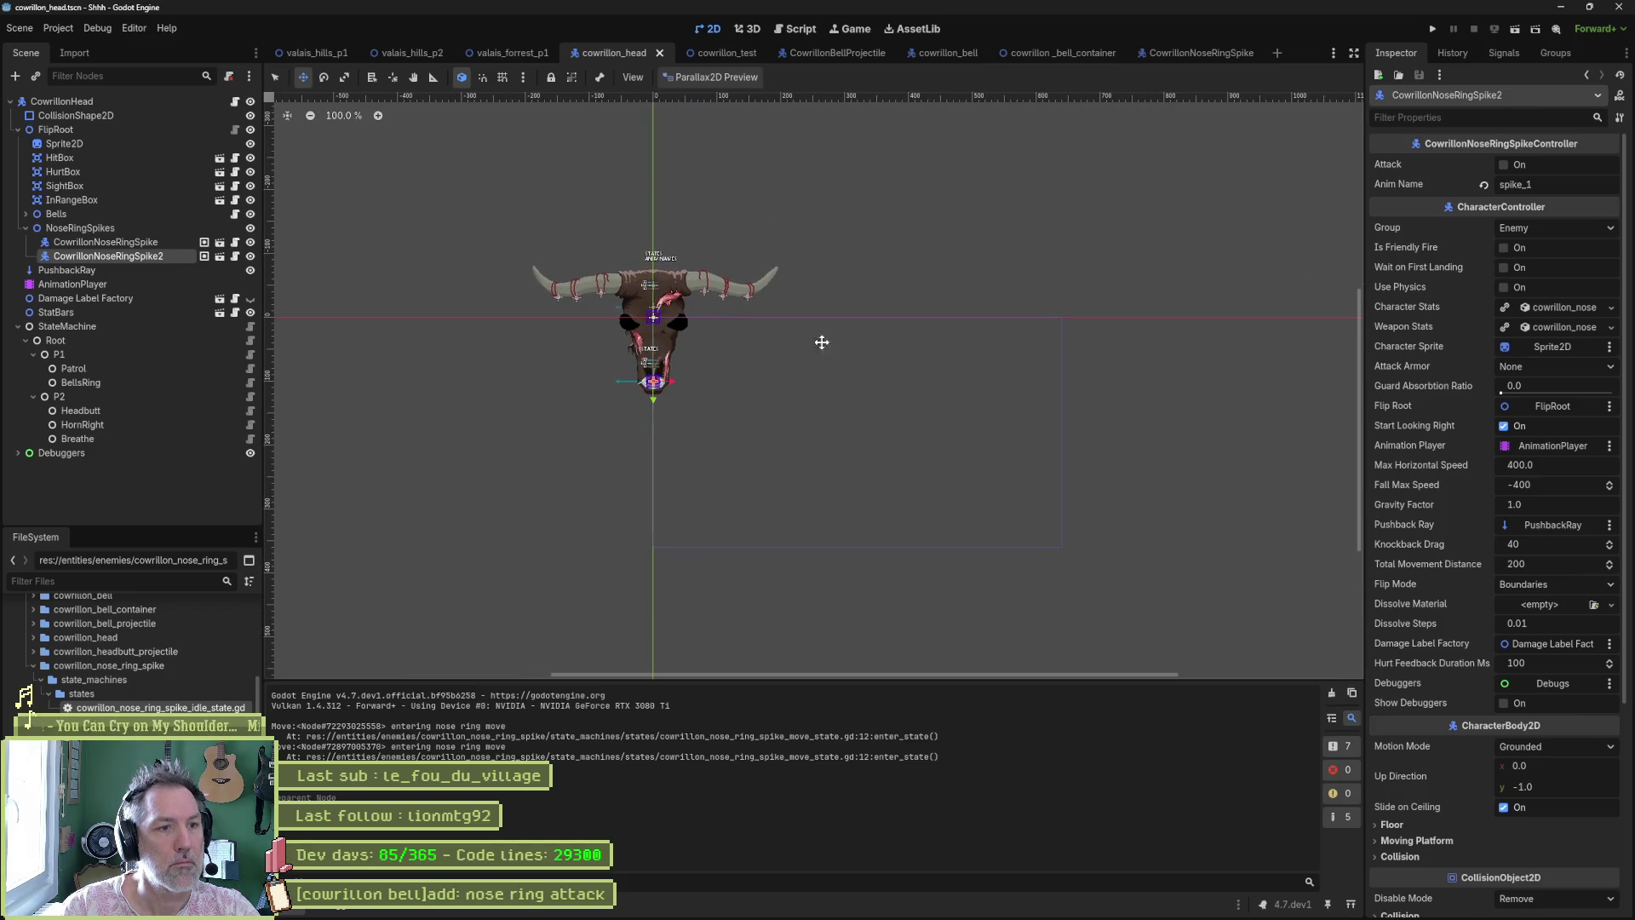
drag(796, 394, 927, 452)
key(ctrl+z)
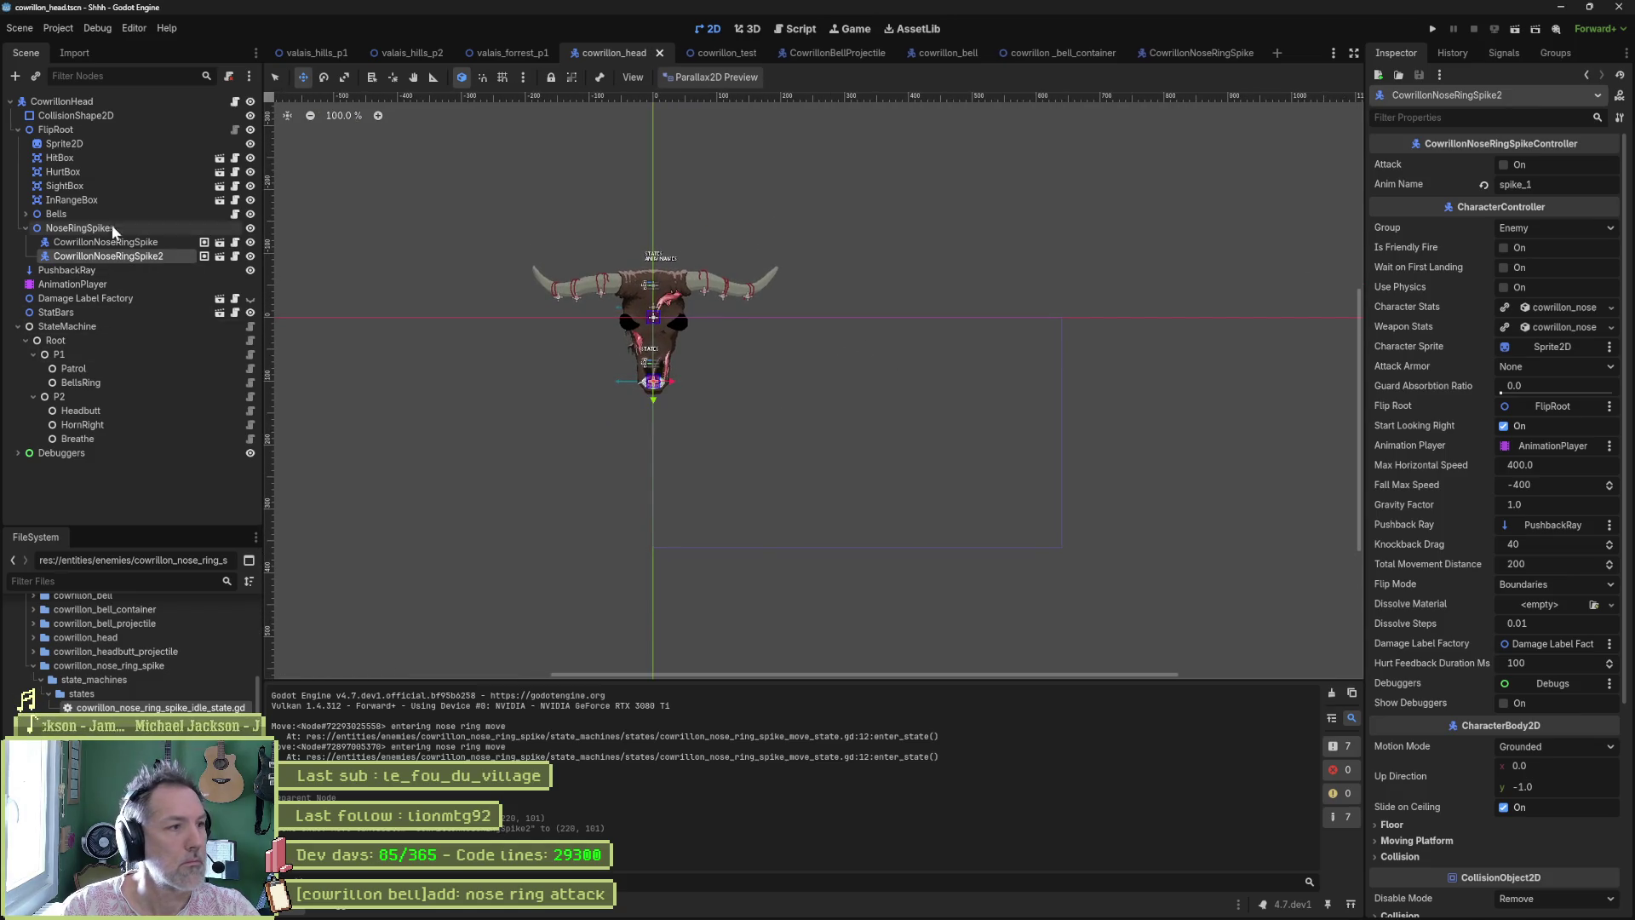
click(86, 101)
key(F6)
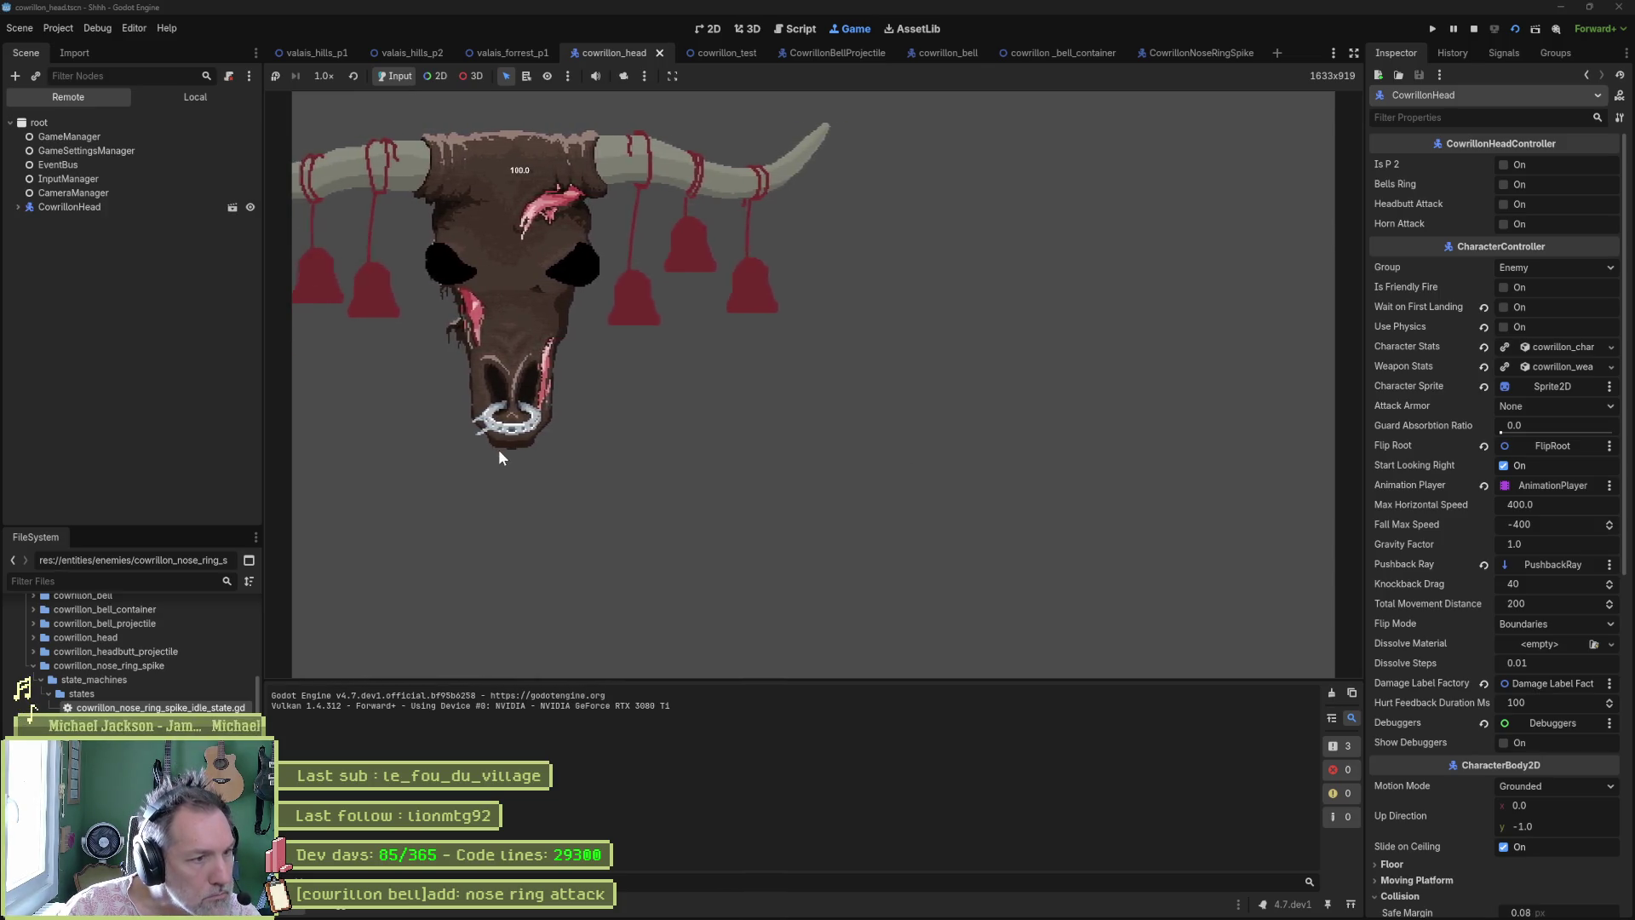
key(F8)
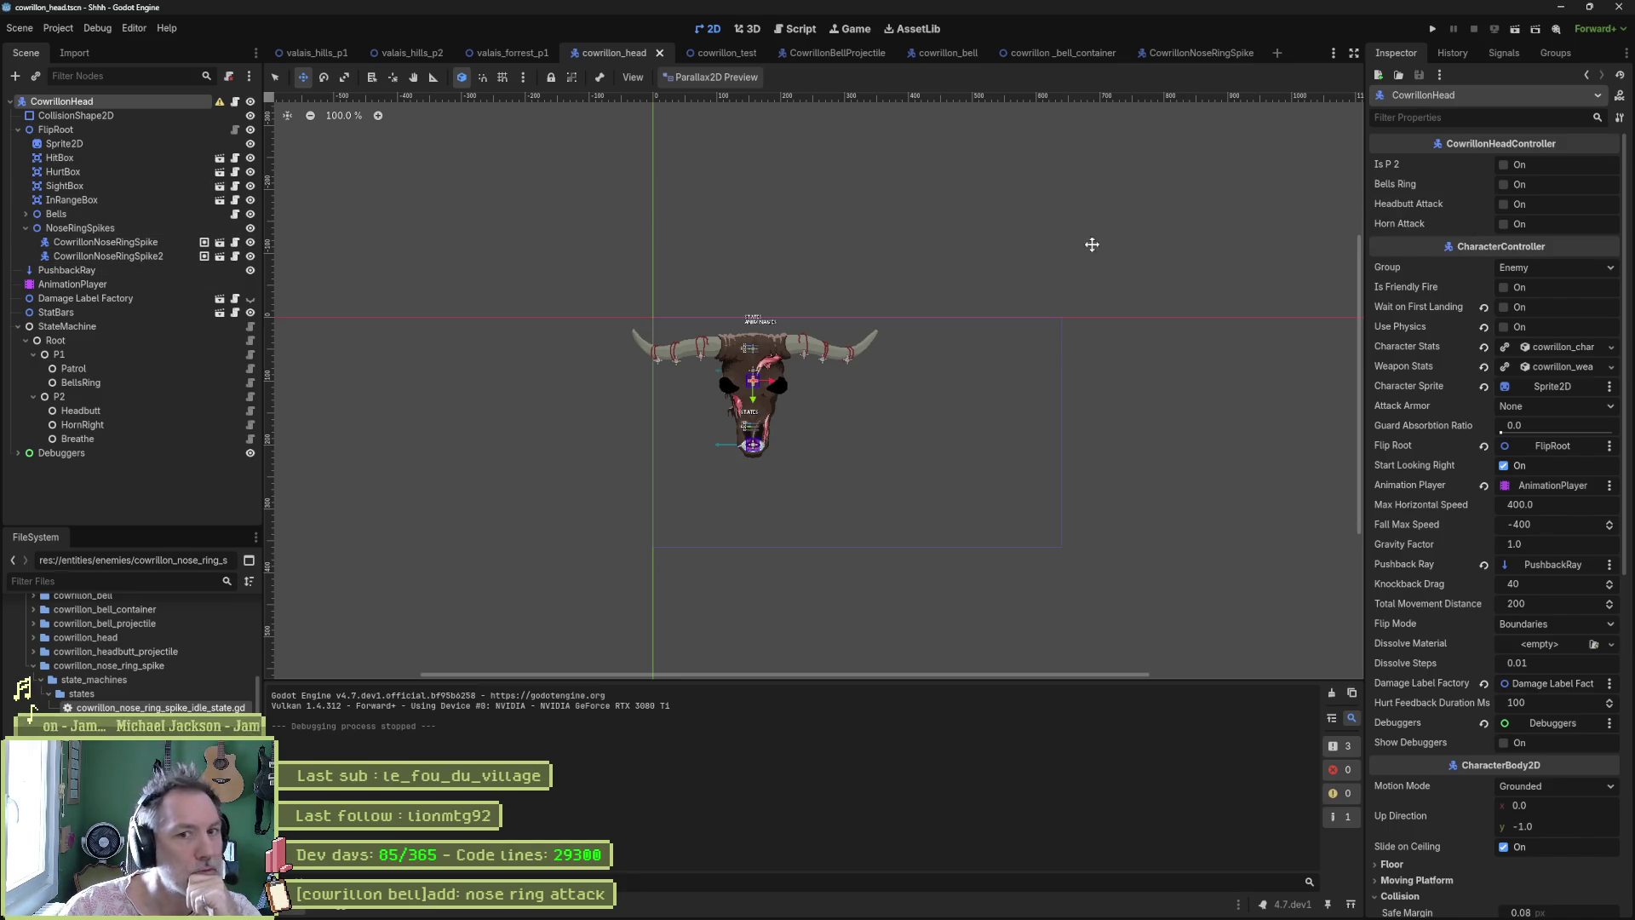
Copy the horn_attack export in cowrillon_head_controller.gd into a new nose_ring flag and save.
click(235, 101)
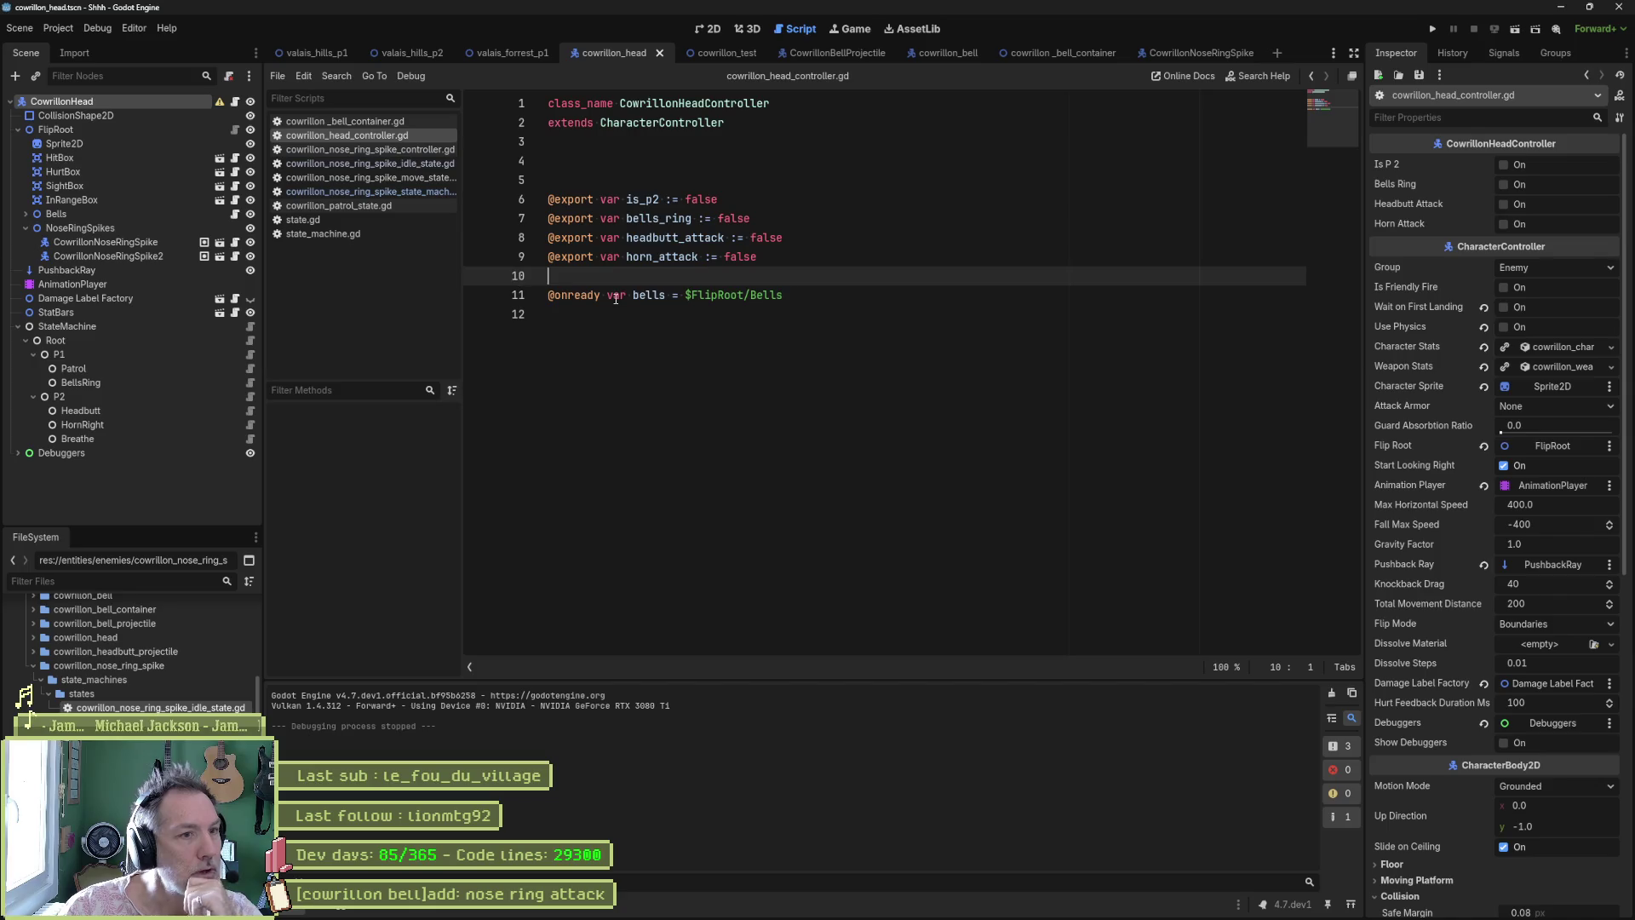
drag(782, 258, 803, 241)
key(ctrl+c)
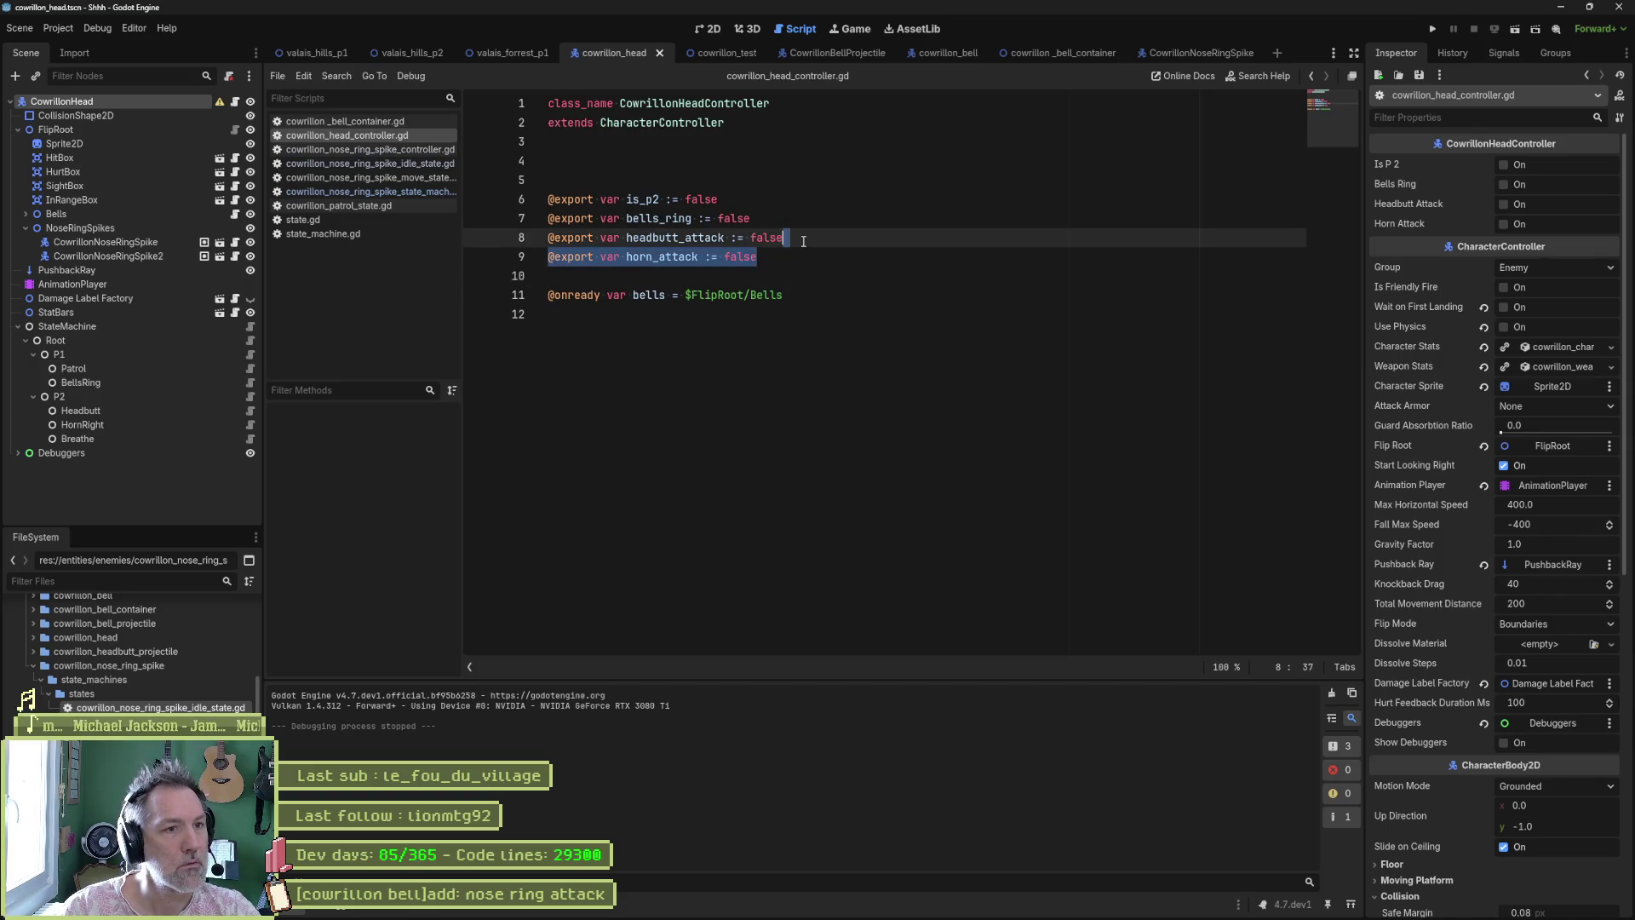
click(747, 198)
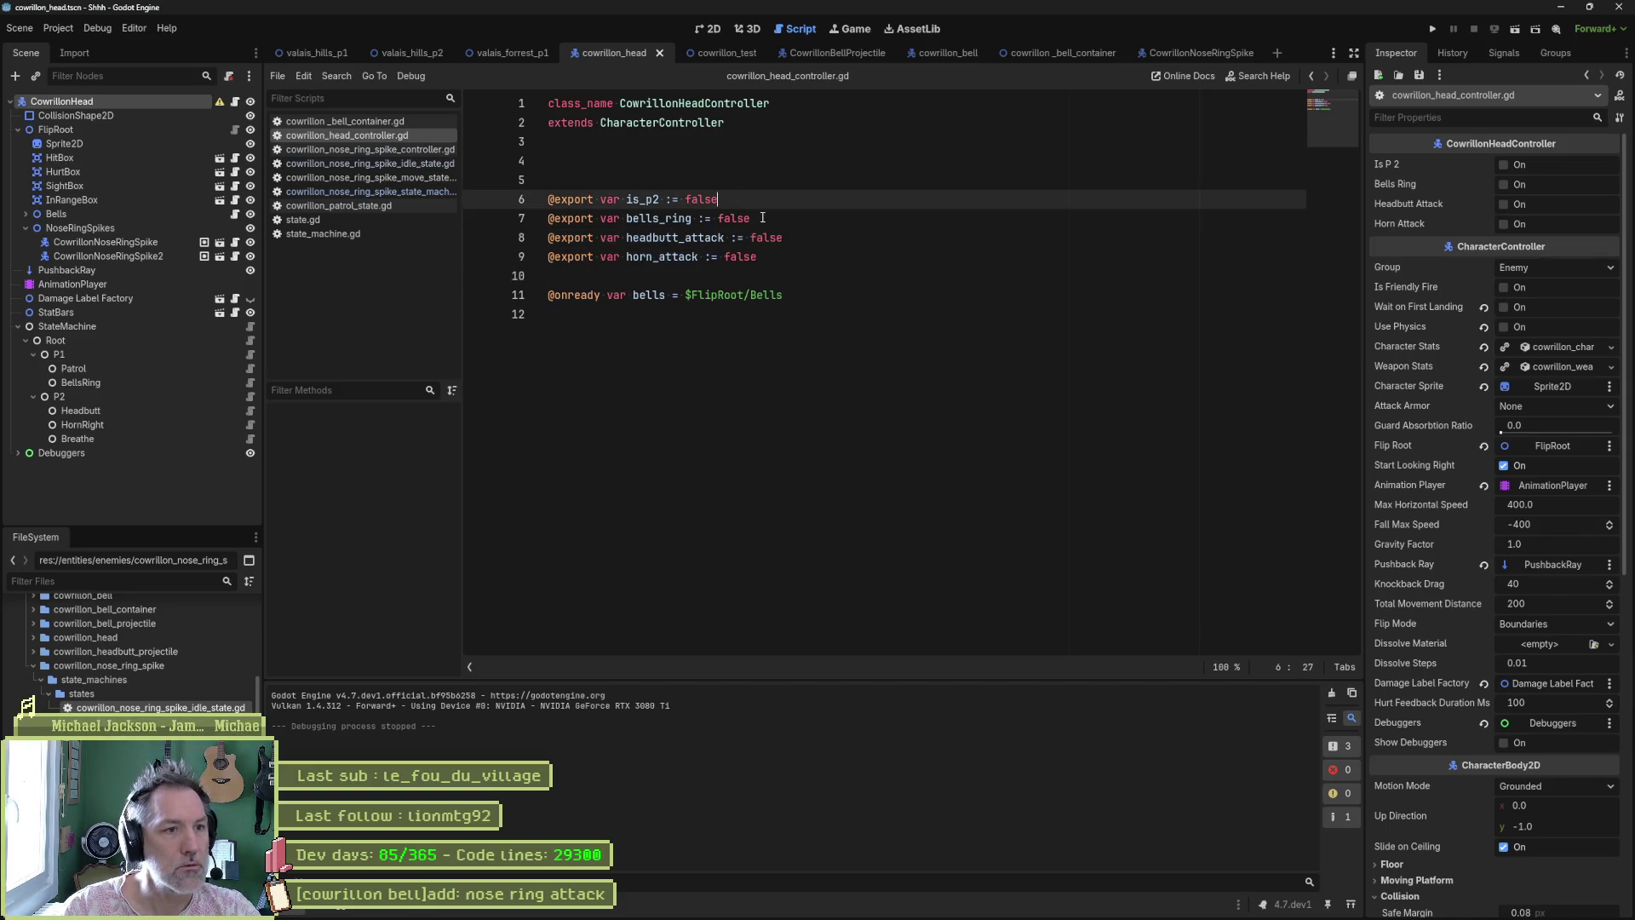
click(763, 218)
key(ctrl+v)
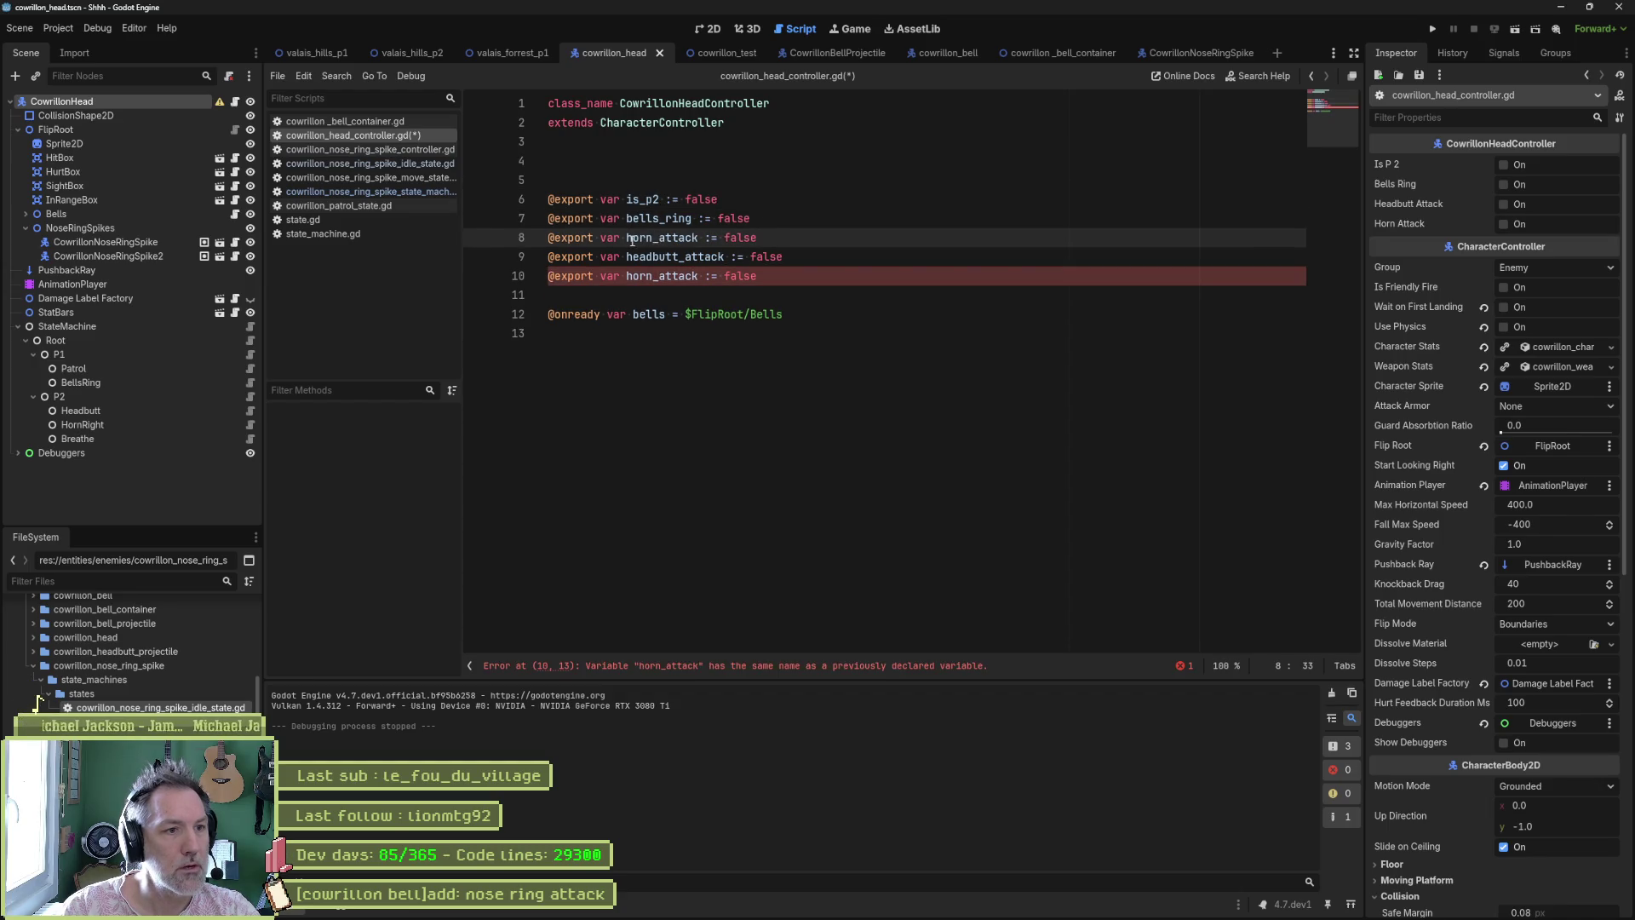
drag(632, 241, 698, 241)
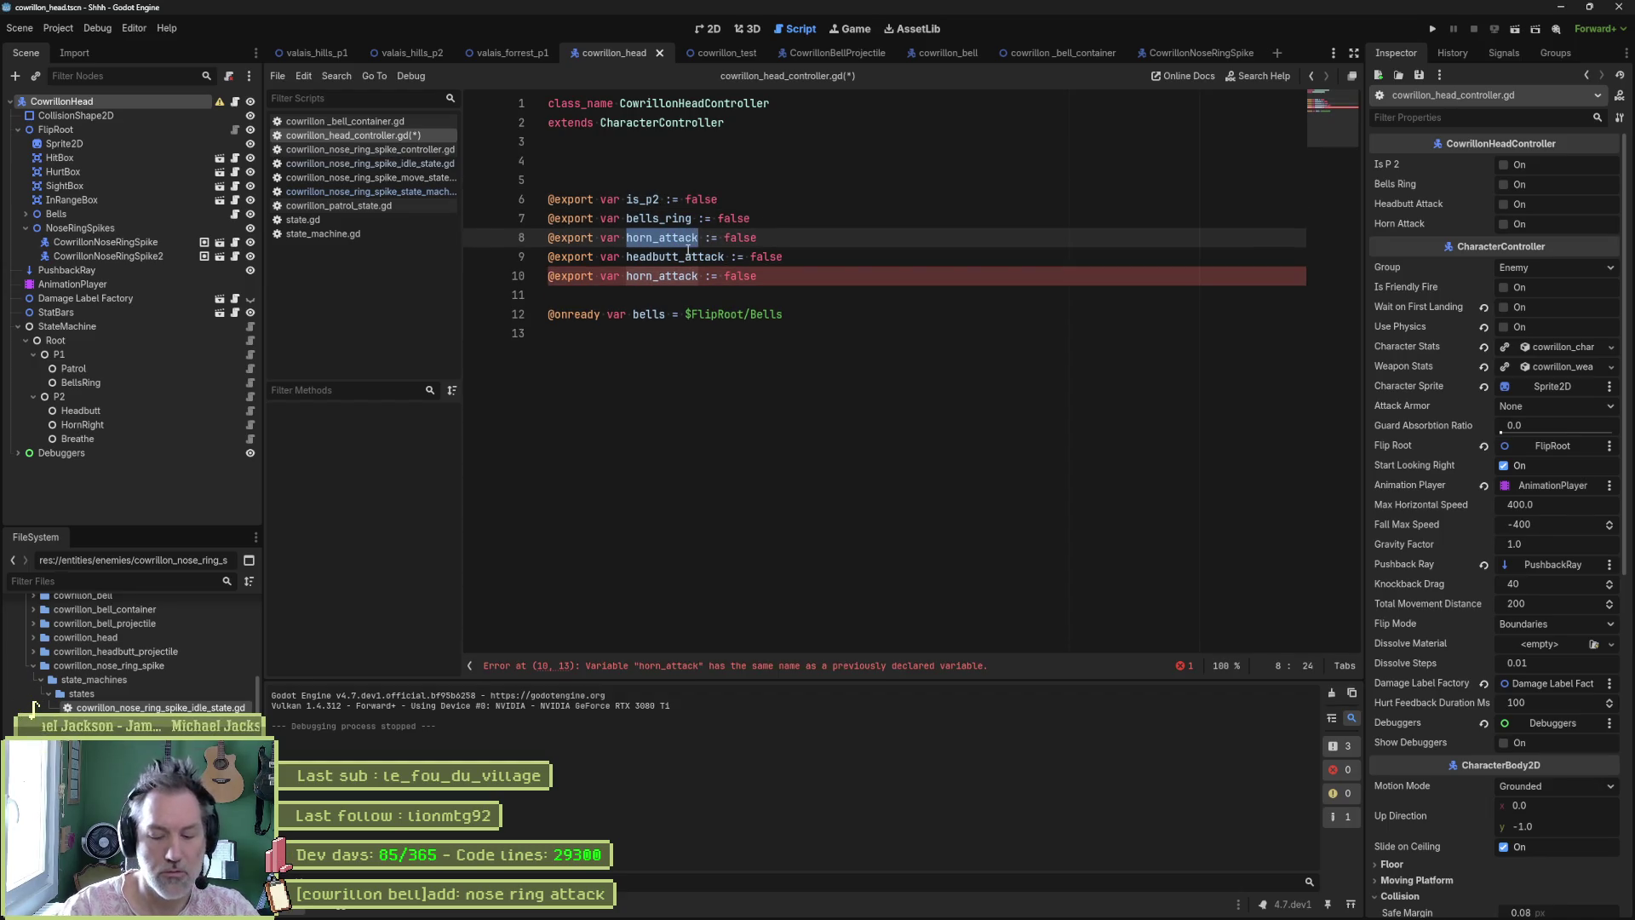
text(nose_spikes)
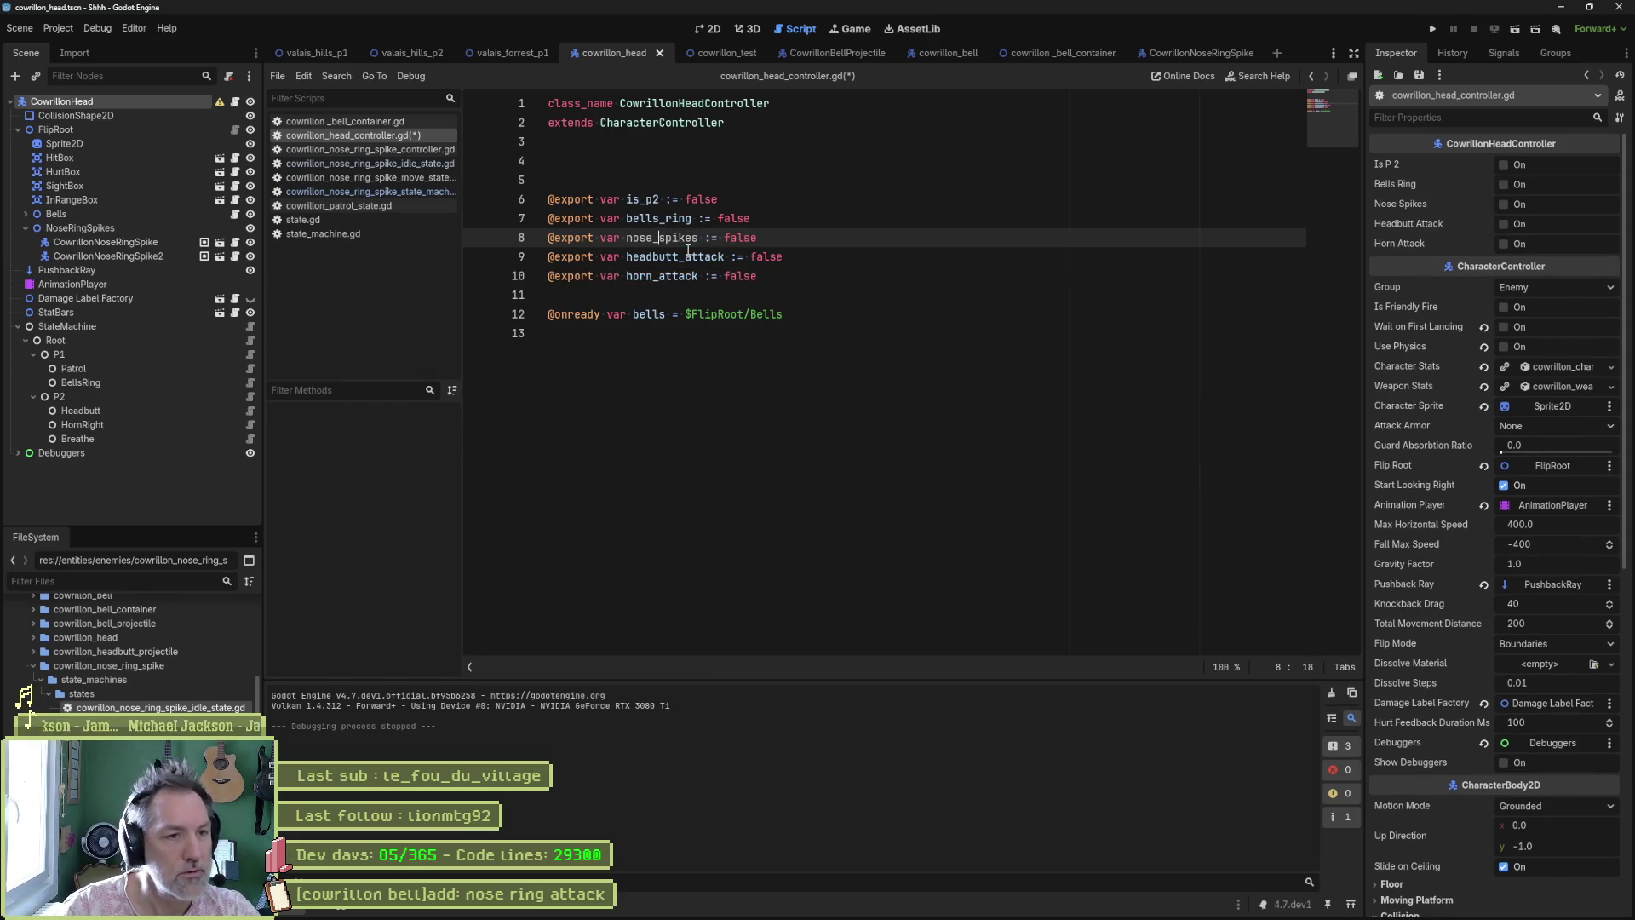
text(ring-)
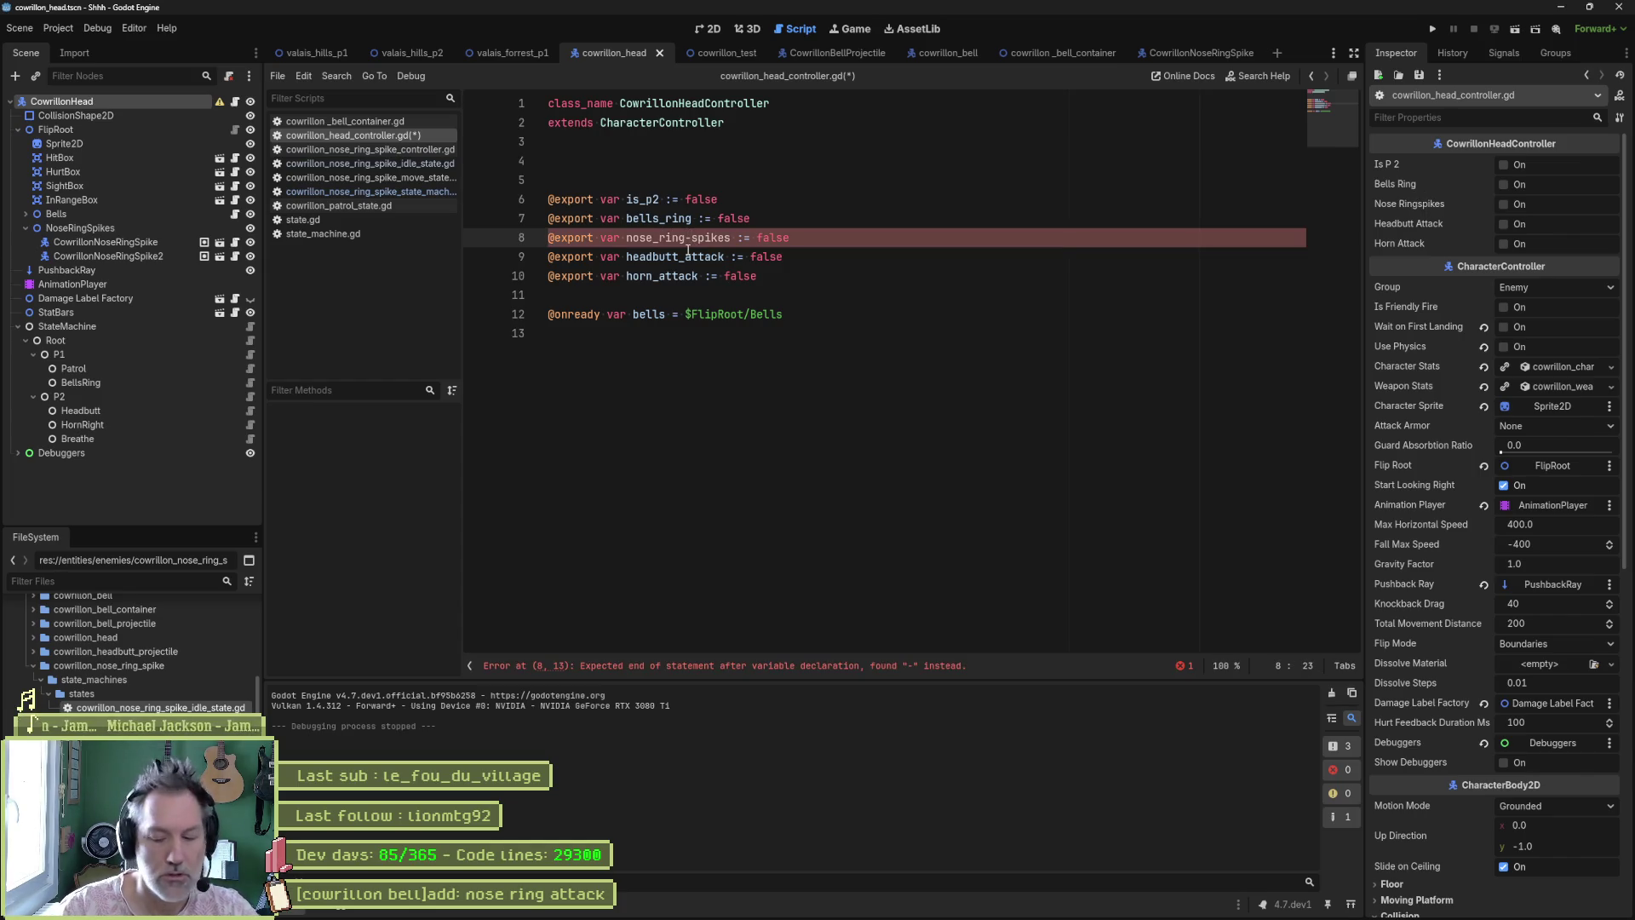
key(BackSpace)
text(_)
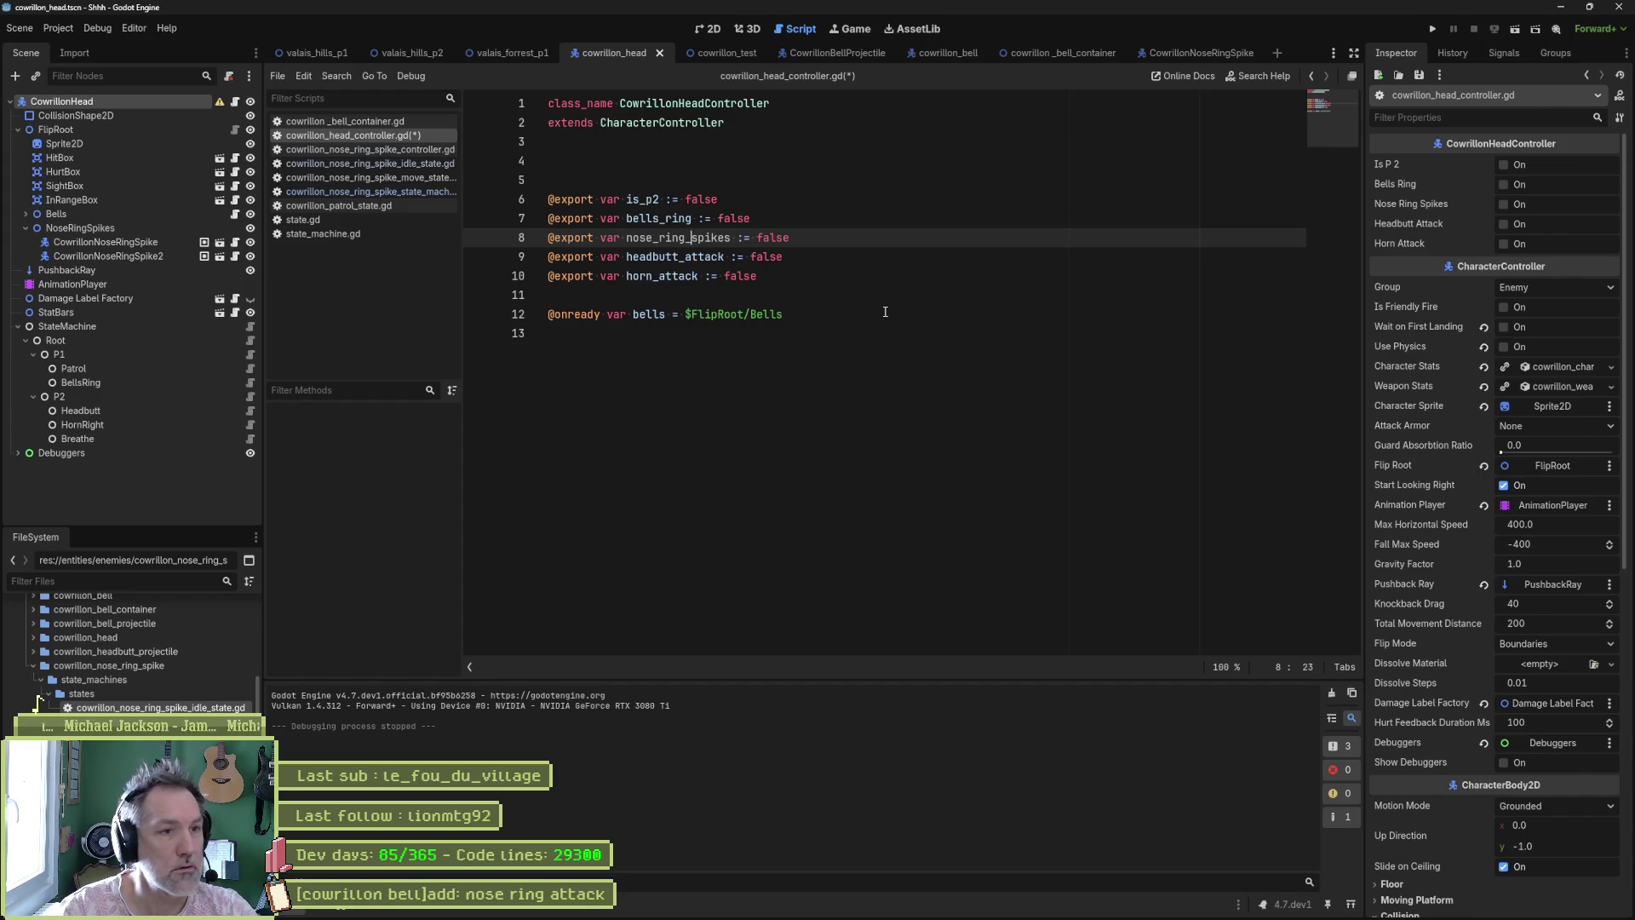
key(Delete)
key(Delete)
key(Delete)
key(BackSpace)
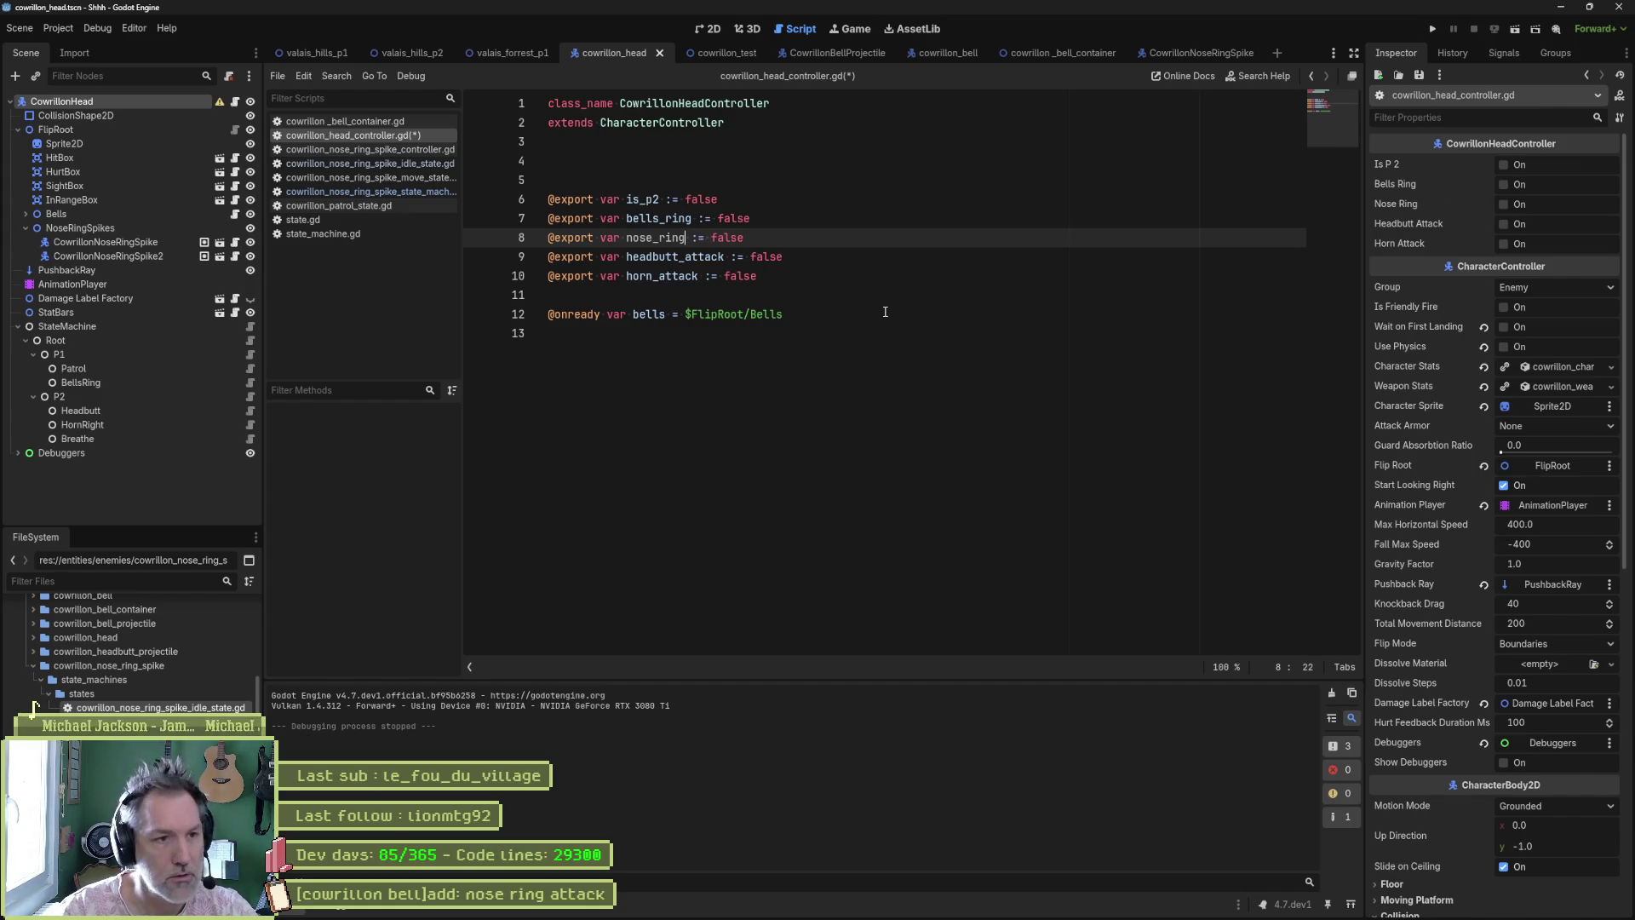
key(ctrl+s)
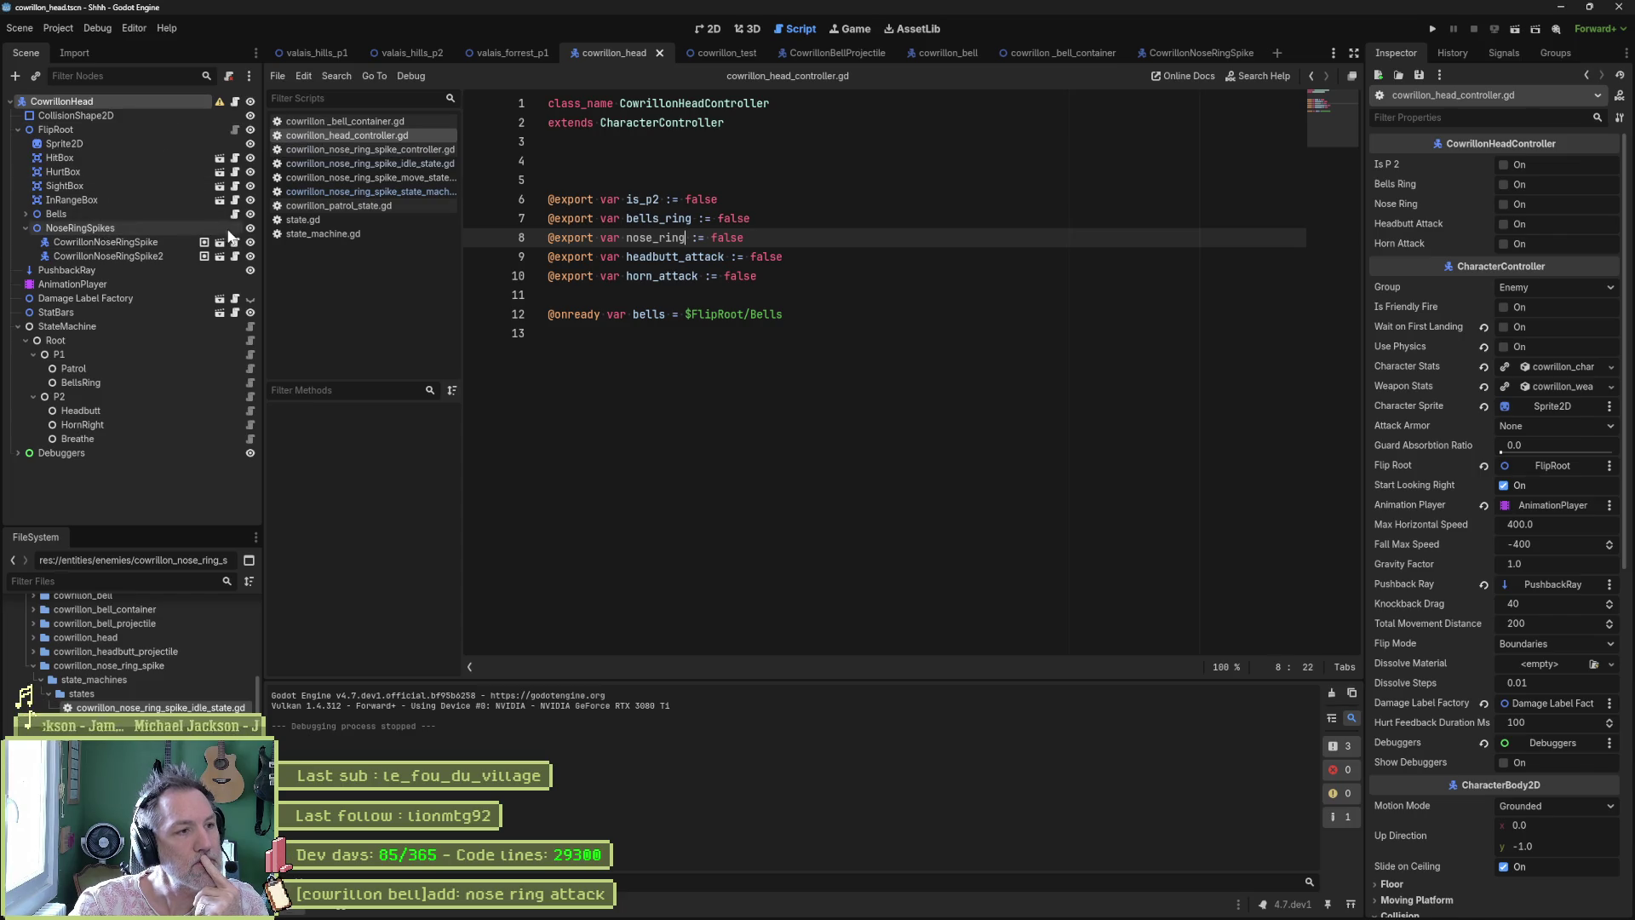
click(204, 242)
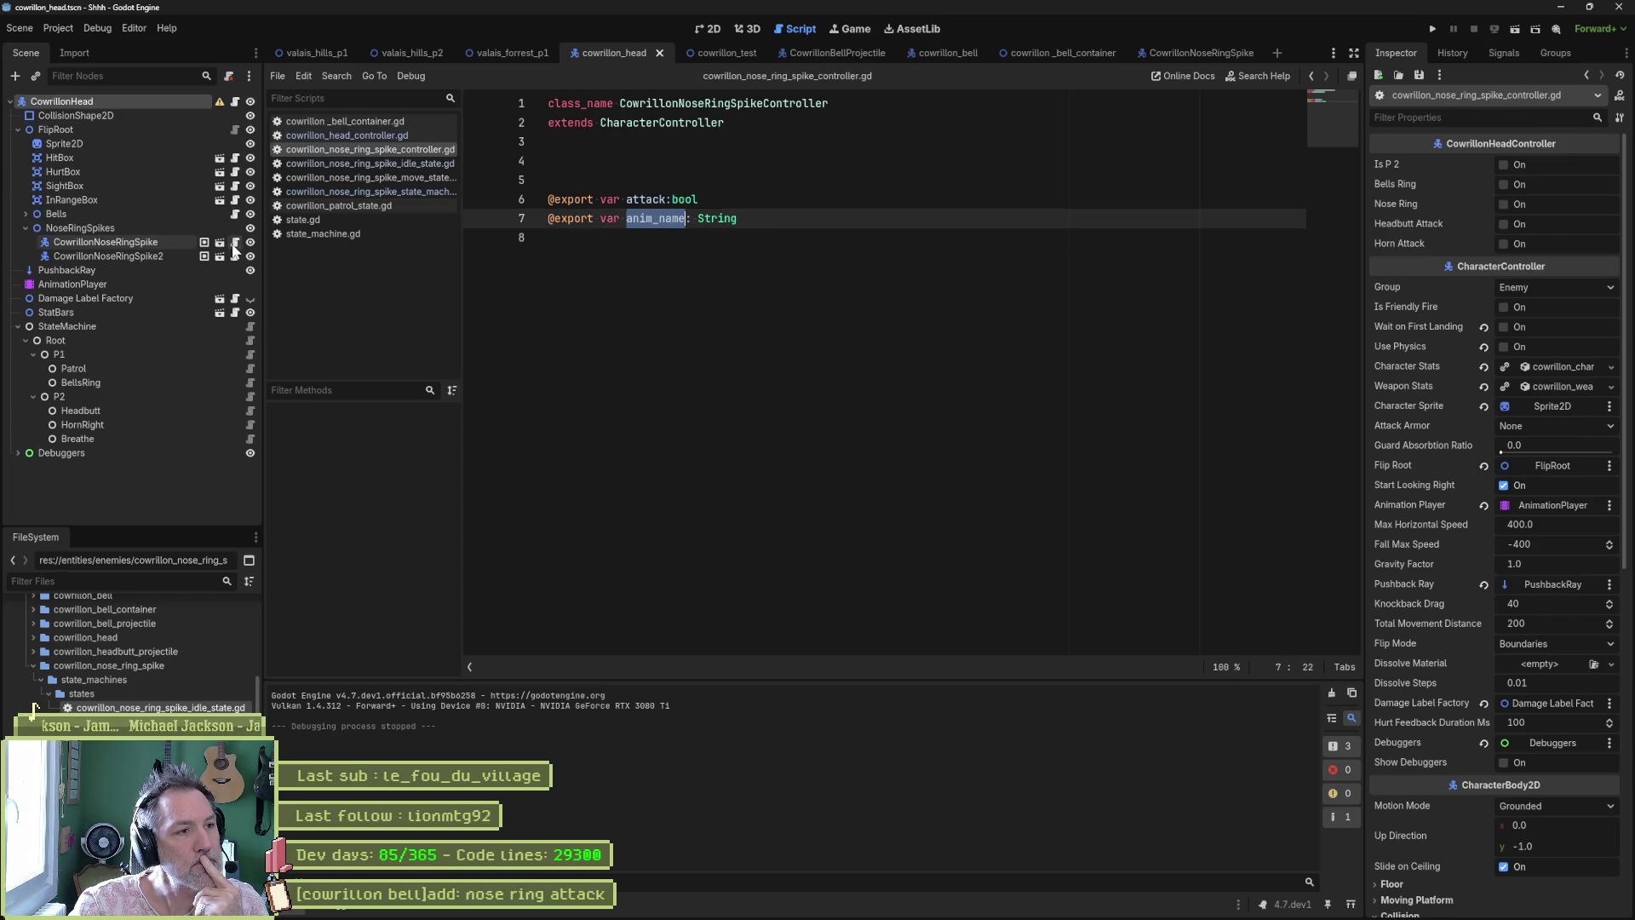
click(815, 192)
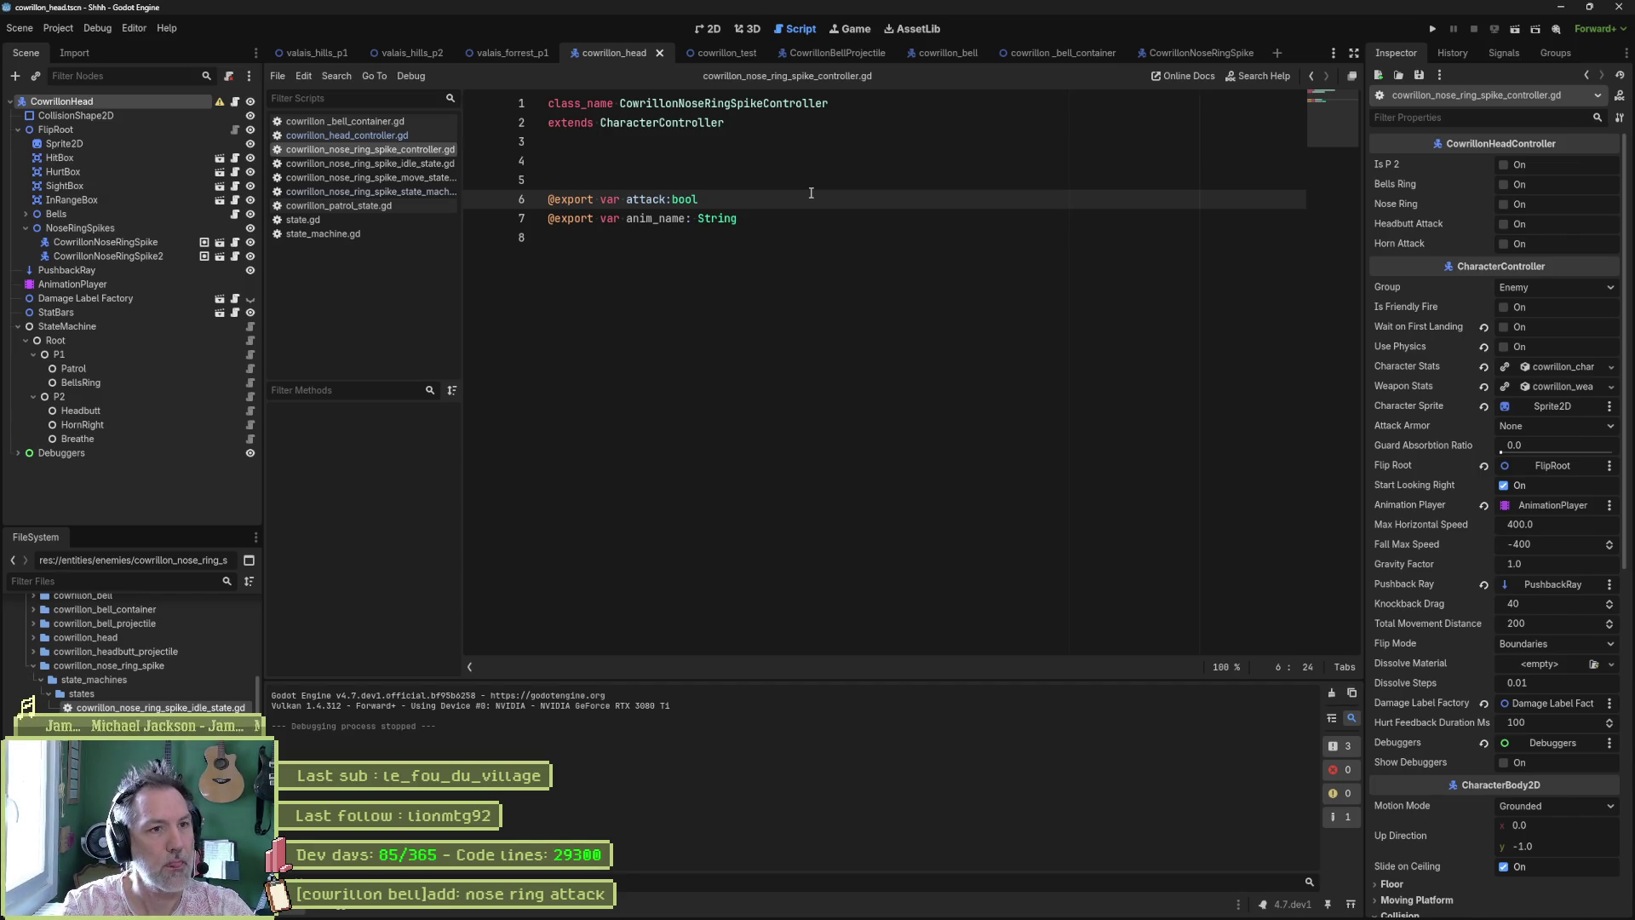
key(Up)
key(Return)
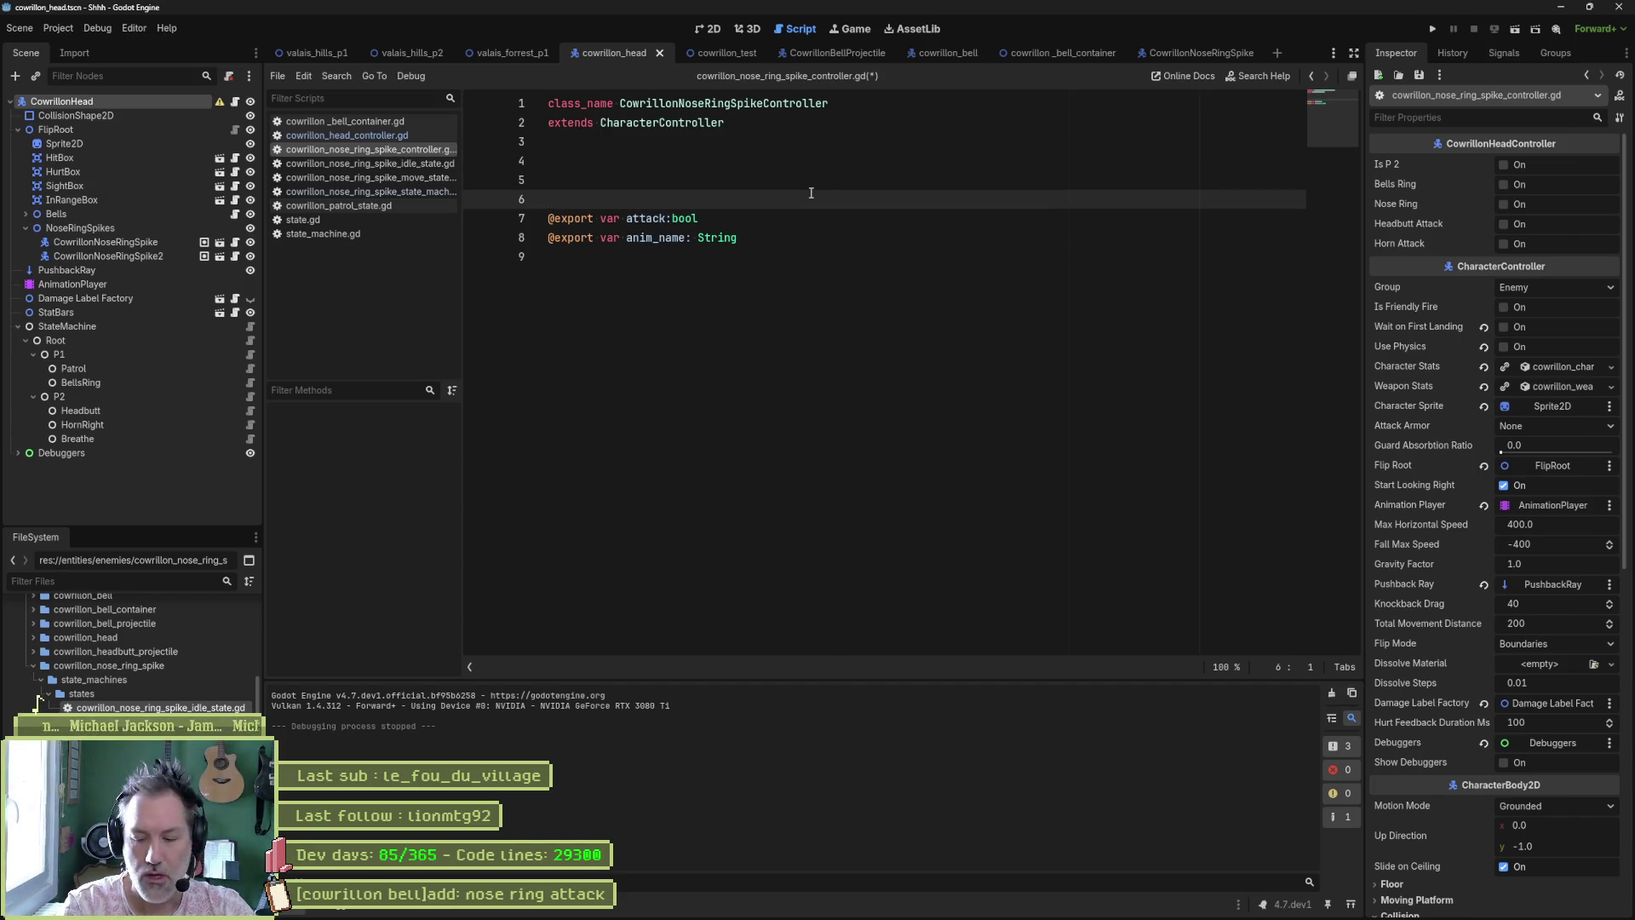
text(@export var)
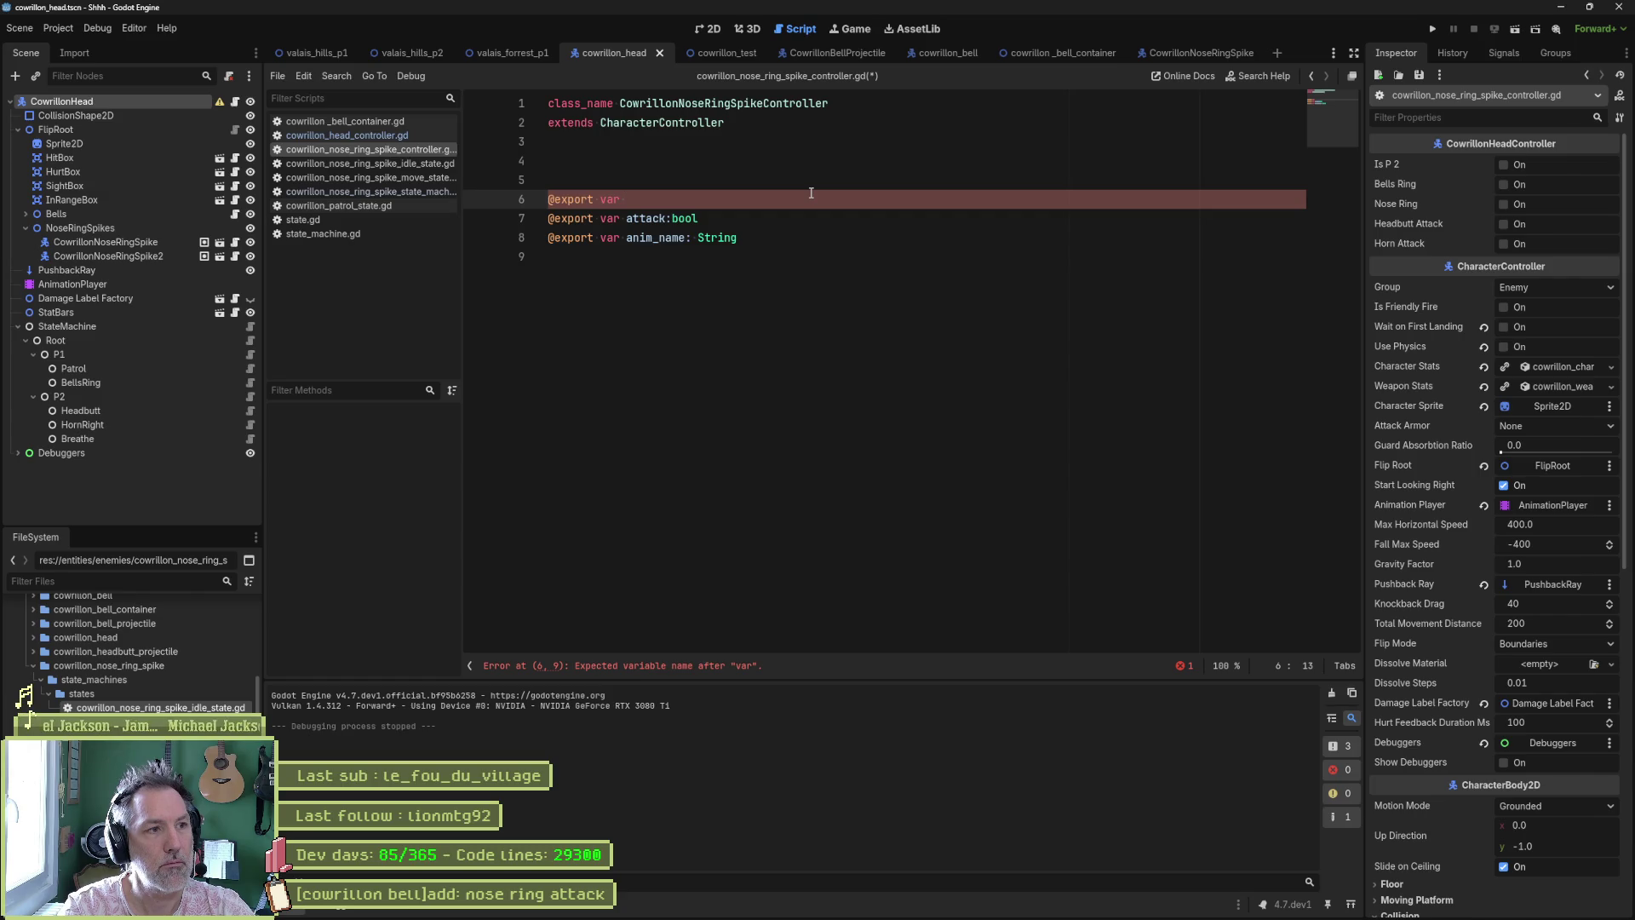
text(cowrillon_)
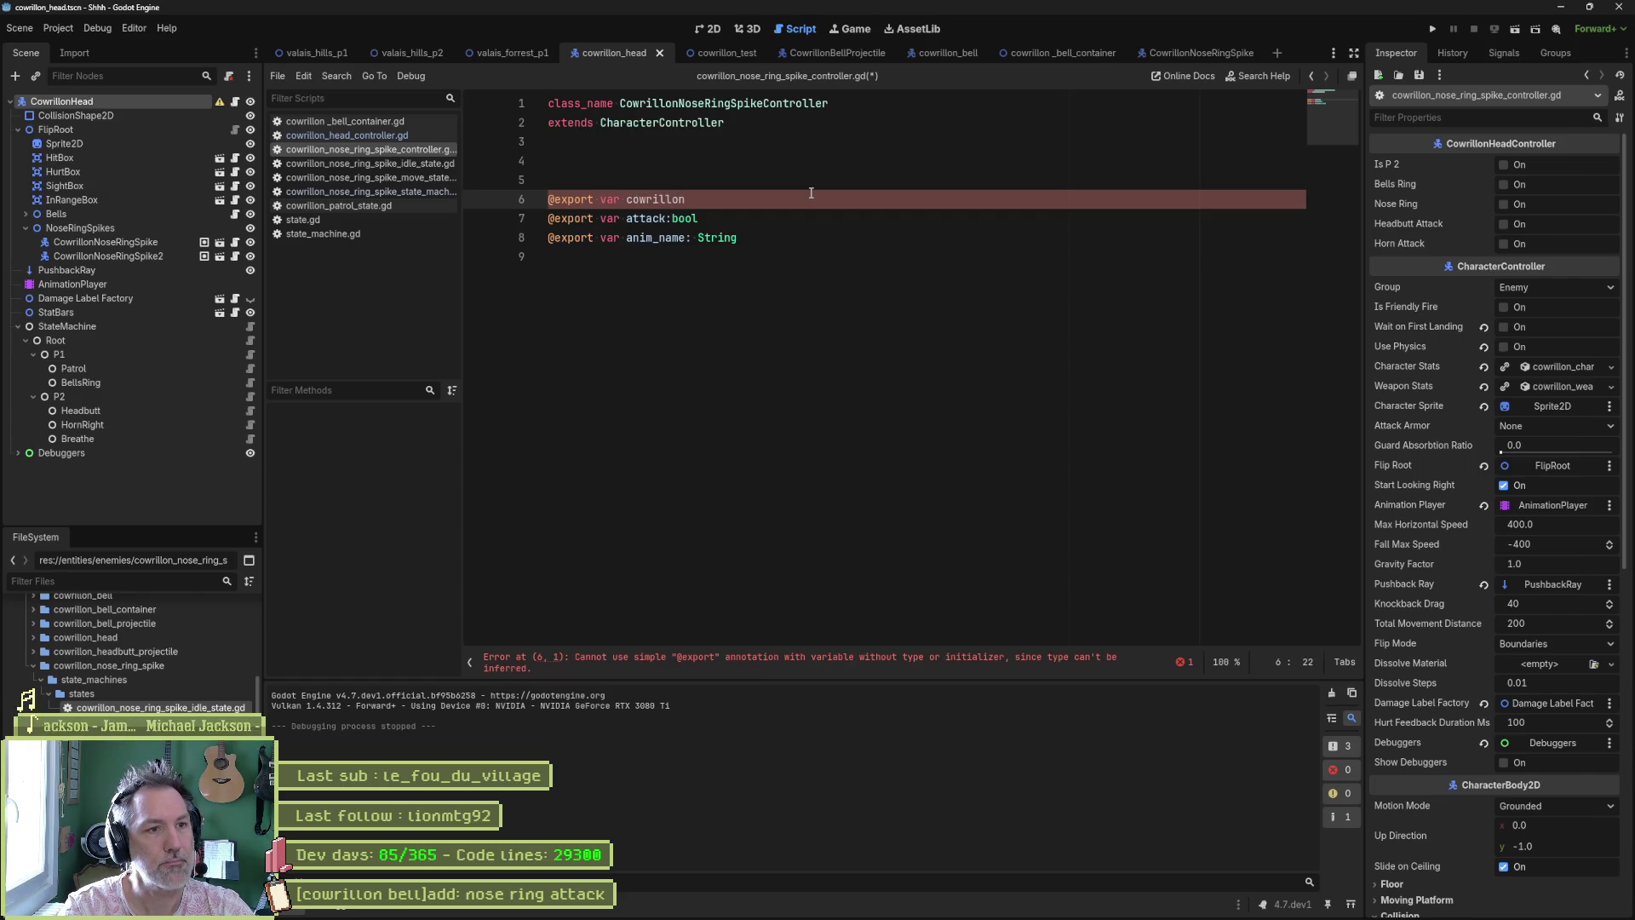
text(controller: )
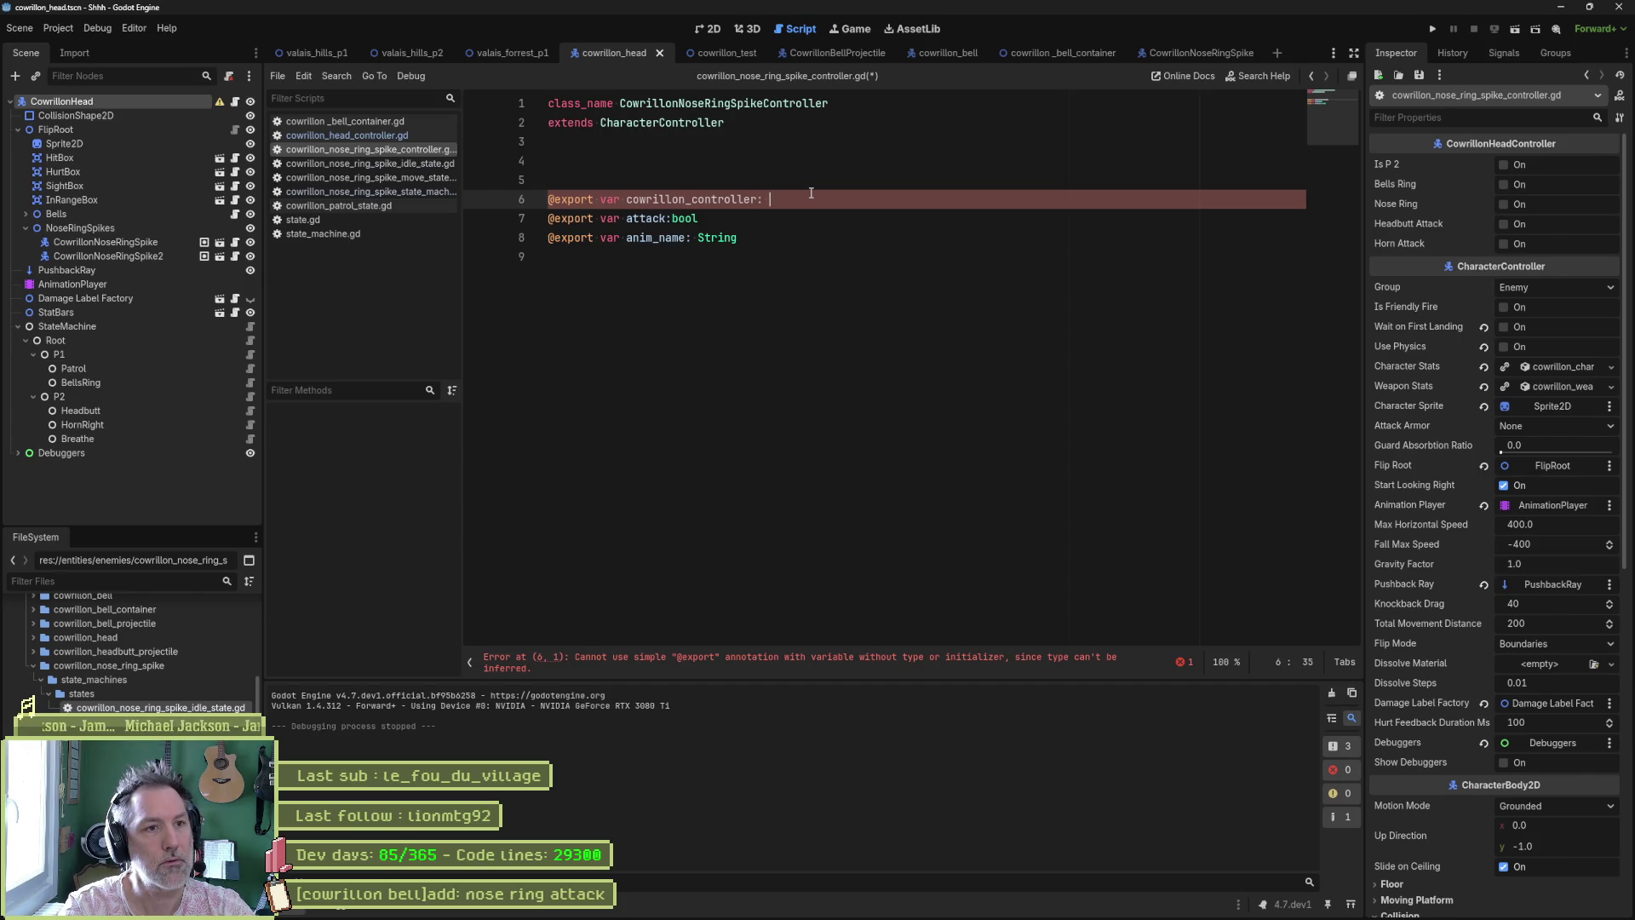
text(Cowr)
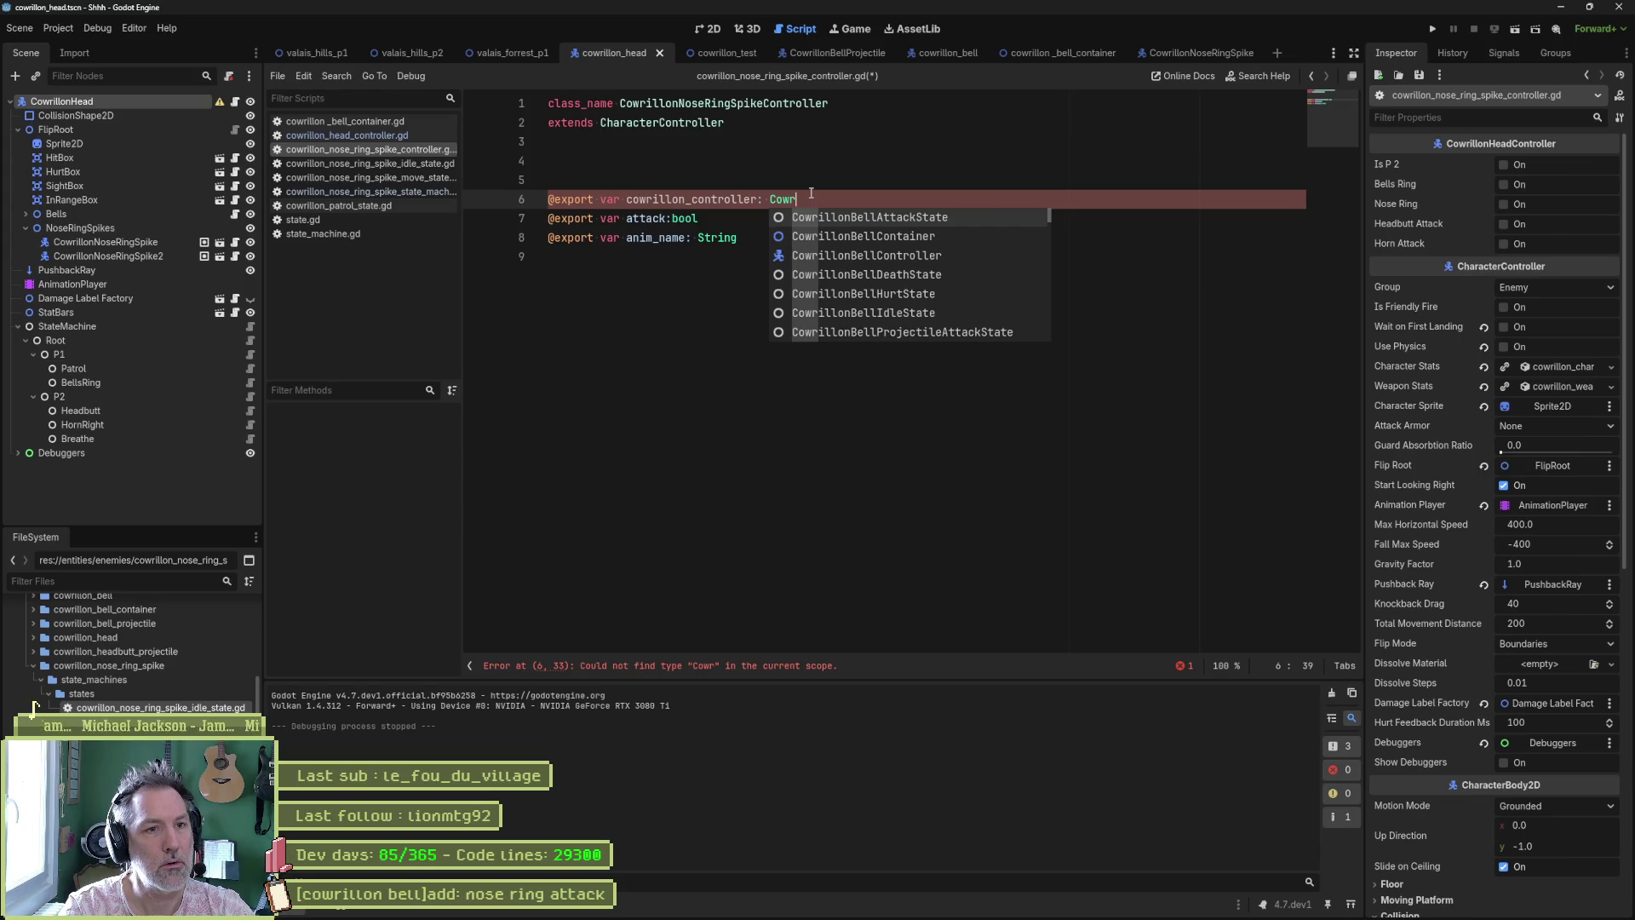
text(illonCh)
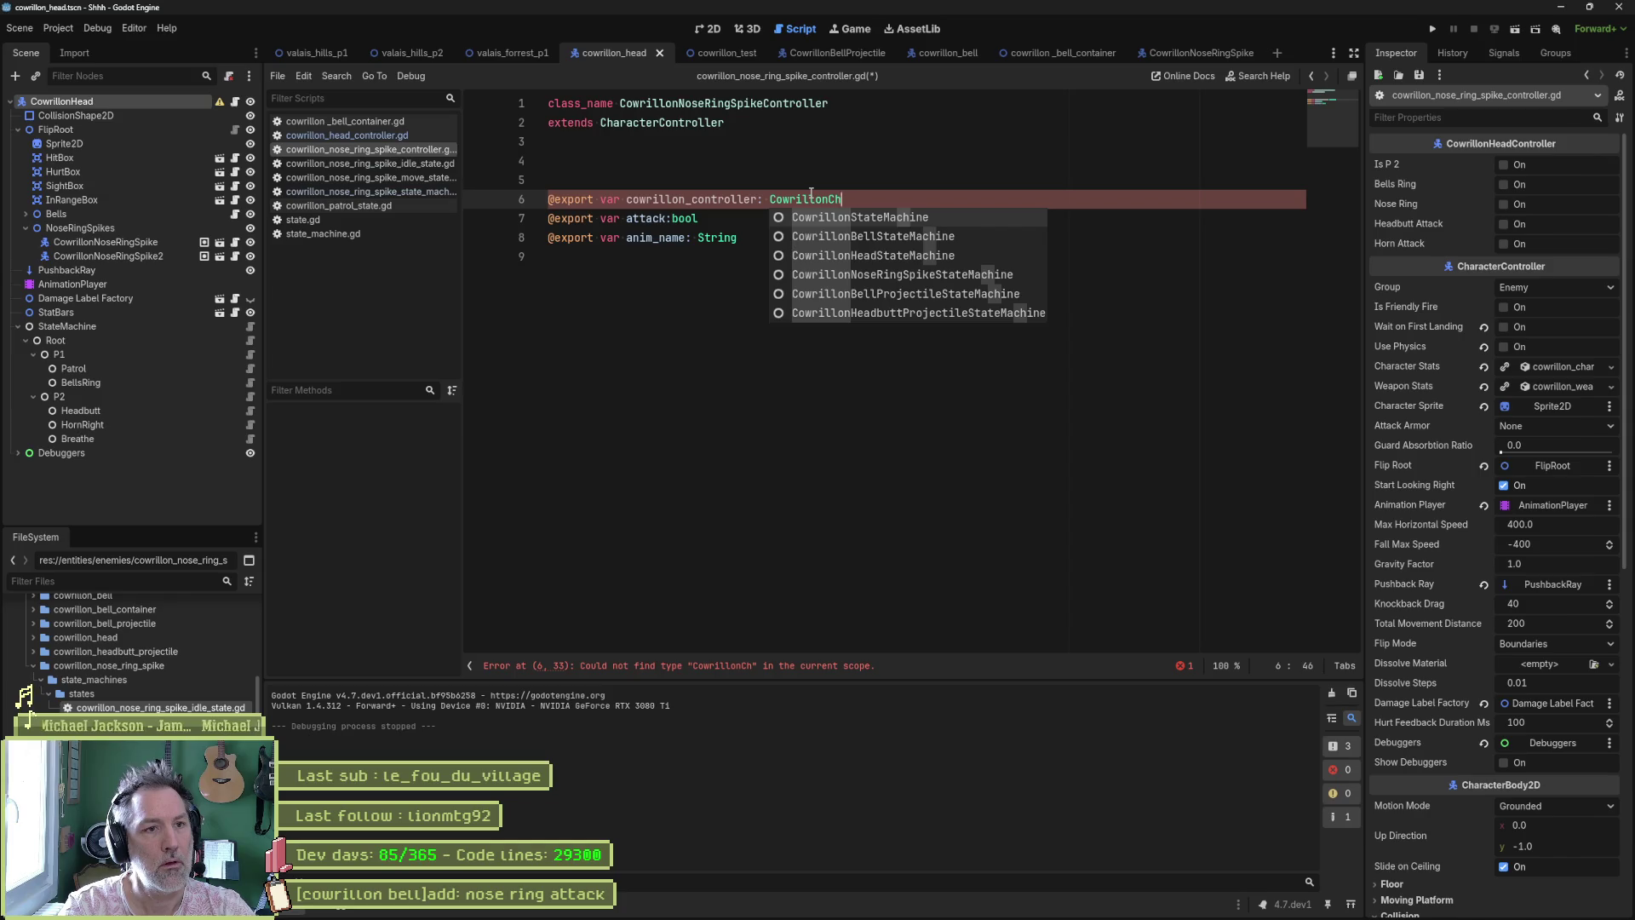
key(BackSpace)
text(on)
key(Return)
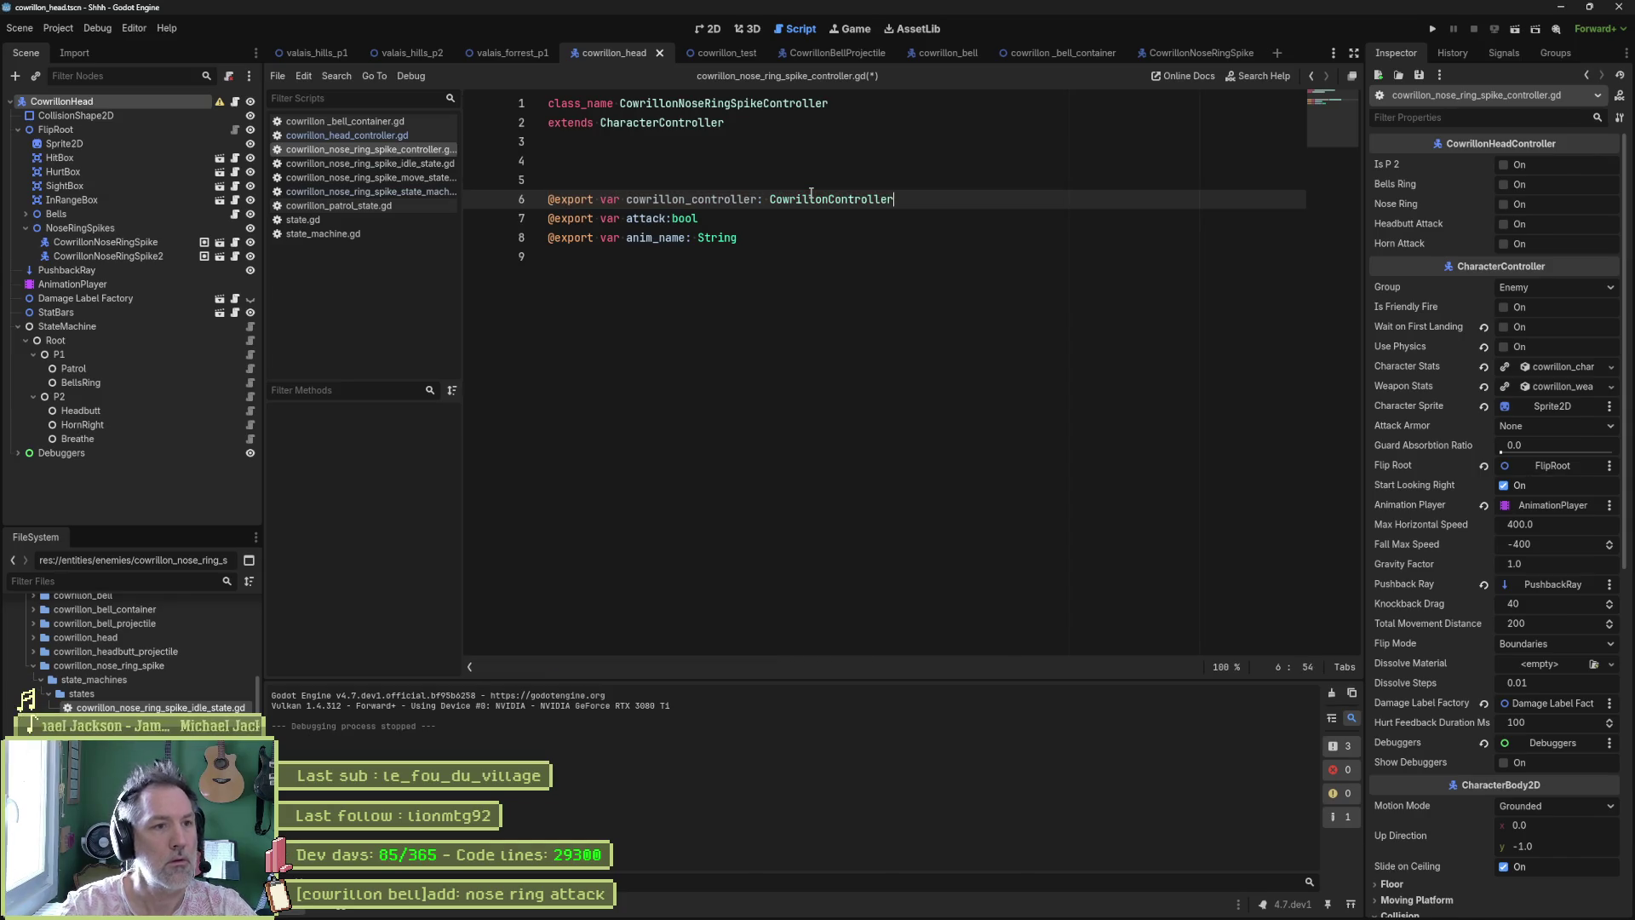
key(ctrl+s)
click(105, 242)
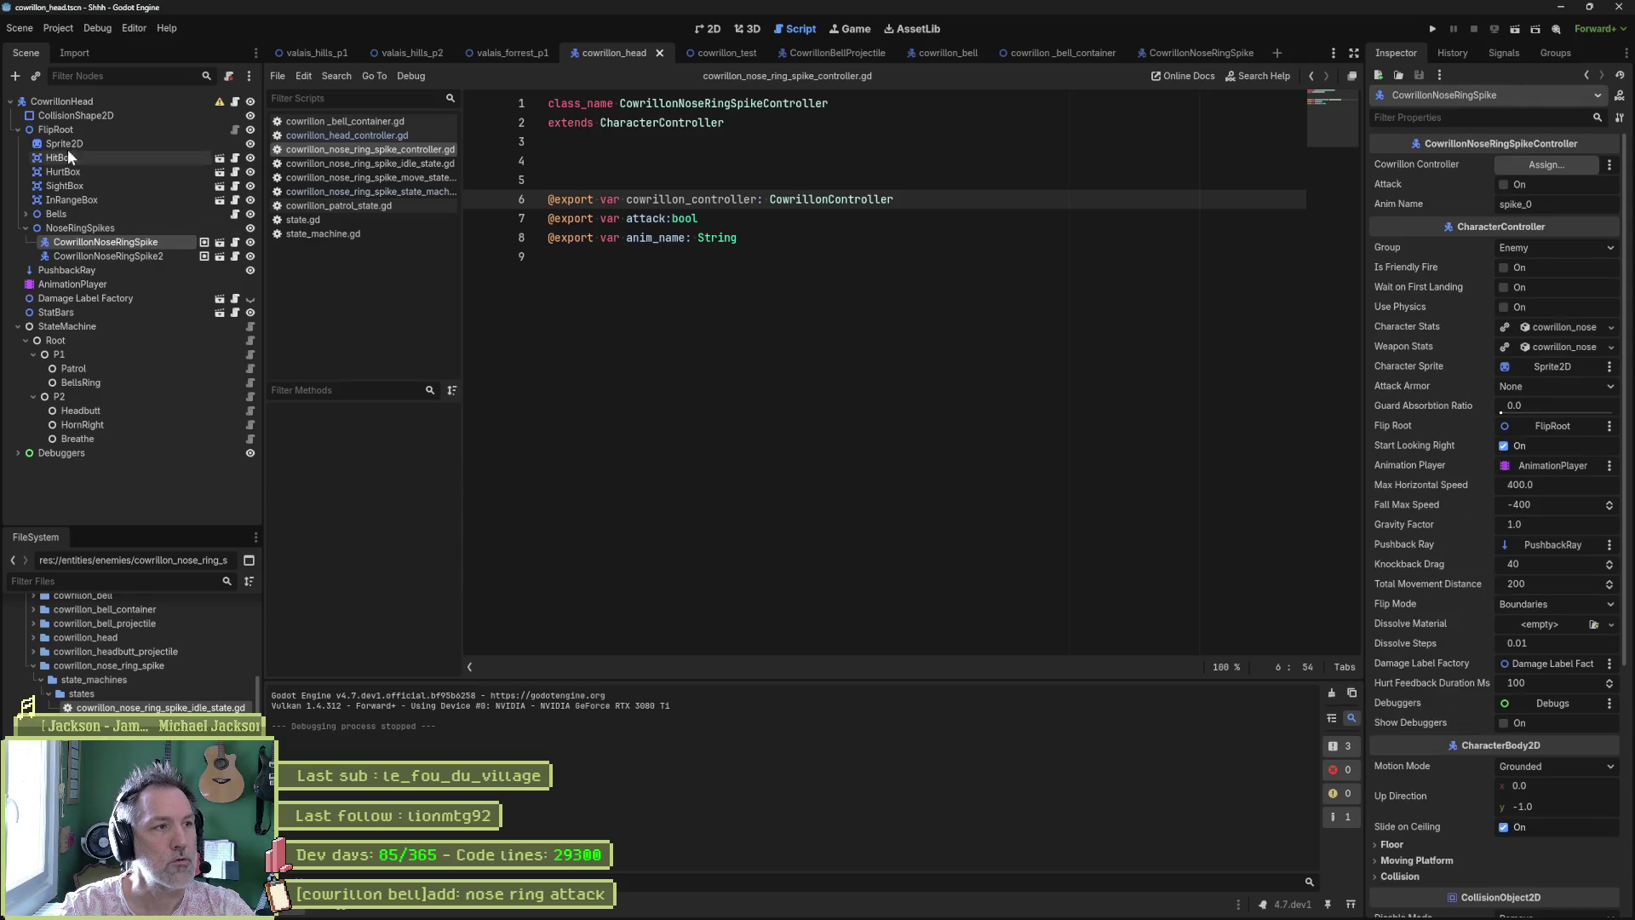
mouse_move(64, 101)
mouse_down()
mouse_move(1533, 273)
mouse_move(1532, 166)
mouse_up()
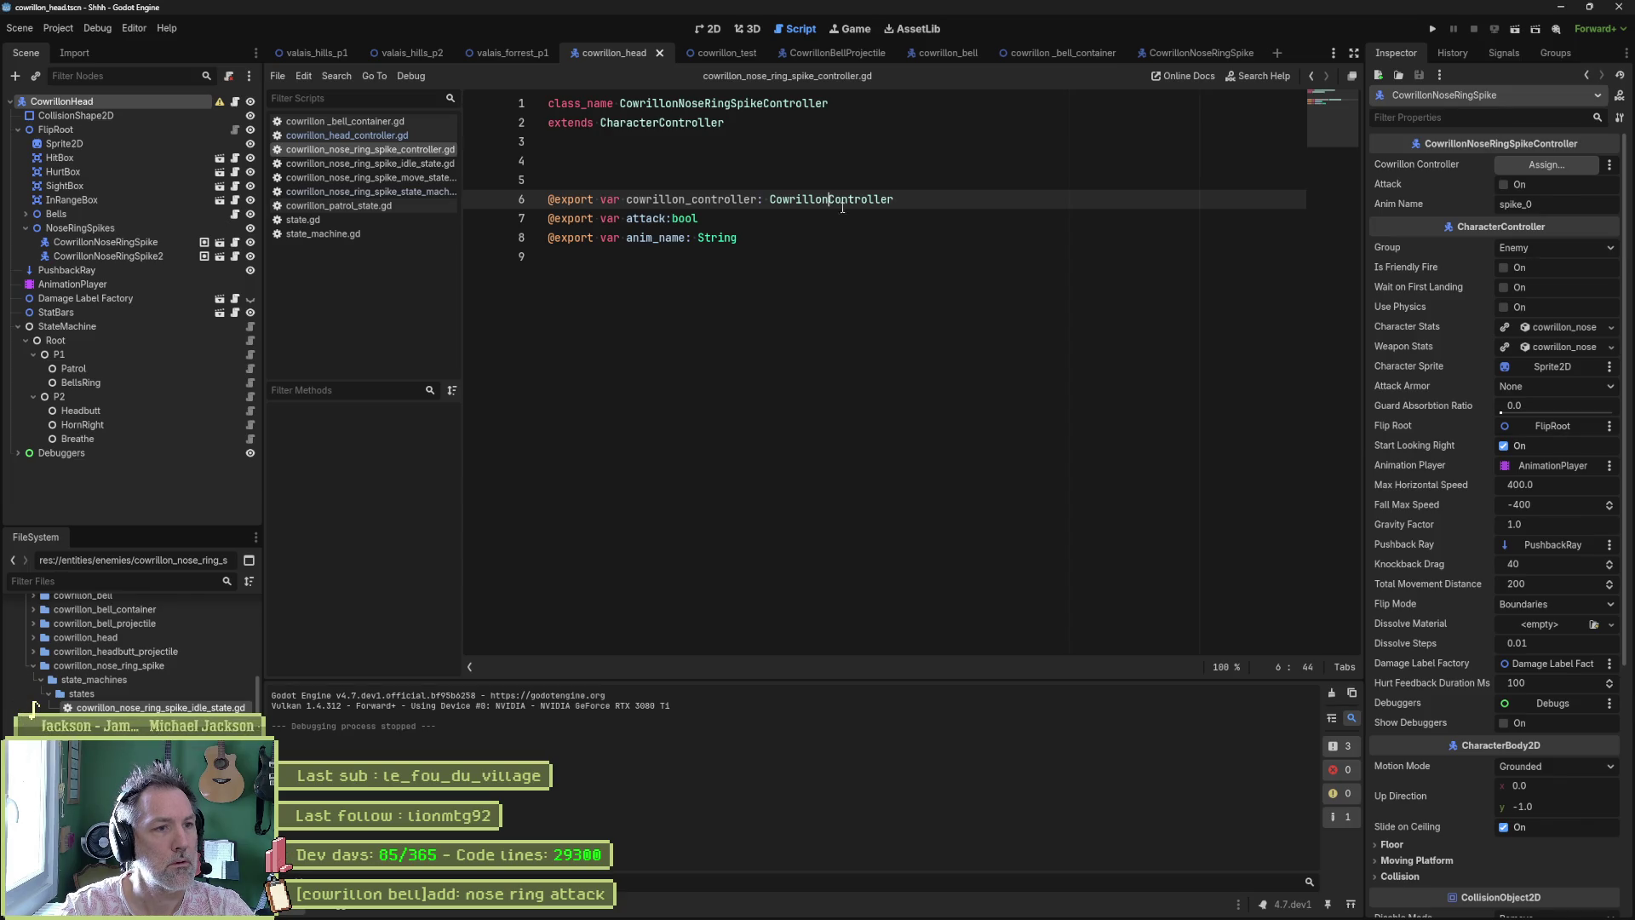
text(Head)
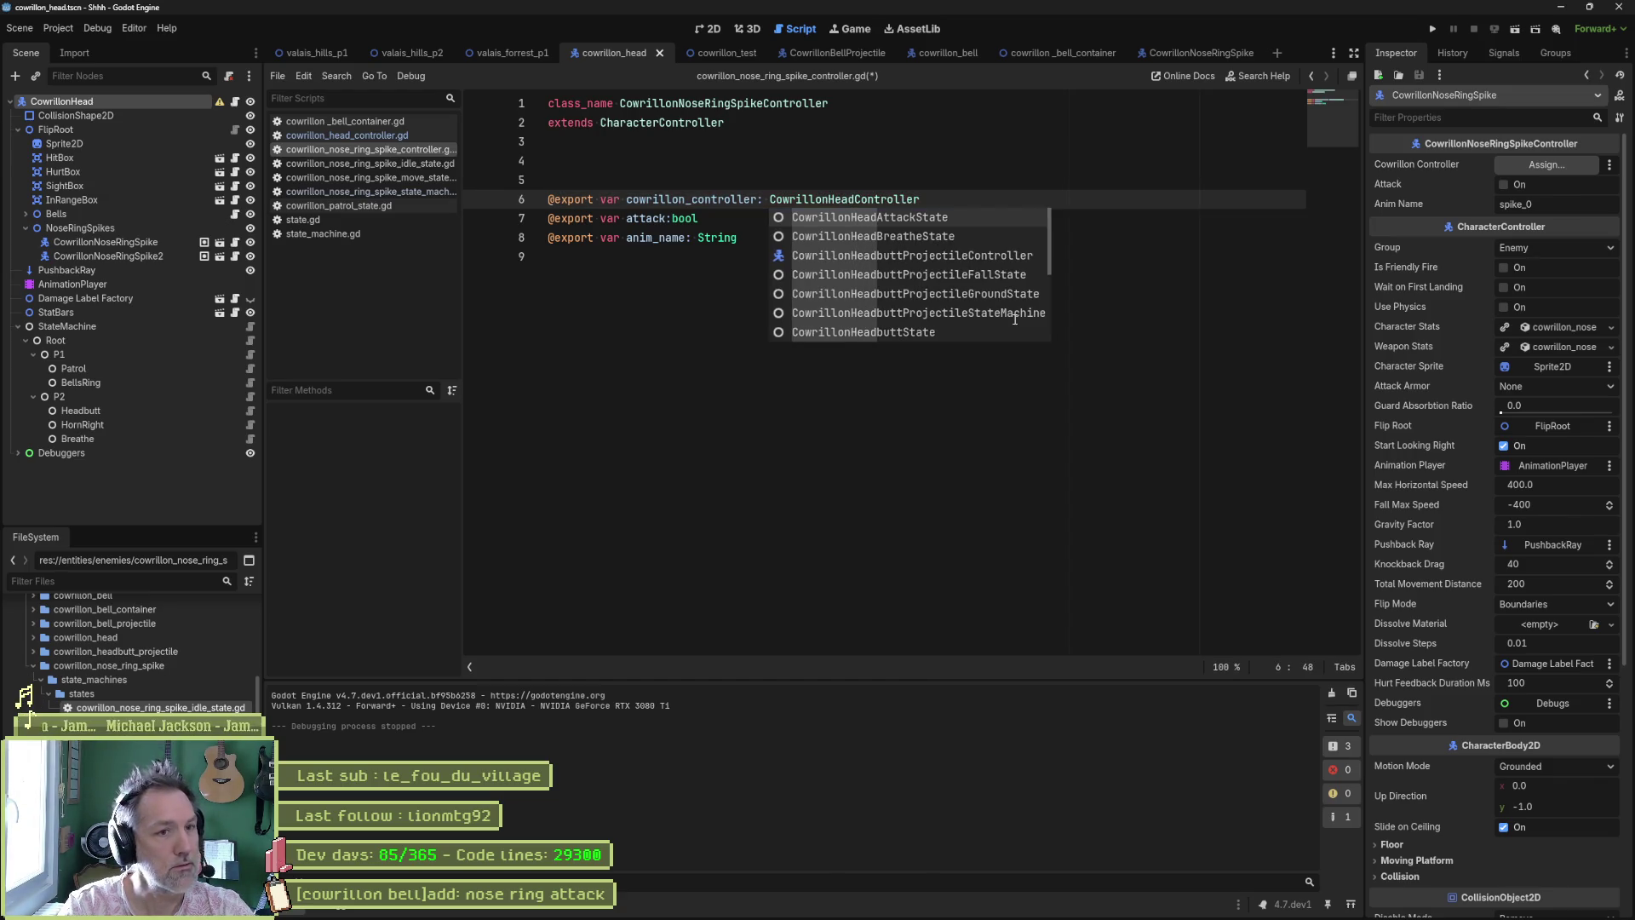
key(ctrl+s)
Assign CowrillonHead as Cowrillon Controller on both nose-ring spikes and save the scene.
click(788, 360)
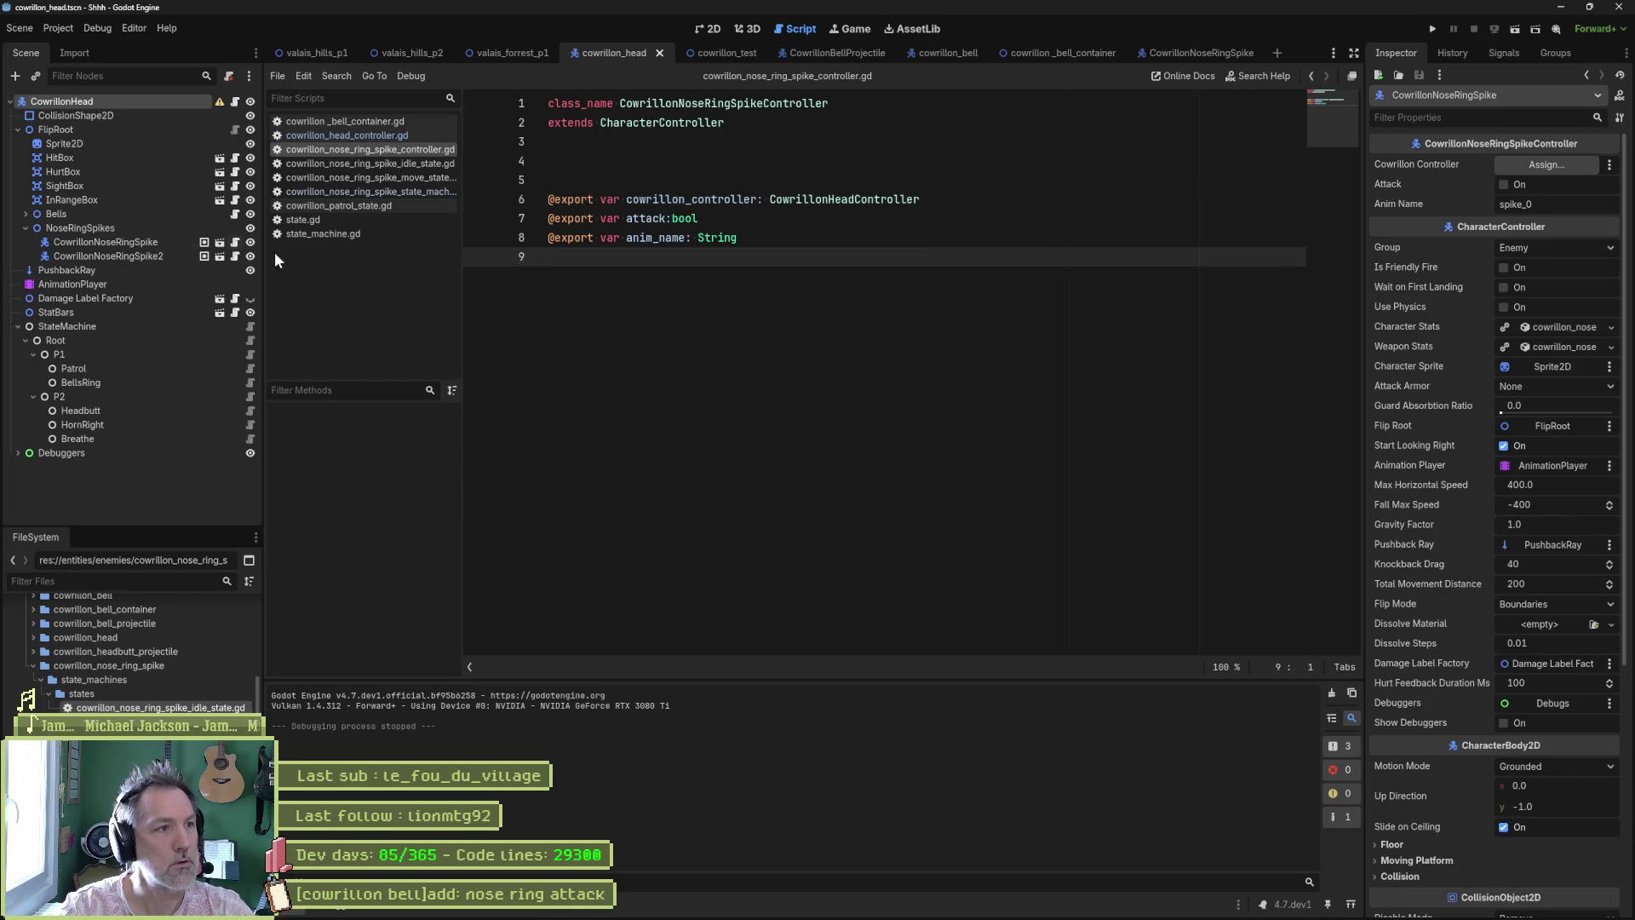
click(109, 243)
mouse_move(64, 102)
mouse_down()
mouse_move(1405, 198)
mouse_move(1551, 167)
mouse_up()
click(109, 255)
mouse_move(64, 102)
mouse_down()
mouse_move(1387, 203)
mouse_move(1551, 165)
mouse_up()
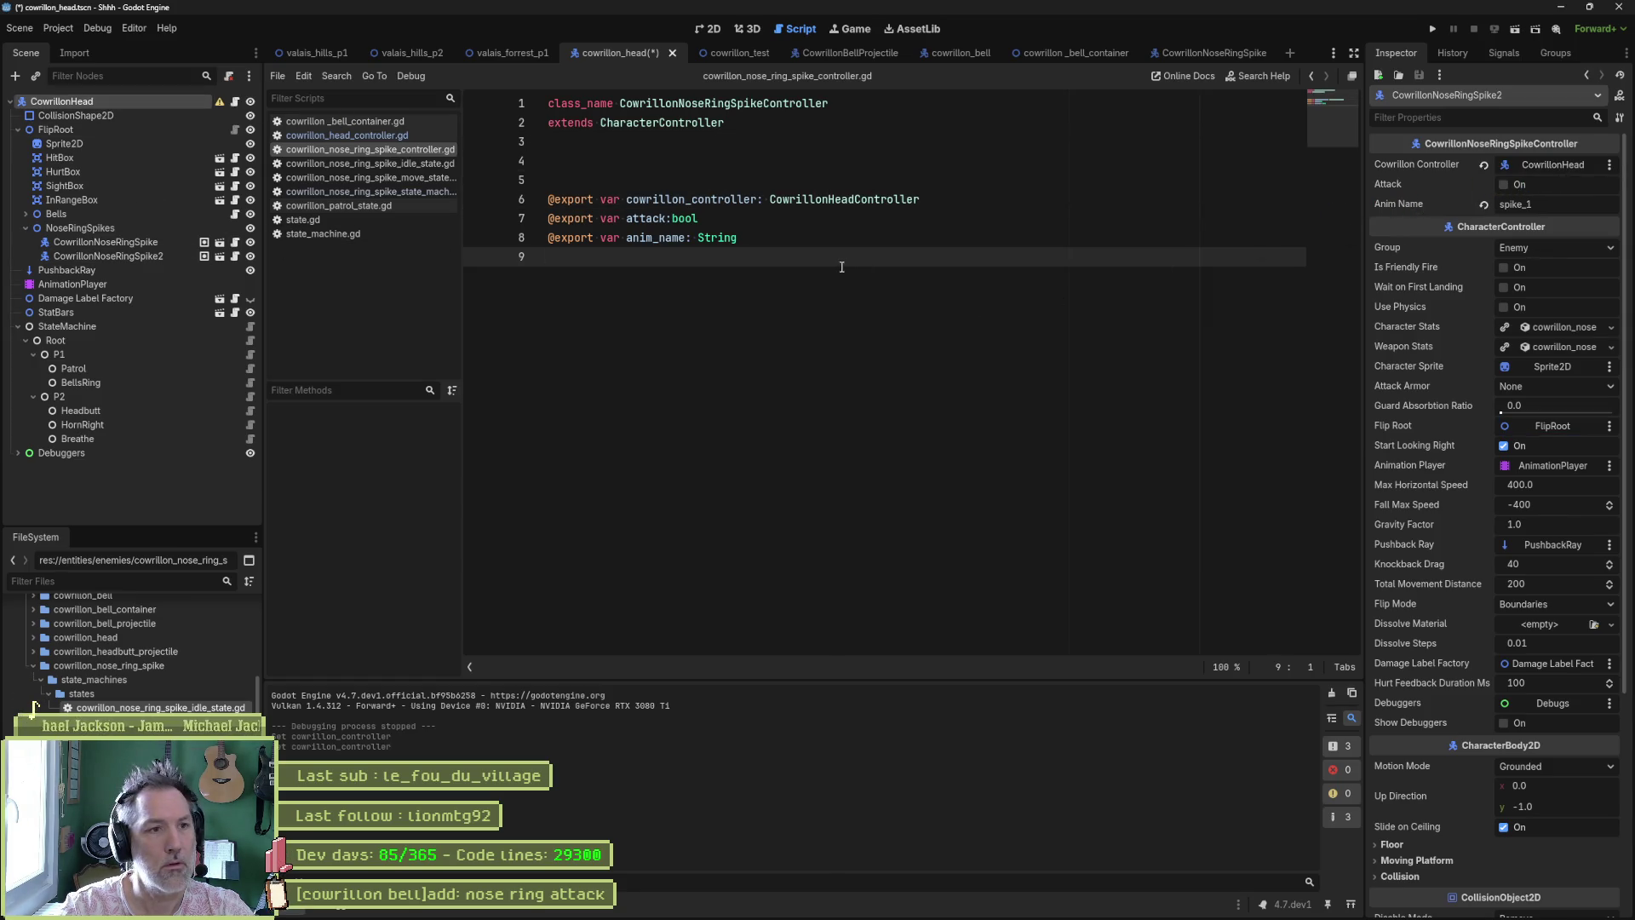
key(ctrl+s)
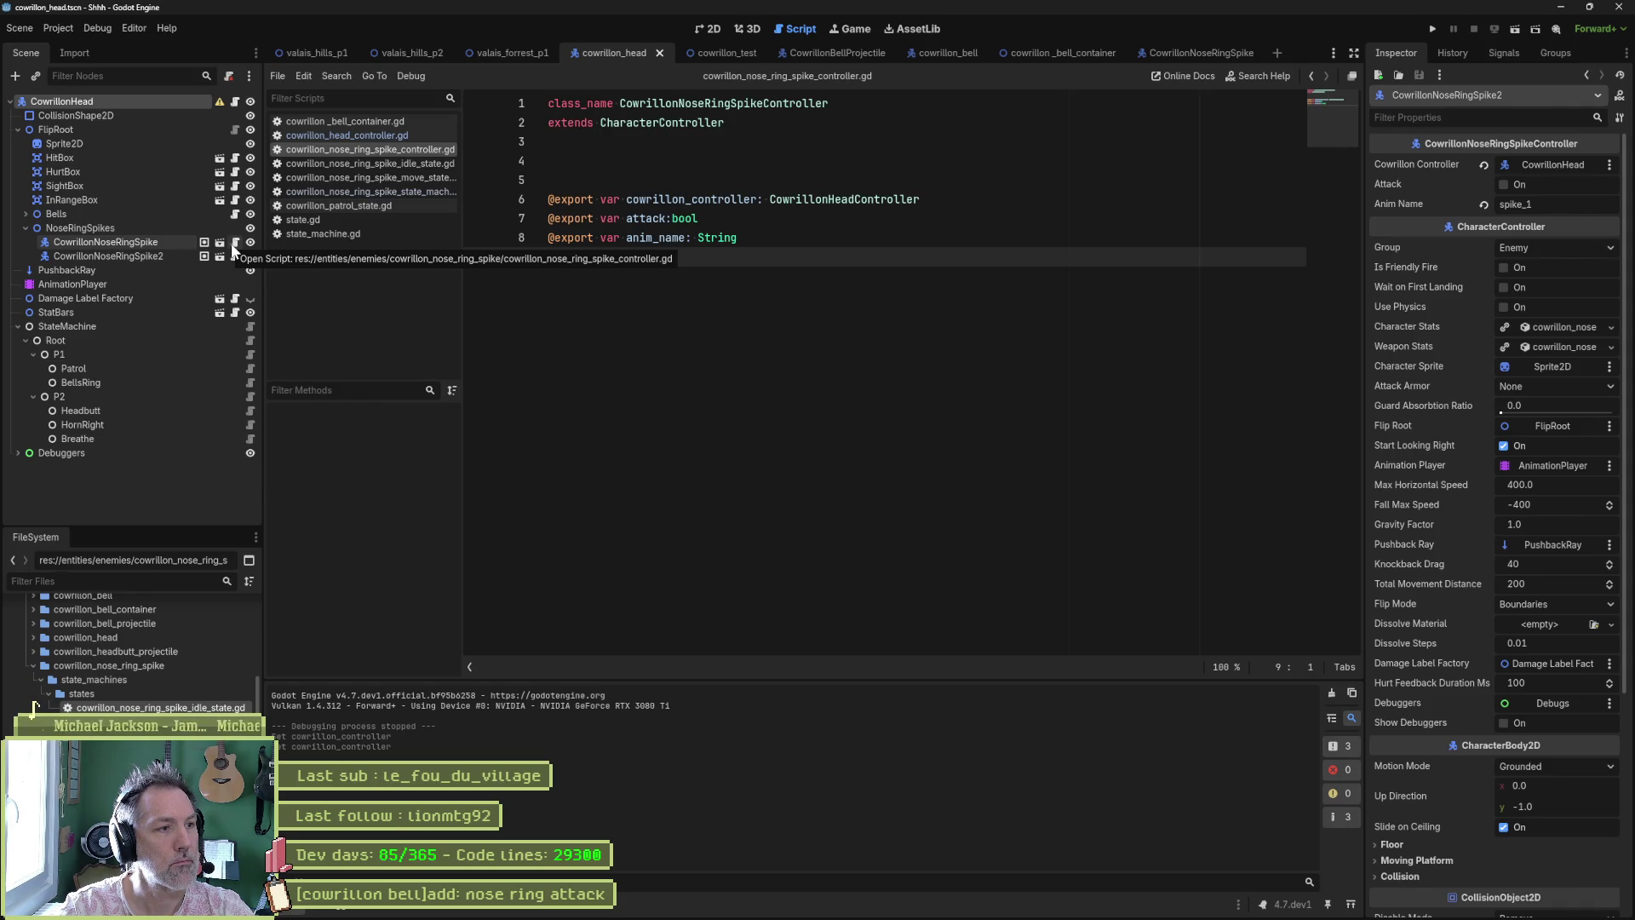
Copy check_transitions from cowrillon_patrol_state.gd and paste it below the spike controller's exports.
click(252, 376)
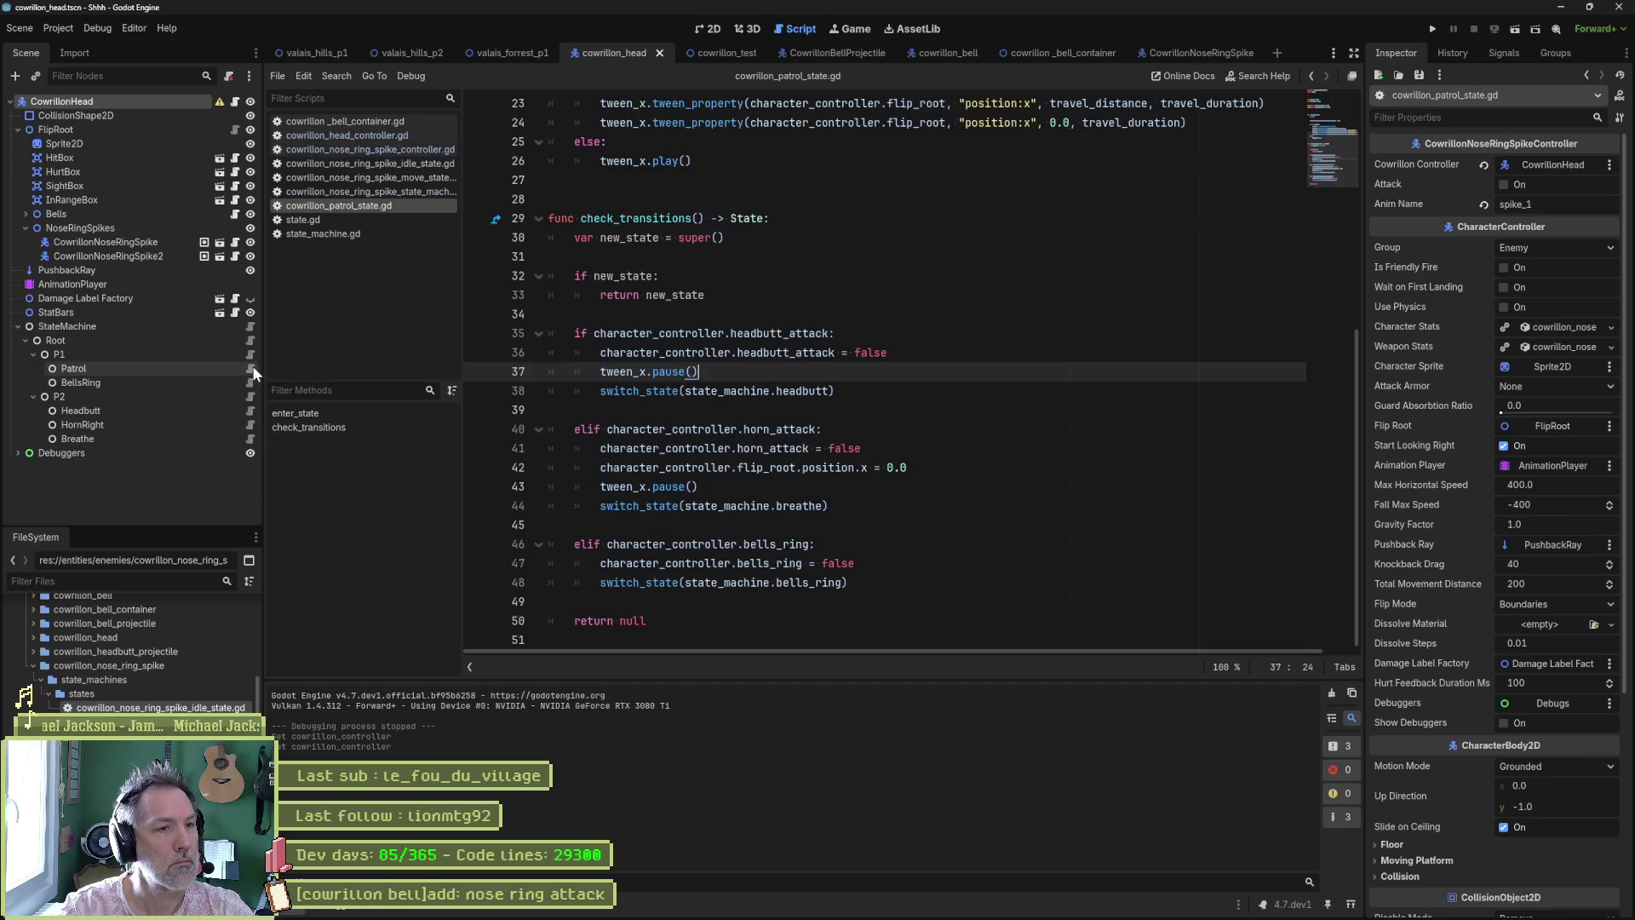
mouse_move(843, 506)
mouse_down()
mouse_move(907, 468)
mouse_move(907, 389)
mouse_up()
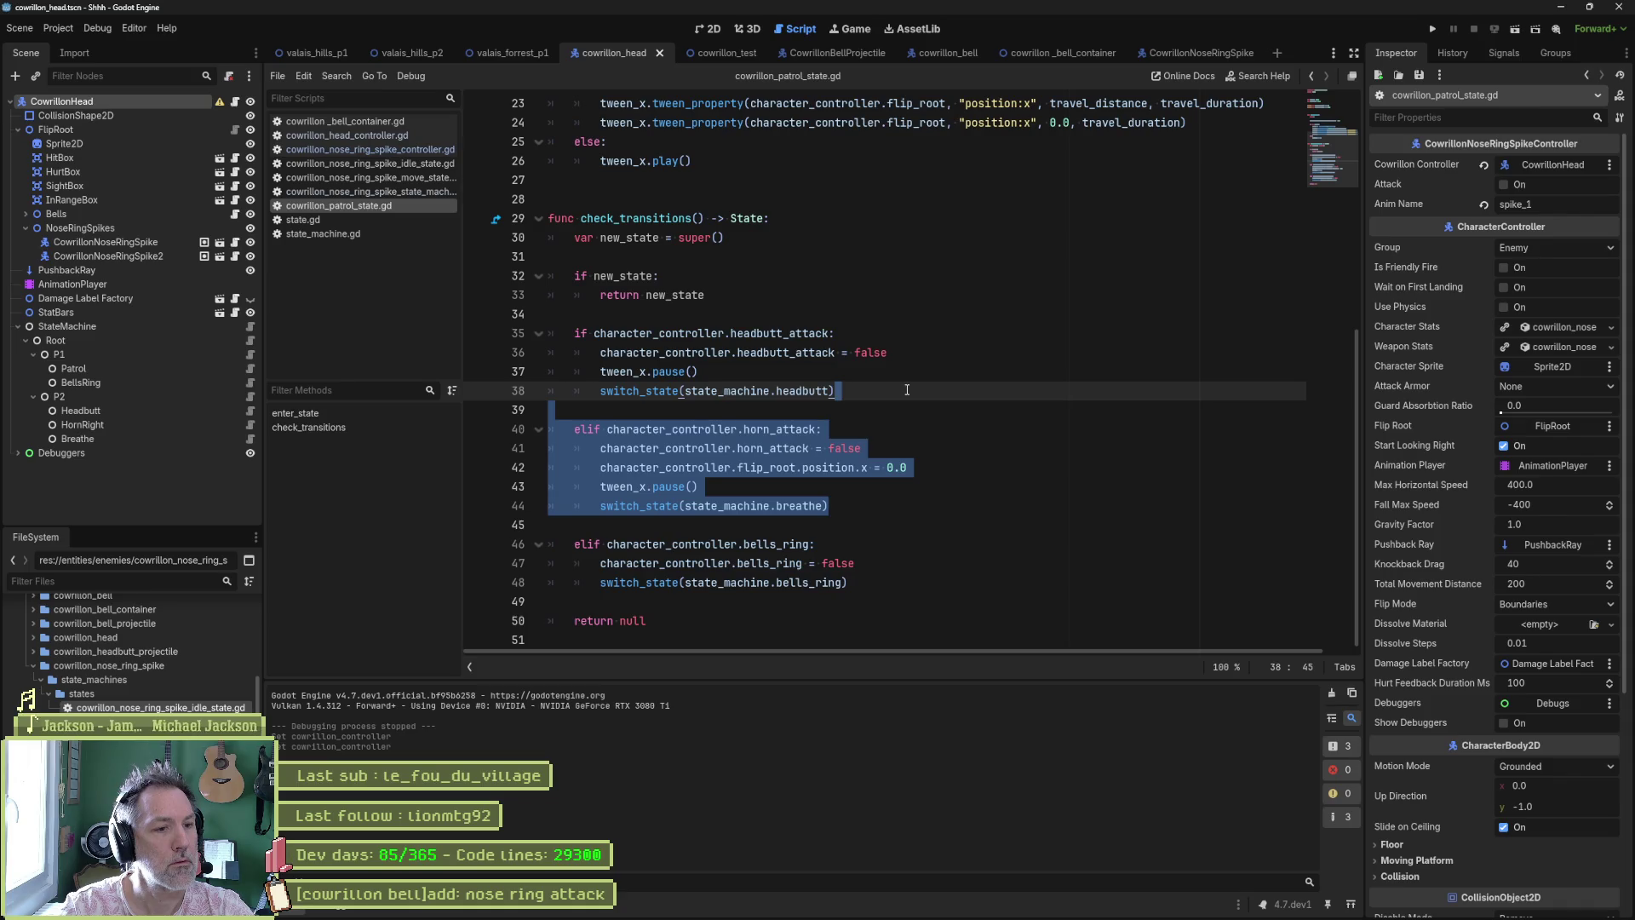
mouse_move(647, 620)
mouse_down()
mouse_move(613, 601)
mouse_move(554, 198)
mouse_up()
key(ctrl+c)
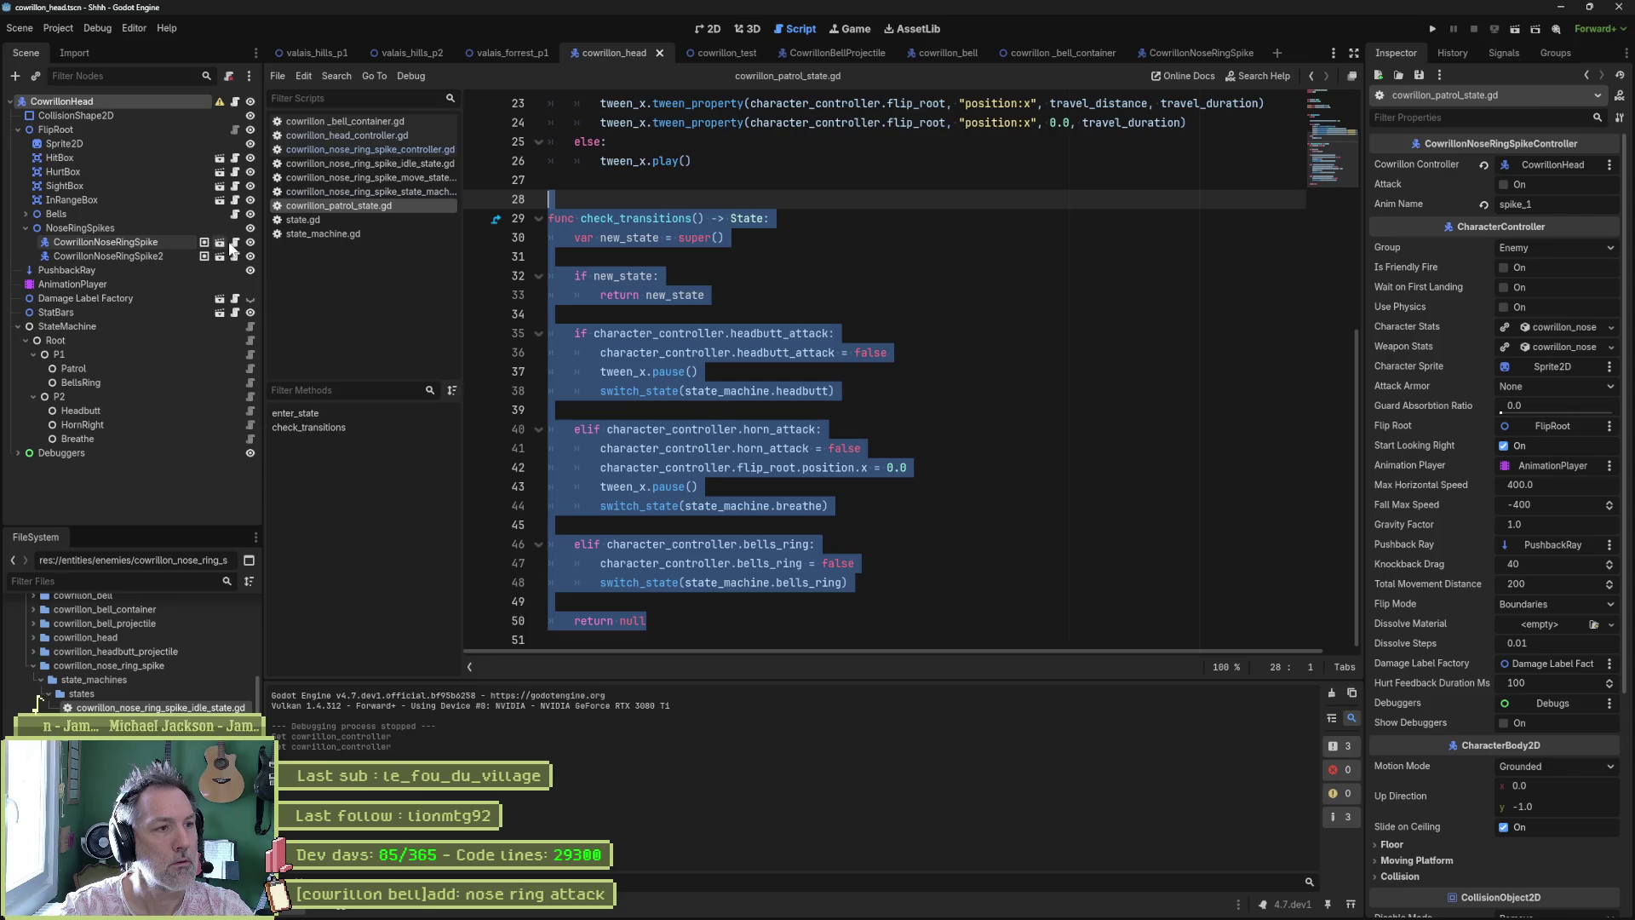
click(236, 242)
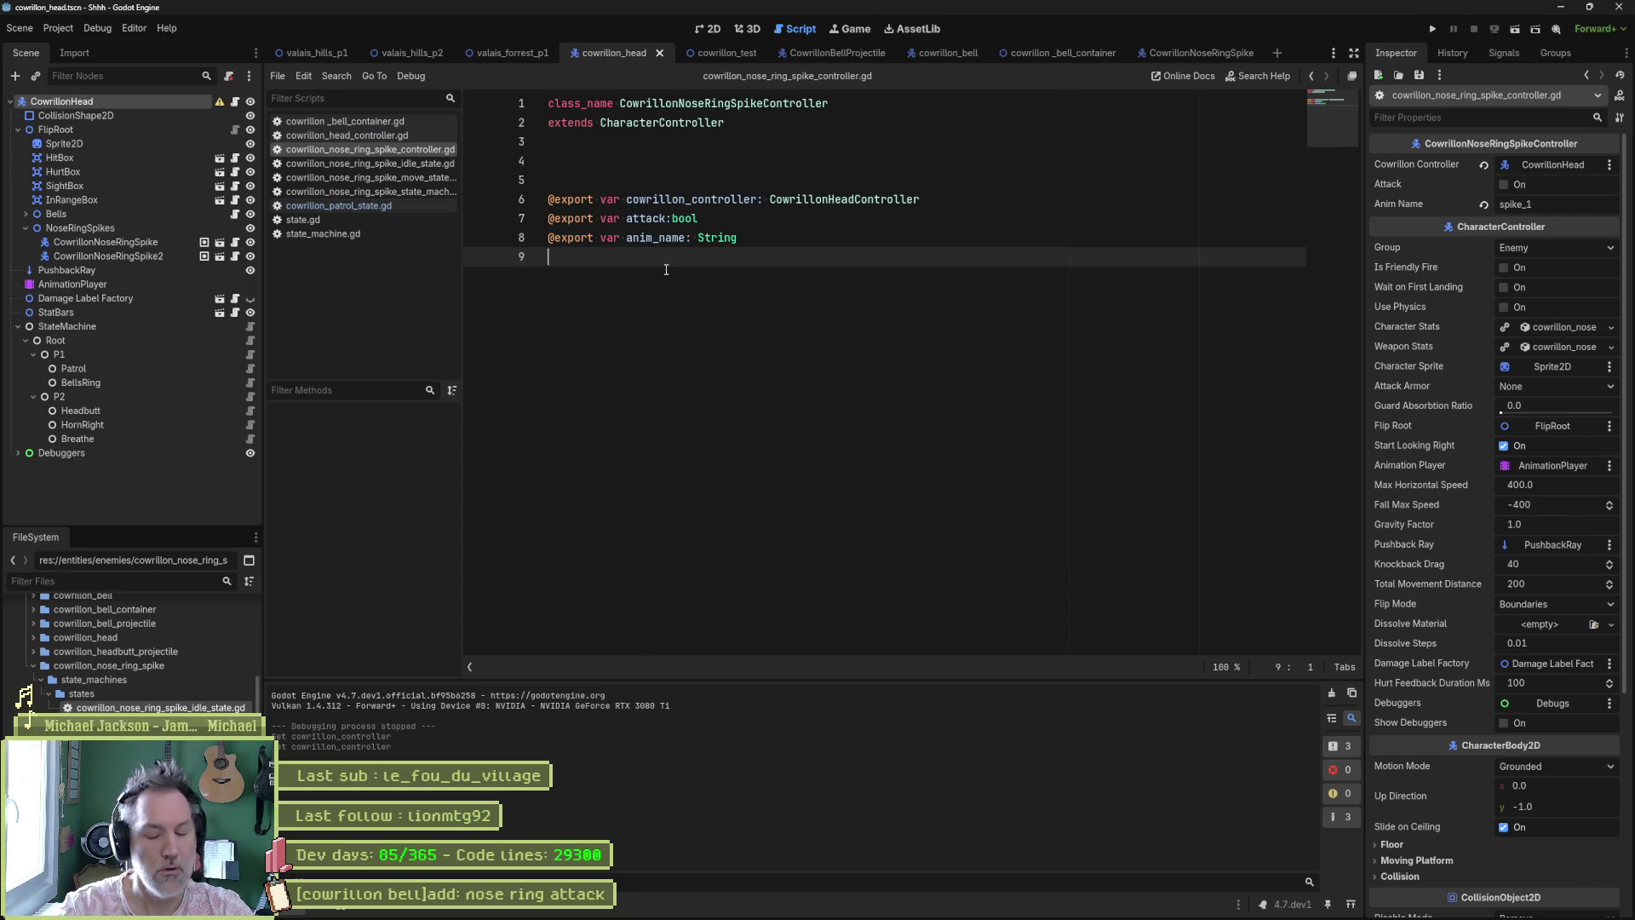
key(Return)
key(Return)
key(ctrl+v)
Rename the pasted function to _process(_delta) with a void return type.
double_click(649, 257)
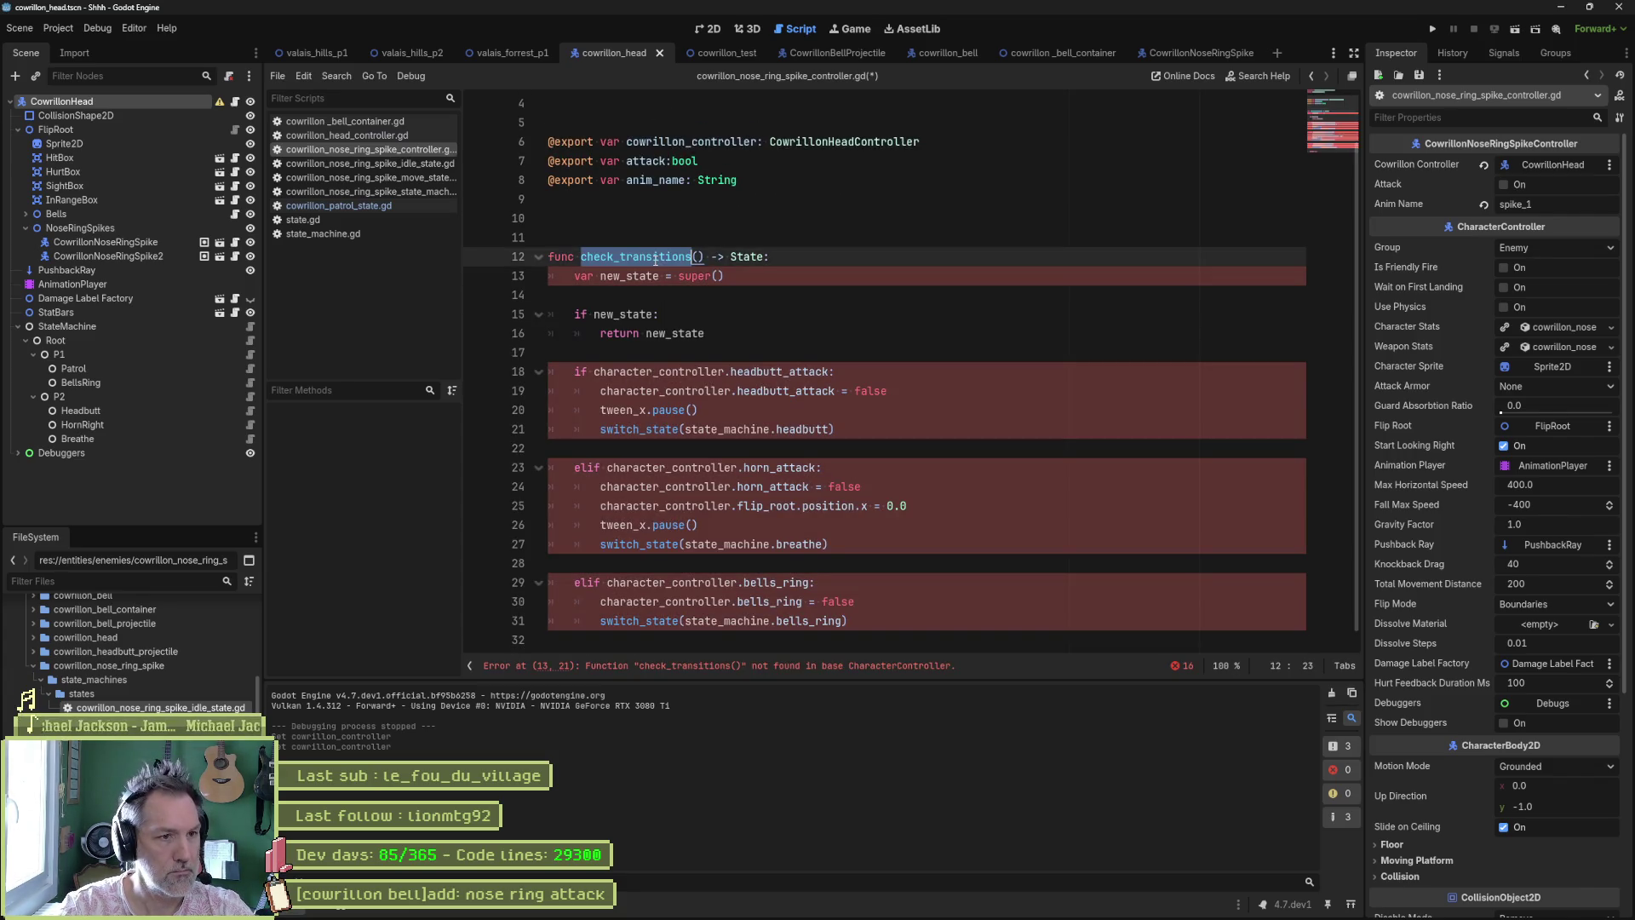
text(proces)
key(ctrl+BackSpace)
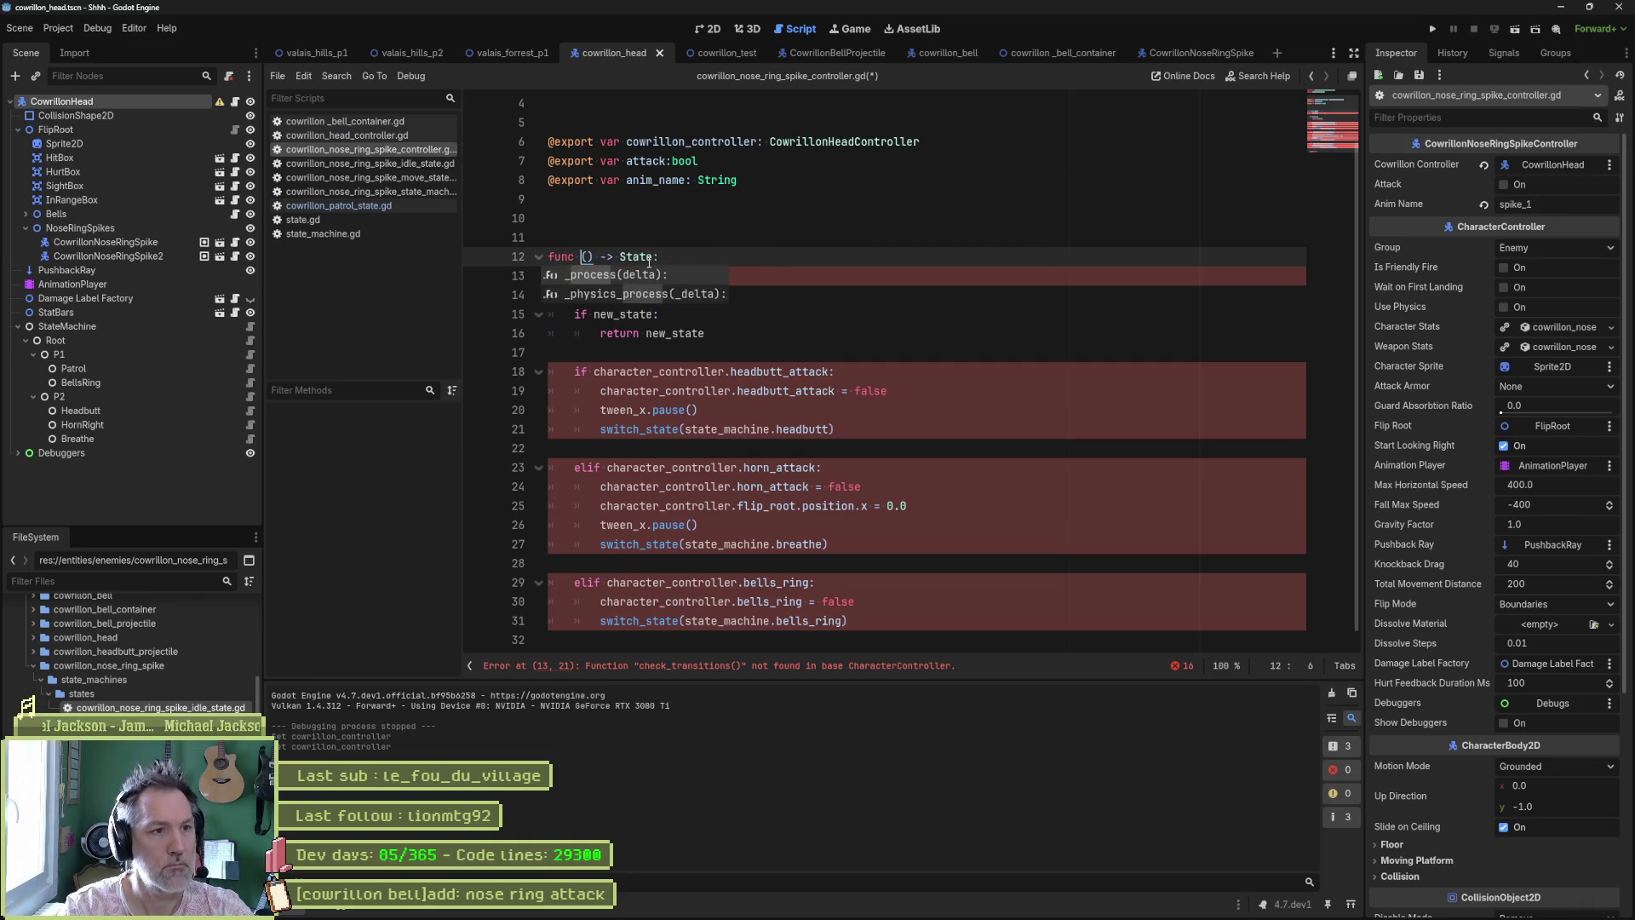
text(_process)
key(Right)
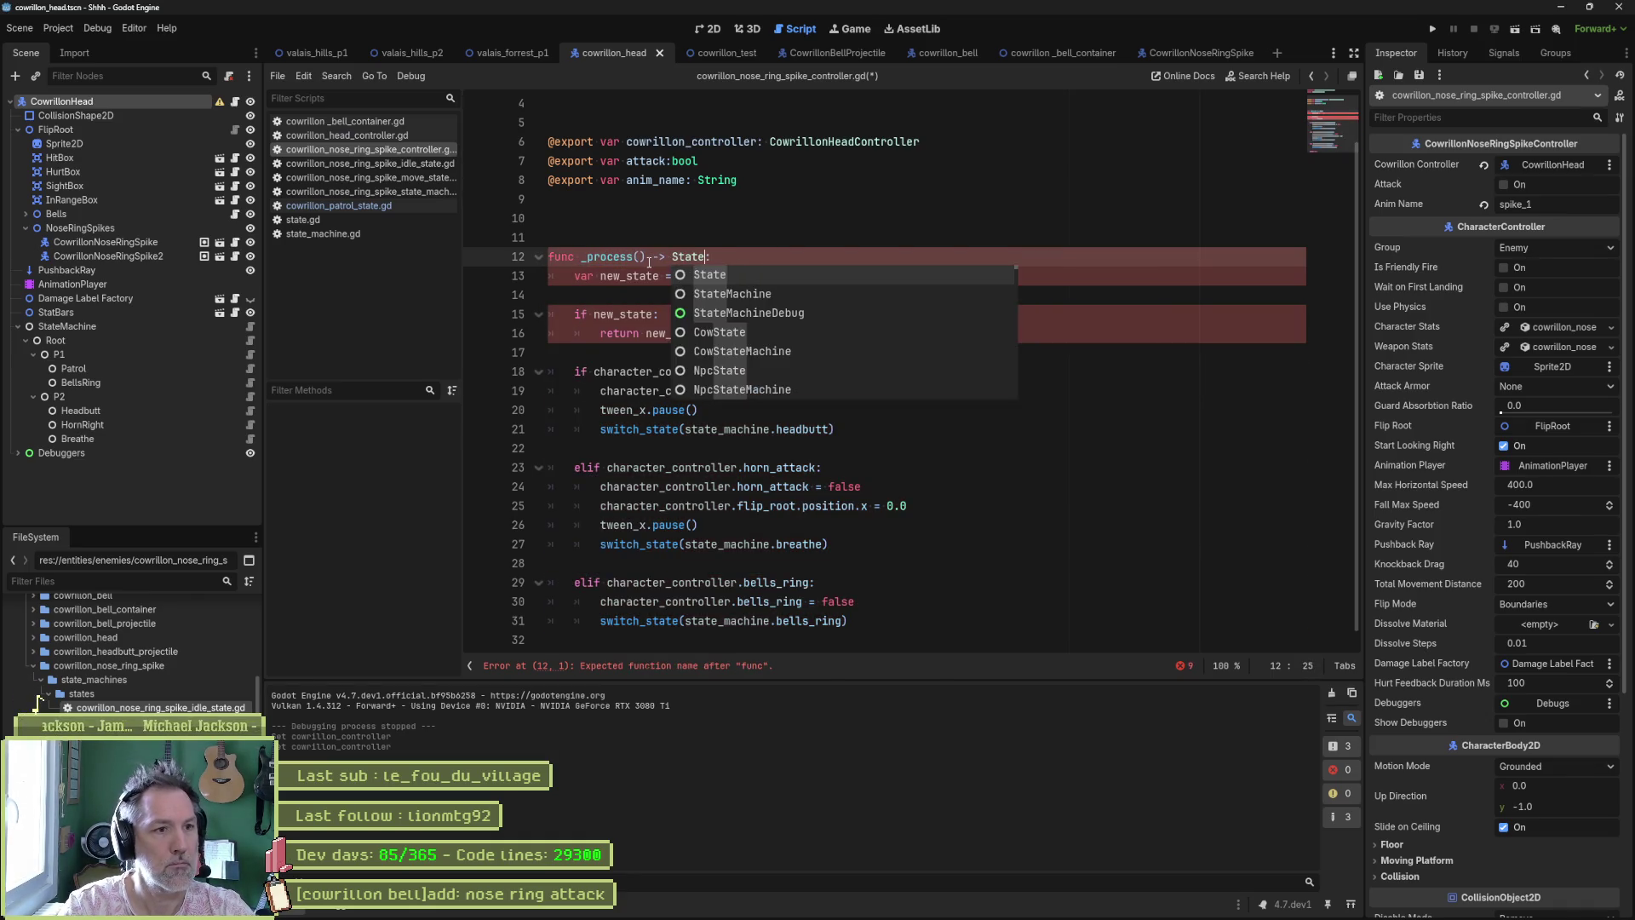
key(Escape)
text(_delta)
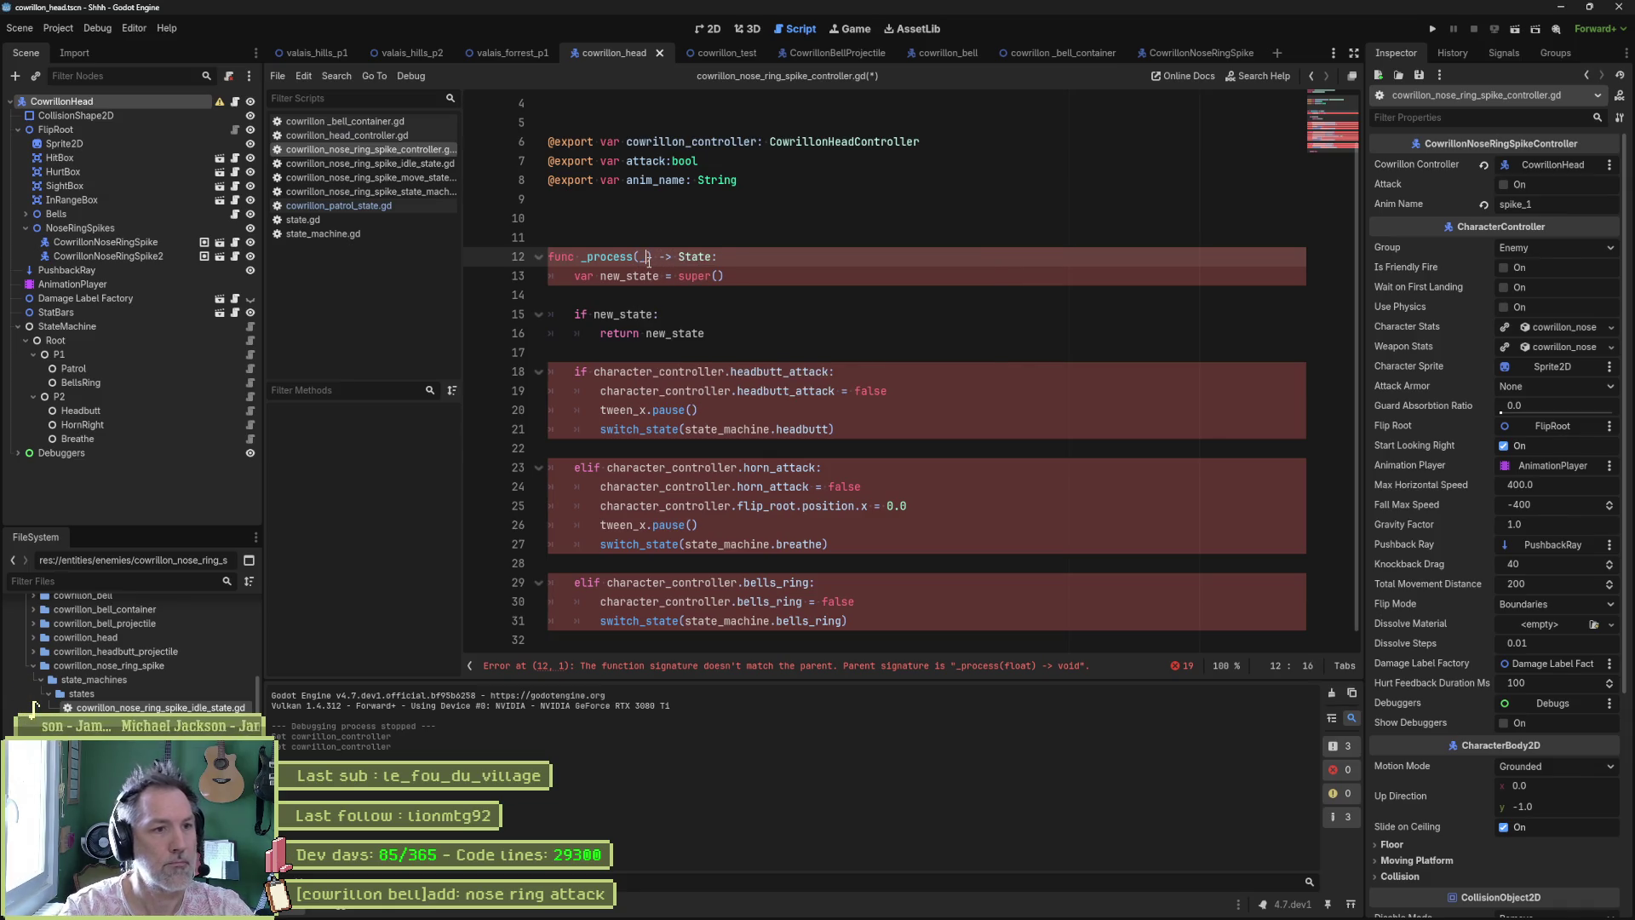
key(ctrl+shift+Left)
text(void)
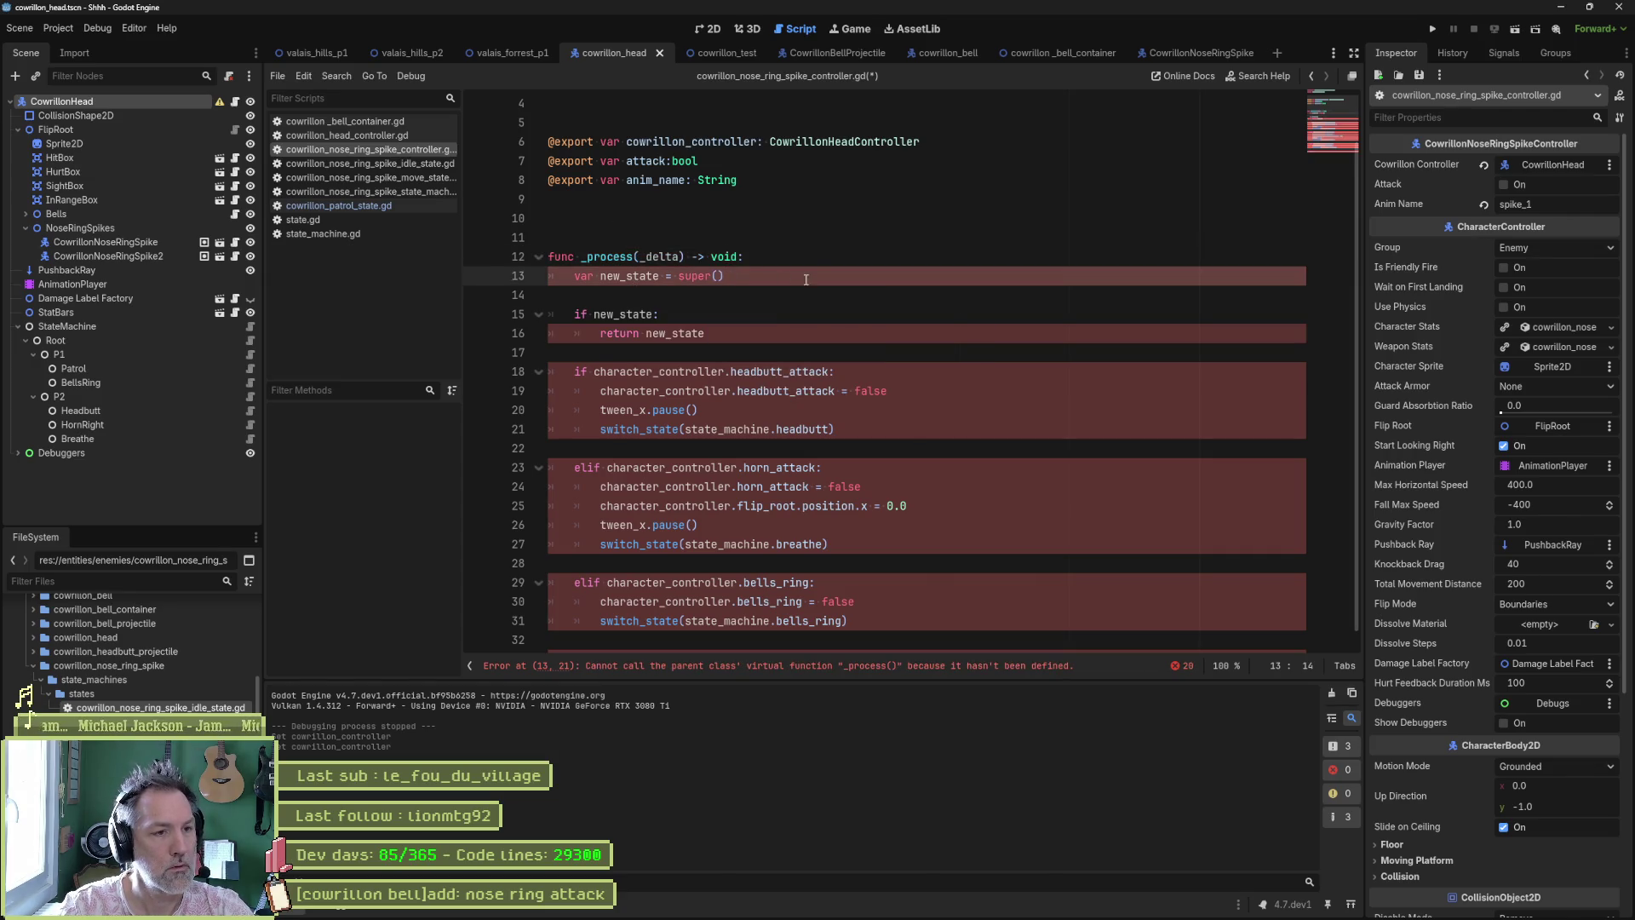
Strip everything but the bells_ring branch, turning its elif into if and removing return null.
scroll(818, 278, down, 1)
key(ctrl+shift+k)
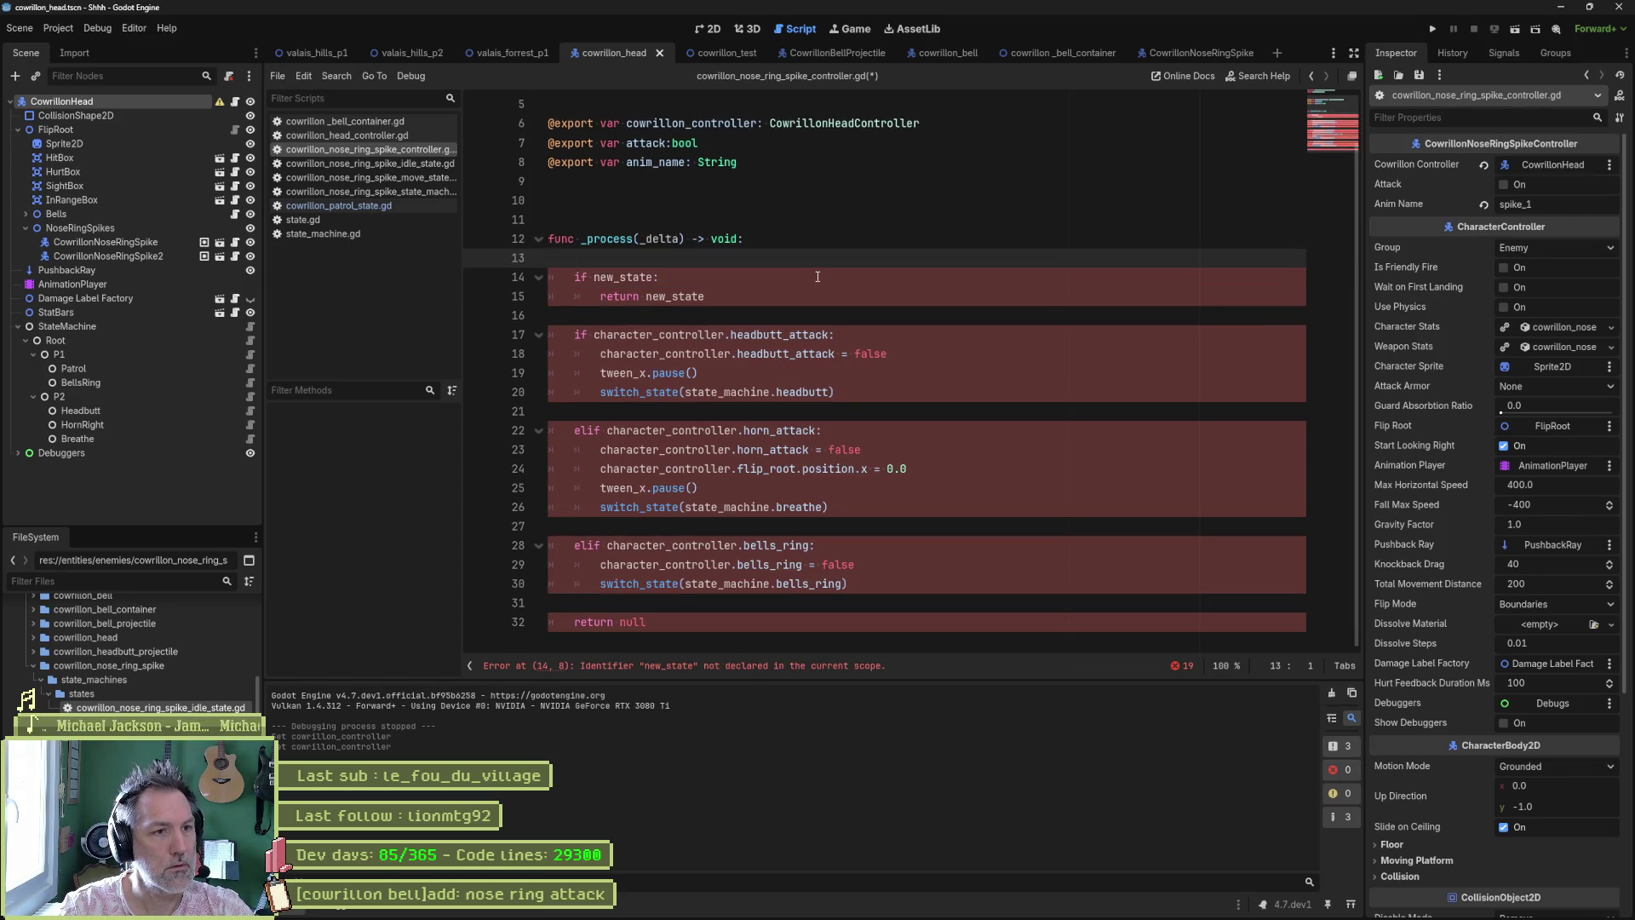
key(ctrl+shift+k)
key(ctrl+shift+k)
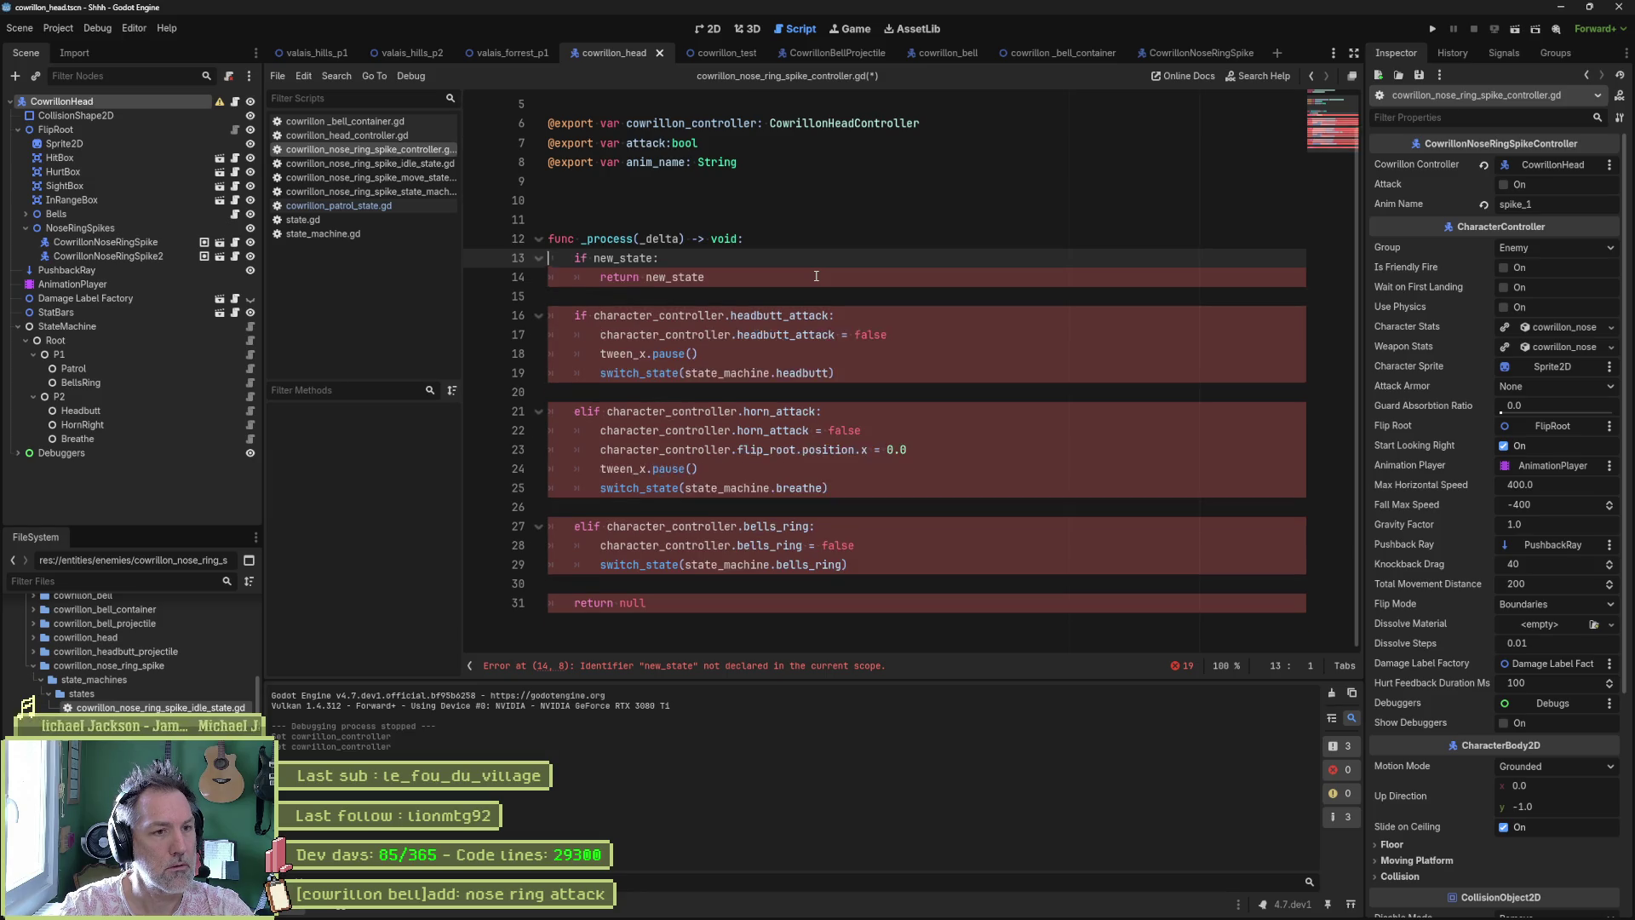
scroll(816, 276, up, 1)
key(ctrl+shift+k)
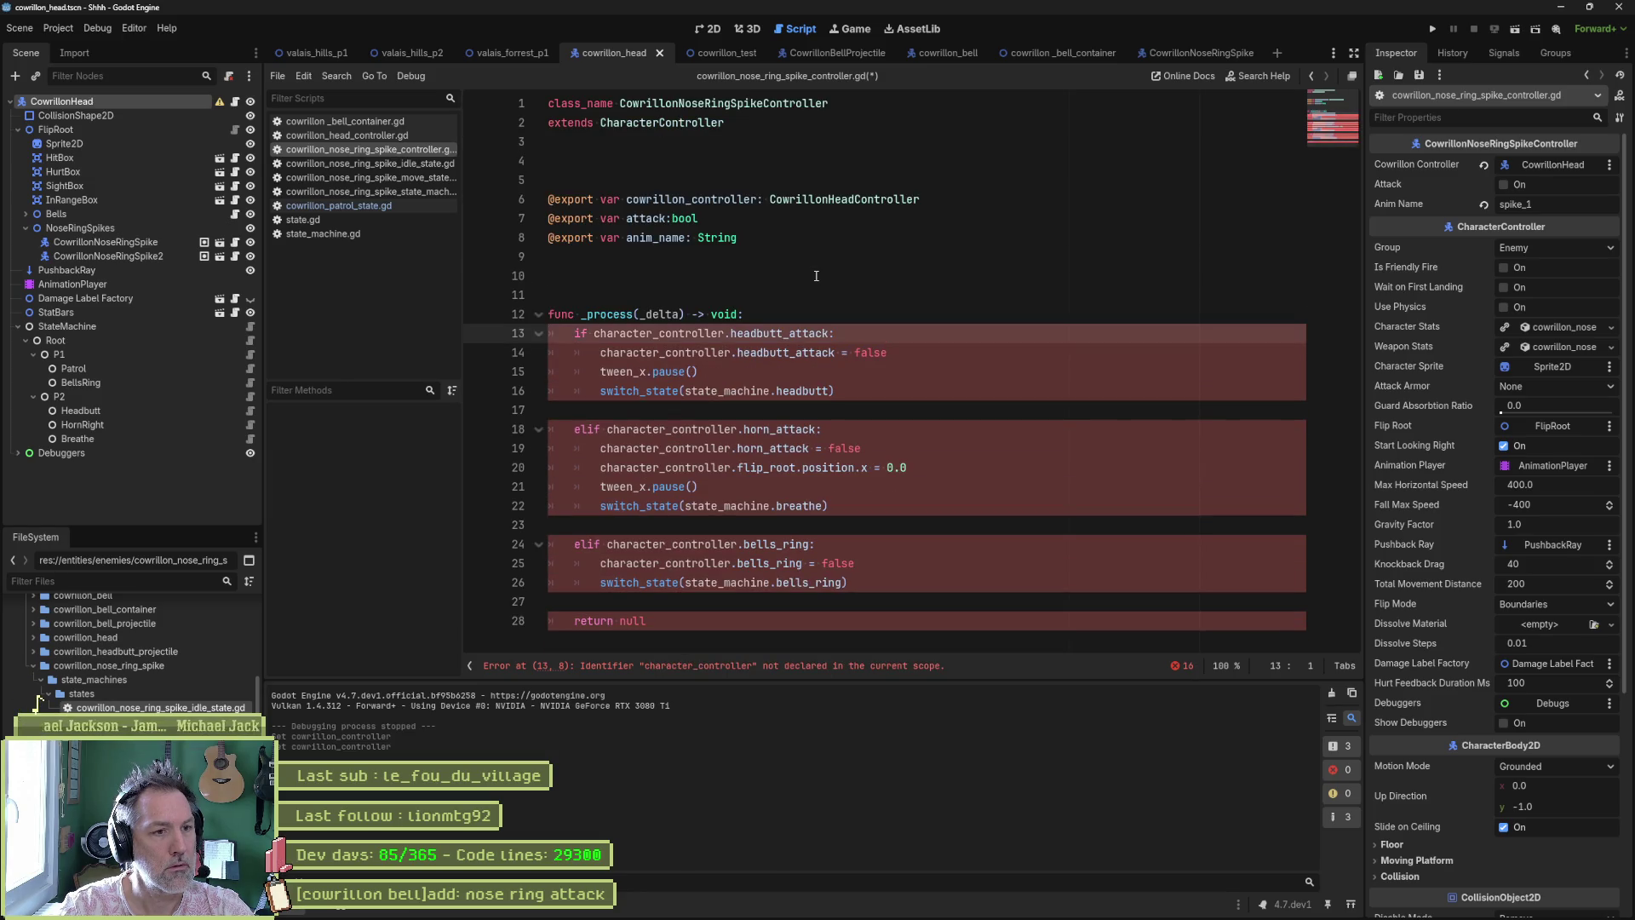
key(ctrl+shift+k)
key(ctrl+shift+k)
key(ctrl+shift+k)
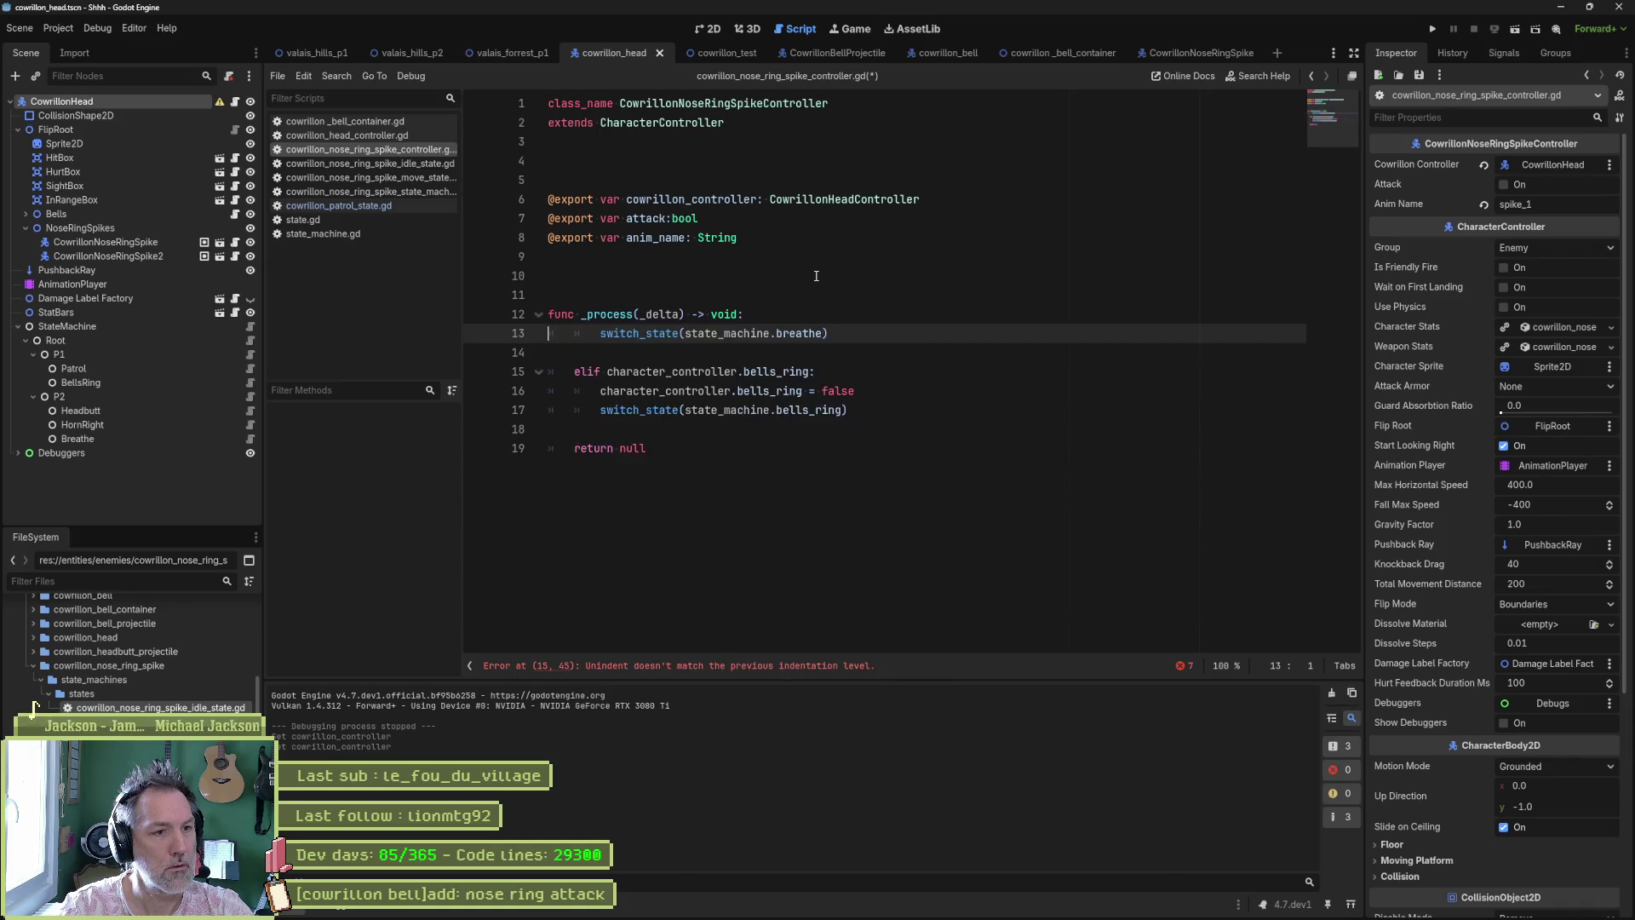
key(ctrl+shift+k)
click(568, 342)
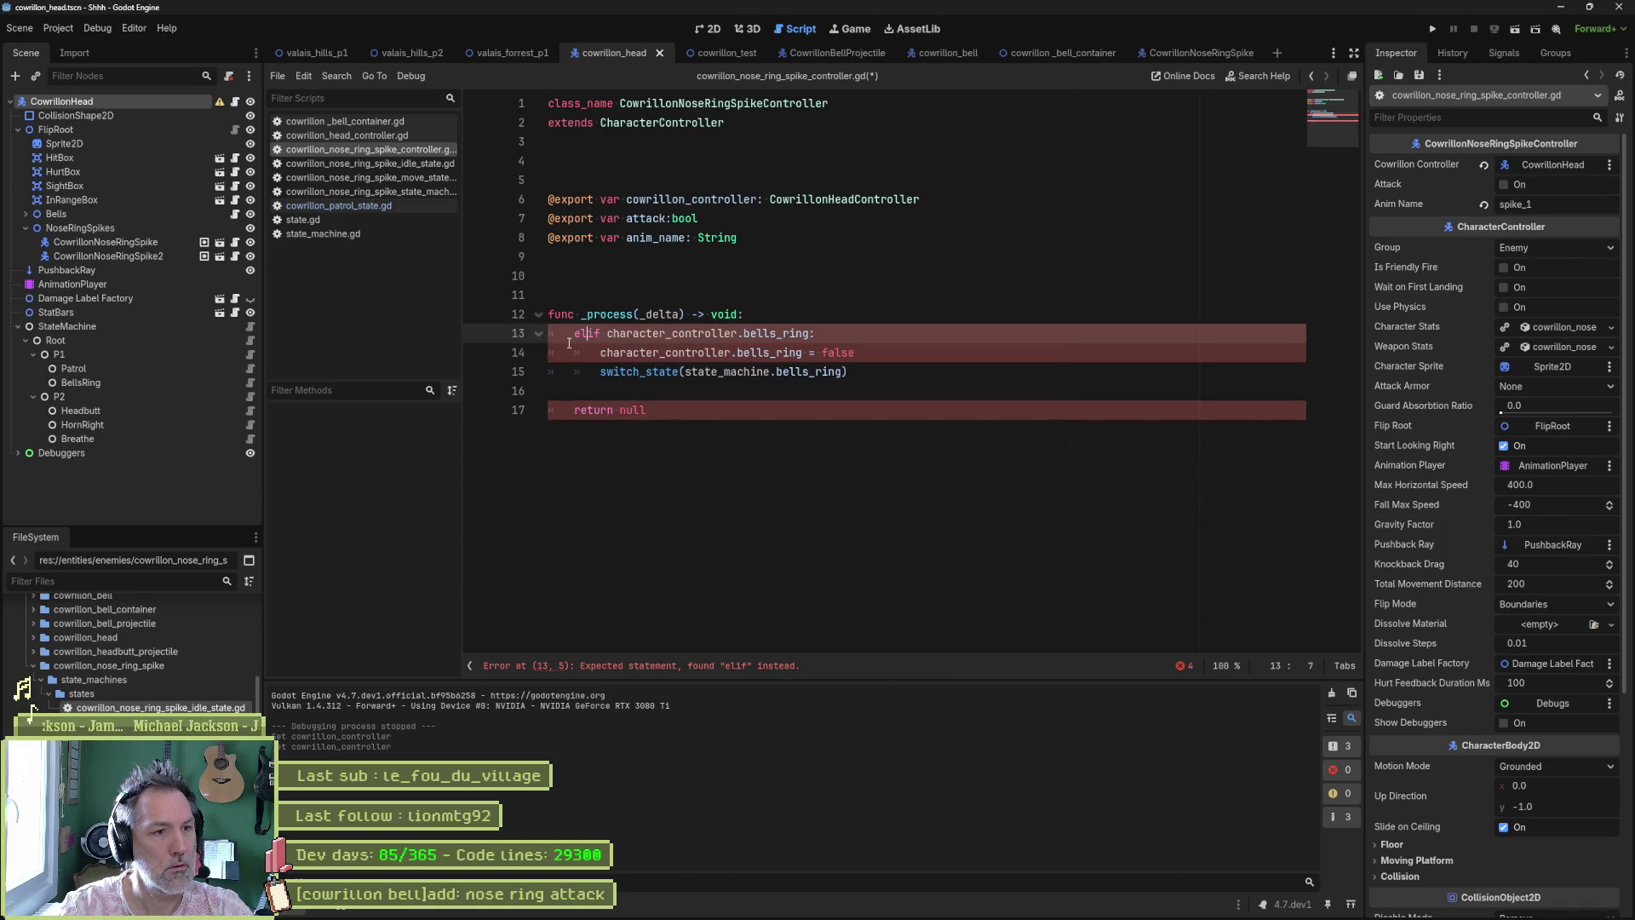
key(Delete)
key(Delete)
click(661, 391)
key(ctrl+shift+k)
key(ctrl+shift+k)
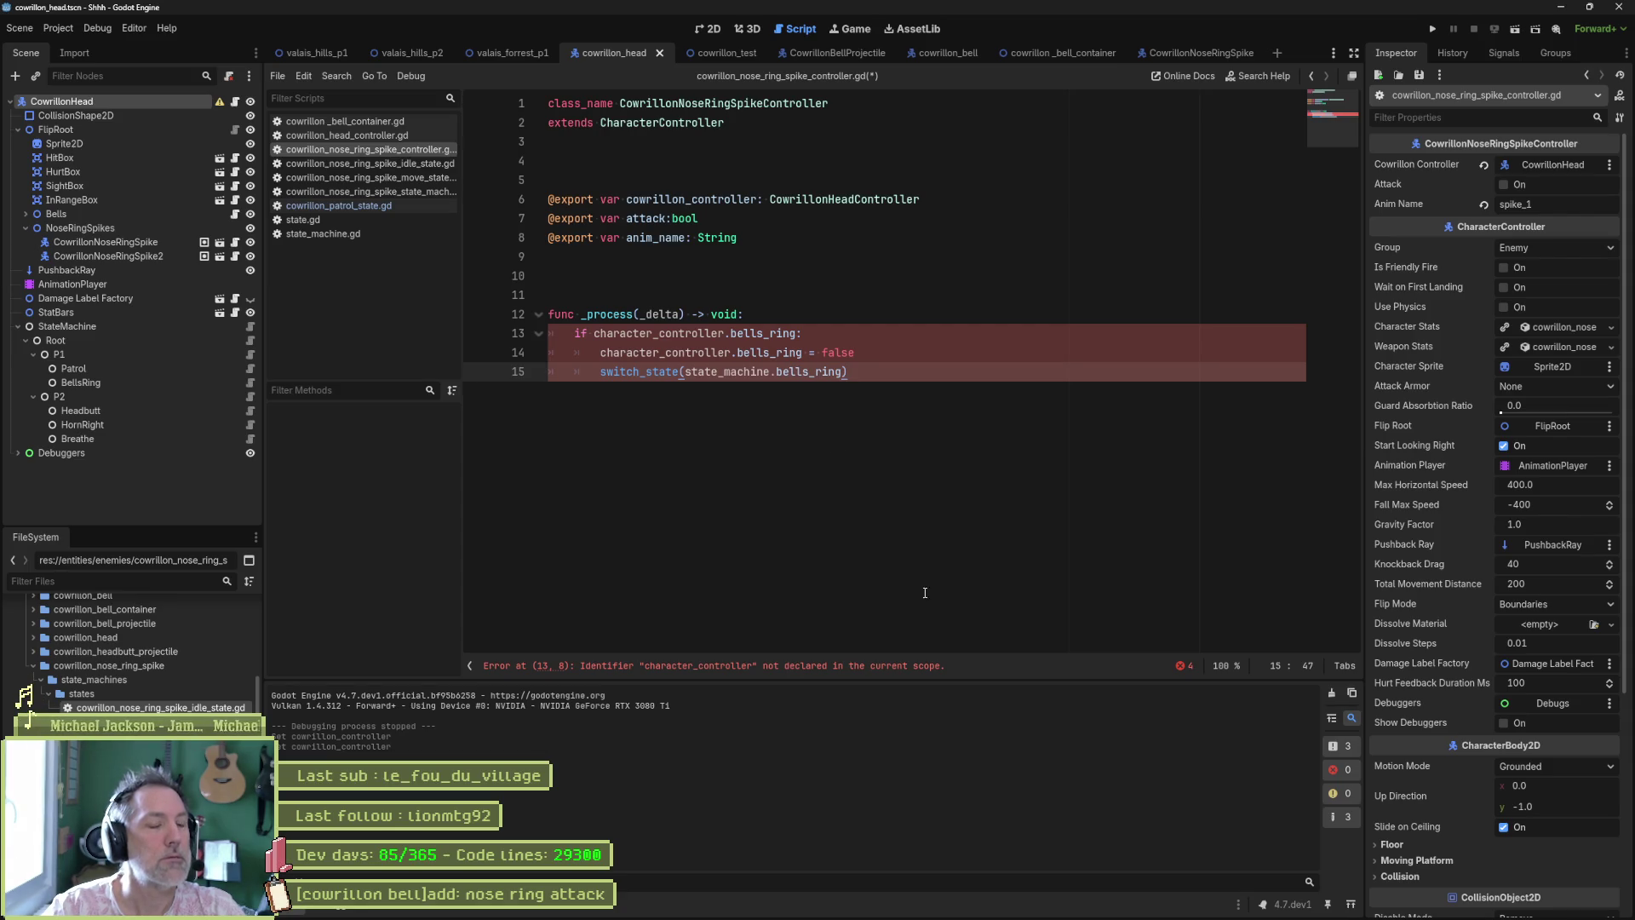
mouse_move(958, 916)
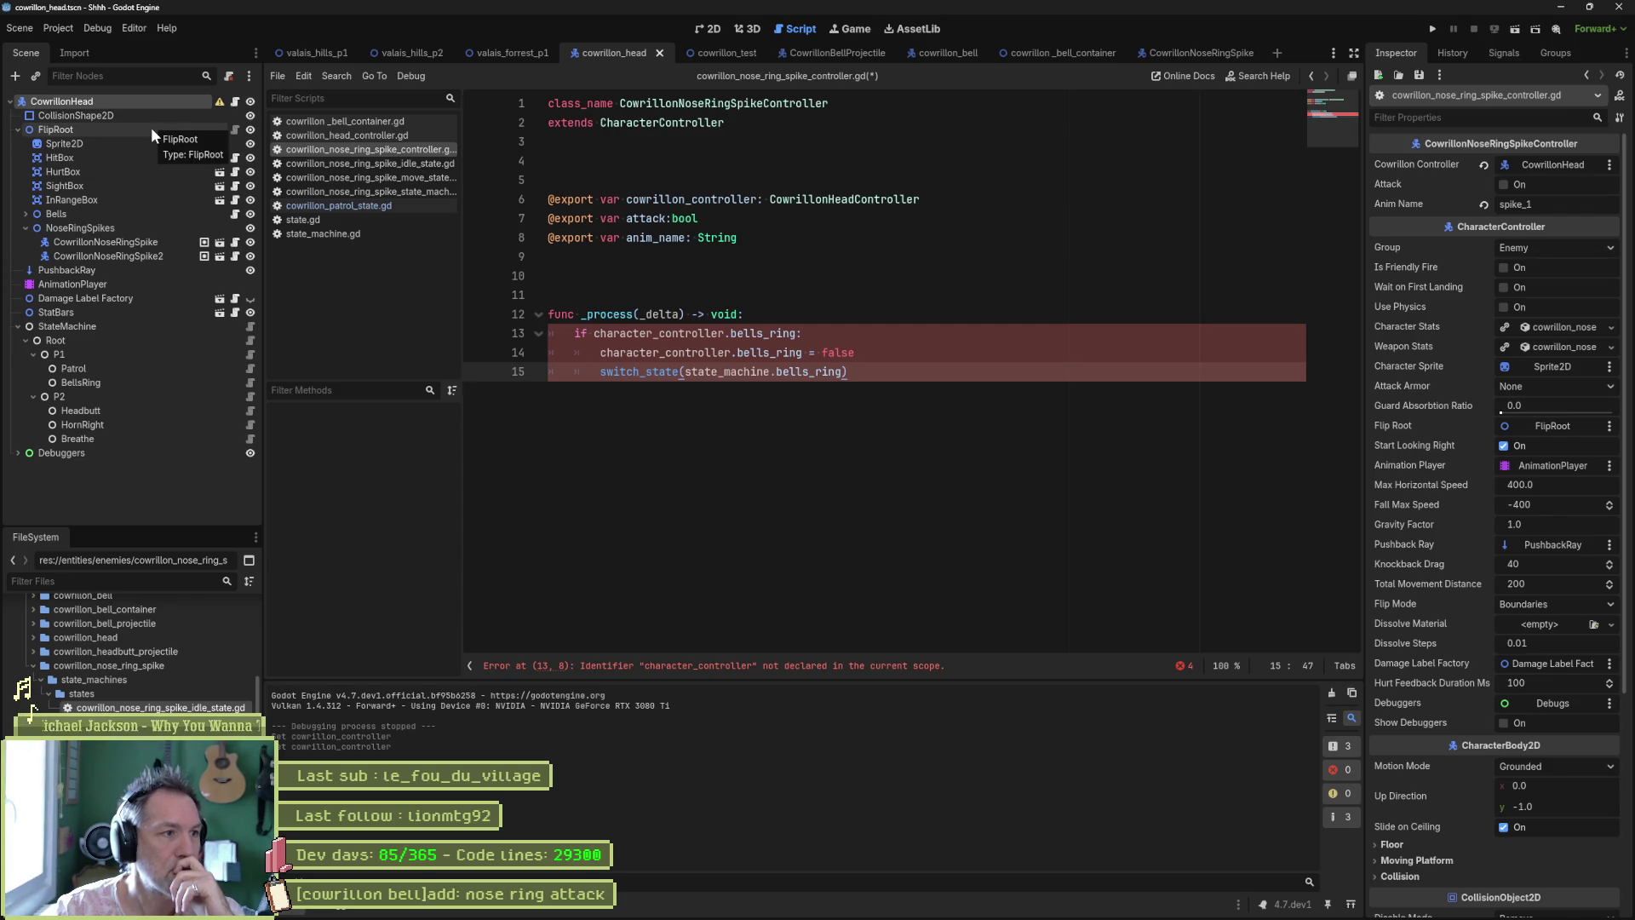
click(219, 243)
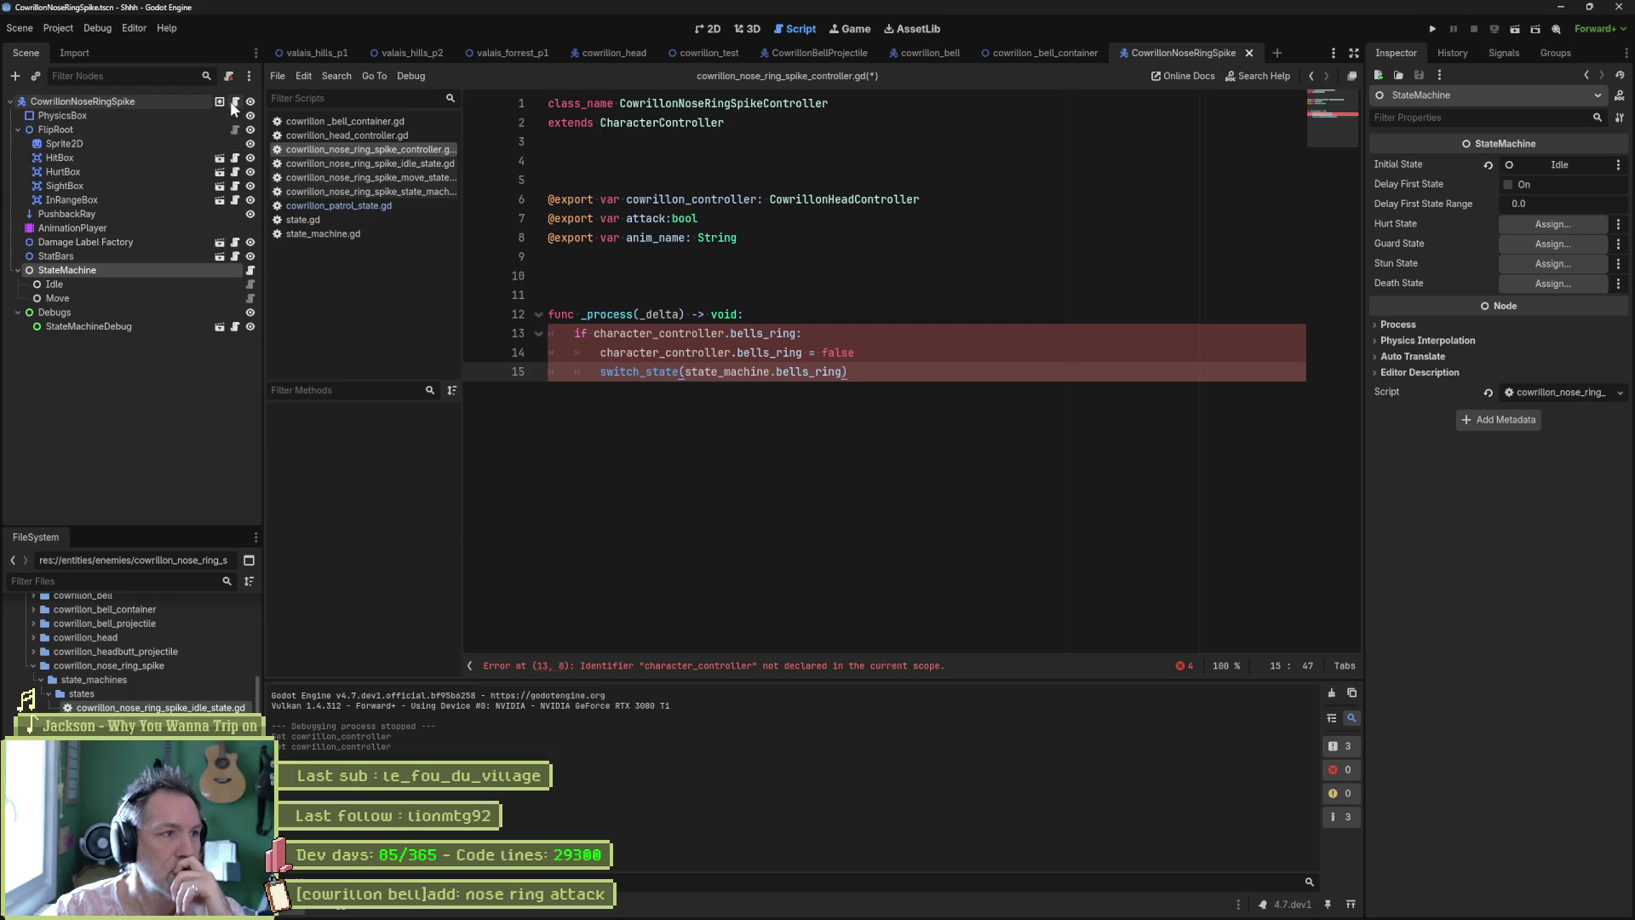
click(251, 271)
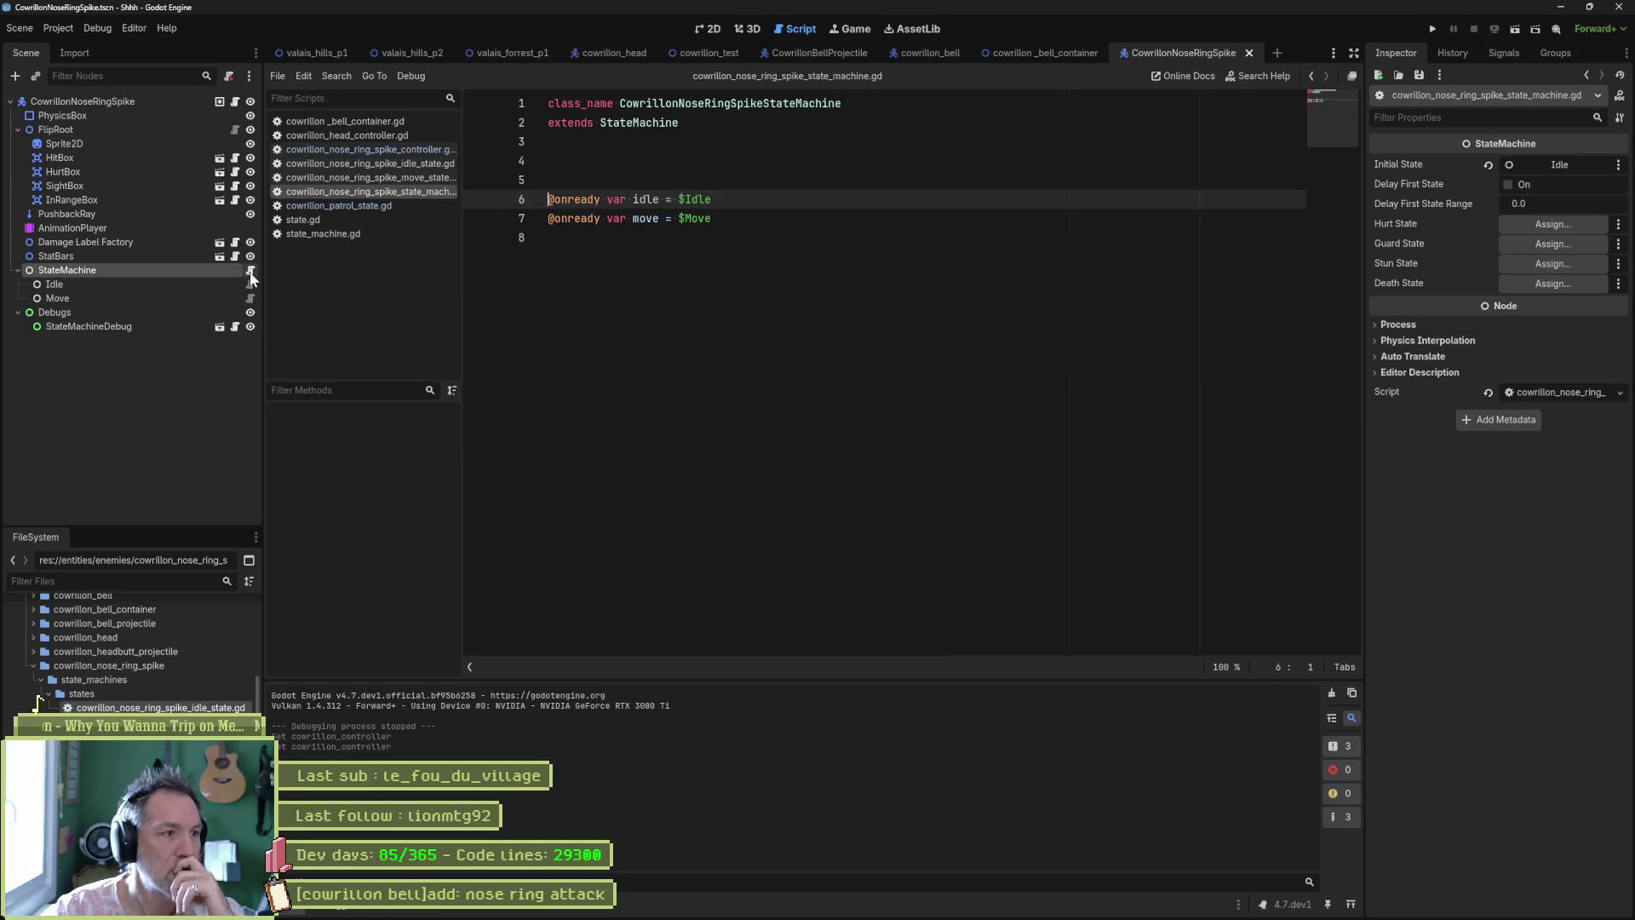
click(726, 261)
key(Return)
key(Return)
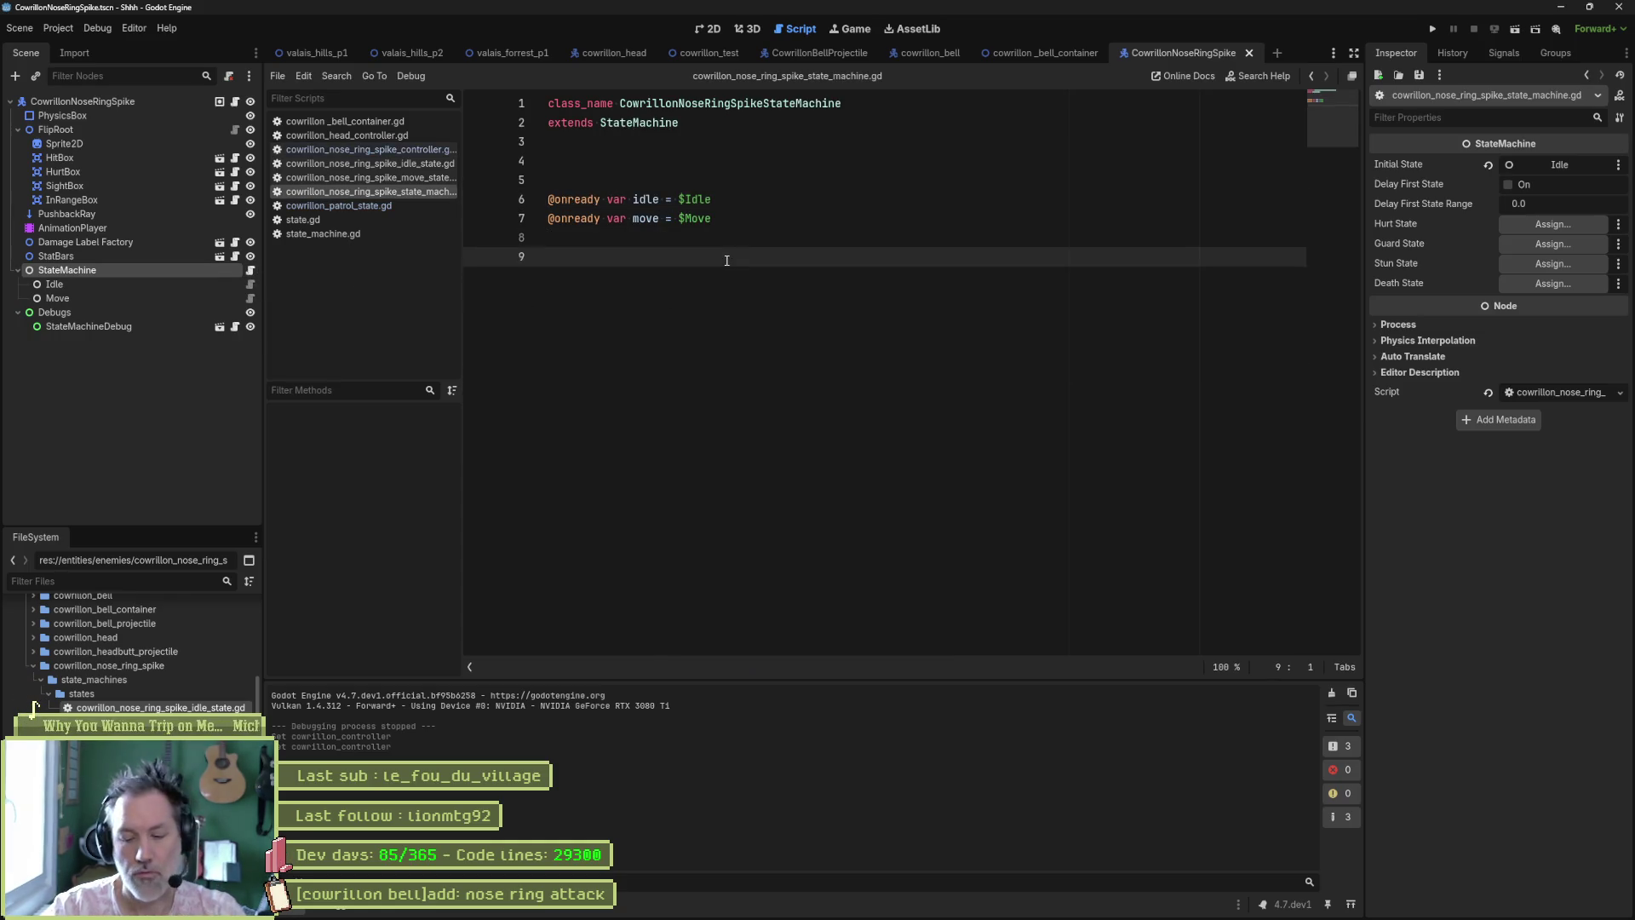
text(_rea)
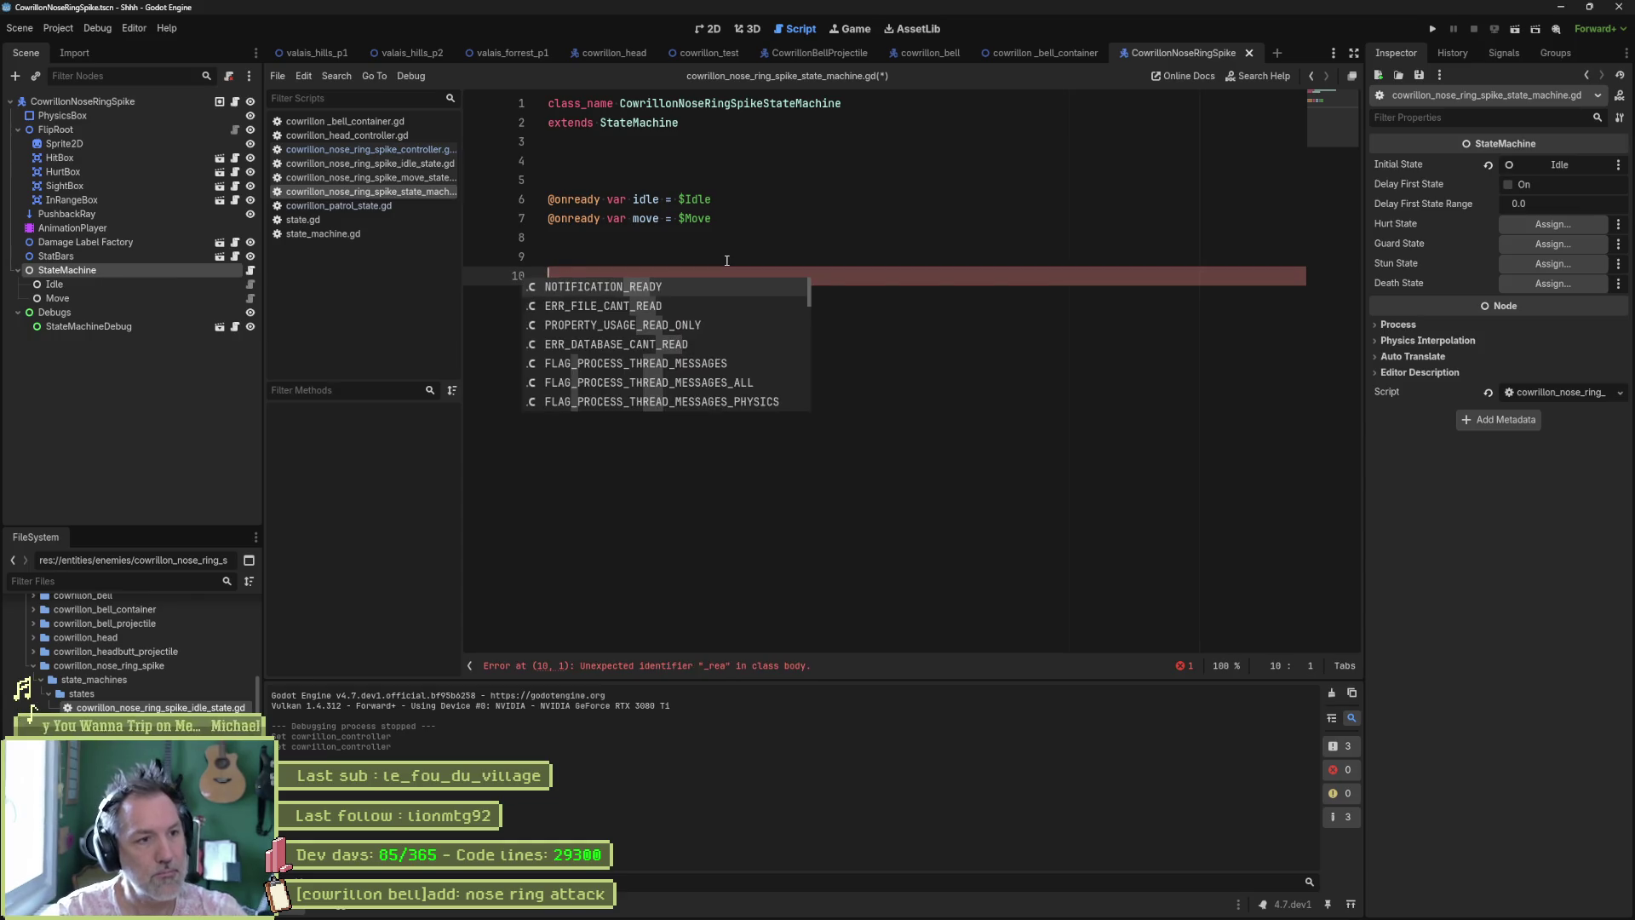
key(Home)
text(func)
key(End)
text(d)
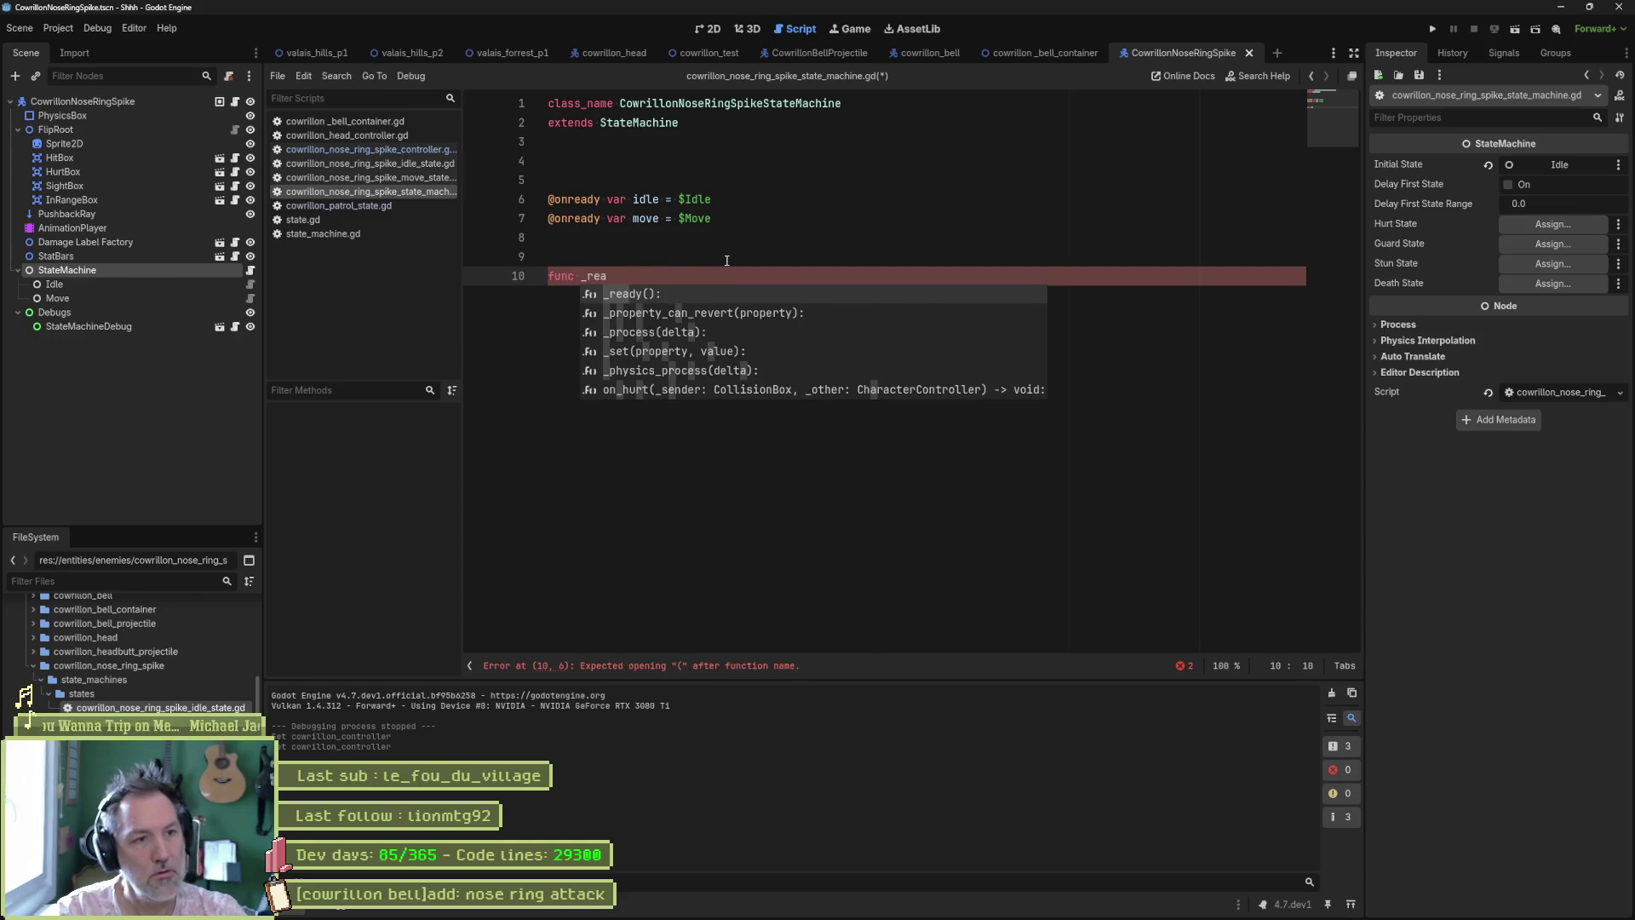
key(Return)
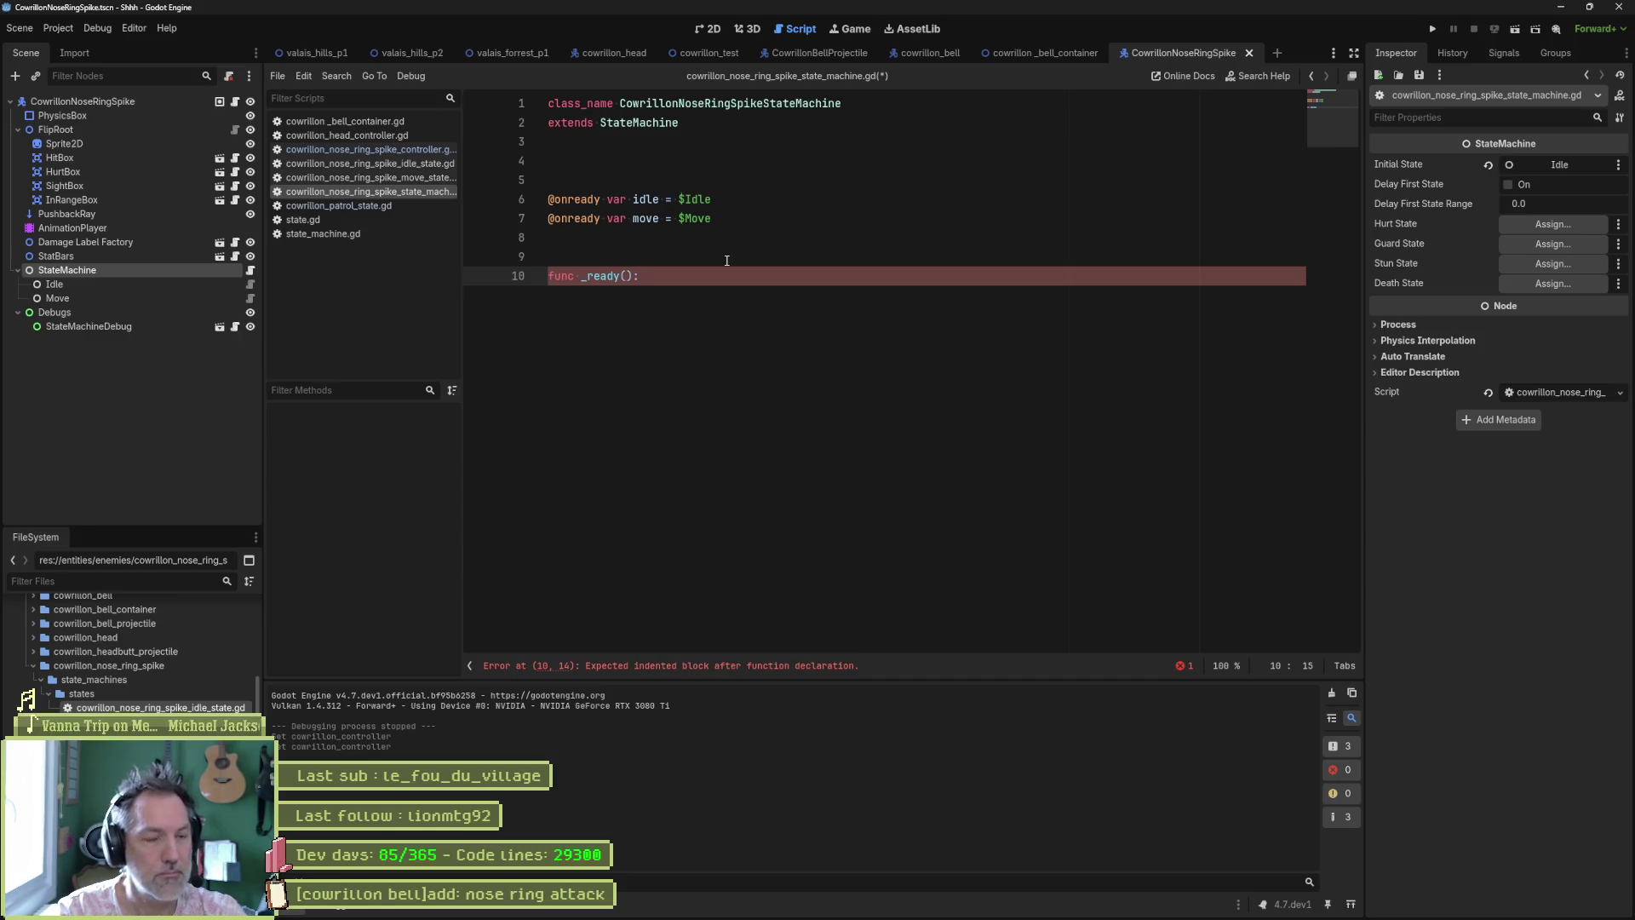
Call get_parent() inside _ready and open its Node documentation.
key(Return)
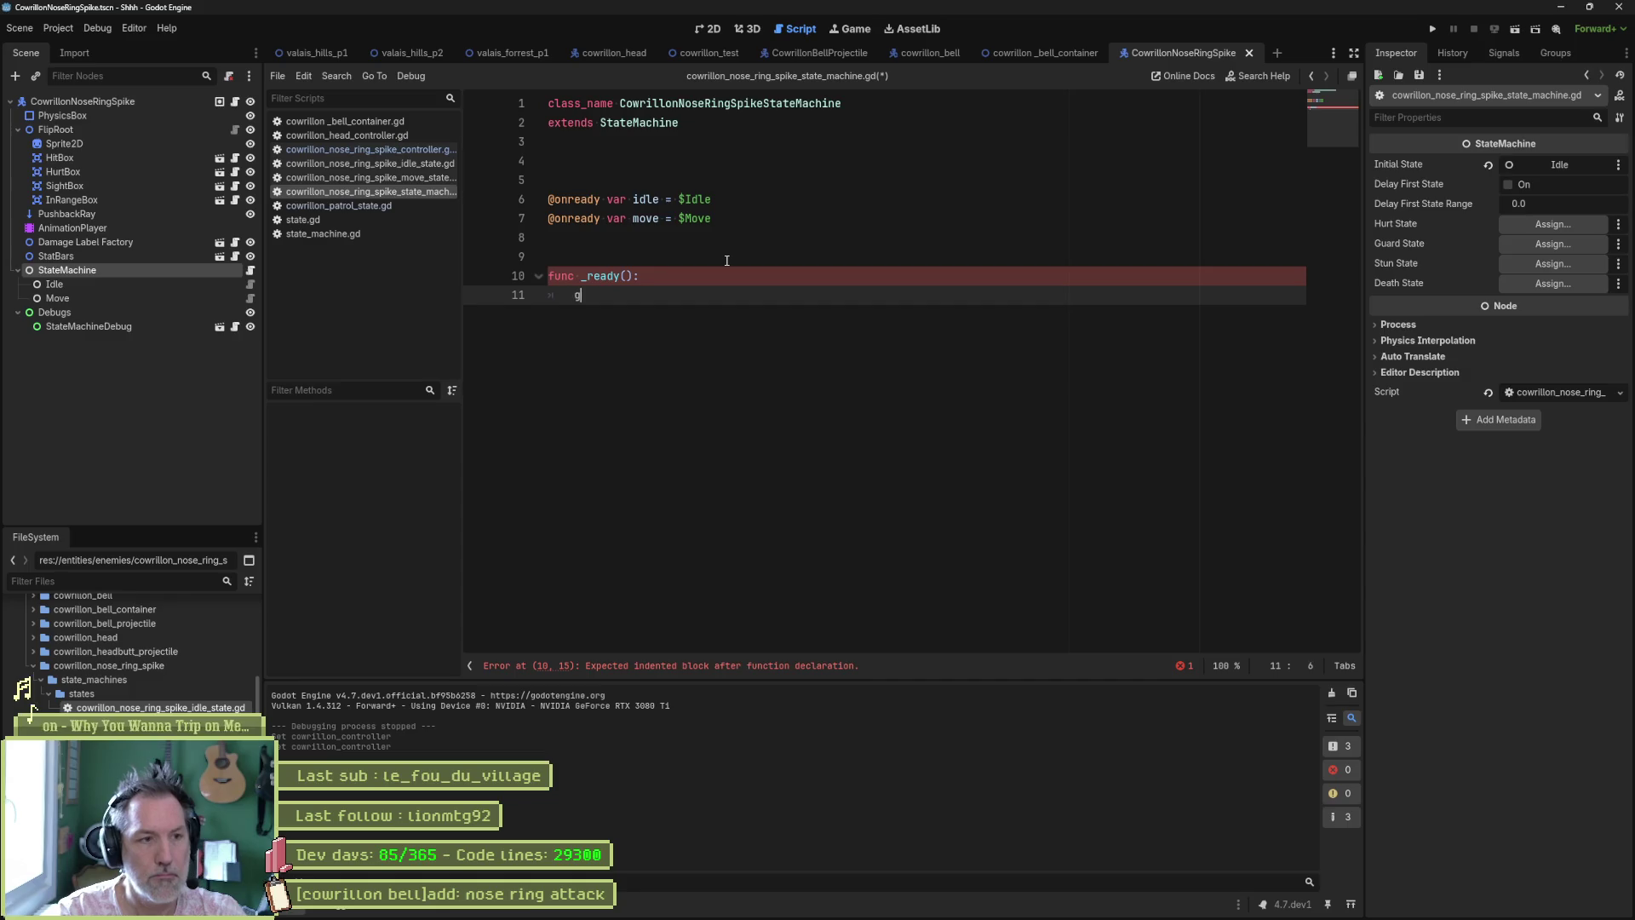
text(get_pare)
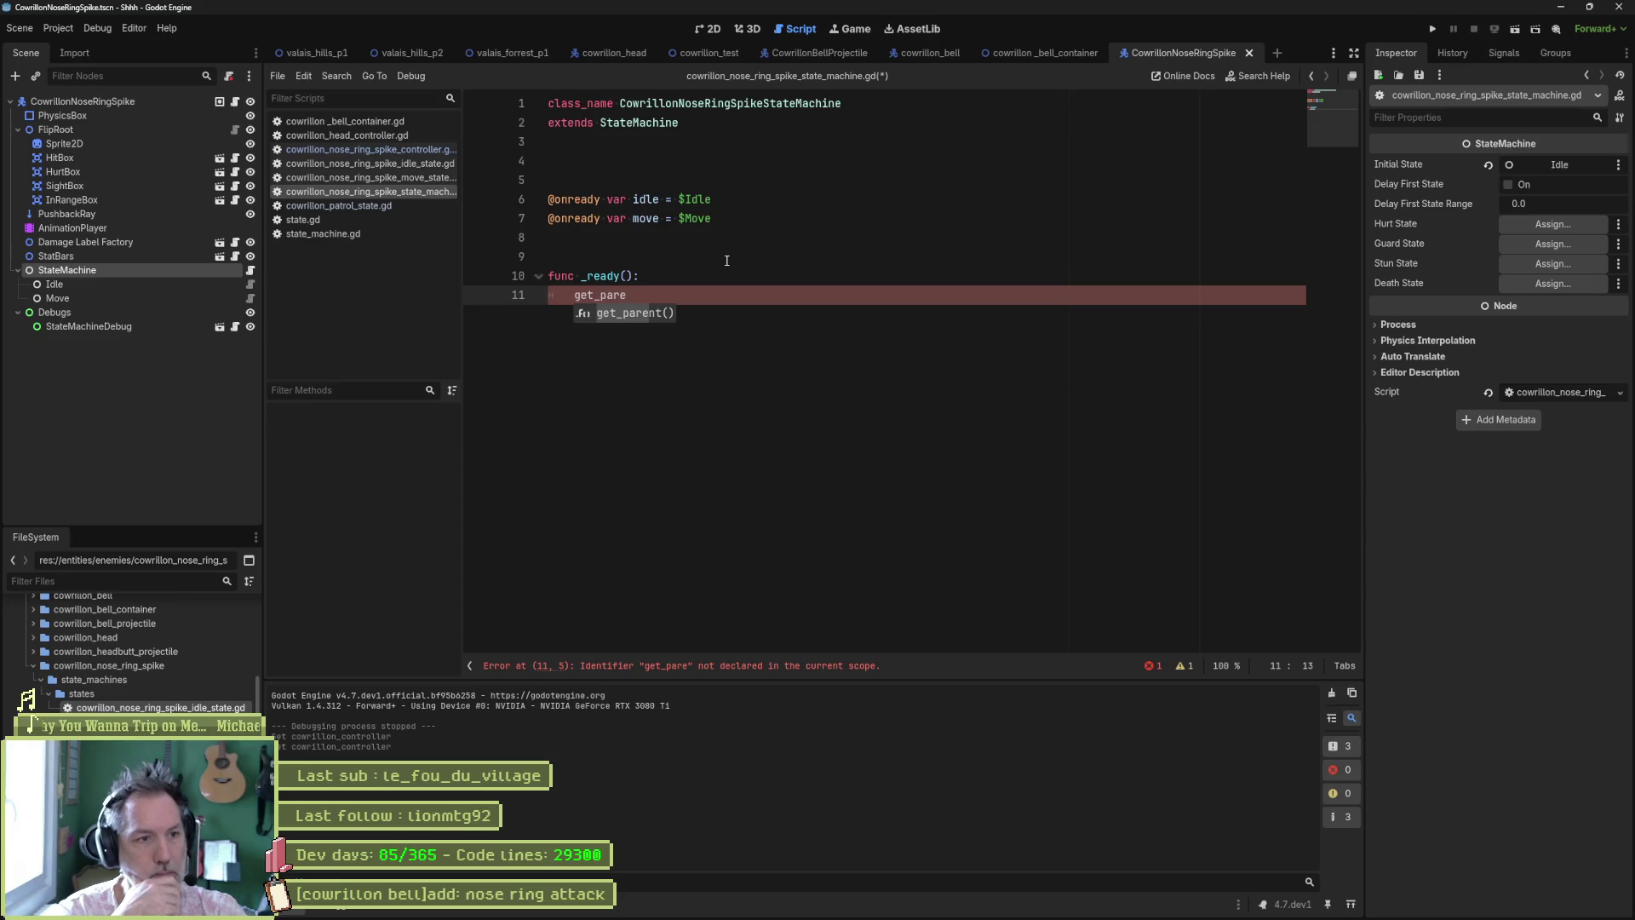
key(Return)
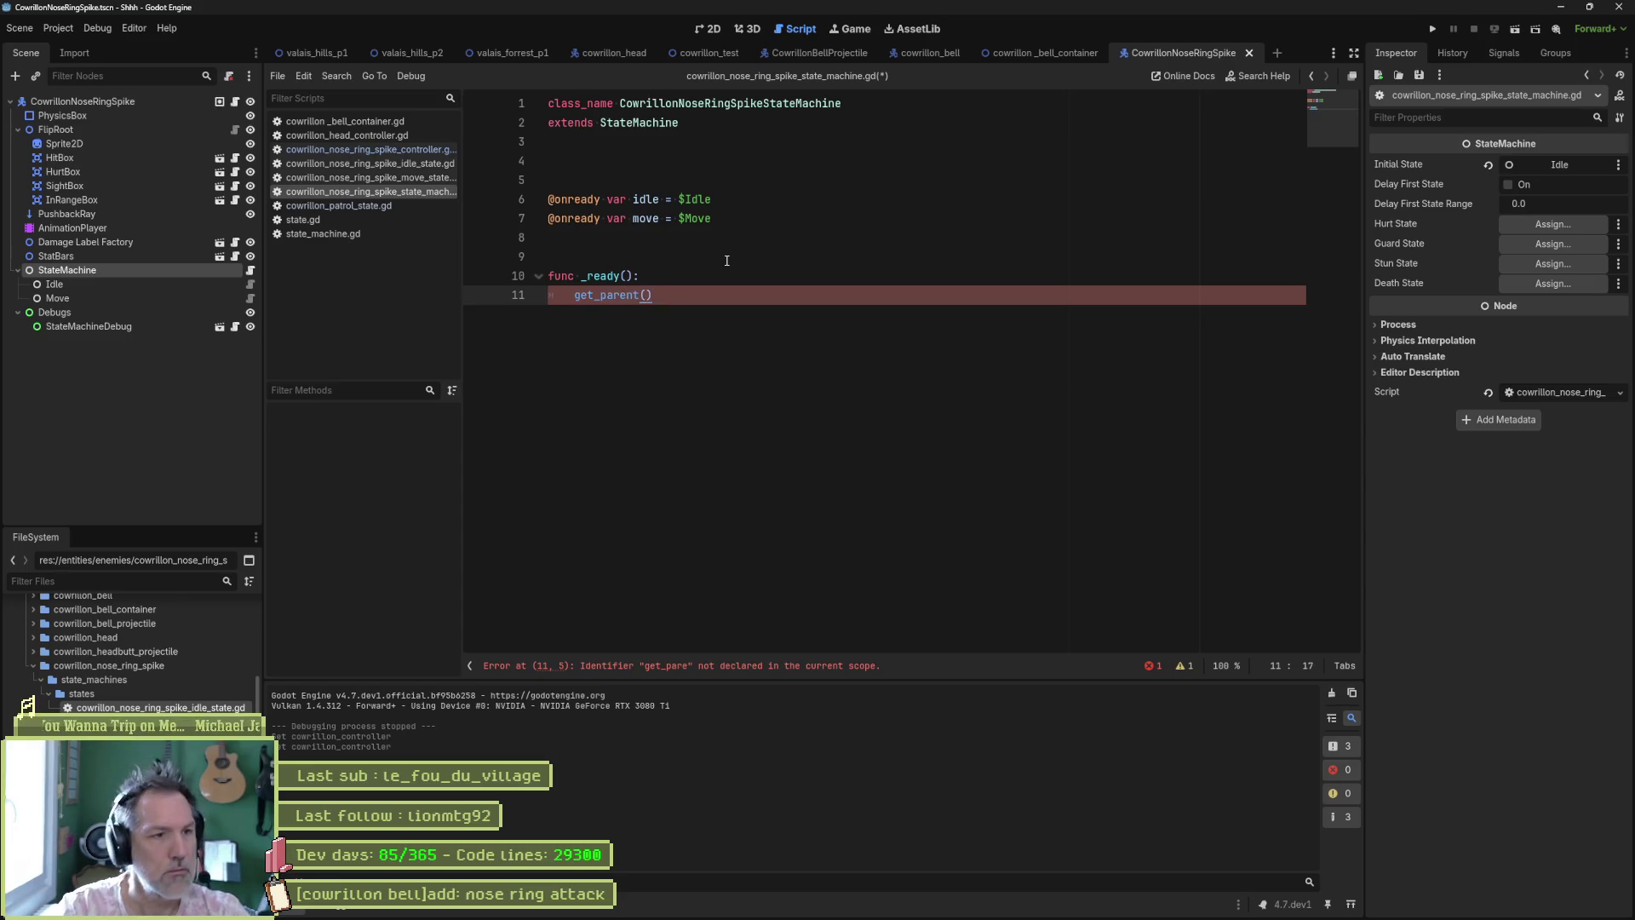
ctrl+click(643, 295)
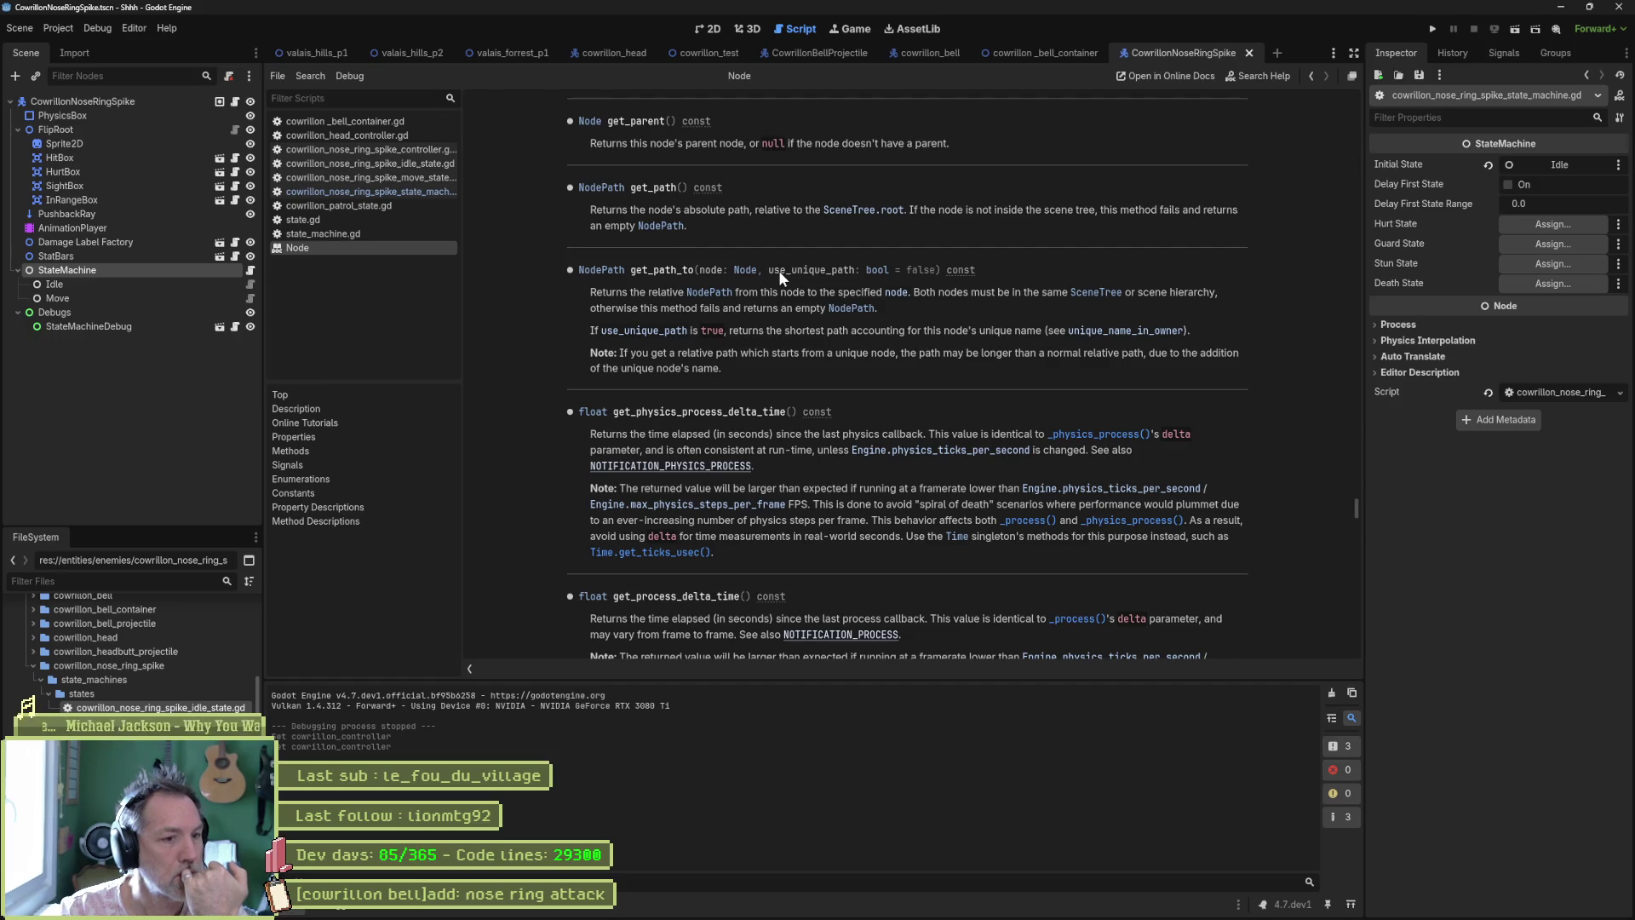
Replace the get_parent() call in _ready with find_head_controller().
scroll(778, 269, up, 3)
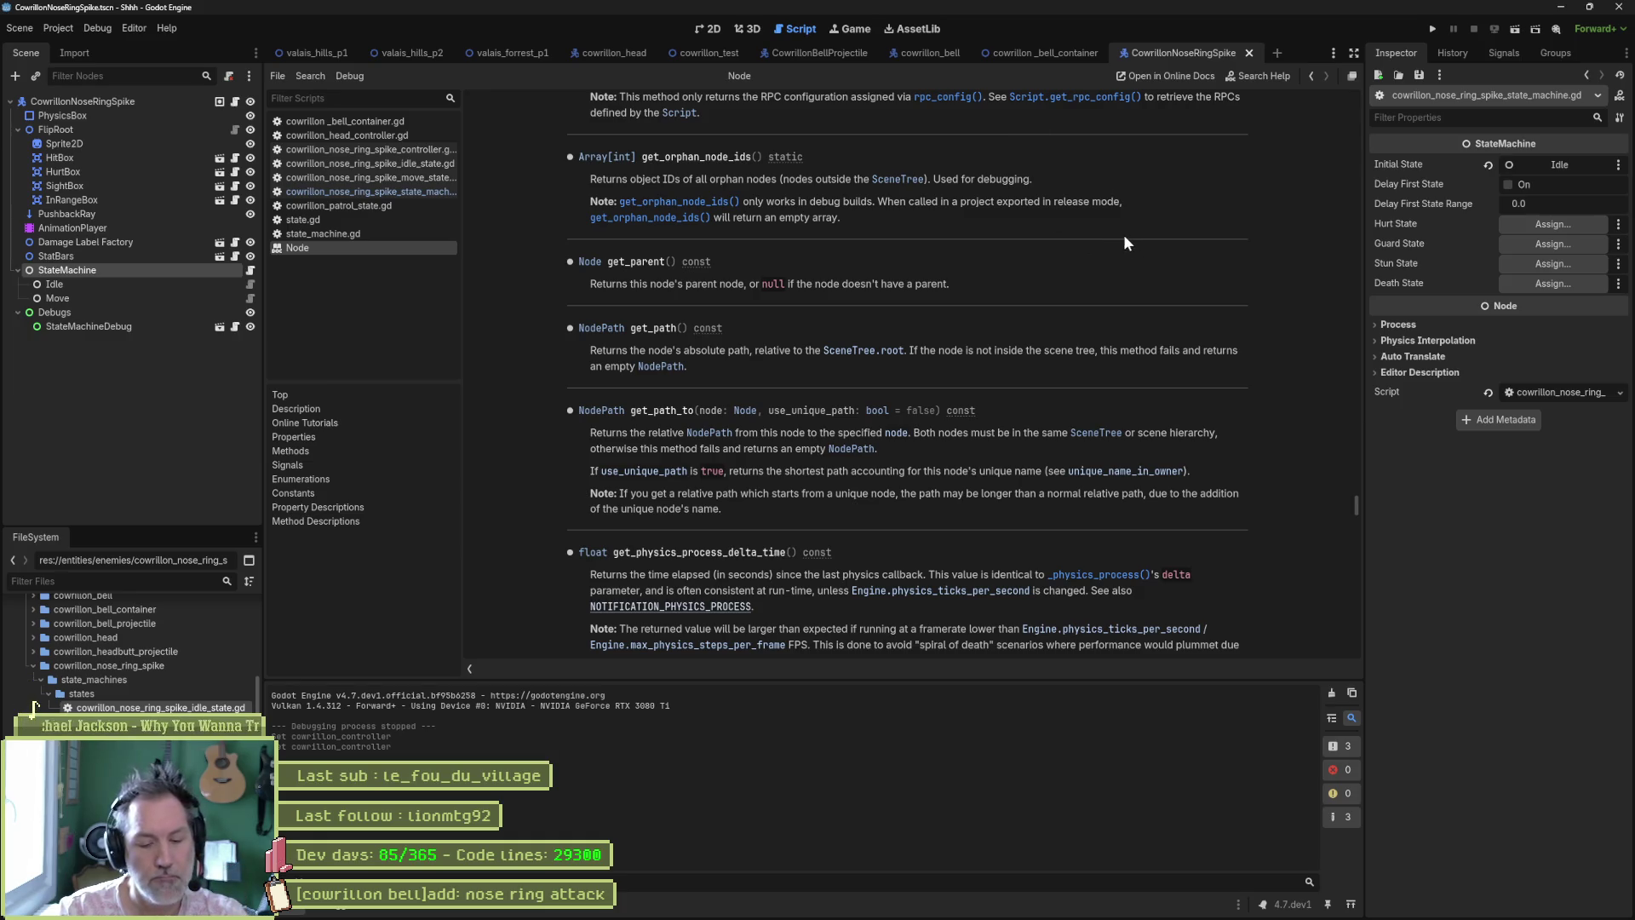
key(ctrl+w)
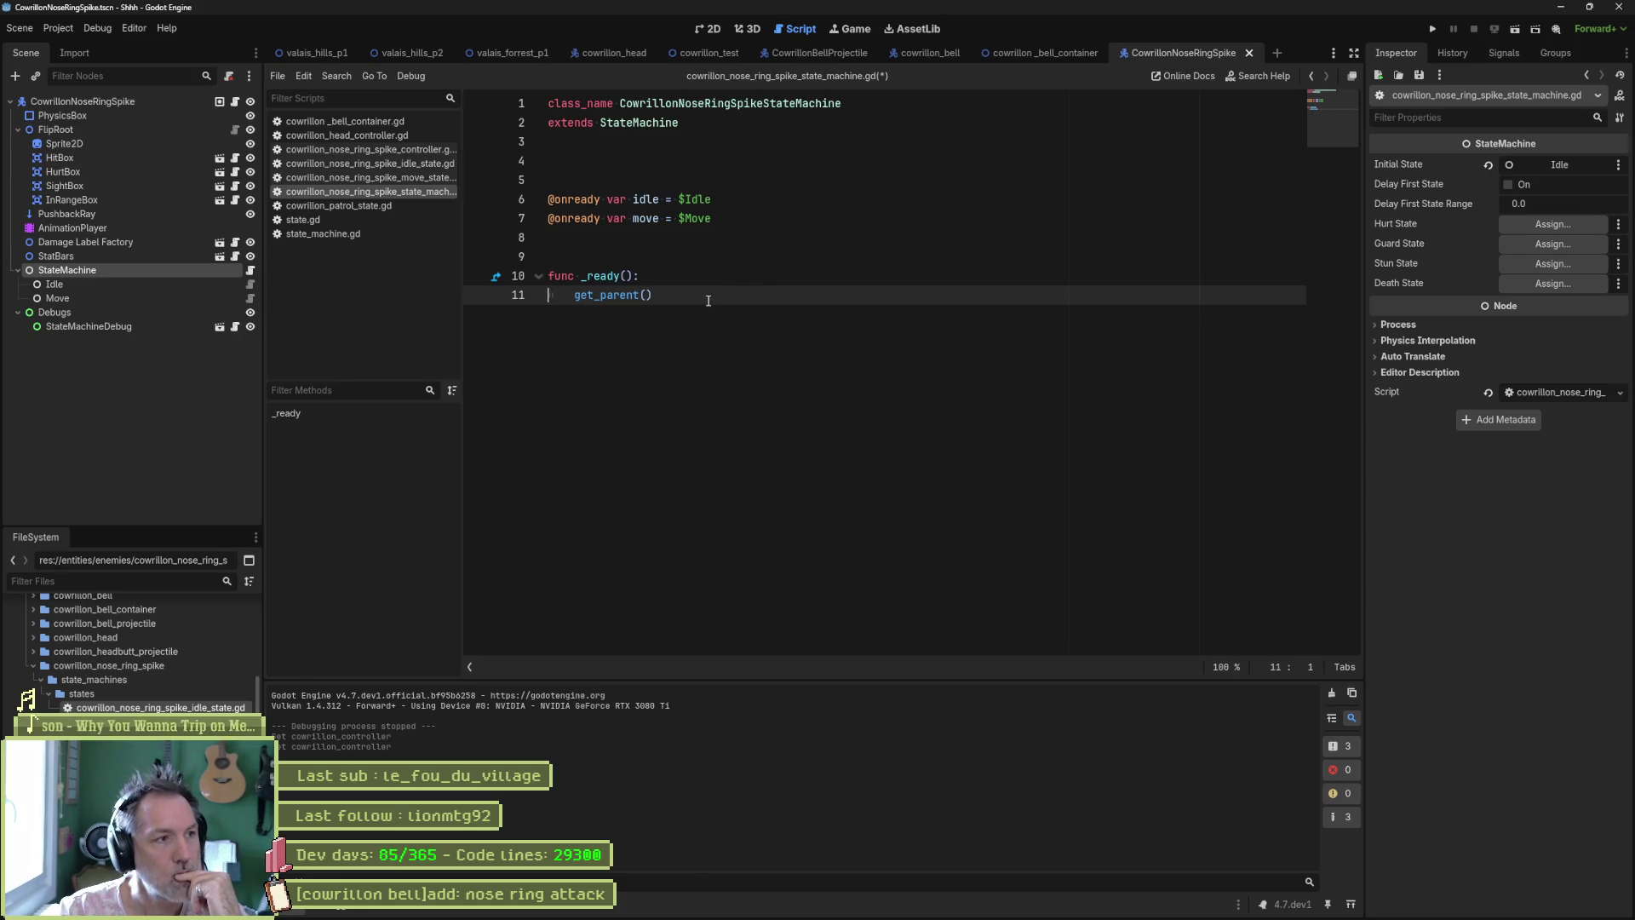
key(Right)
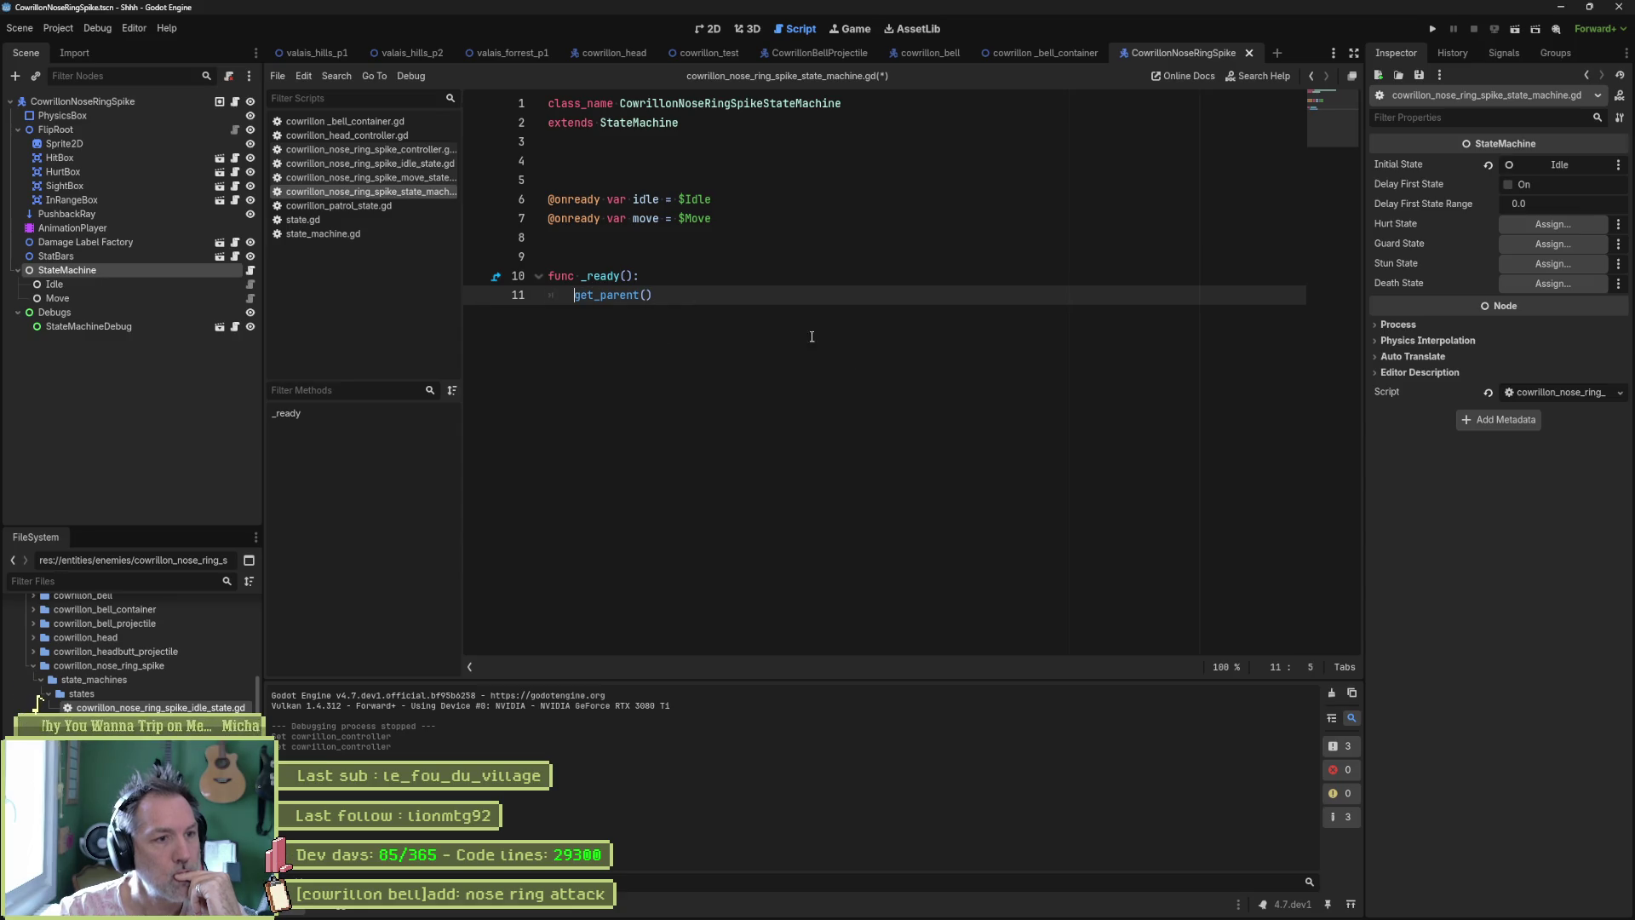
key(Up)
key(End)
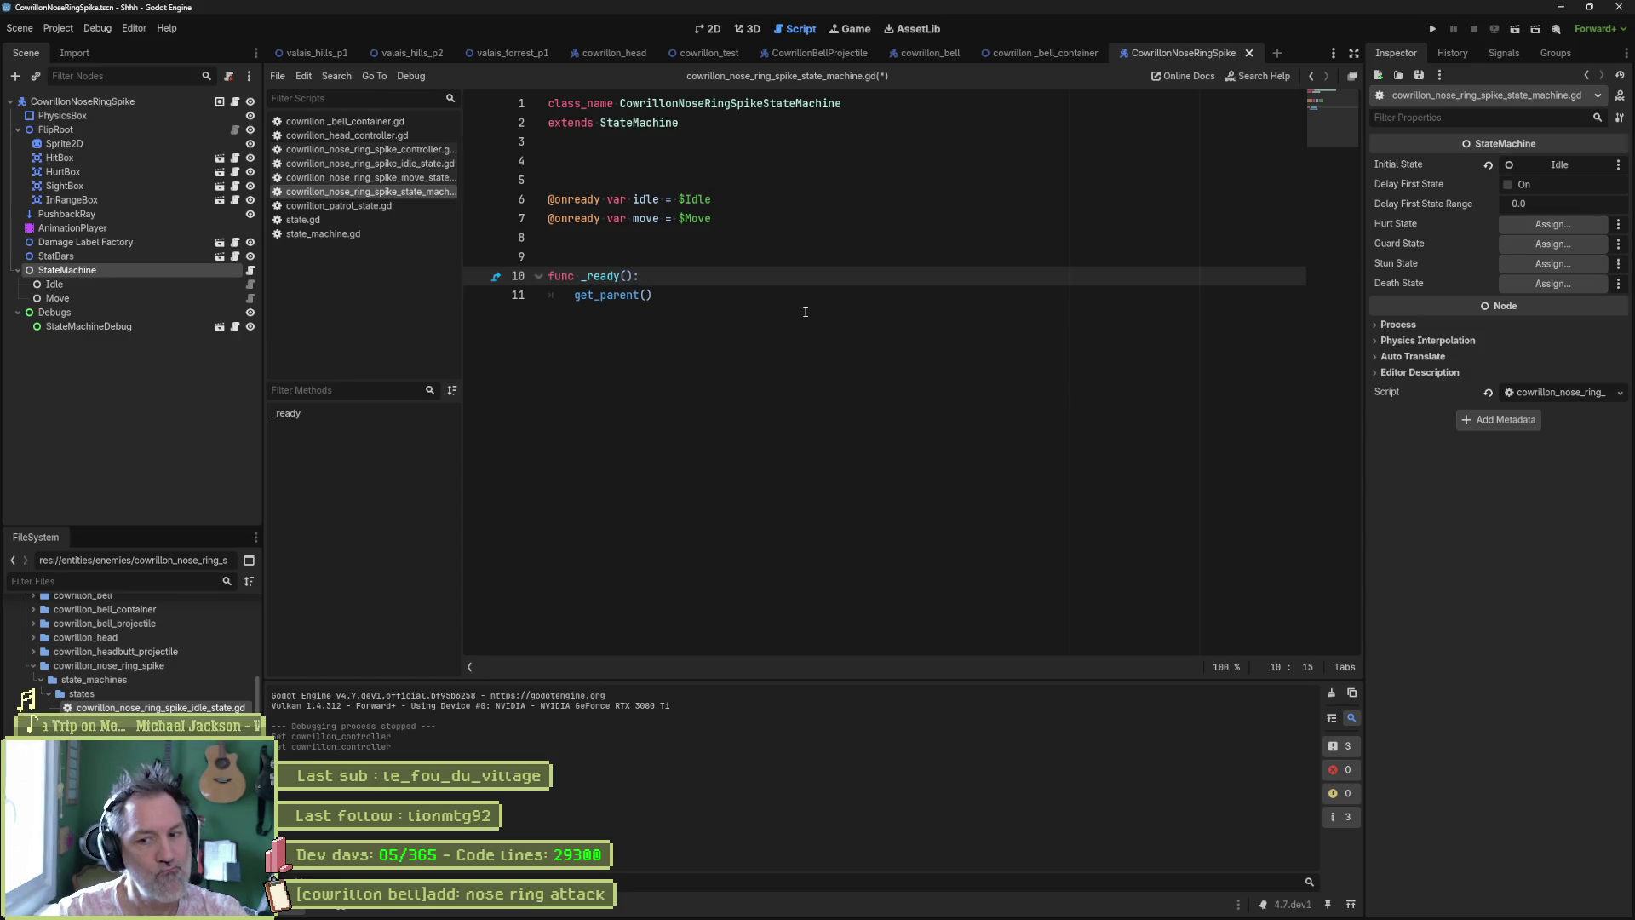
key(Down)
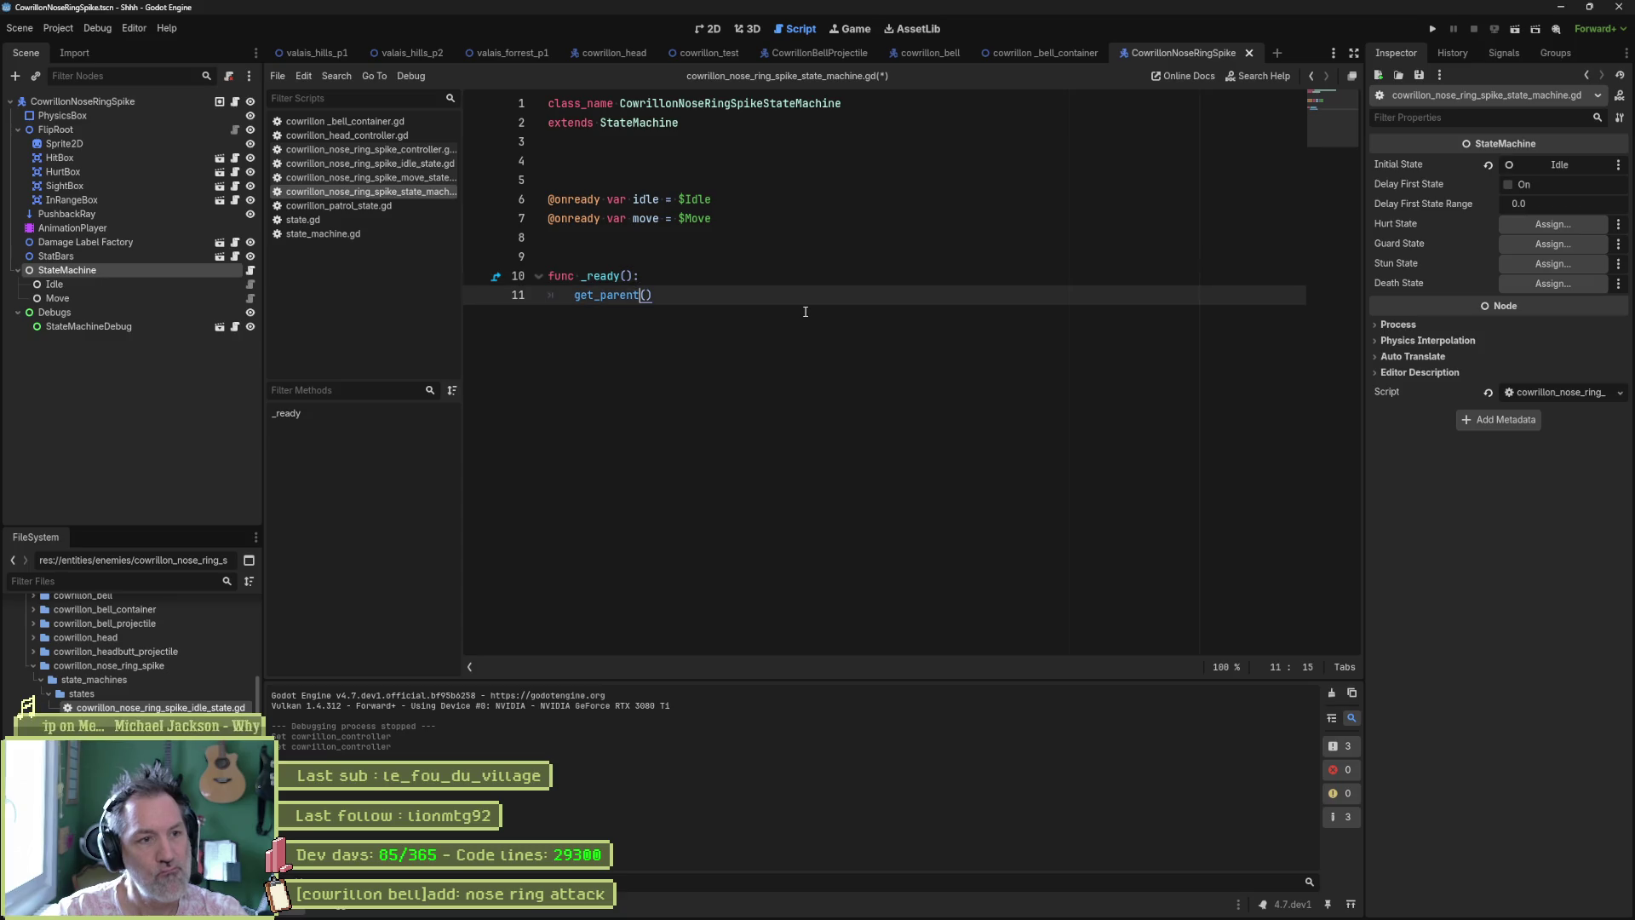
key(shift+Home)
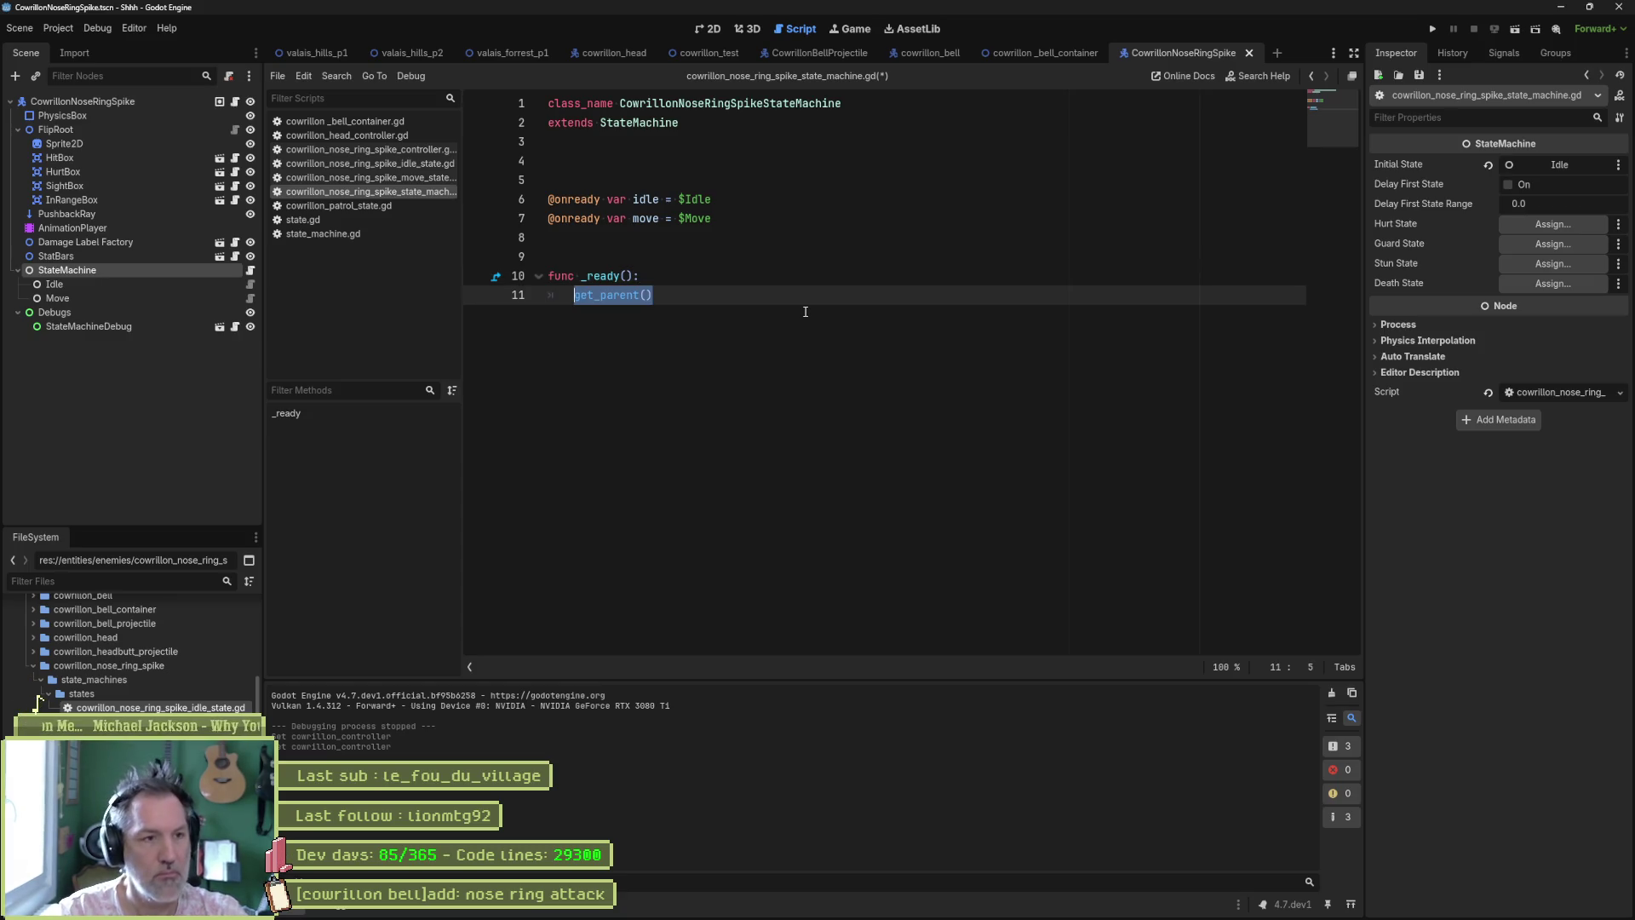
text(find_head_c)
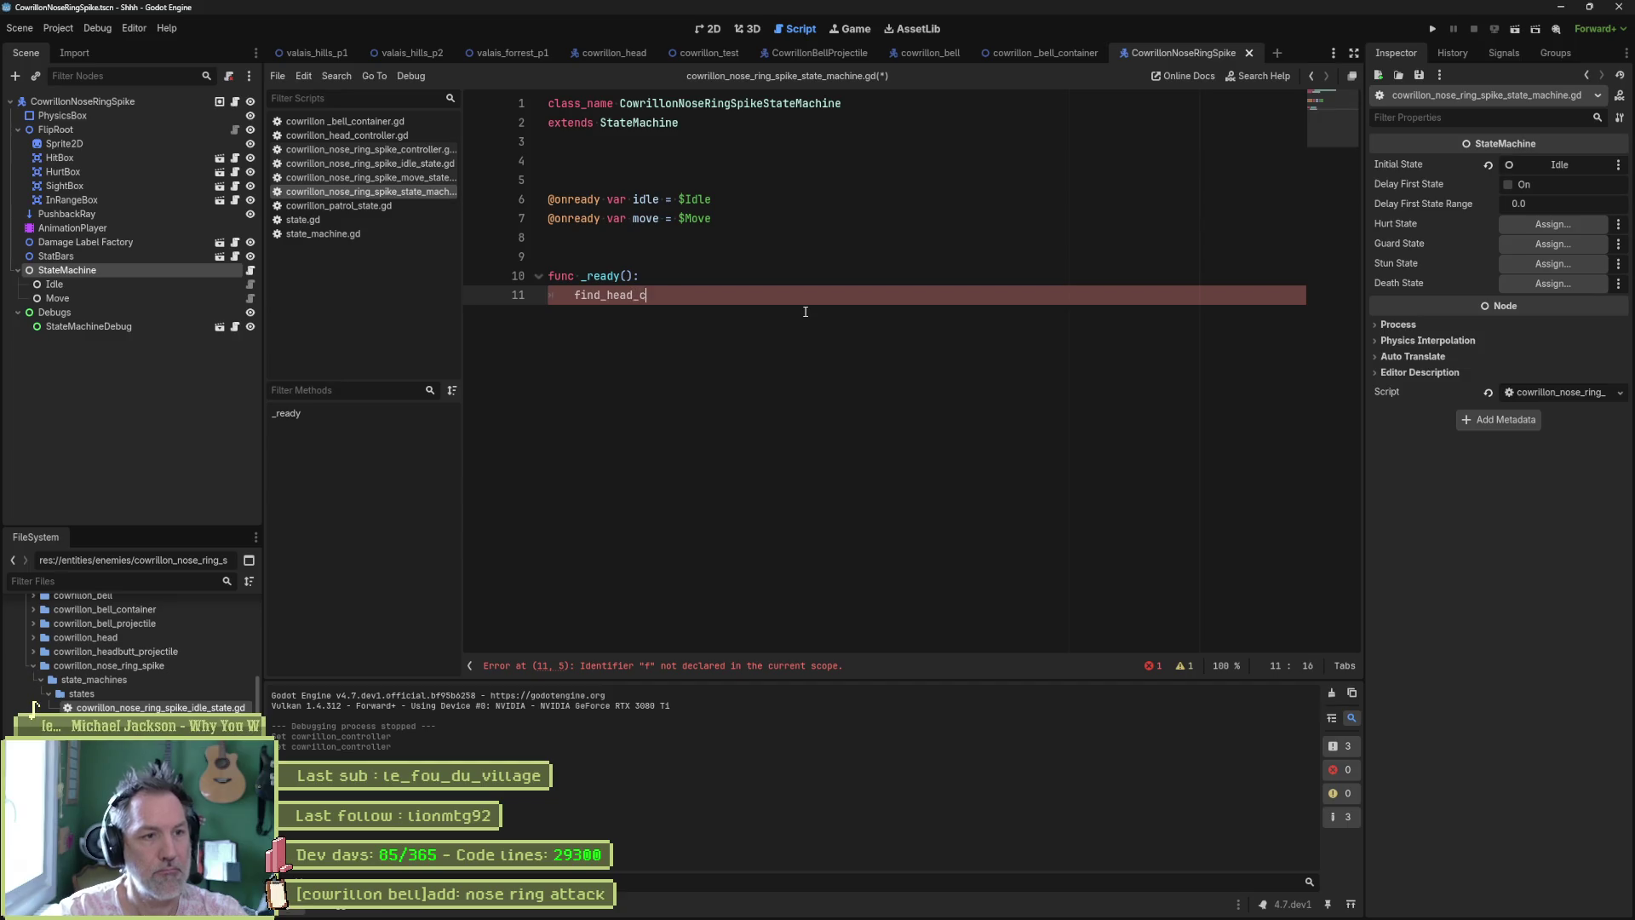
text(ontroller())
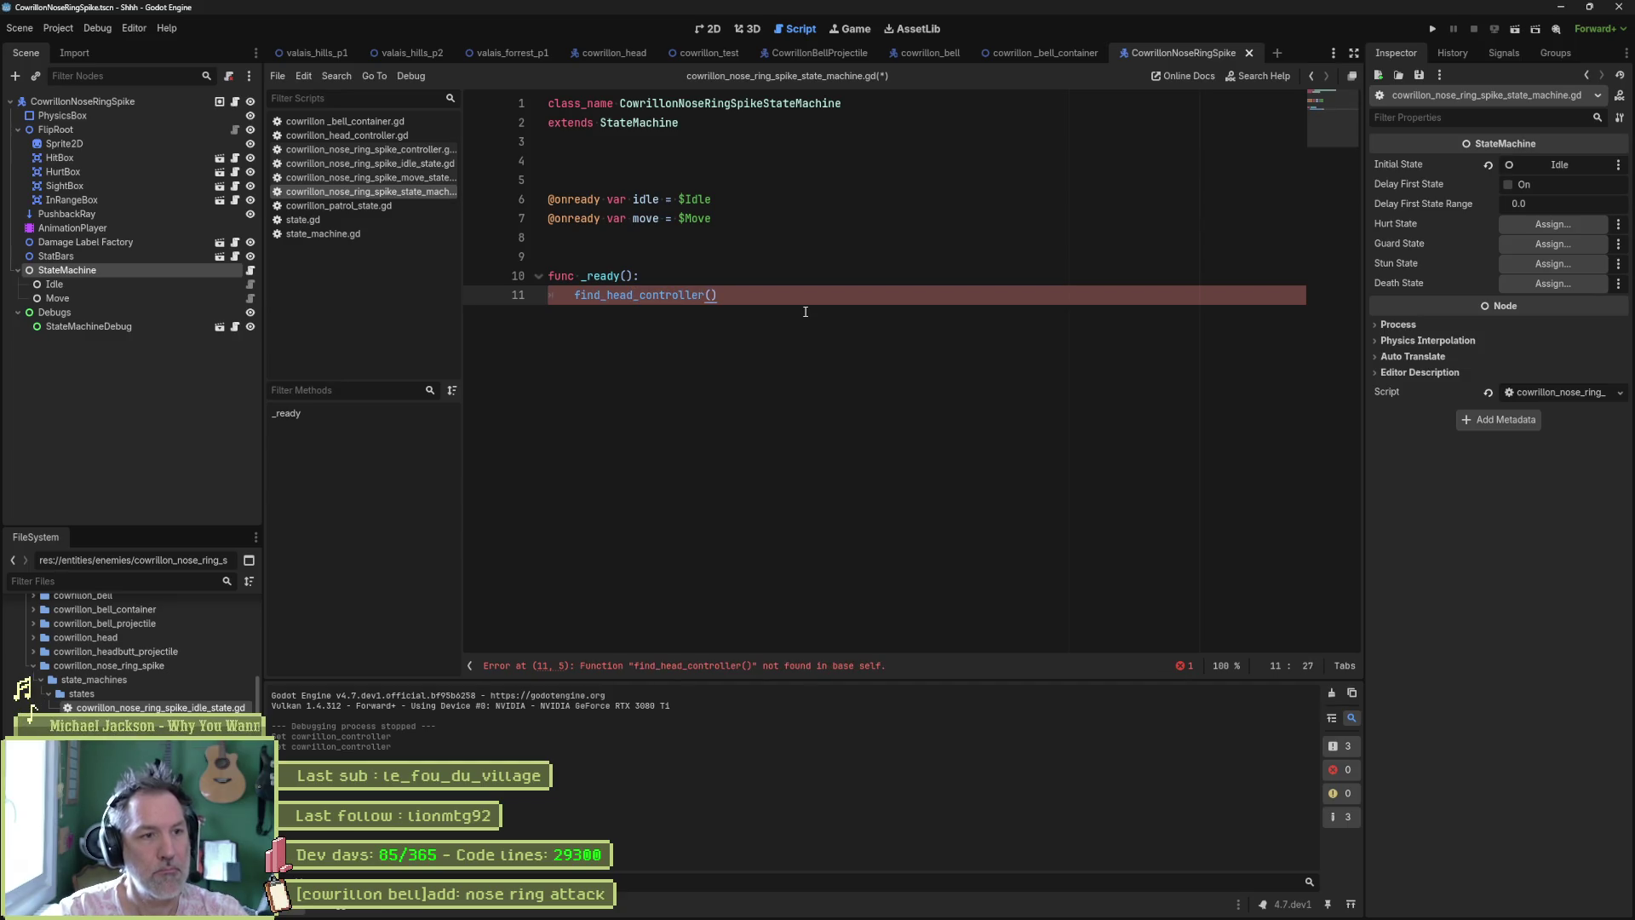
Start a new func below _ready and rename the call to _find_head_controller().
key(Return)
key(Return)
key(Return)
key(BackSpace)
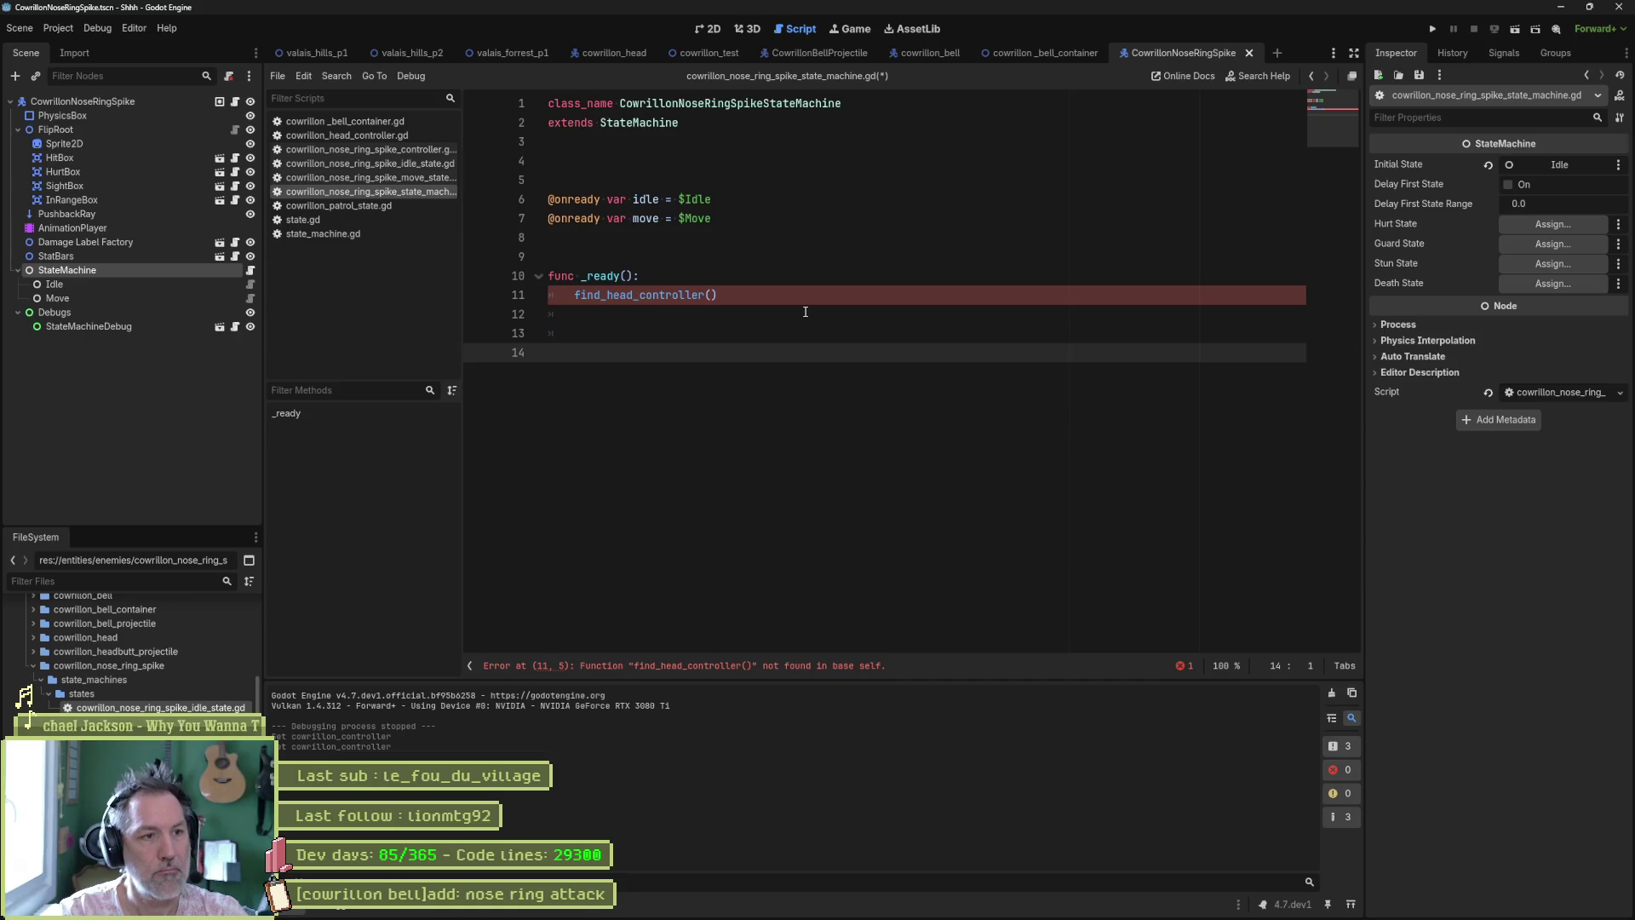
text(func)
key(Return)
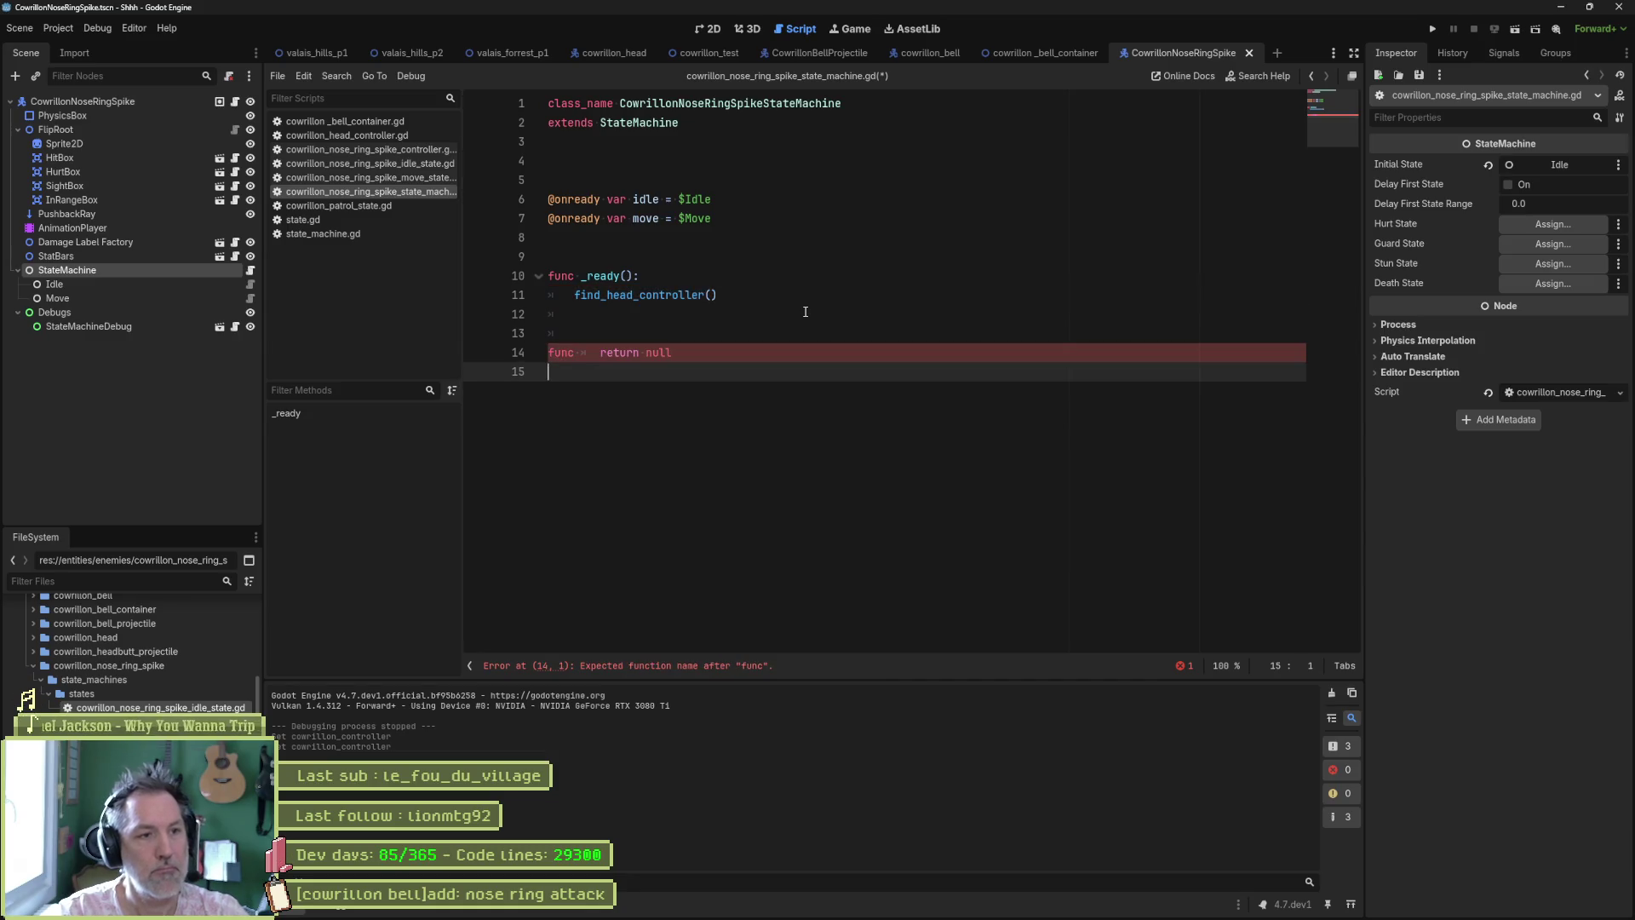
key(ctrl+z)
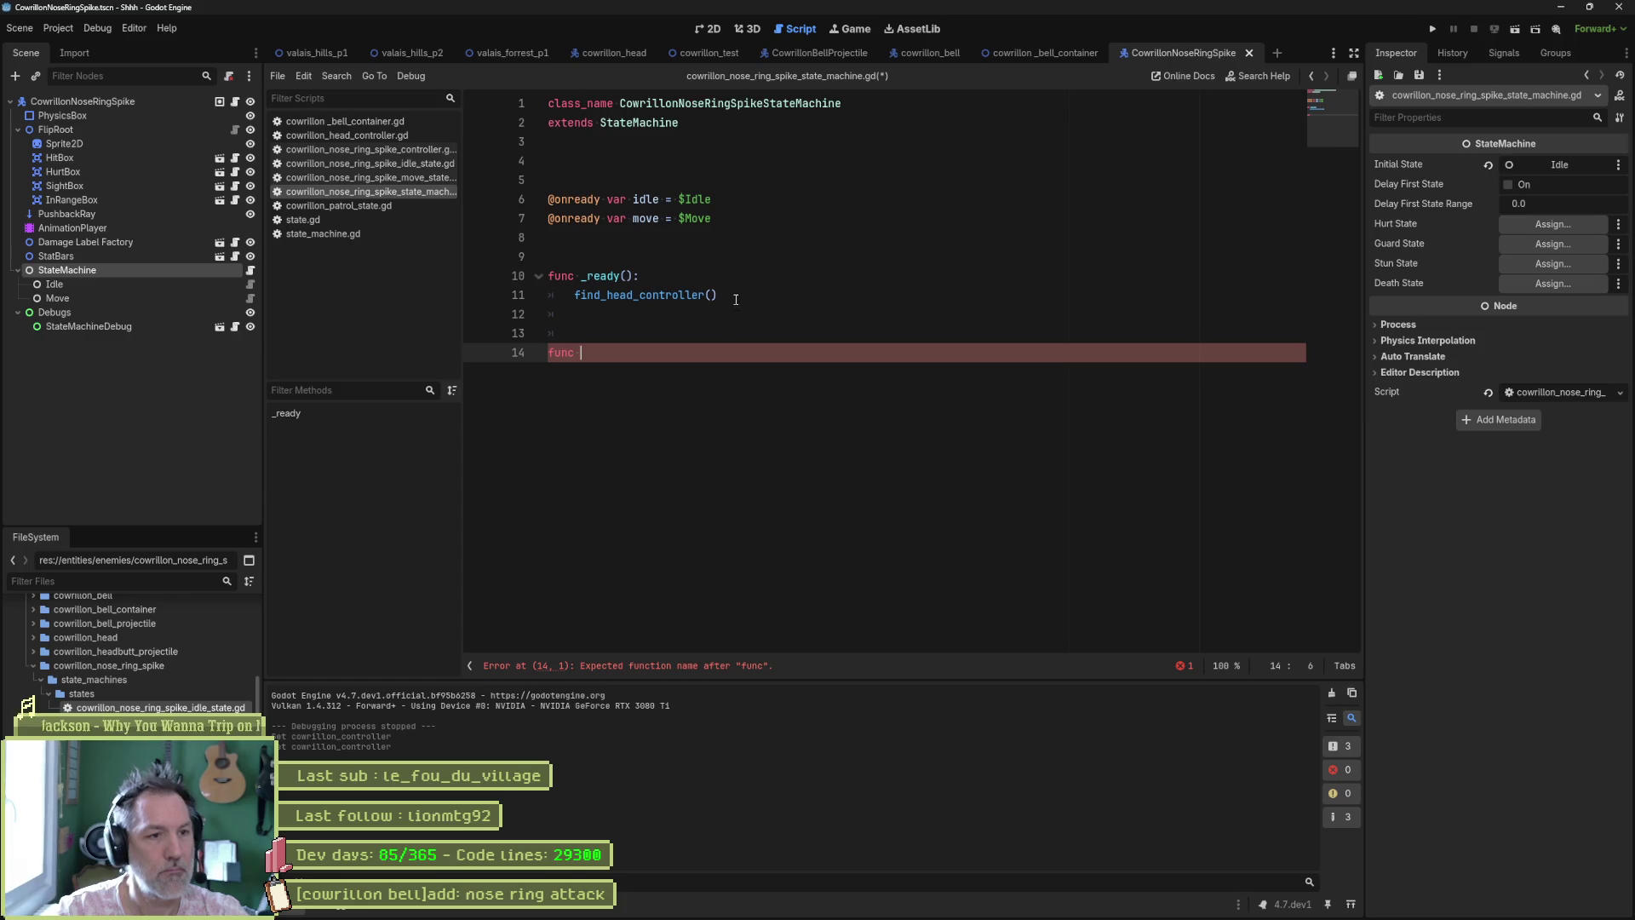
click(562, 298)
text(_)
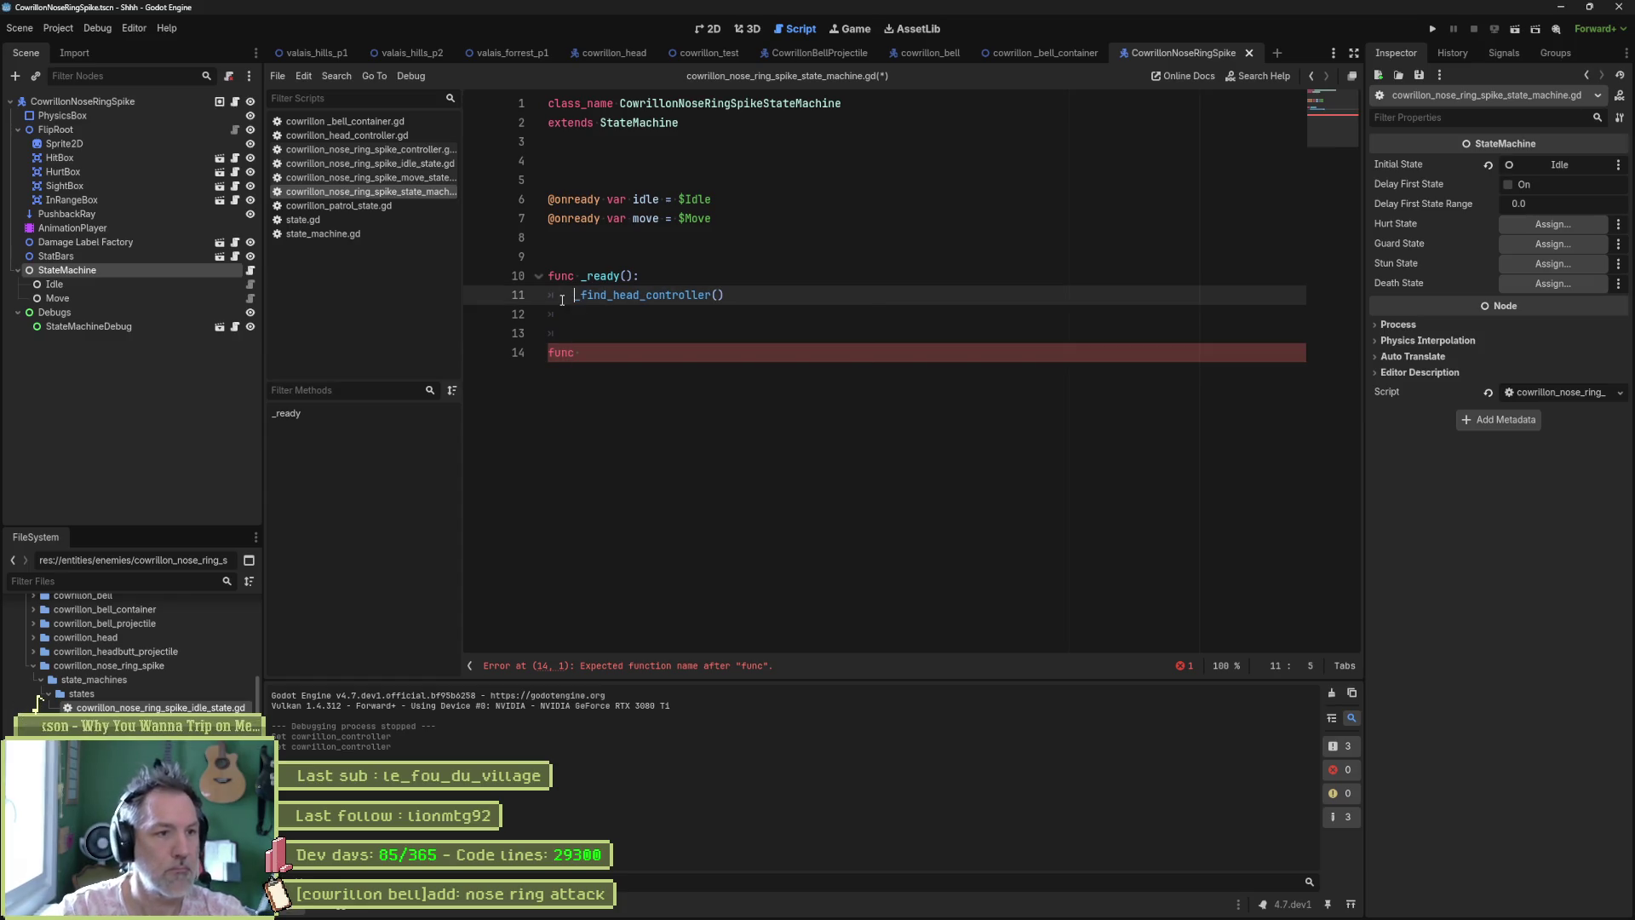
Declare func _find_head_controller() -> CowrillonHeadController with a body of return null.
key(shift+End)
key(ctrl+c)
key(Down)
key(Down)
key(Down)
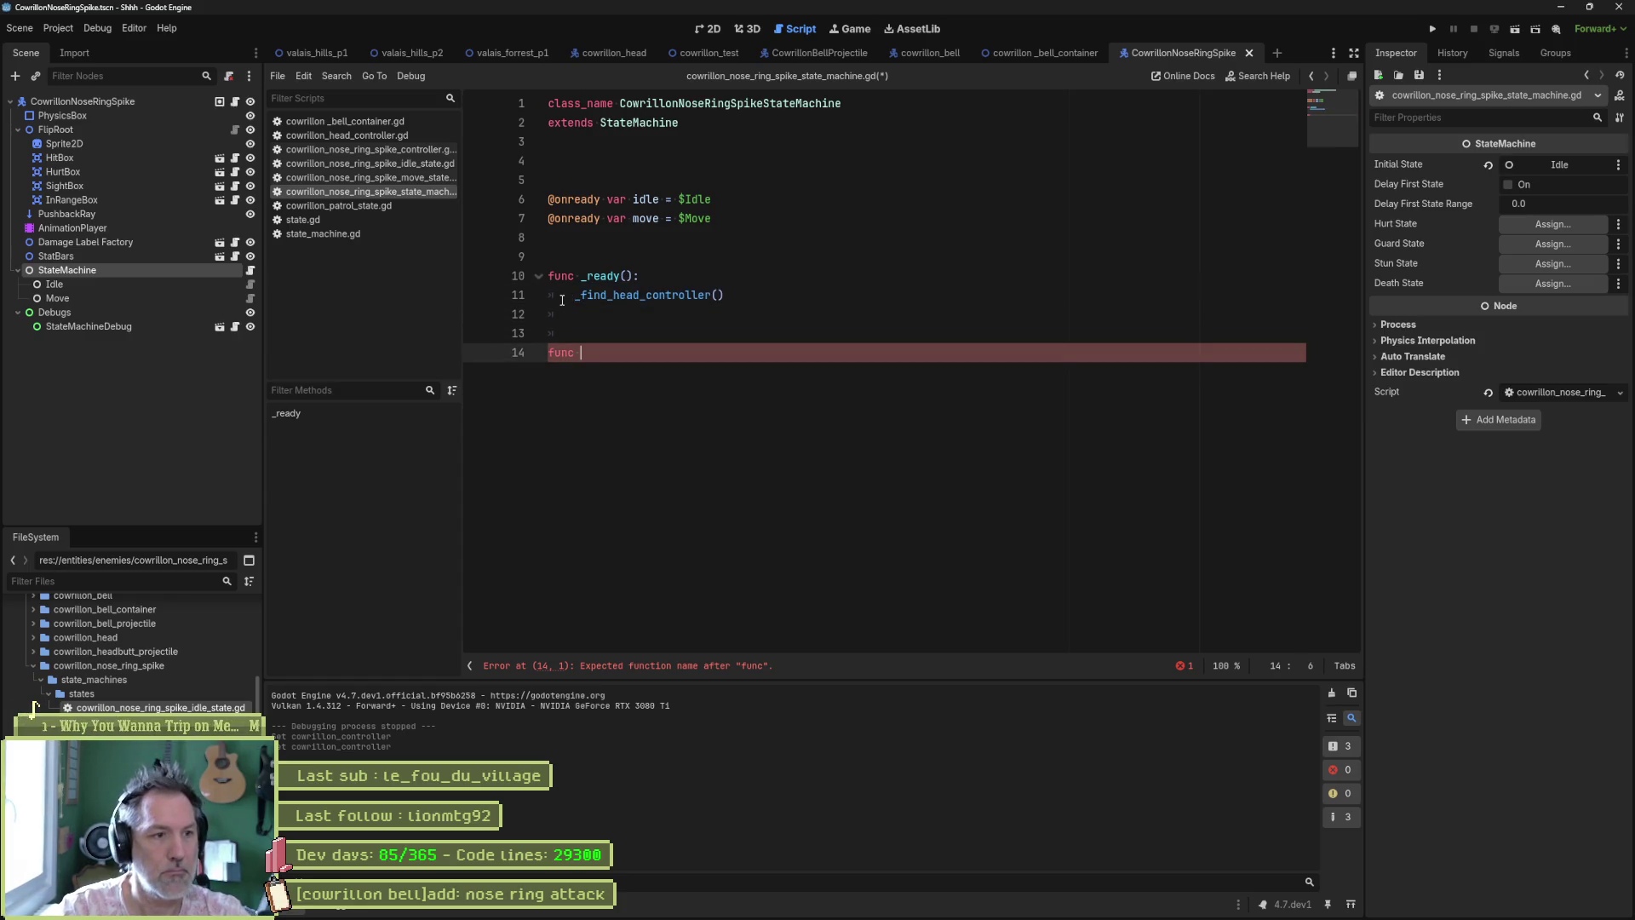
key(ctrl+v)
text(->)
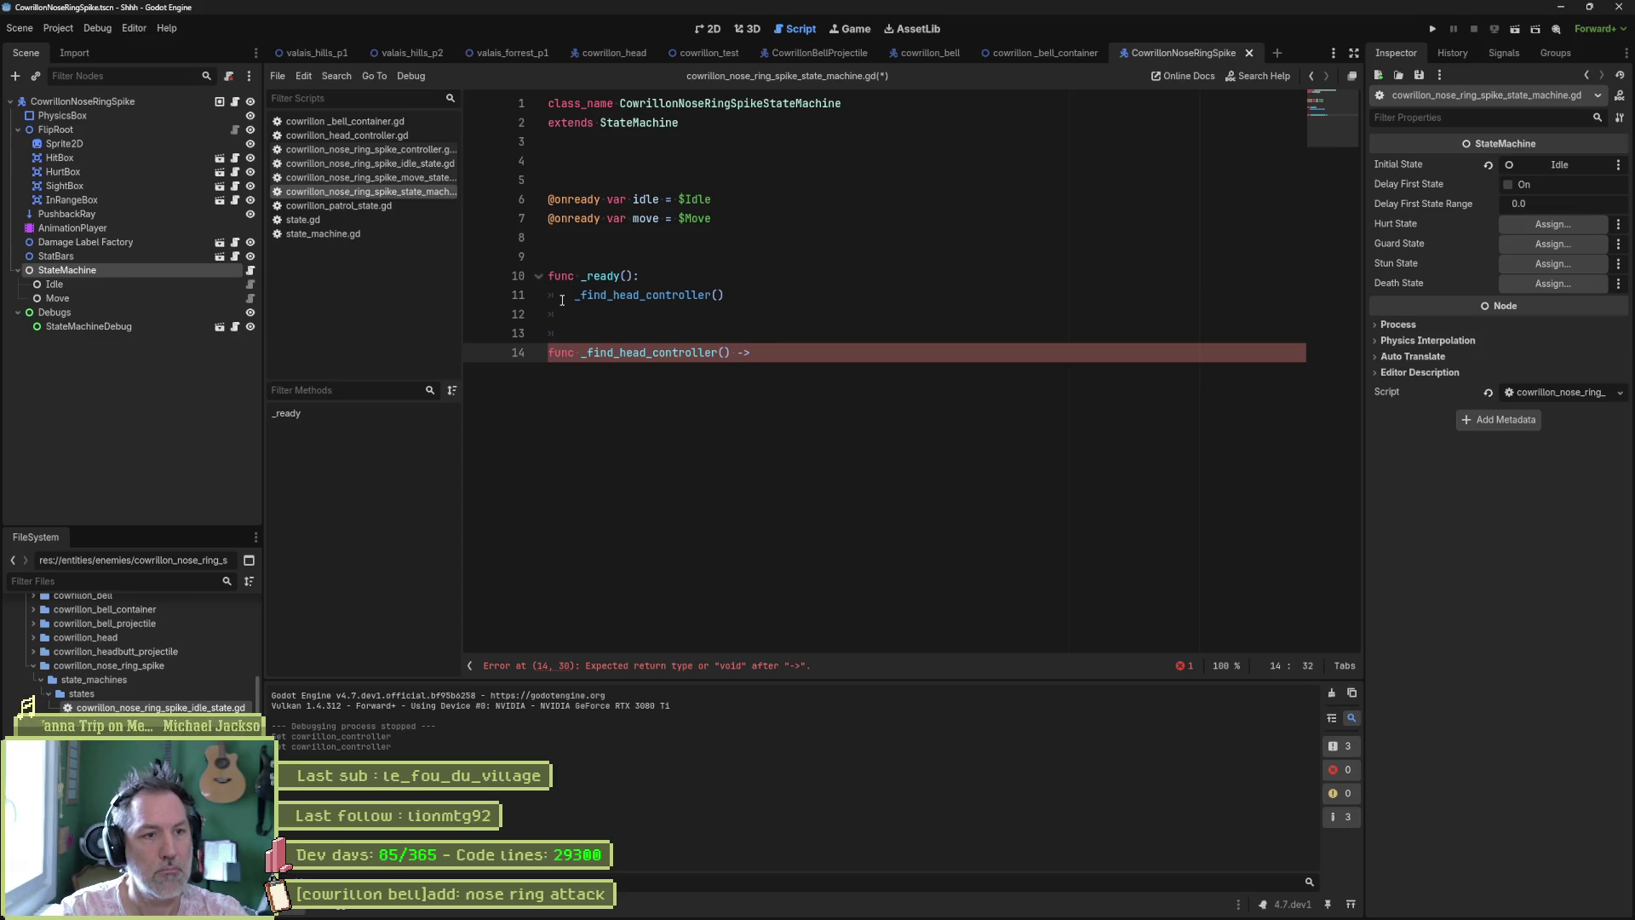
text(CowrillonHeadCo)
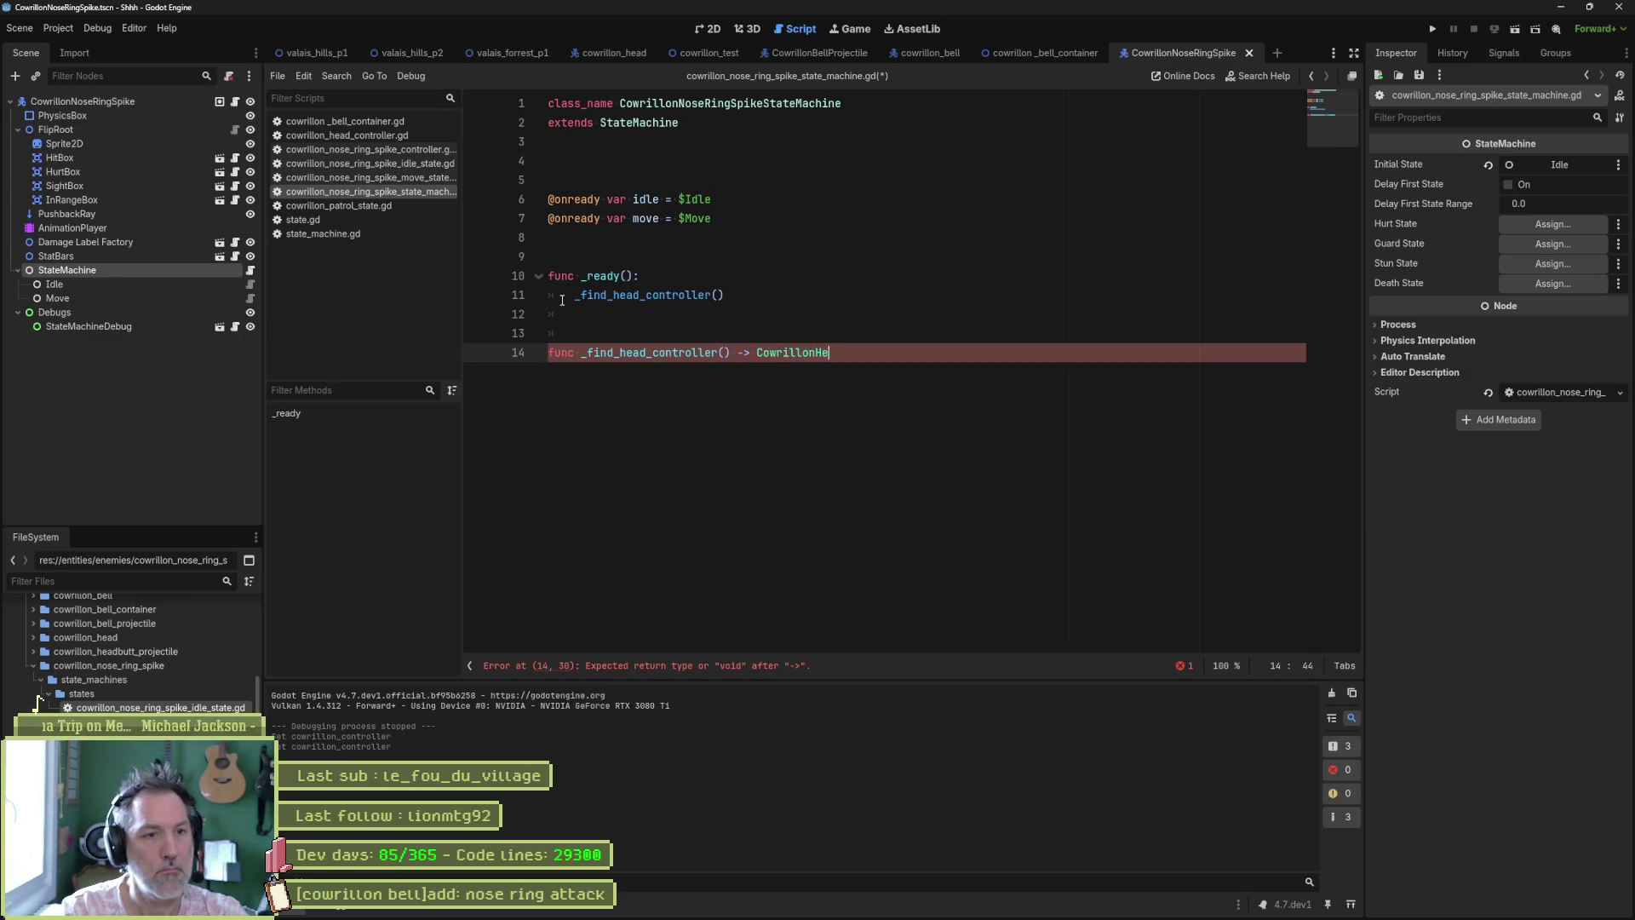
text(ntroller:)
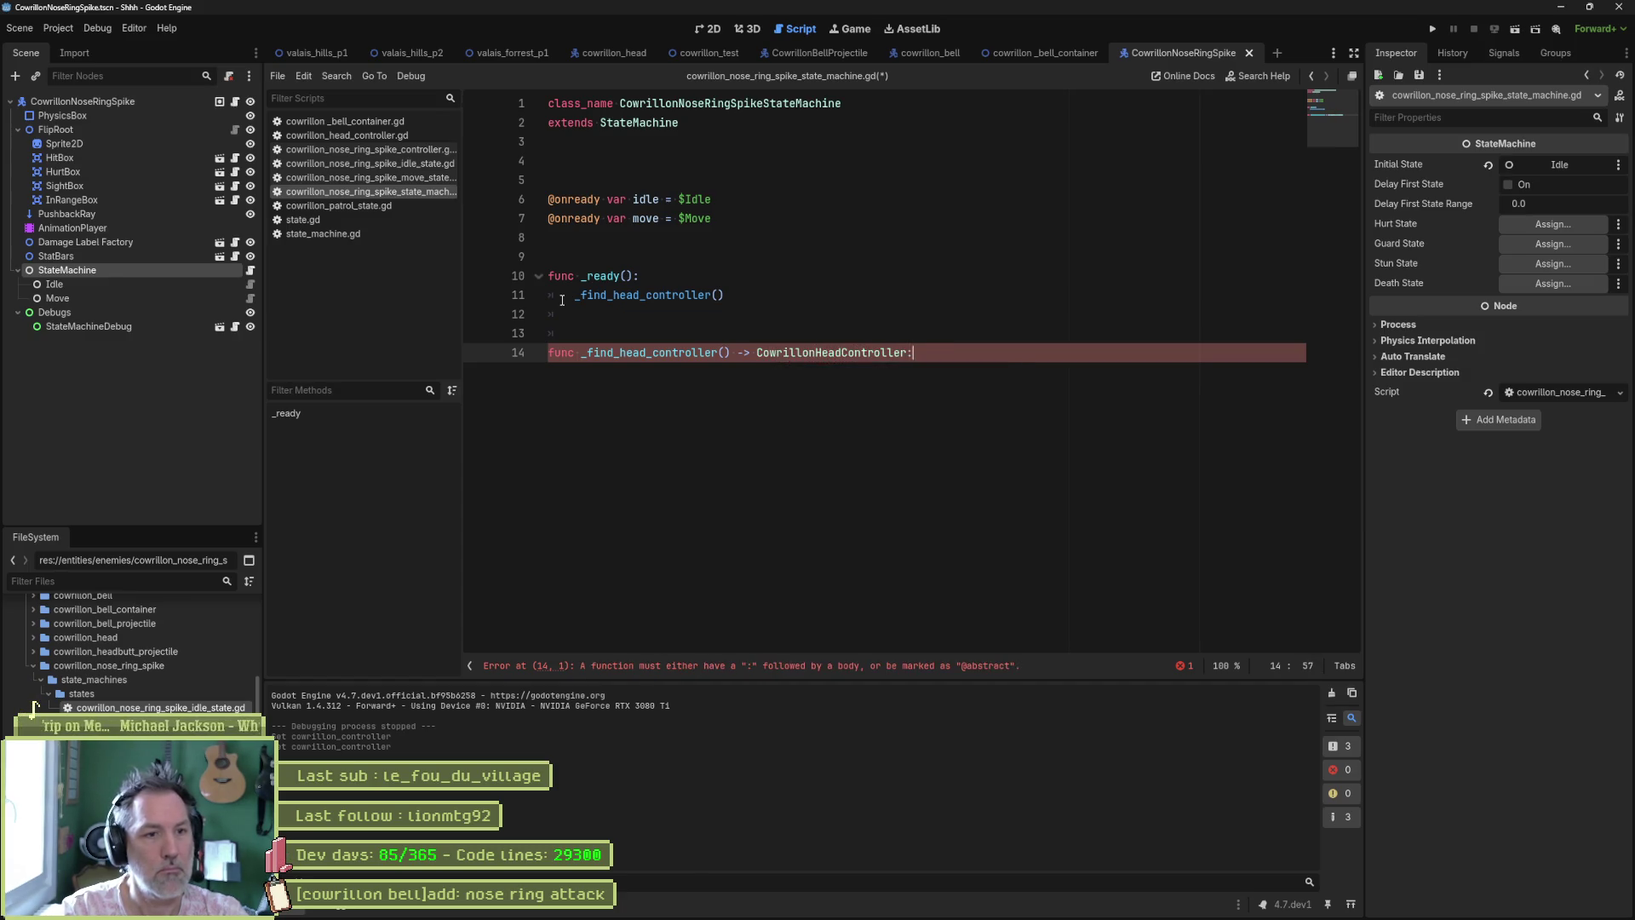
key(Return)
text(pa)
key(BackSpace)
key(BackSpace)
text(return )
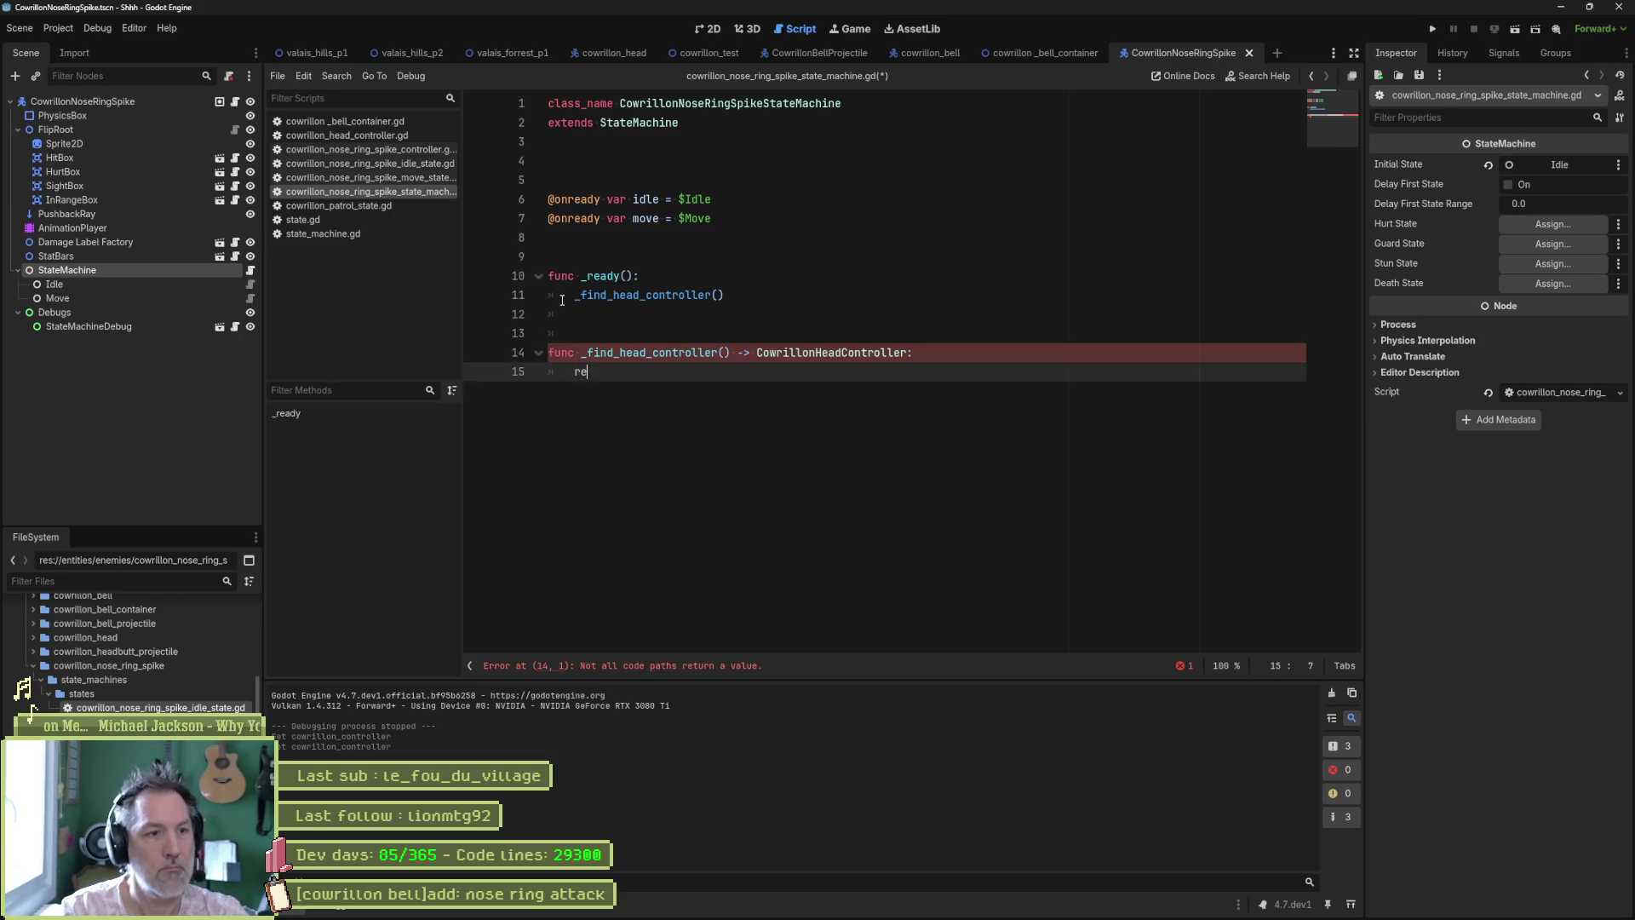
text(null)
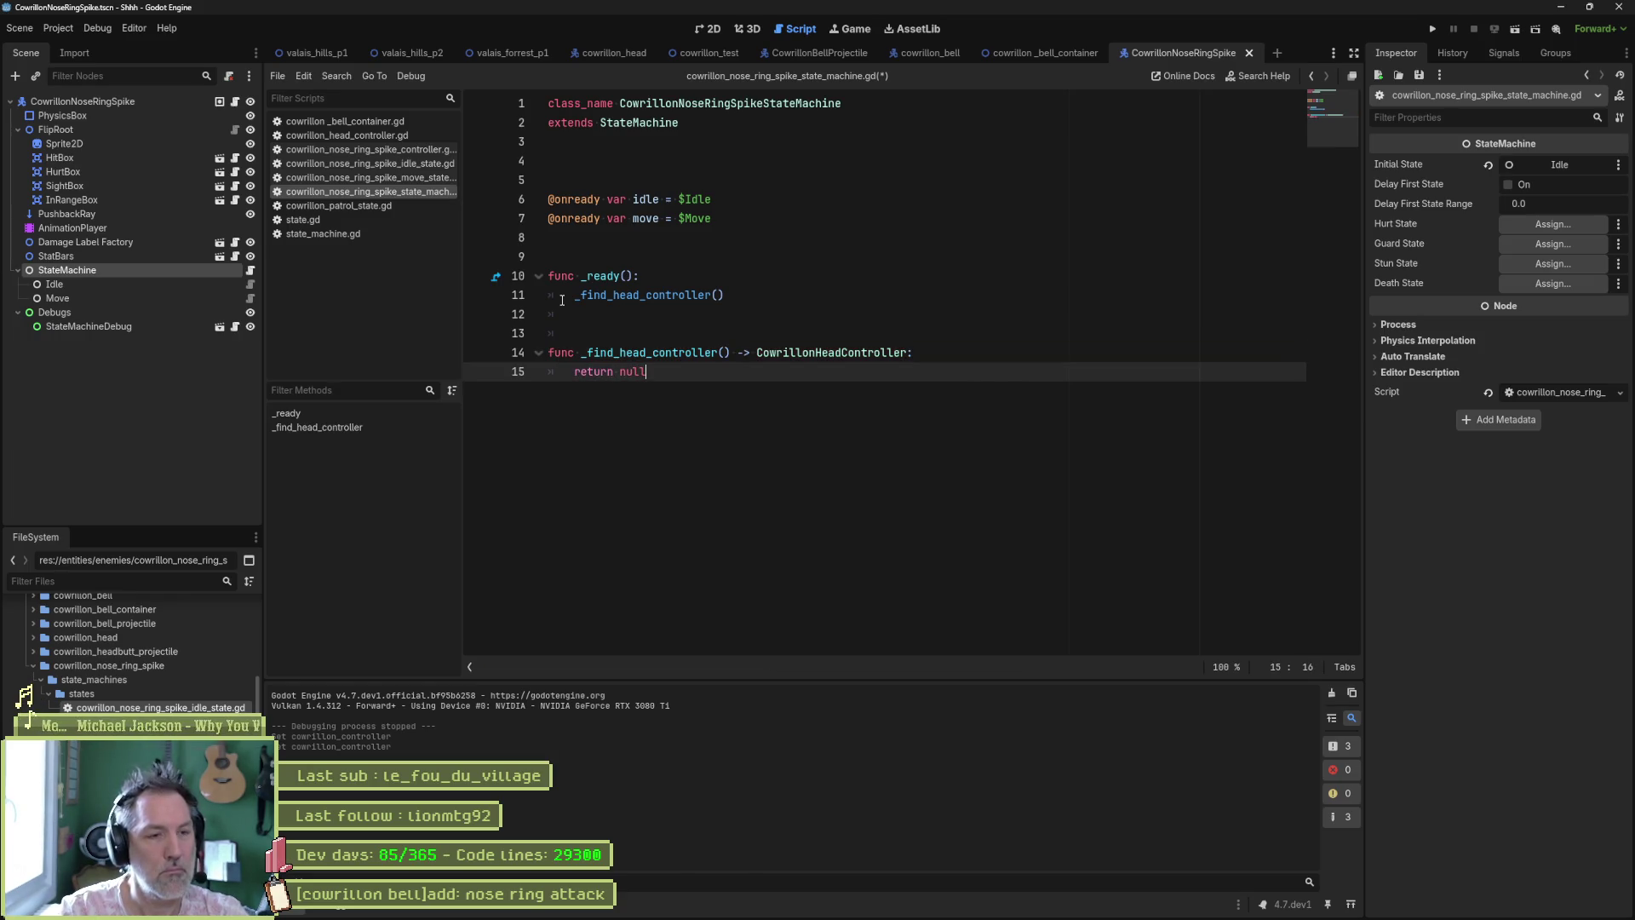
Give _find_head_controller a _node: Node2D parameter.
key(Up)
key(Up)
key(Up)
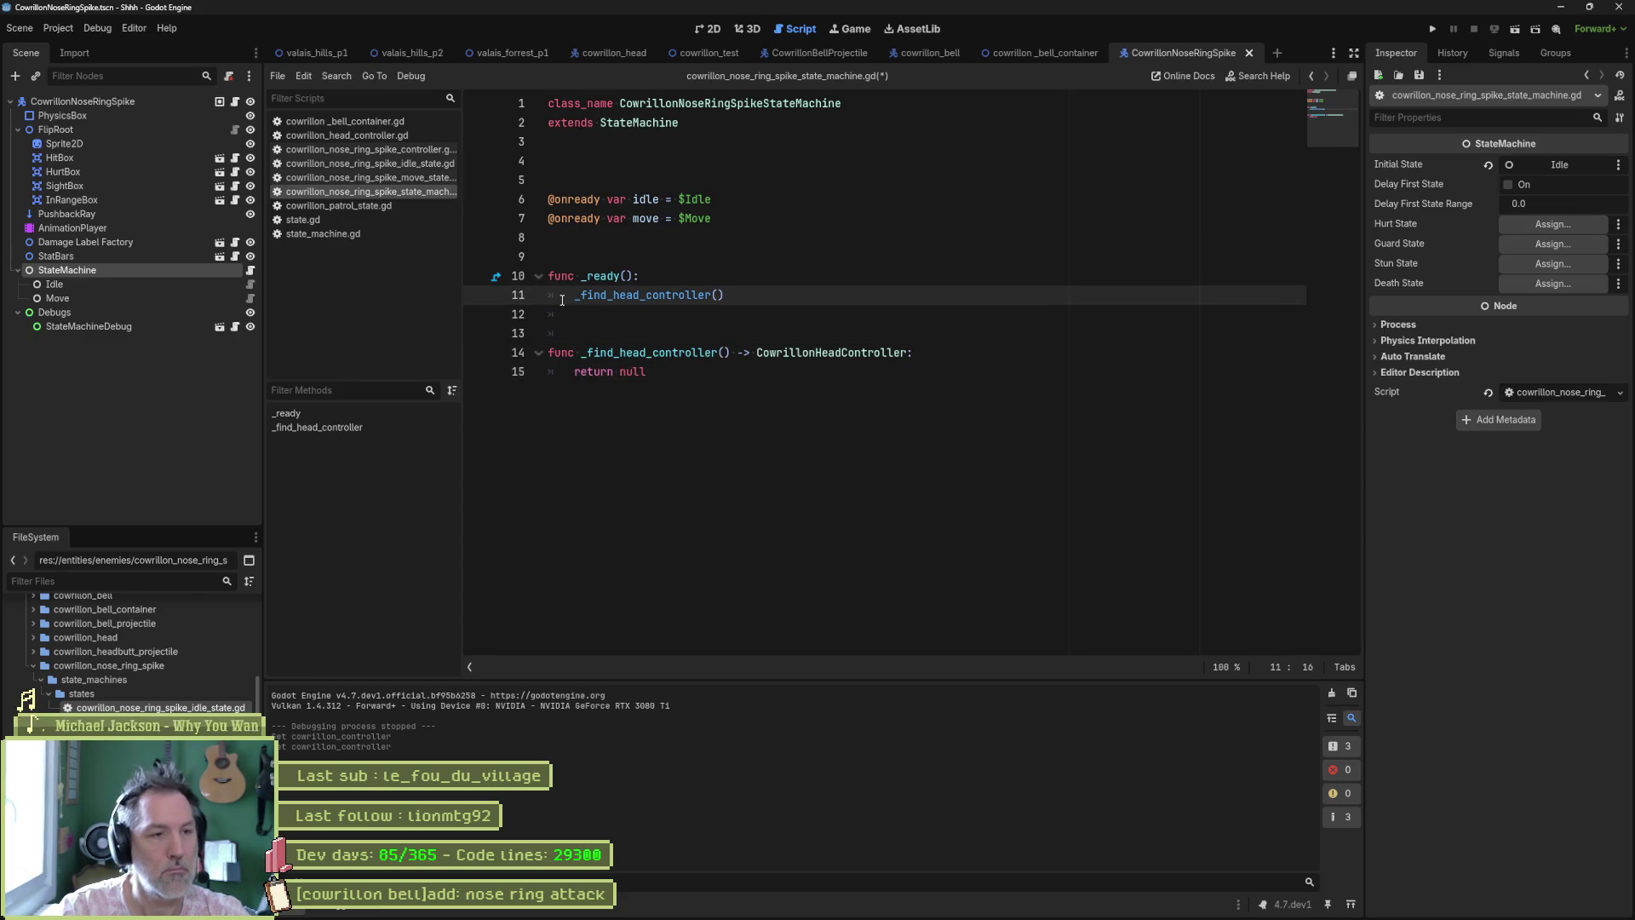
drag(581, 294, 605, 304)
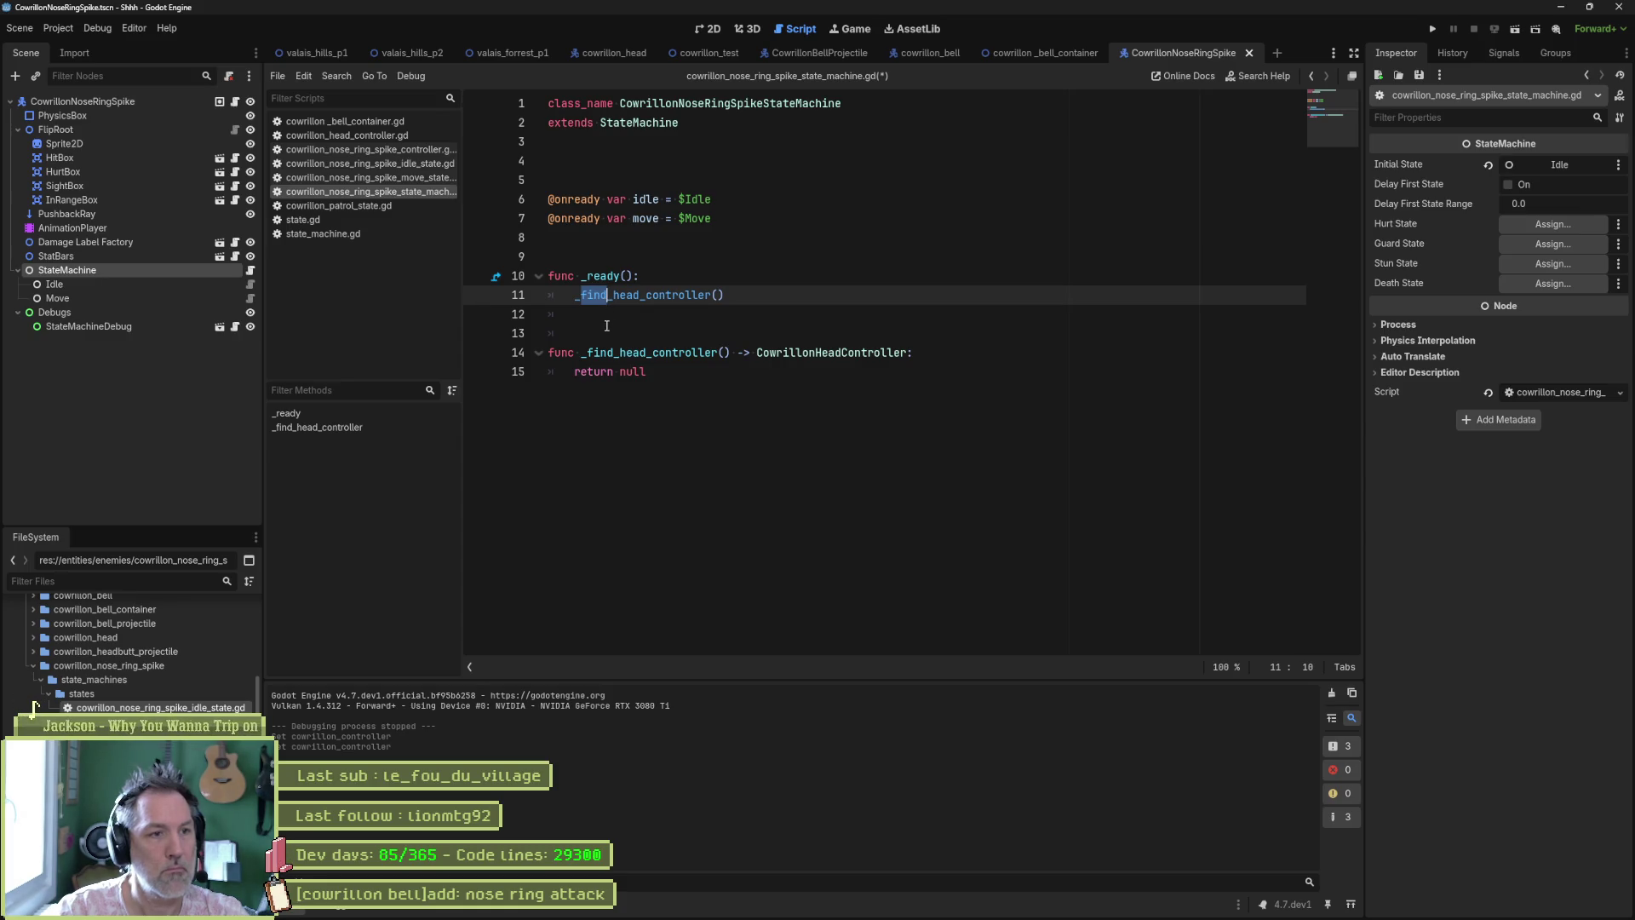
click(606, 332)
click(649, 279)
click(572, 298)
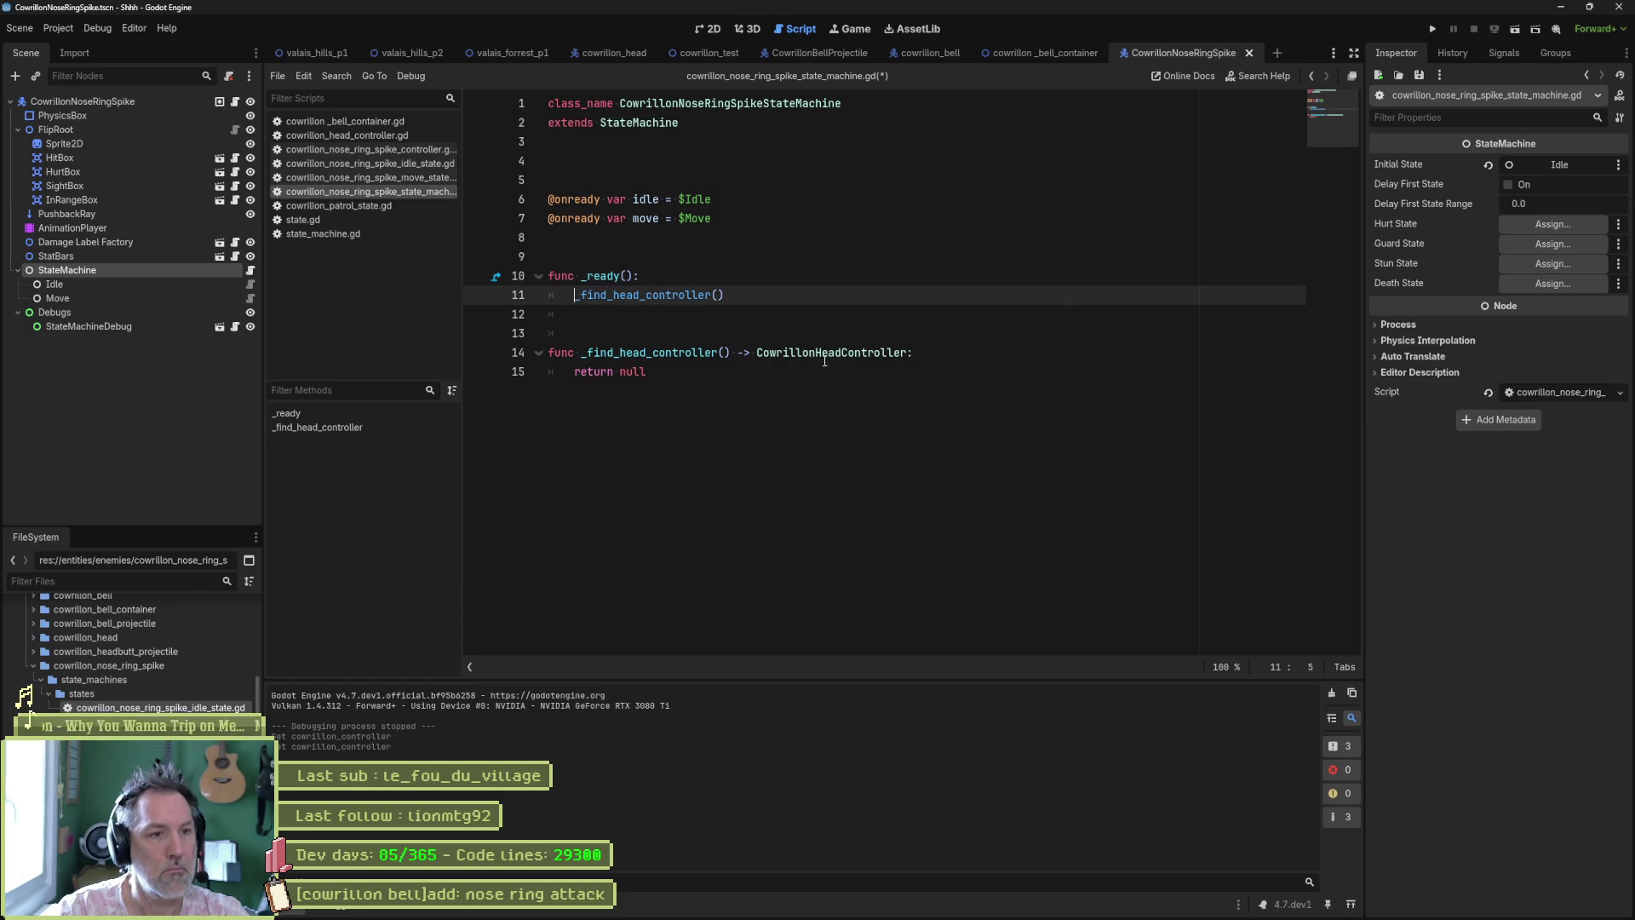
click(722, 352)
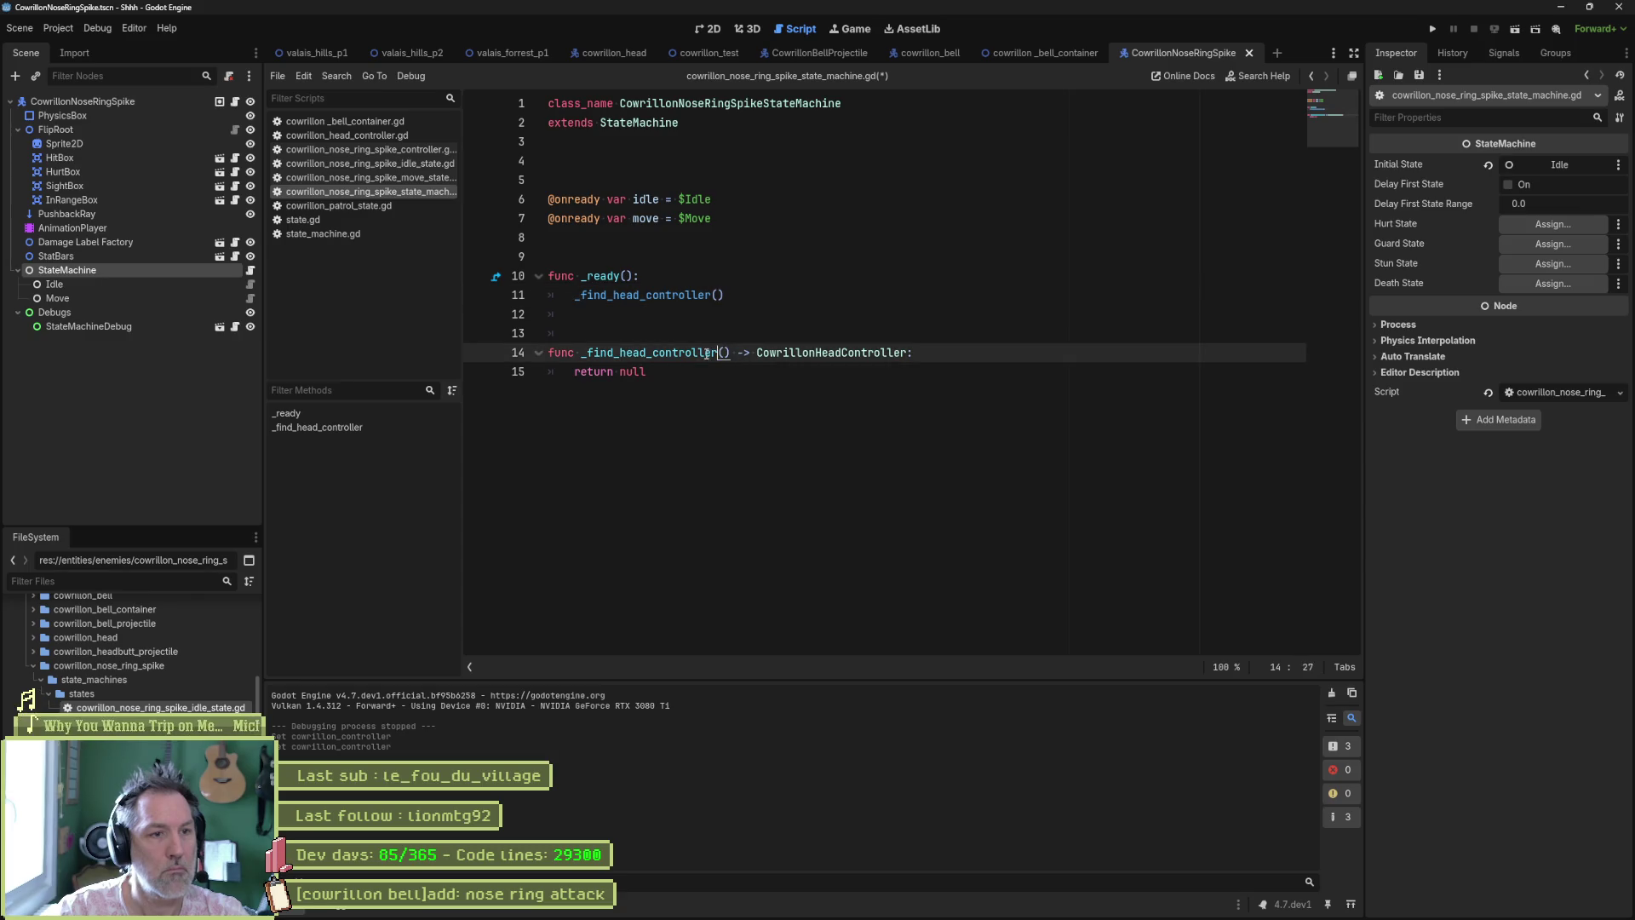
text(_no)
text(de: Node2d)
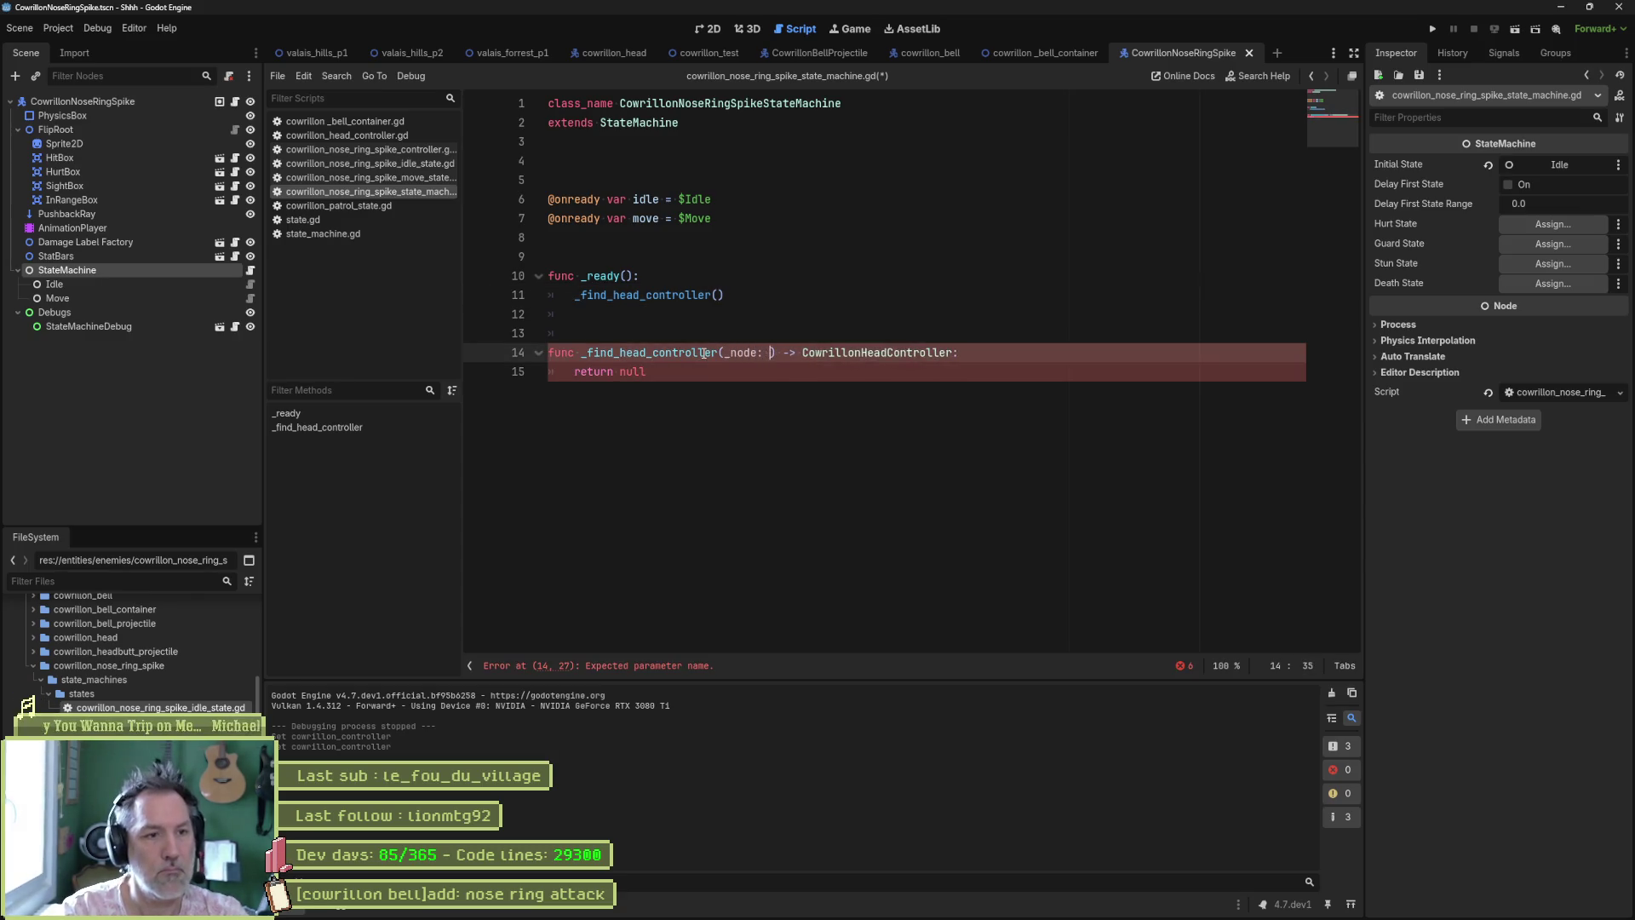
key(Return)
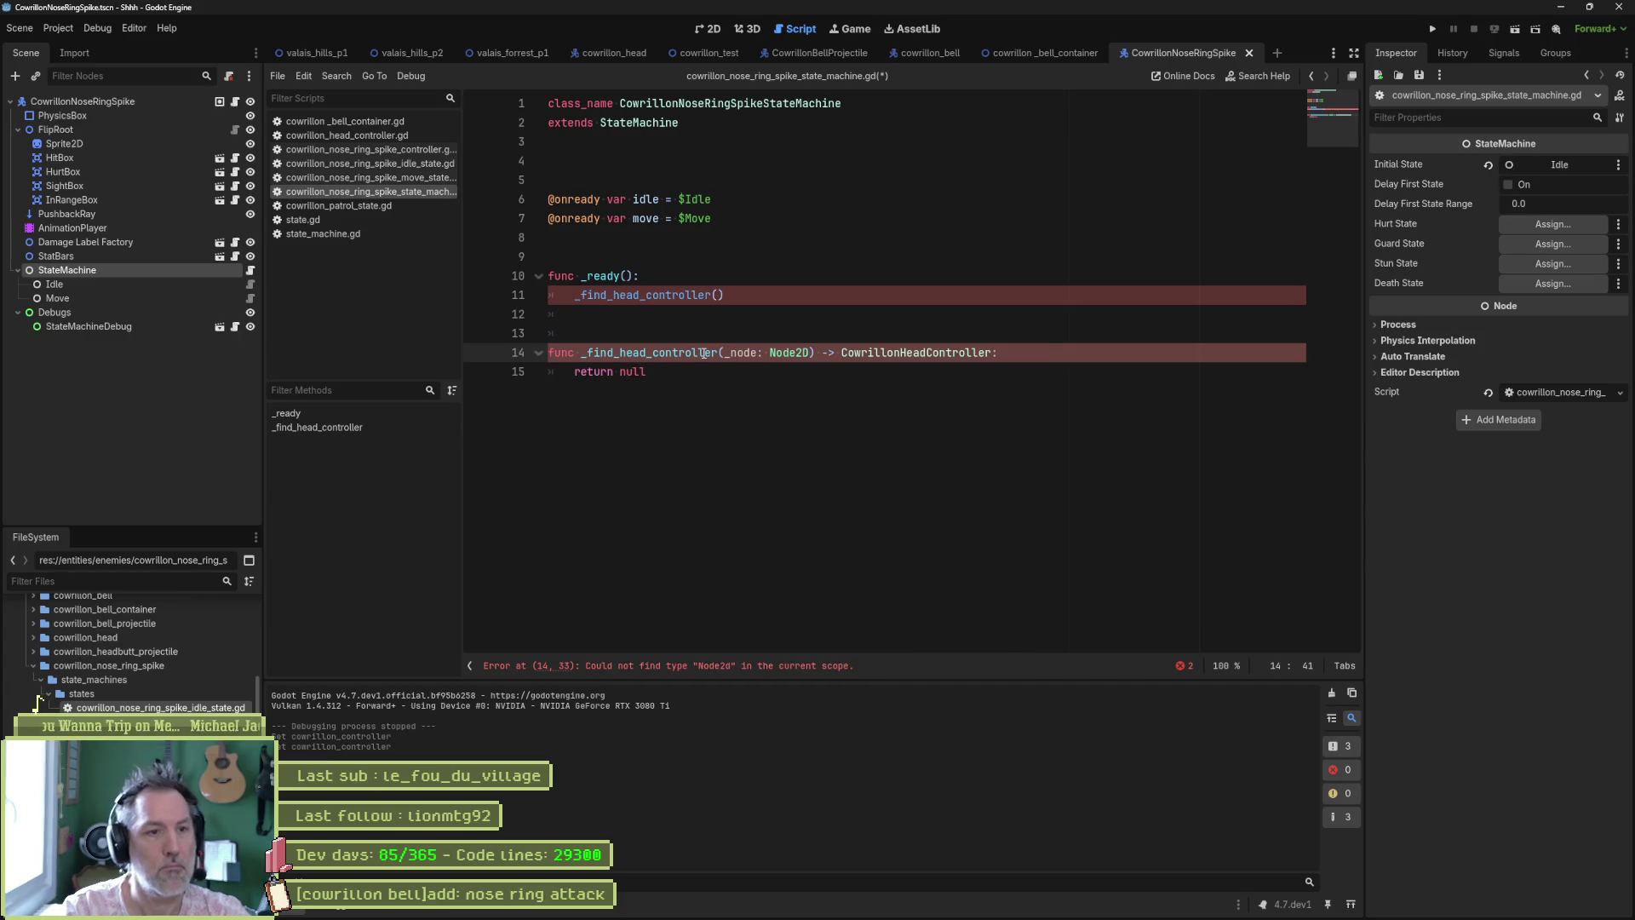
Pass self as the argument to the _find_head_controller call in _ready.
click(719, 296)
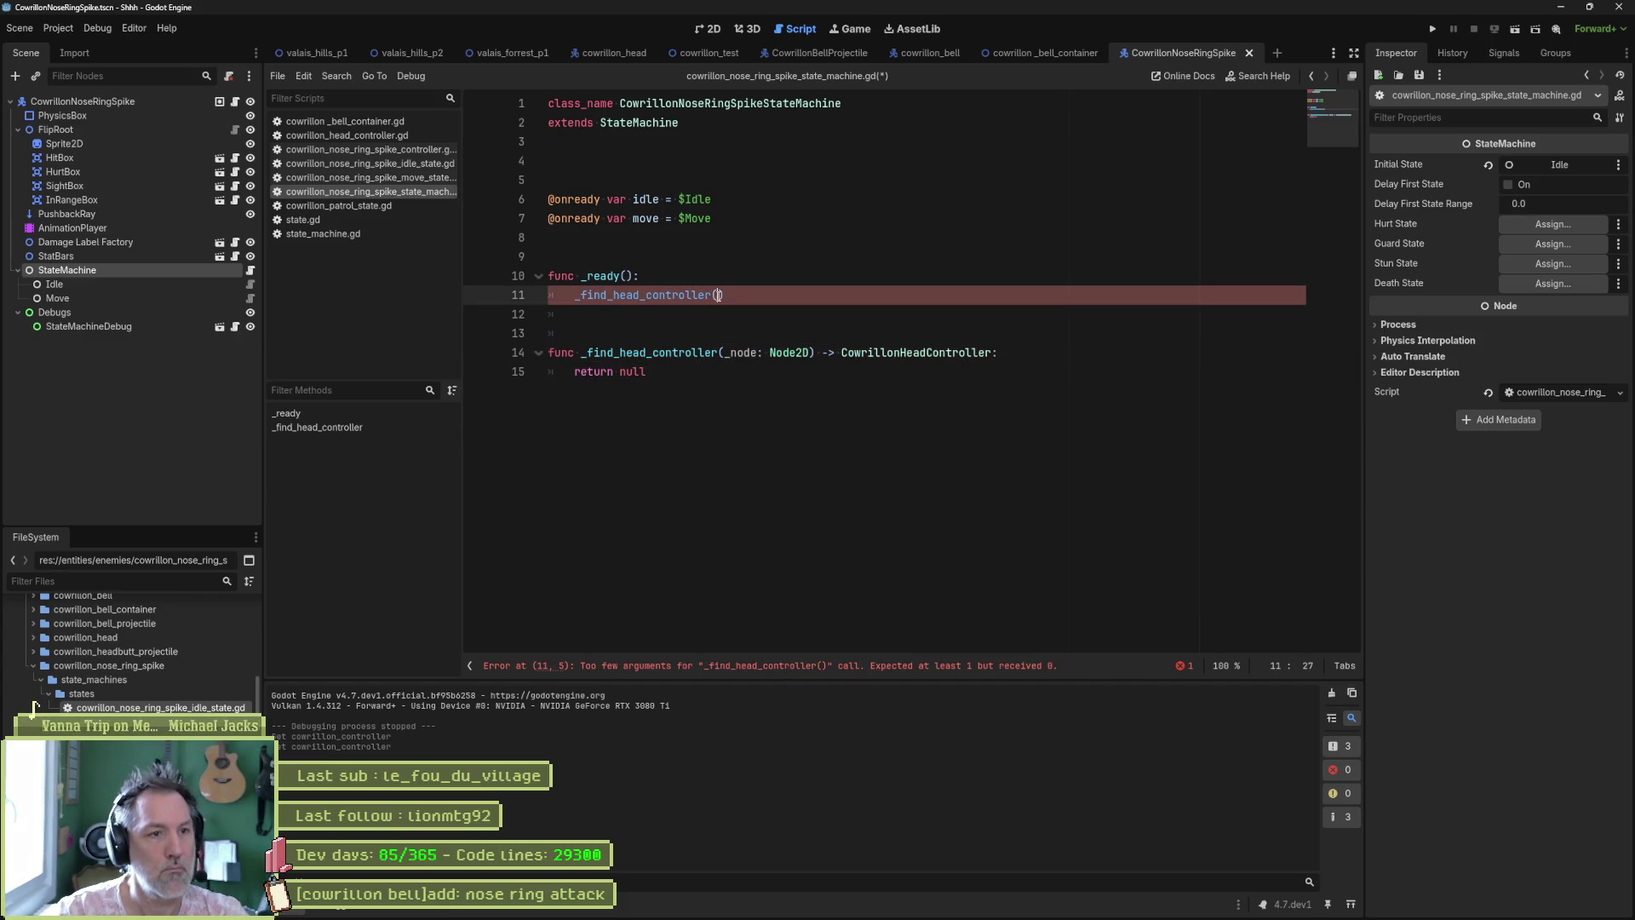
text(self)
key(BackSpace)
key(BackSpace)
key(BackSpace)
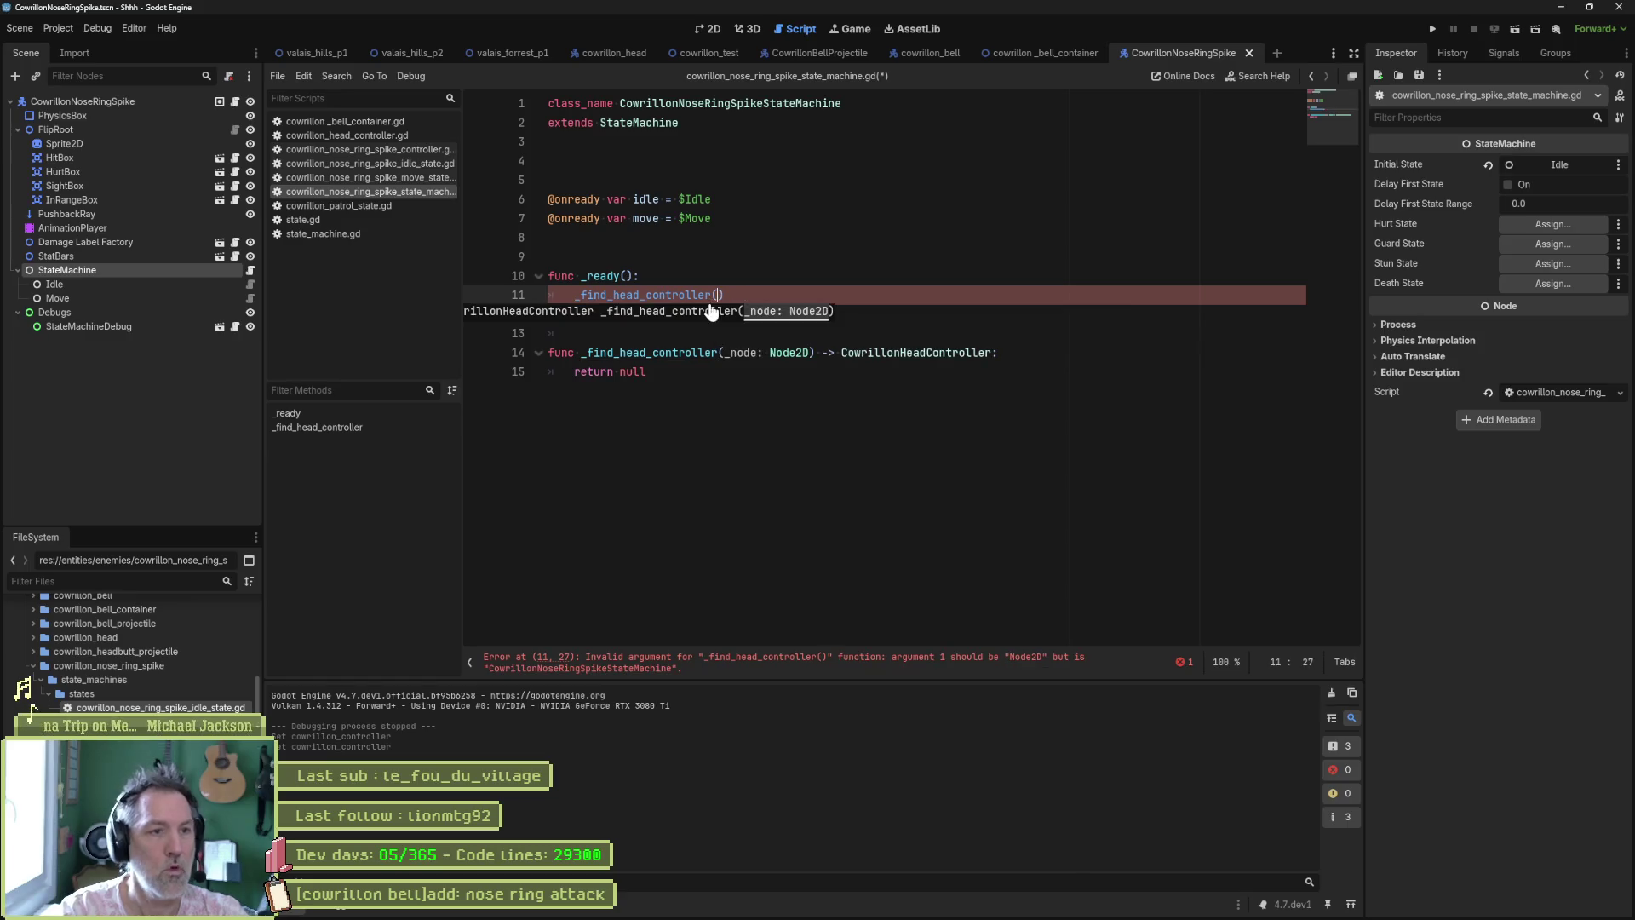
text(char)
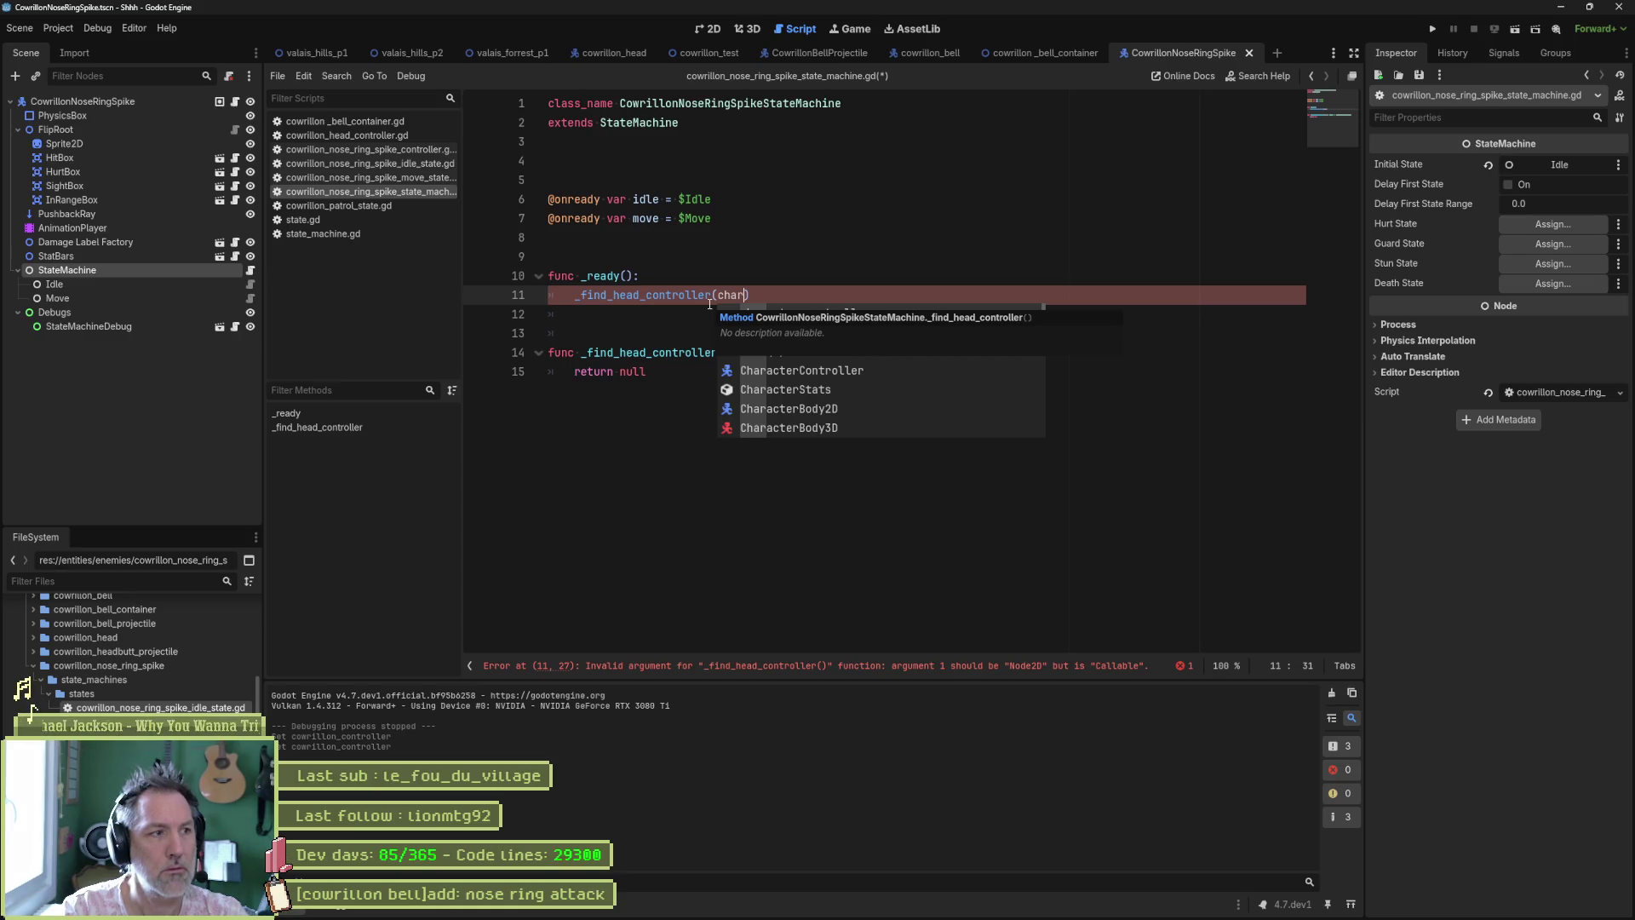
key(BackSpace)
key(BackSpace)
key(BackSpace)
text(self)
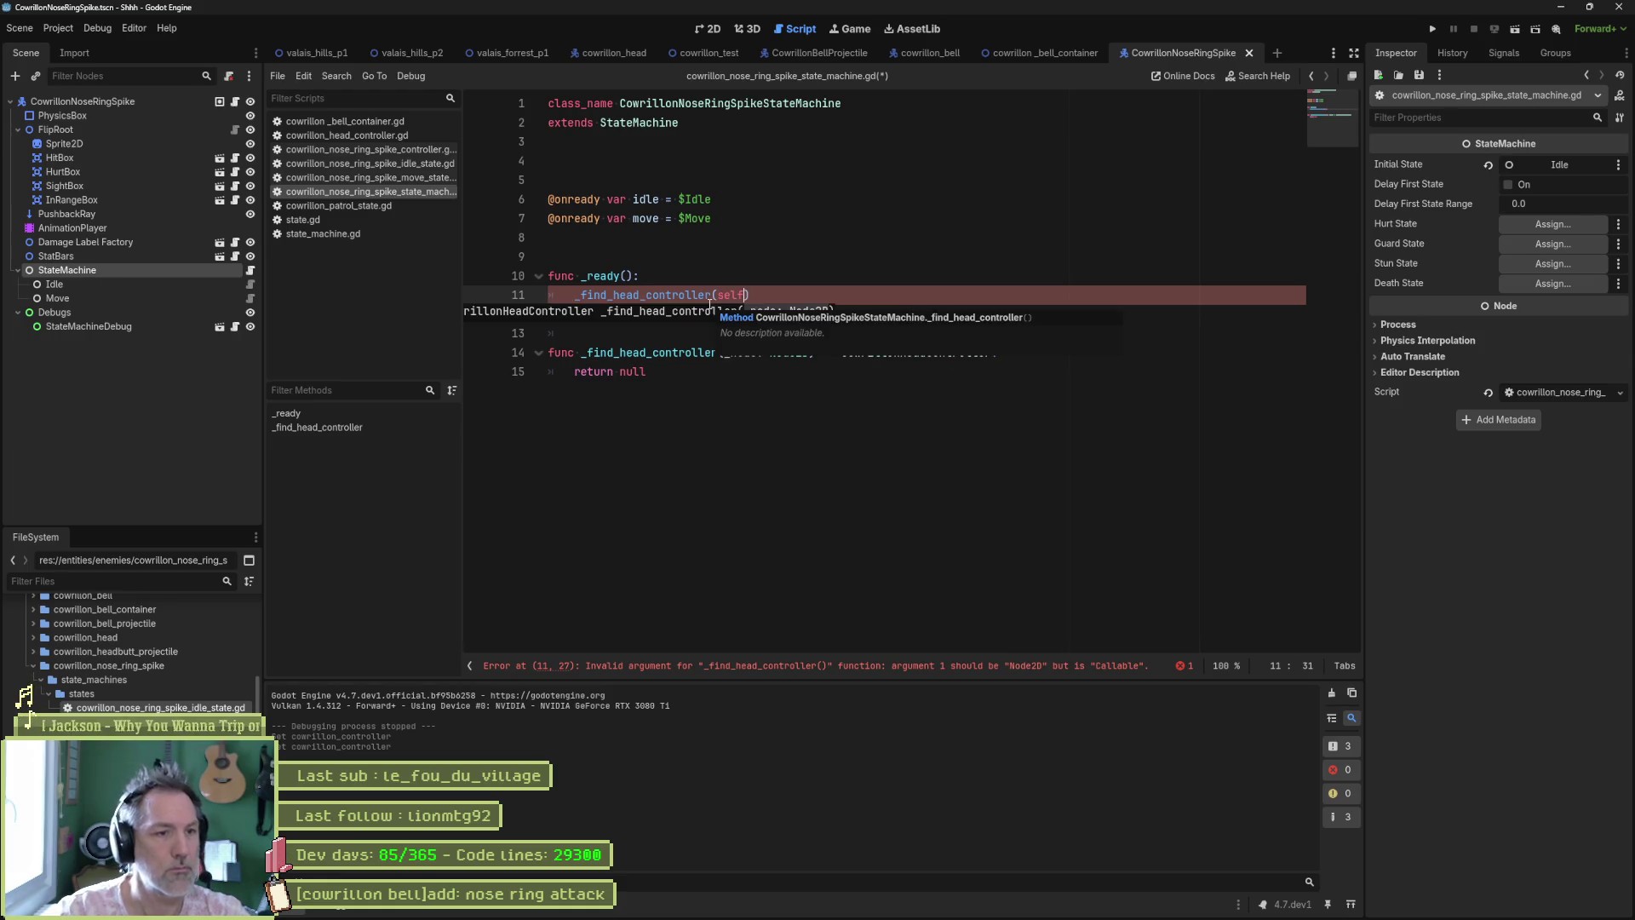
key(ctrl+End)
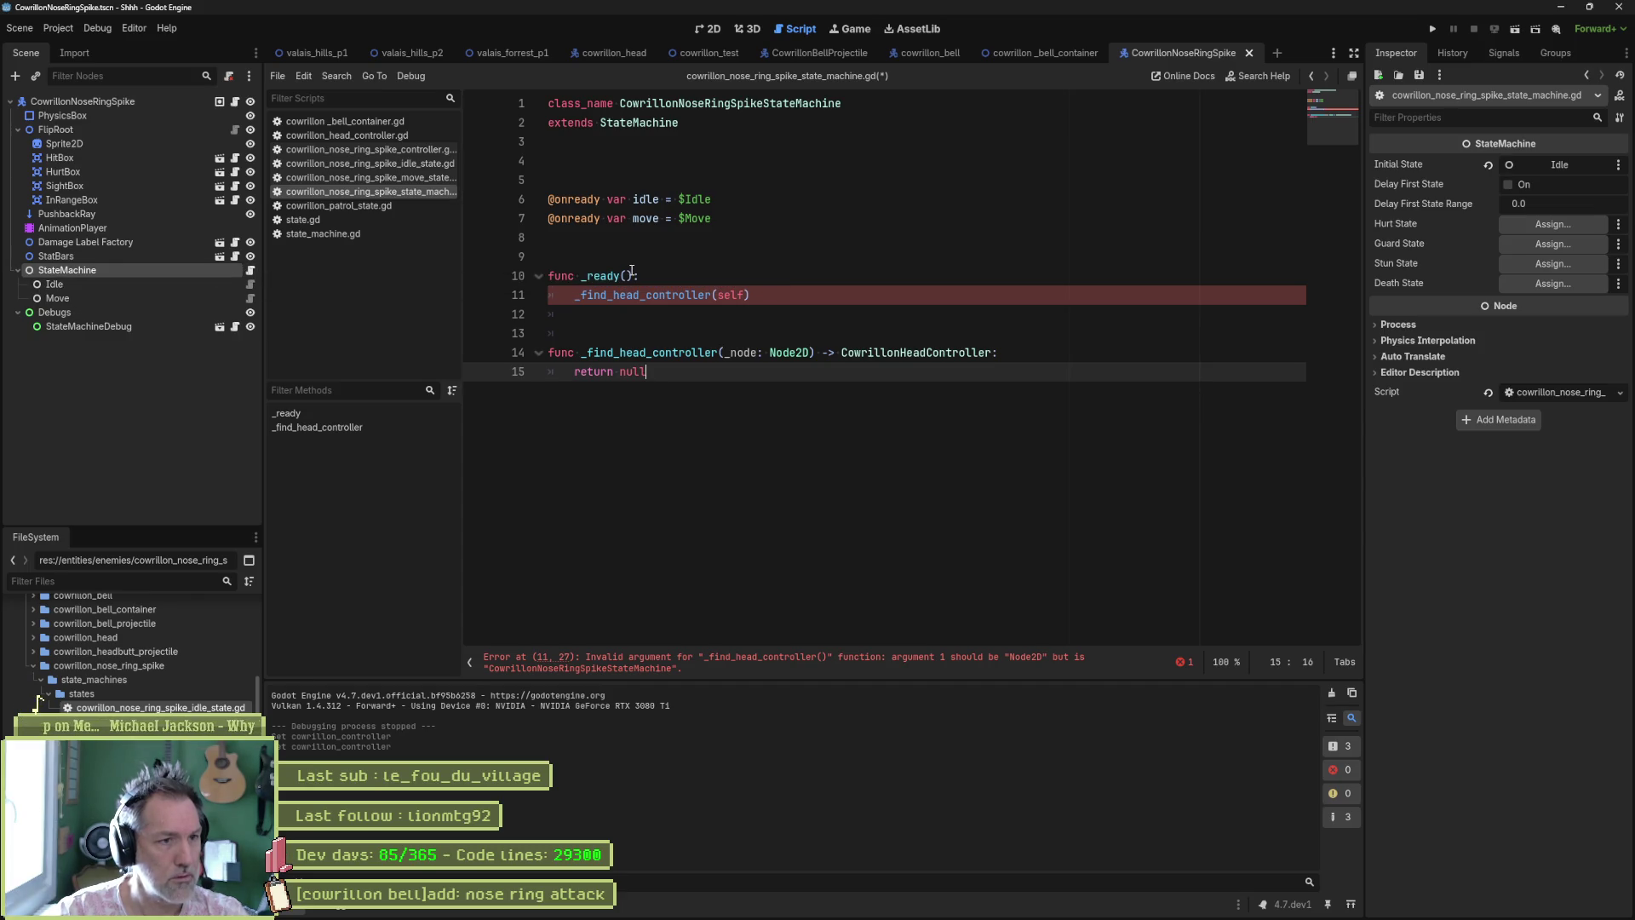
Review state_machine.gd, then return to cowrillon_nose_ring_spike_state_machine.gd.
ctrl+click(642, 123)
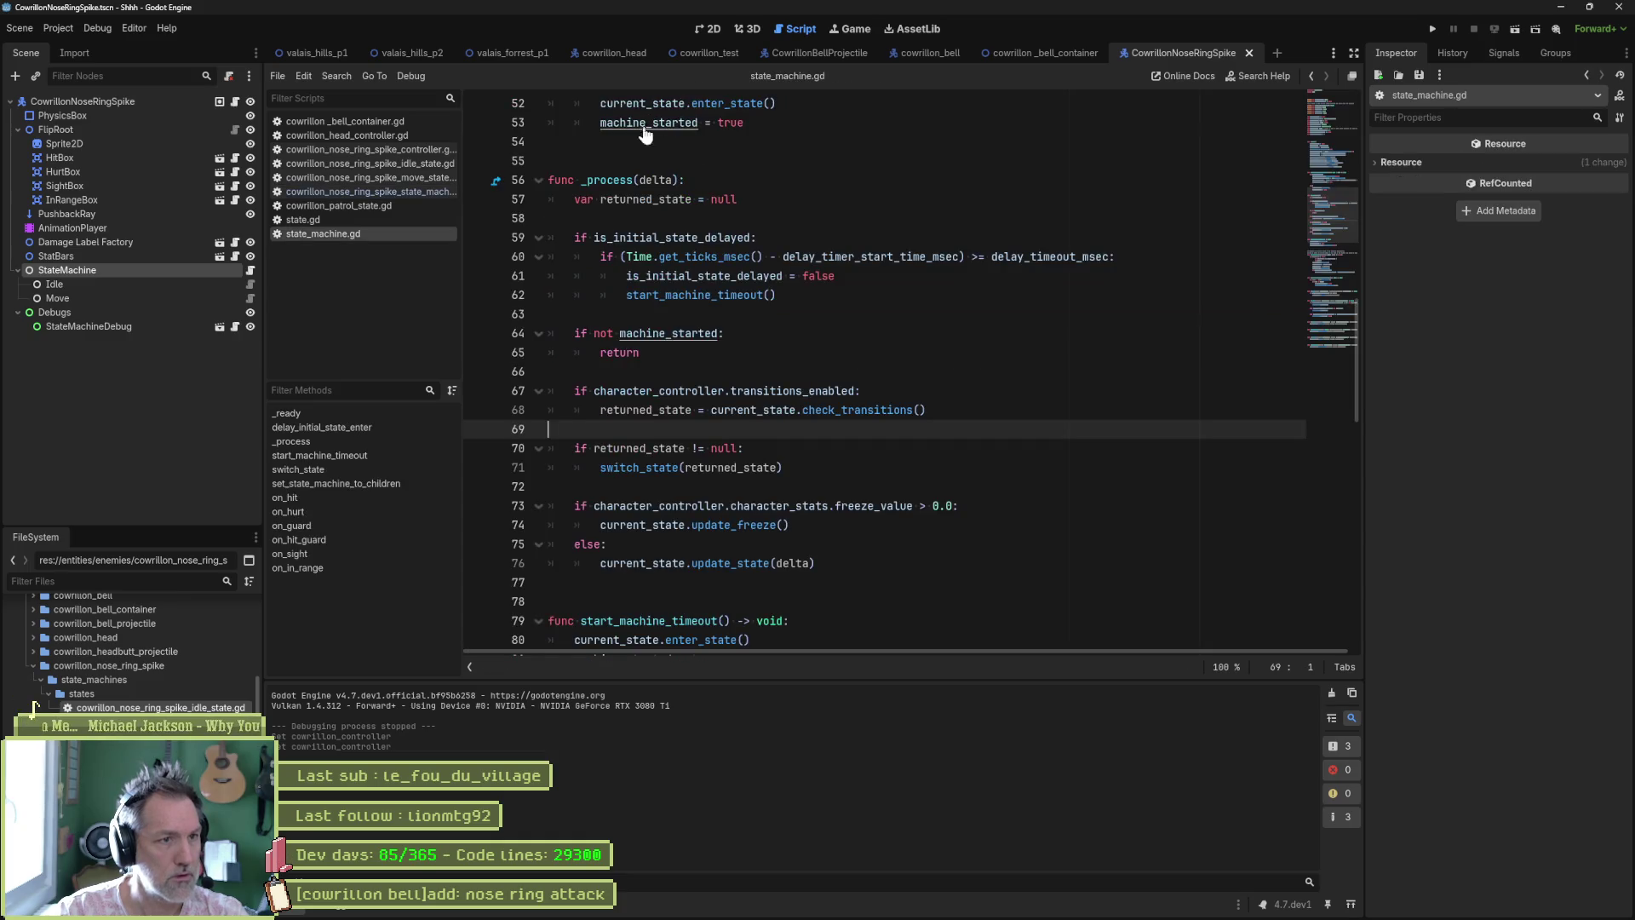
scroll(1340, 150, up, 15)
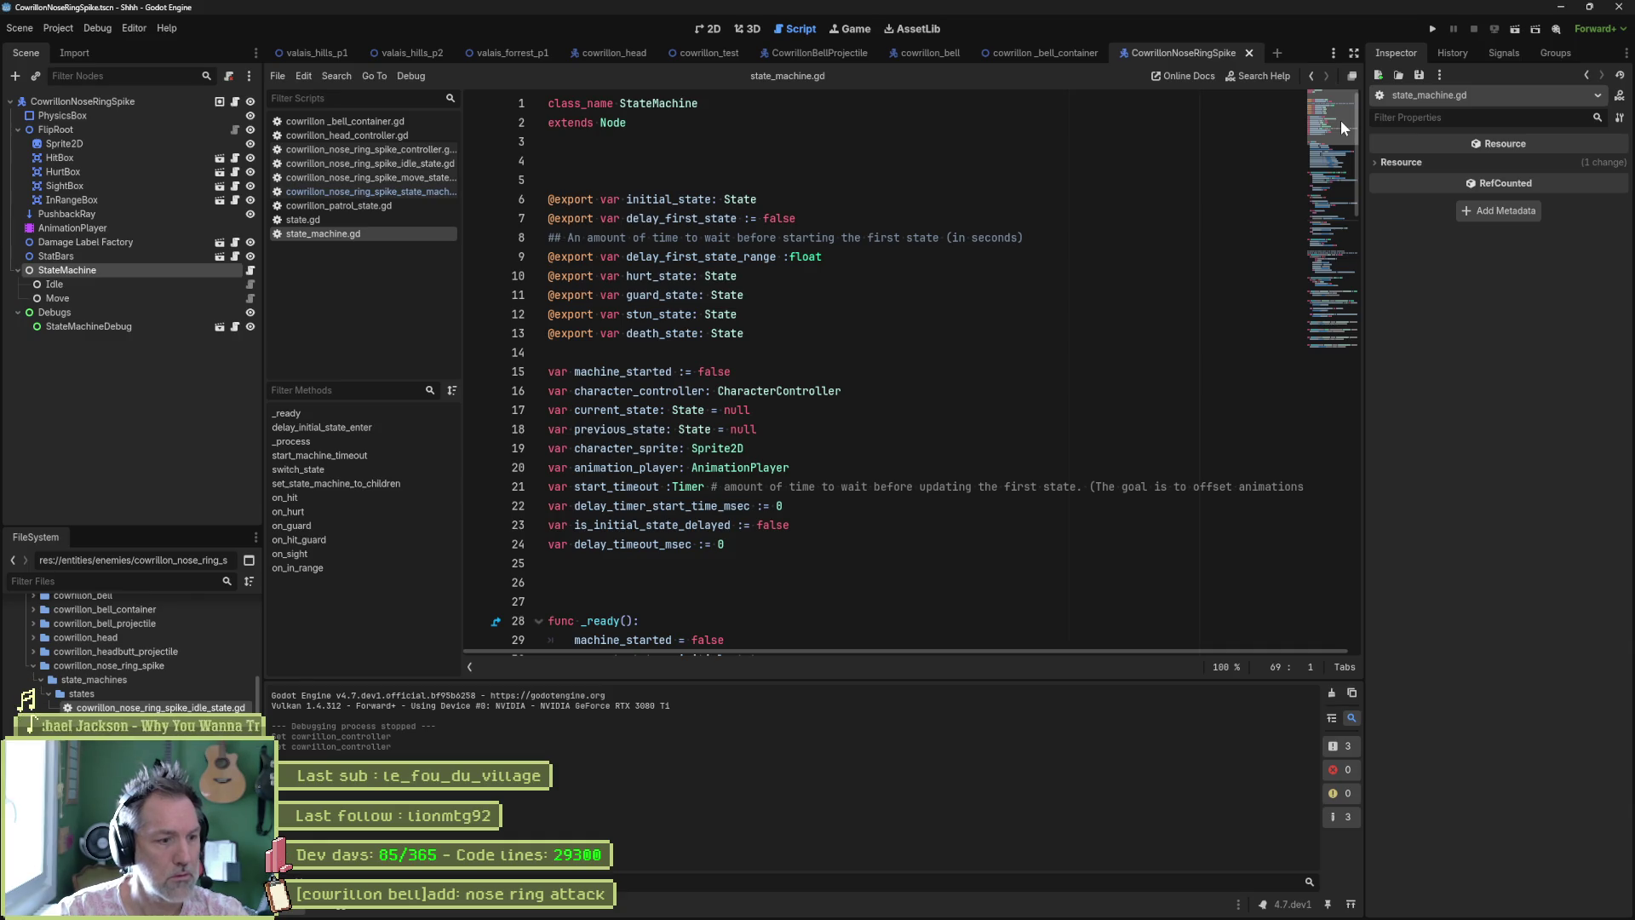
click(1047, 235)
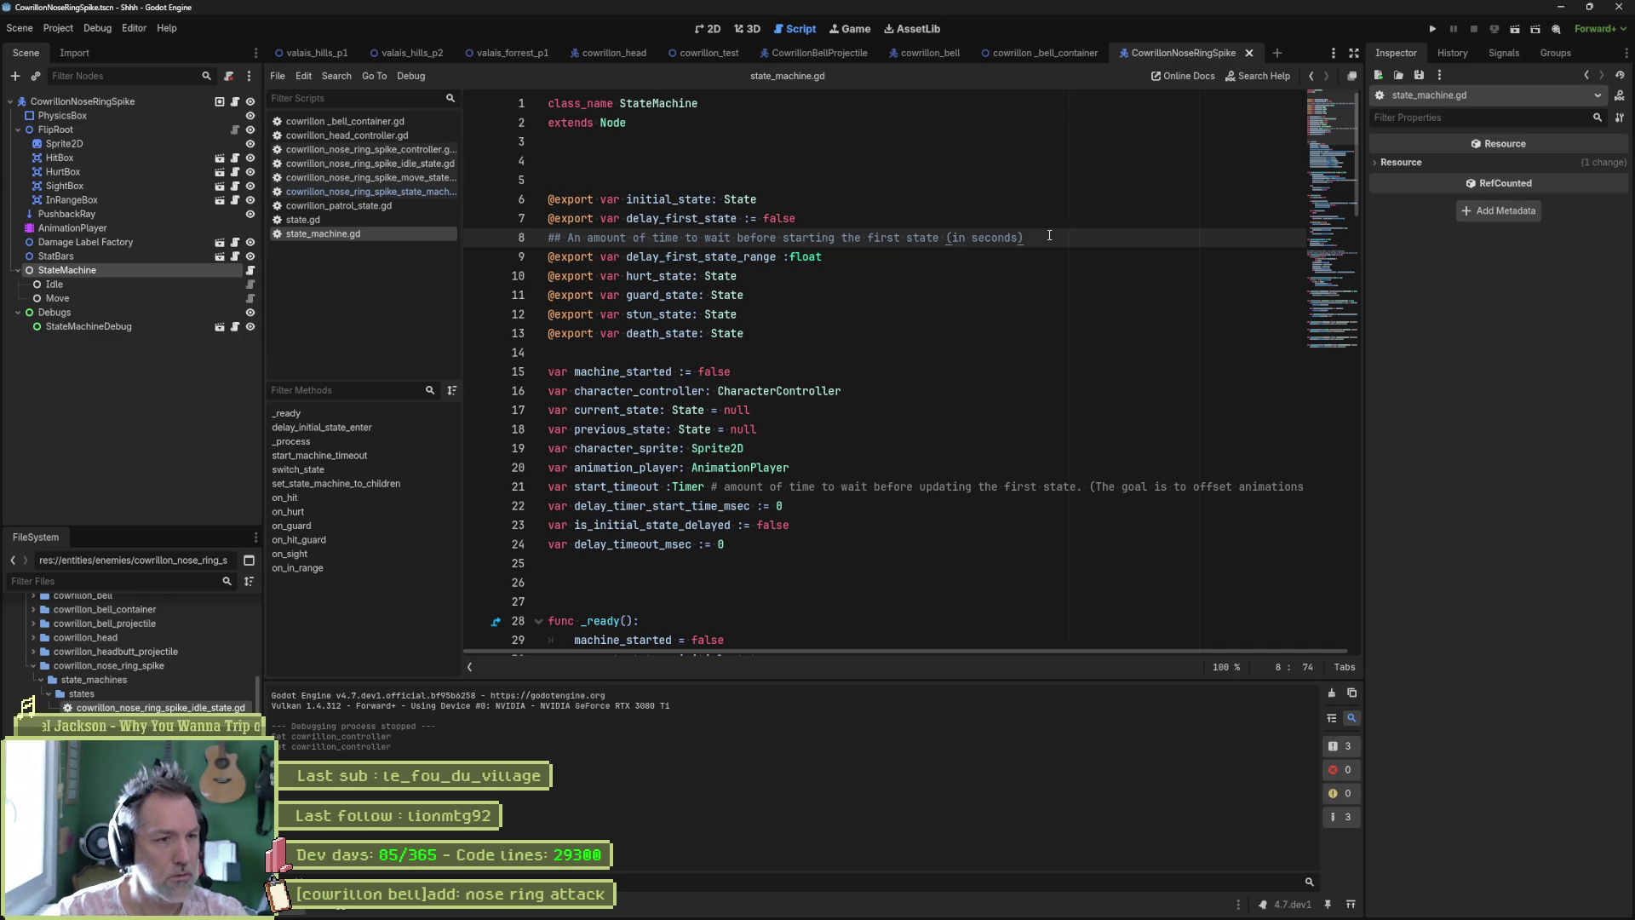
key(alt+Left)
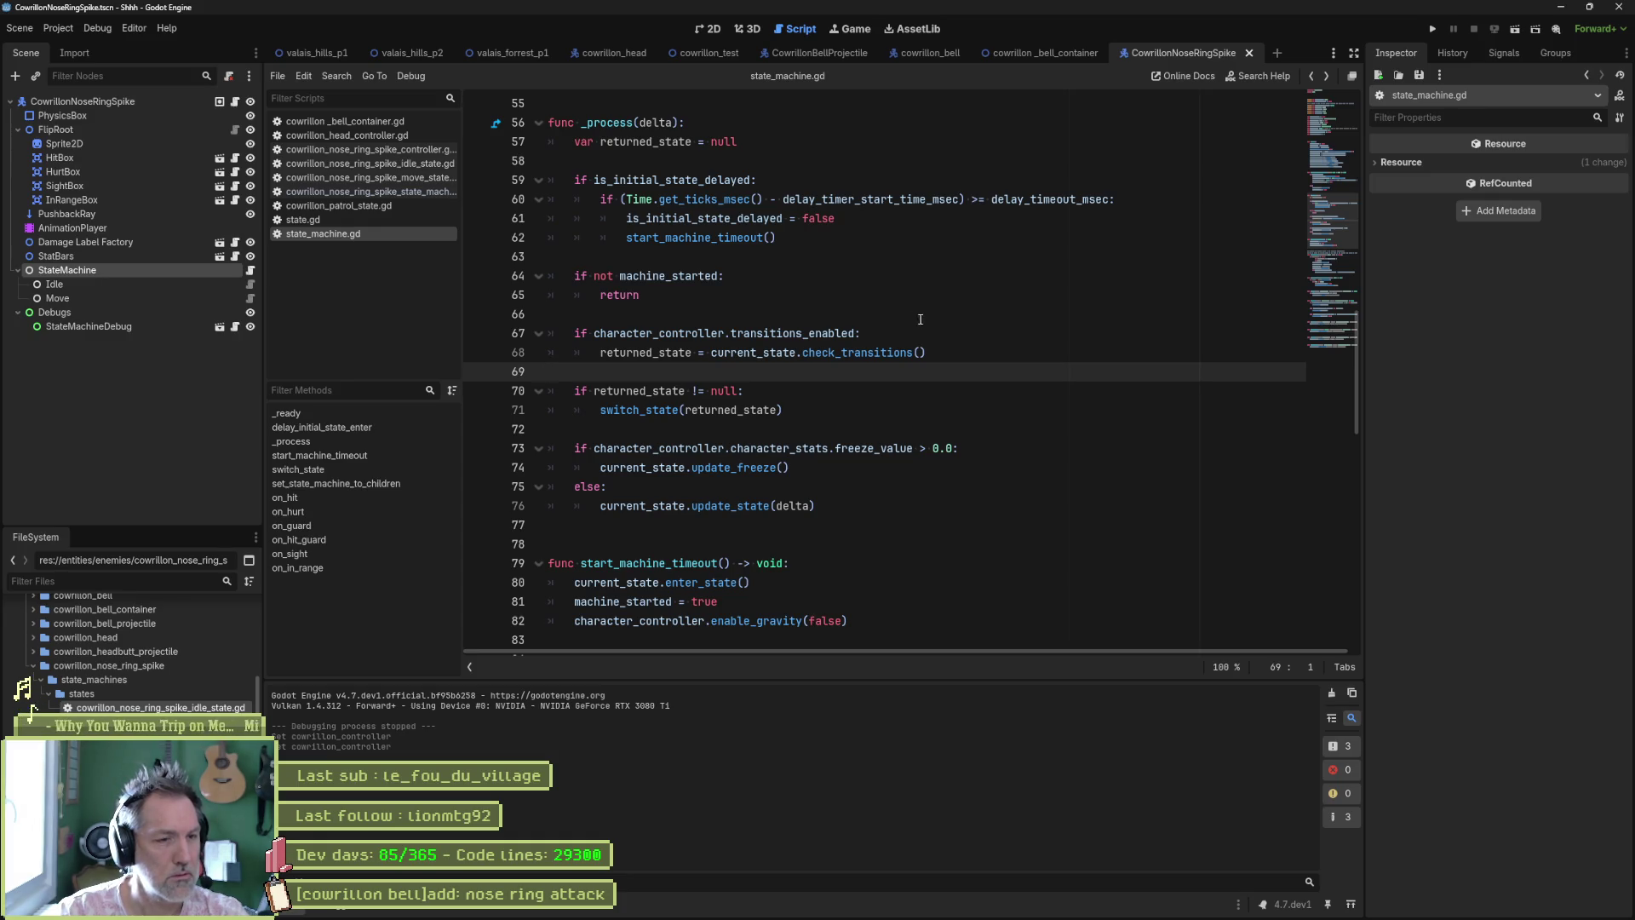
click(372, 193)
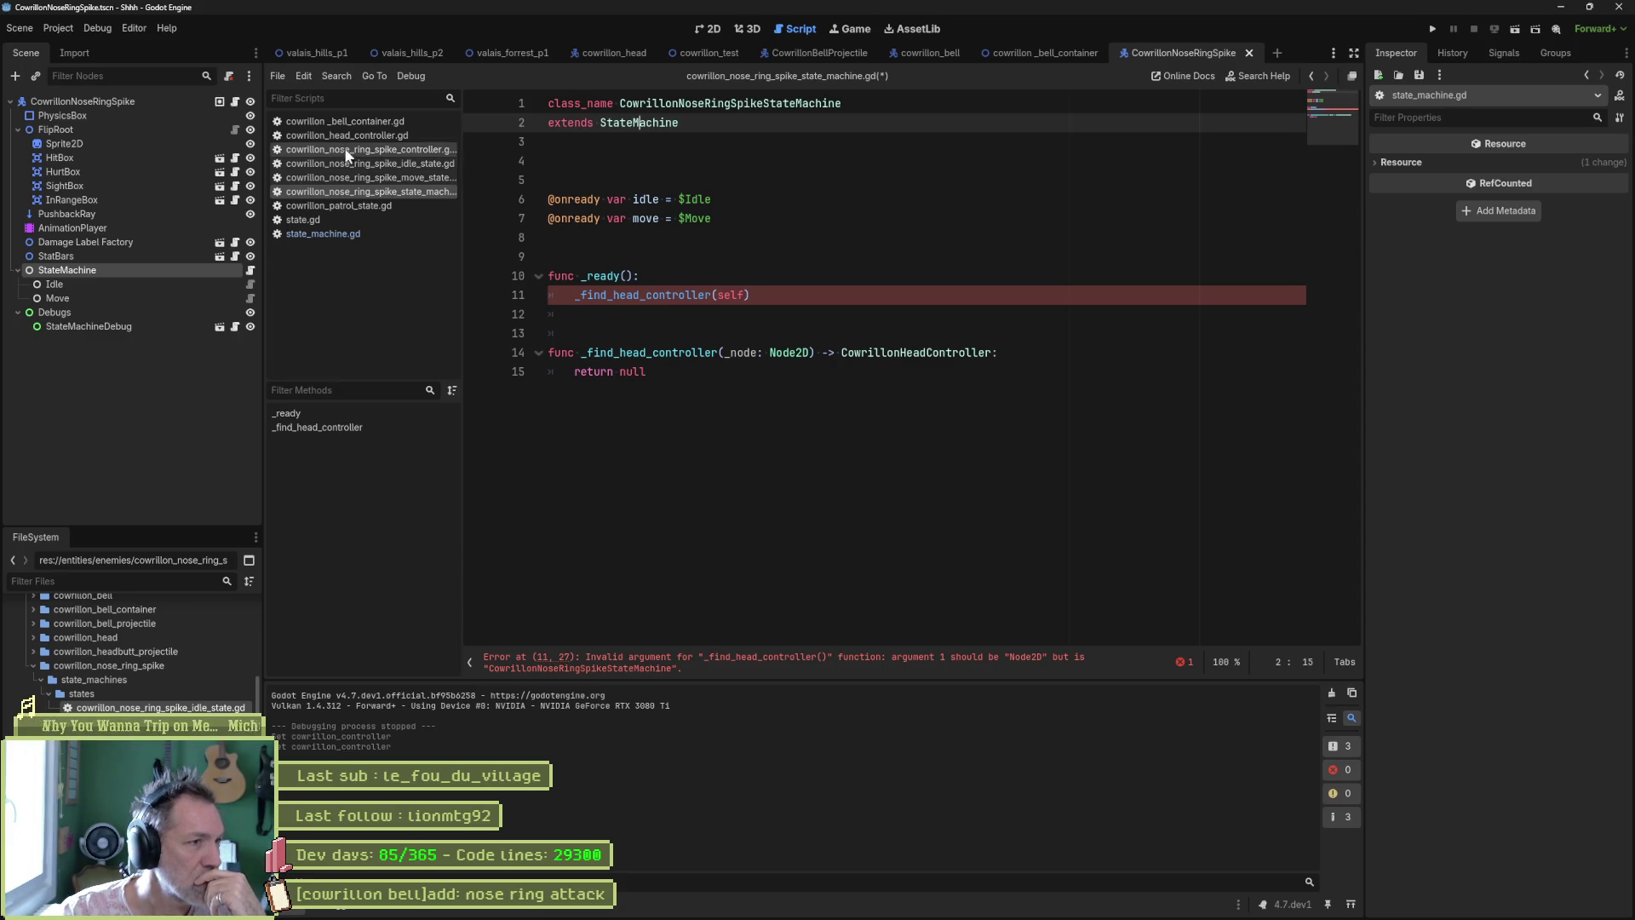
Open the StateMachine definition in state_machine.gd from the extends line.
mouse_move(213, 101)
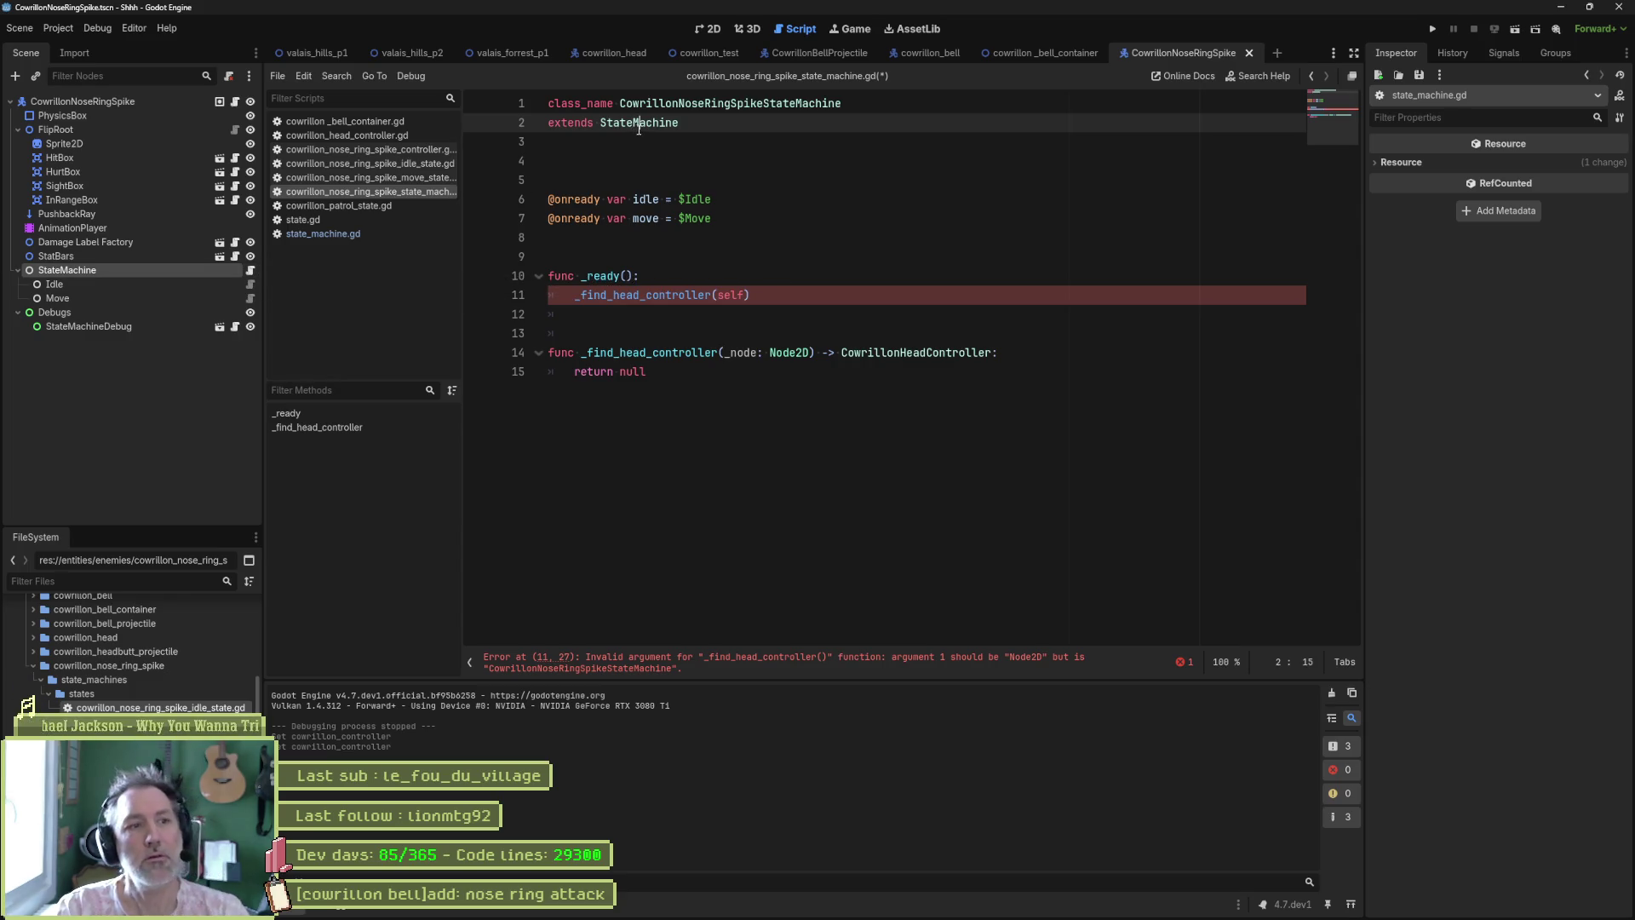
ctrl+click(636, 123)
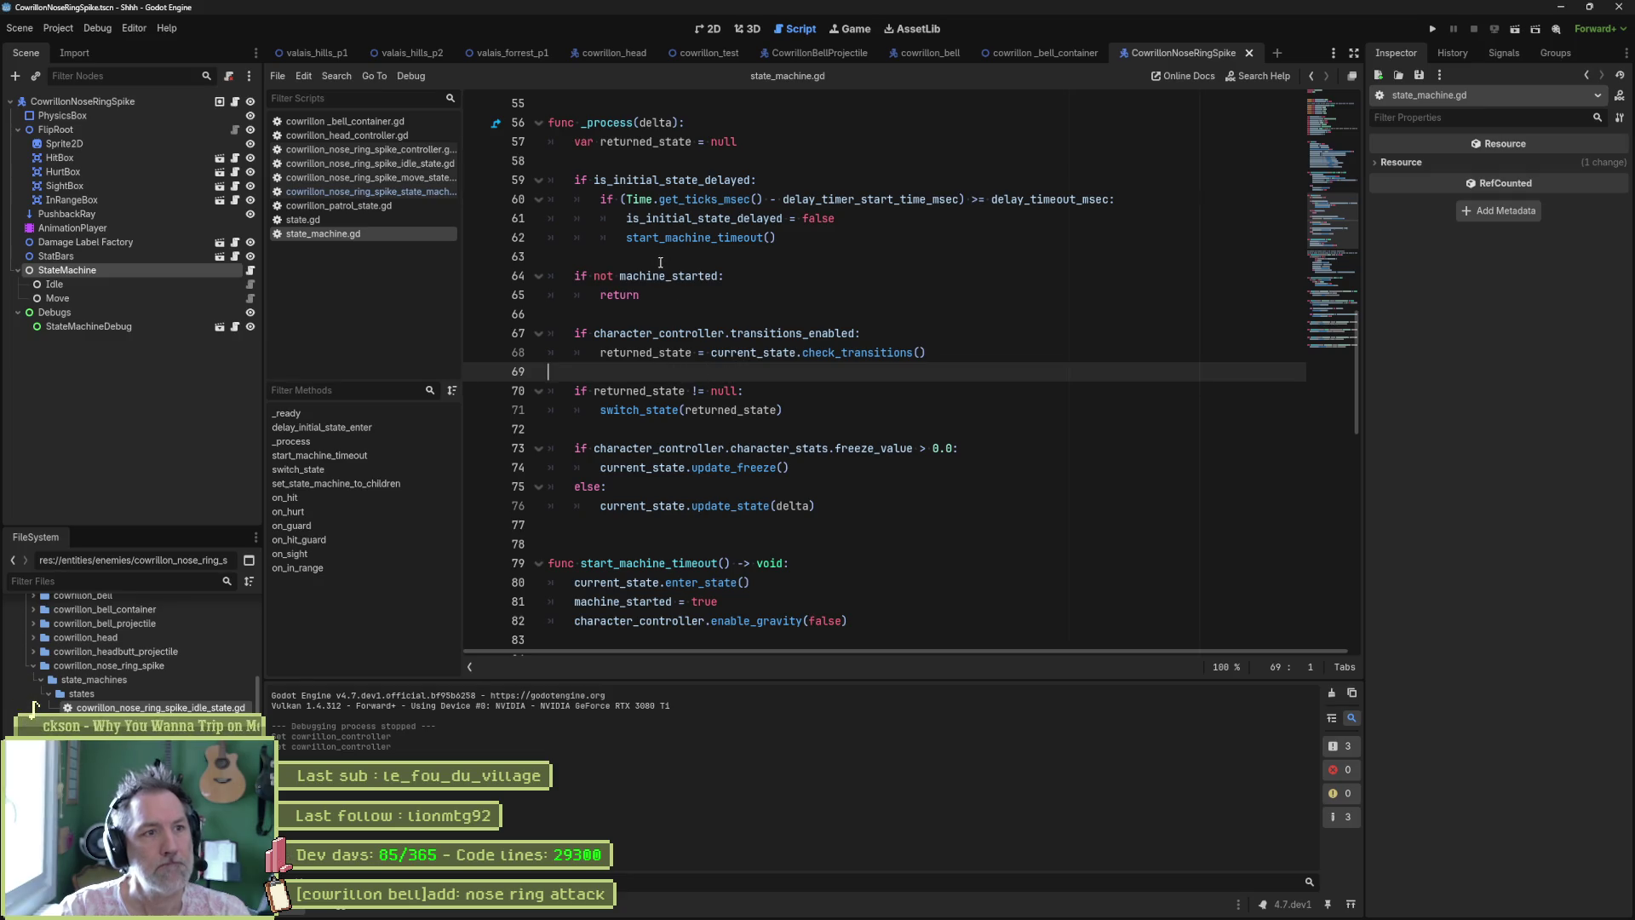
Review the Utils controller lookup in state_machine.gd's _ready on line 33, then close that script.
click(370, 410)
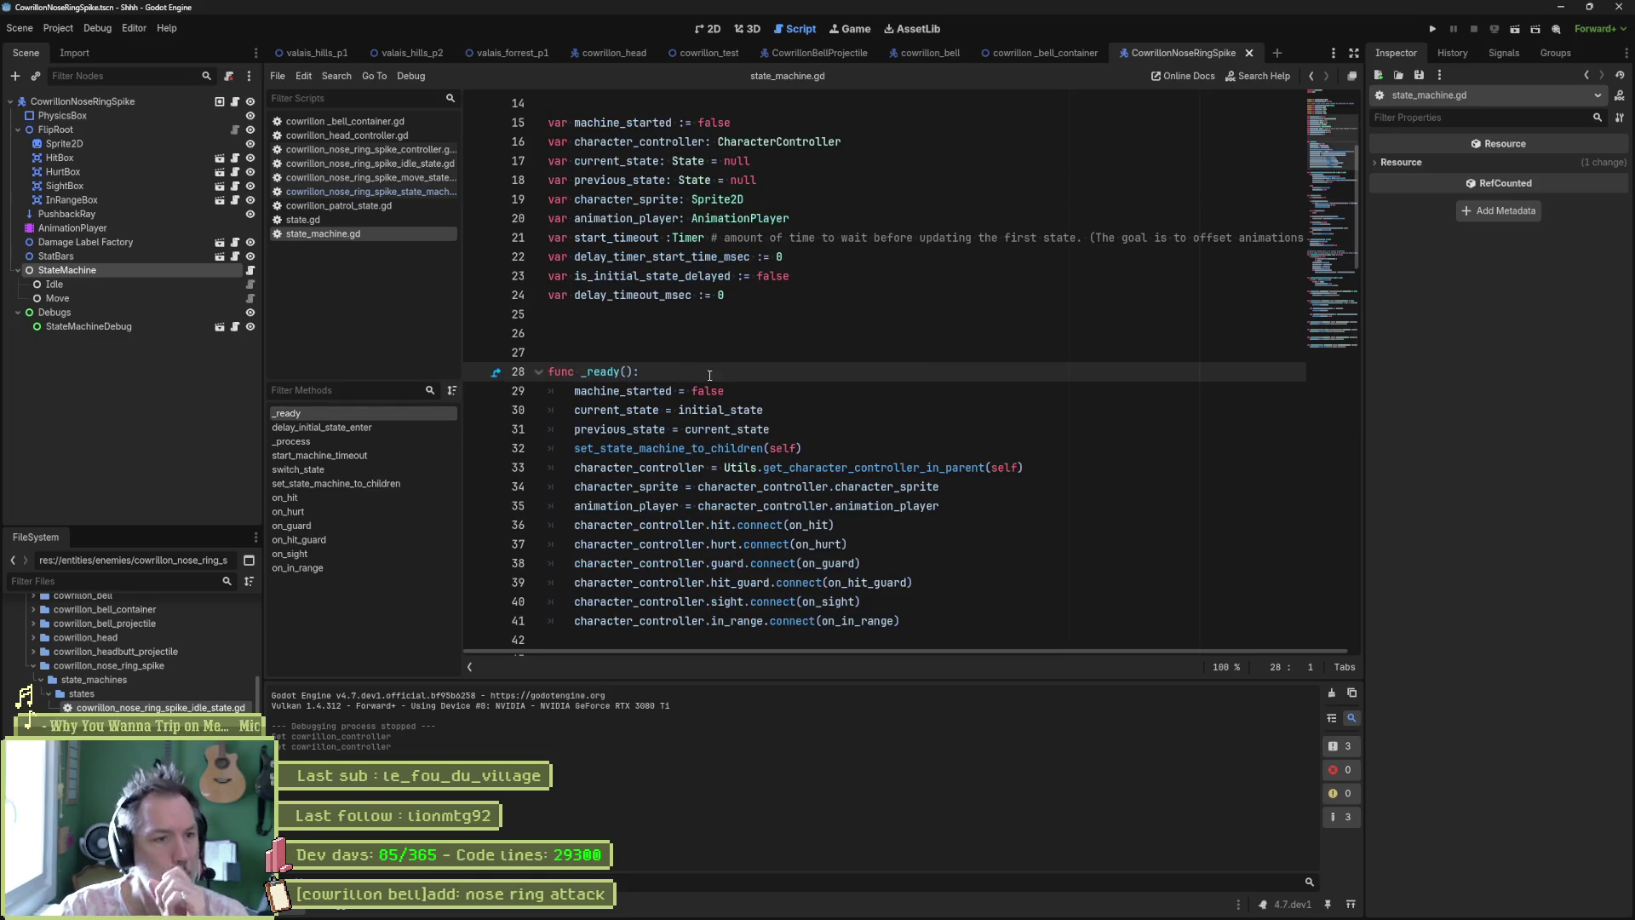
click(663, 468)
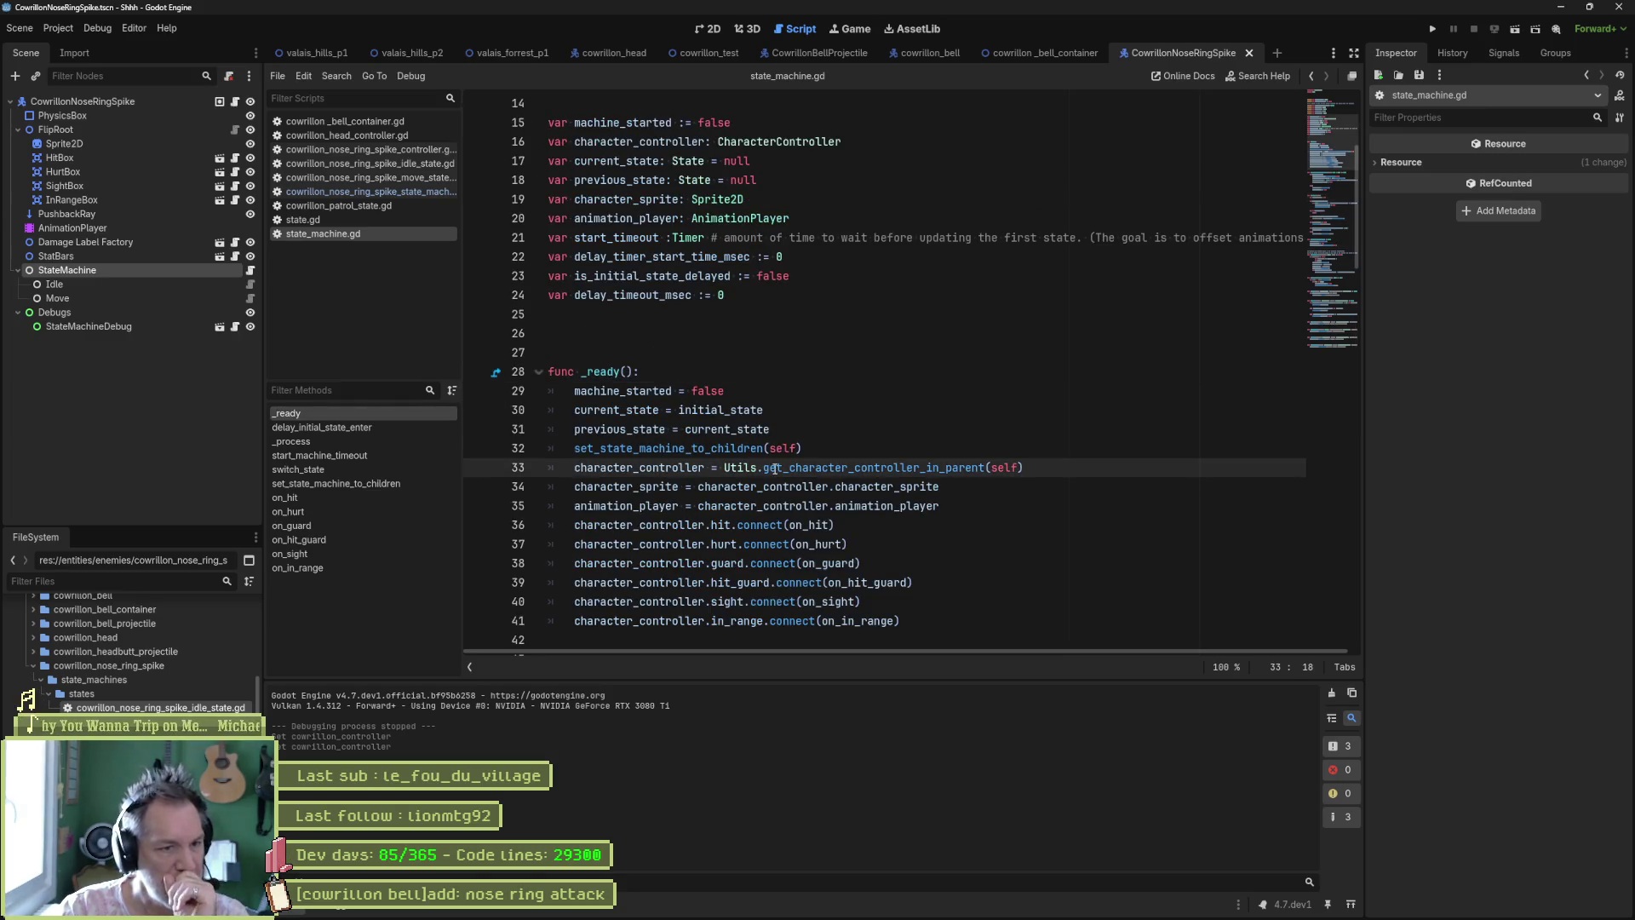
mouse_move(875, 470)
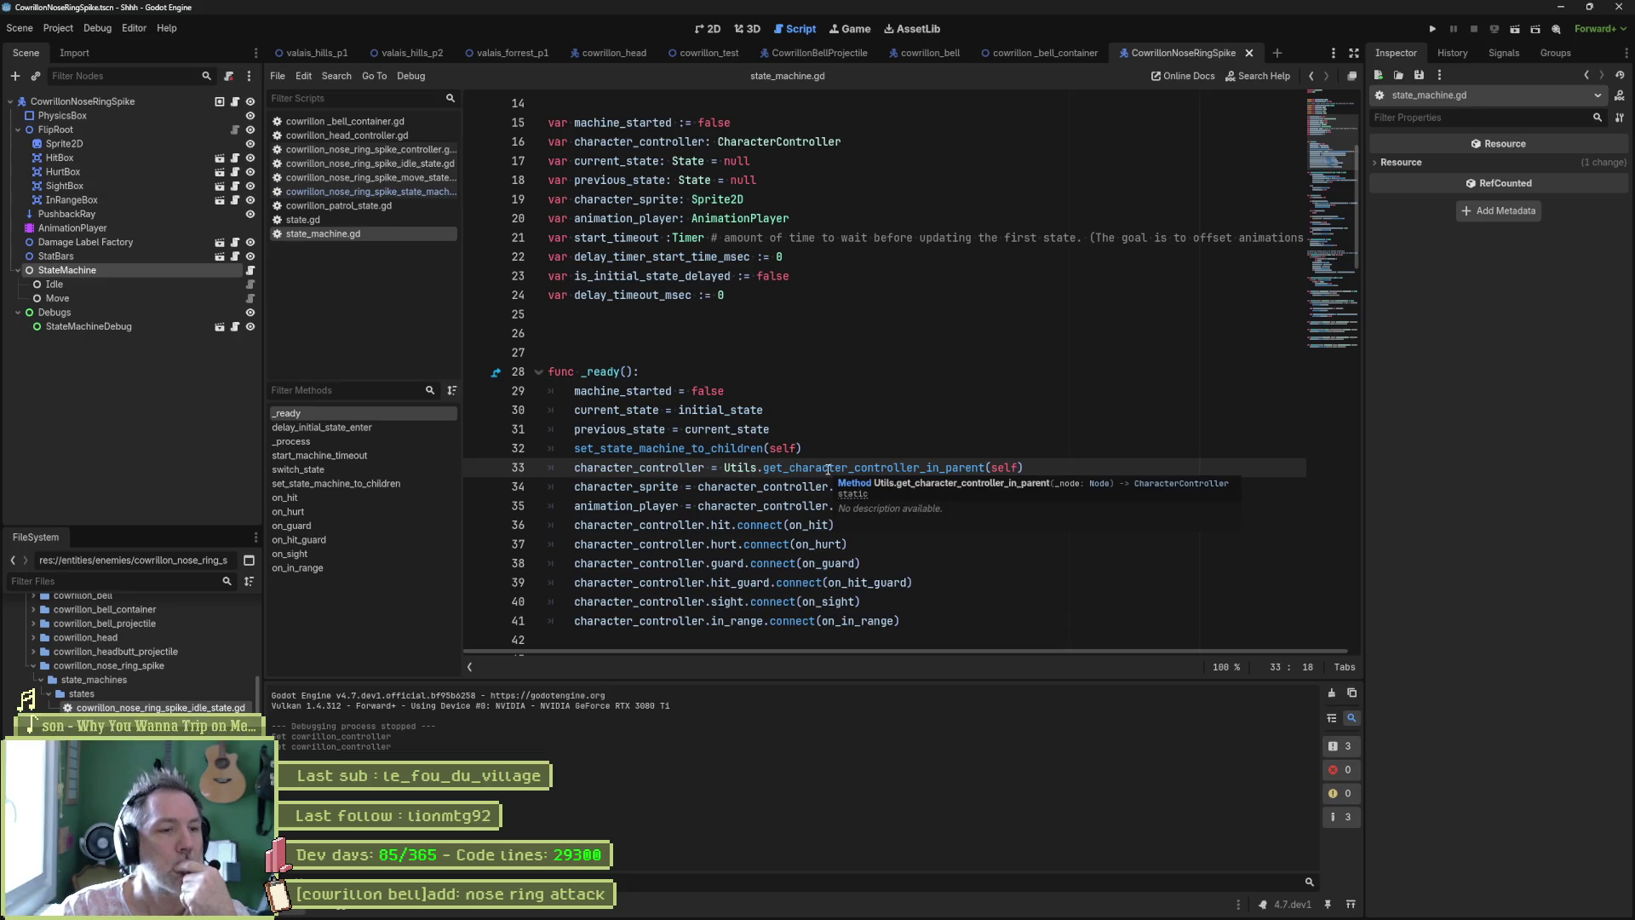
click(840, 353)
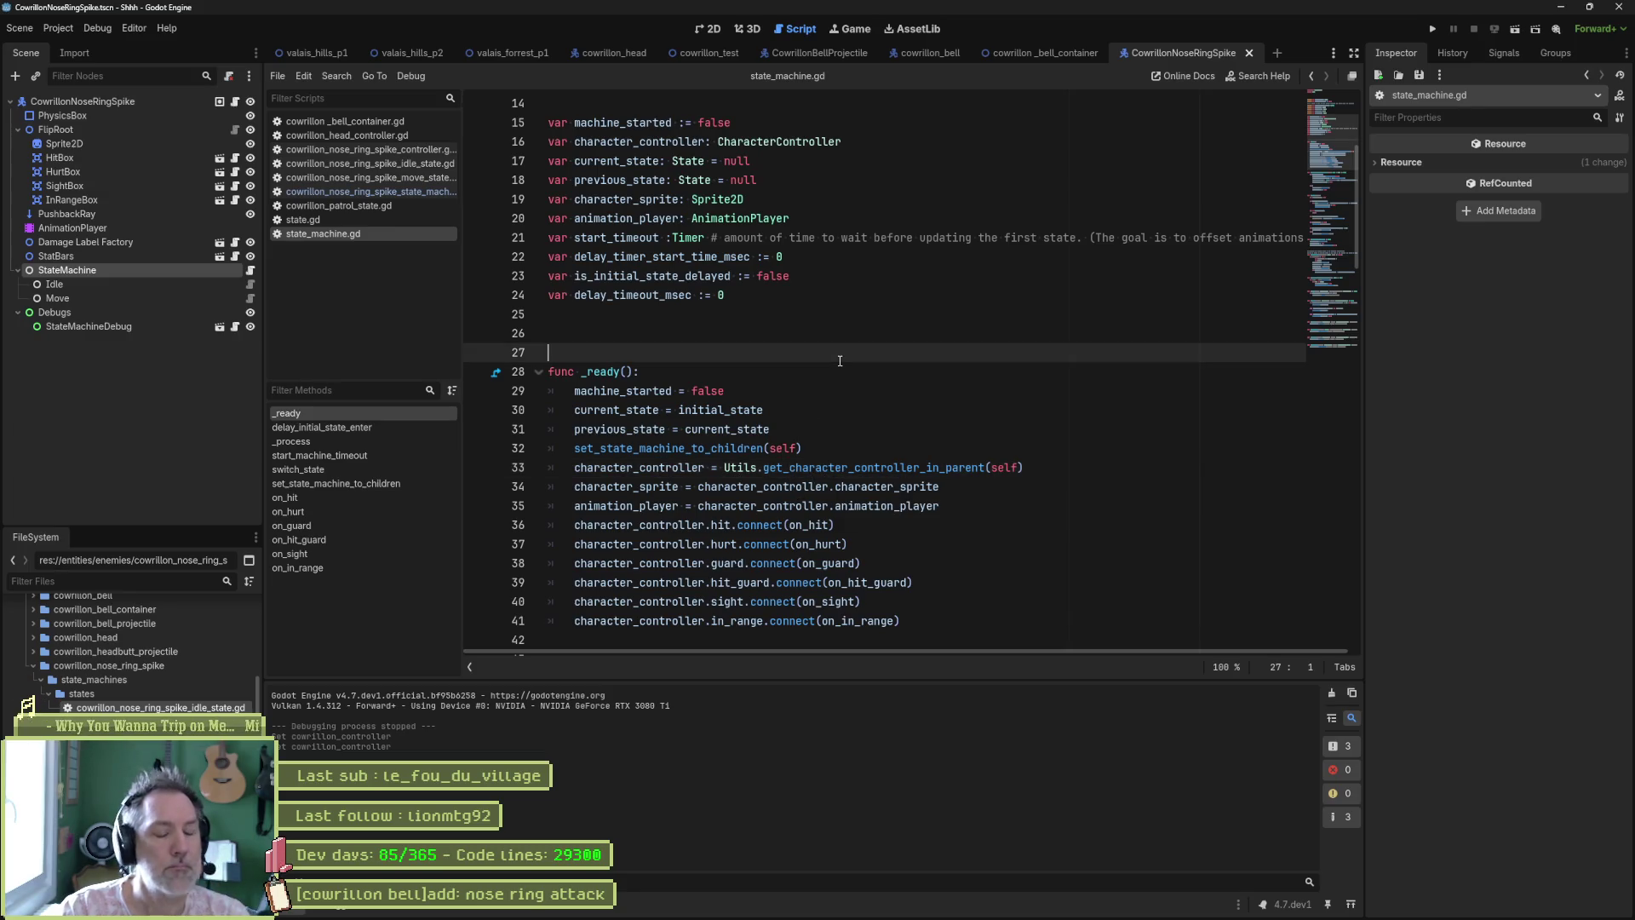
key(ctrl+w)
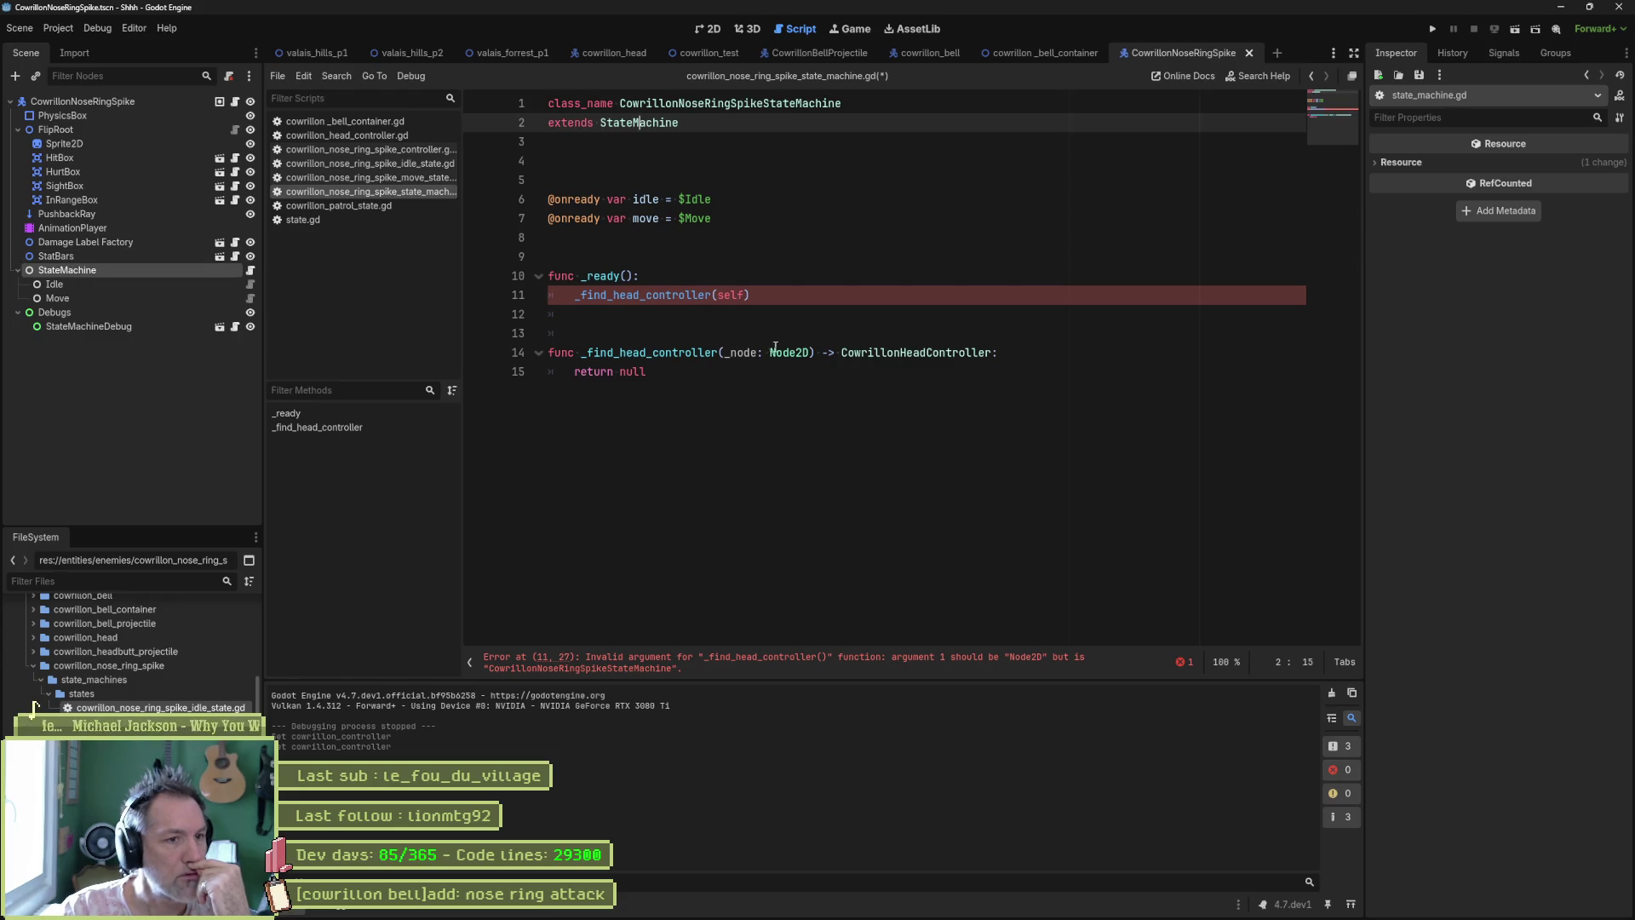
Change _find_head_controller's parameter type to Node and add 'if _node is CowrillonHeadController: return _node'.
click(810, 352)
key(BackSpace)
key(BackSpace)
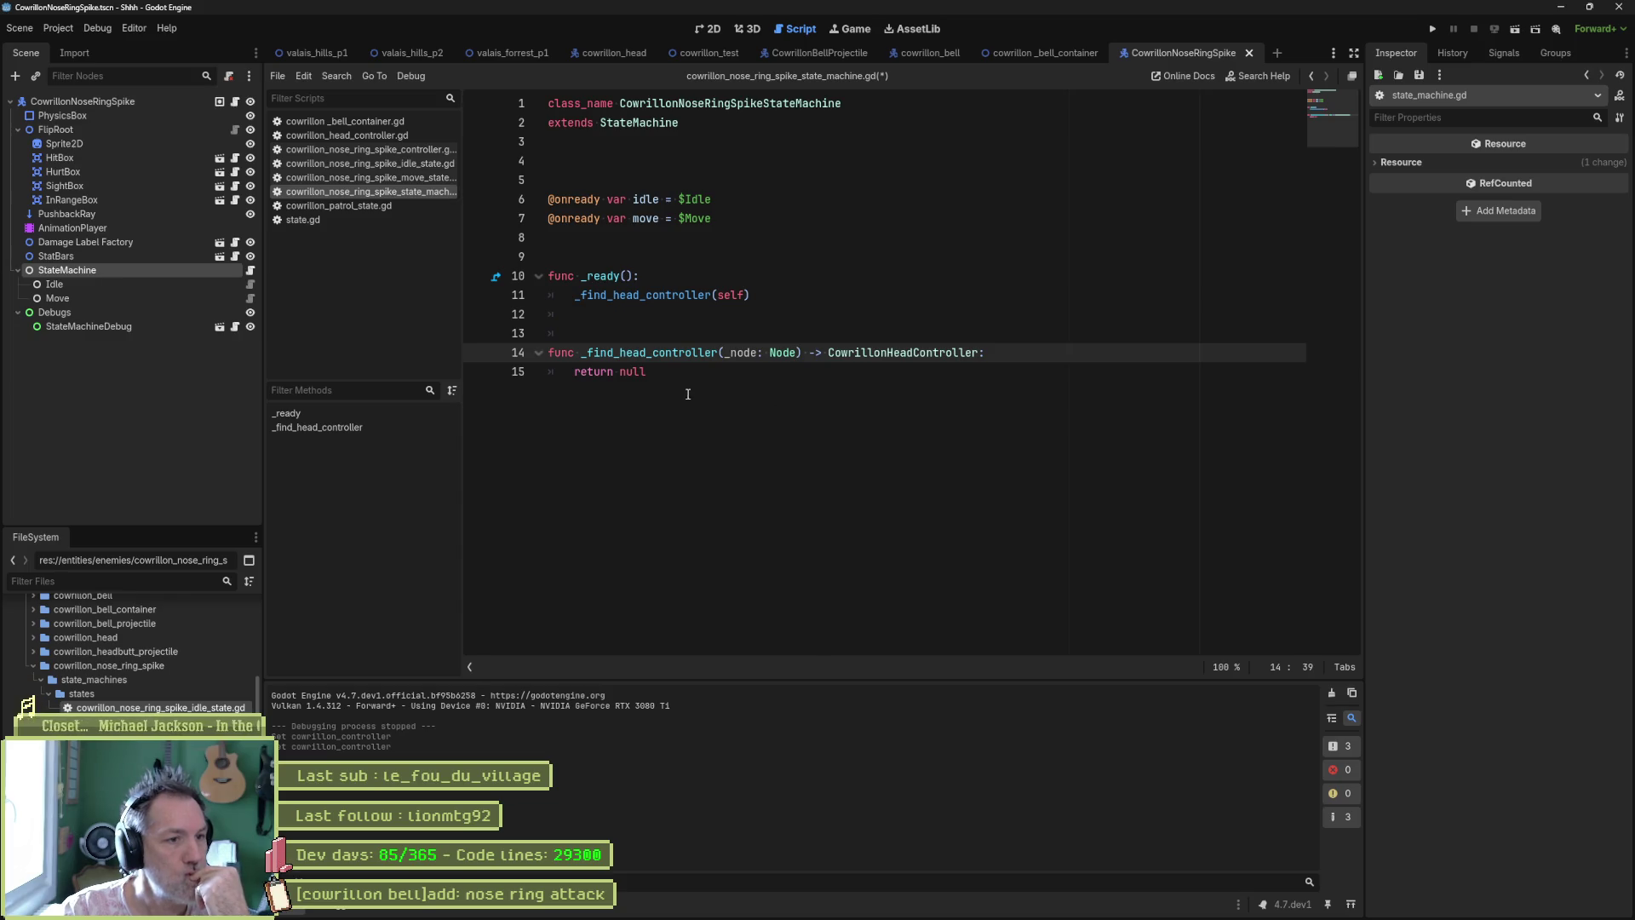
click(1021, 355)
key(Return)
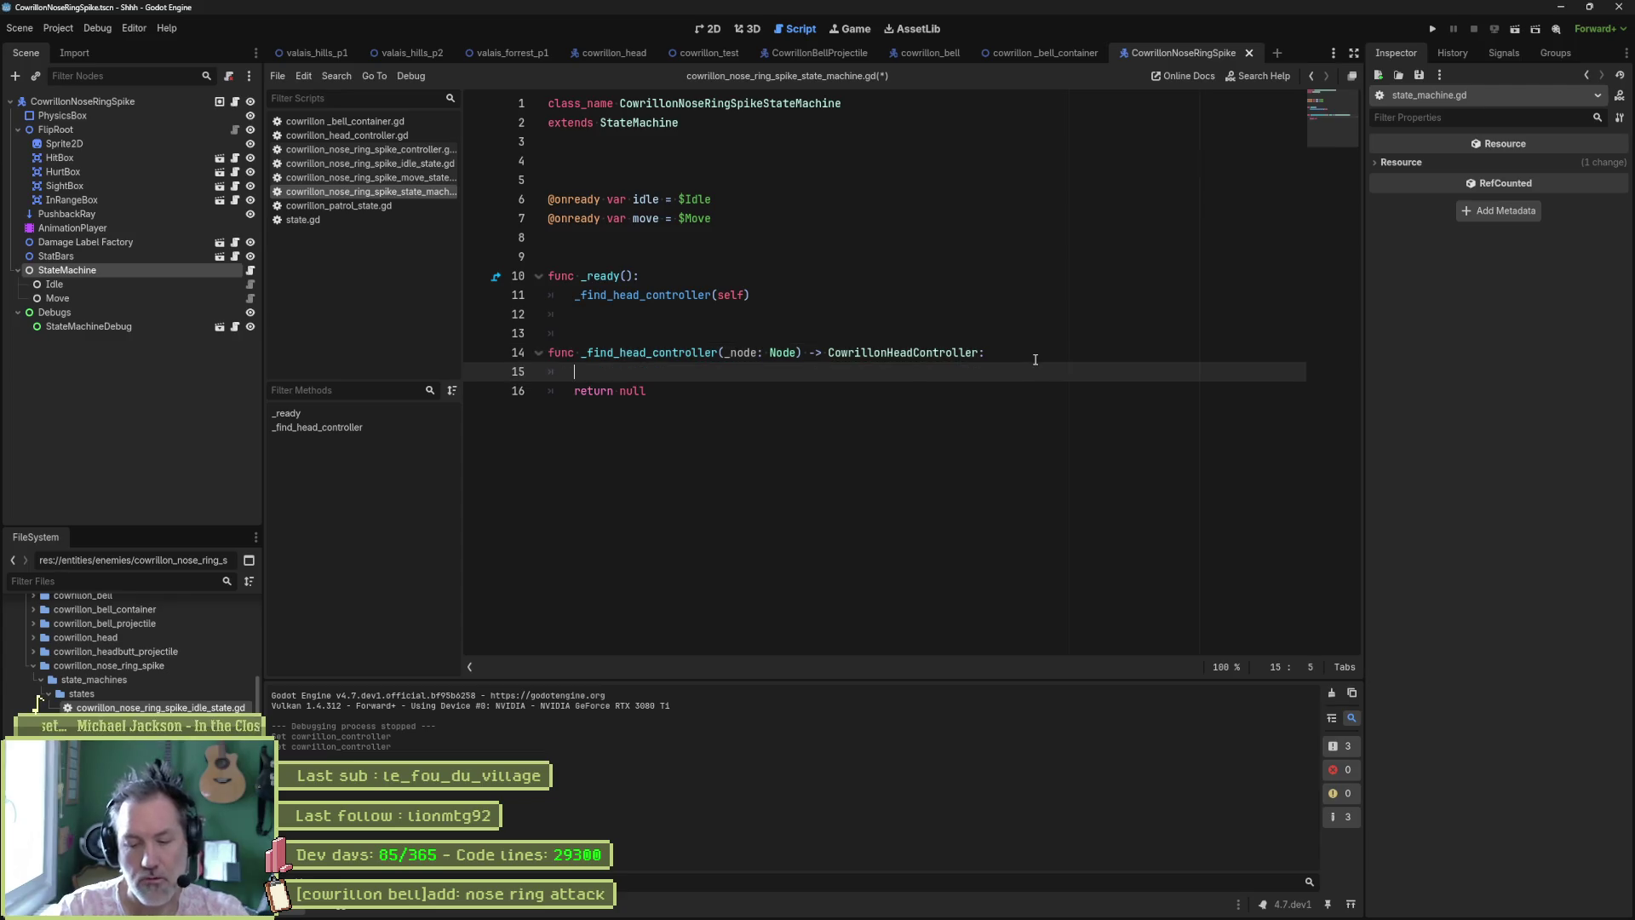
text(if _node is)
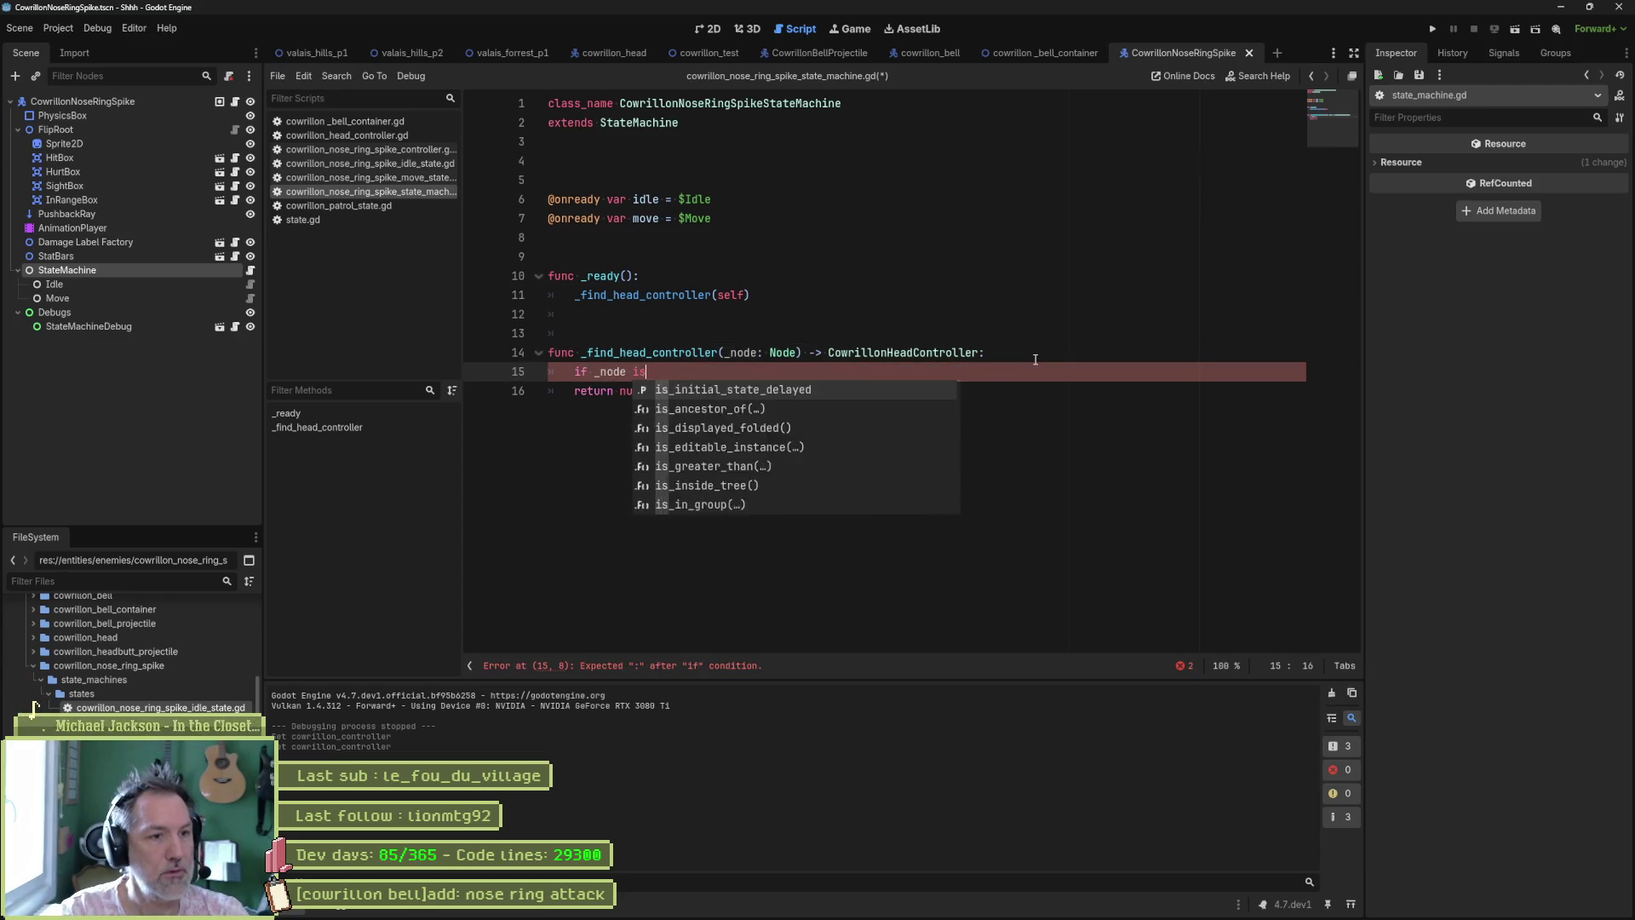
key(Escape)
key(Up)
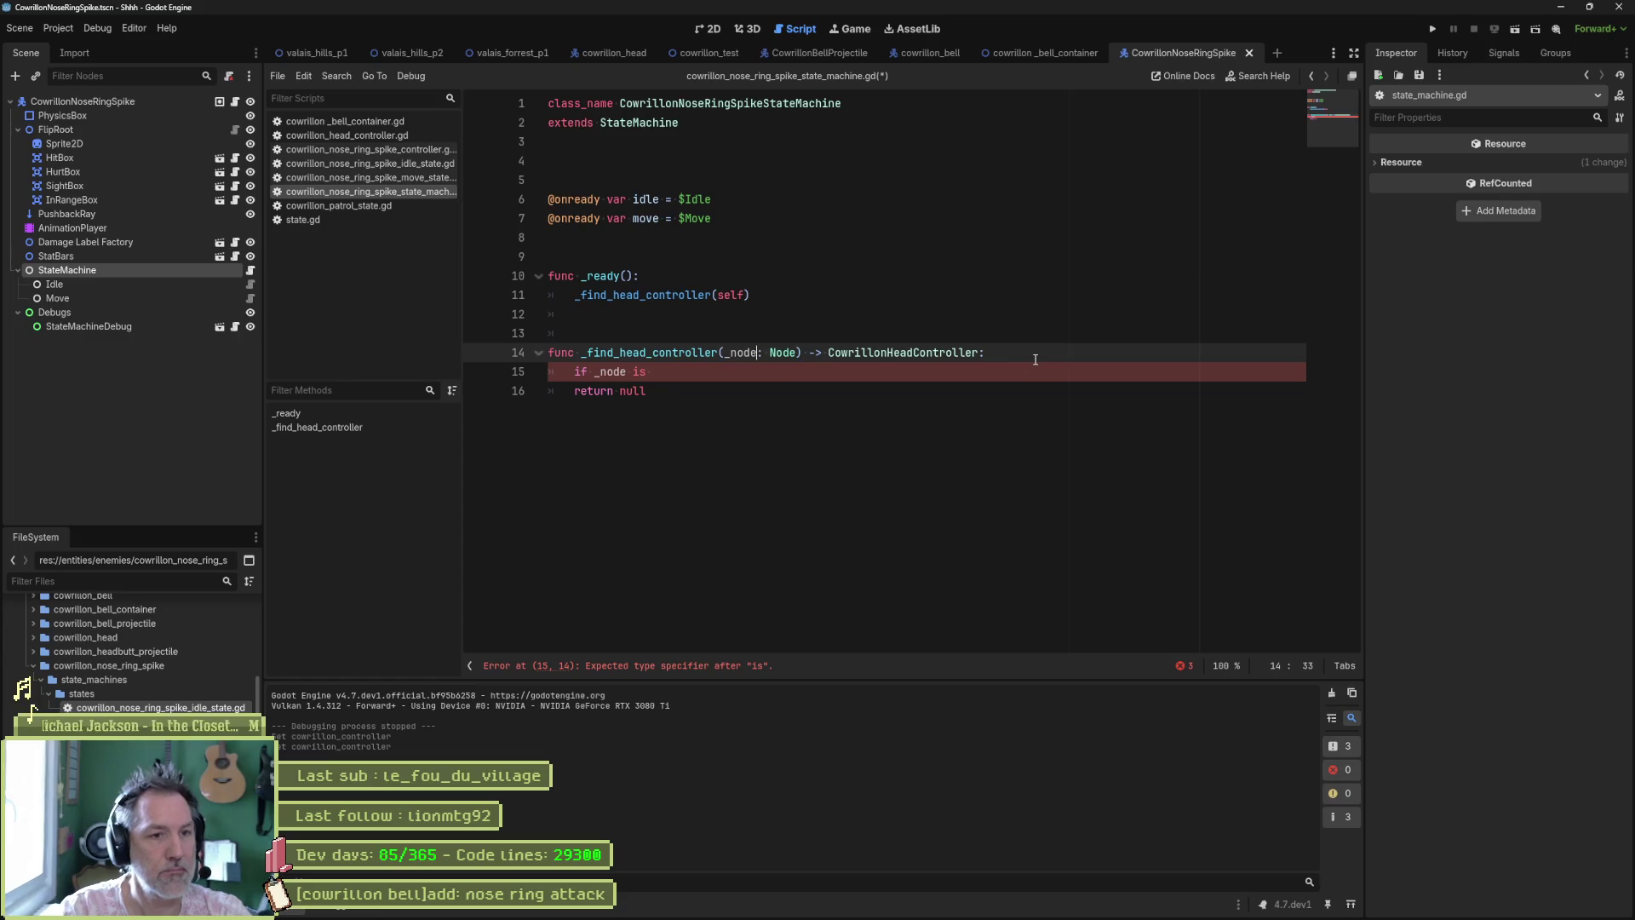
key(ctrl+shift+Left)
key(ctrl+c)
key(Down)
key(ctrl+v)
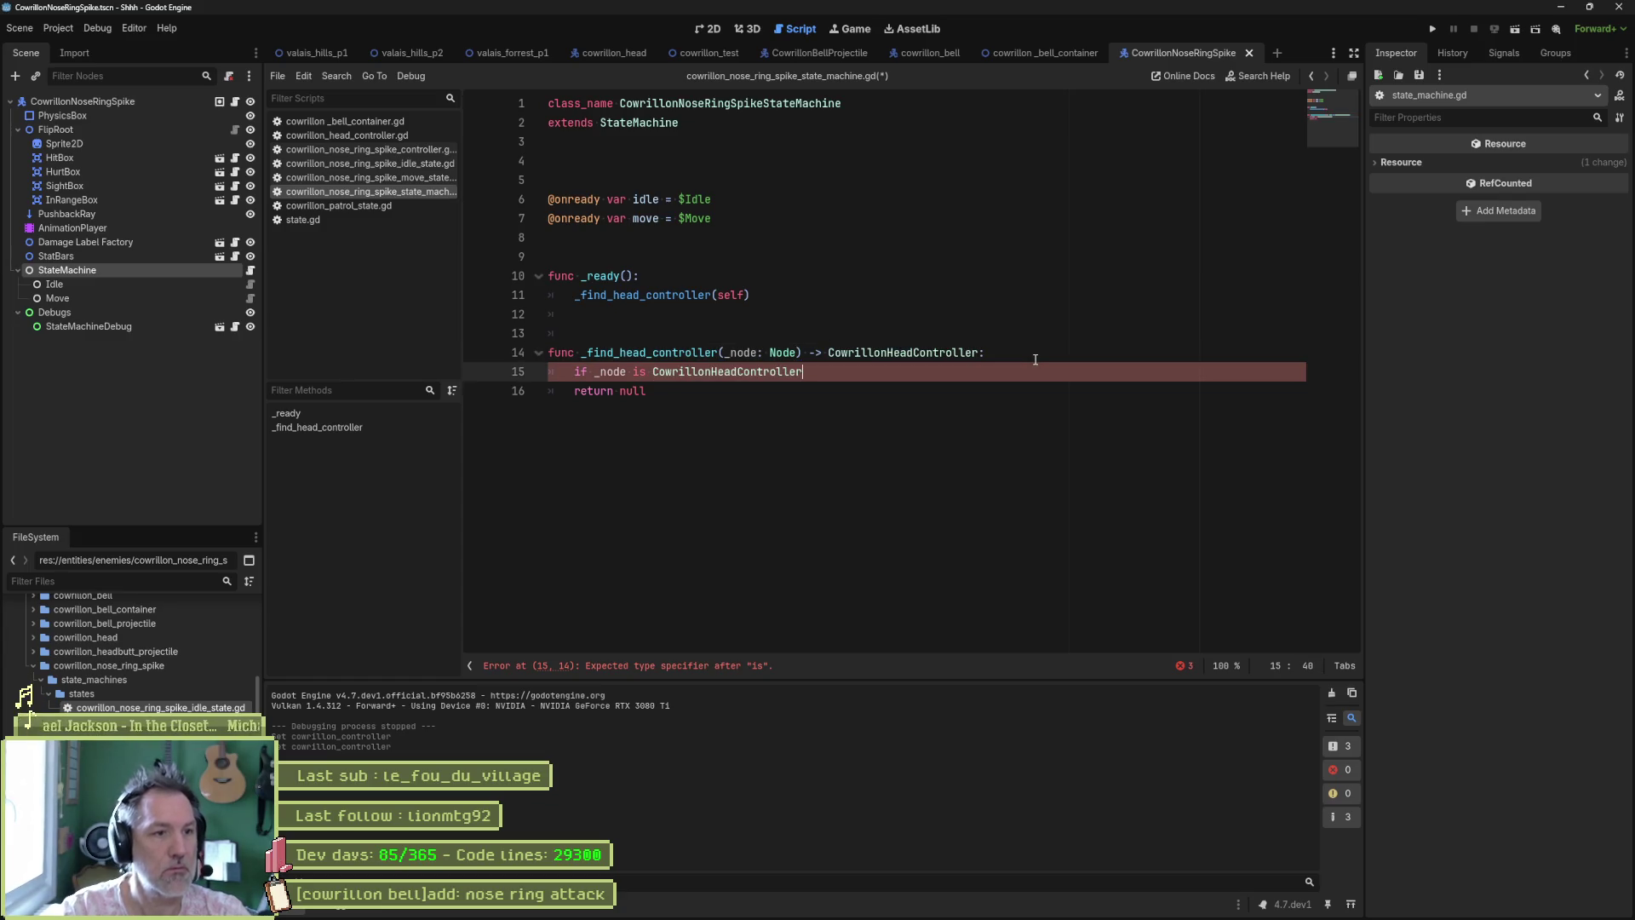
text(:)
key(Return)
text(return )
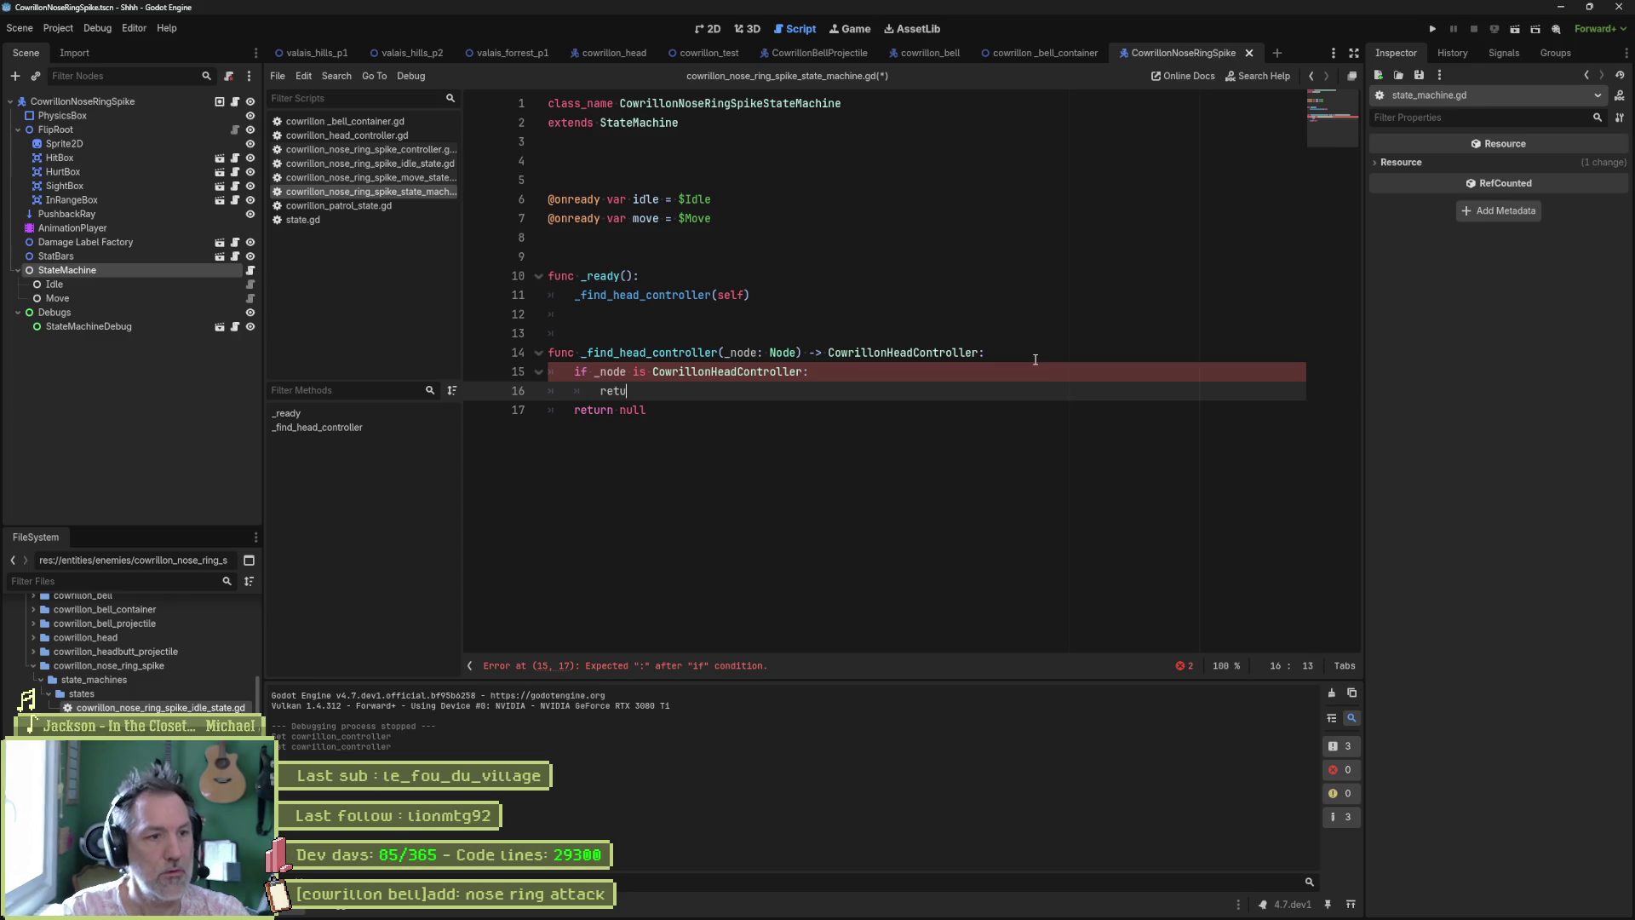
text(_node)
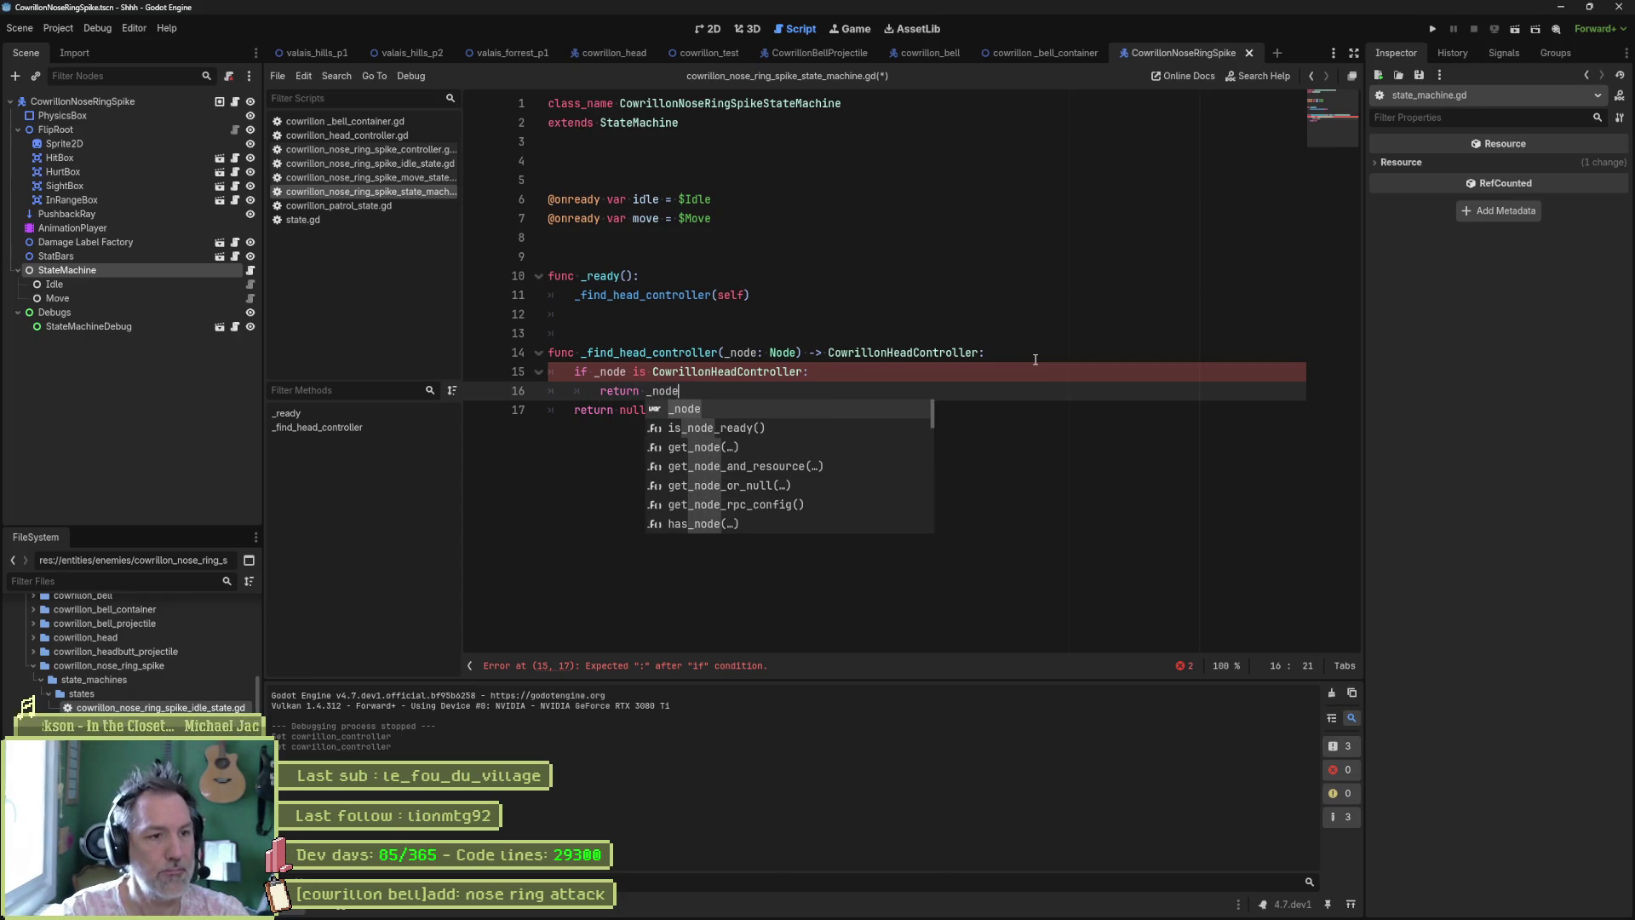
key(Return)
key(Return)
Replace the final return null with return _find_head_controller(_node.get_parent()) and save.
key(Down)
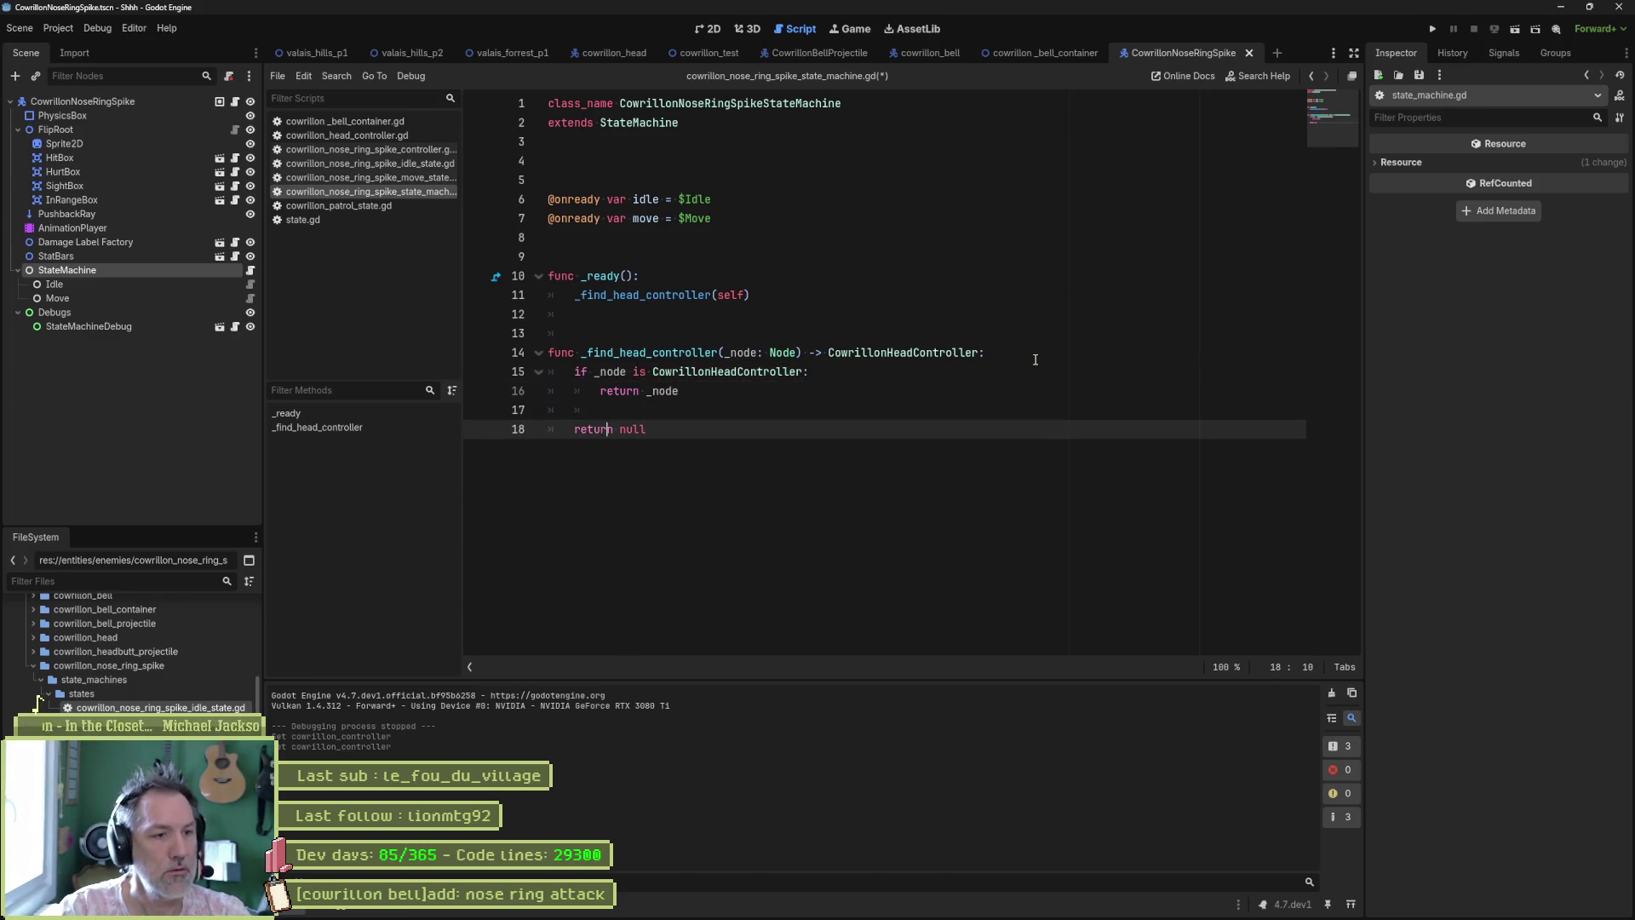
key(shift+End)
text(_node.get)
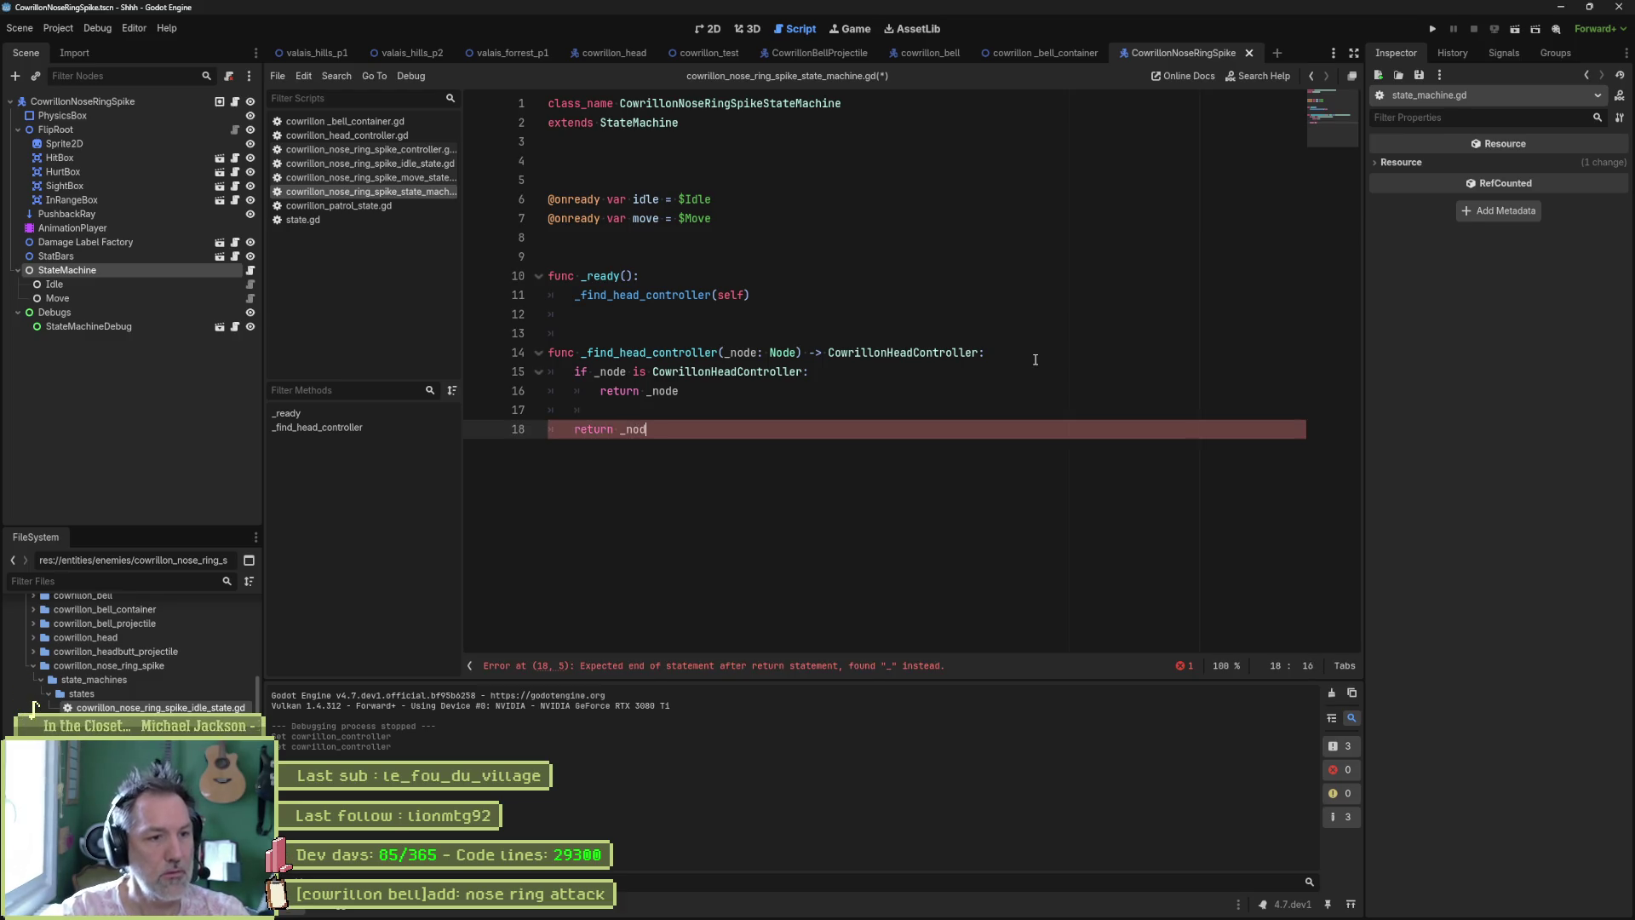
key(Down)
key(Down)
key(Down)
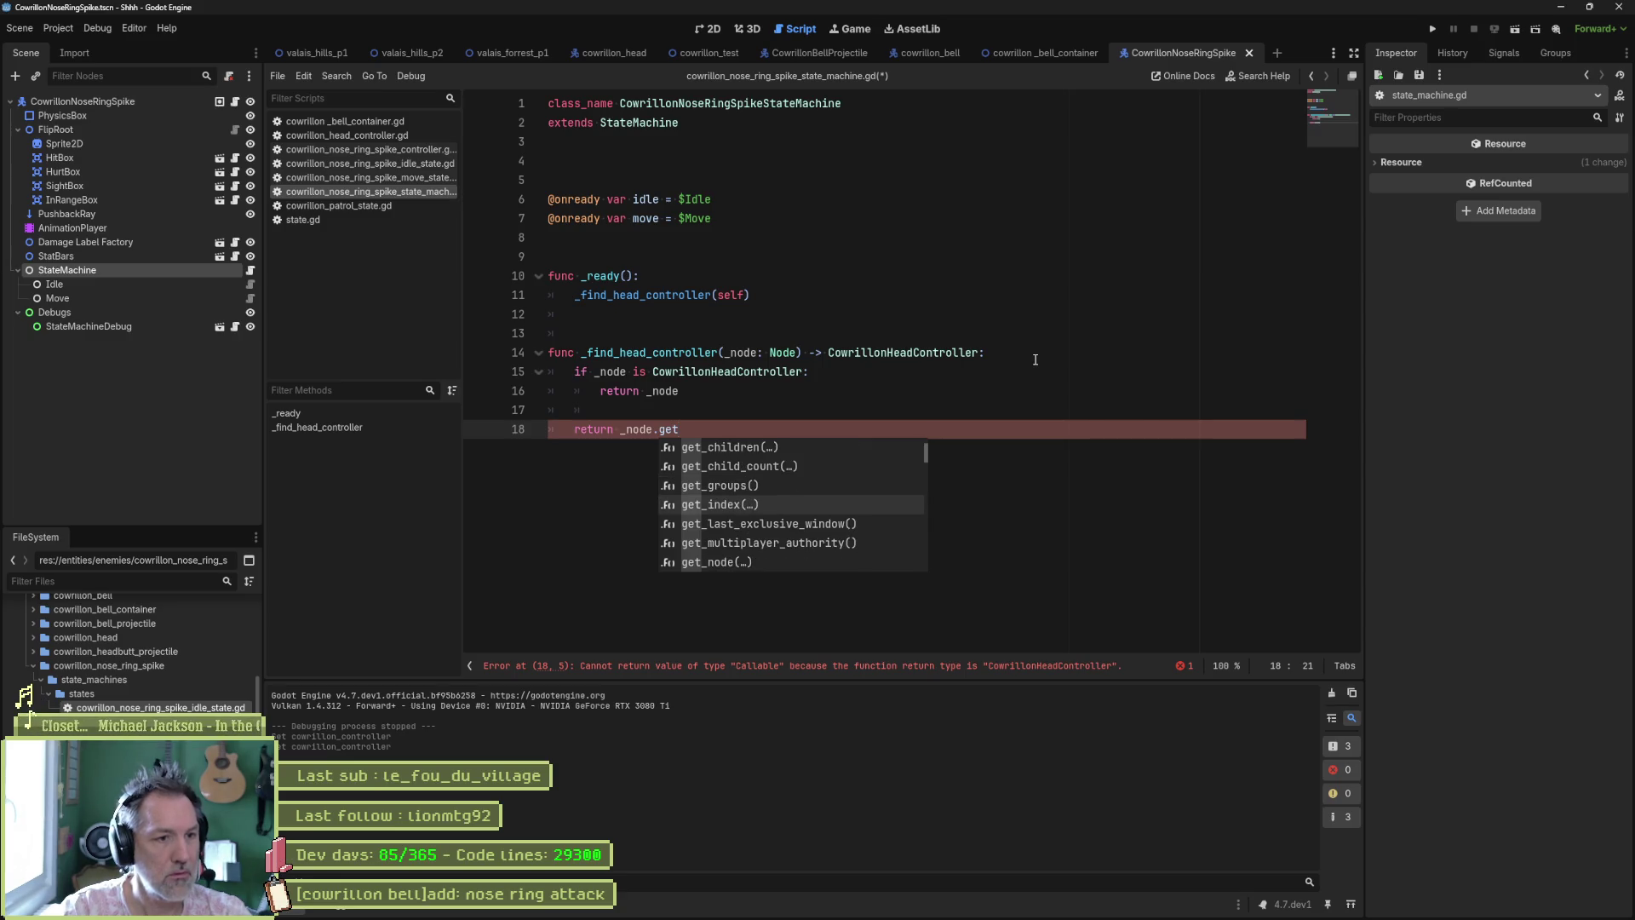
key(BackSpace)
key(BackSpace)
key(BackSpace)
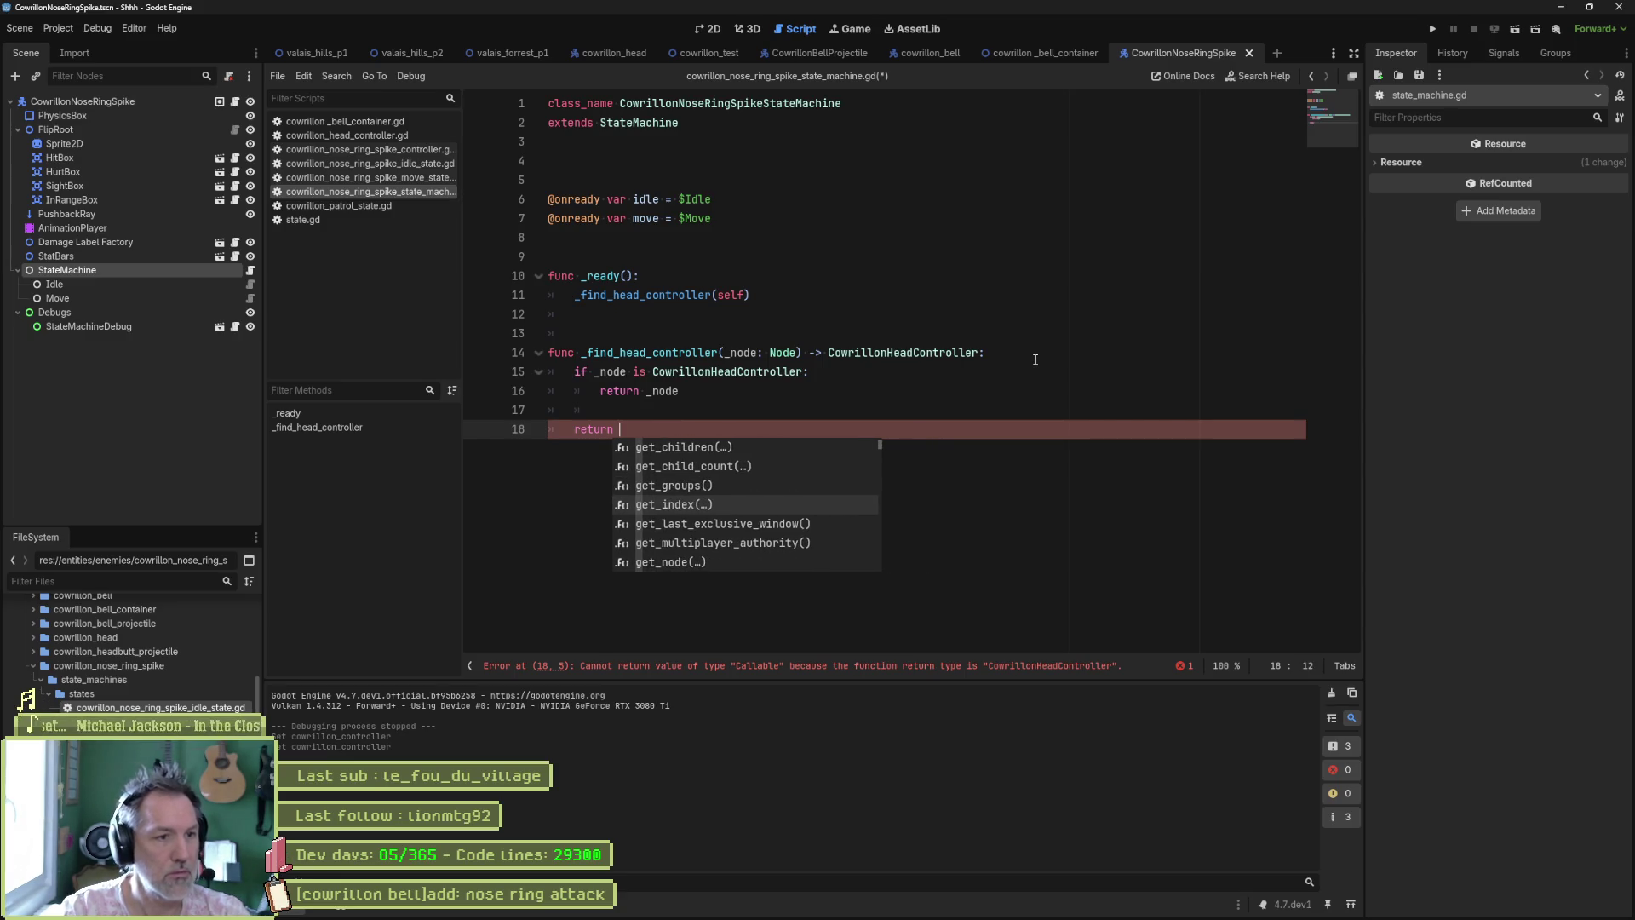
text(_fin)
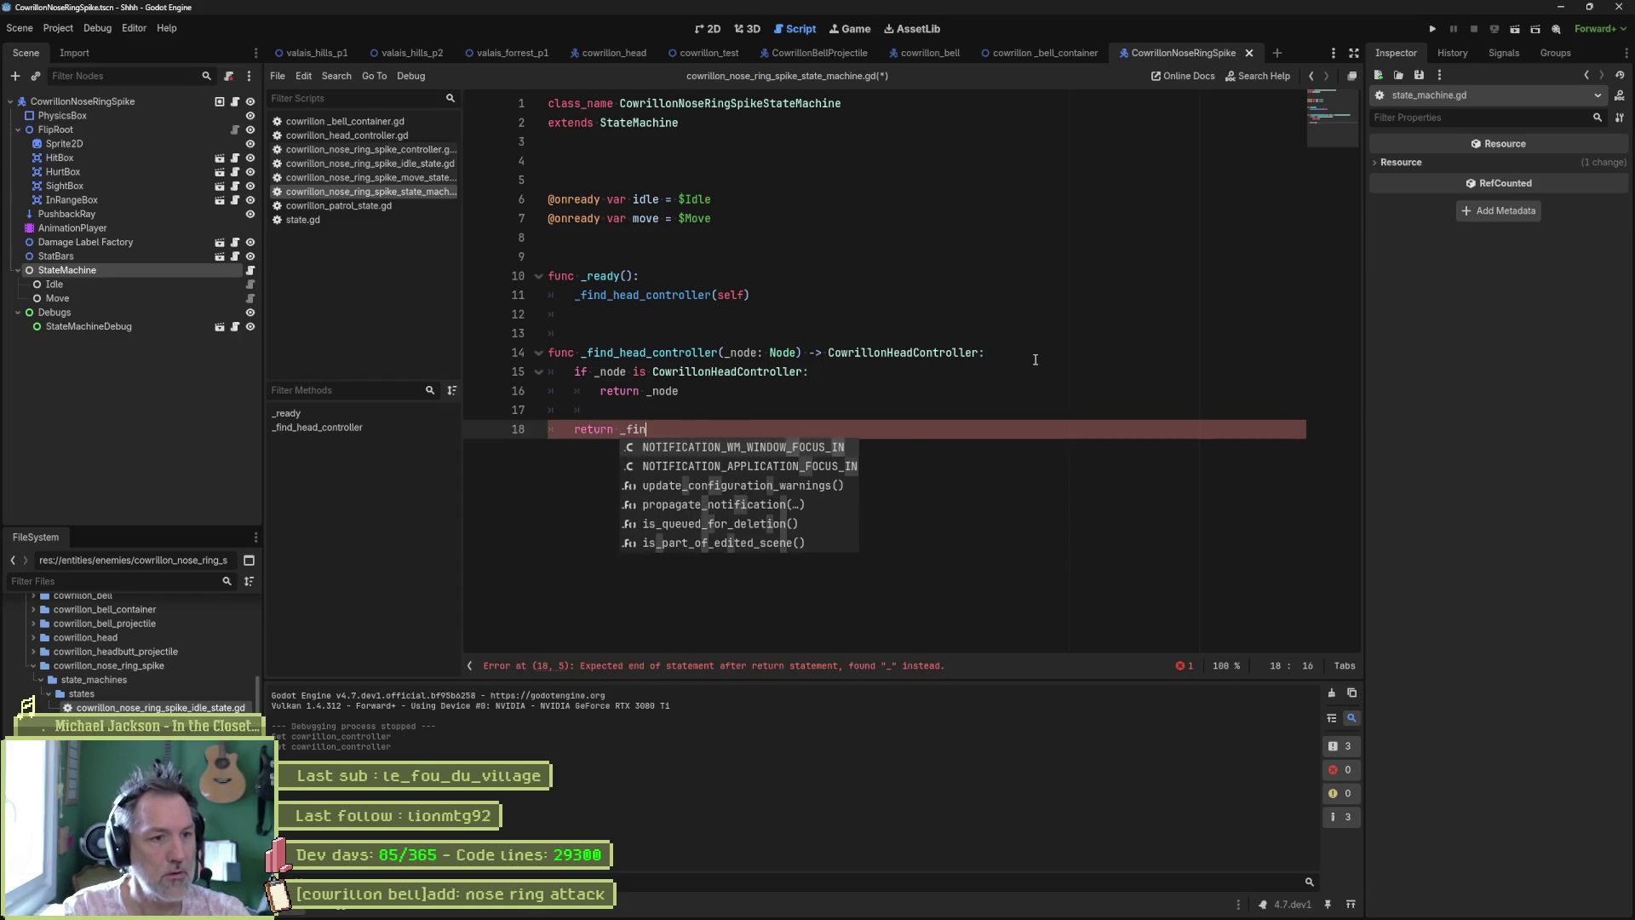
key(Return)
text(_node.)
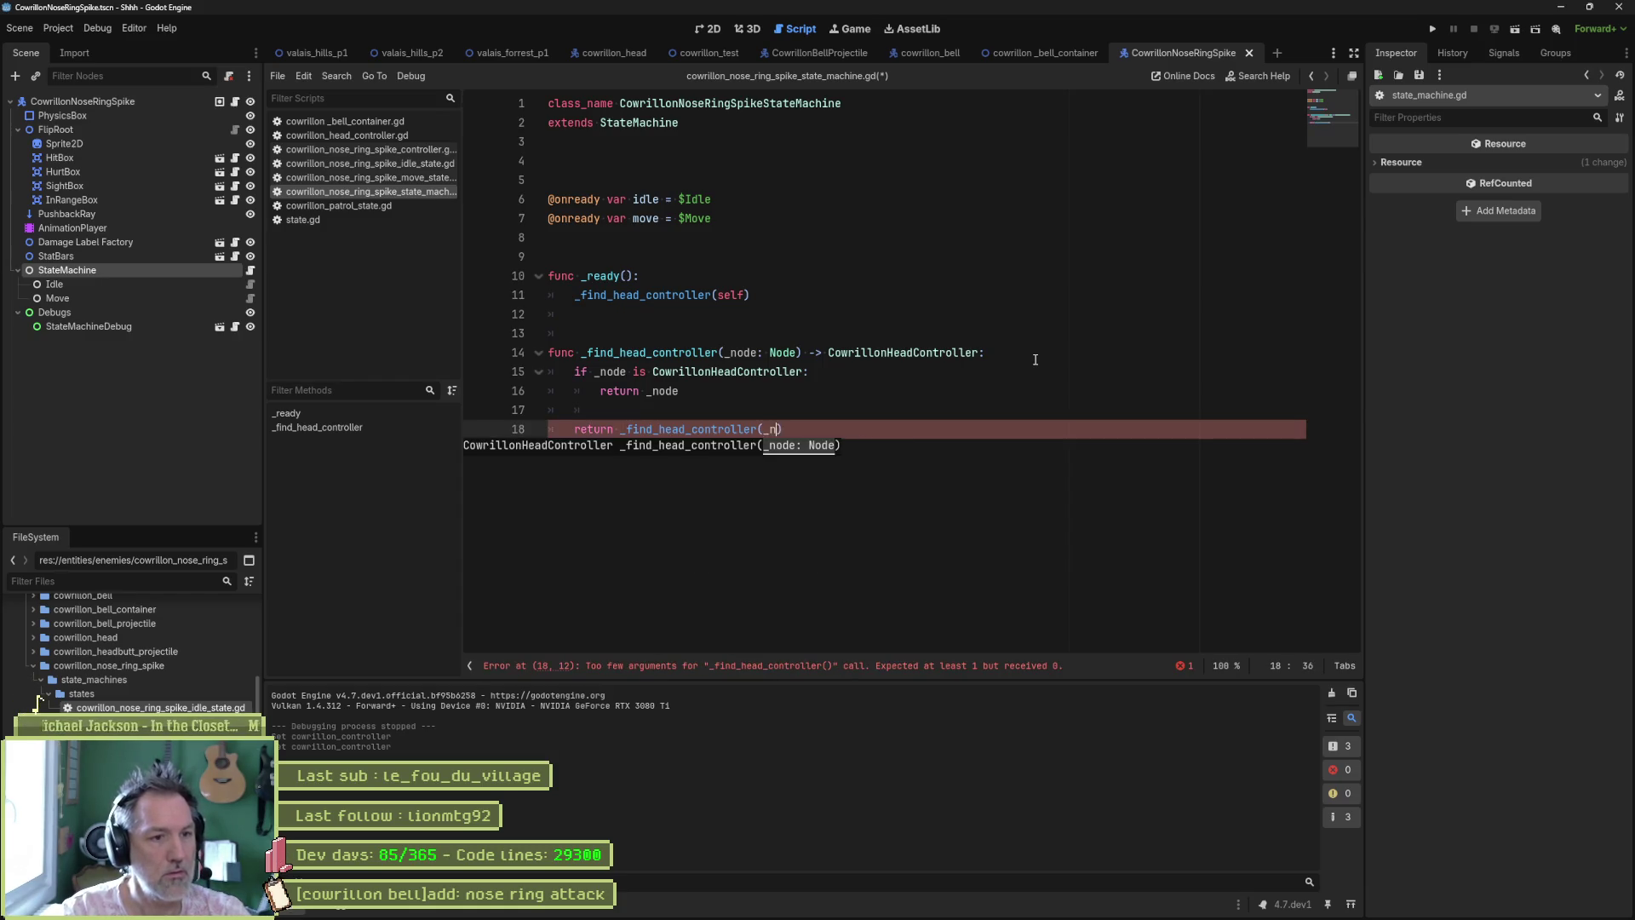
text(get)
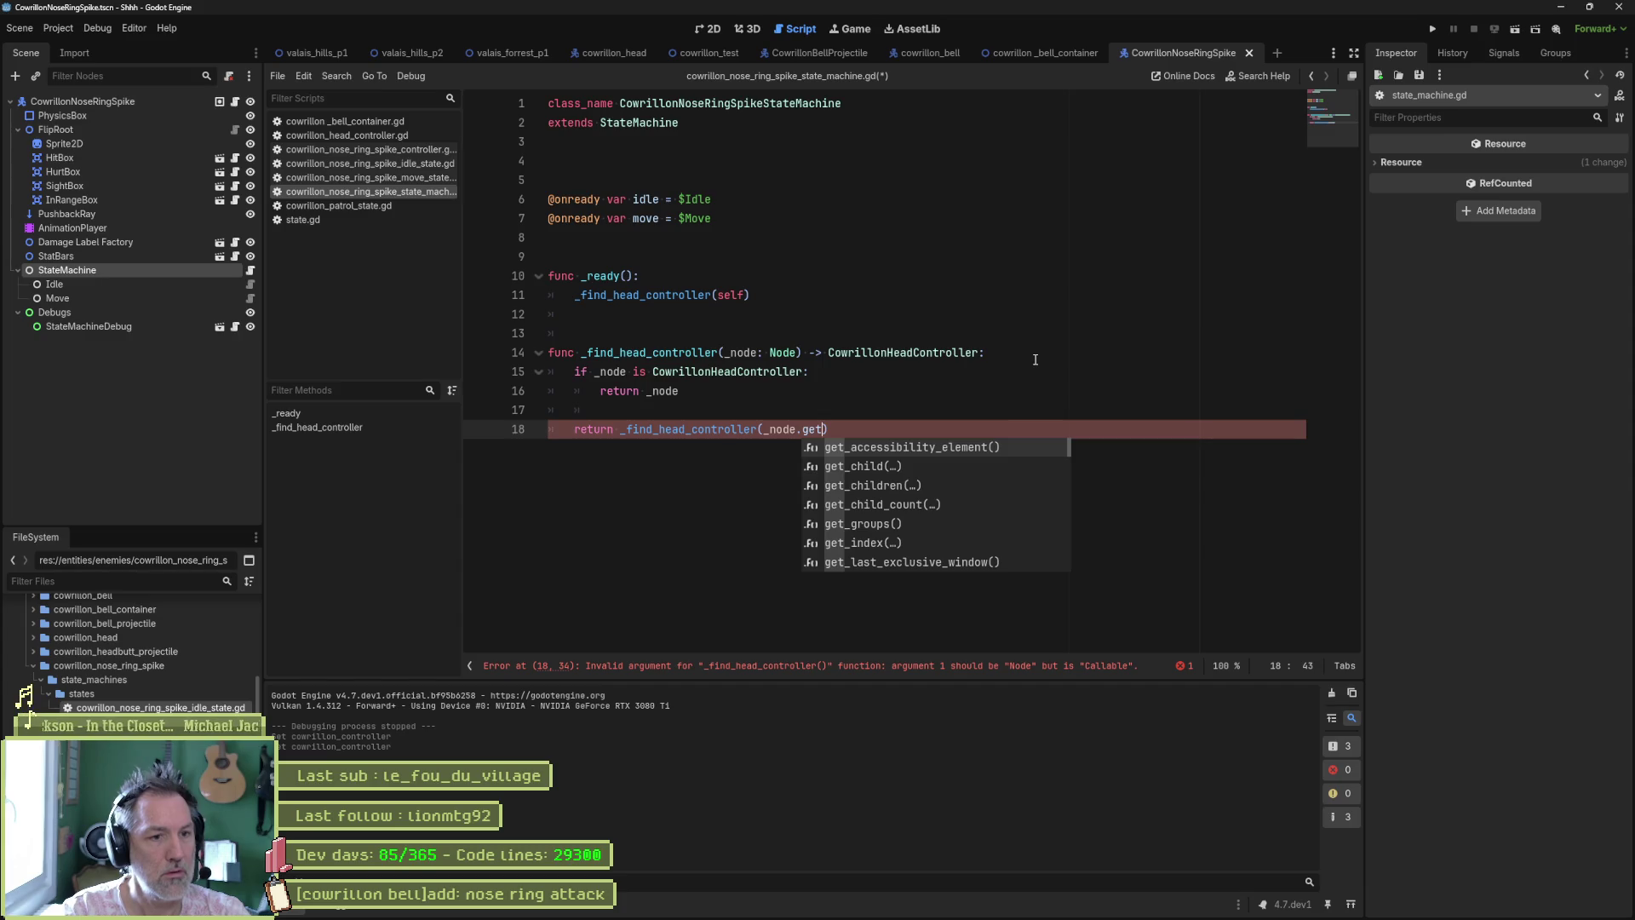
text(_pa)
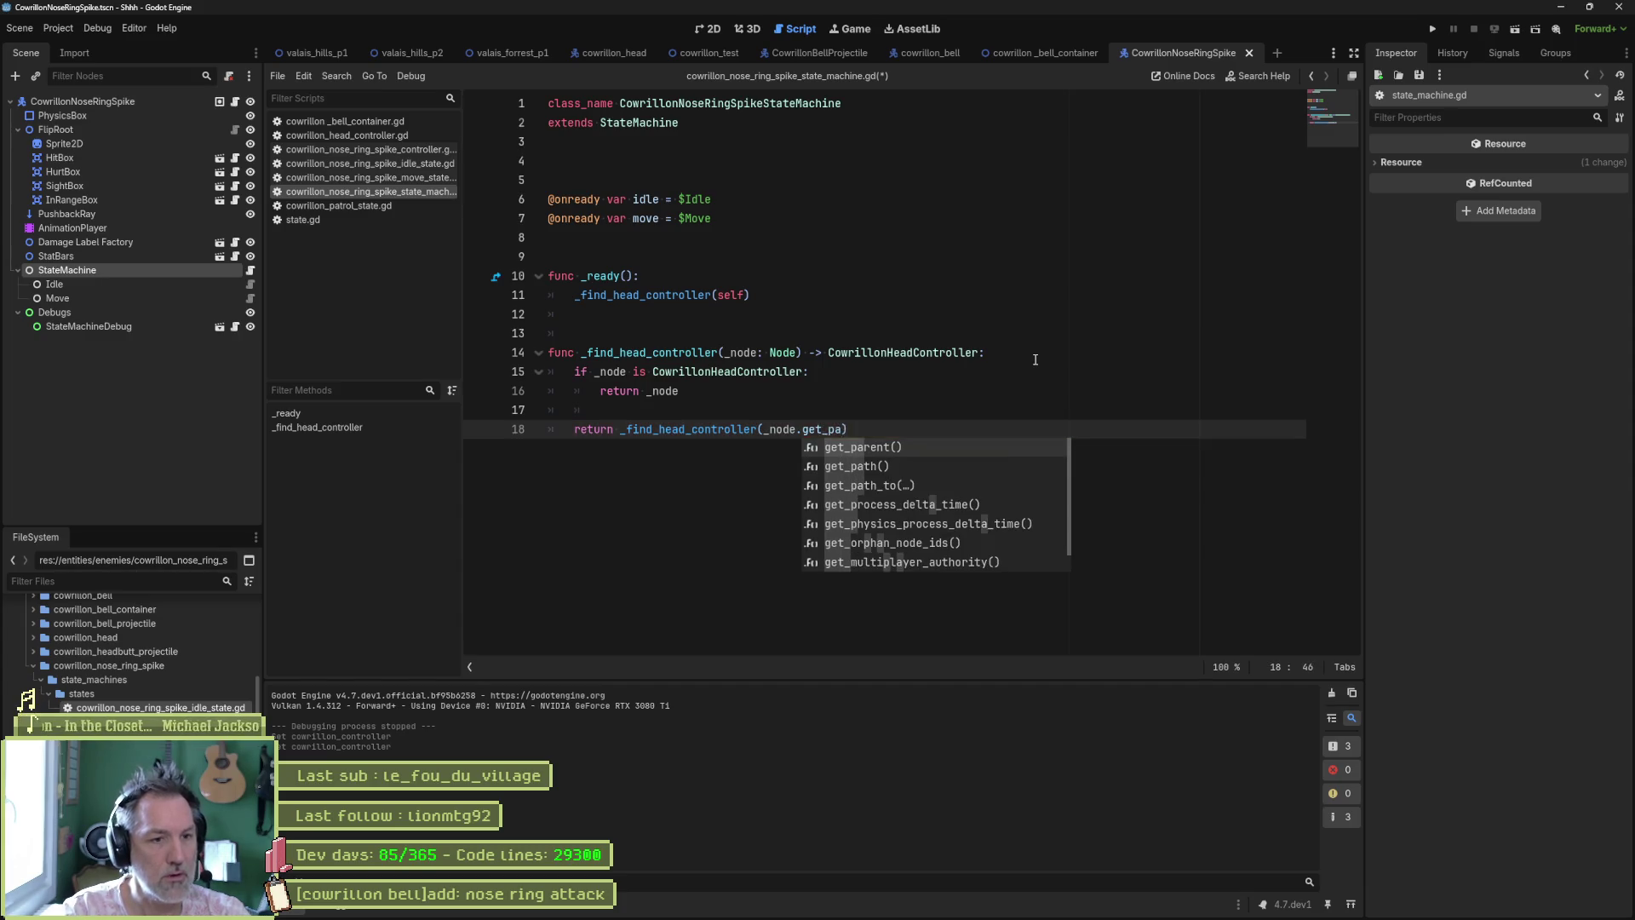
key(Return)
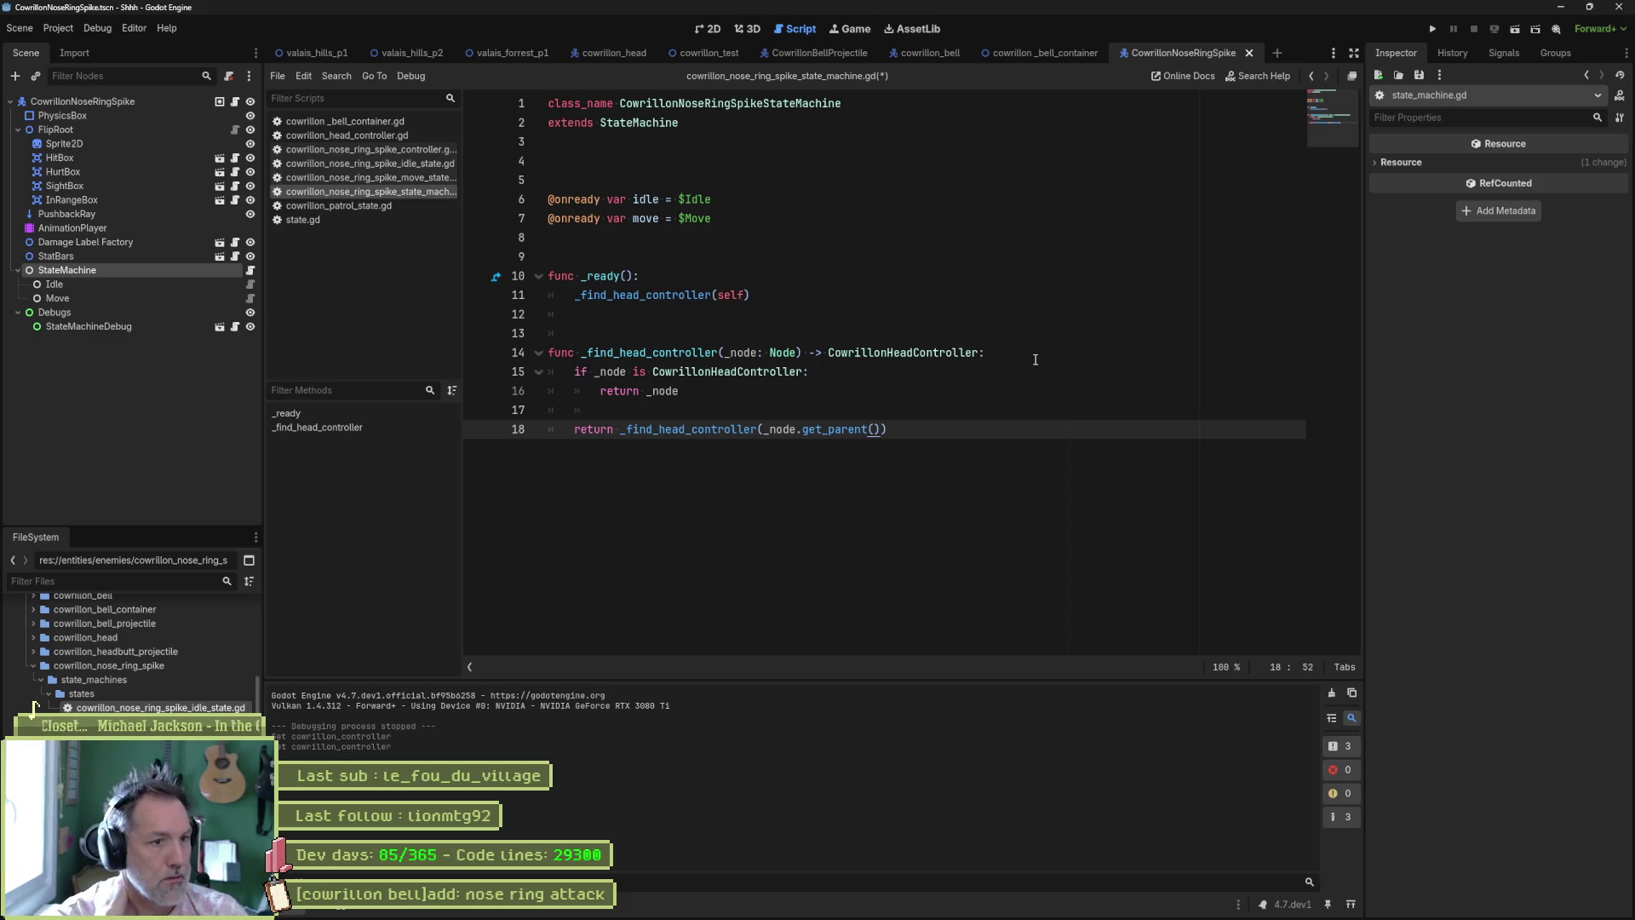
key(ctrl+s)
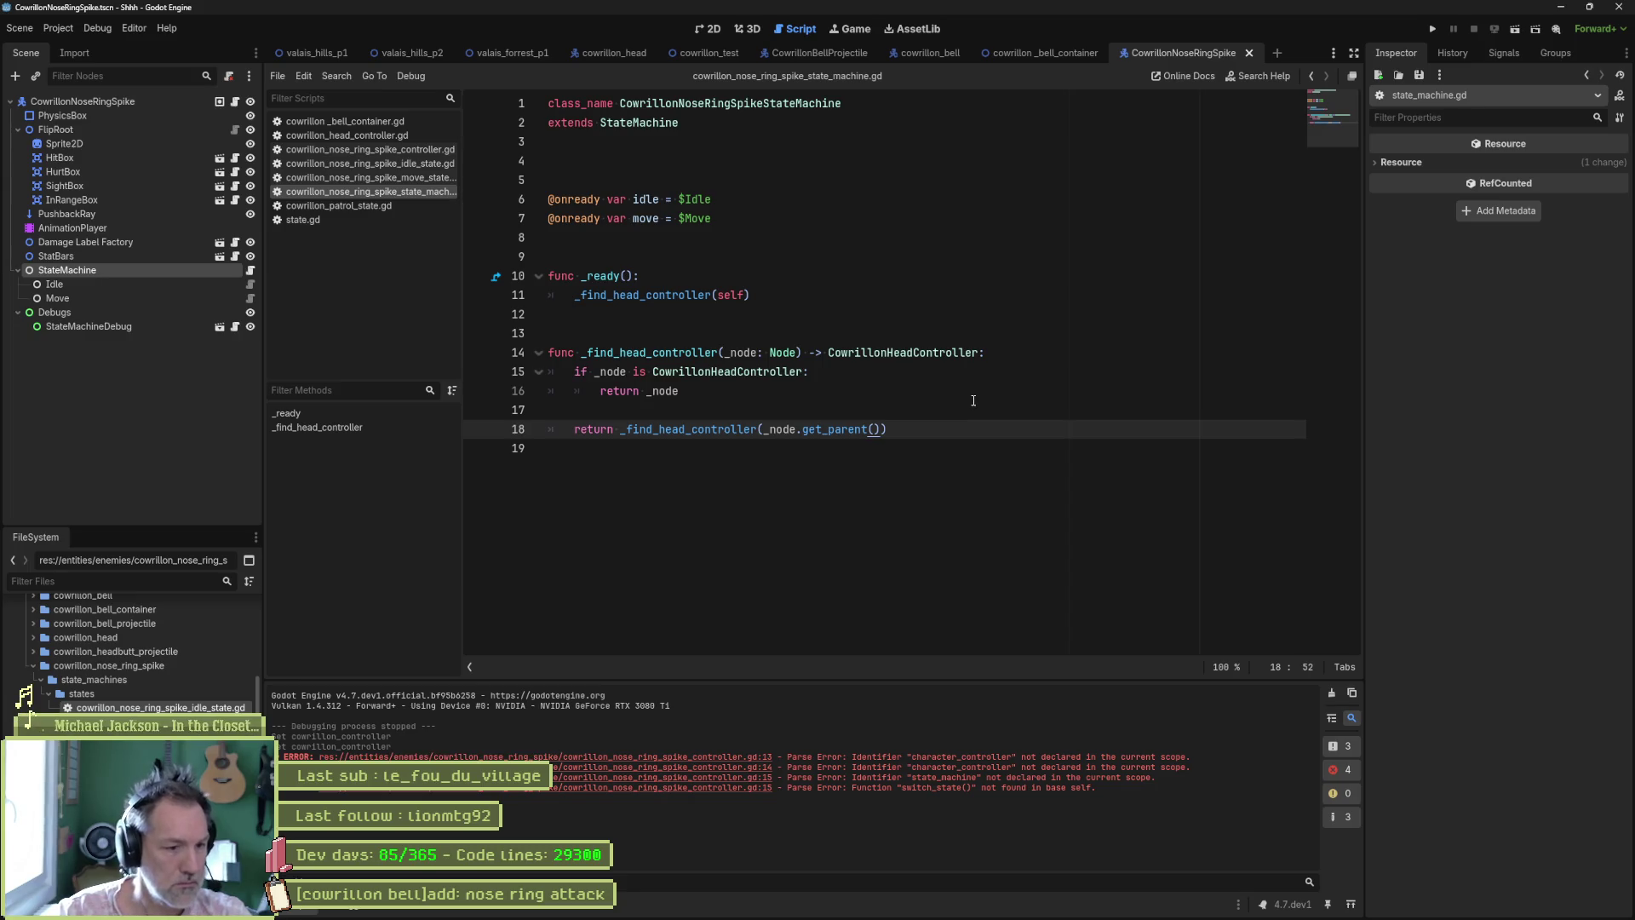
click(719, 785)
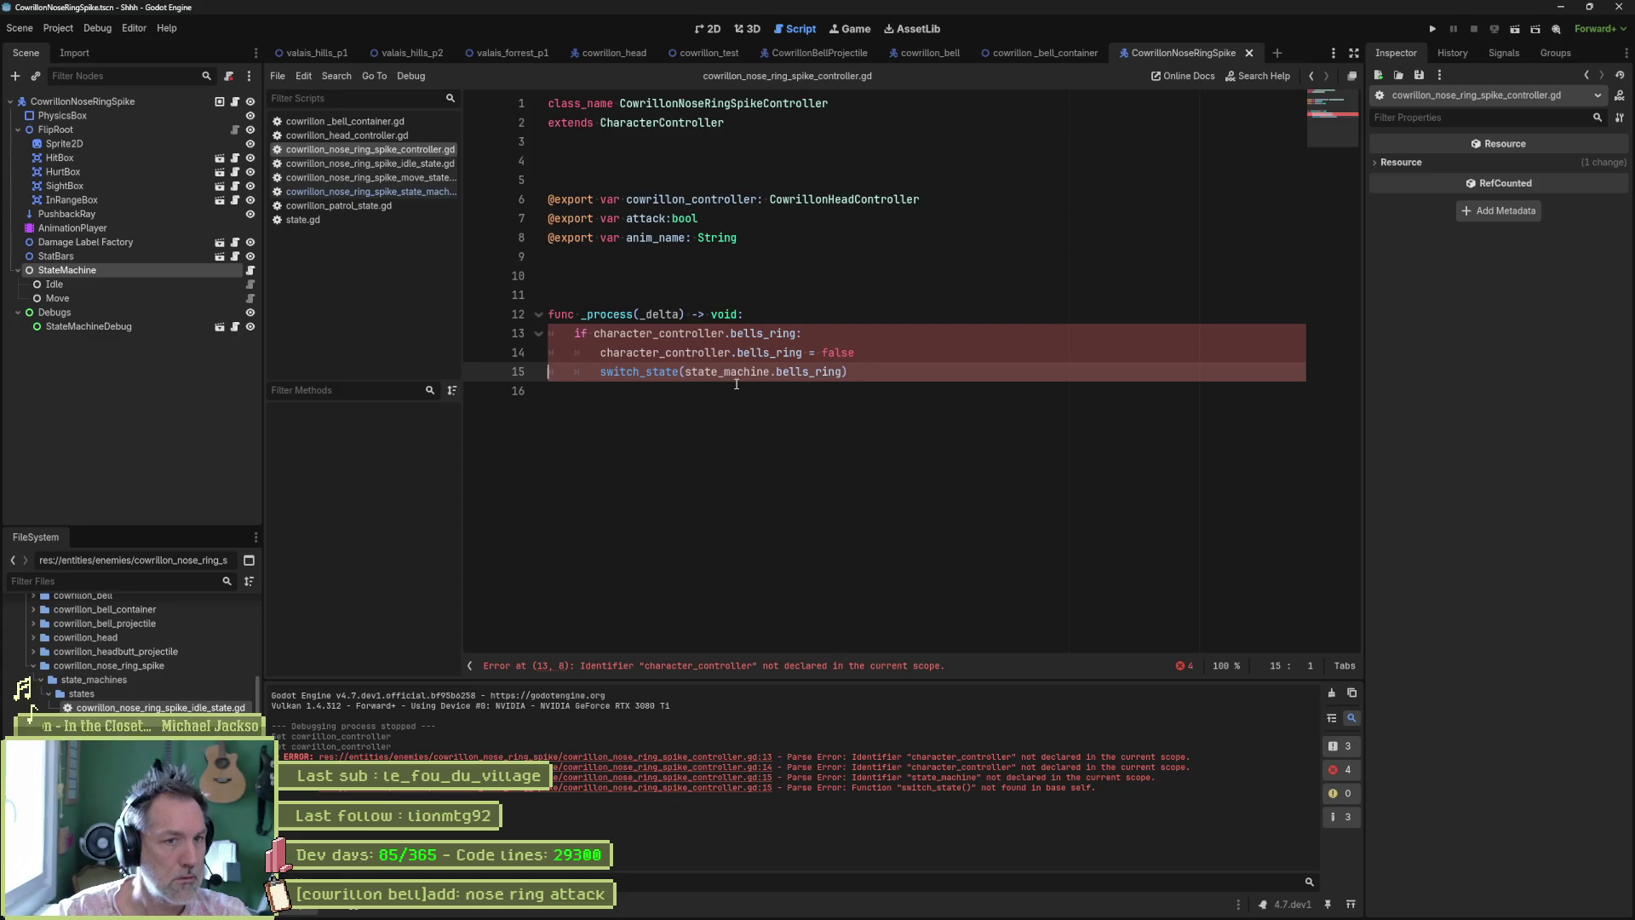
Delete the pasted _process function from the spike controller script and clear the output log.
click(736, 384)
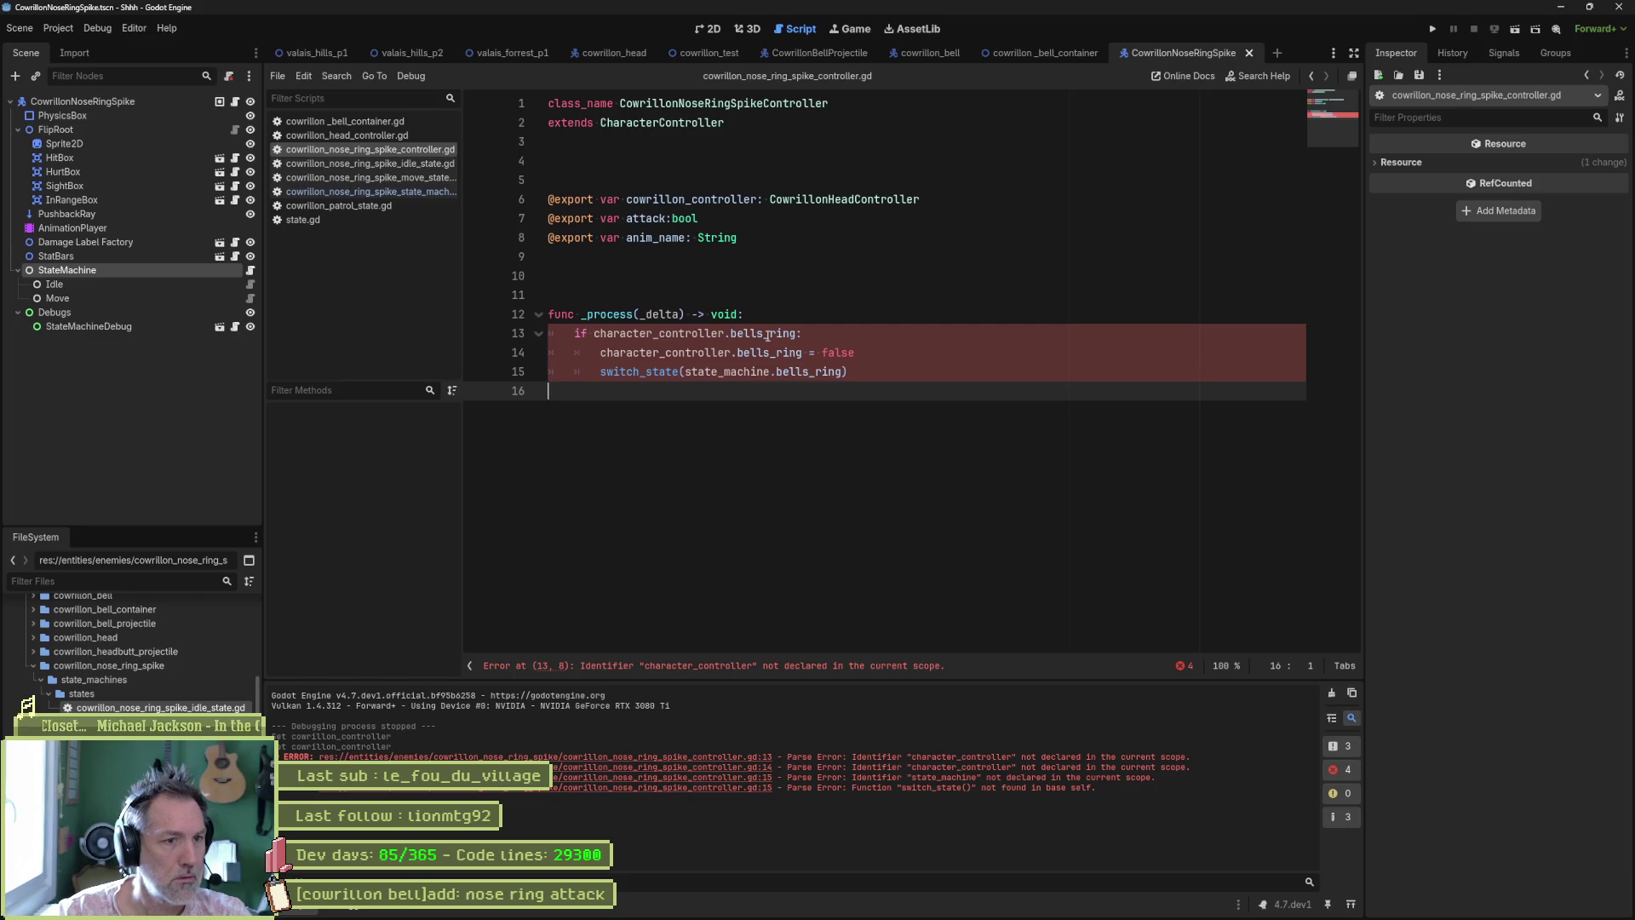
drag(880, 371, 896, 274)
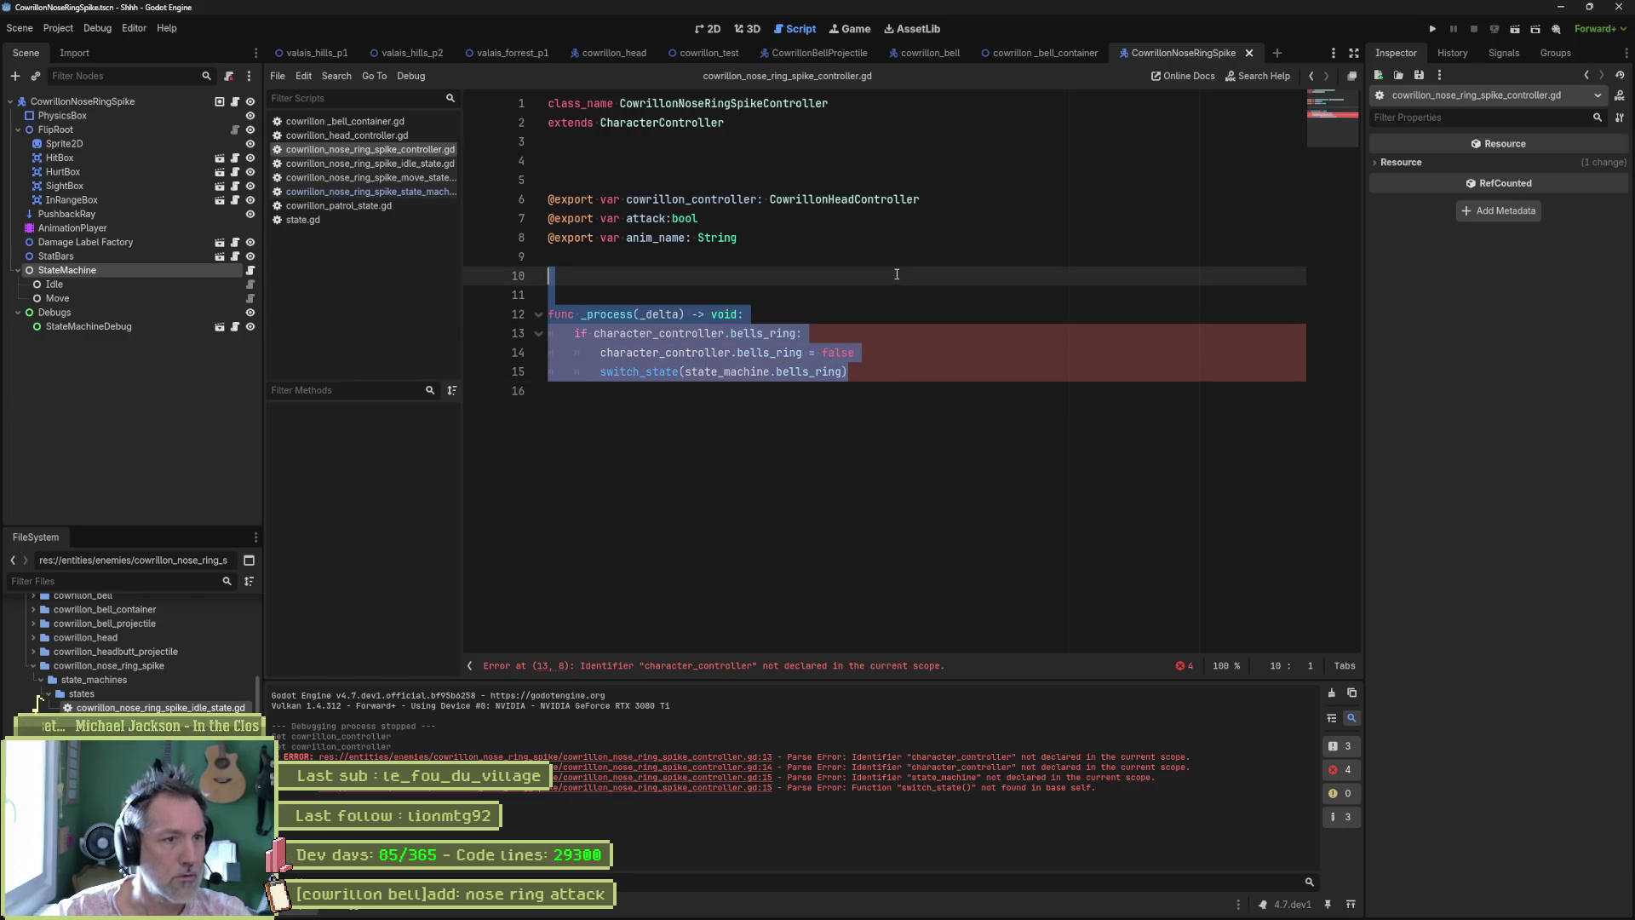
key(BackSpace)
key(BackSpace)
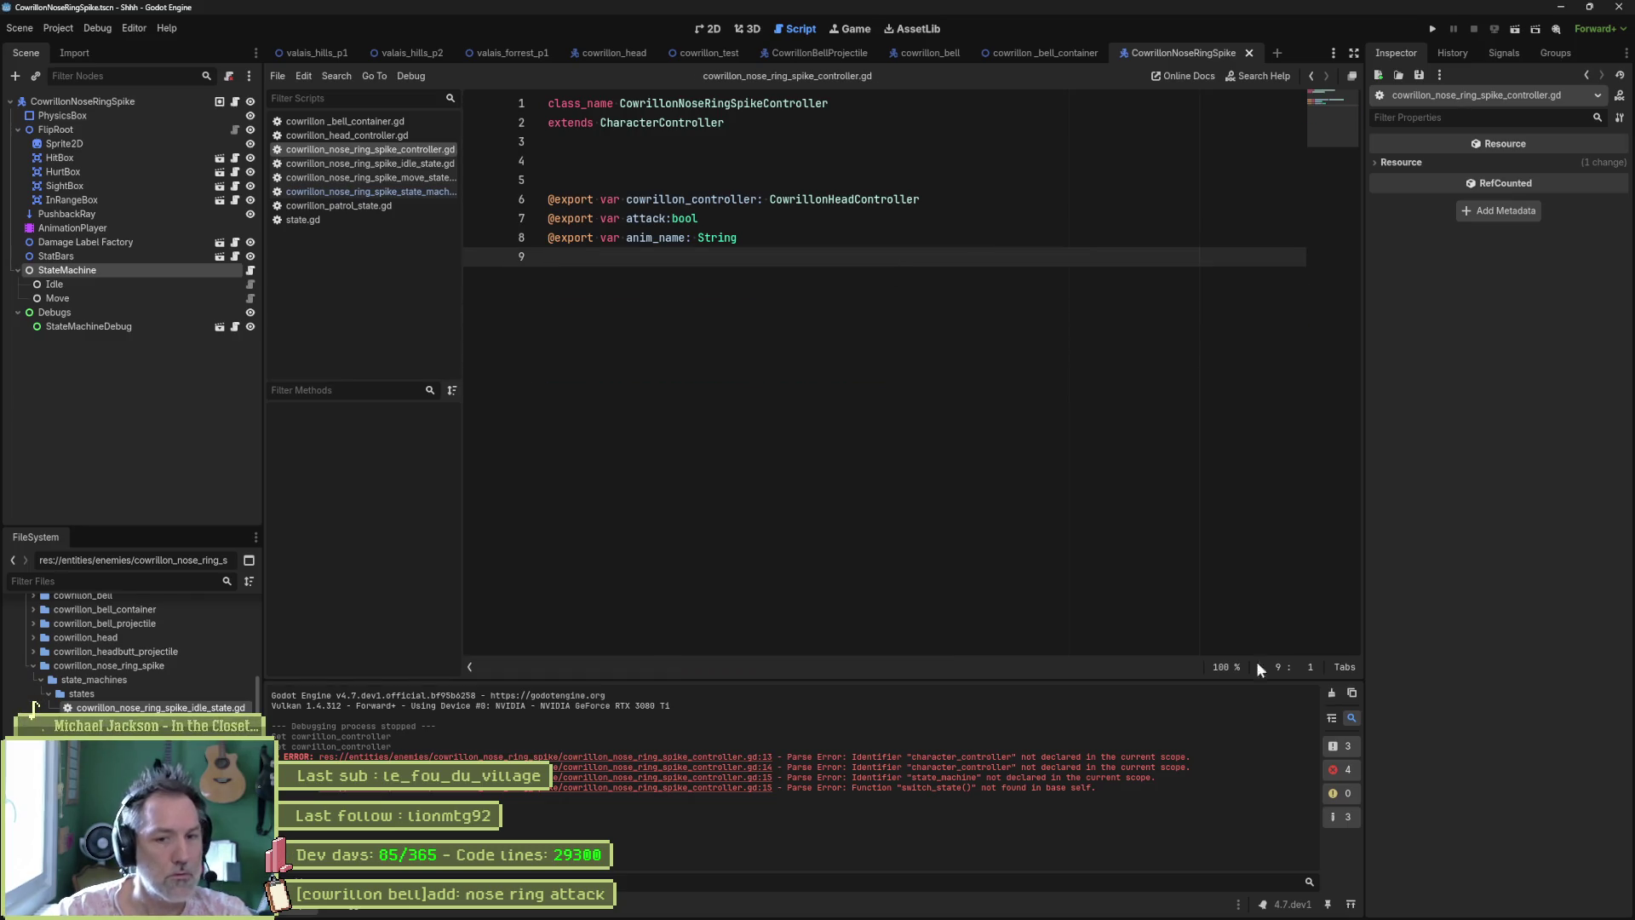
click(1331, 693)
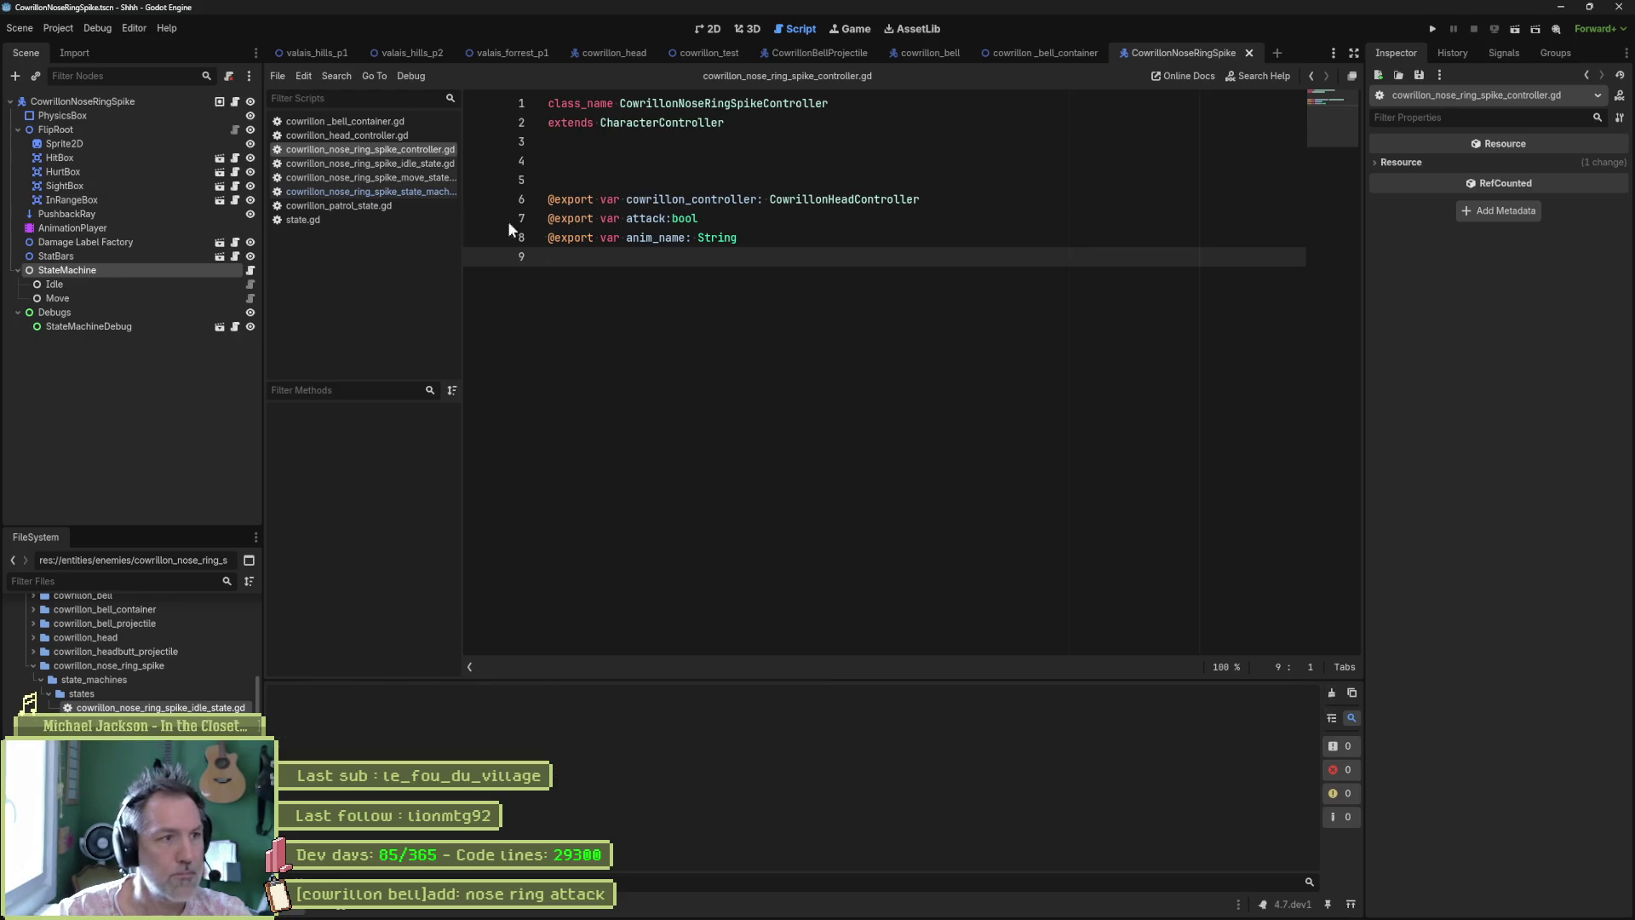
Add print_debug(self, " found CowrillonHeadController") inside the if block and save the script.
click(405, 191)
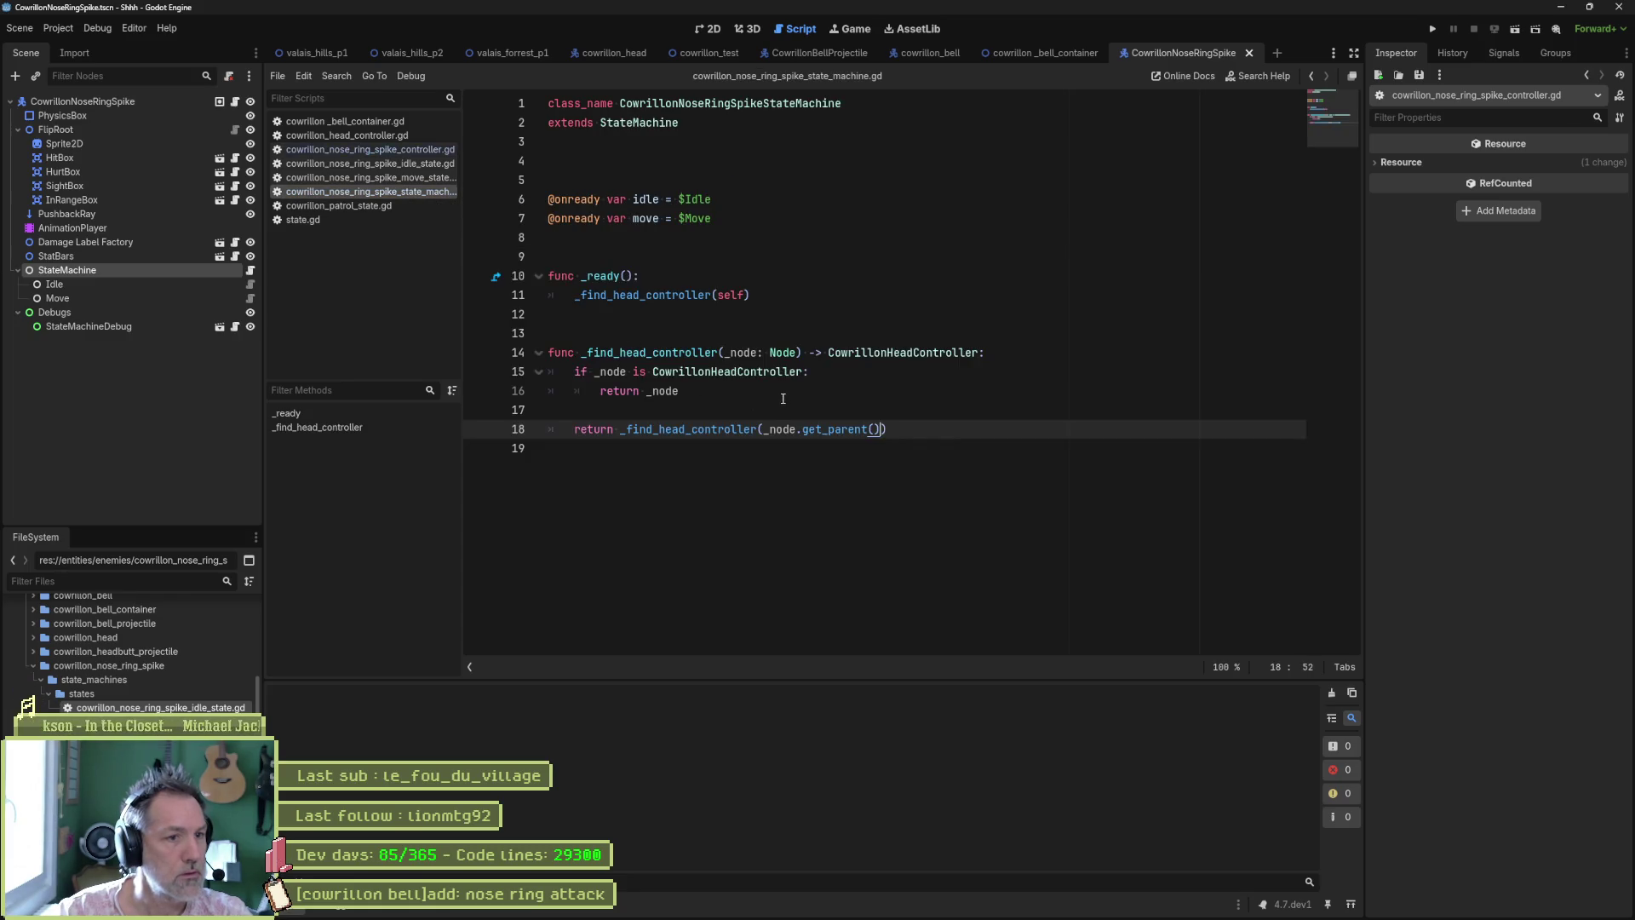
click(845, 372)
key(Return)
text(print_d)
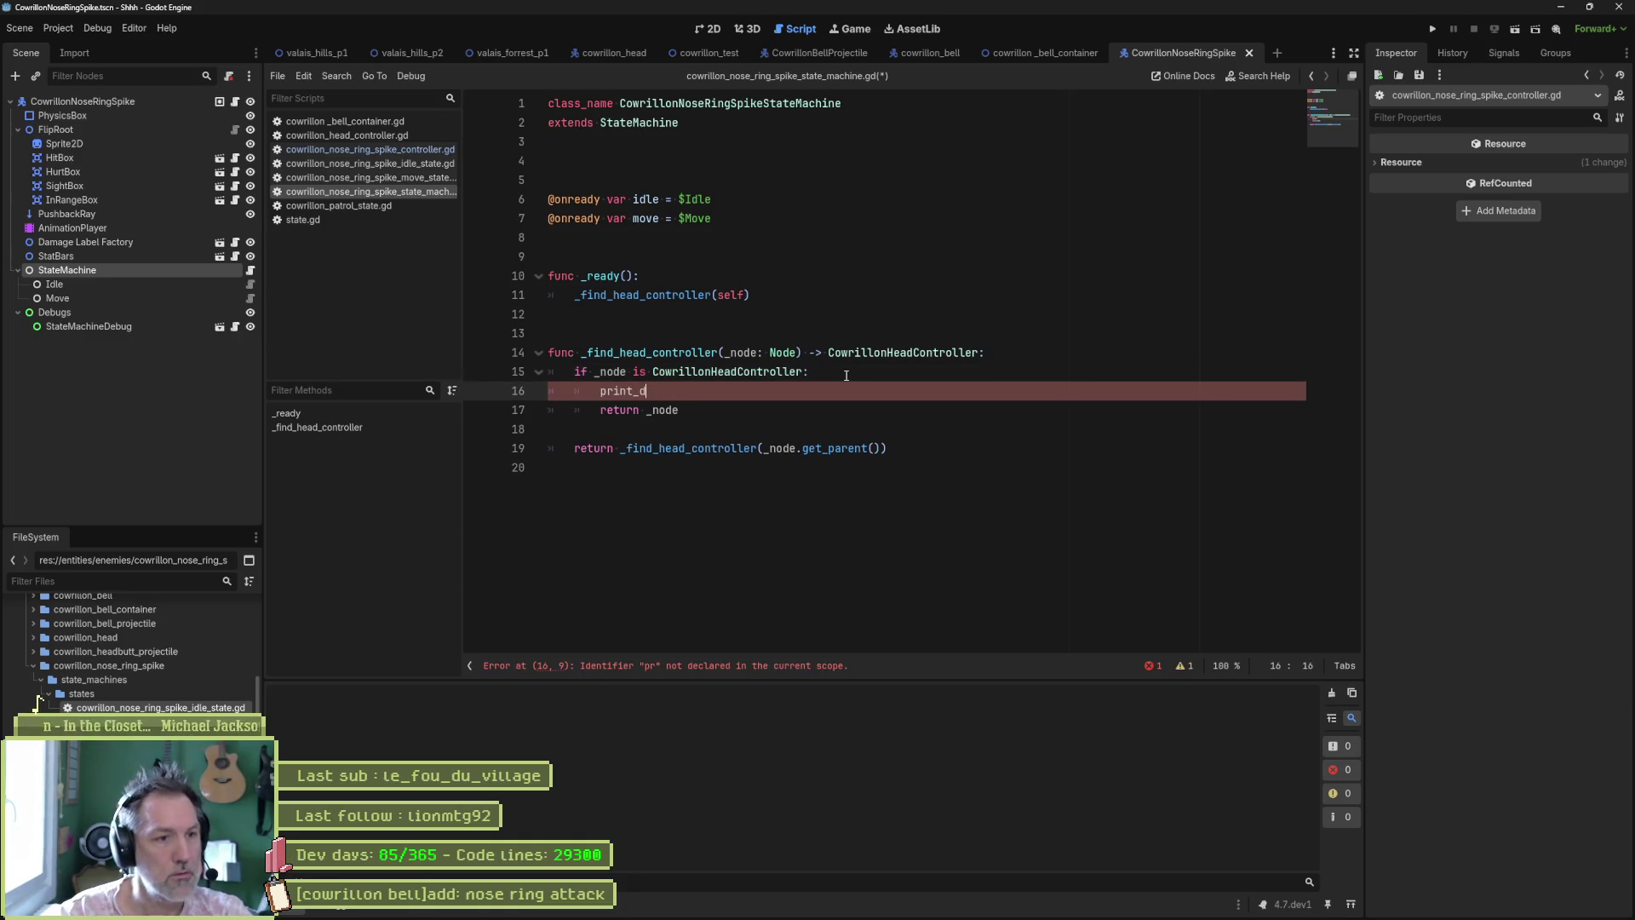
text(ebug(self, ")
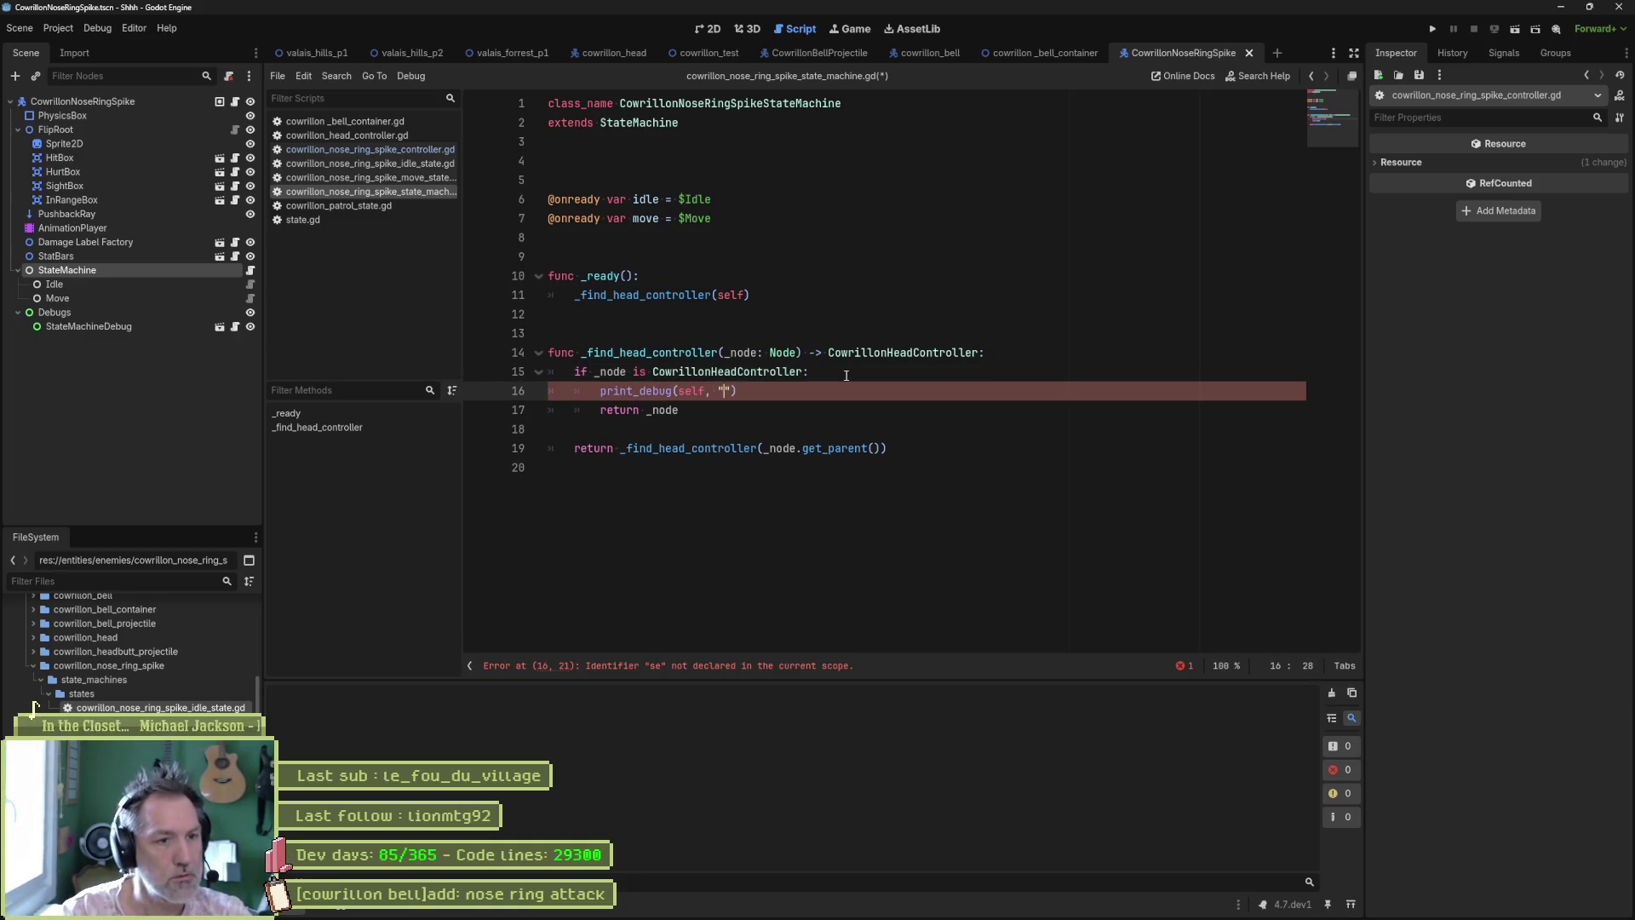
text( found)
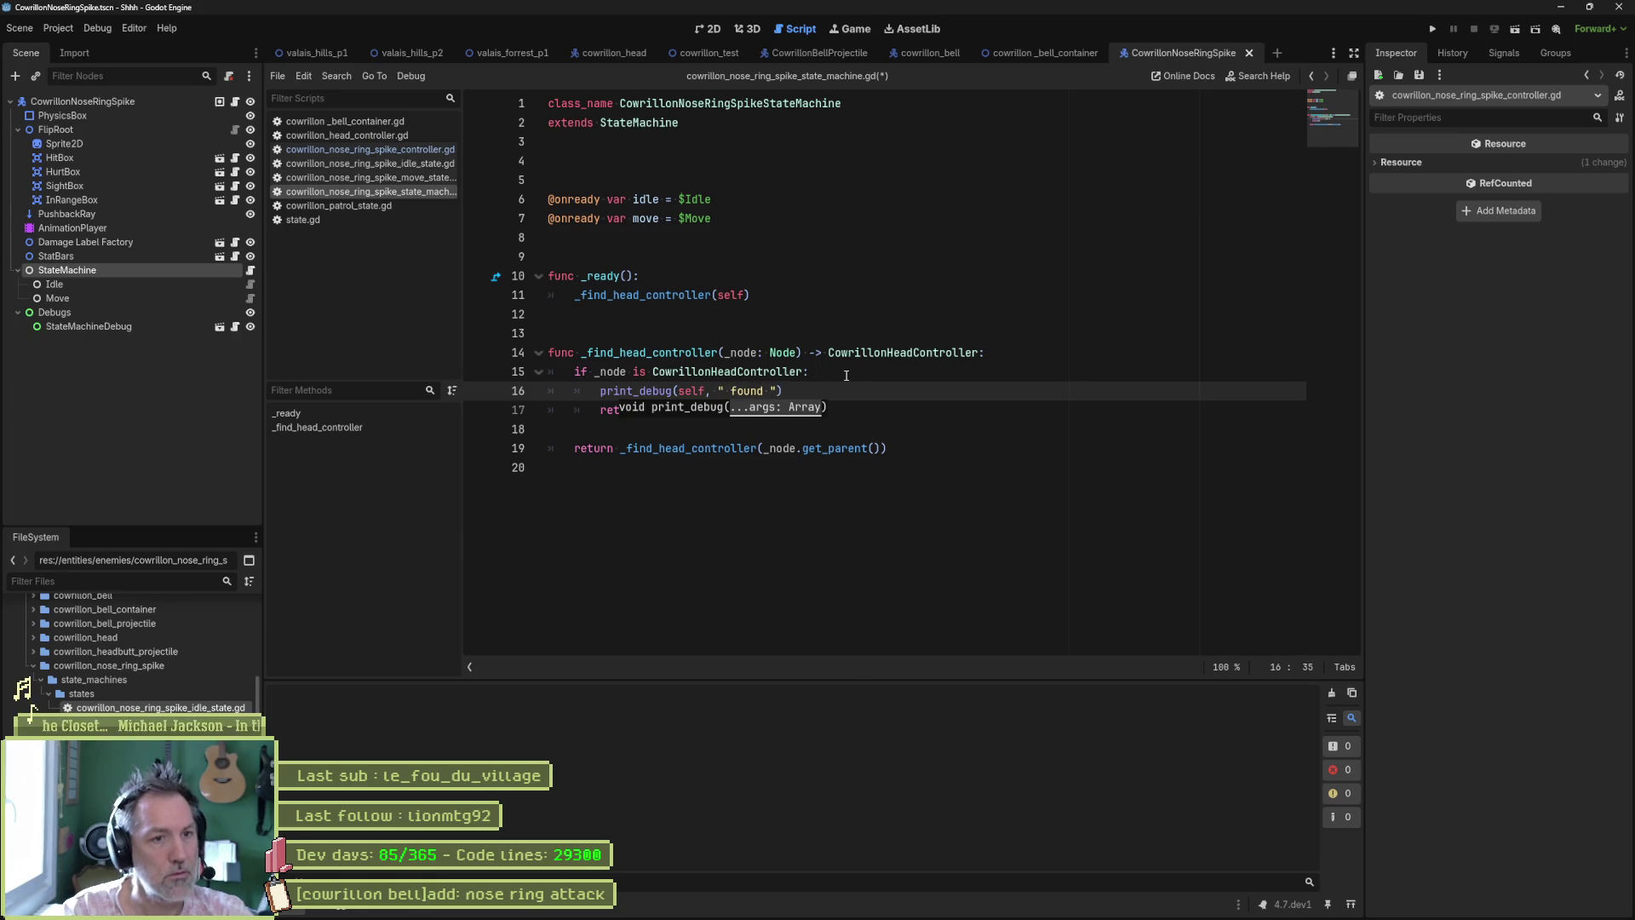
click(846, 375)
key(Left)
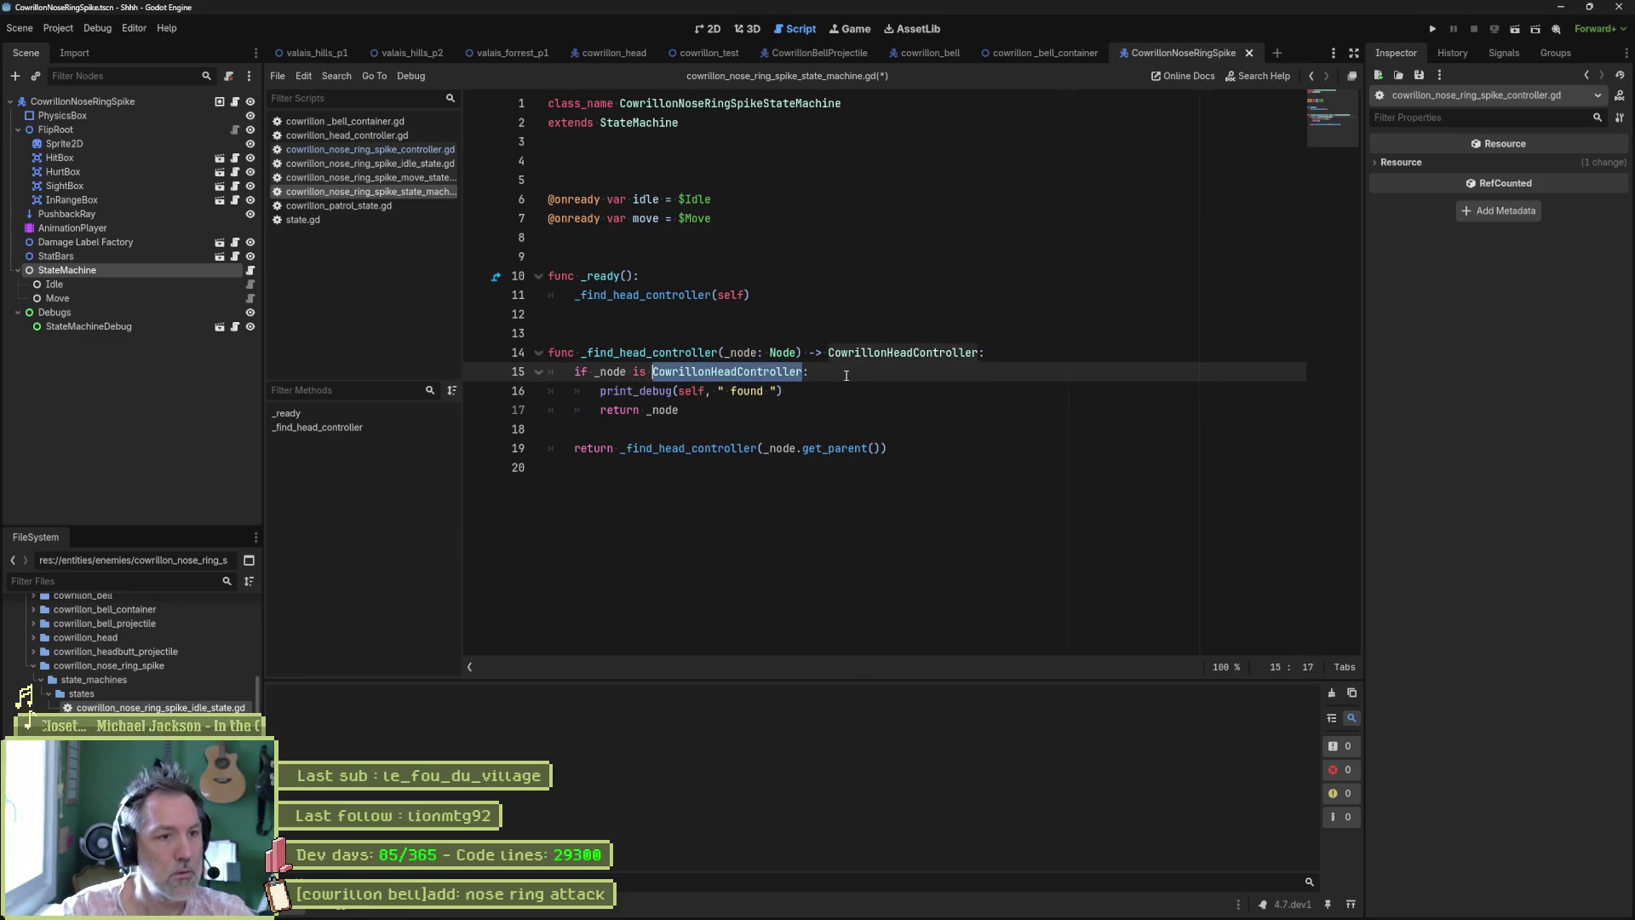
key(Down)
key(Left)
text(CowrillonHeadController)
key(ctrl+s)
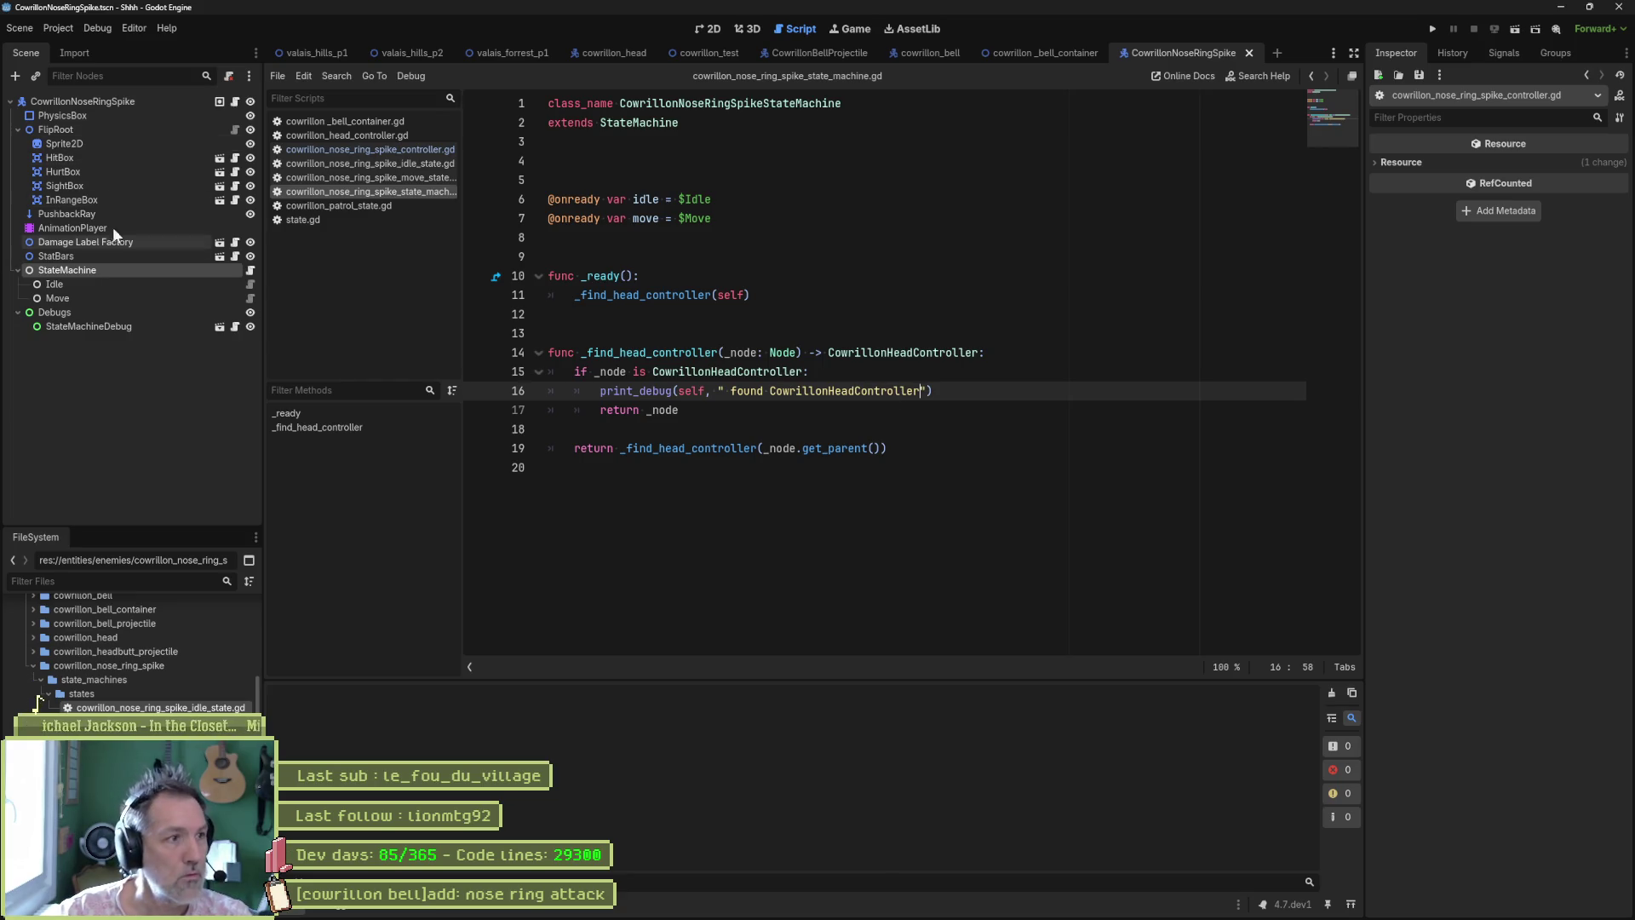
Run the scene, inspect the stack frames of the null get_parent error, then stop debugging.
key(F6)
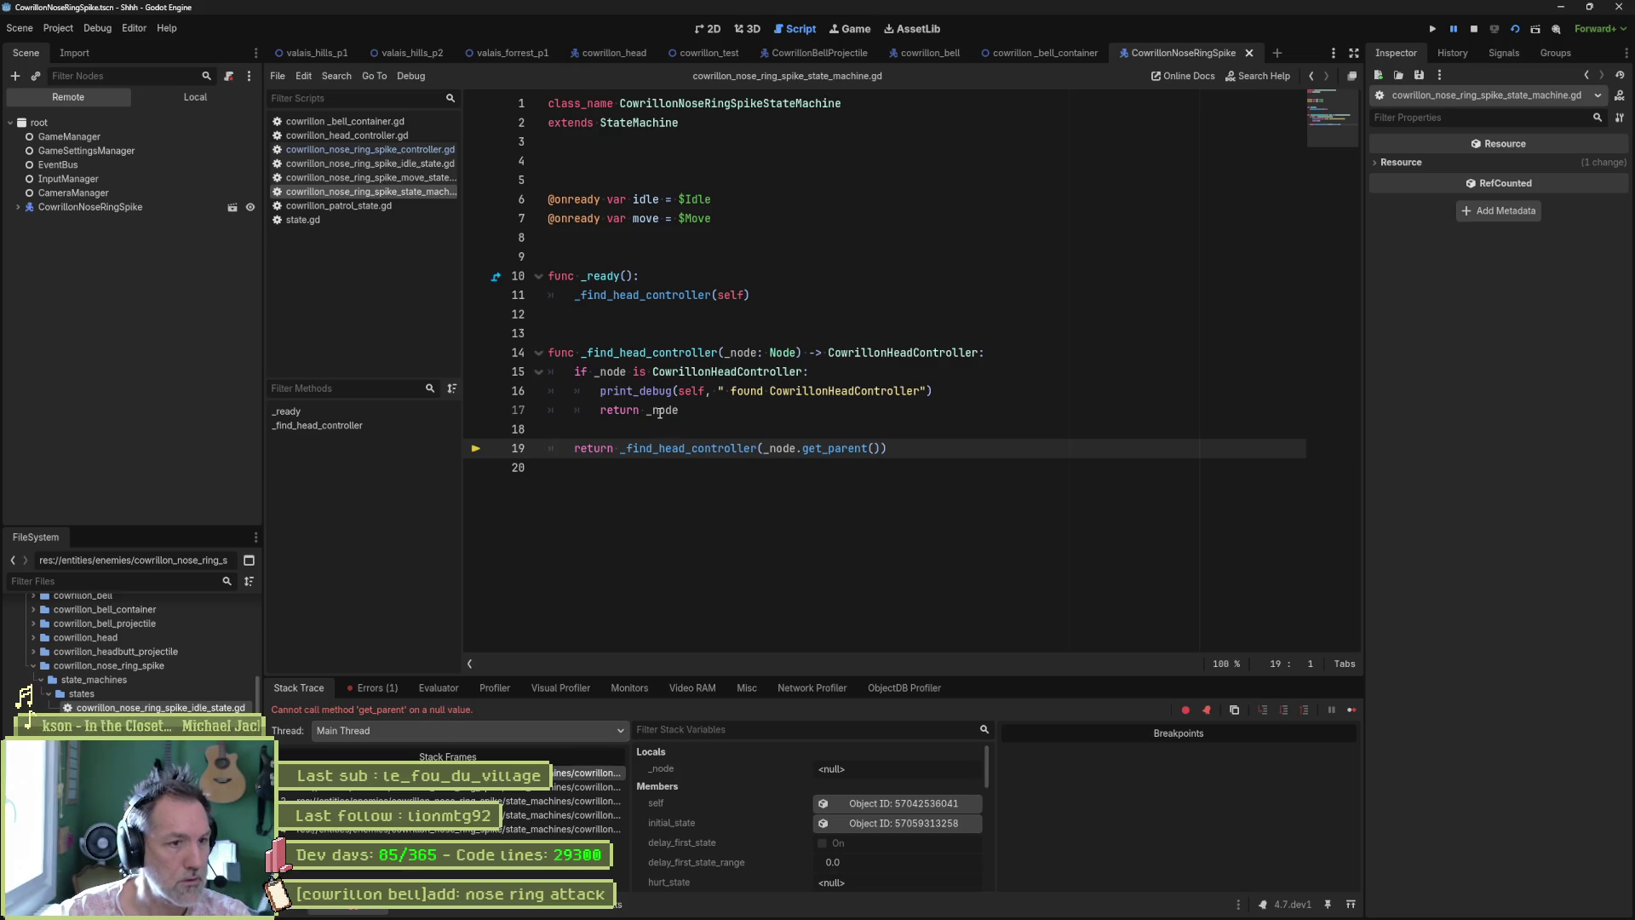
key(ctrl+z)
key(ctrl+y)
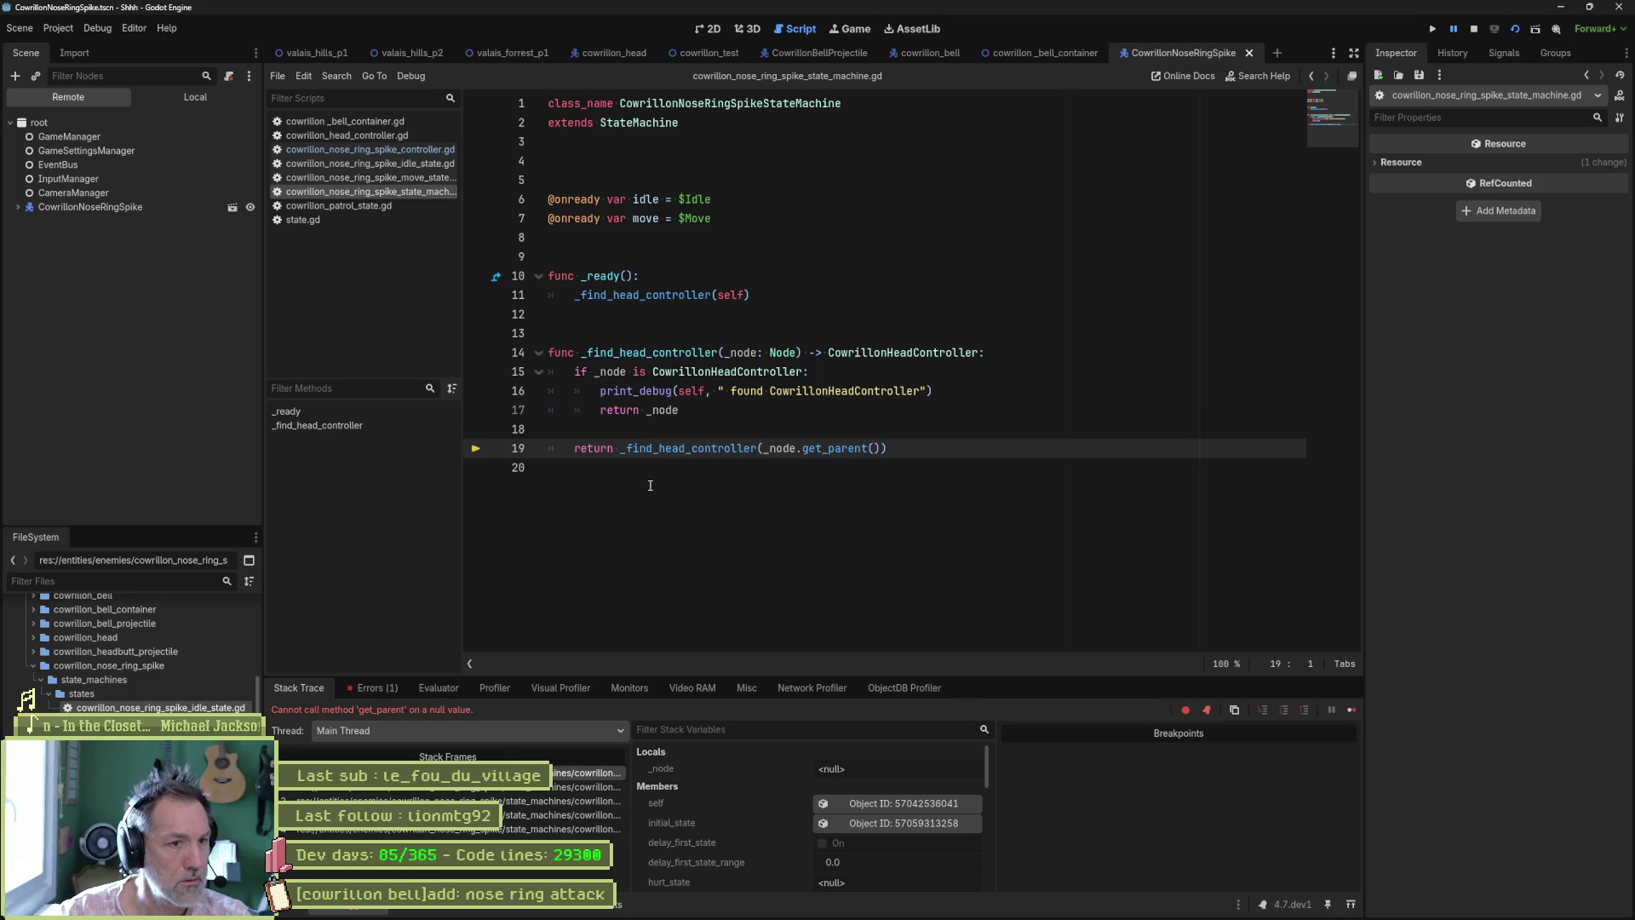
mouse_move(737, 294)
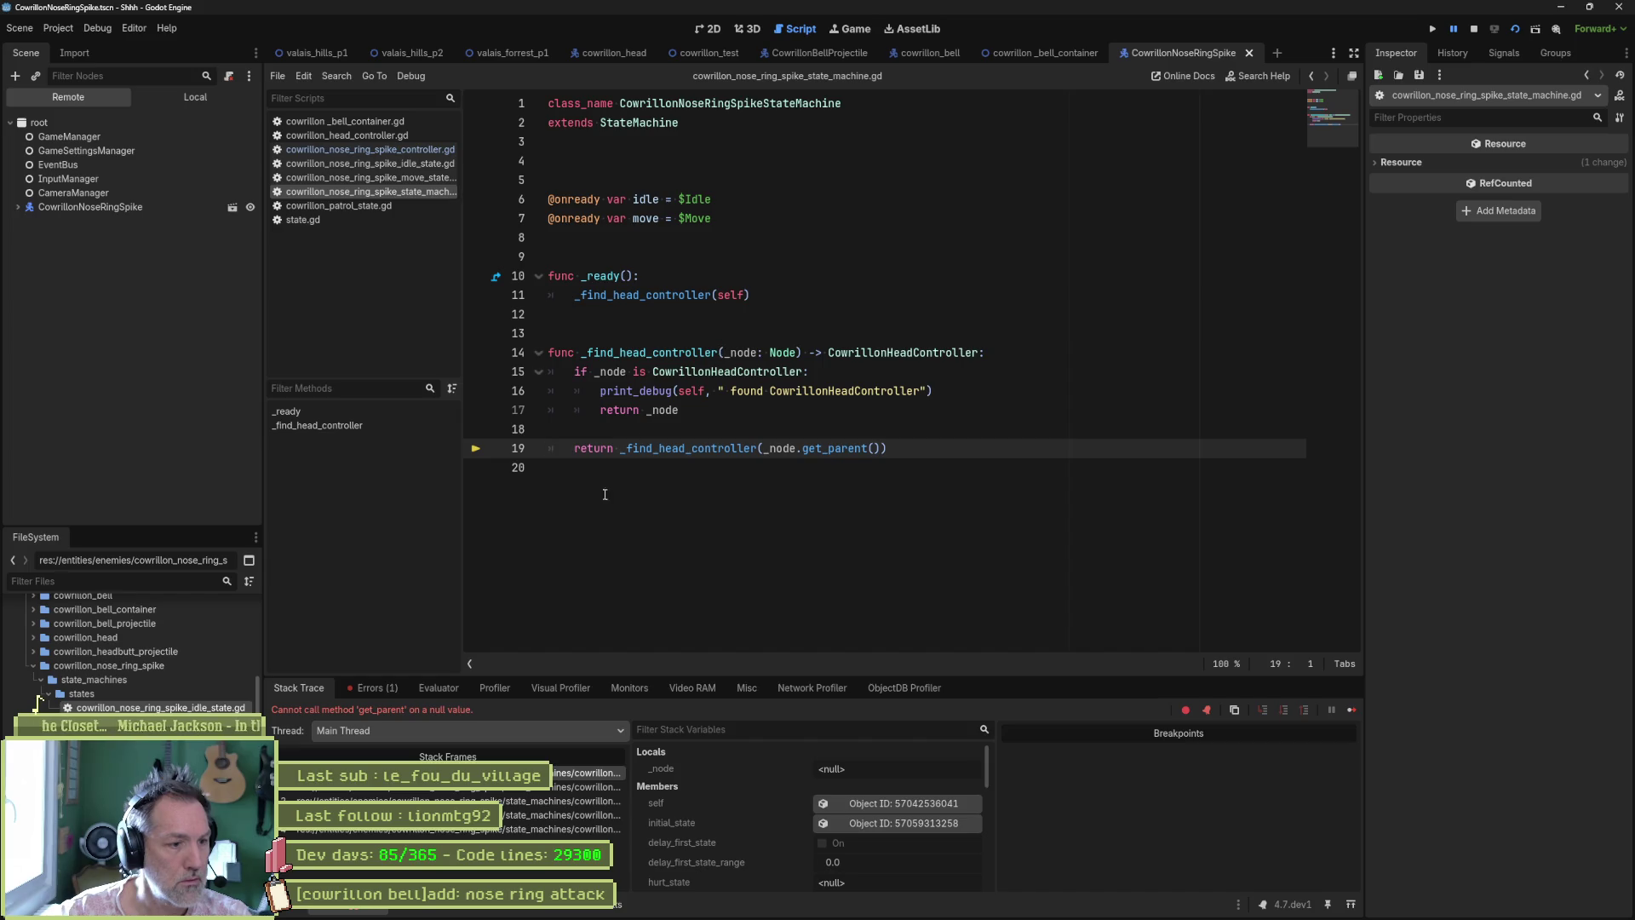
click(492, 786)
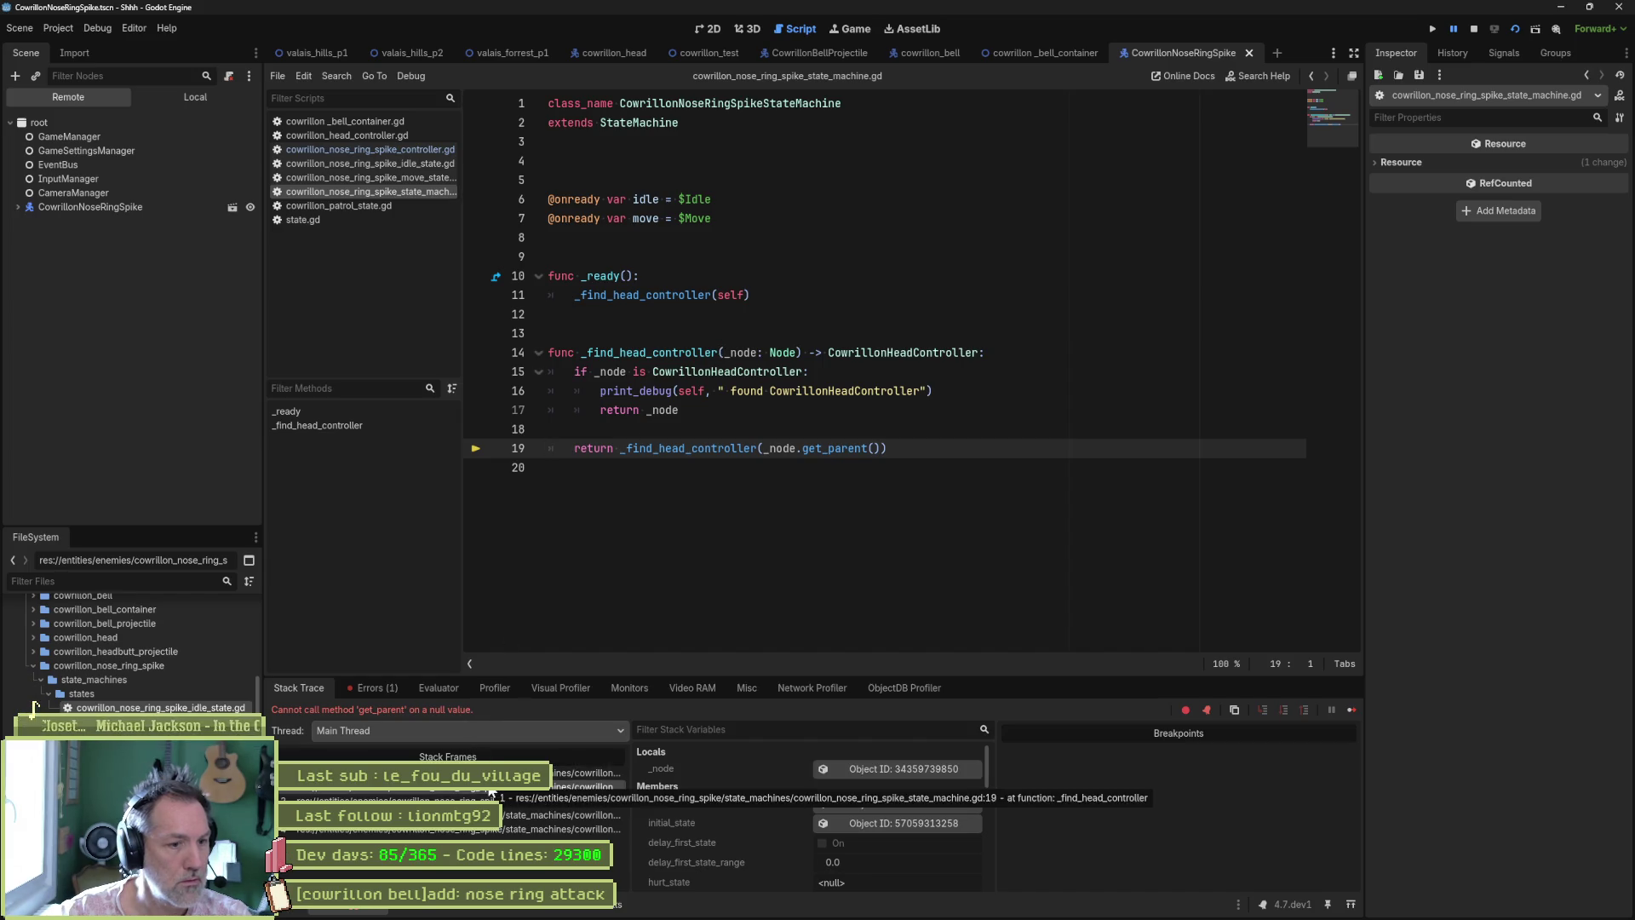
click(588, 829)
click(587, 814)
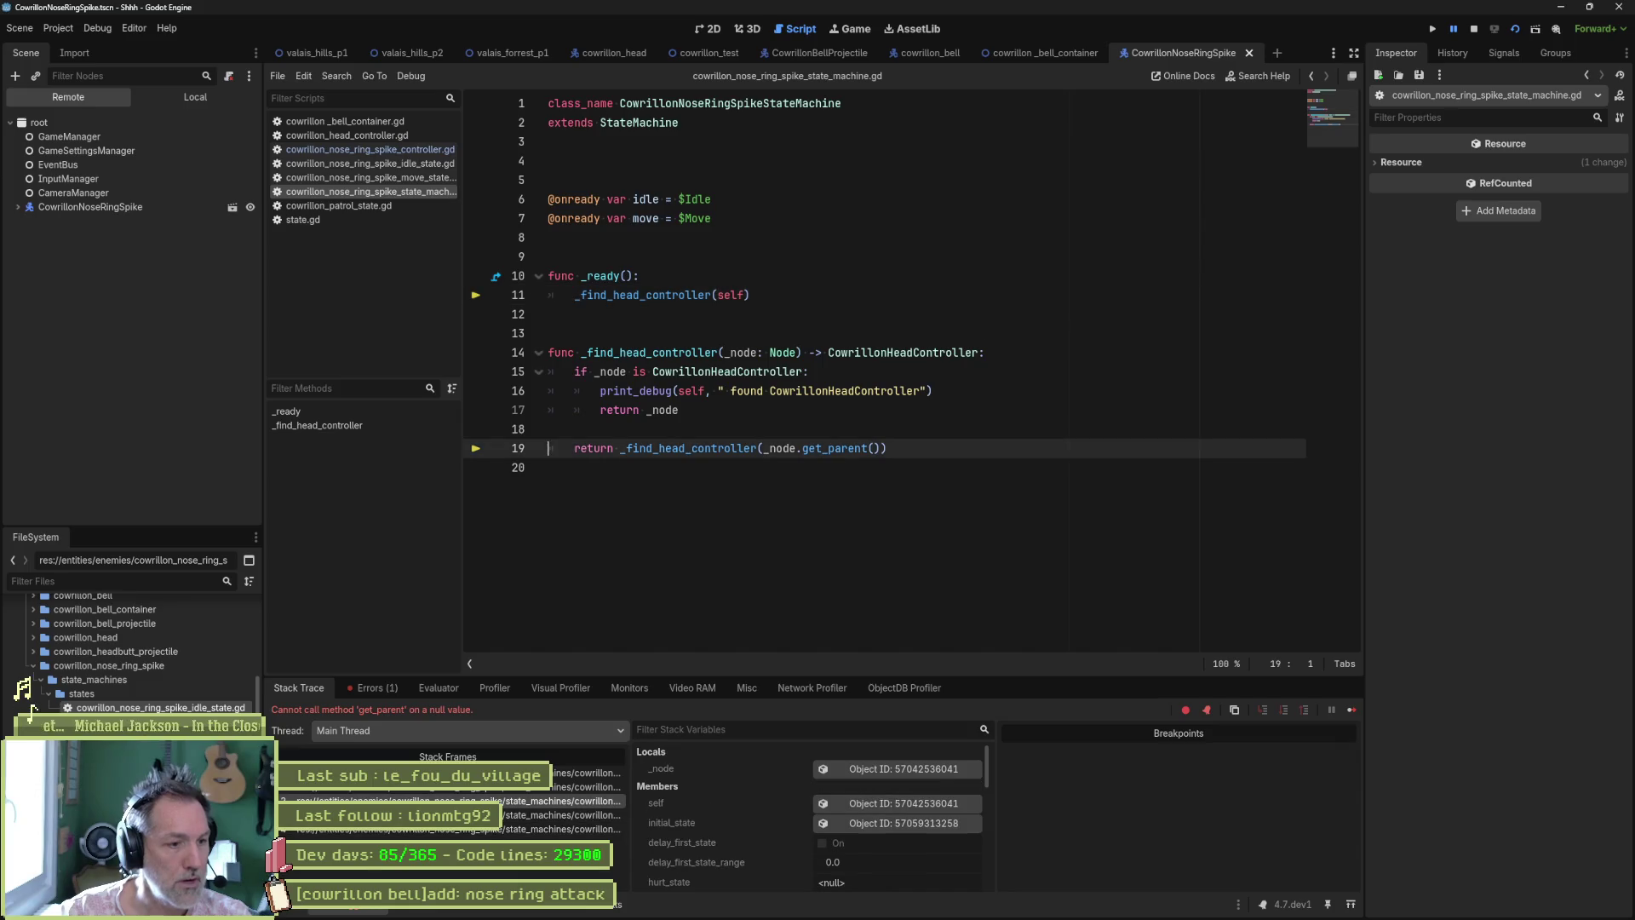
key(F8)
click(647, 429)
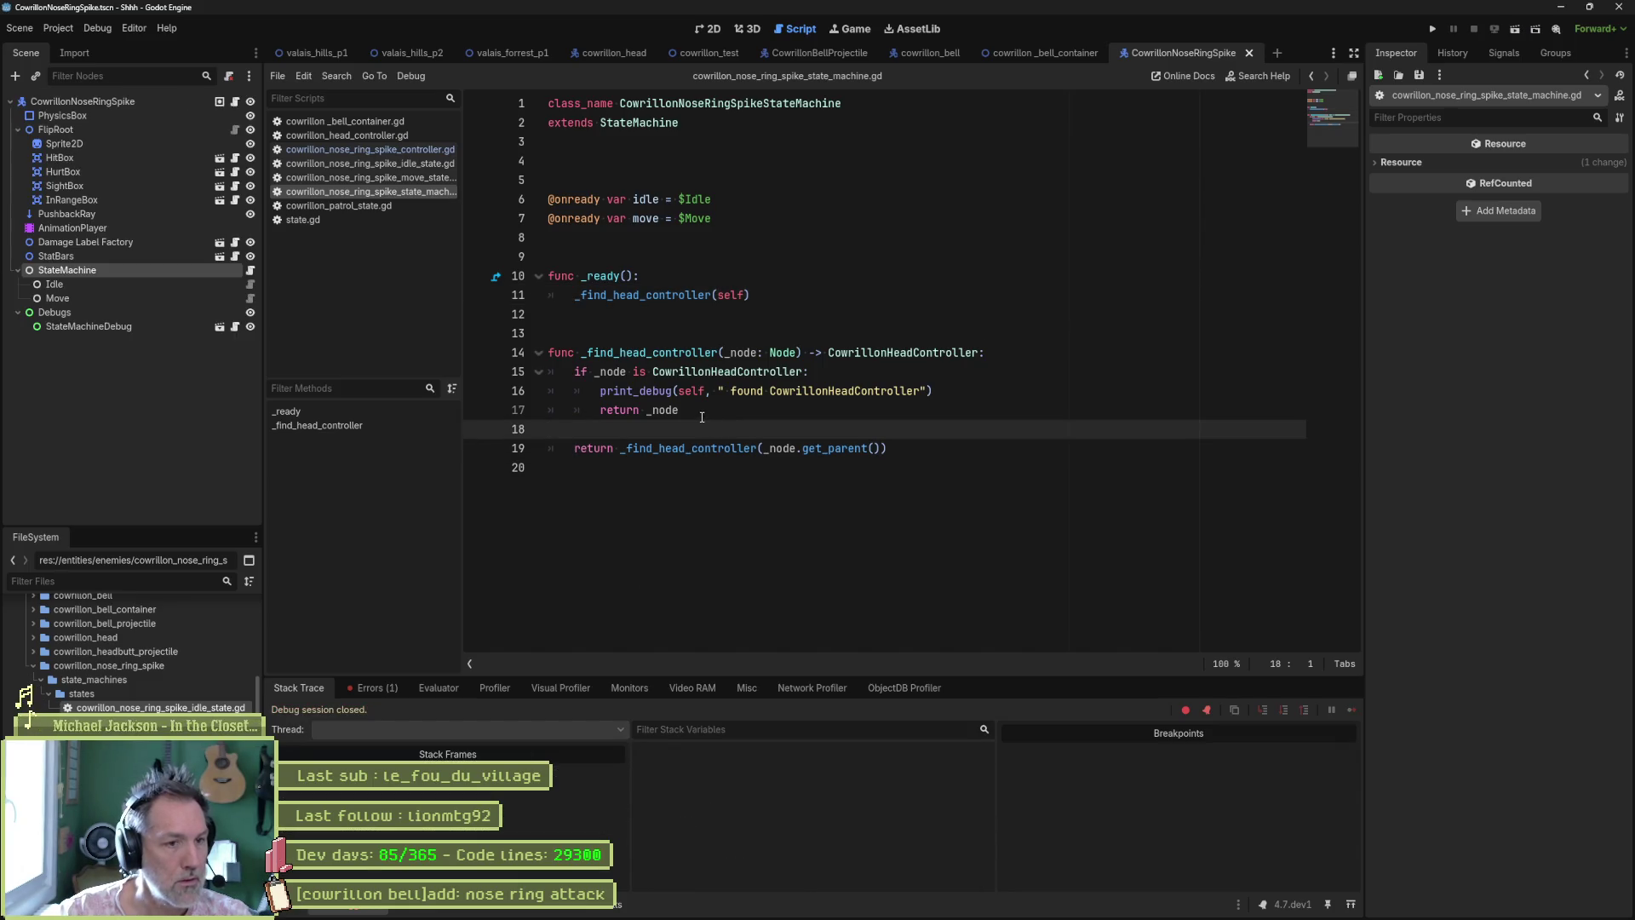
Guard the recursive return with 'if _node.get_parent():' and add a final 'return null'.
drag(764, 447, 883, 445)
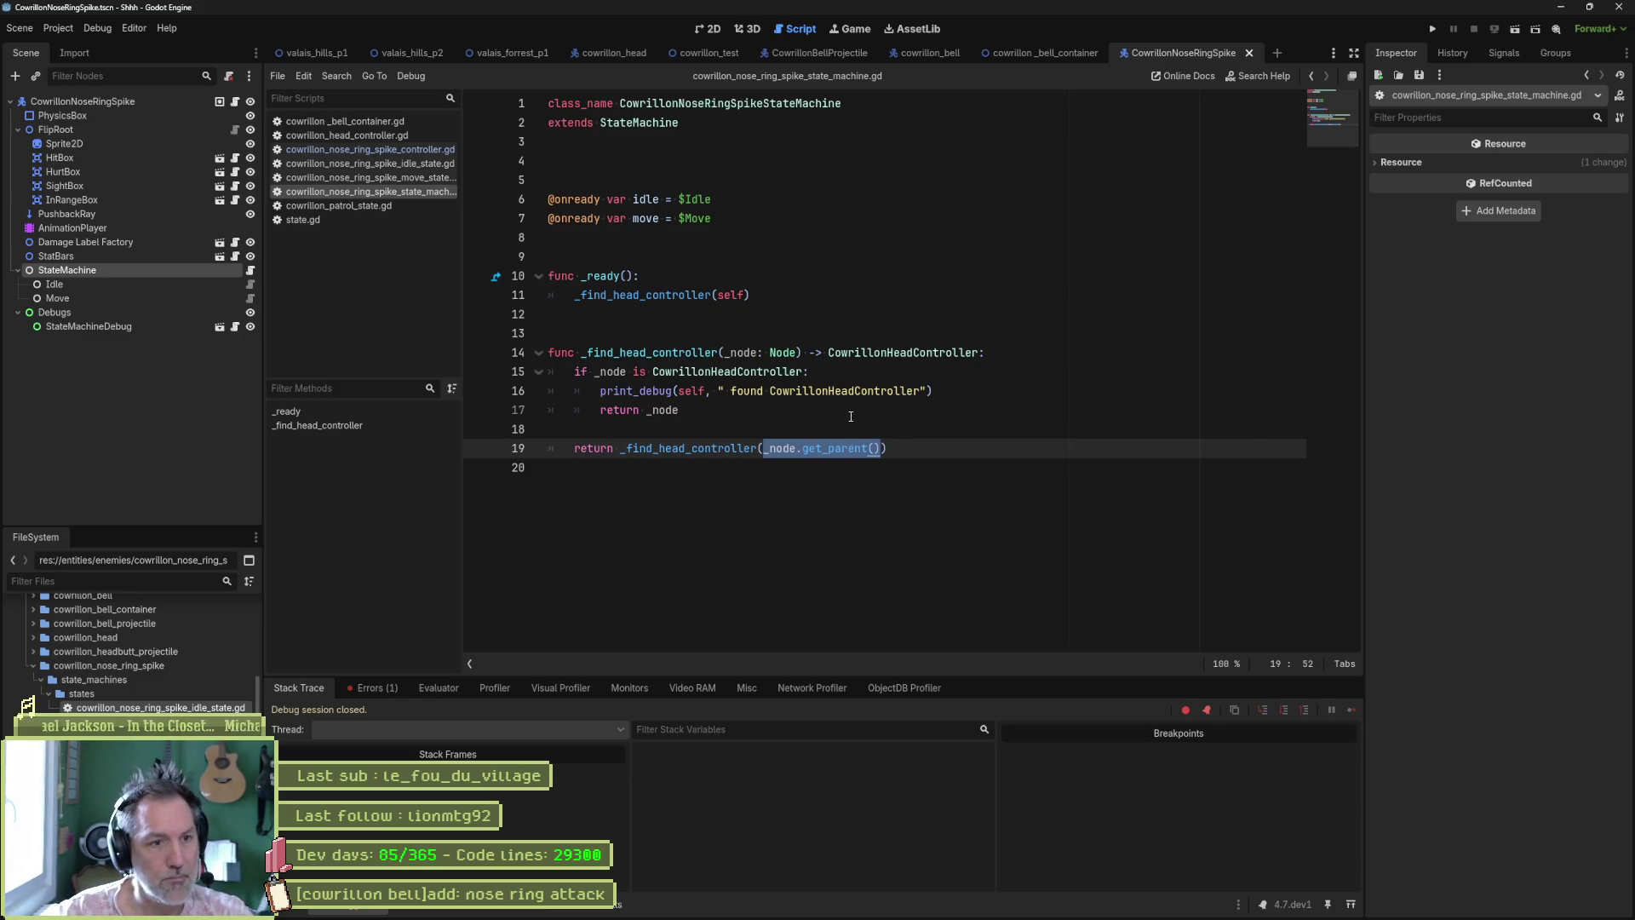
click(853, 431)
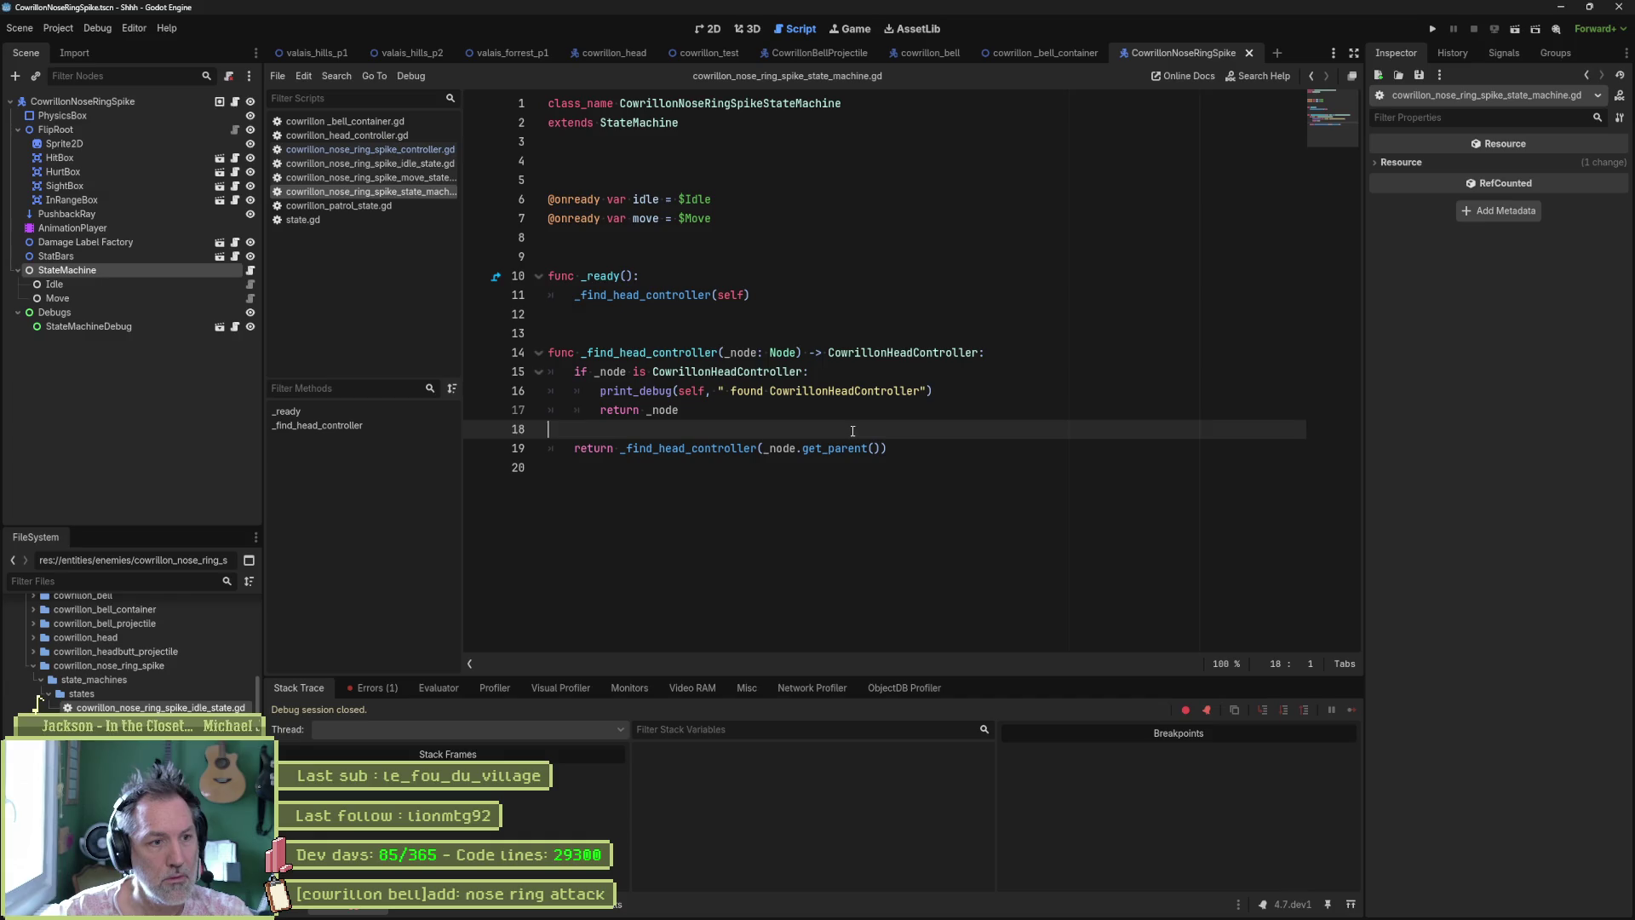
key(Tab)
text(if )
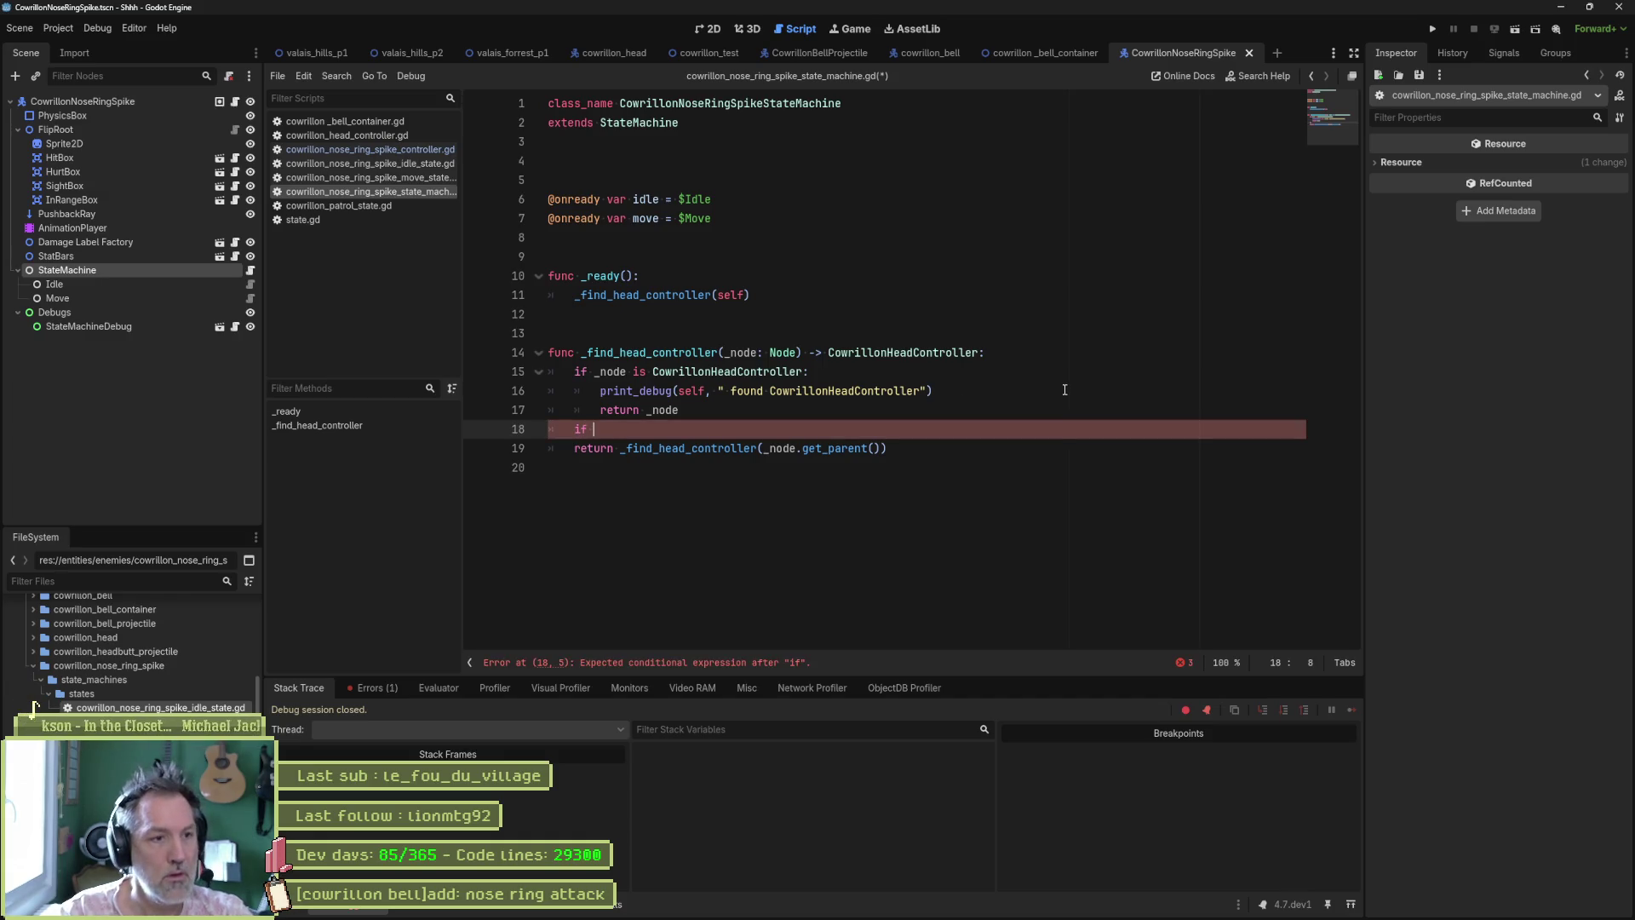
text(_node.get_parent():)
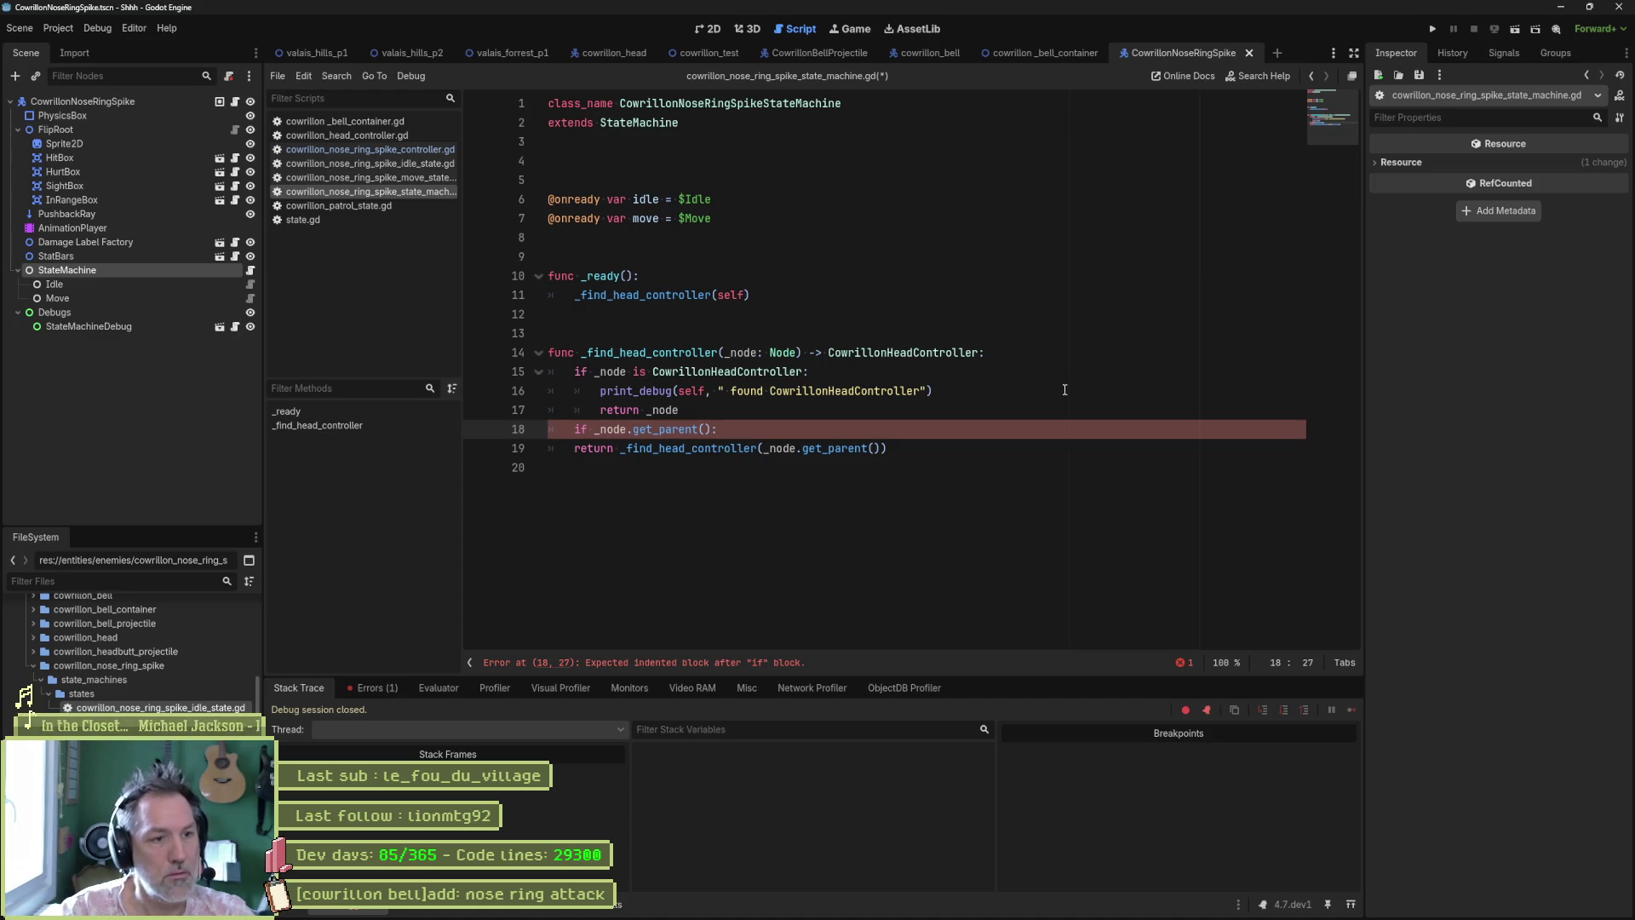
key(Down)
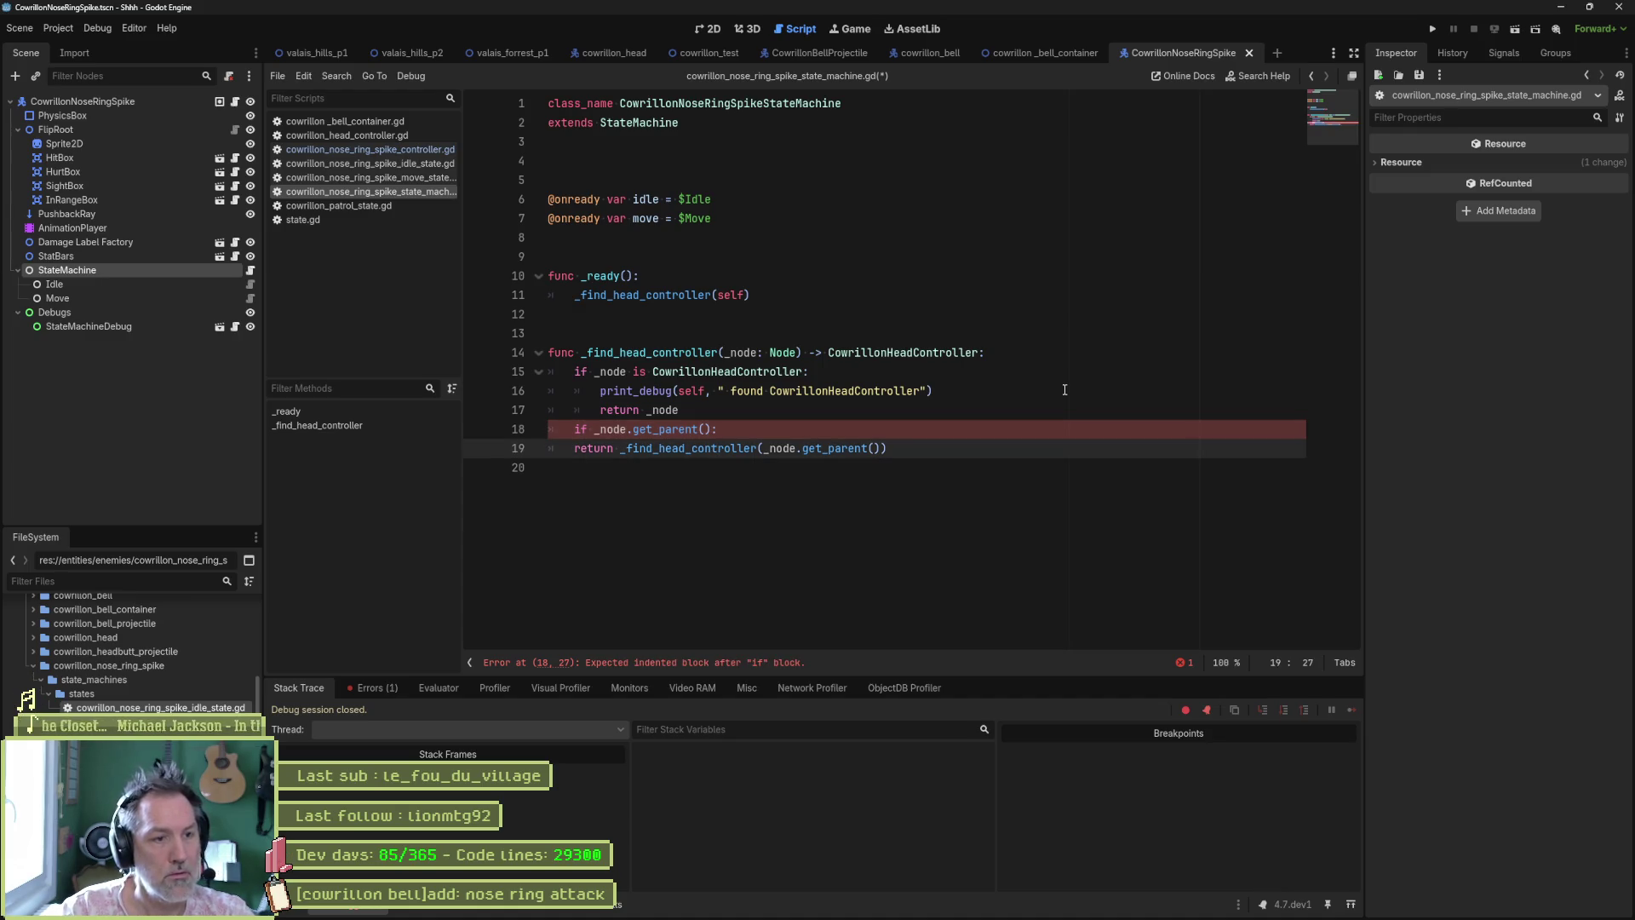
key(Home)
key(Tab)
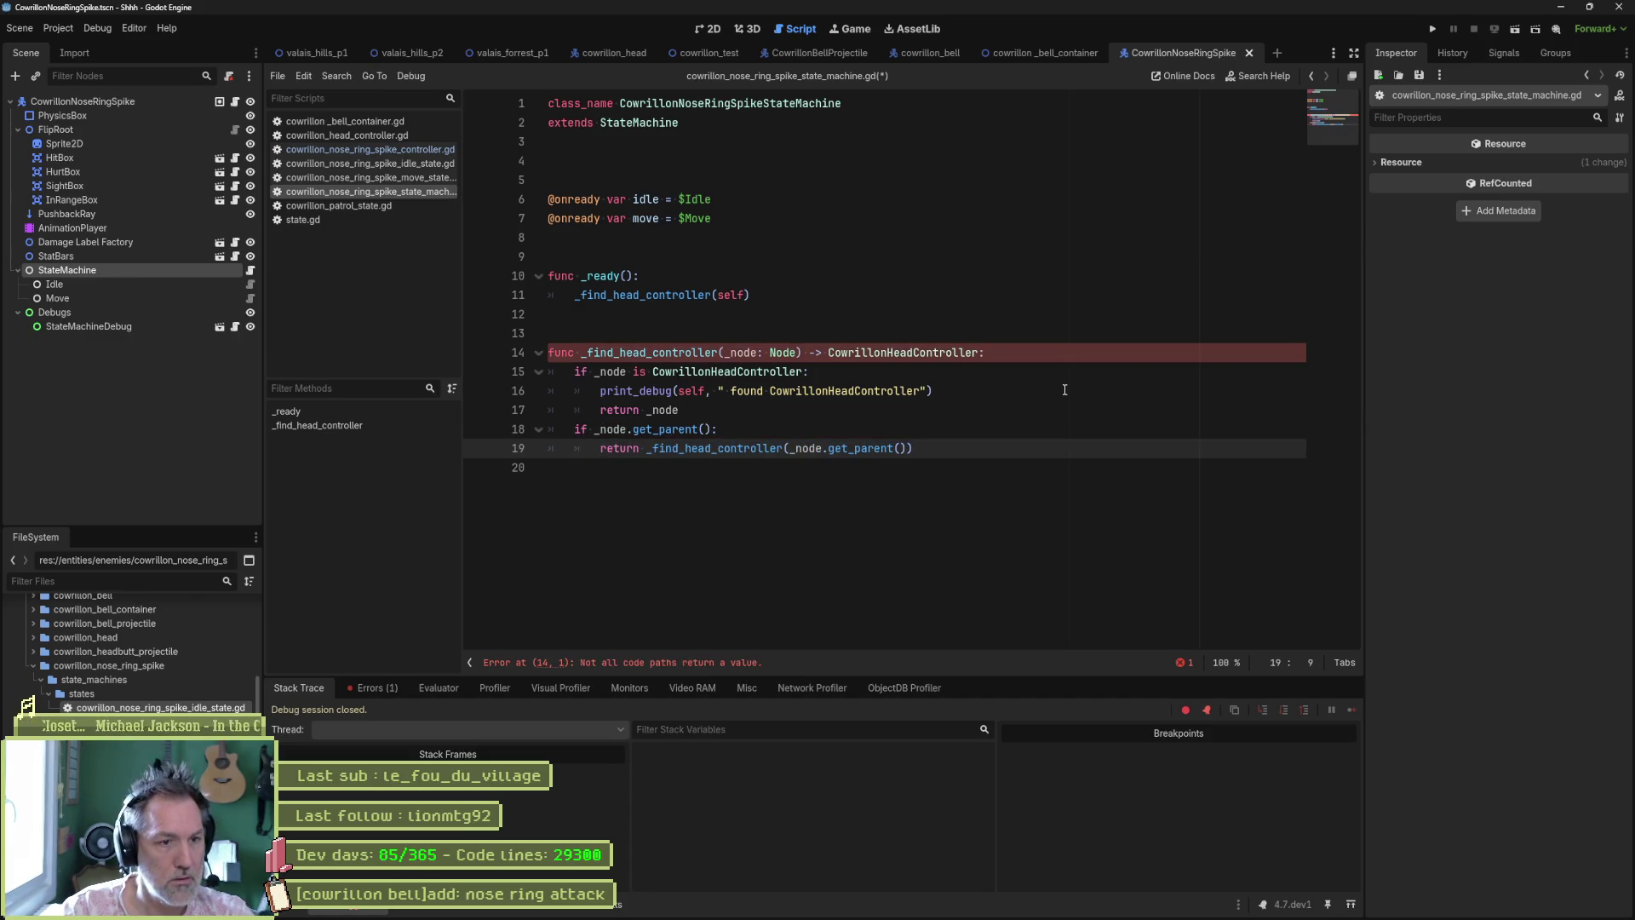
key(Return)
text(return null)
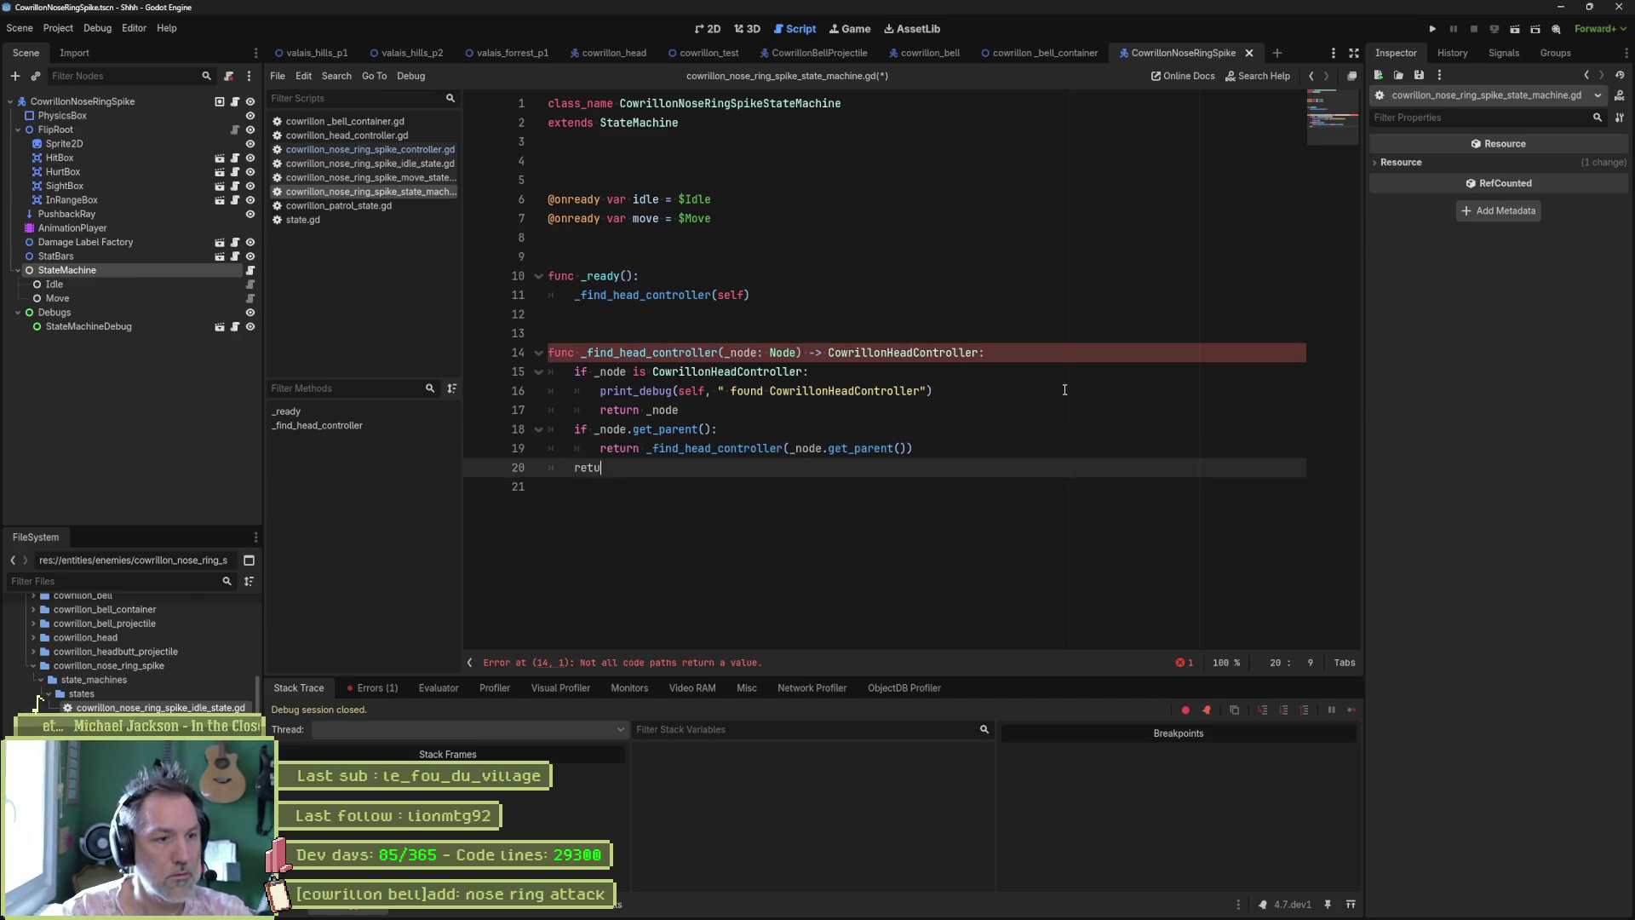
Add blank spacing lines in _find_head_controller, save, and rerun the current scene.
key(Up)
key(Up)
key(Up)
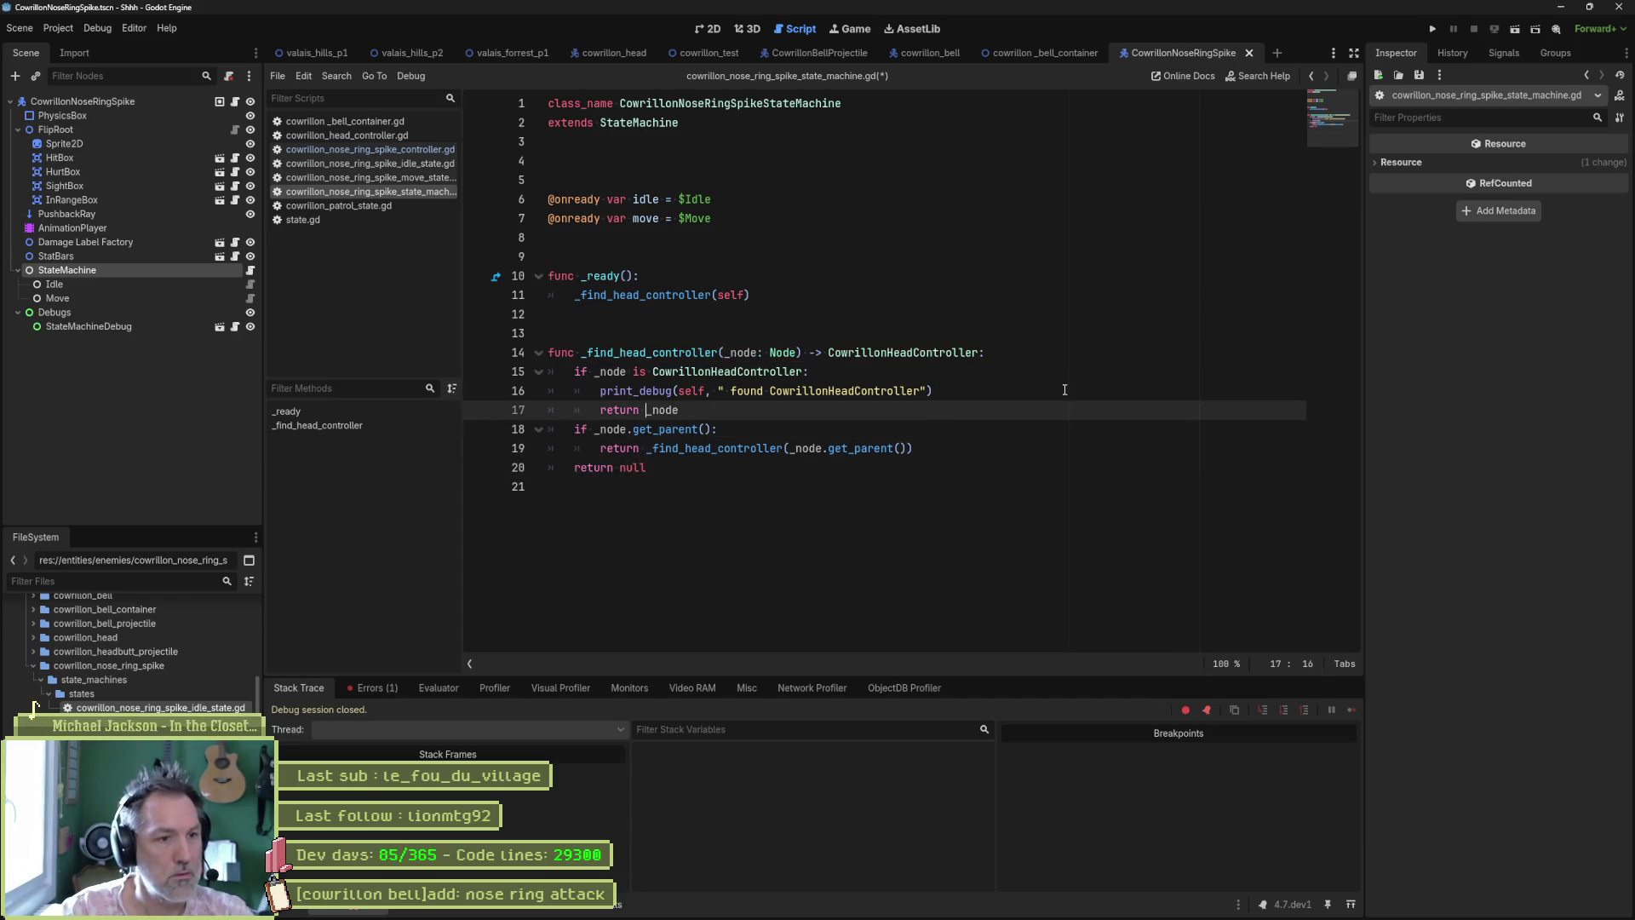
key(Return)
key(Down)
key(Down)
key(ctrl+Return)
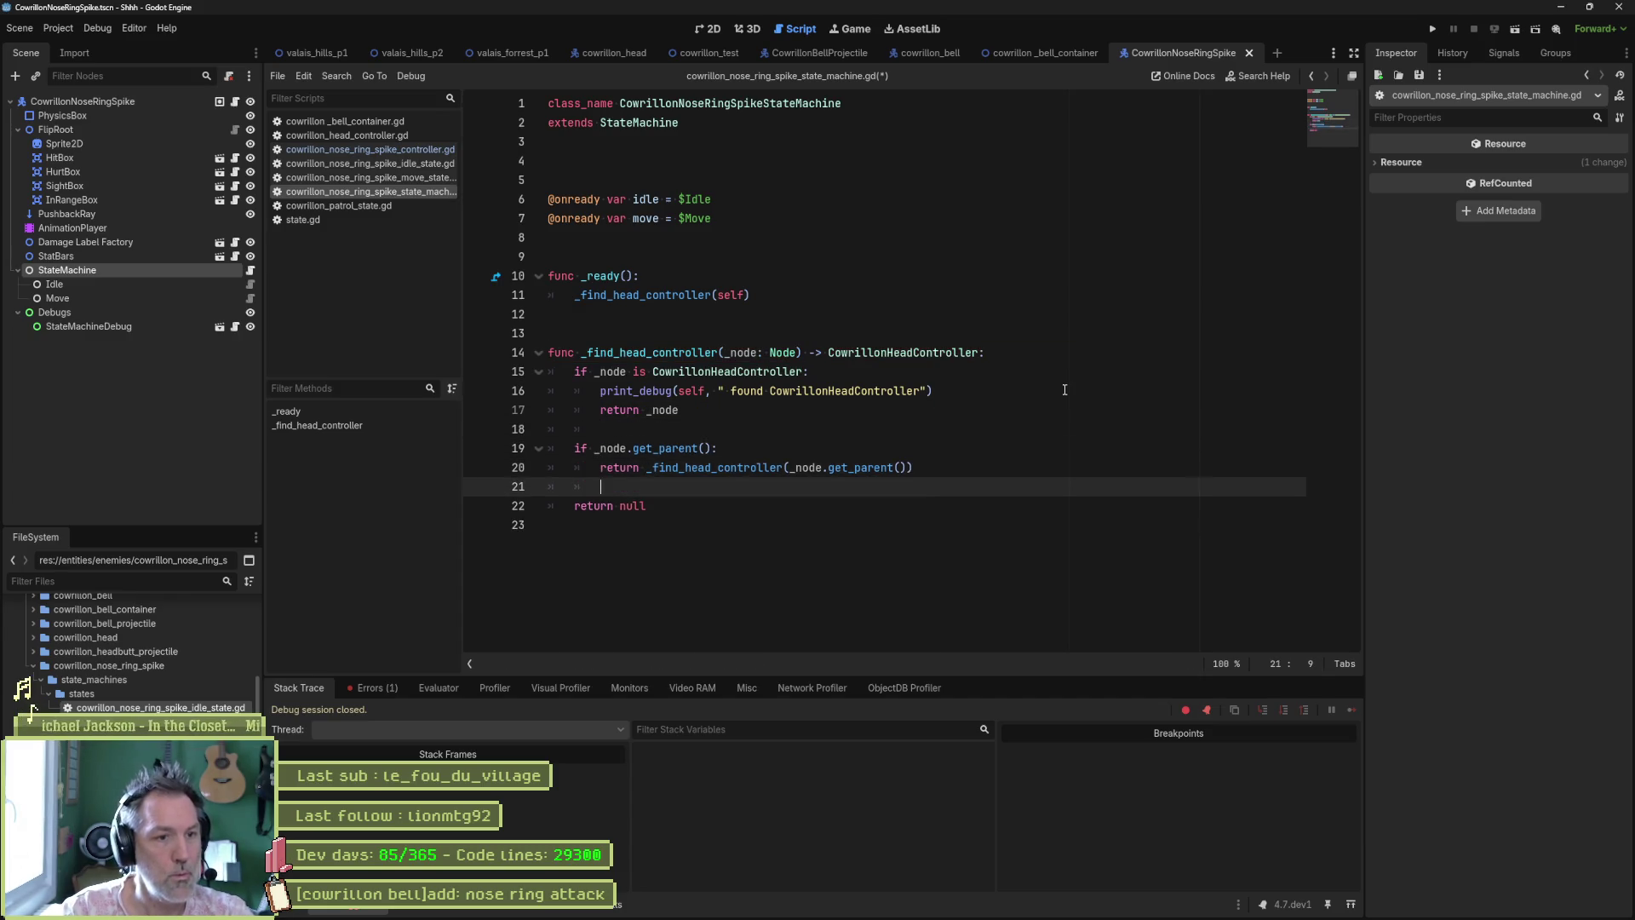
key(ctrl+s)
key(F6)
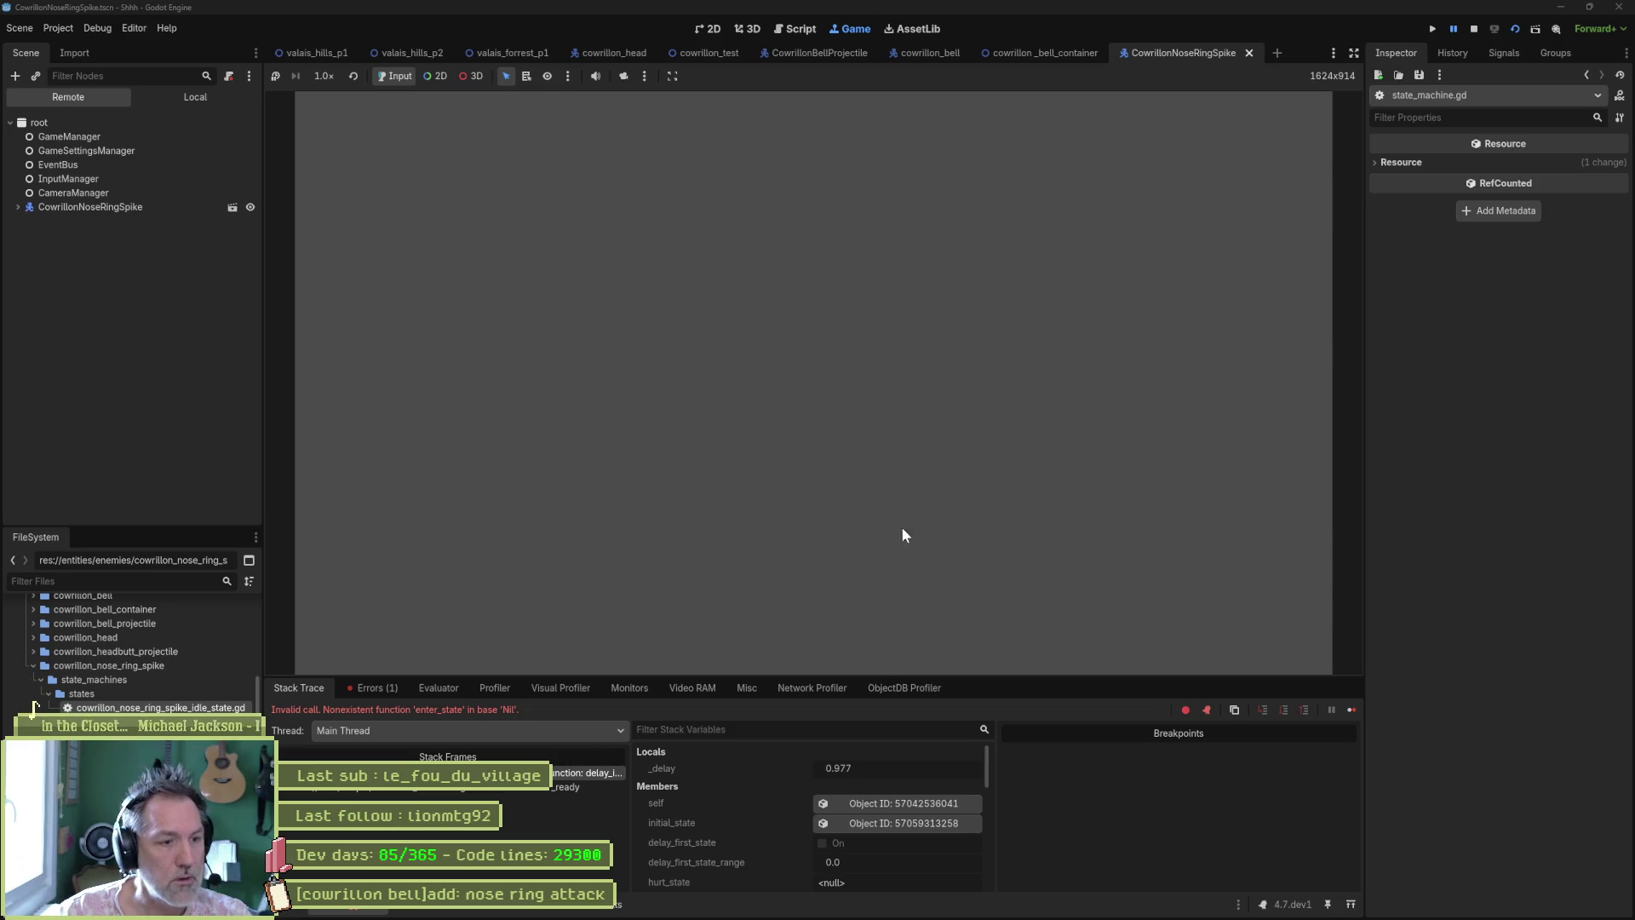
Stop the game, run the cowrillon_head scene for comparison, inspect its StateMachine, then stop it.
click(1473, 29)
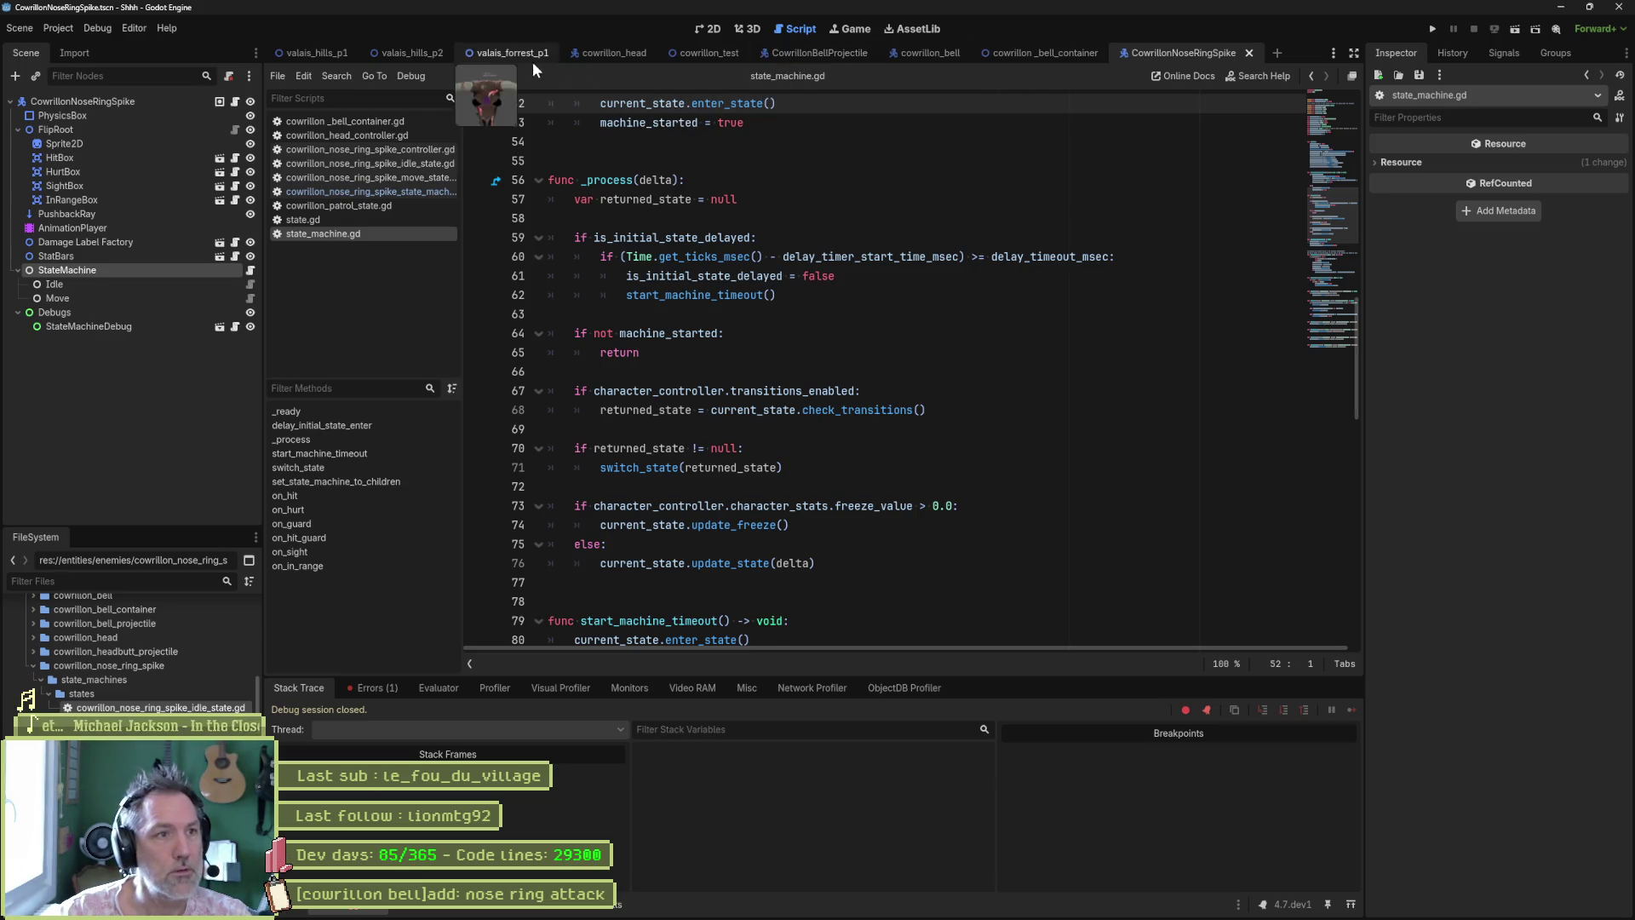
click(603, 53)
click(771, 343)
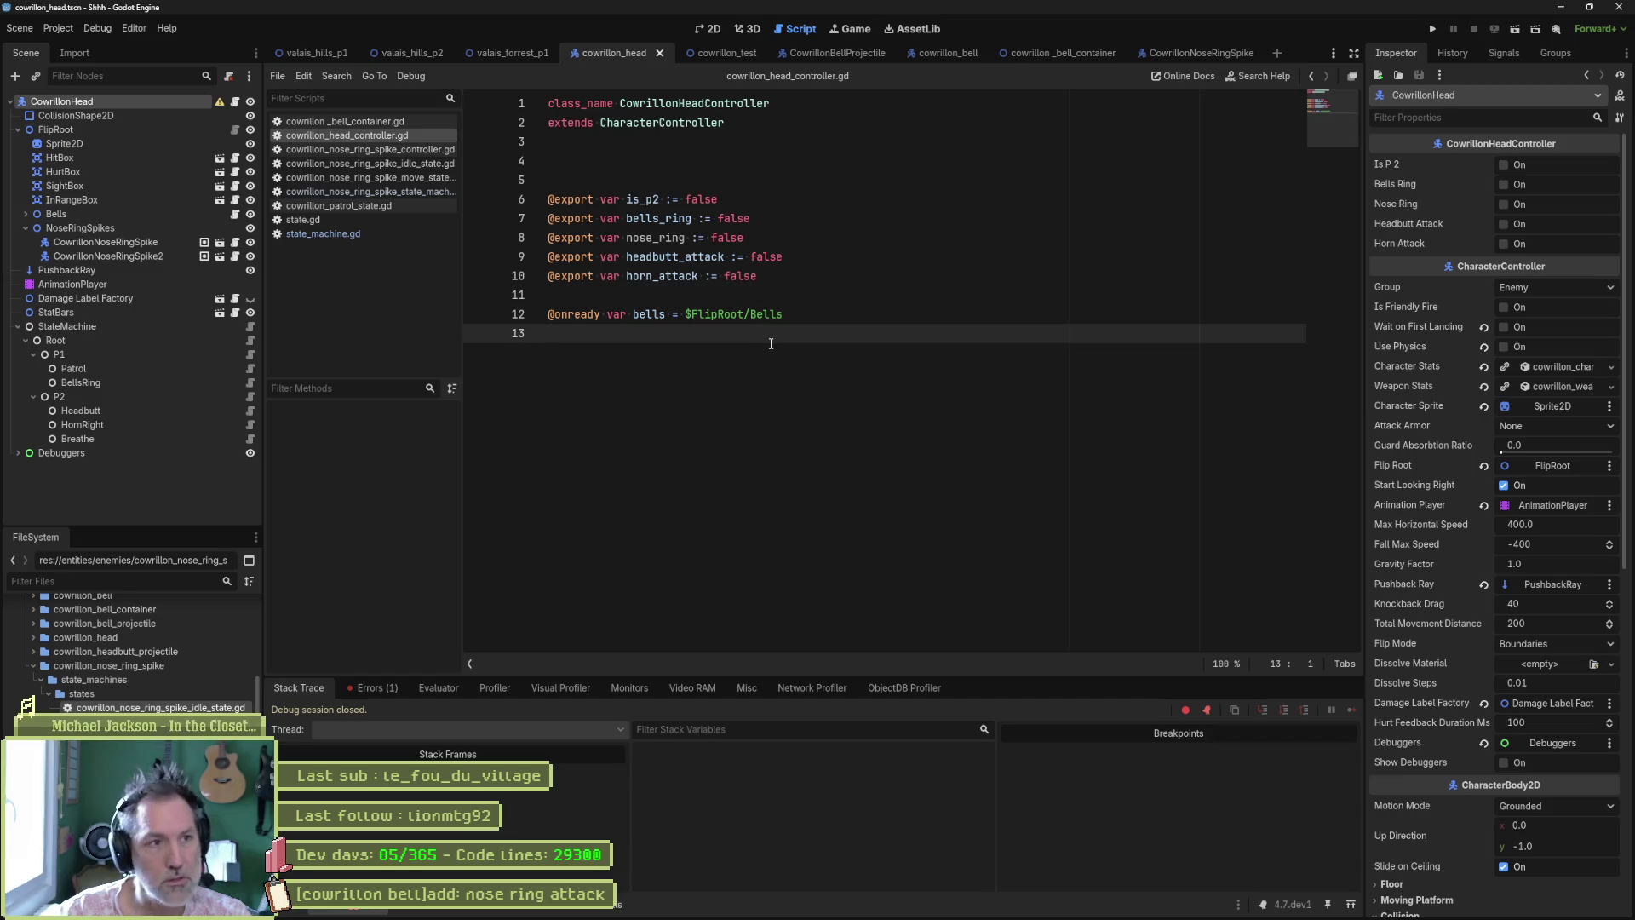
key(F6)
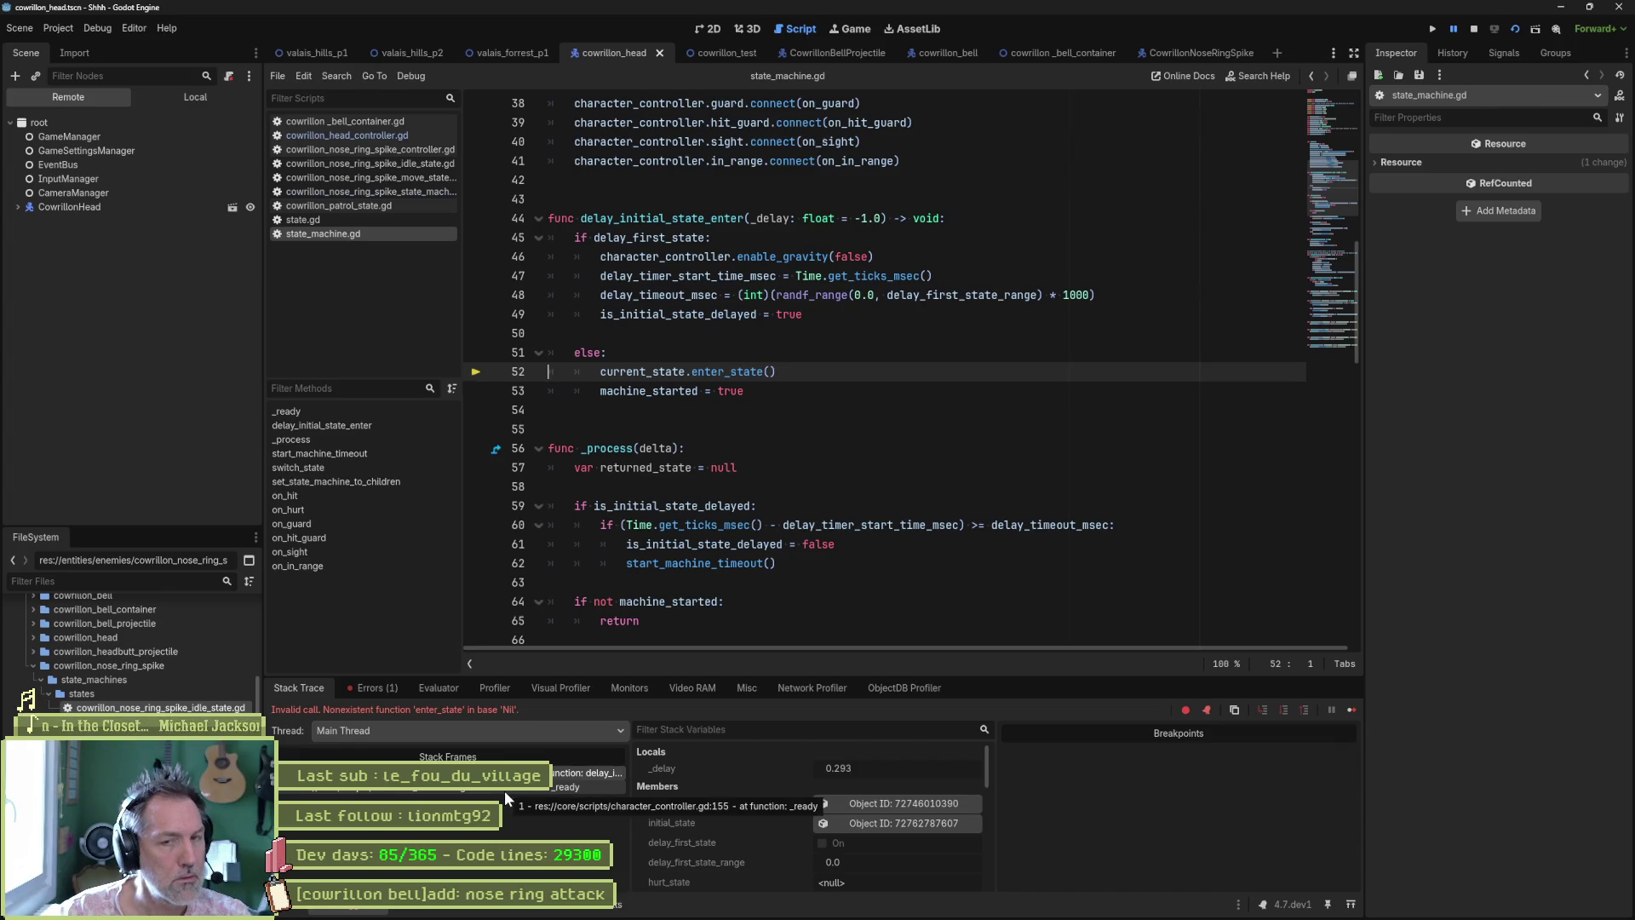
click(901, 800)
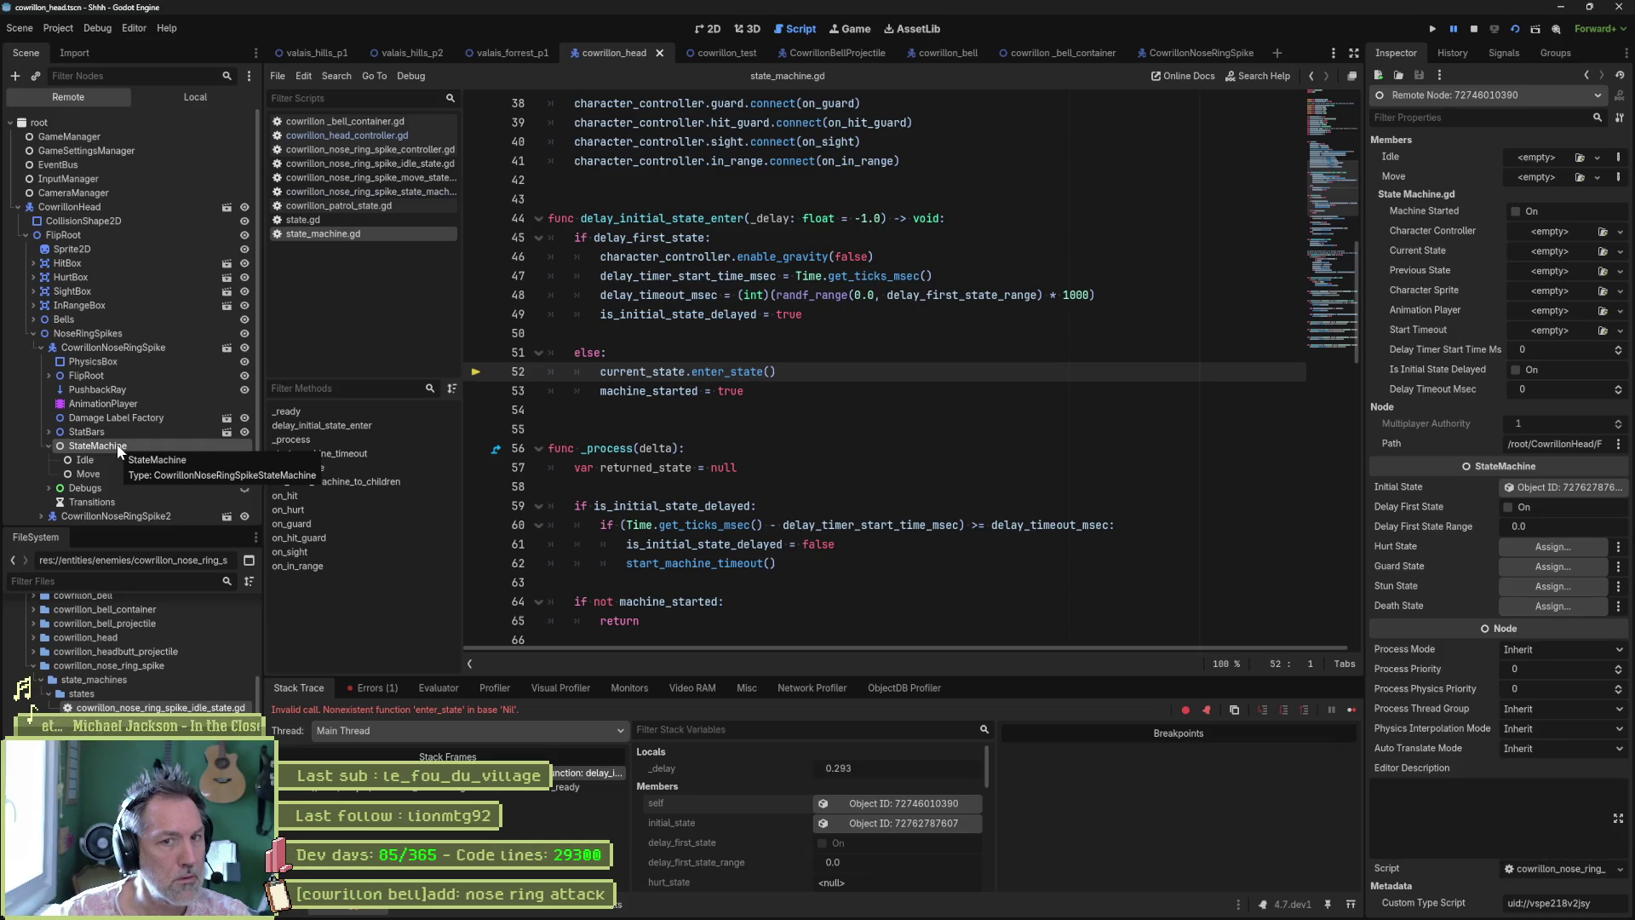
click(556, 429)
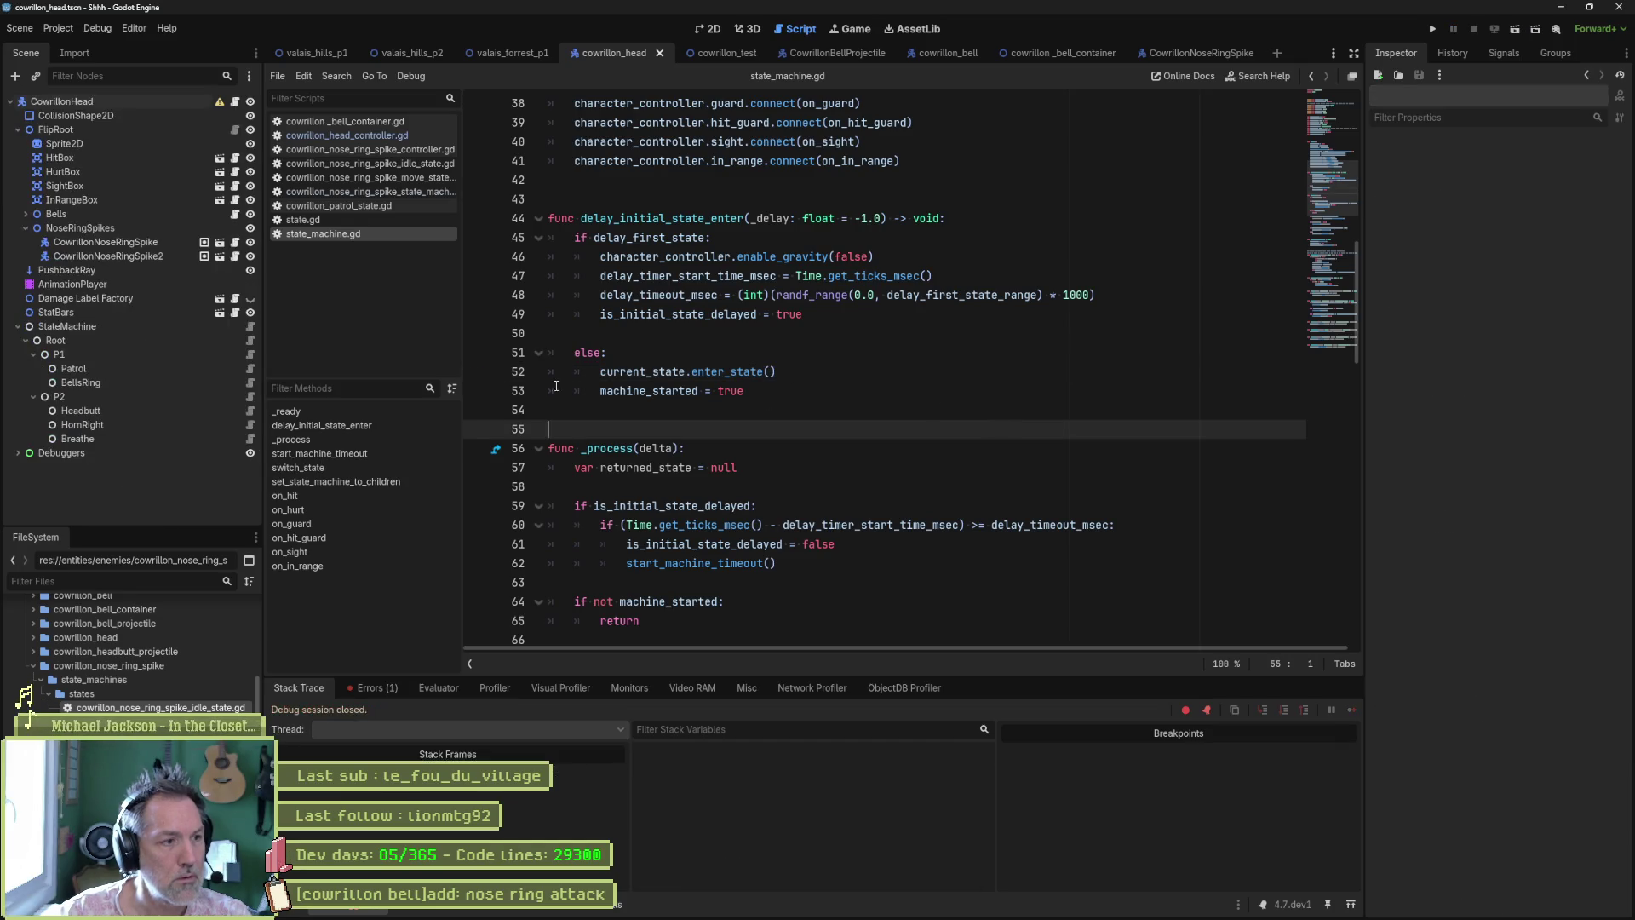
Check the spike StateMachine's initial state and Idle state, then run the cowrillon_test scene.
click(197, 327)
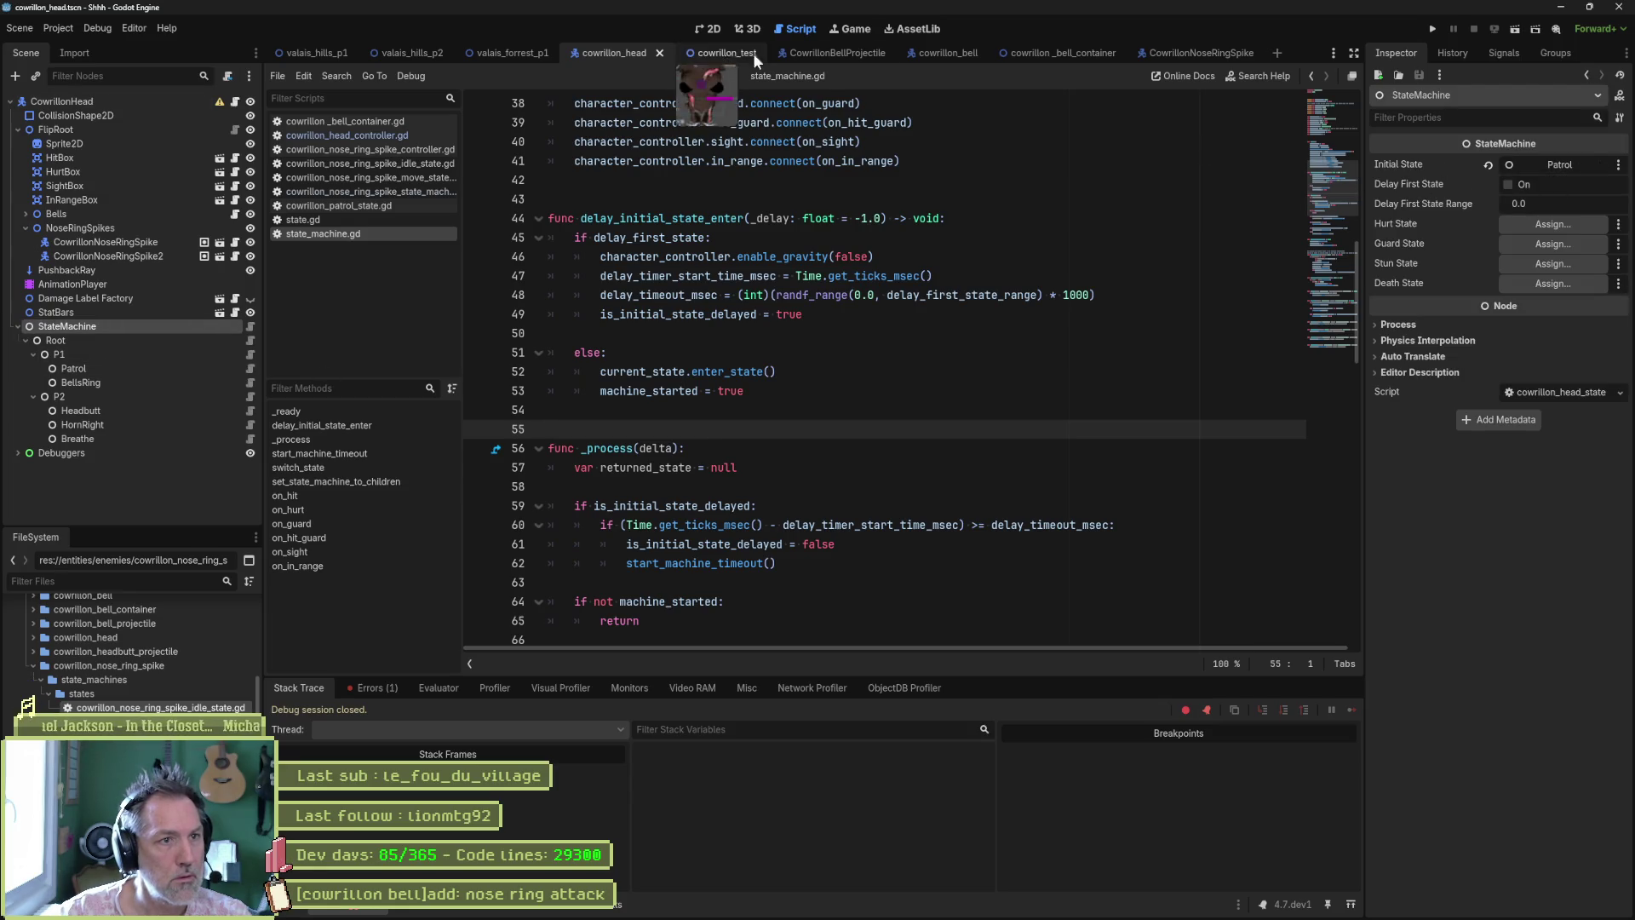
click(1200, 53)
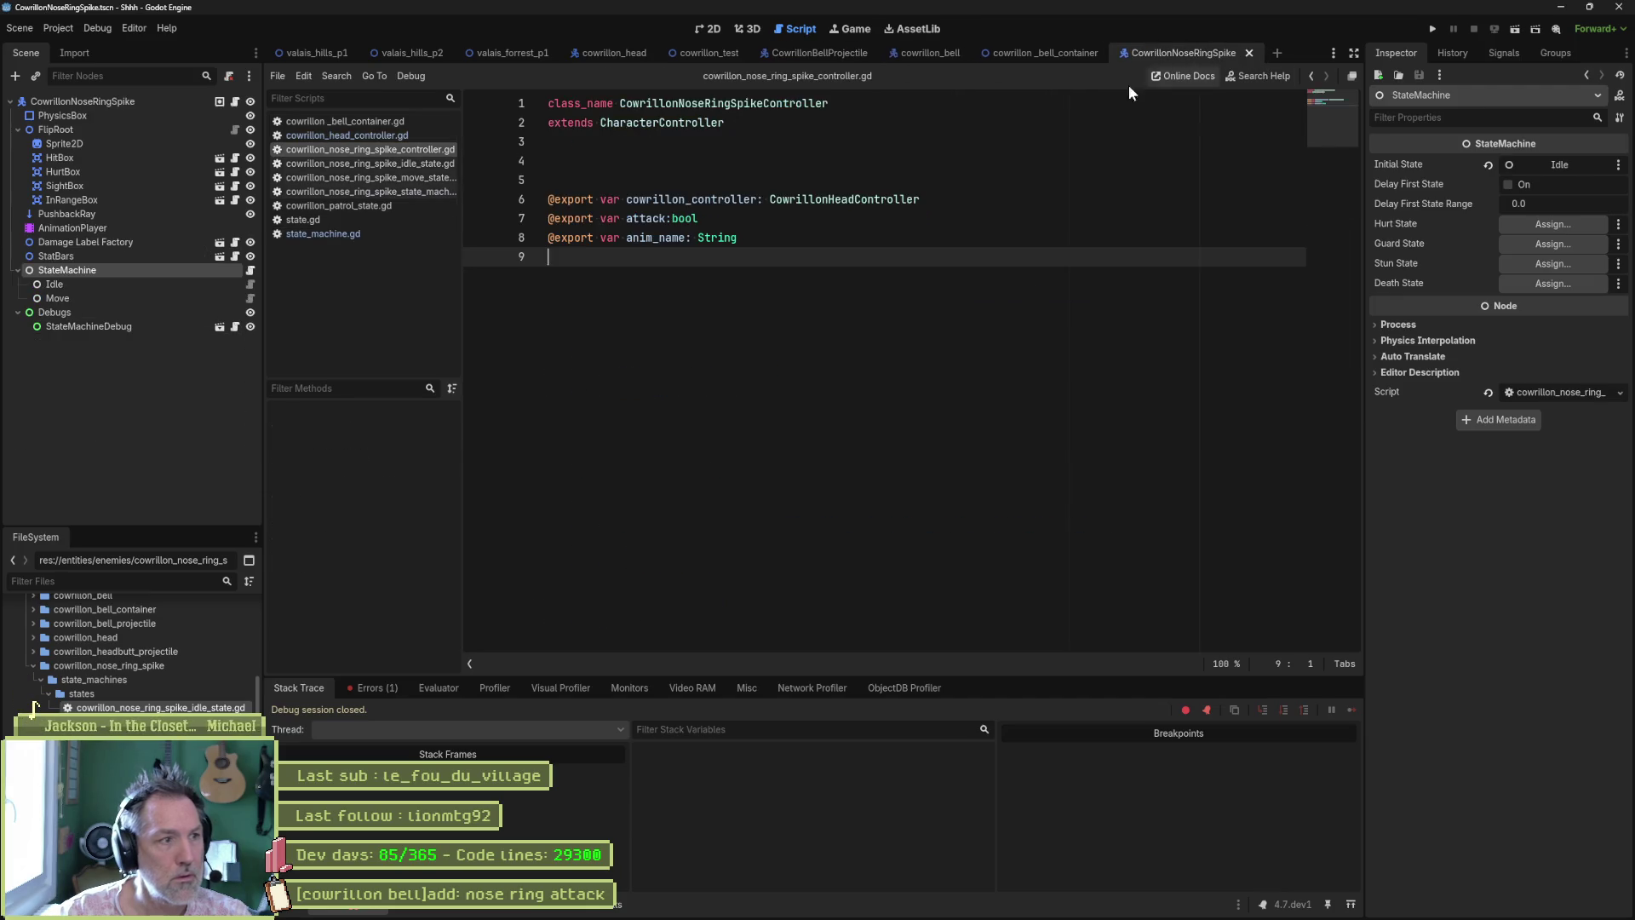
click(176, 284)
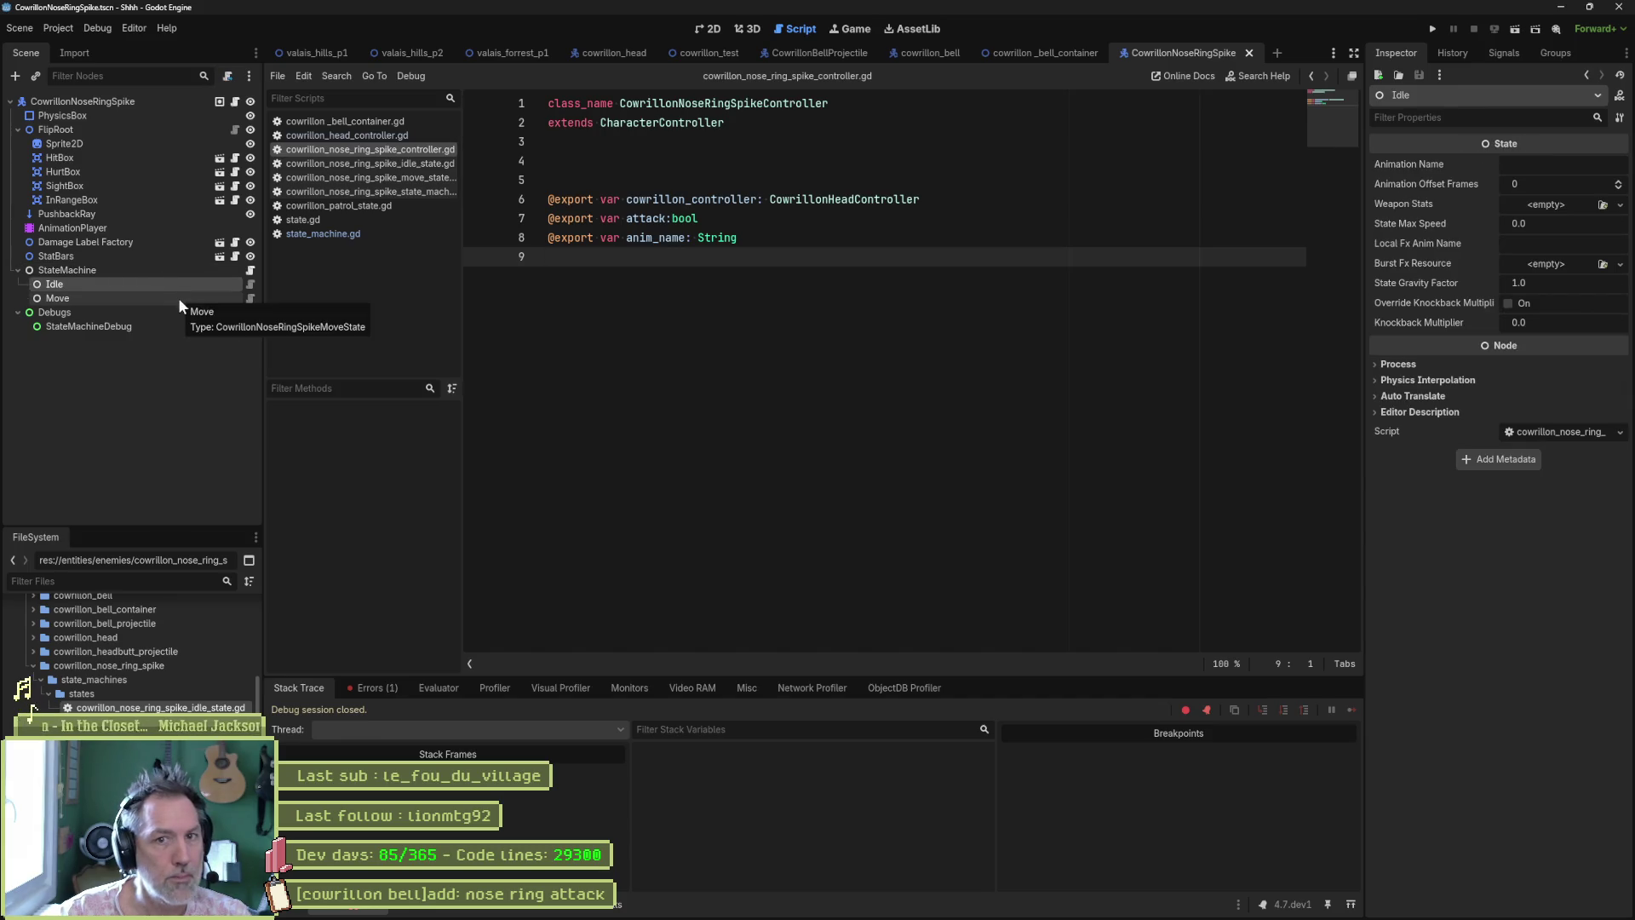
click(188, 270)
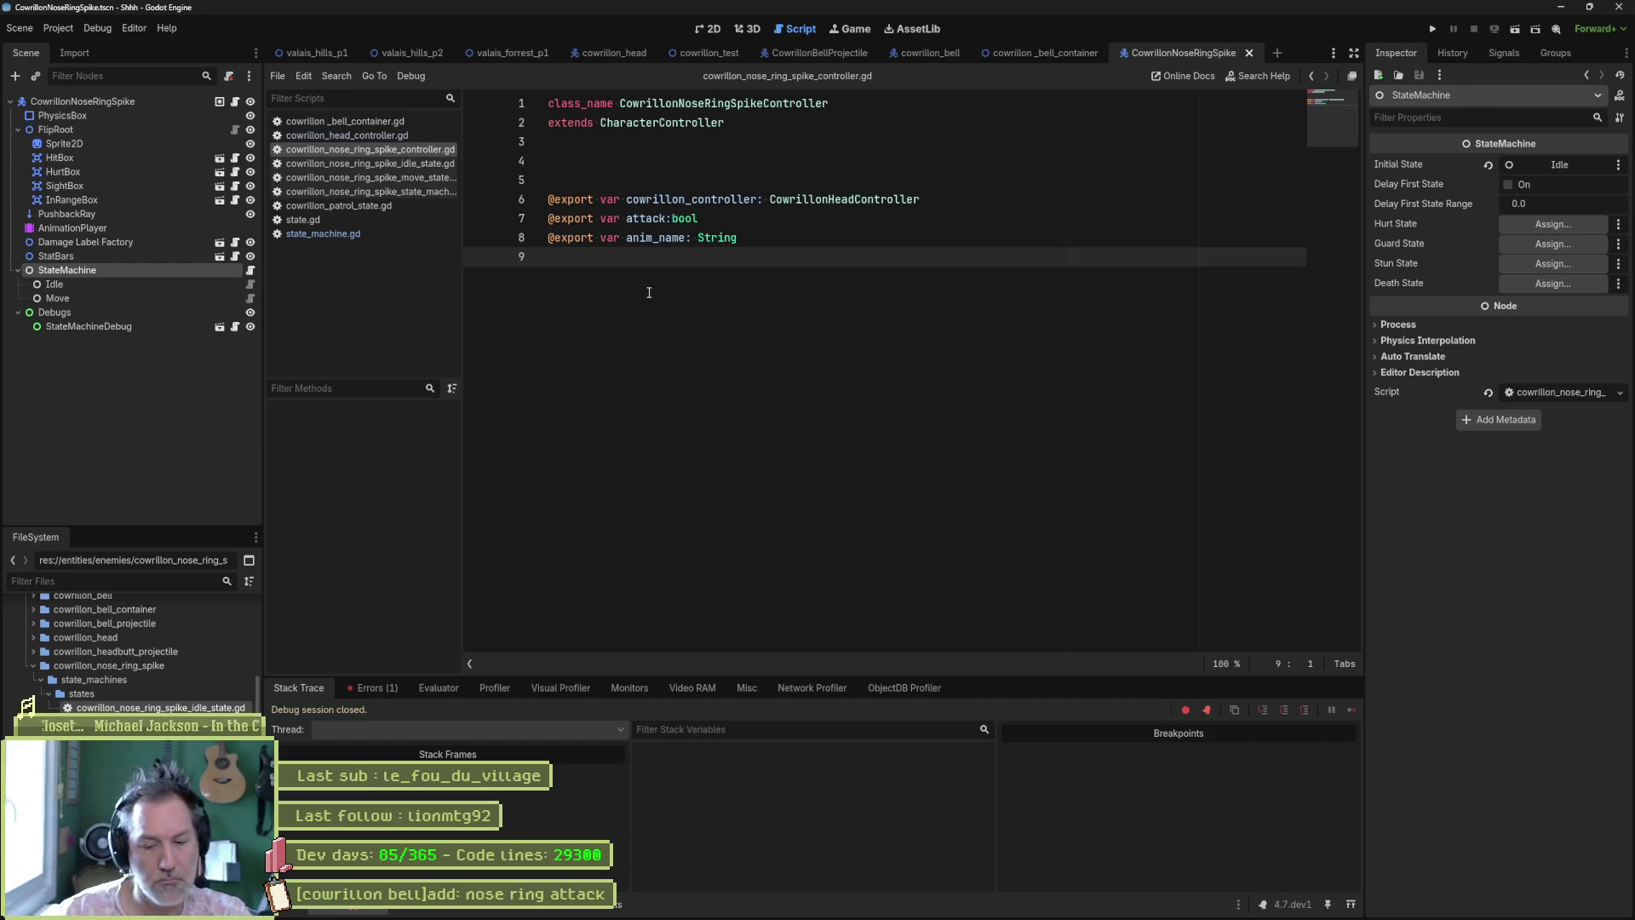
click(697, 50)
key(F6)
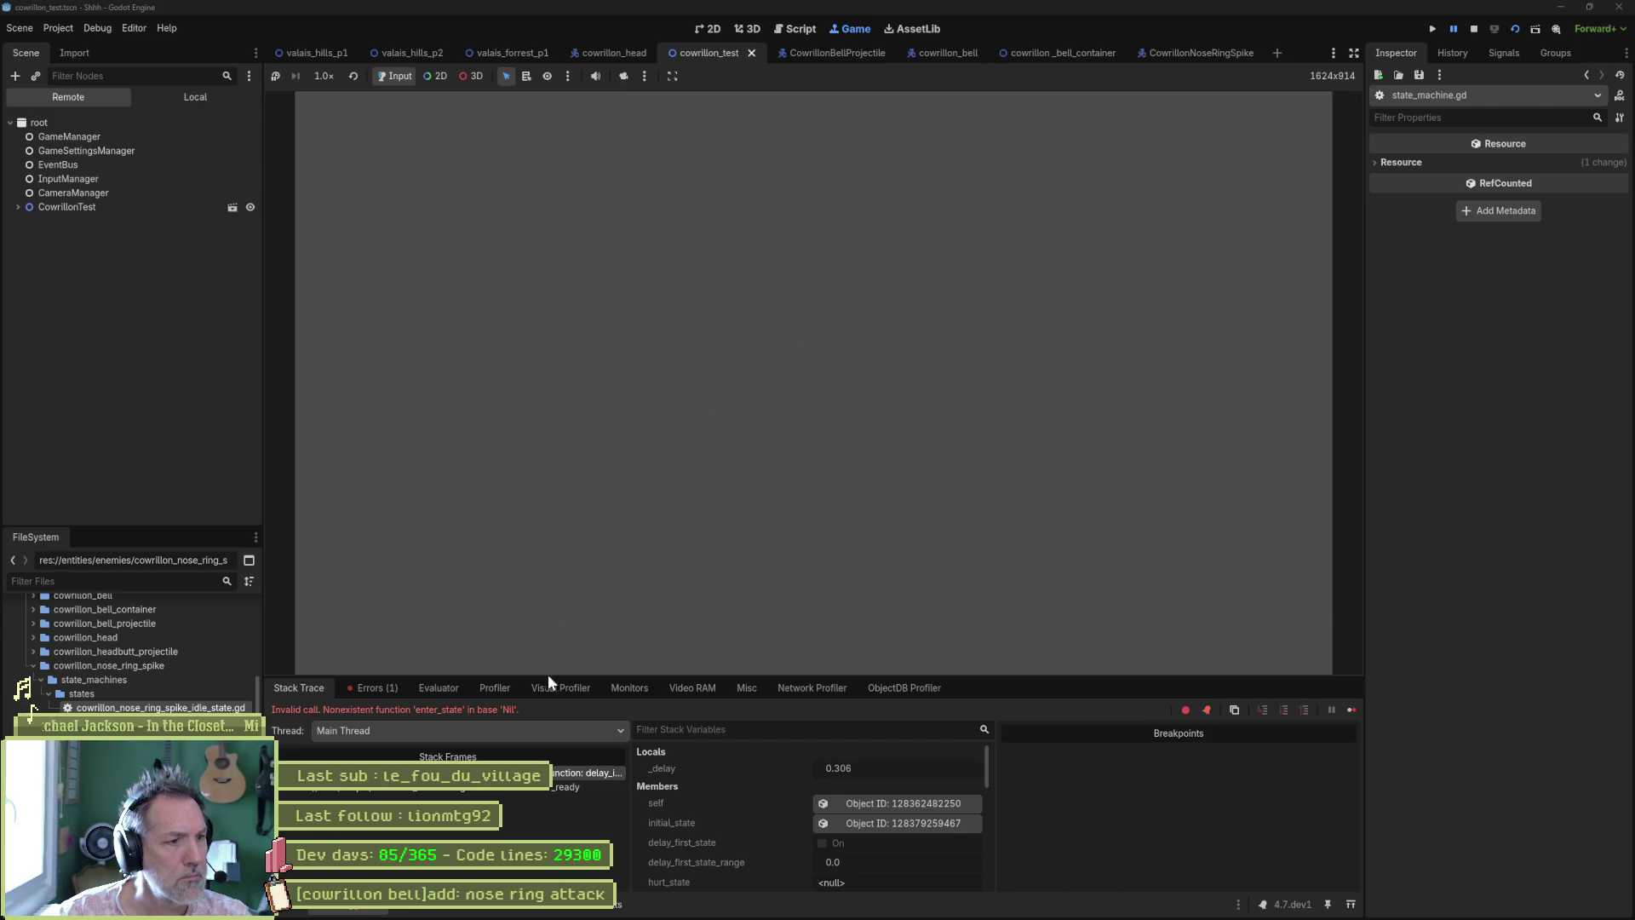
Comment out the _find_head_controller(self) call in _ready and add pass below it.
click(567, 786)
click(407, 205)
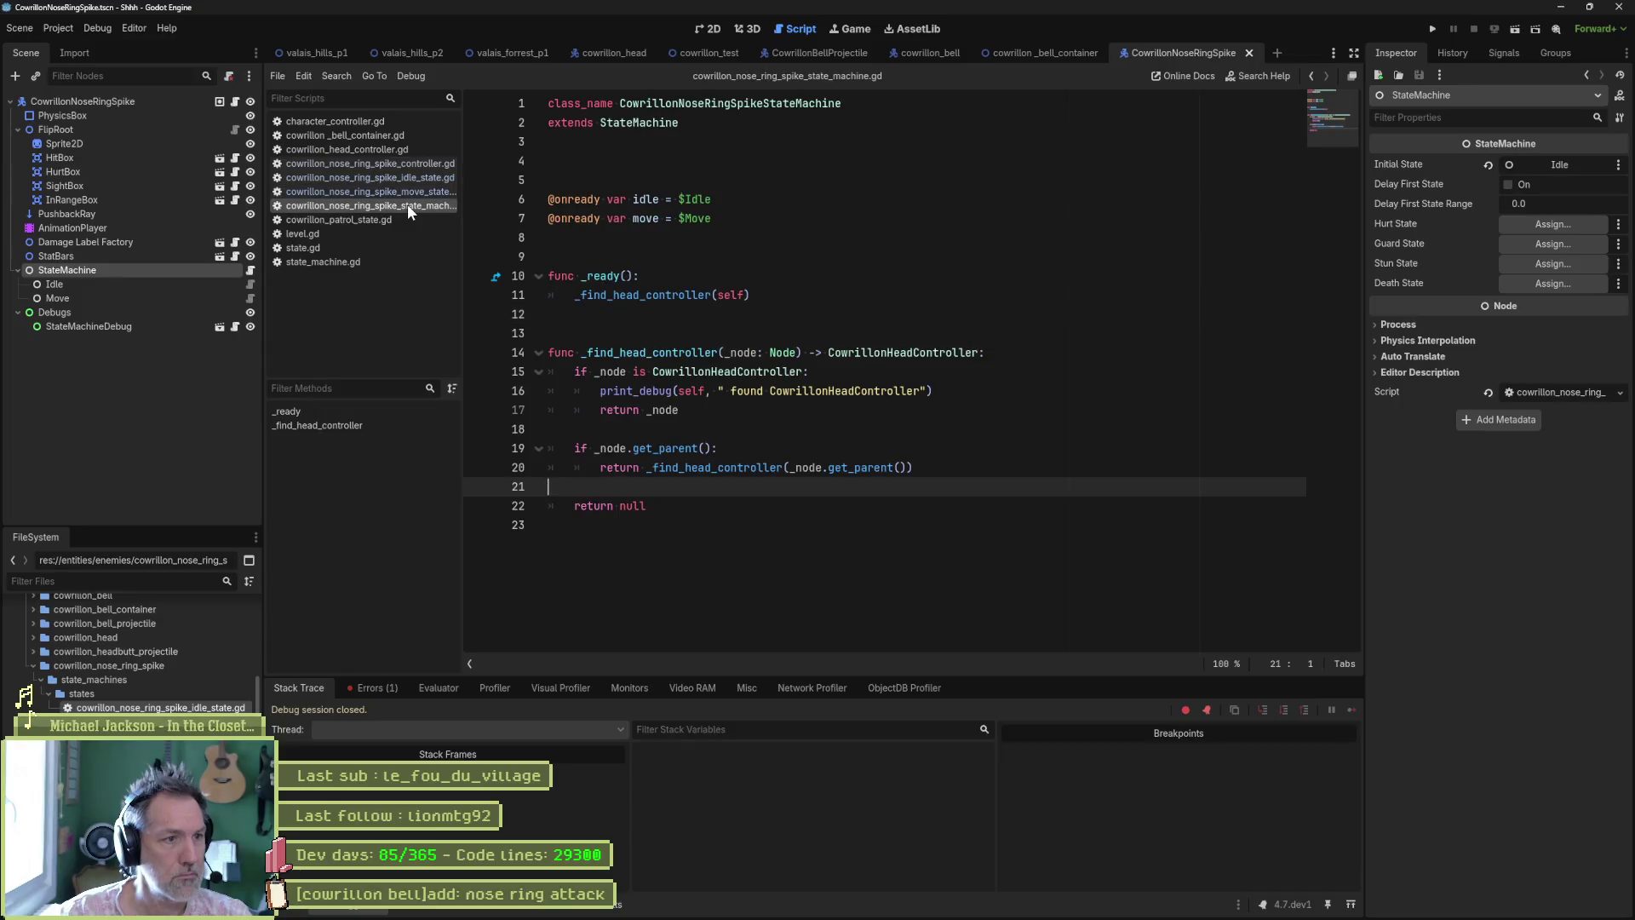
click(576, 295)
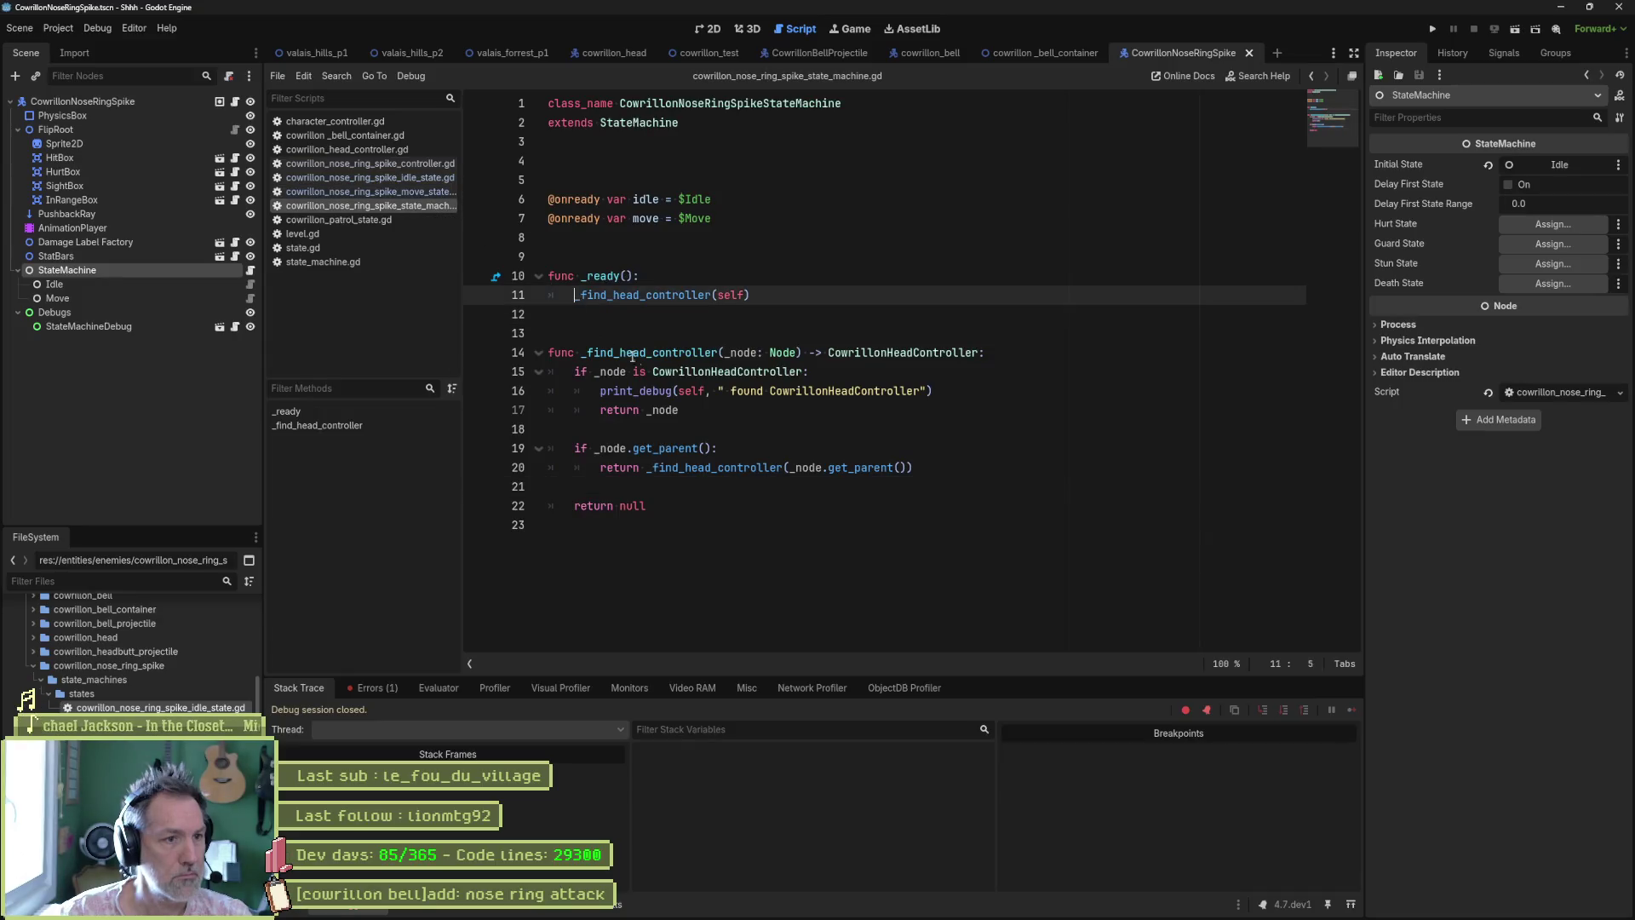
text(#)
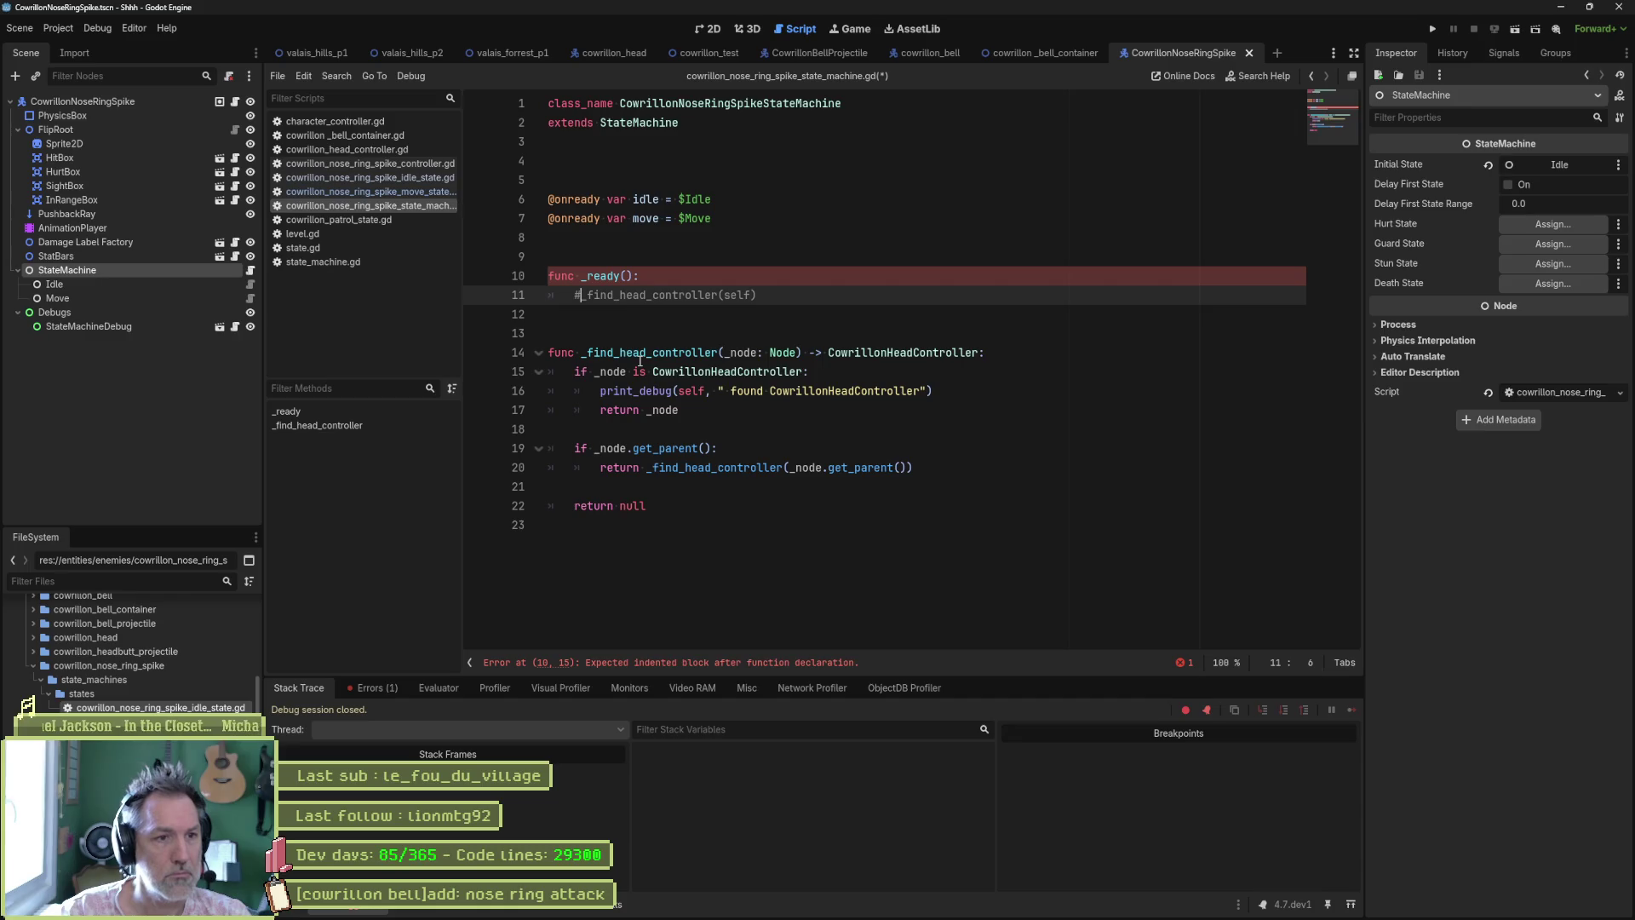
key(Down)
text(pass)
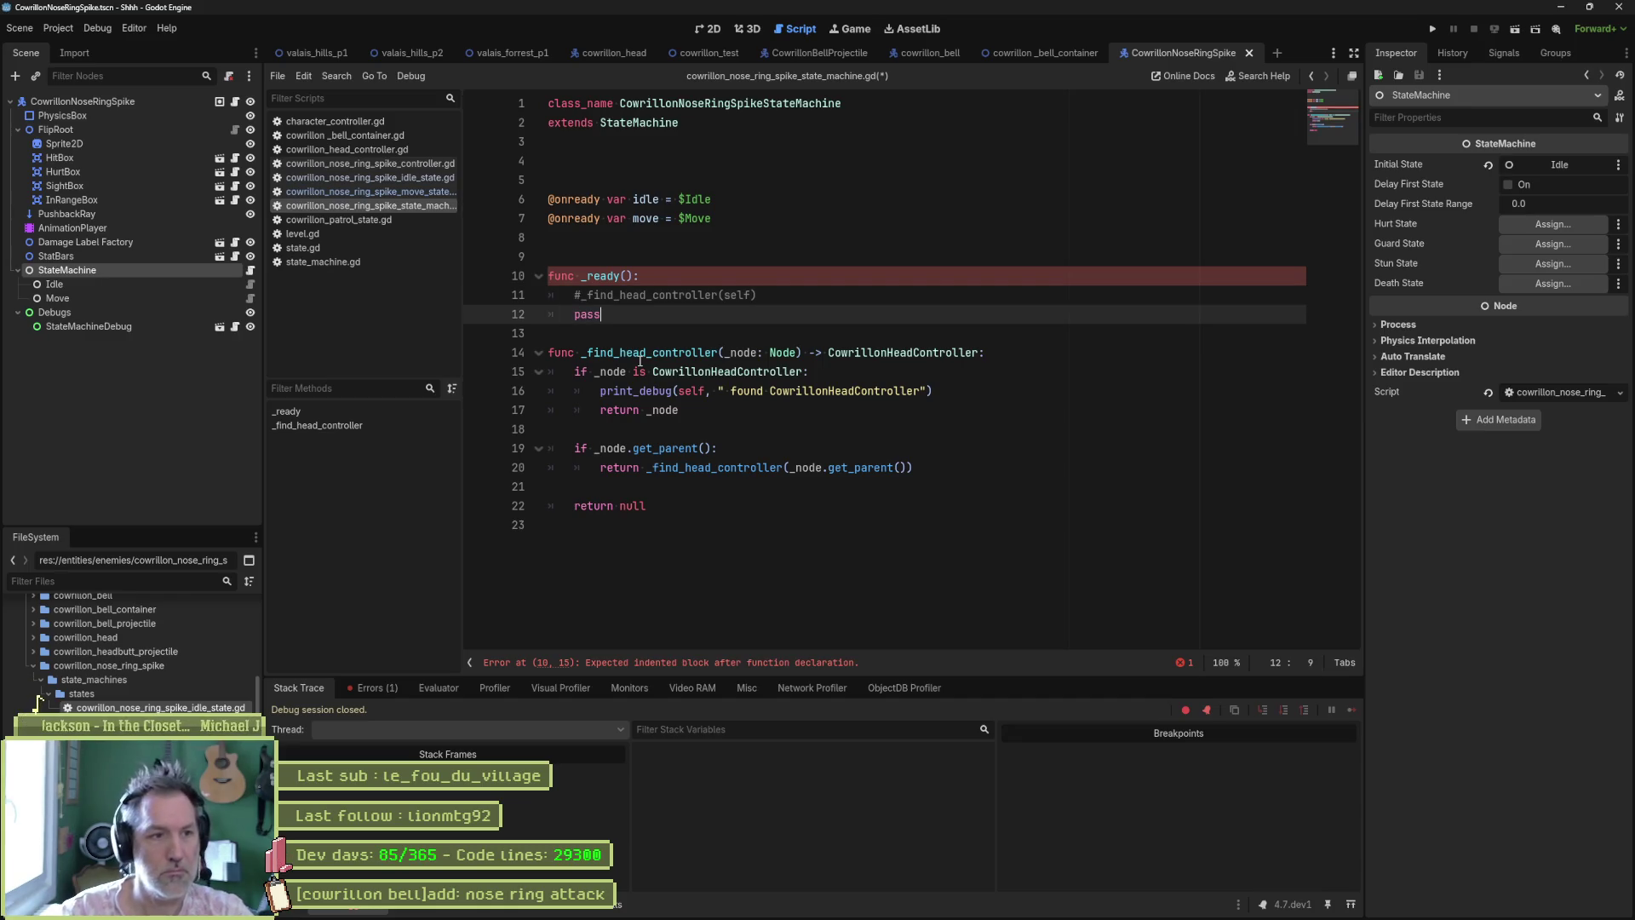
Run the scene, inspect the remote StateMachine and the spike's State Machines array, then stop debugging.
key(F6)
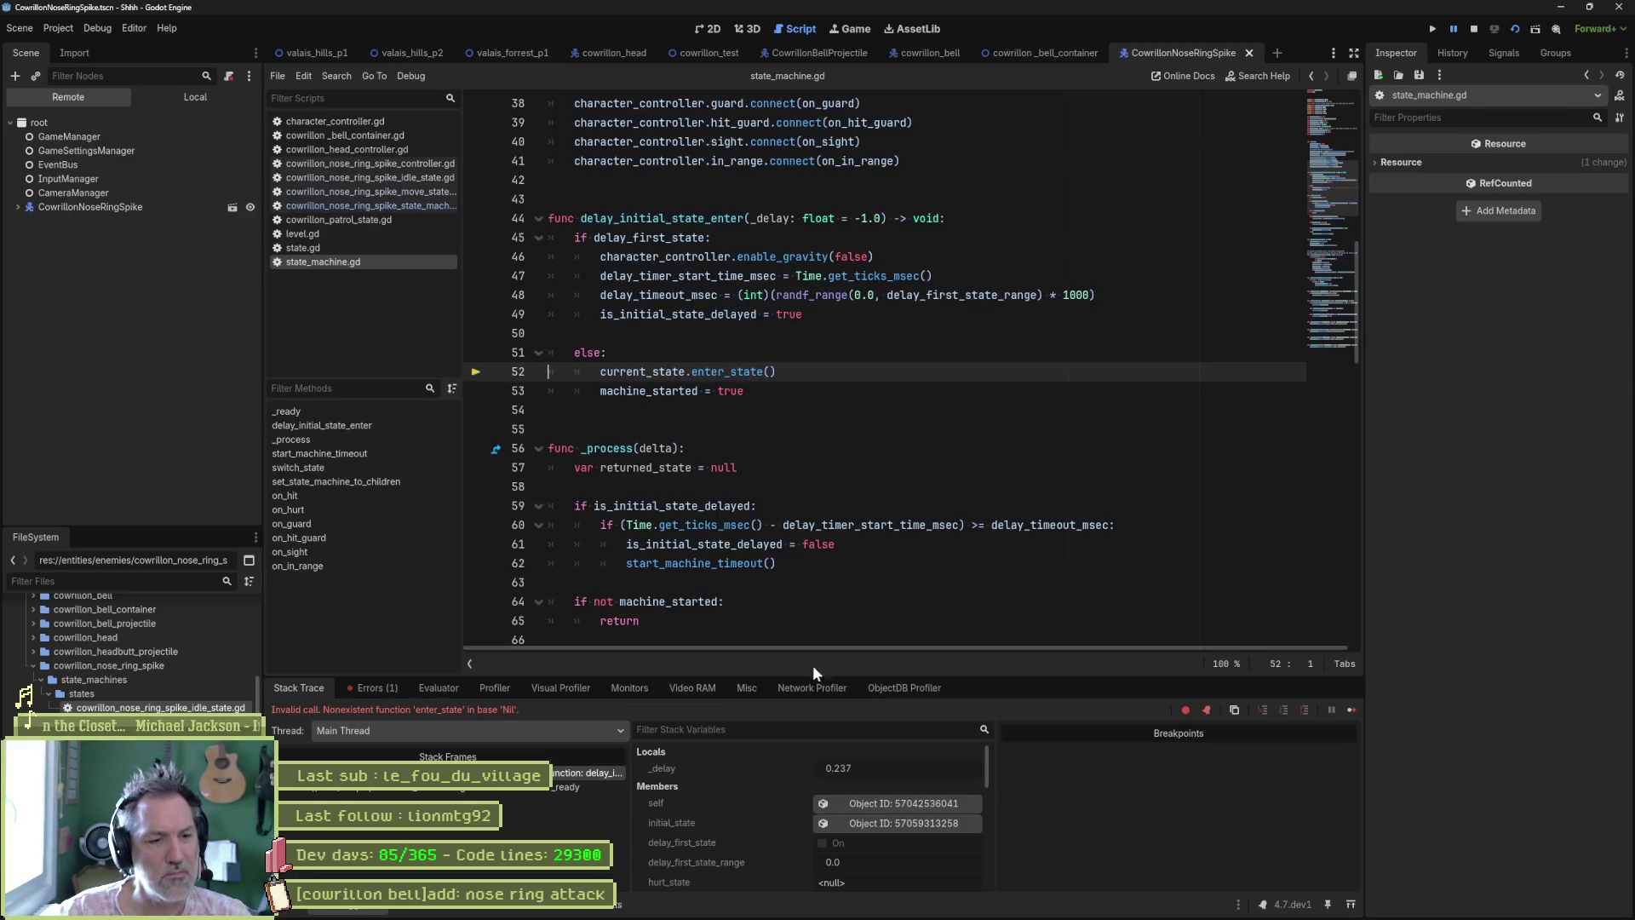
click(885, 804)
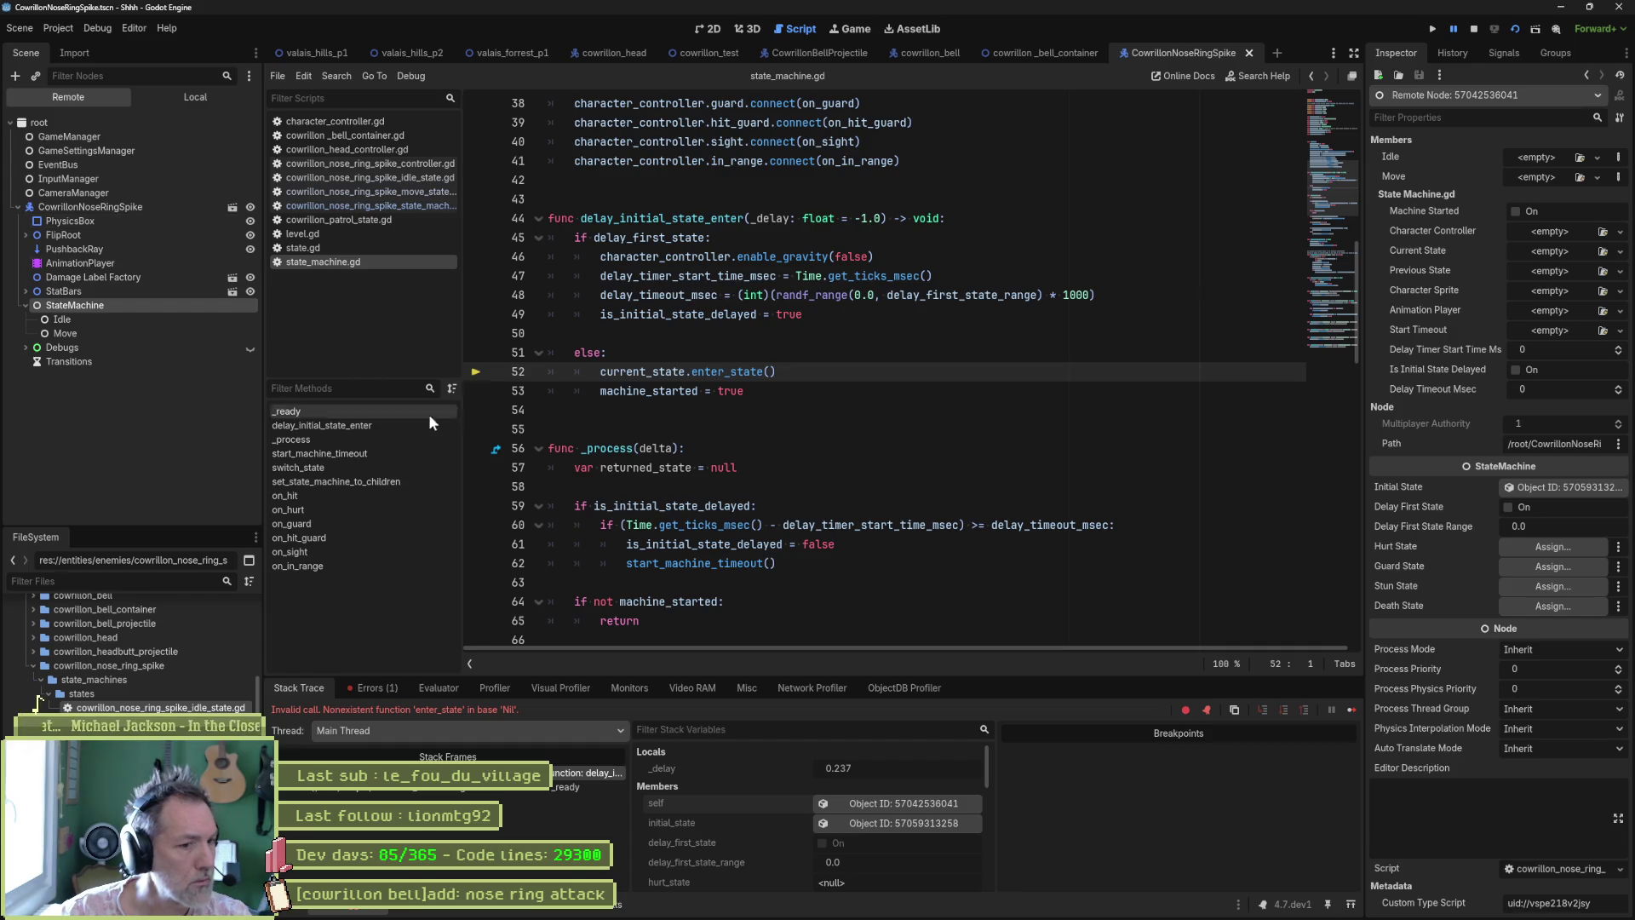
mouse_move(706, 375)
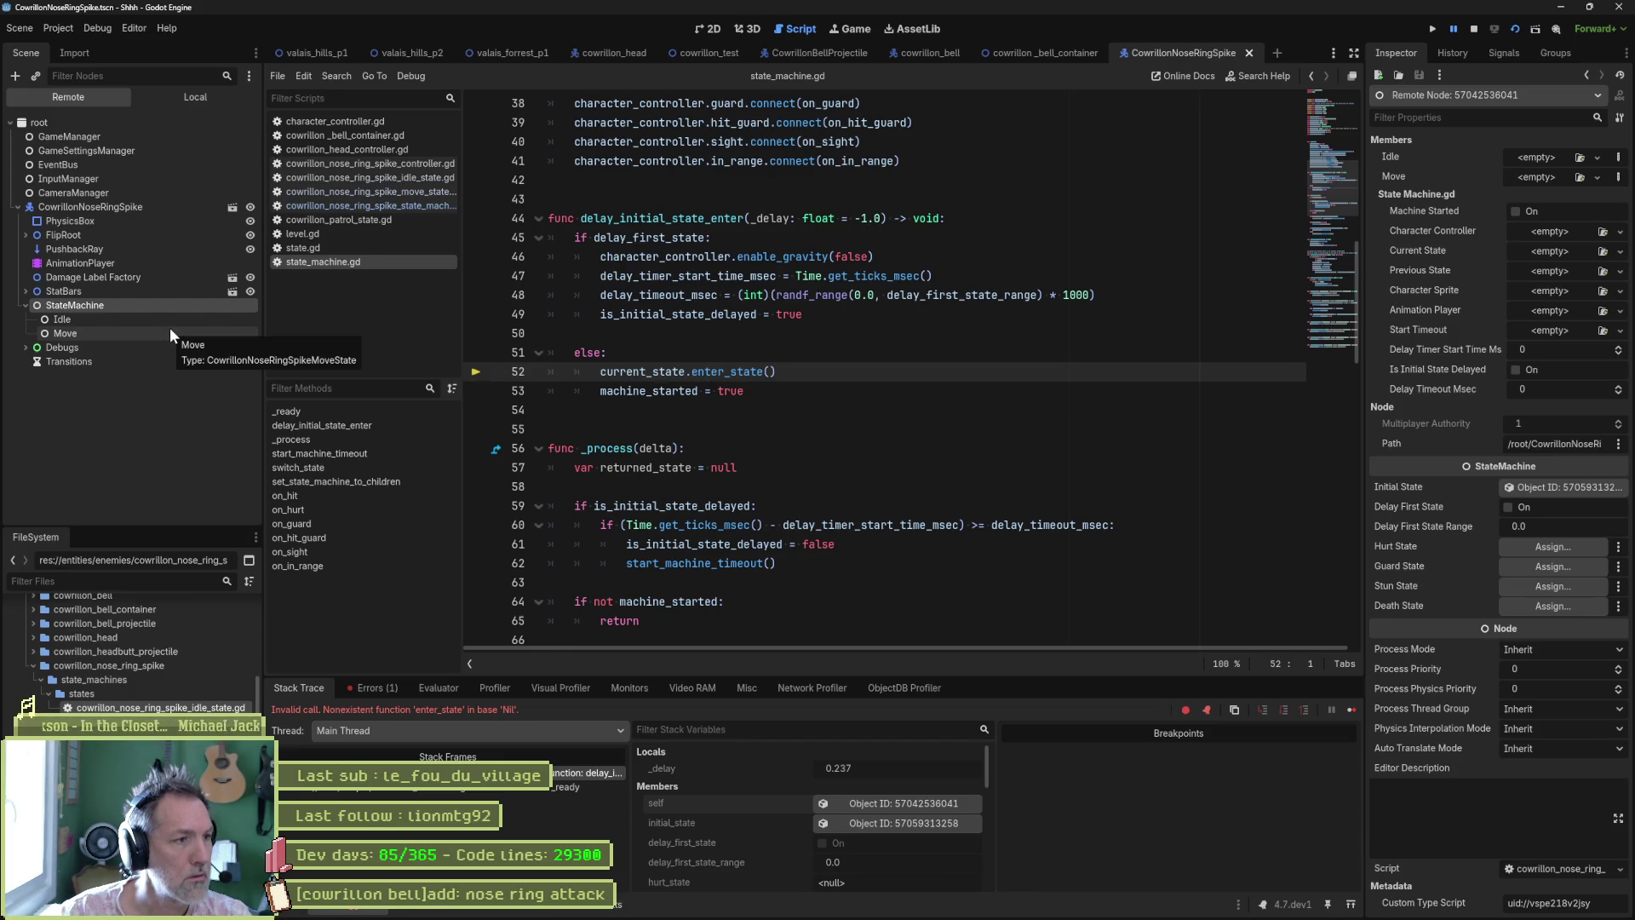
click(146, 206)
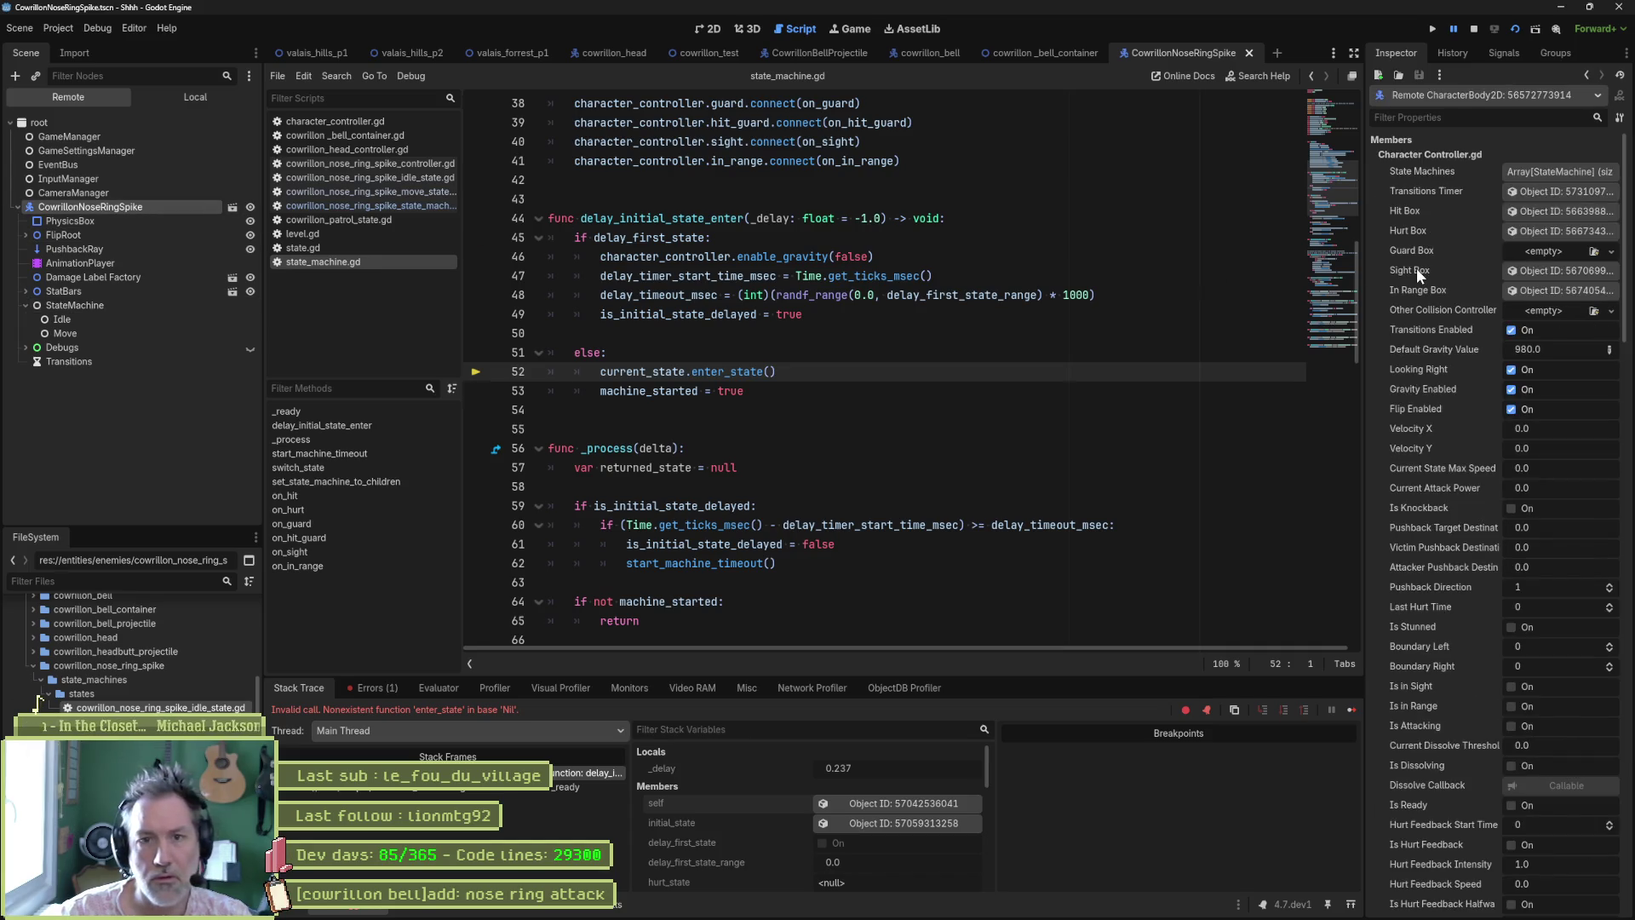
click(1554, 172)
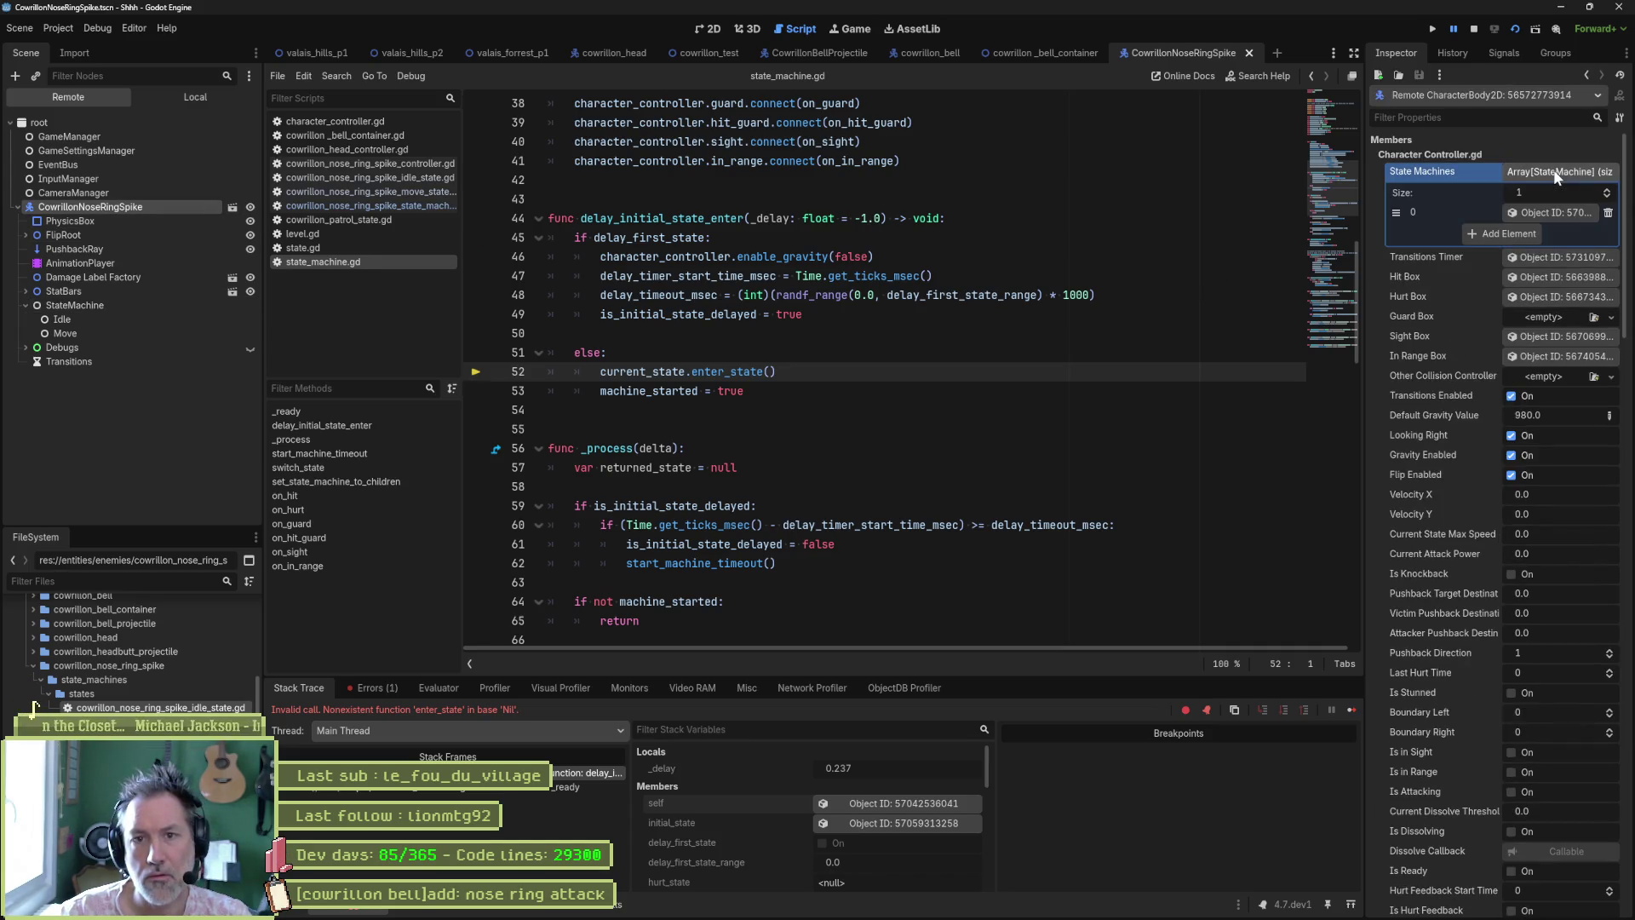
click(1560, 208)
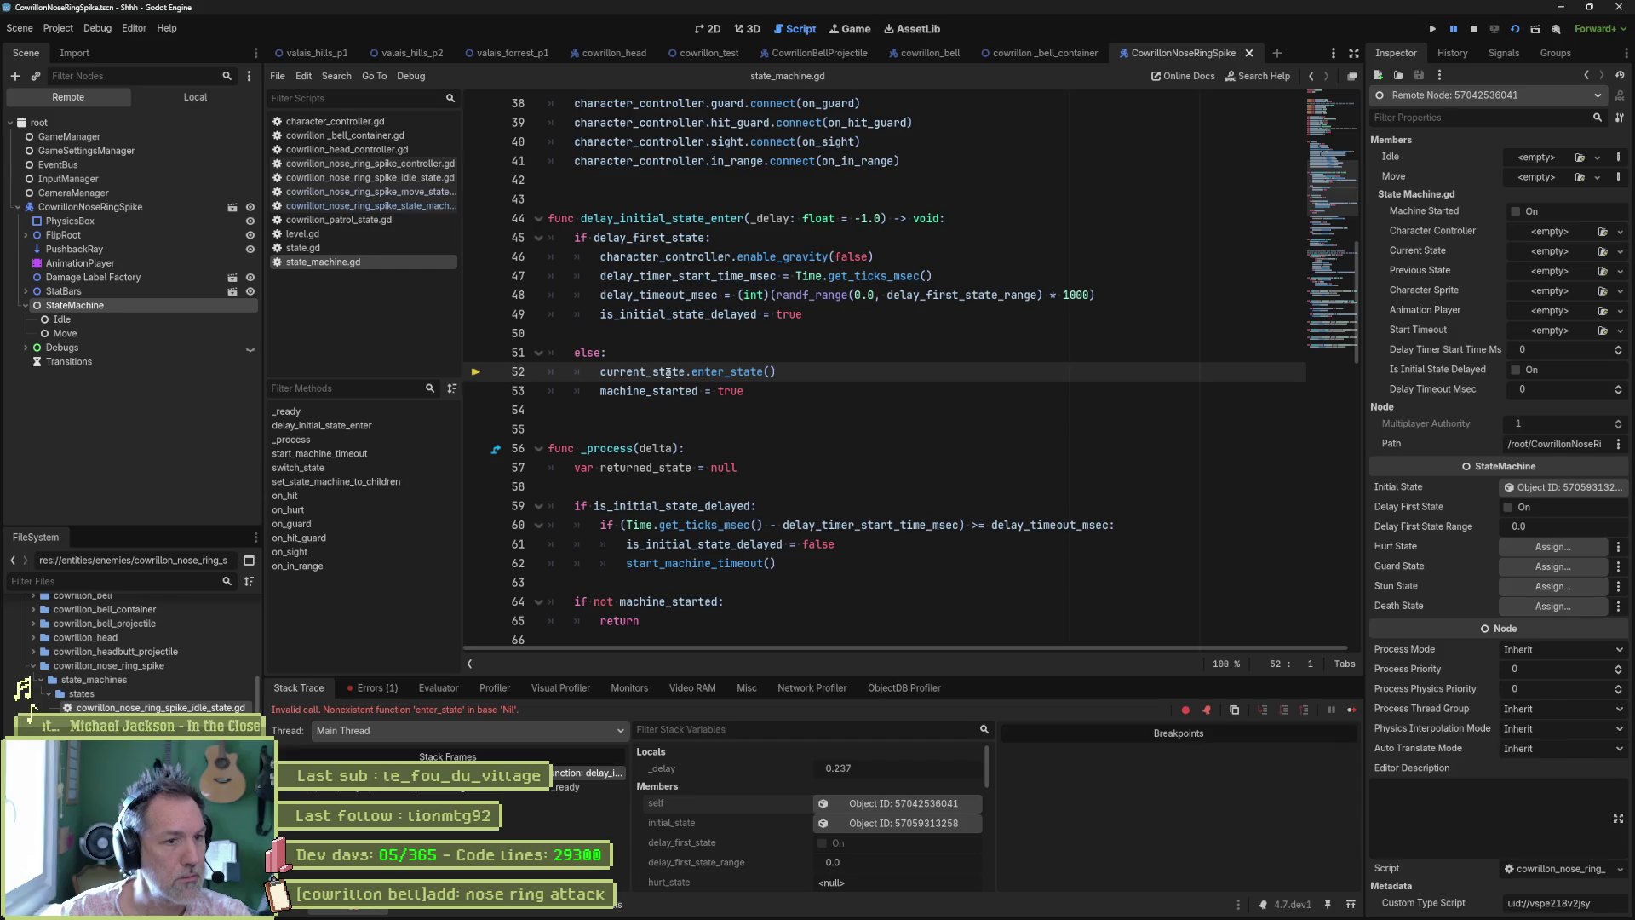
key(F8)
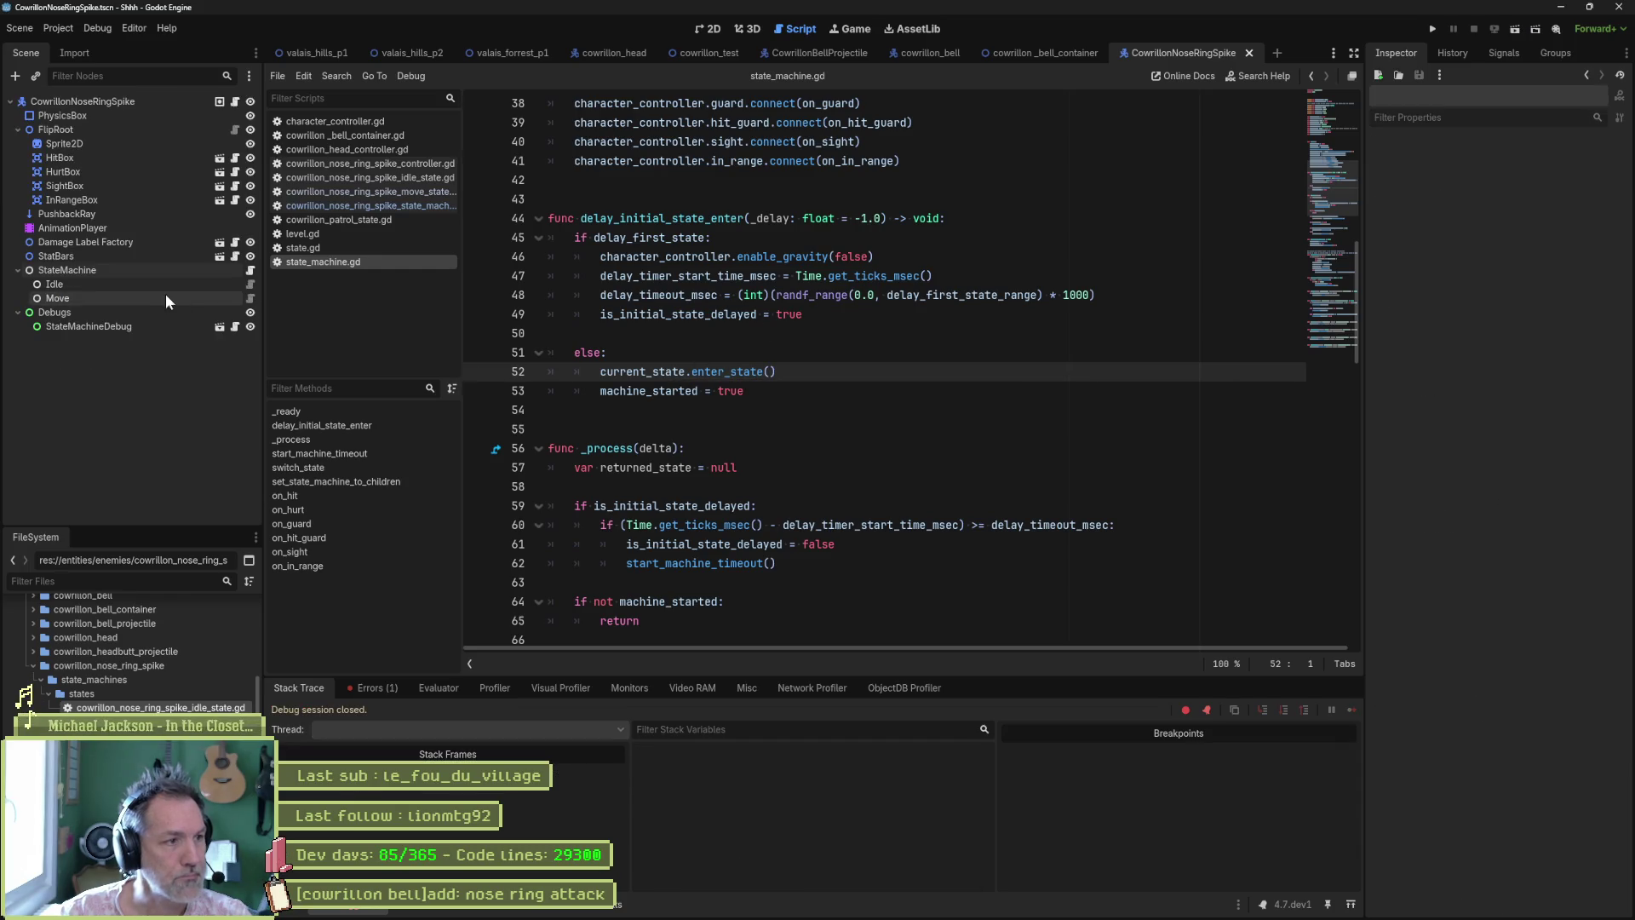
Add super() at the start of _ready and test-run the scene.
click(161, 269)
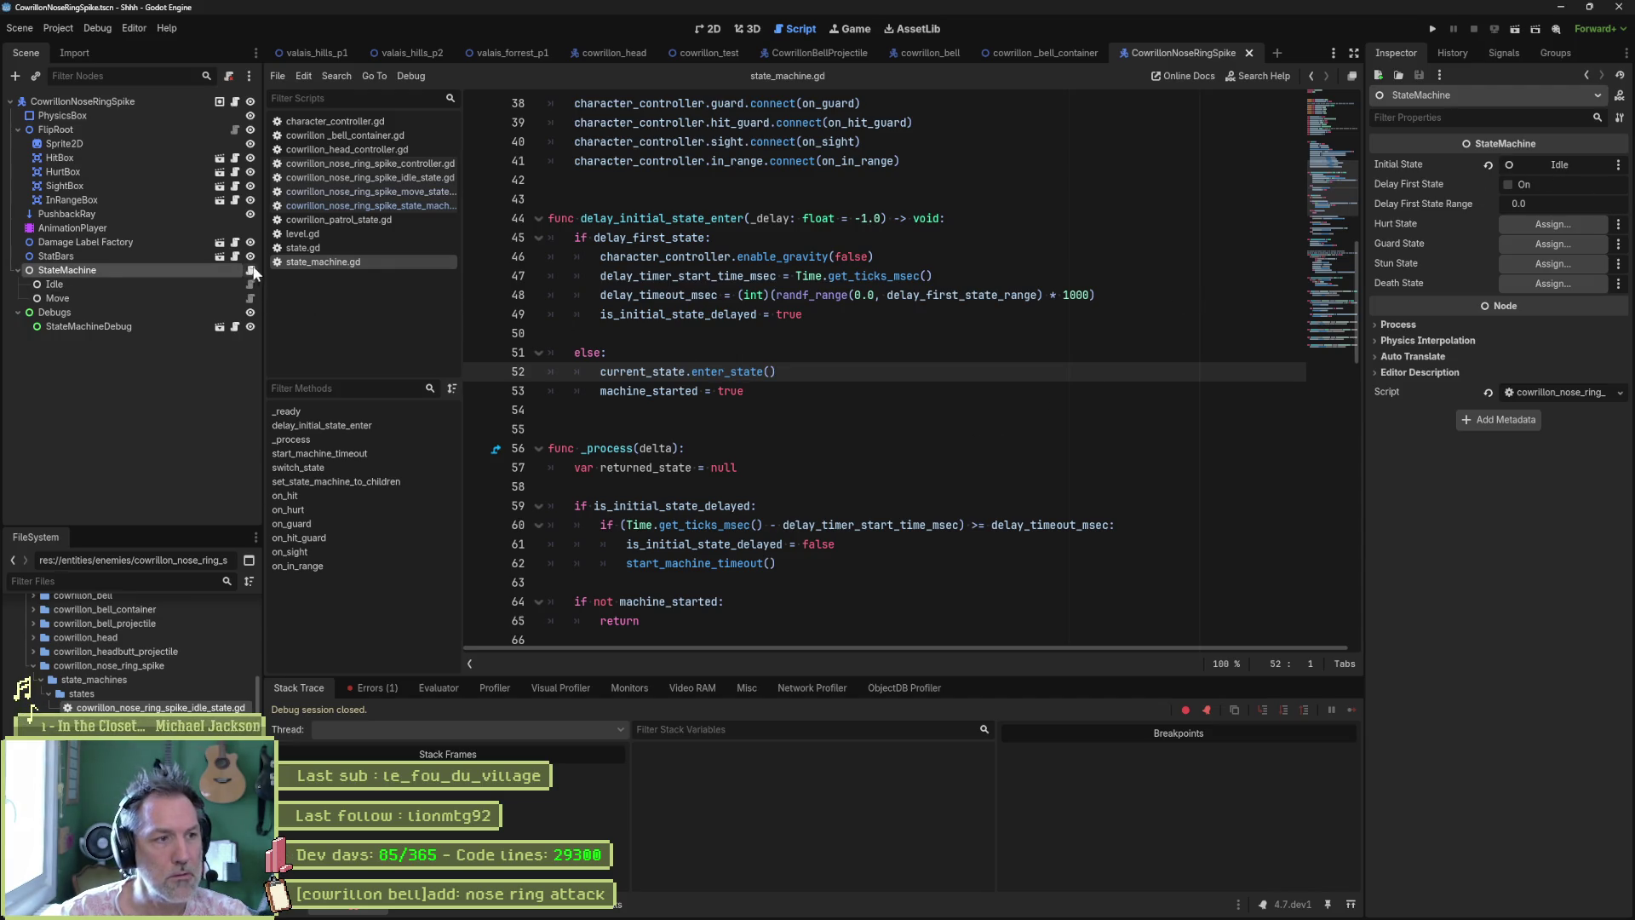
click(356, 217)
click(379, 204)
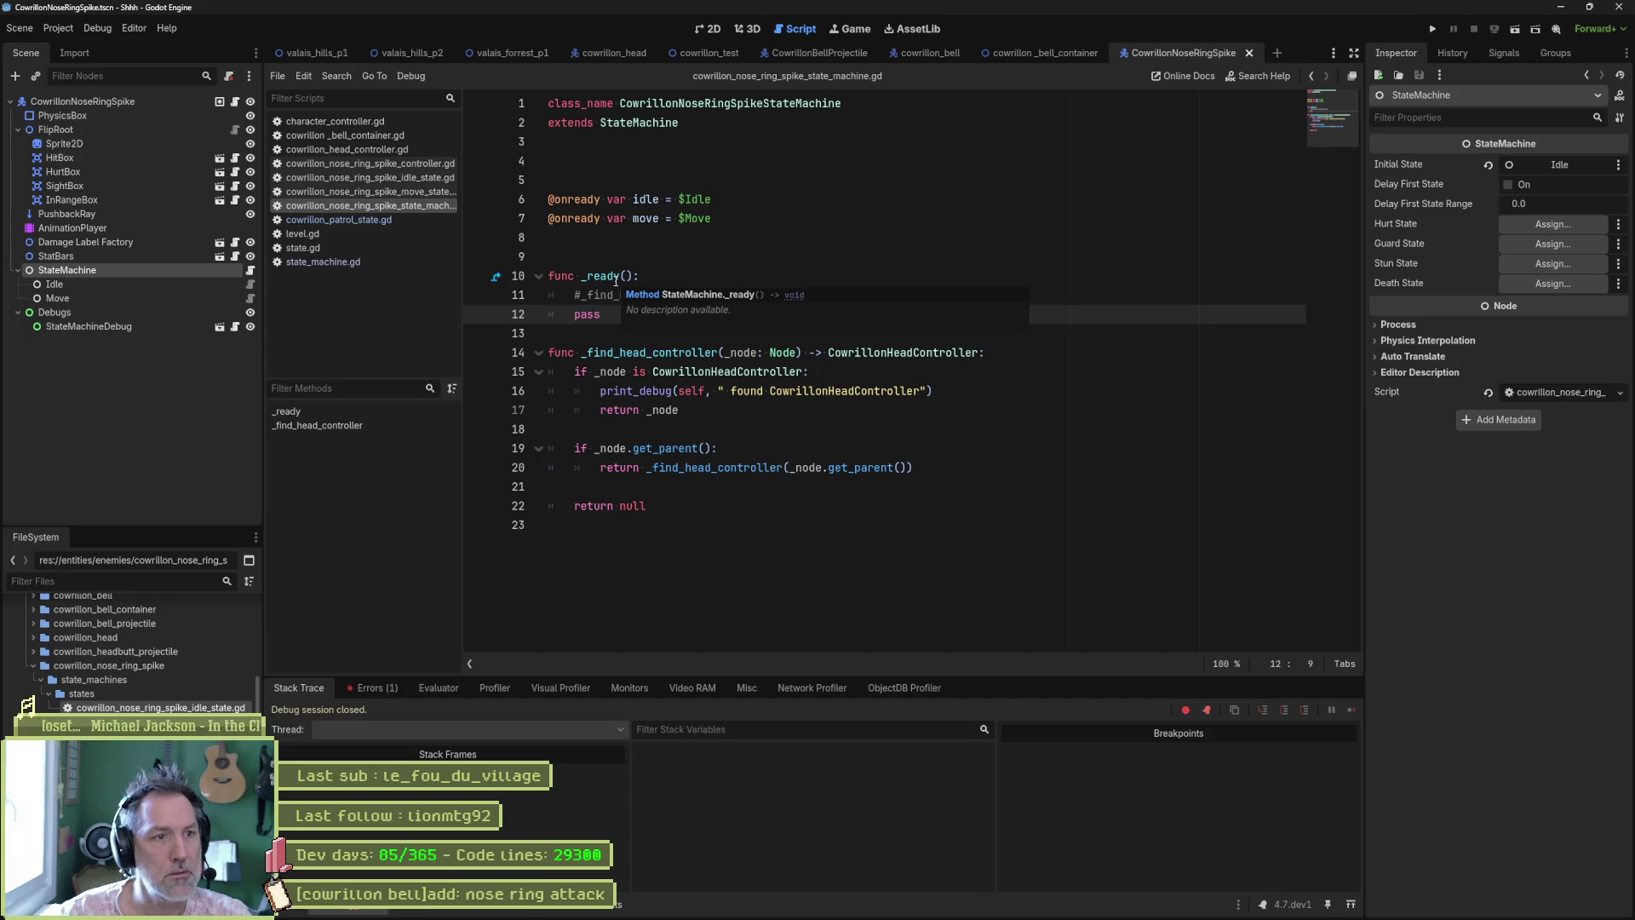
click(647, 275)
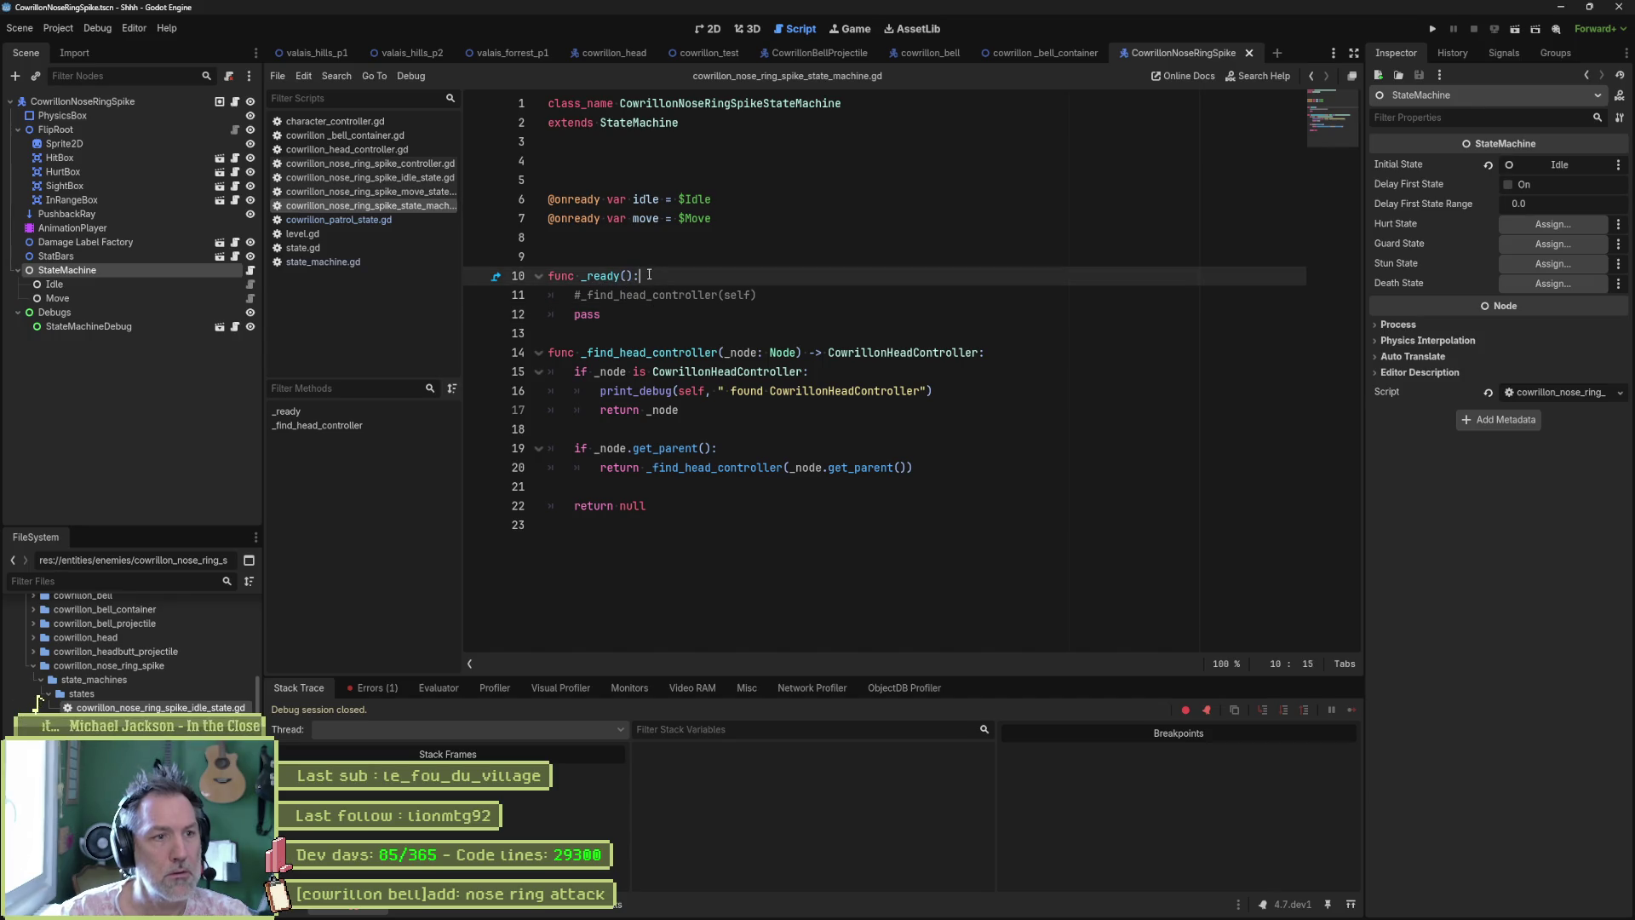
key(Return)
text(super())
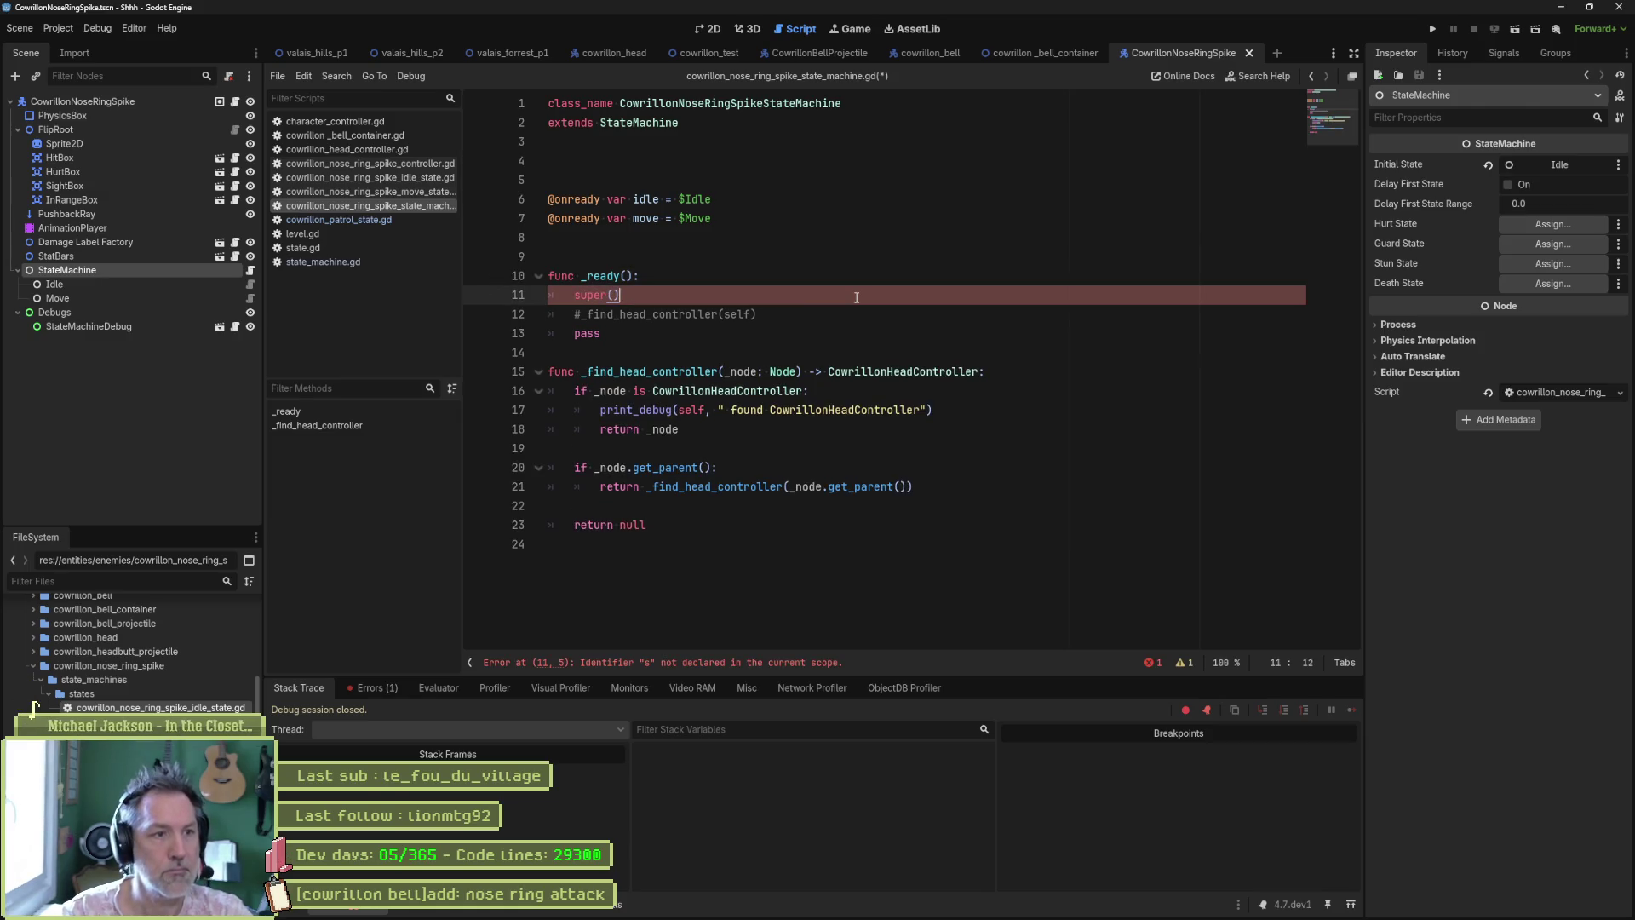
key(F6)
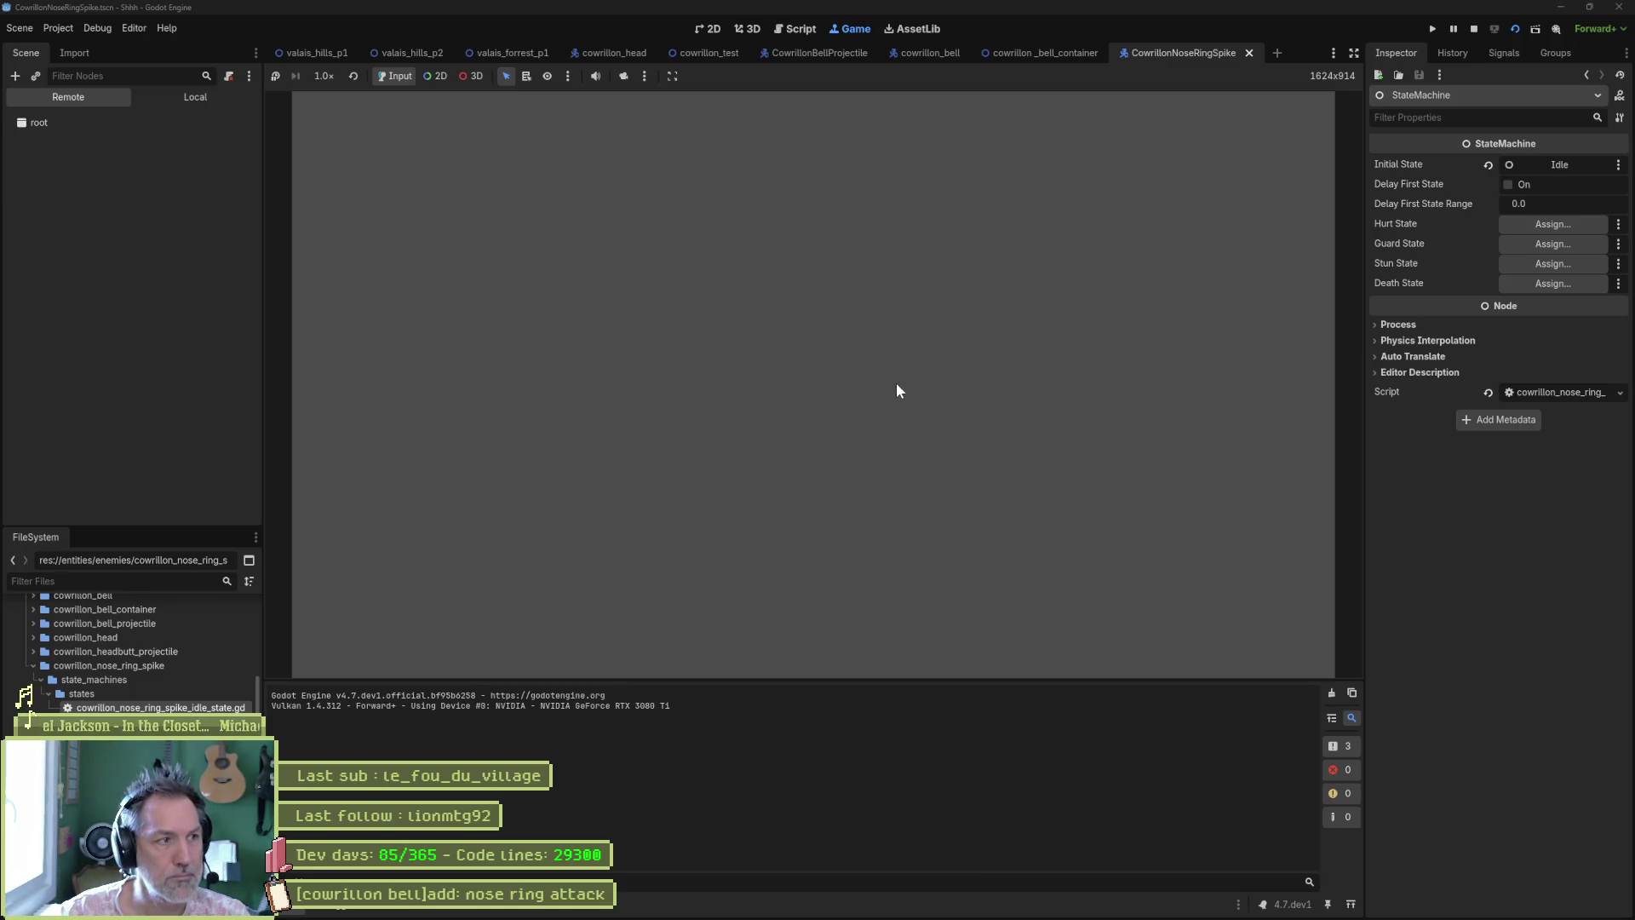
key(F8)
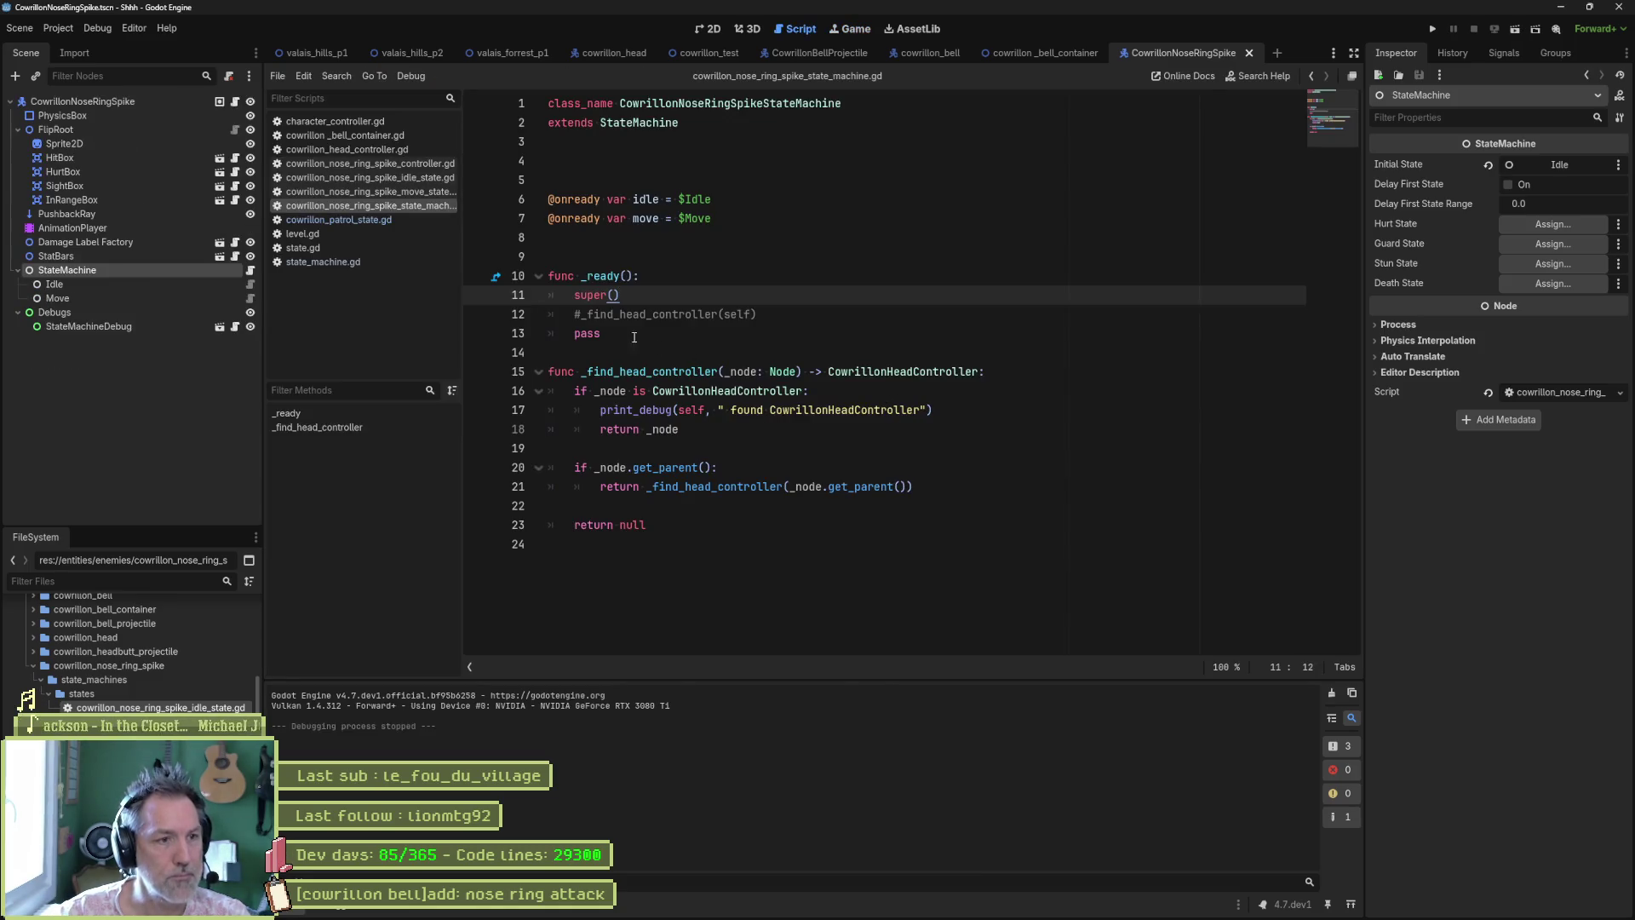
Uncomment the _find_head_controller(self) call, rerun, then run the cowrillon_head scene.
click(582, 315)
key(ctrl+k)
key(F6)
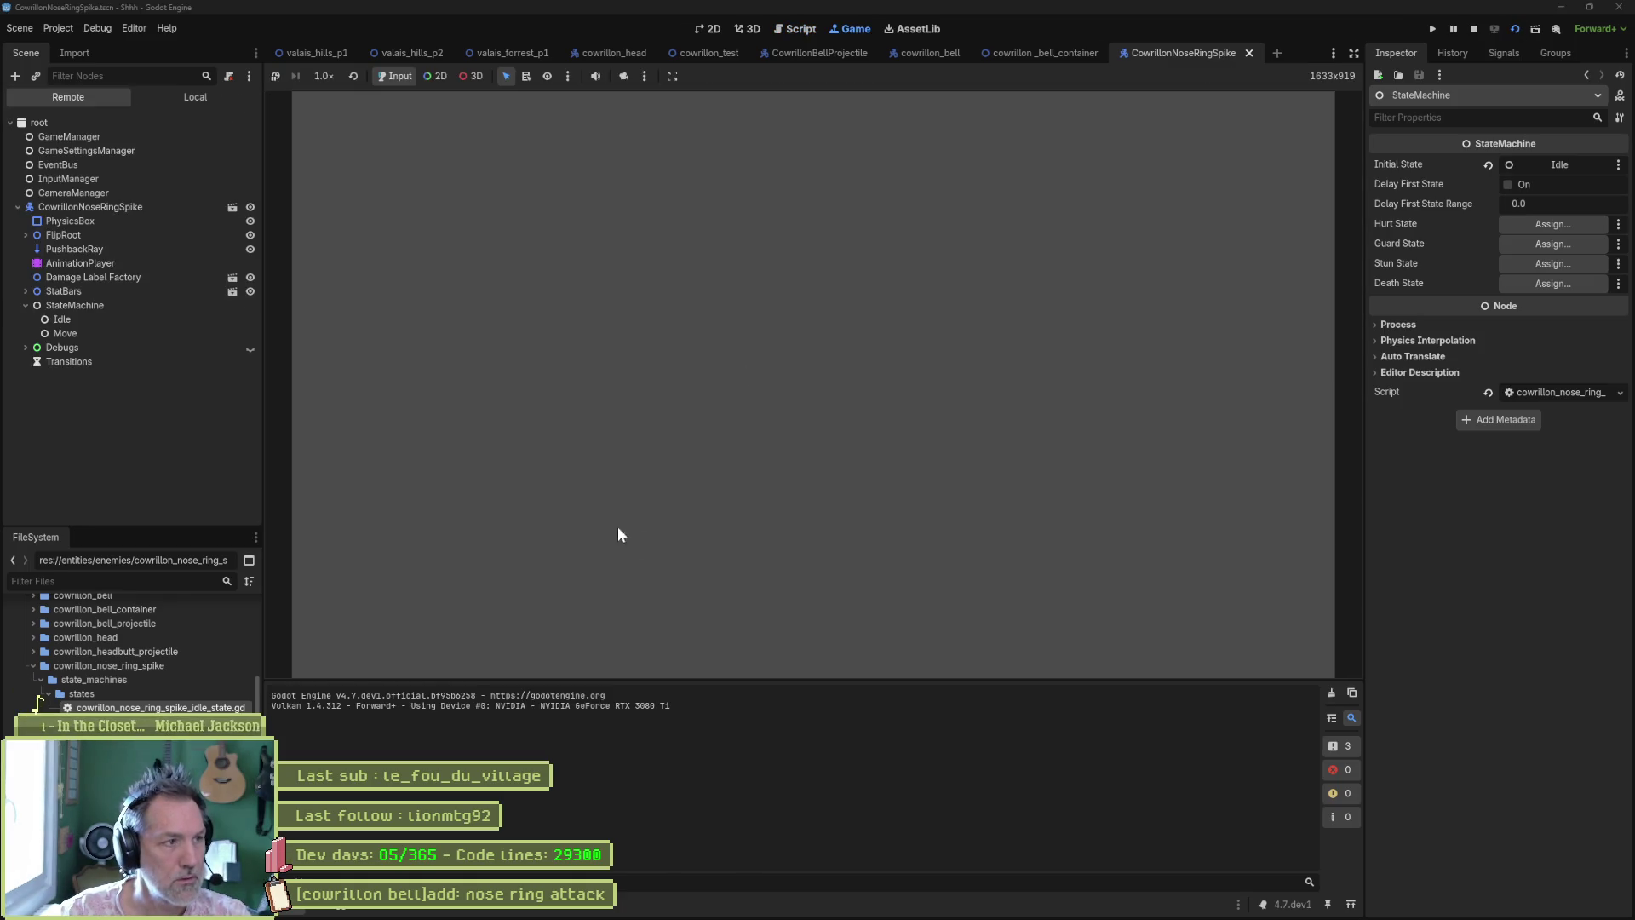
key(F8)
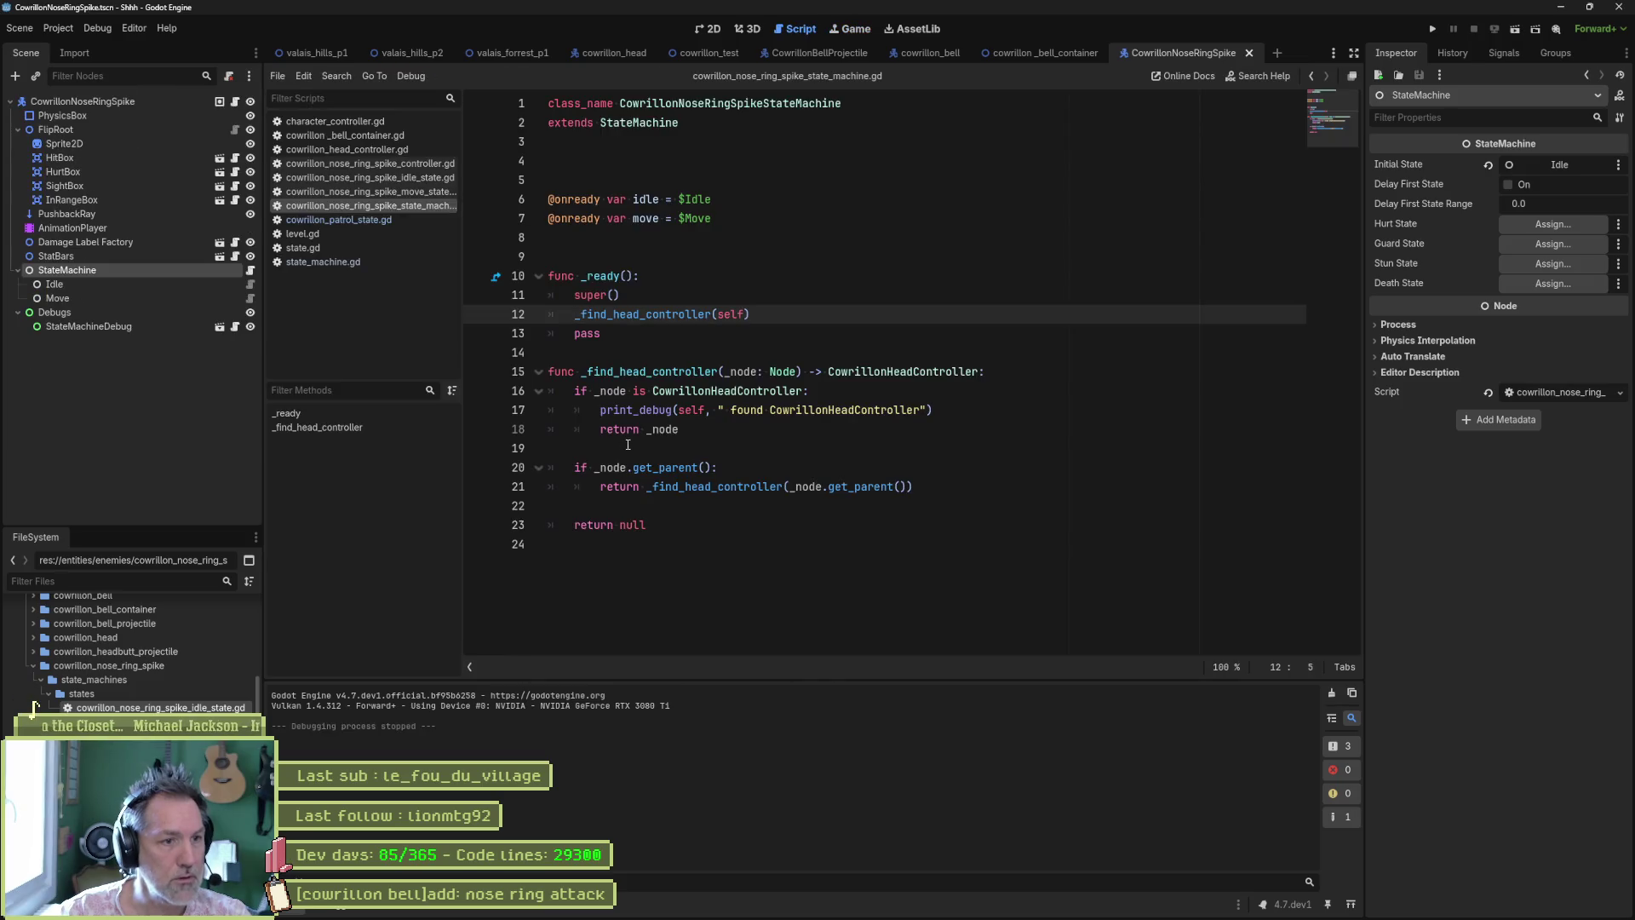
click(608, 53)
key(F6)
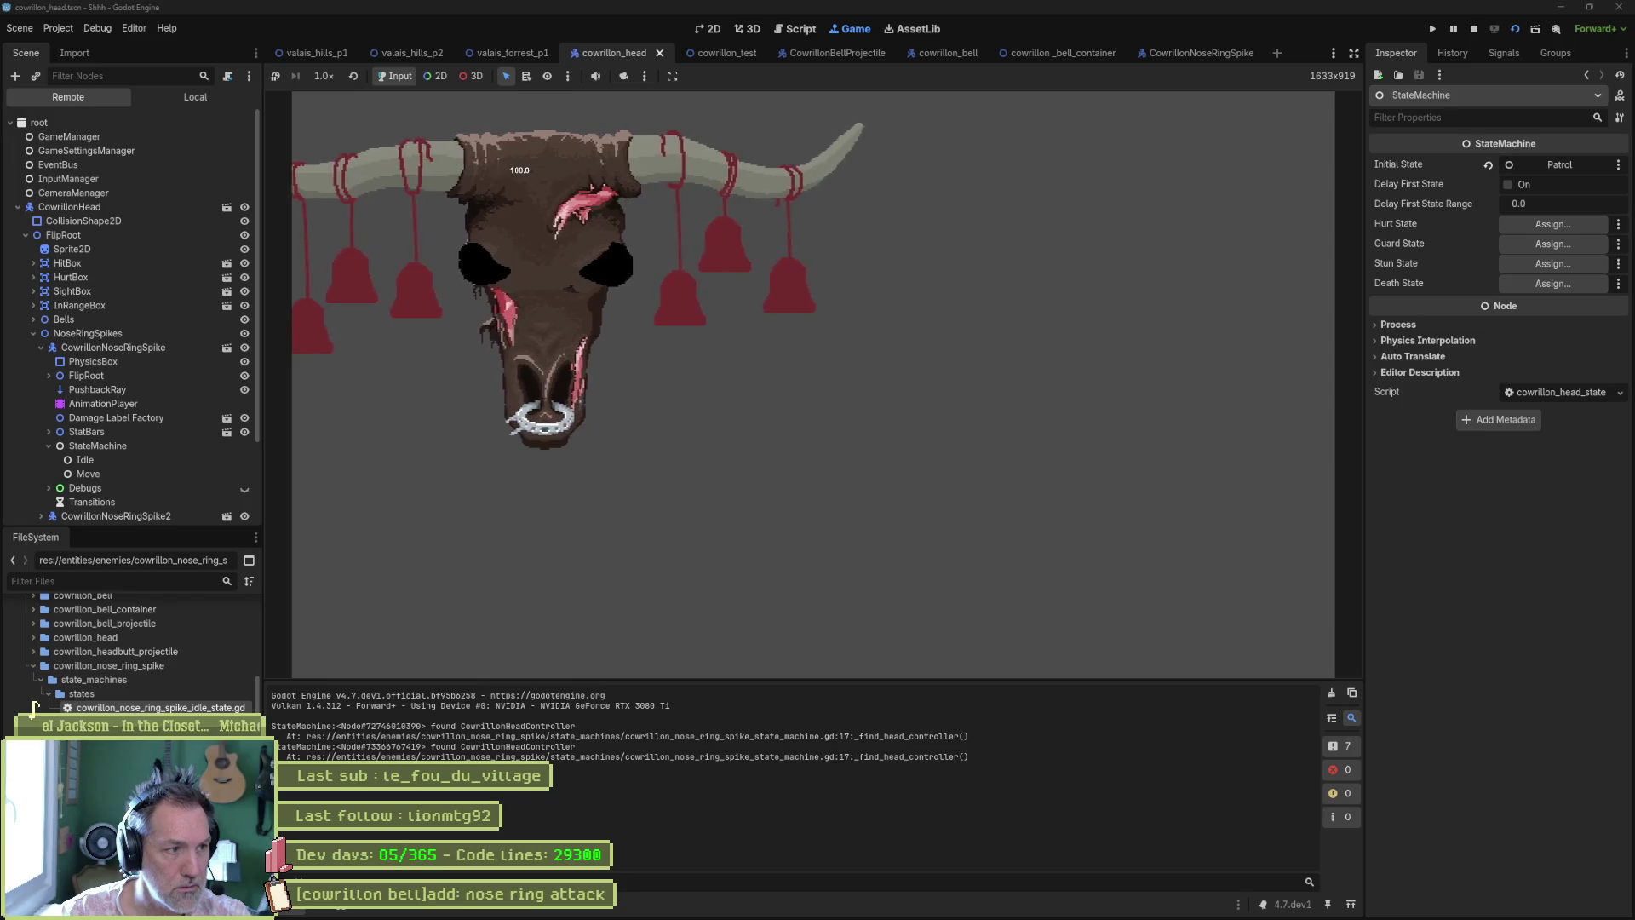
Stop the game and delete the print_debug line from _find_head_controller.
key(F8)
click(380, 208)
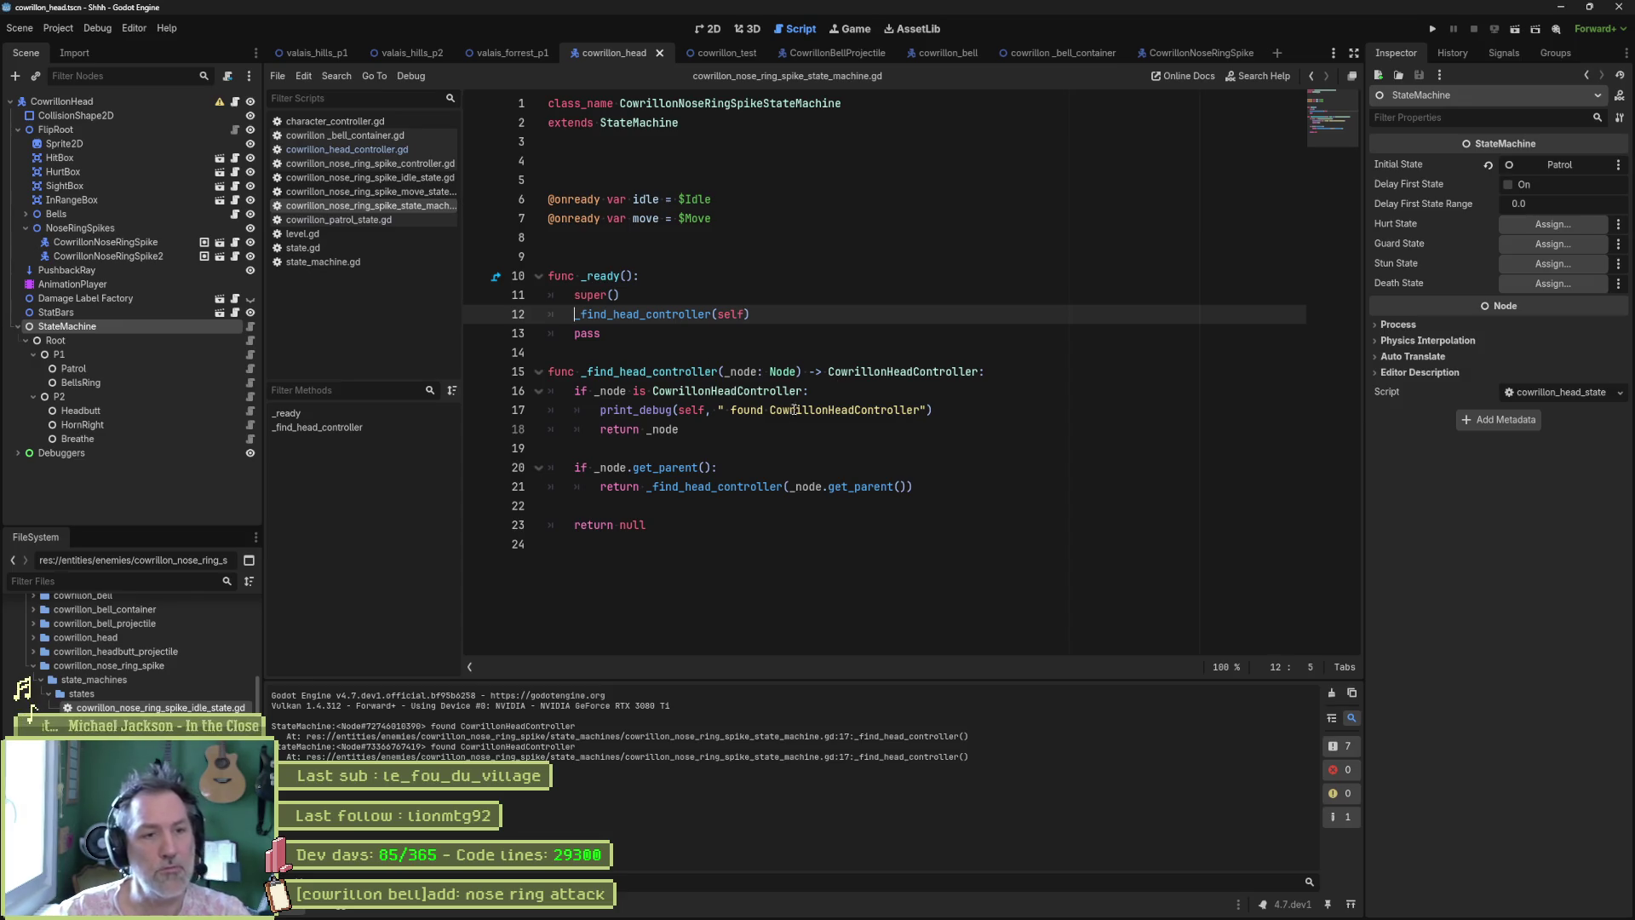
click(949, 409)
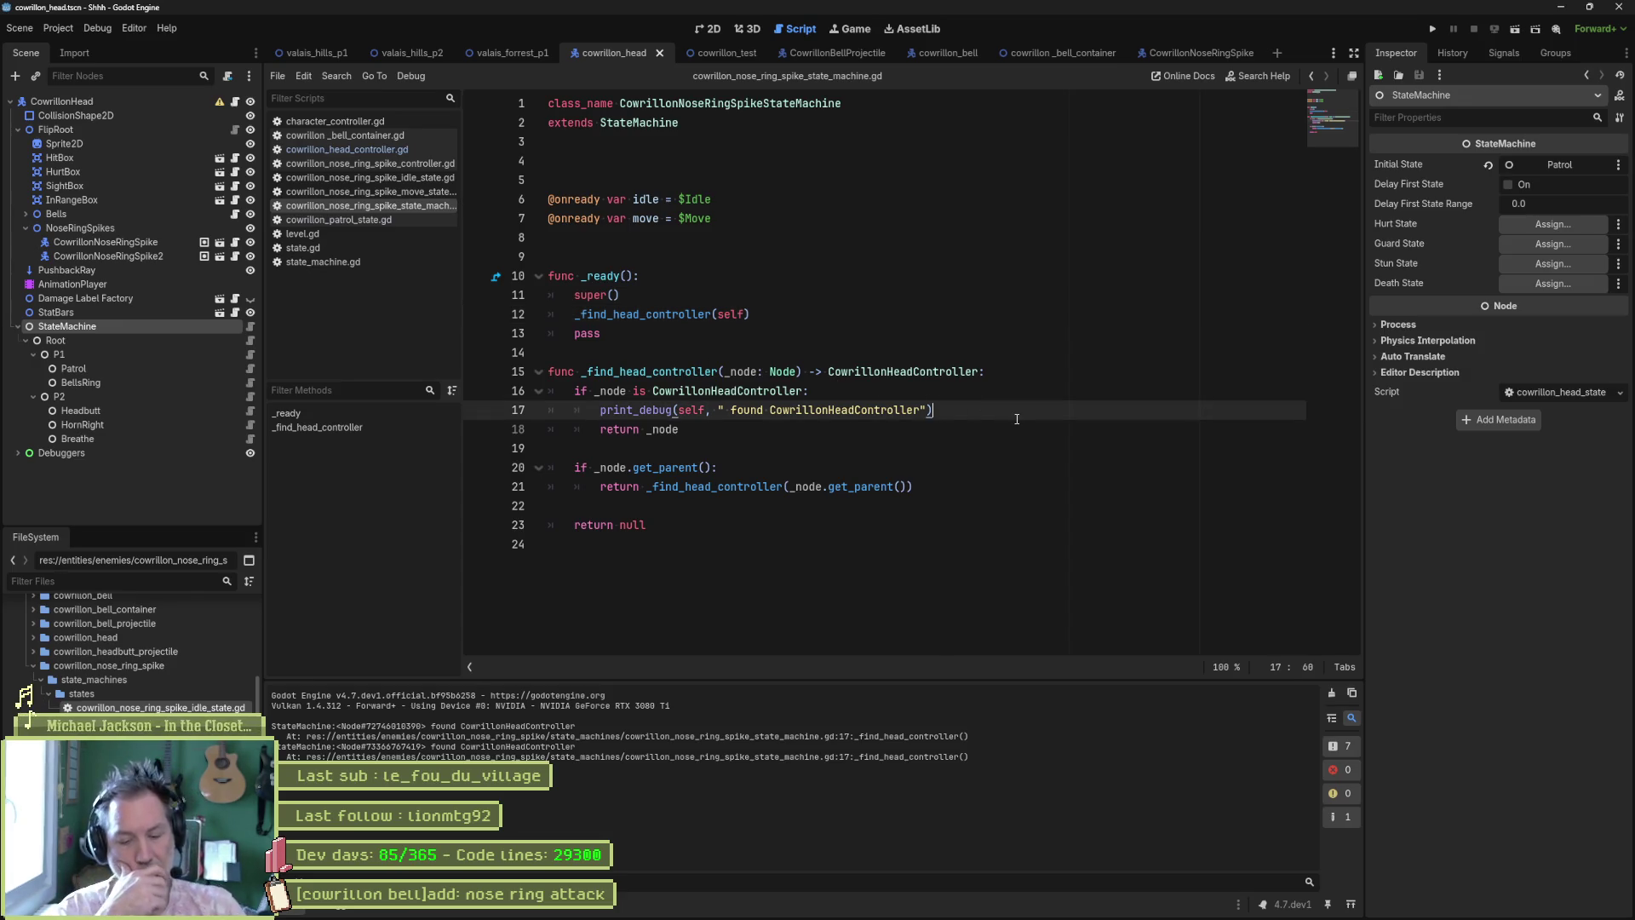
key(ctrl+shift+k)
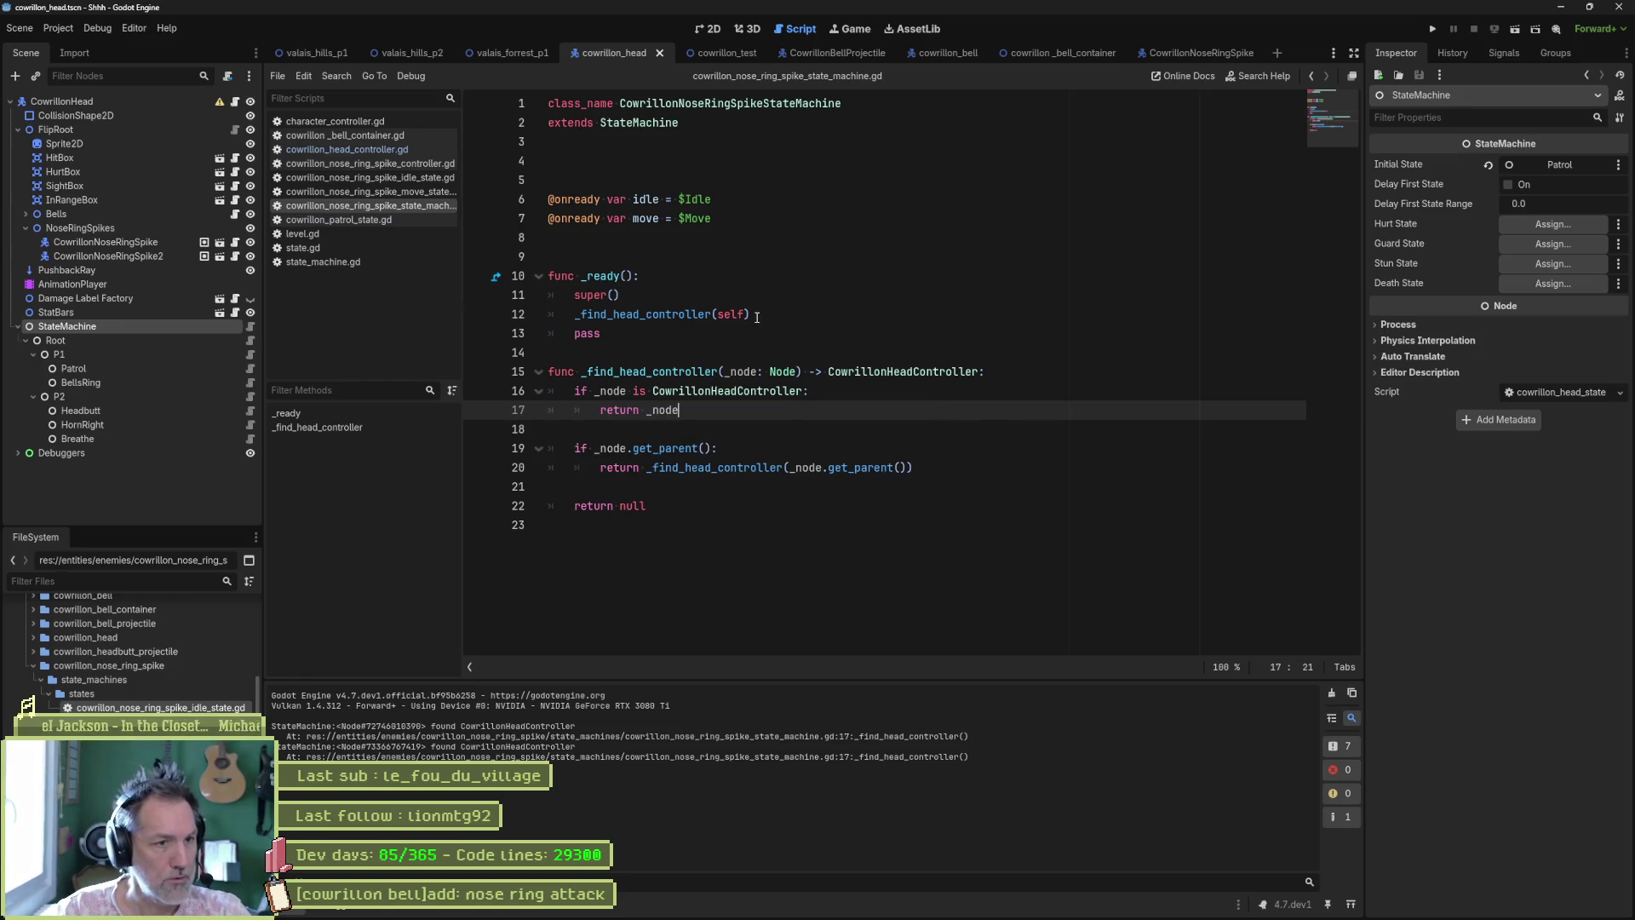
click(934, 307)
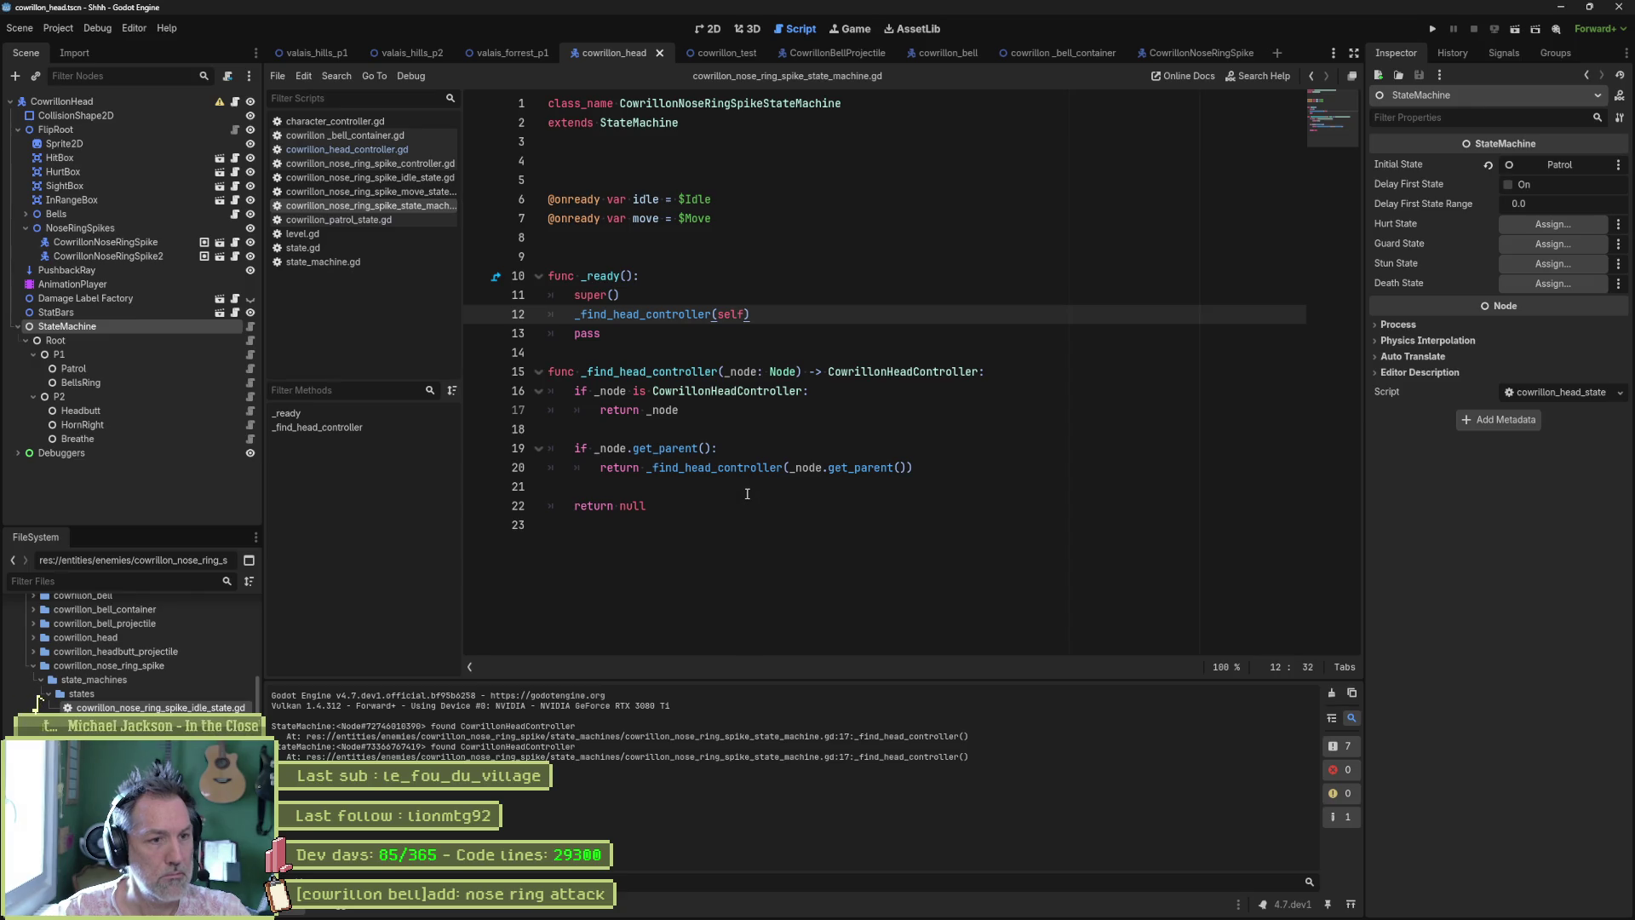
click(672, 448)
Add spacing lines around _ready, remove its pass line, and save the script.
click(804, 486)
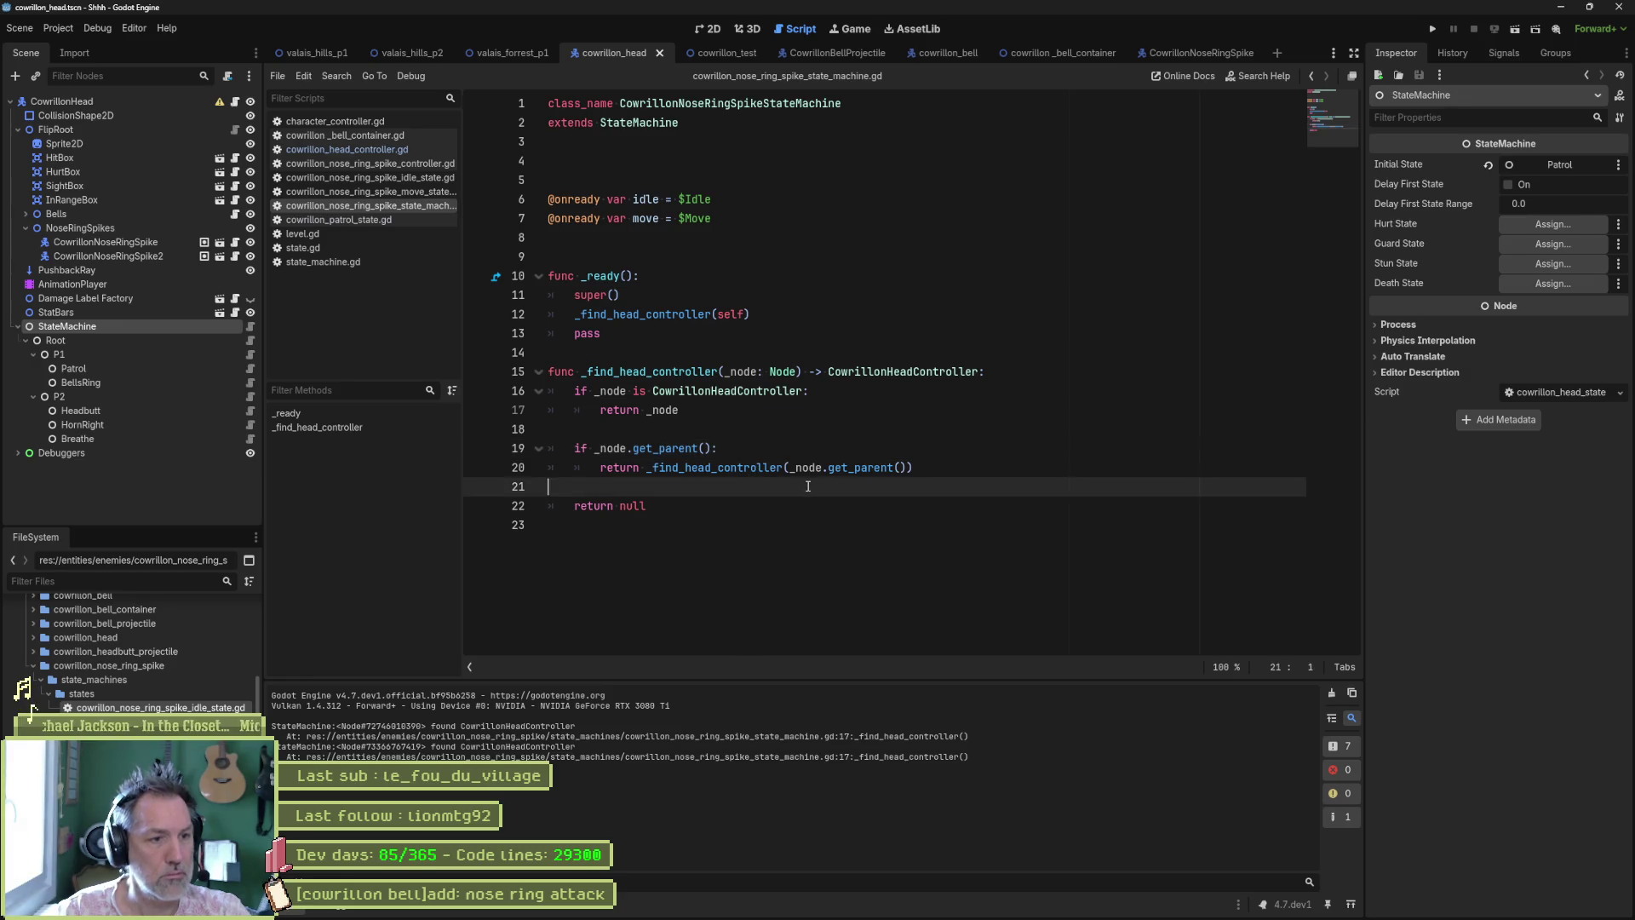
click(648, 352)
key(Return)
key(Up)
key(Up)
key(Up)
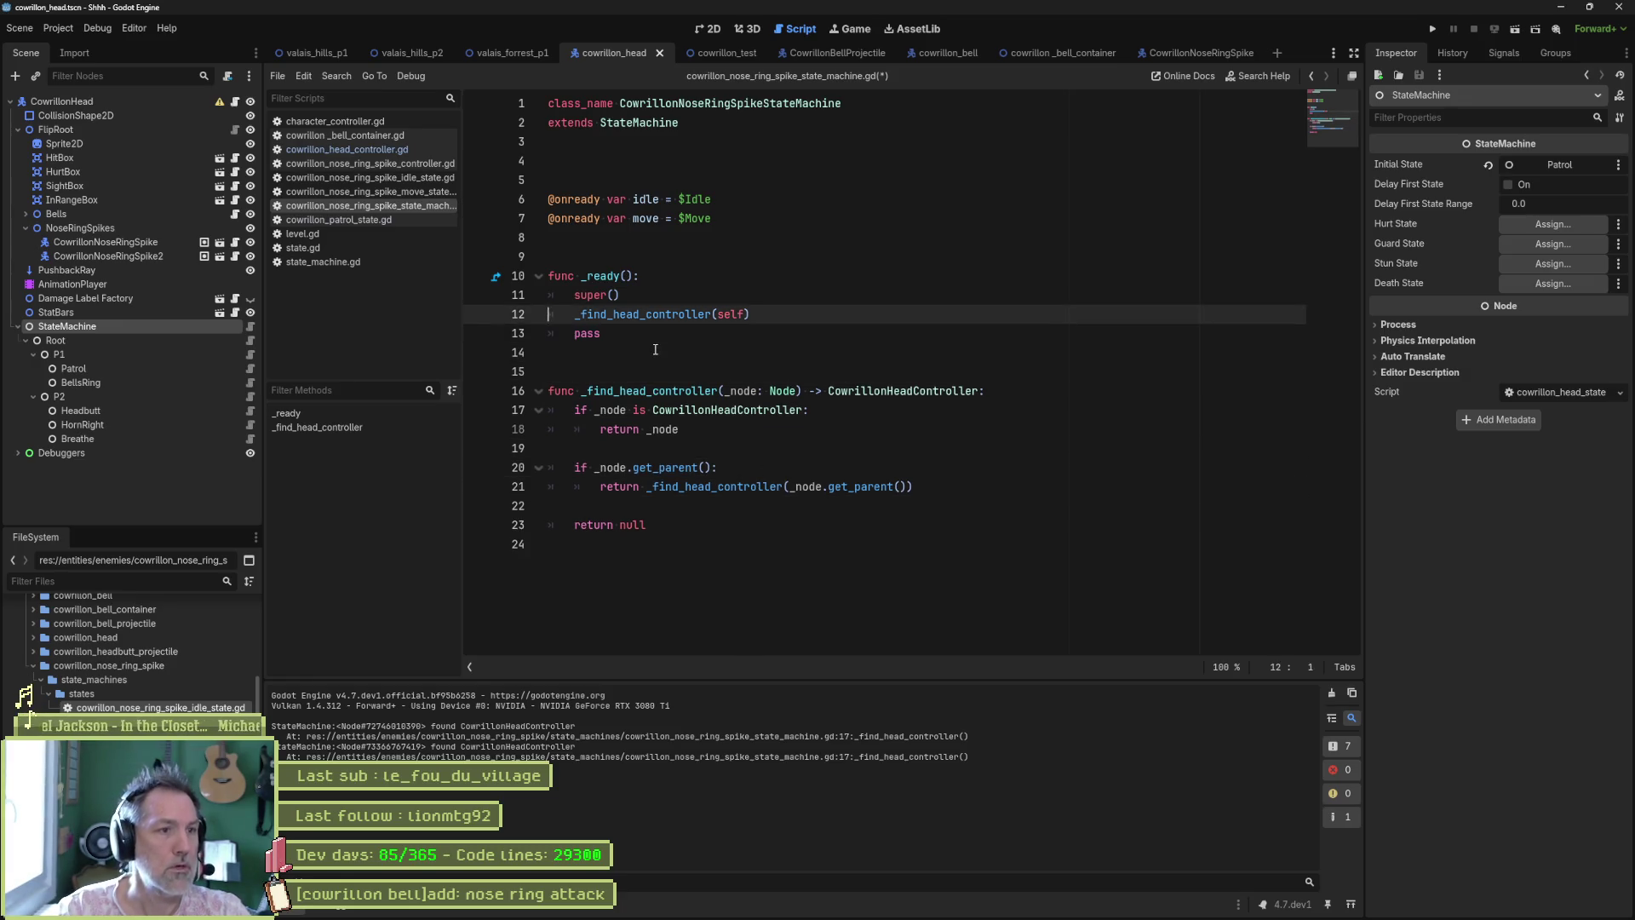
key(Return)
key(ctrl+s)
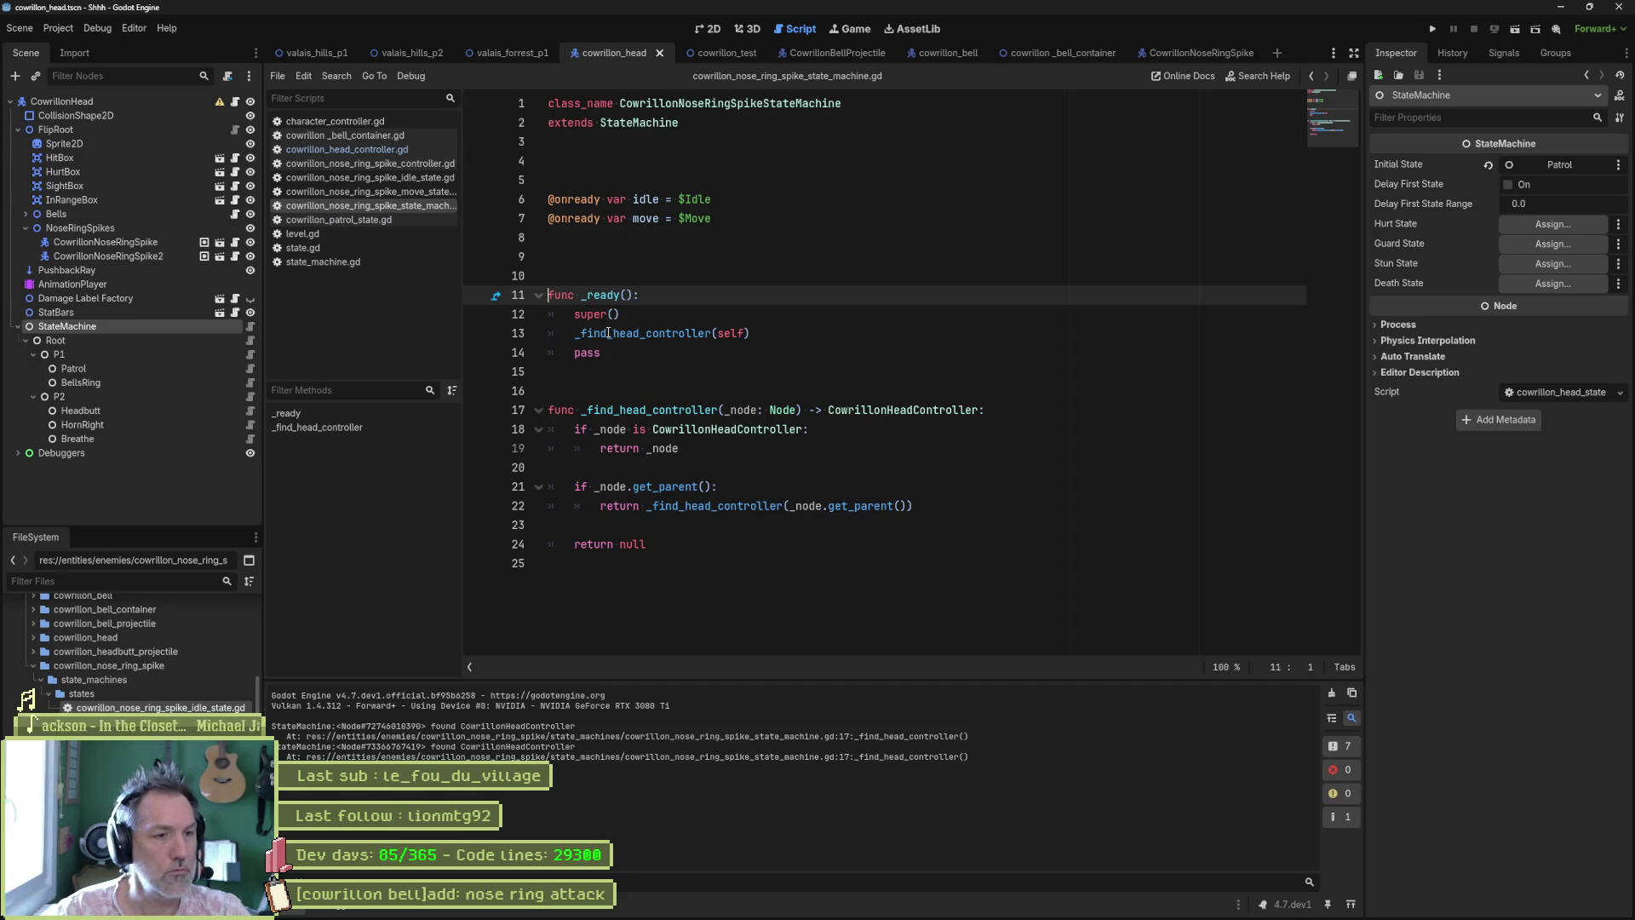
click(655, 351)
key(ctrl+shift+k)
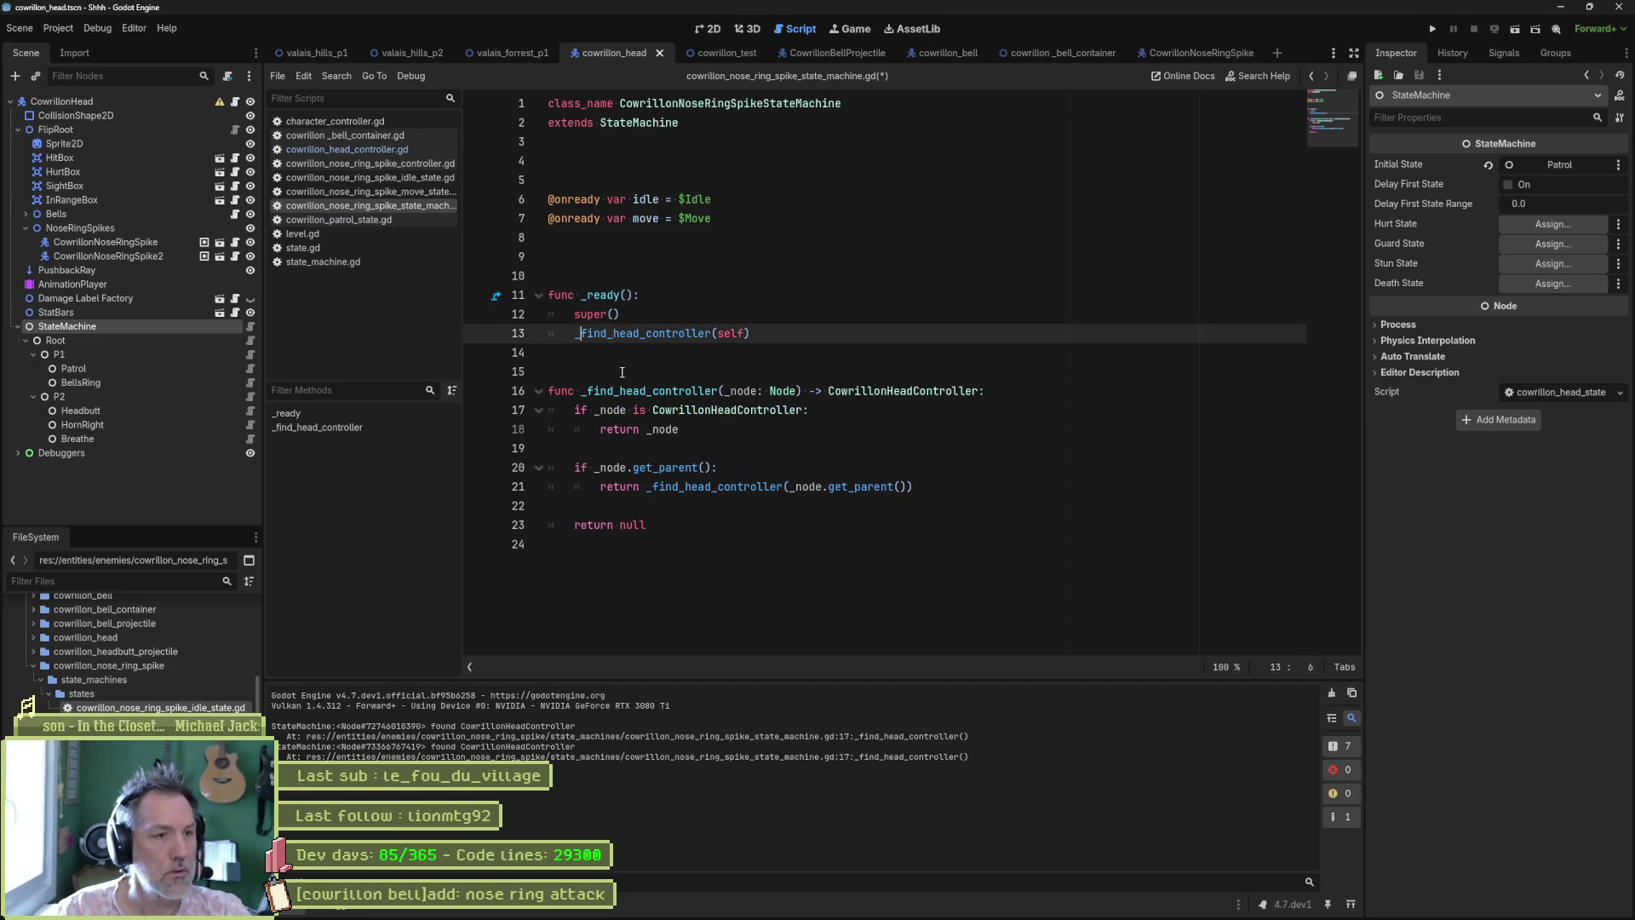
key(ctrl+s)
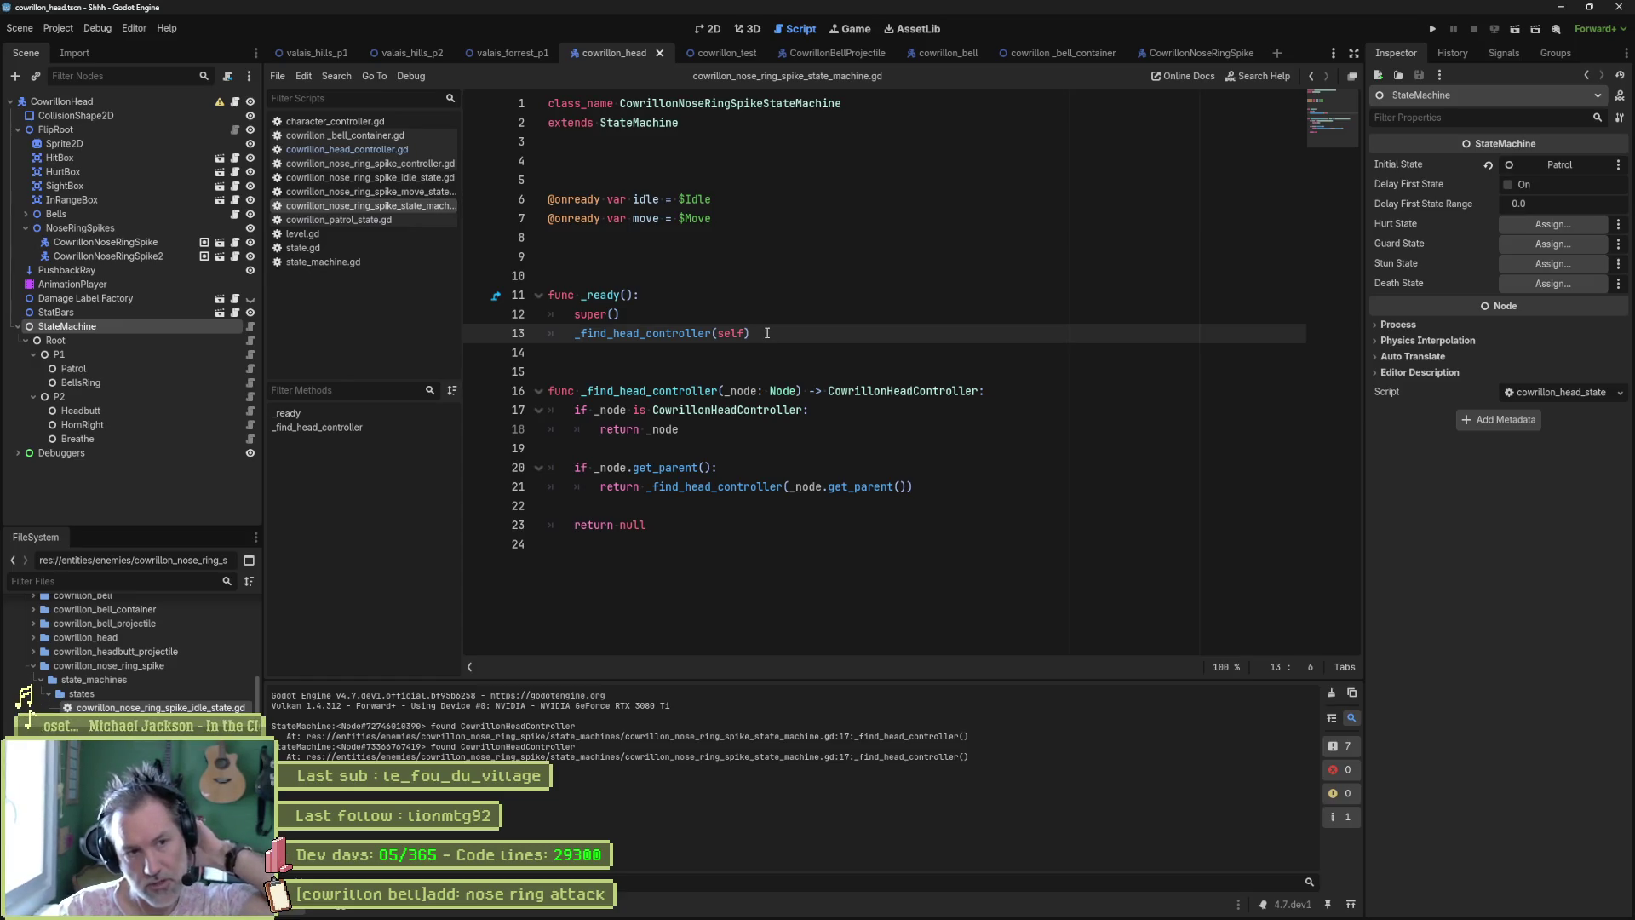
Close the open spike, head controller, bell container, level and state machine scripts.
middle_click(373, 191)
middle_click(369, 177)
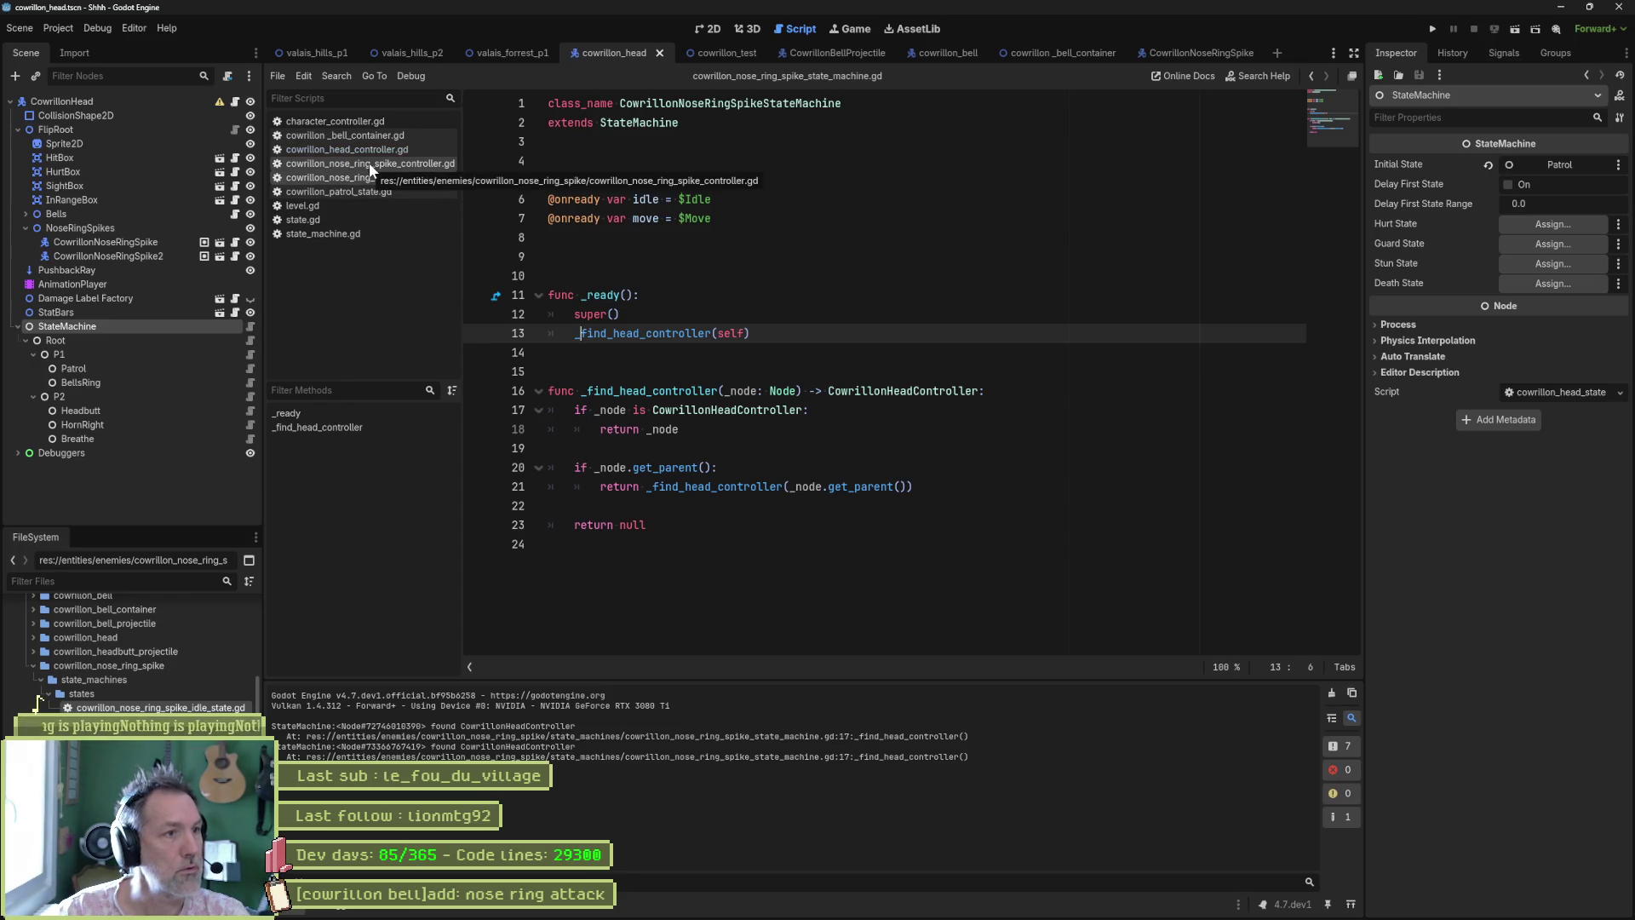
middle_click(370, 165)
middle_click(365, 152)
middle_click(364, 139)
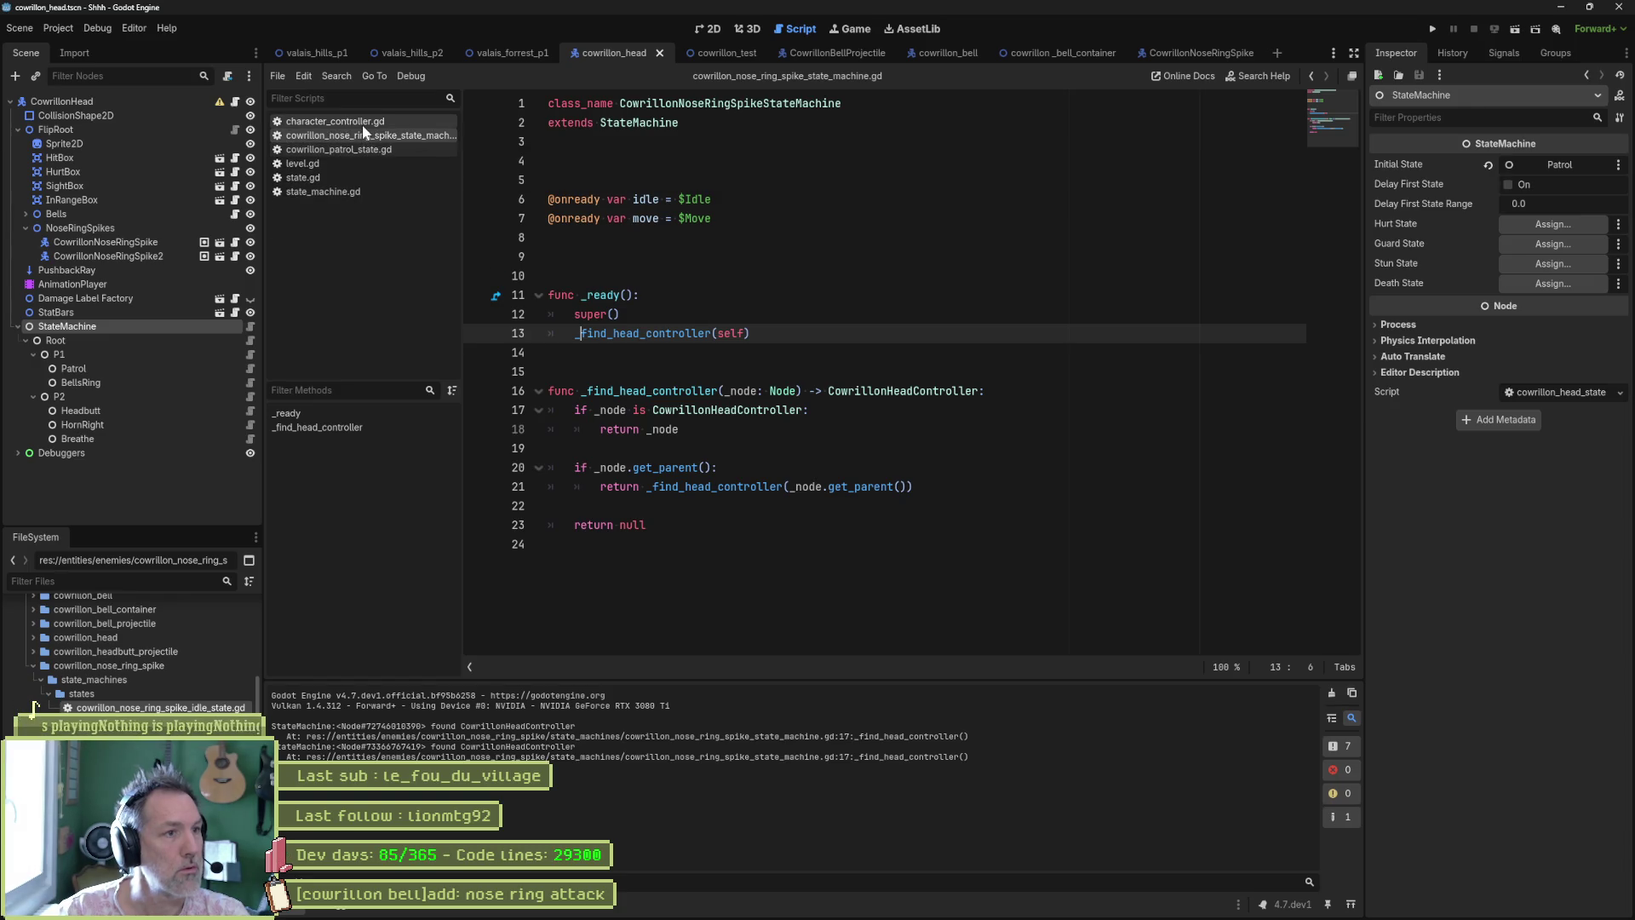
middle_click(361, 124)
middle_click(344, 146)
middle_click(344, 147)
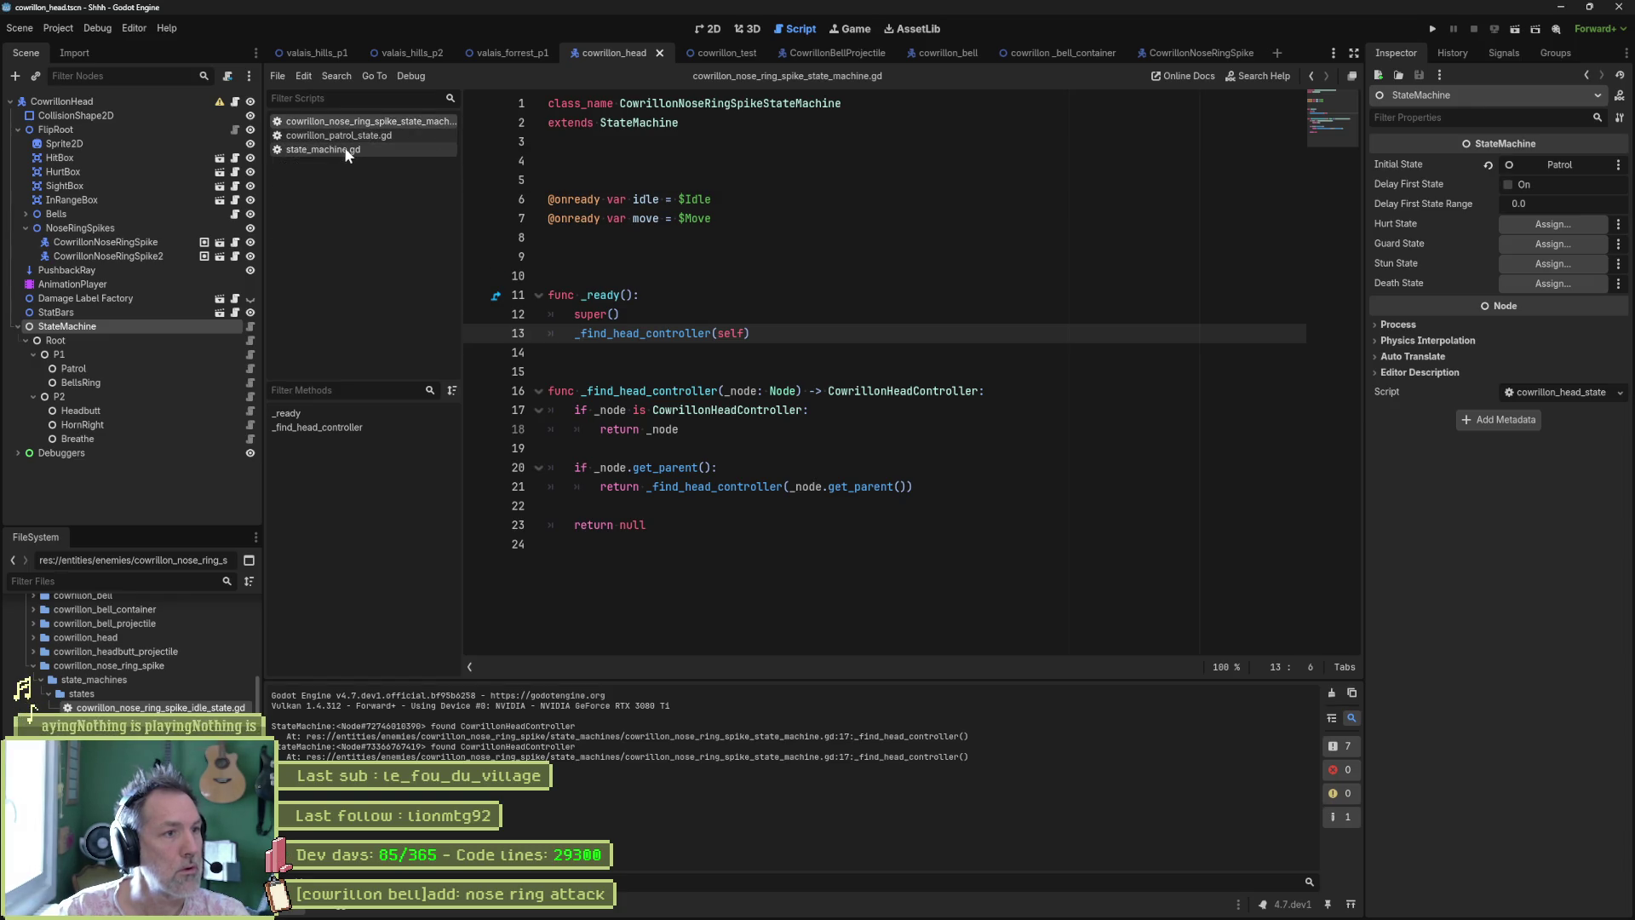
middle_click(344, 147)
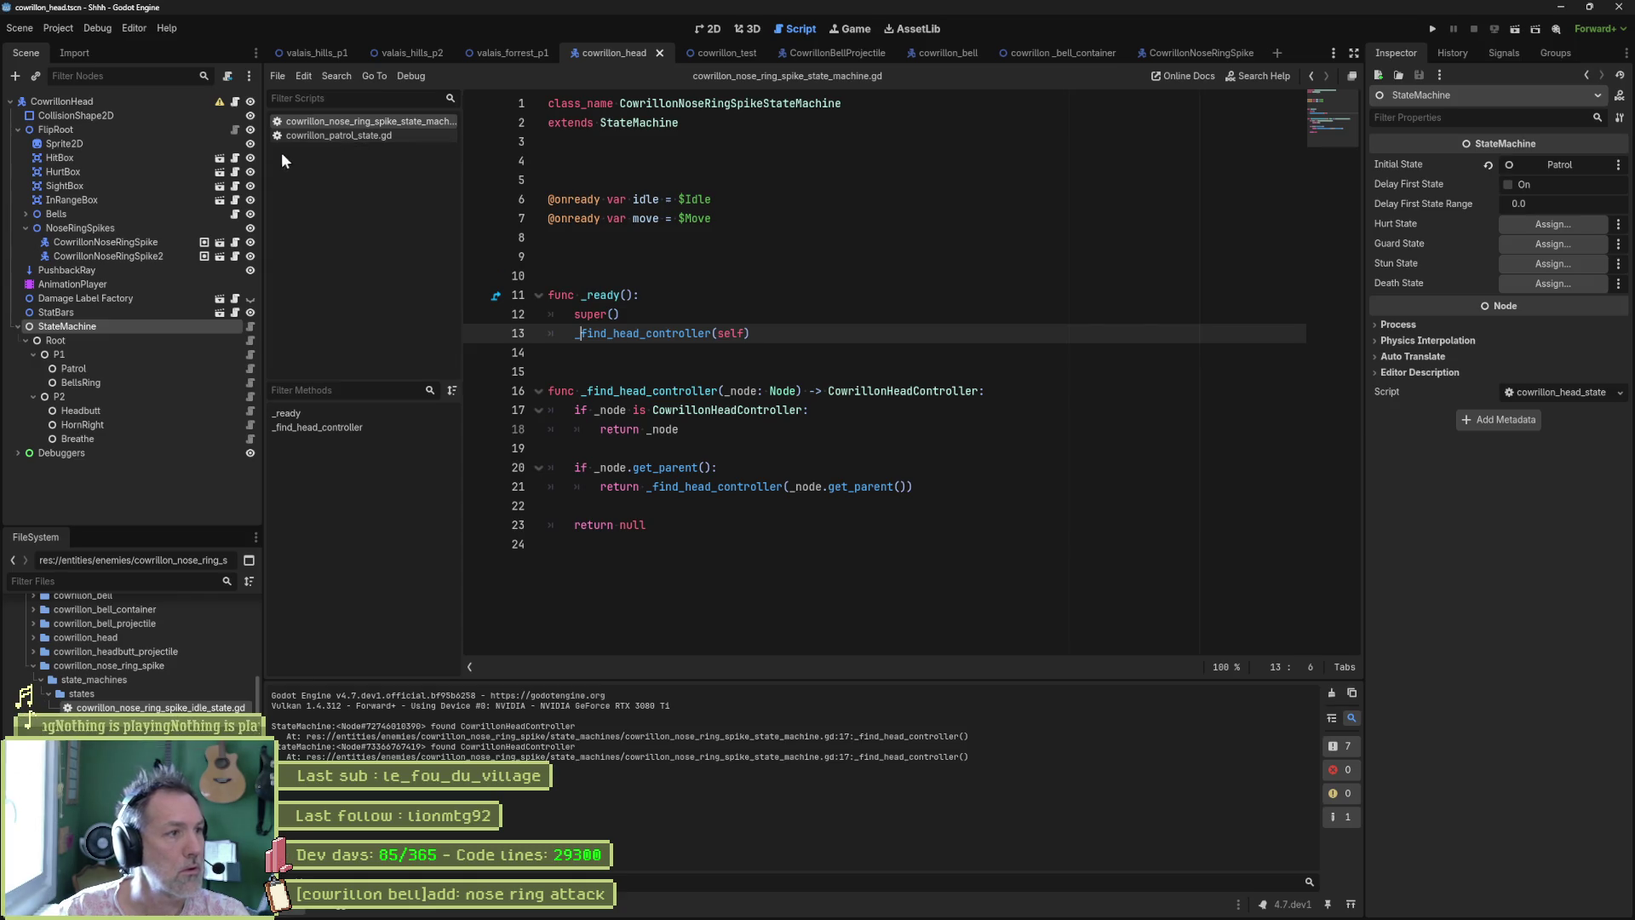
click(250, 328)
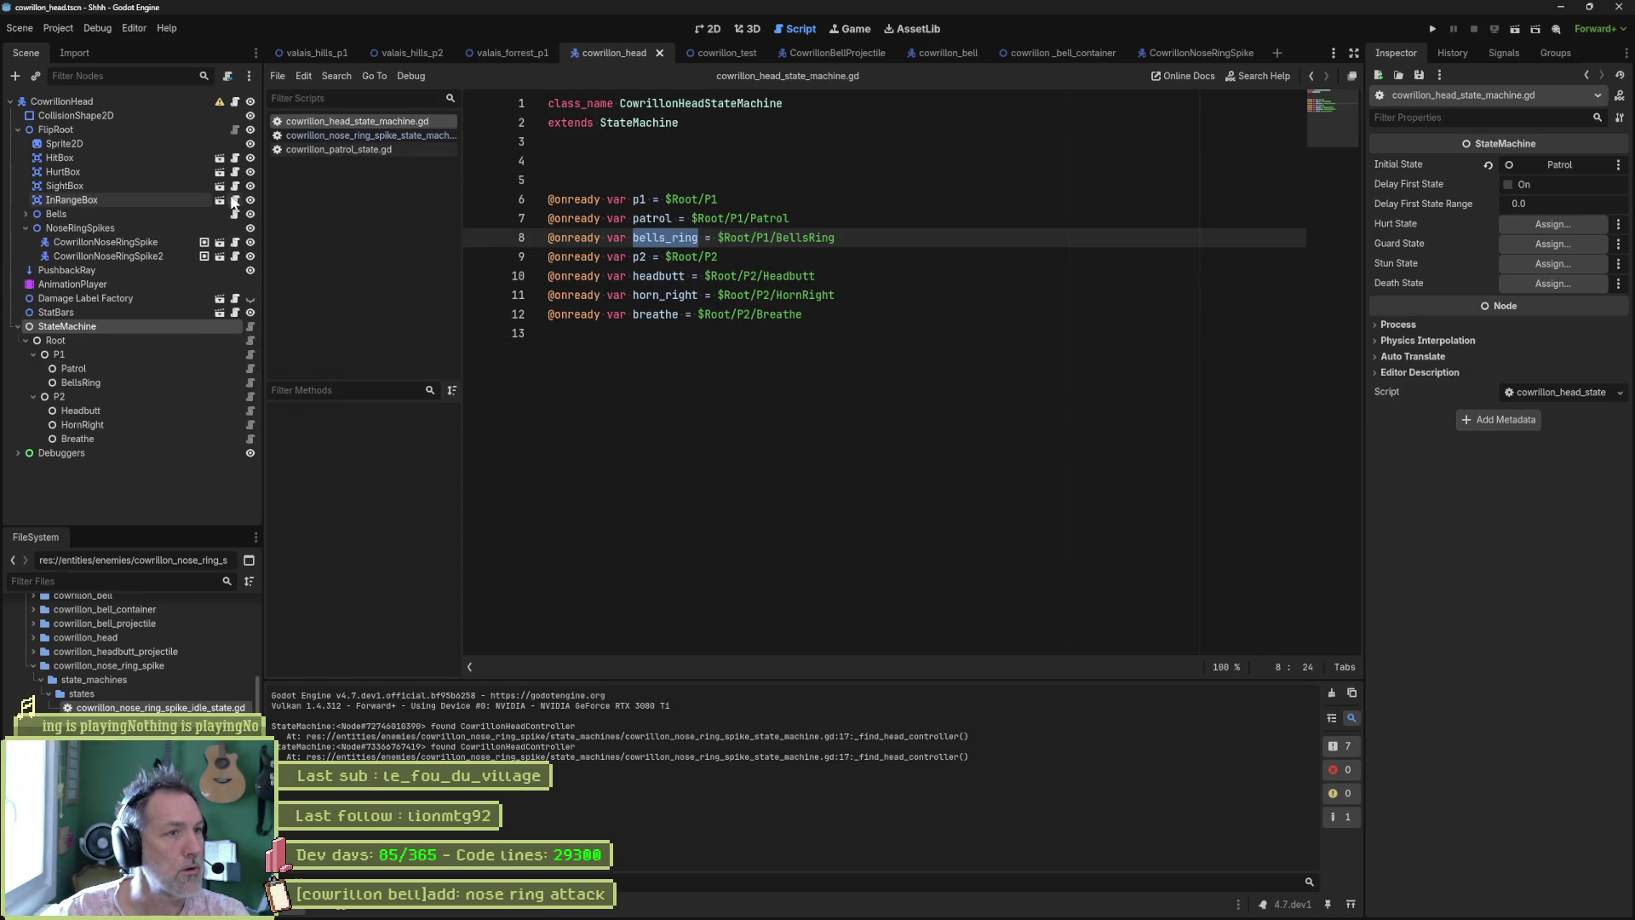
middle_click(281, 121)
Close the cowrillon_bell and cowrillon_bell_container scene tabs.
click(733, 52)
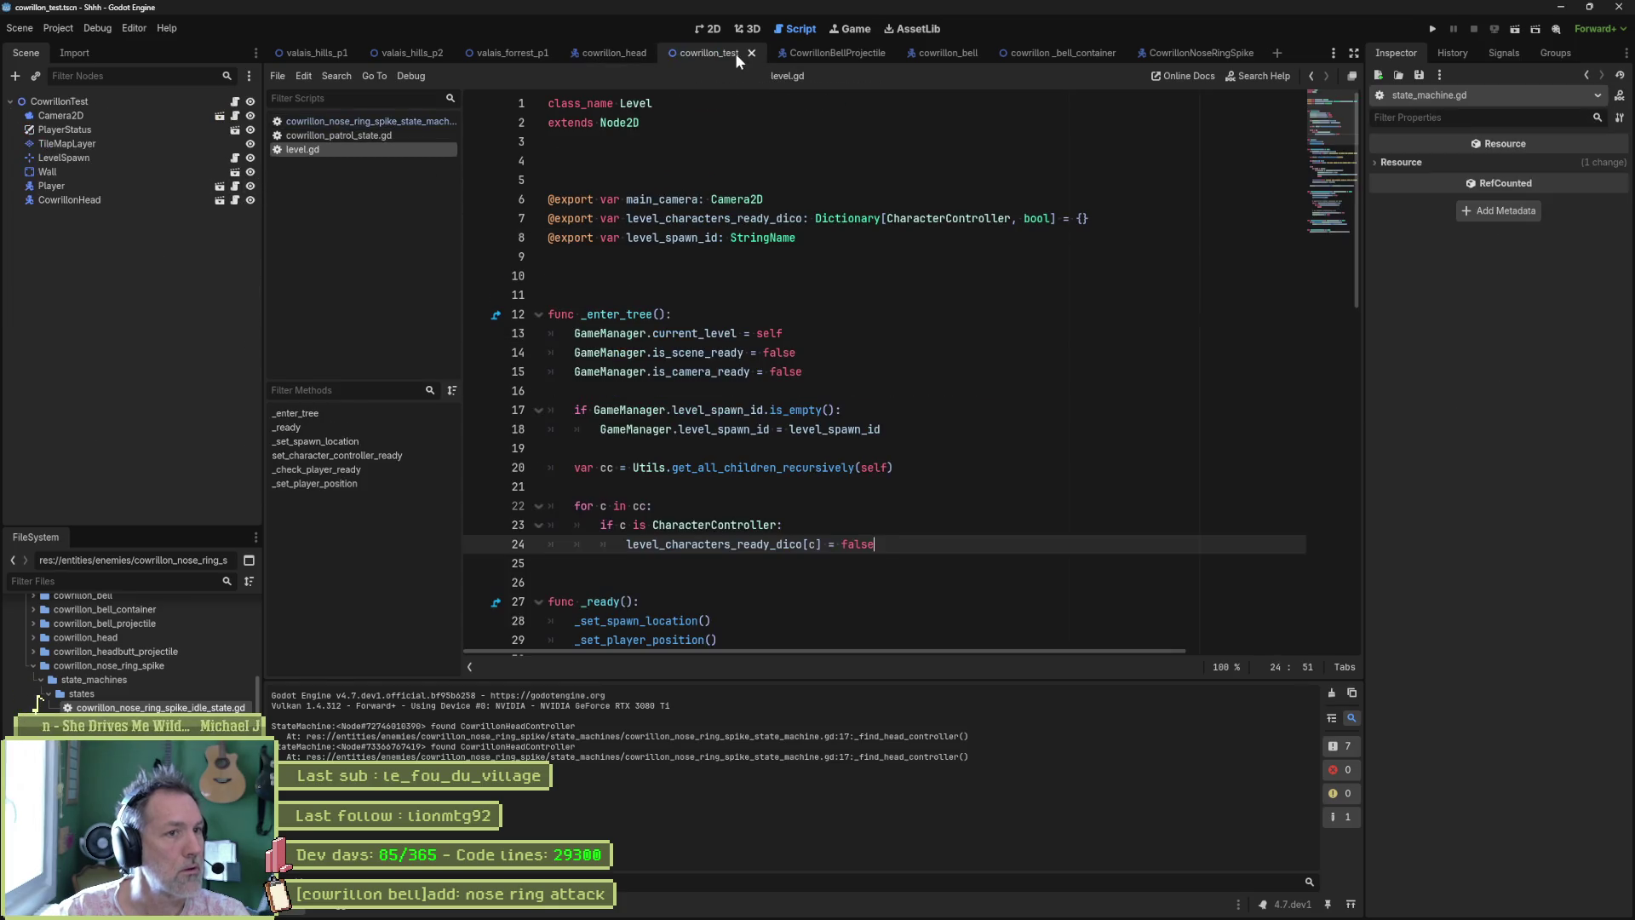
click(811, 53)
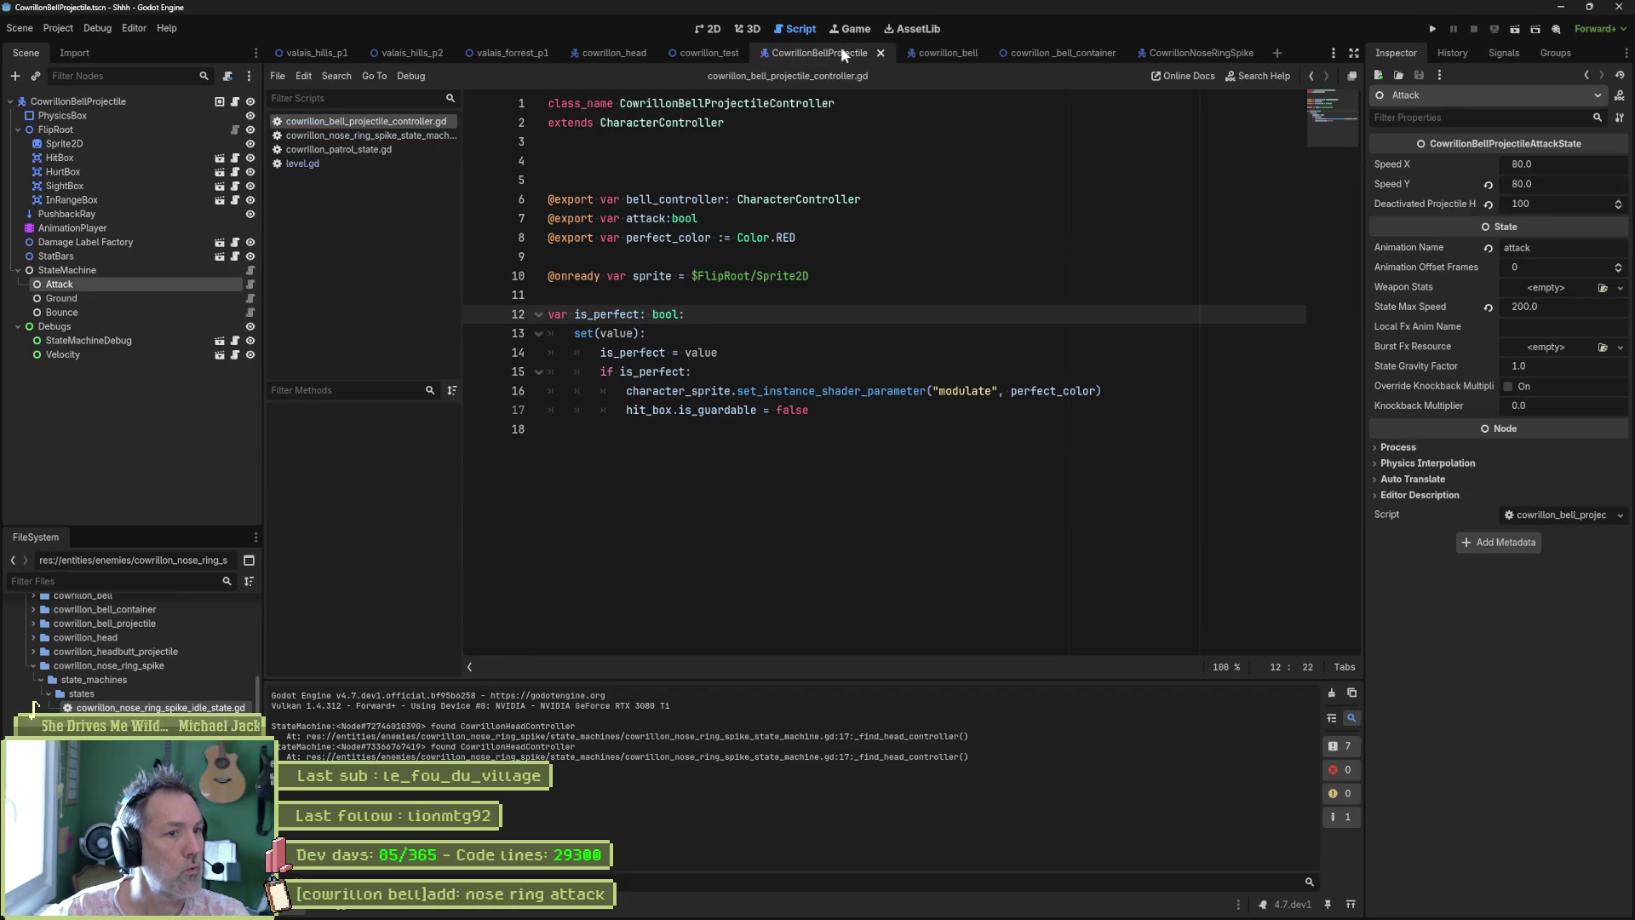
click(912, 53)
middle_click(952, 56)
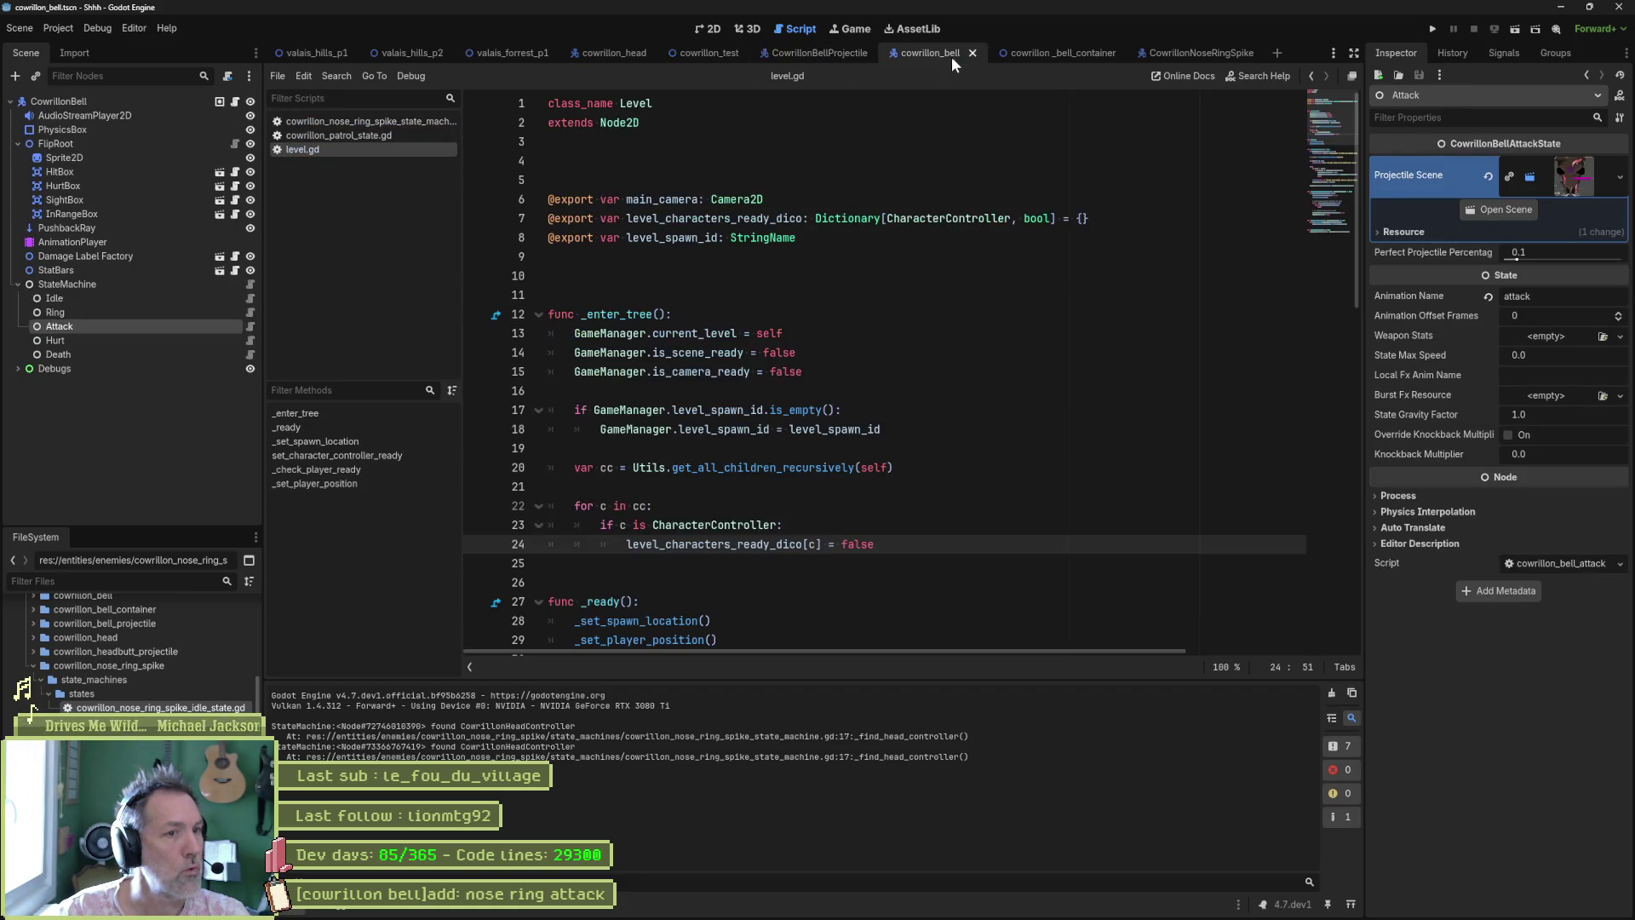
click(955, 53)
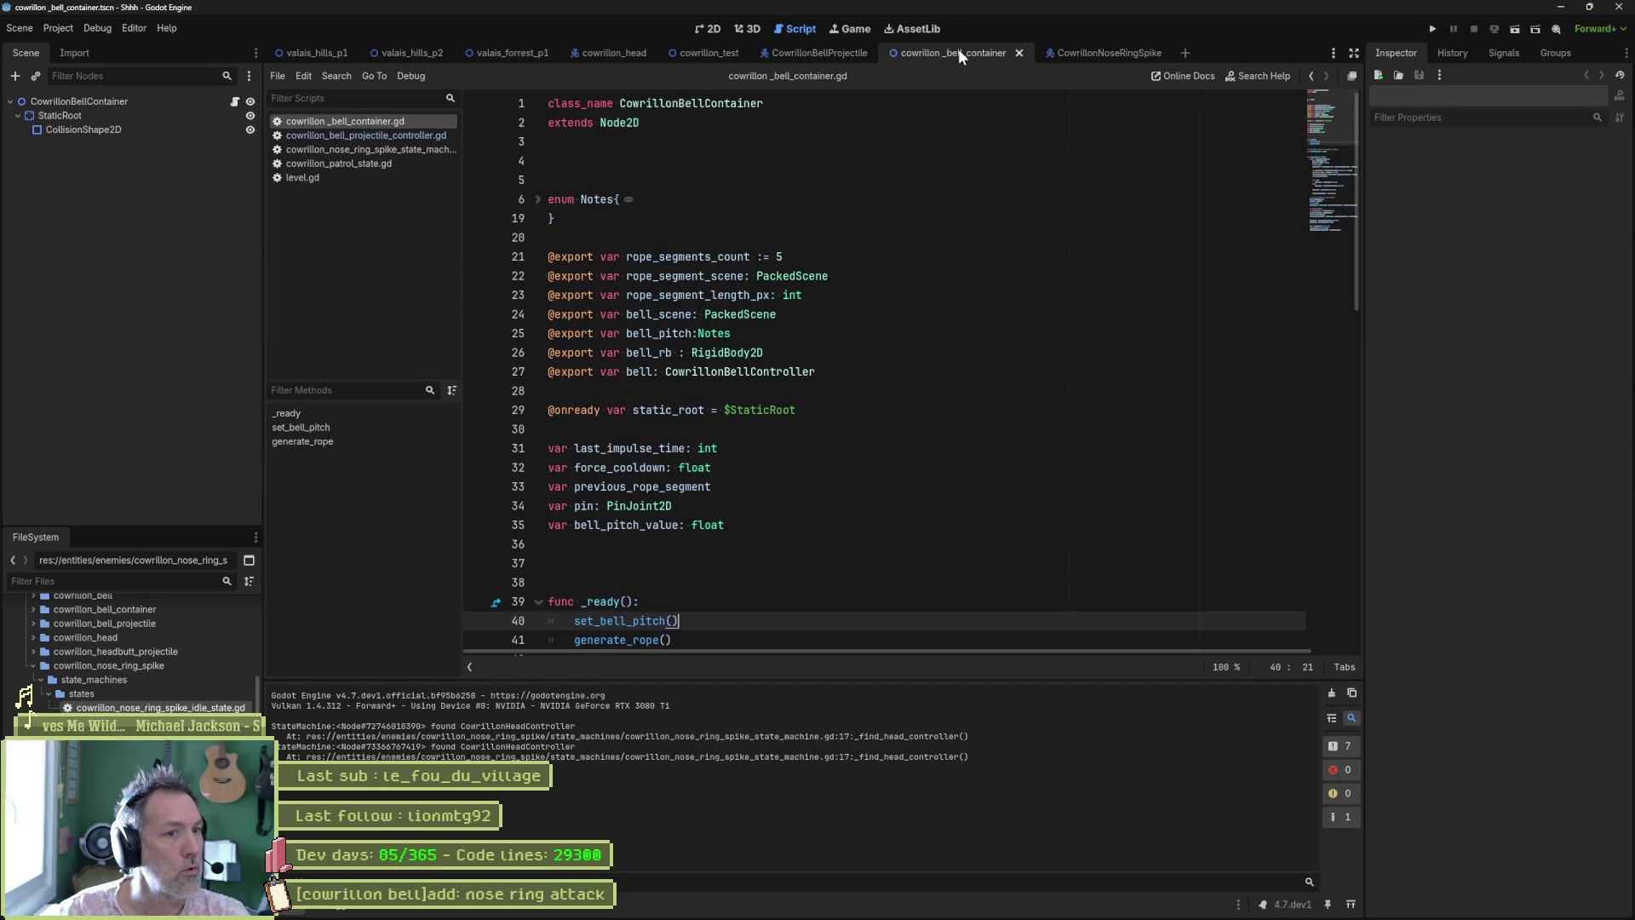
scroll(942, 291, down, 10)
scroll(942, 291, down, 7)
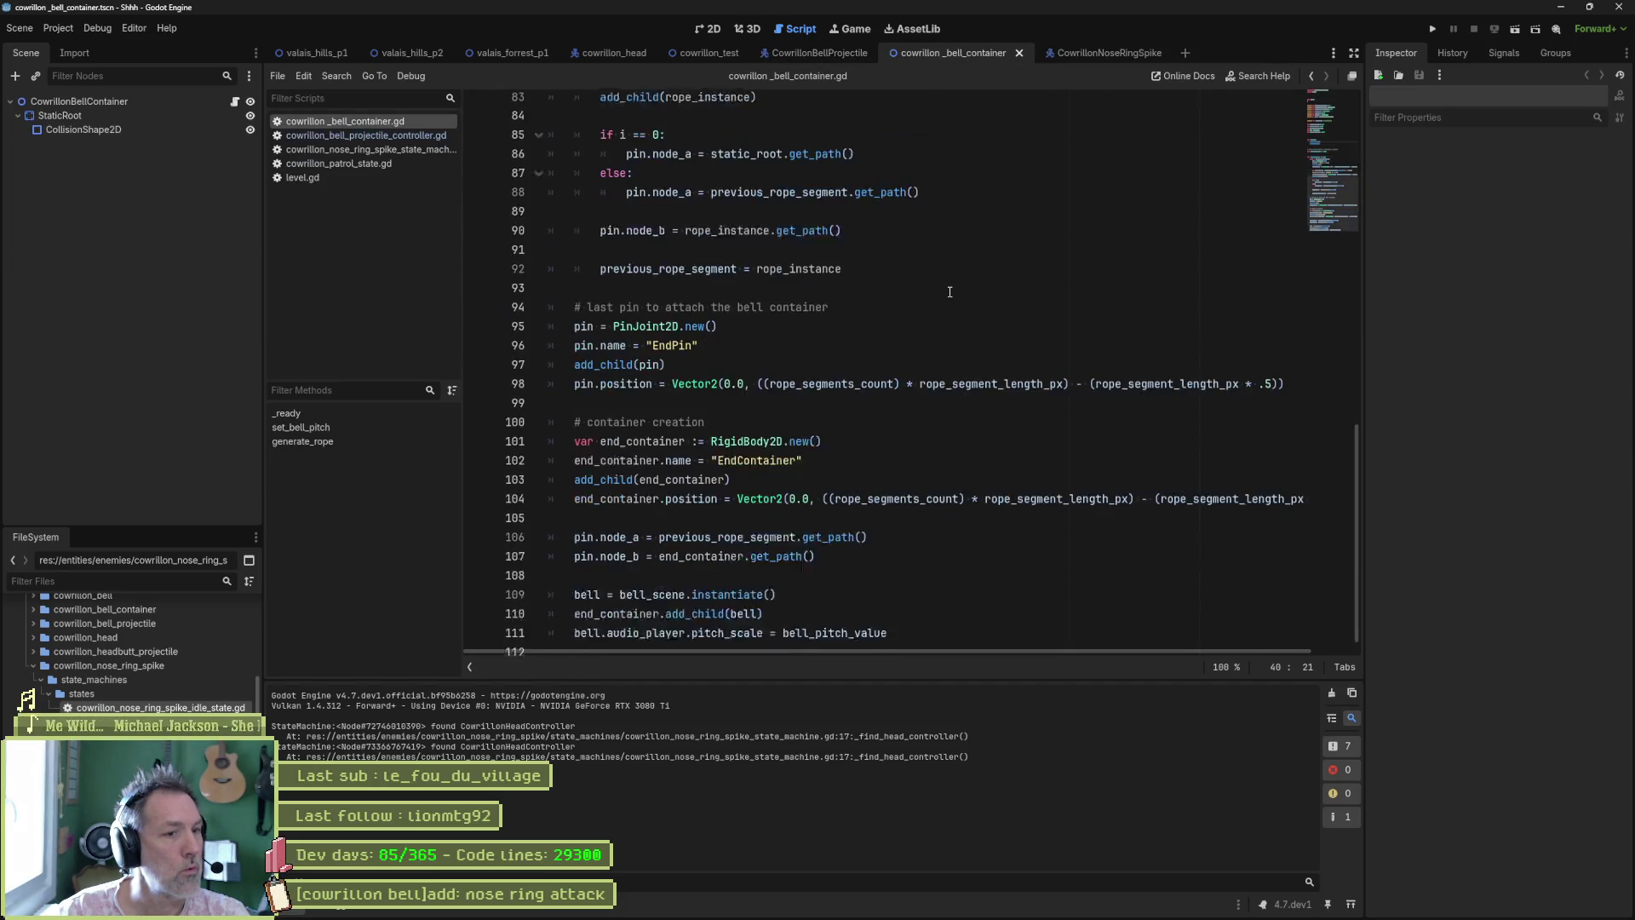
scroll(1028, 107, up, 18)
middle_click(963, 51)
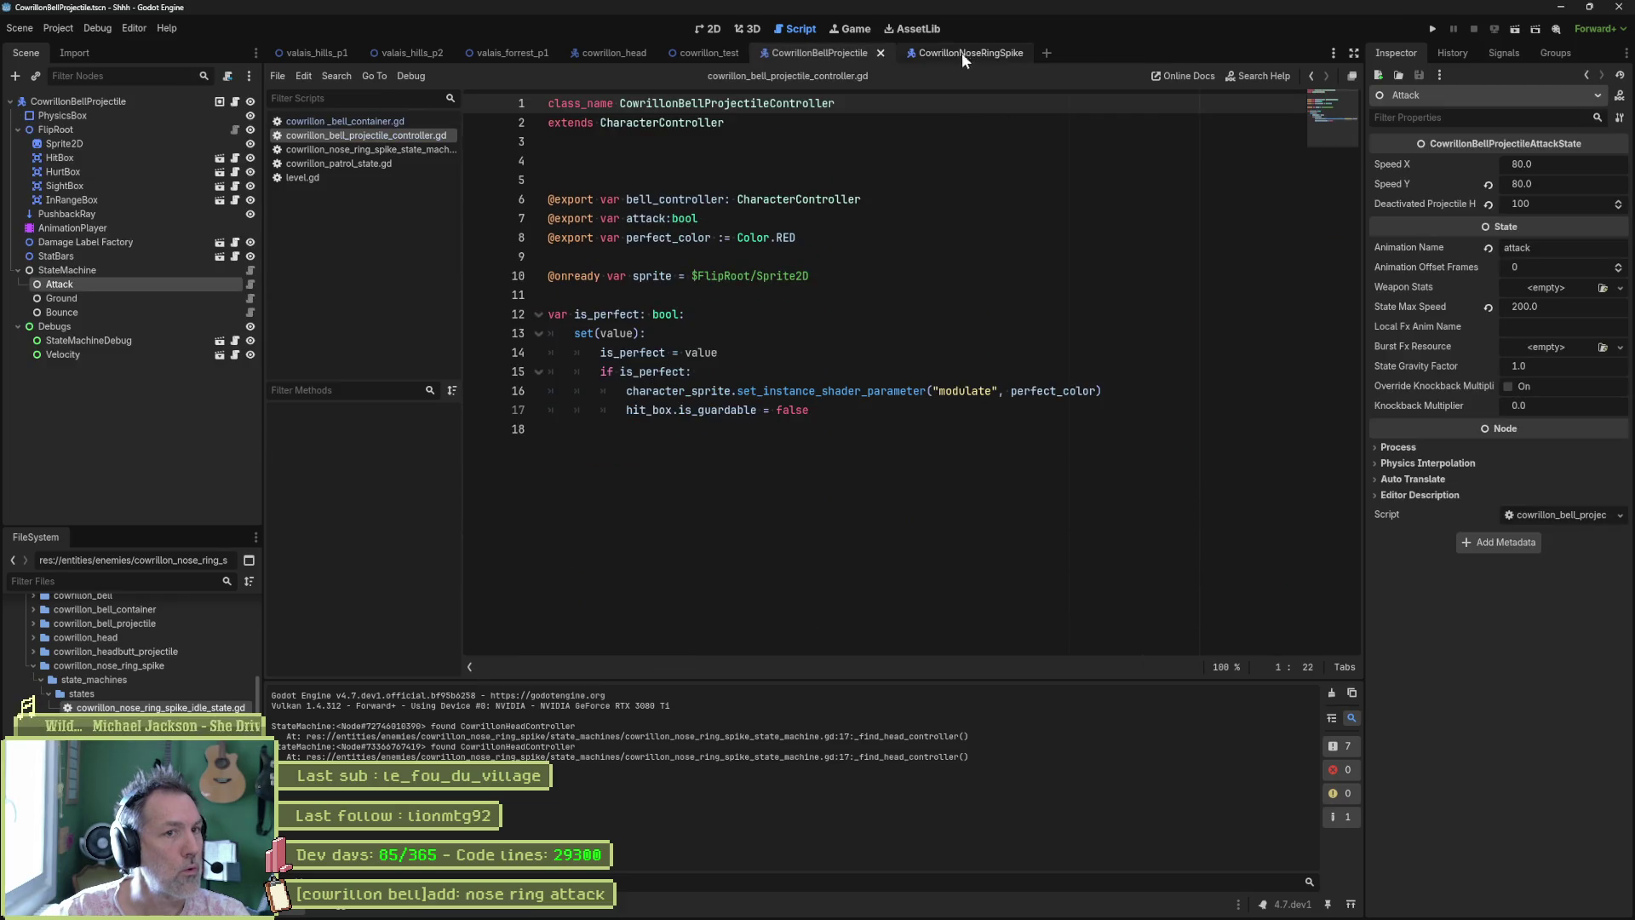
Close the CowrillonBellProjectile scene and open bells.gd on cowrillon_head's Bells node.
click(955, 56)
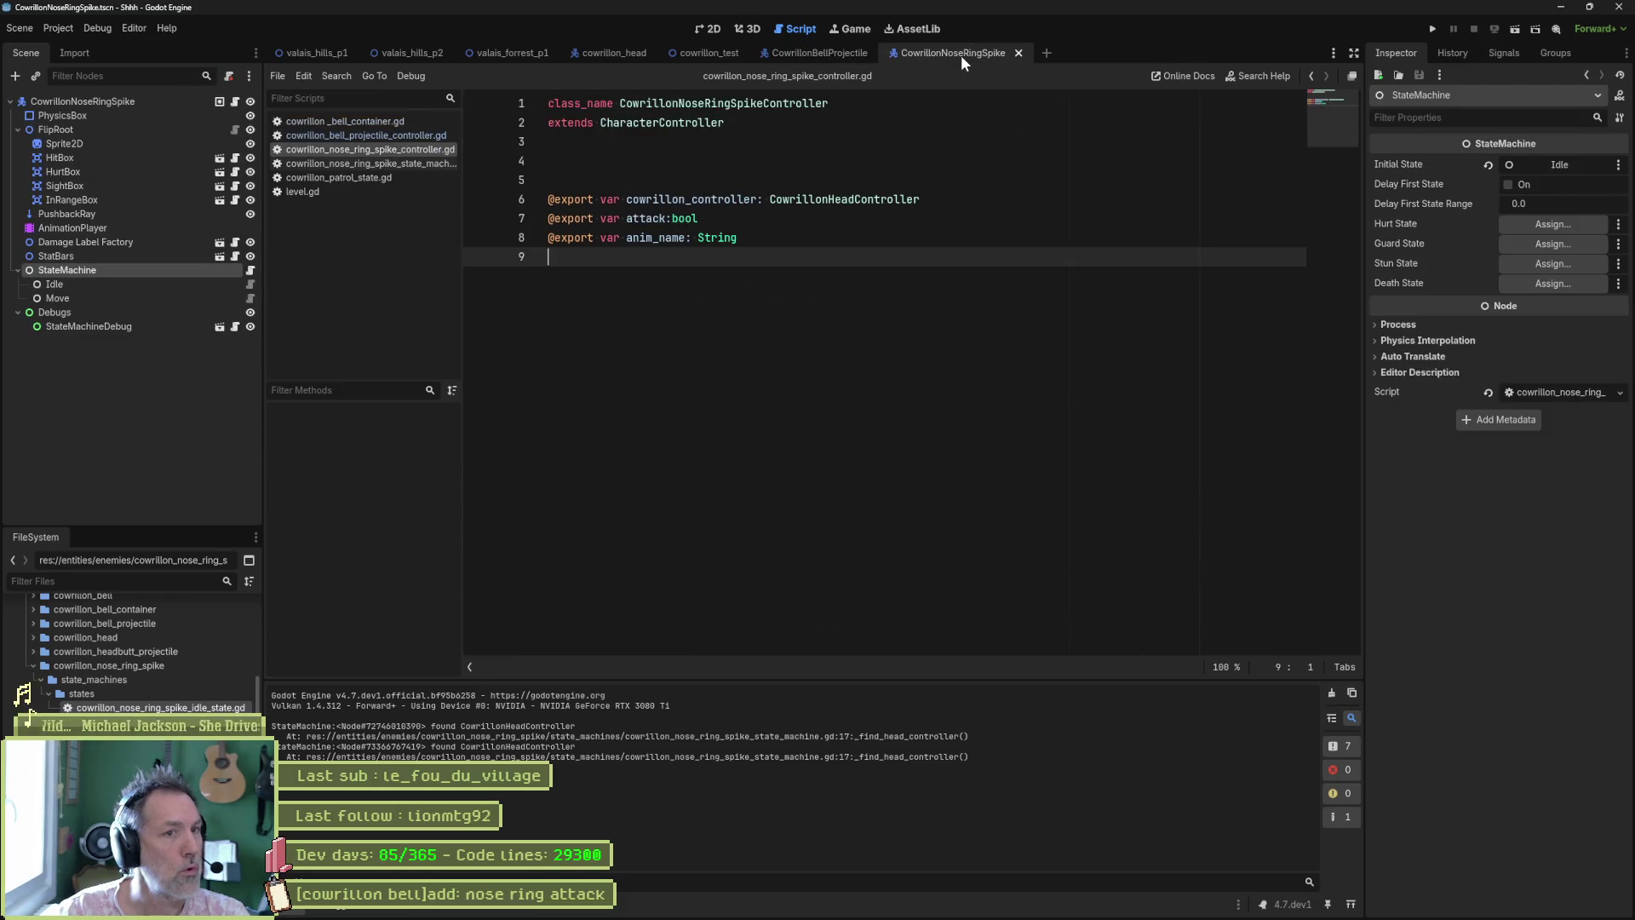
click(804, 53)
middle_click(804, 53)
click(727, 51)
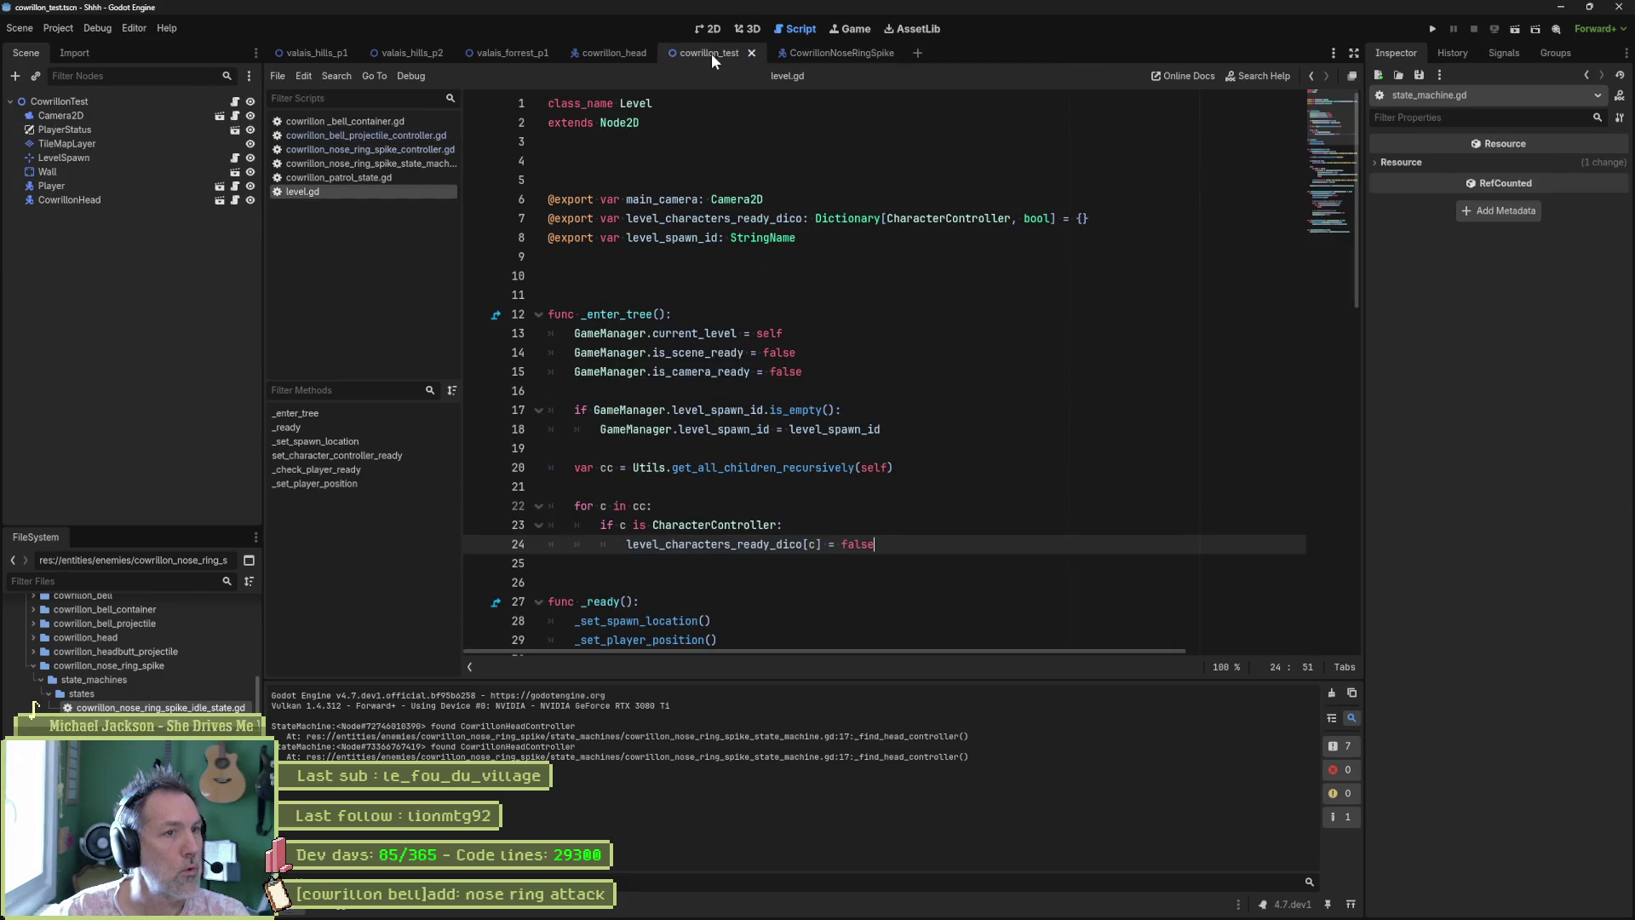
click(620, 49)
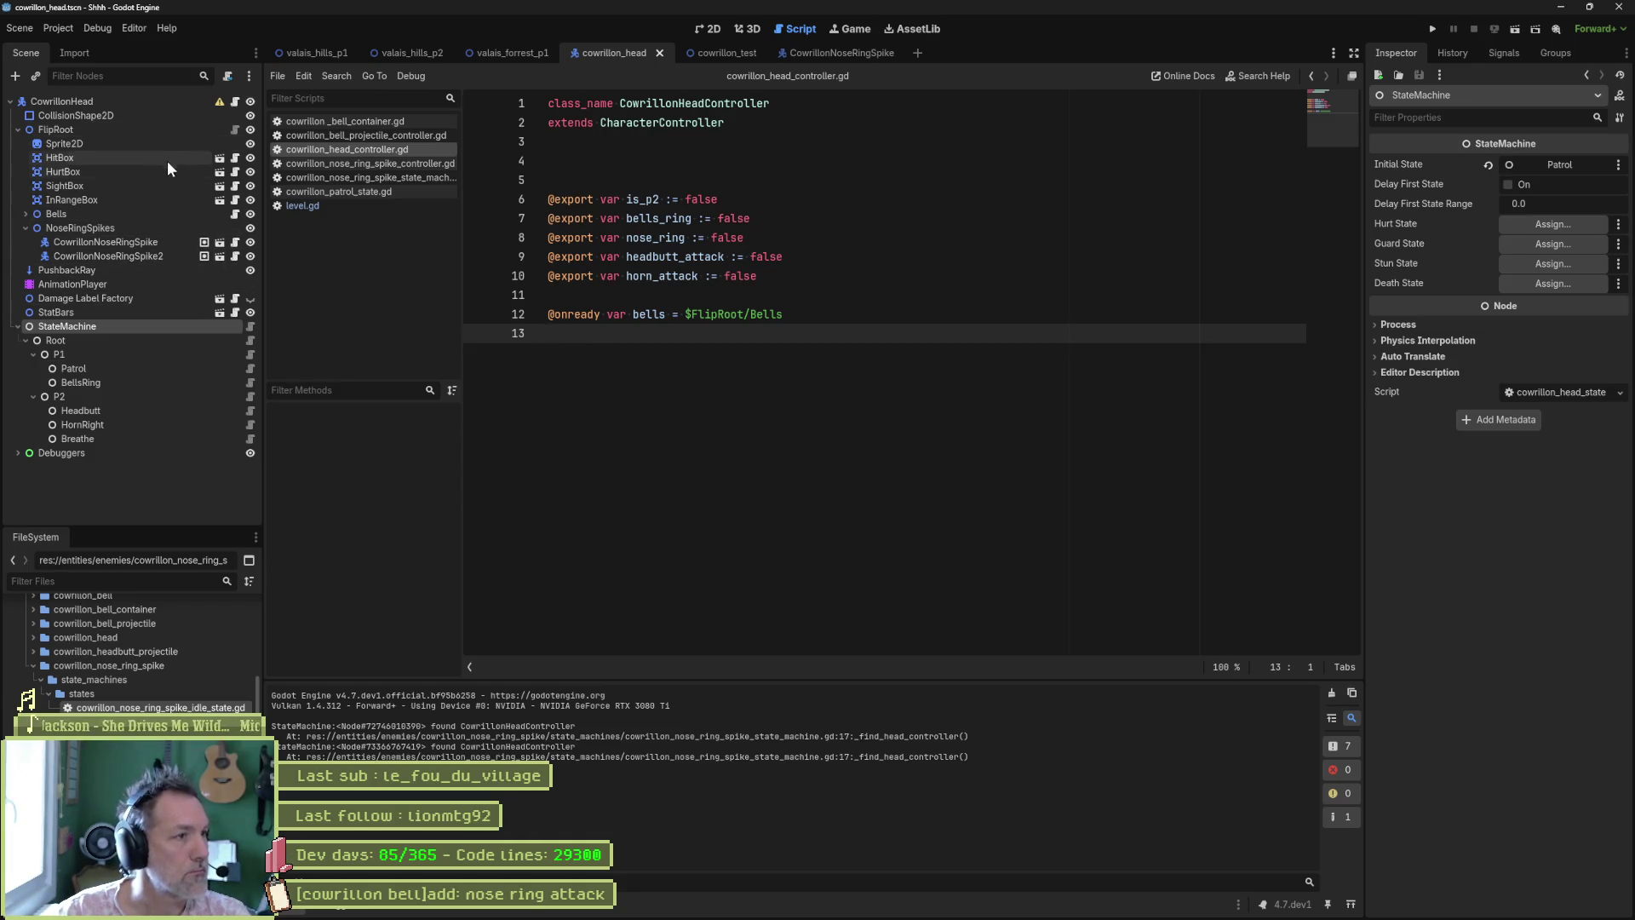
click(234, 215)
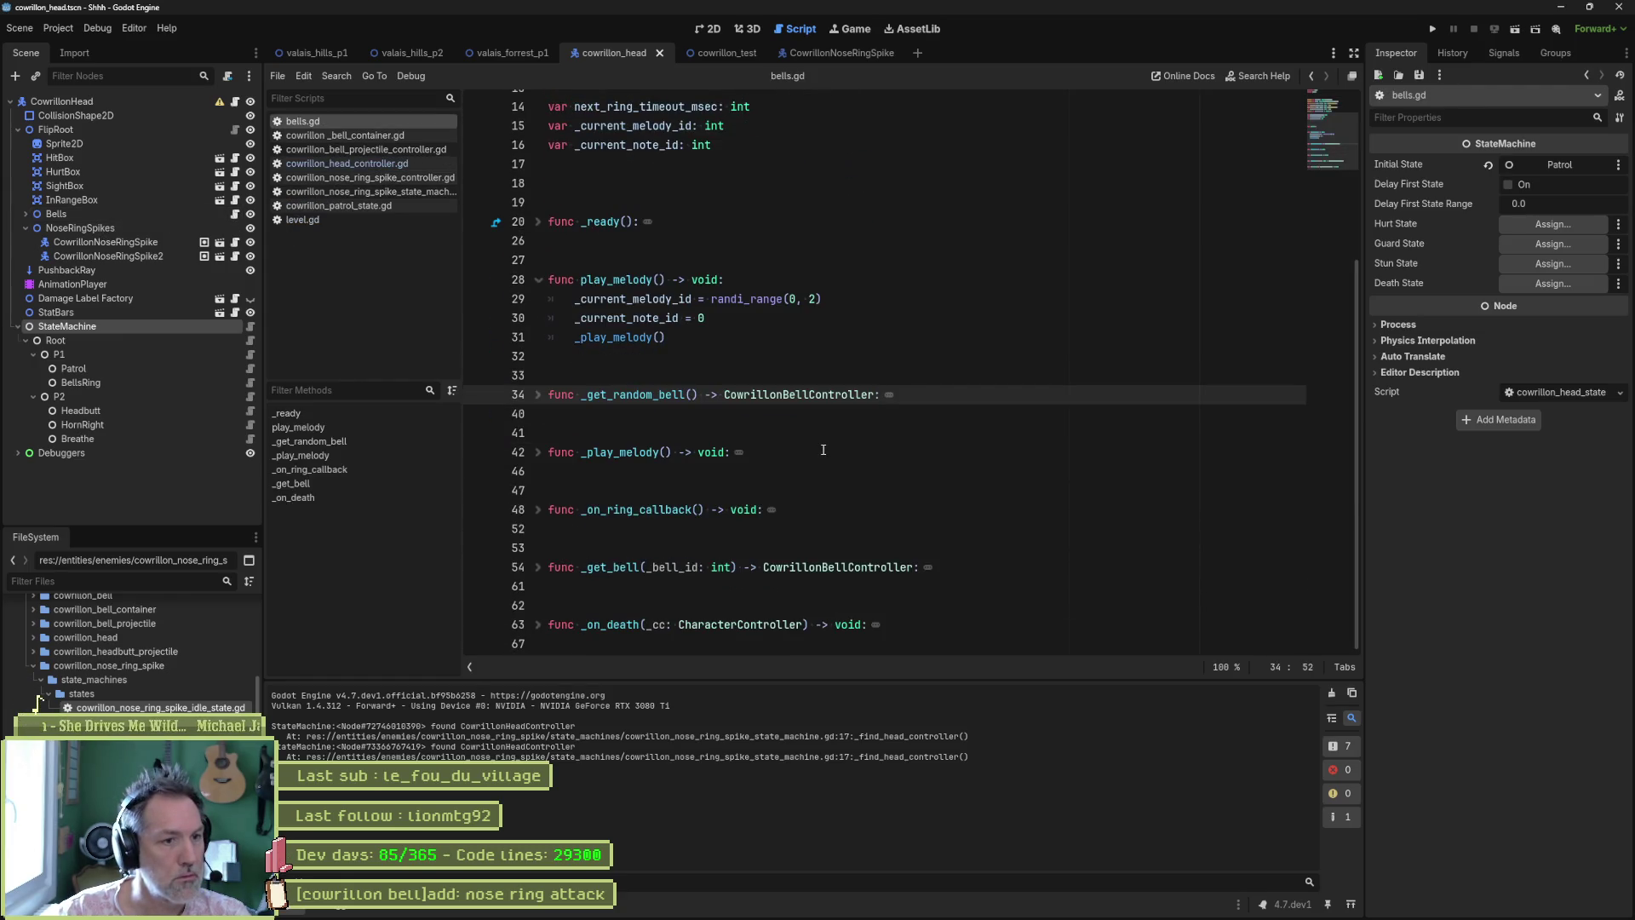
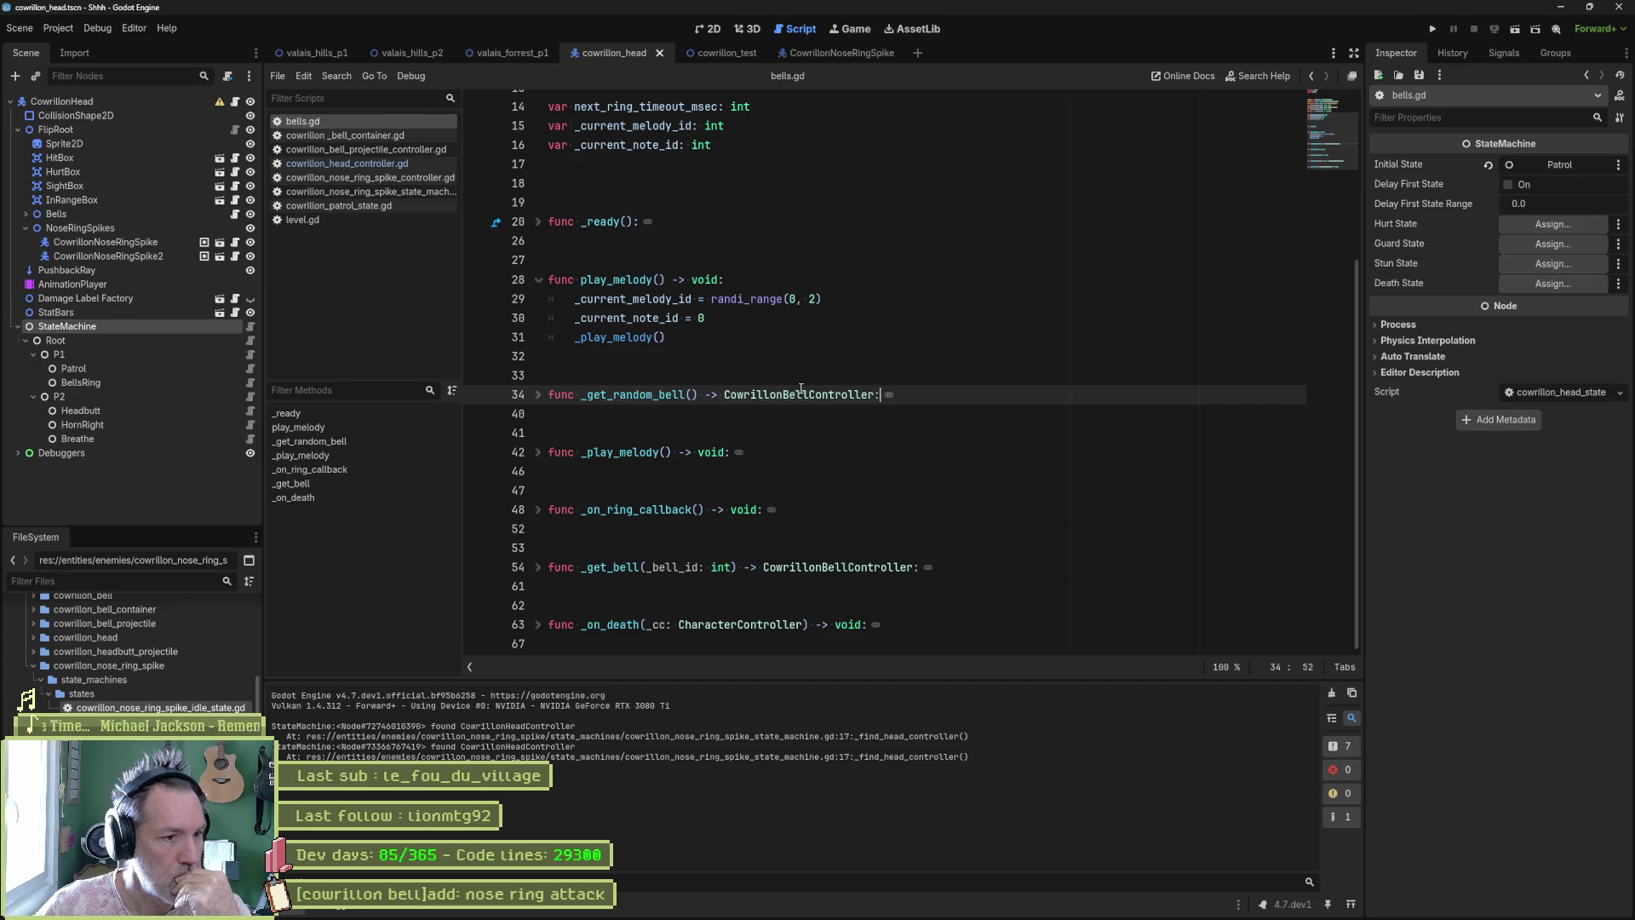
Inspect the head controller script's nose_ring and headbutt_attack flags.
click(538, 222)
click(538, 222)
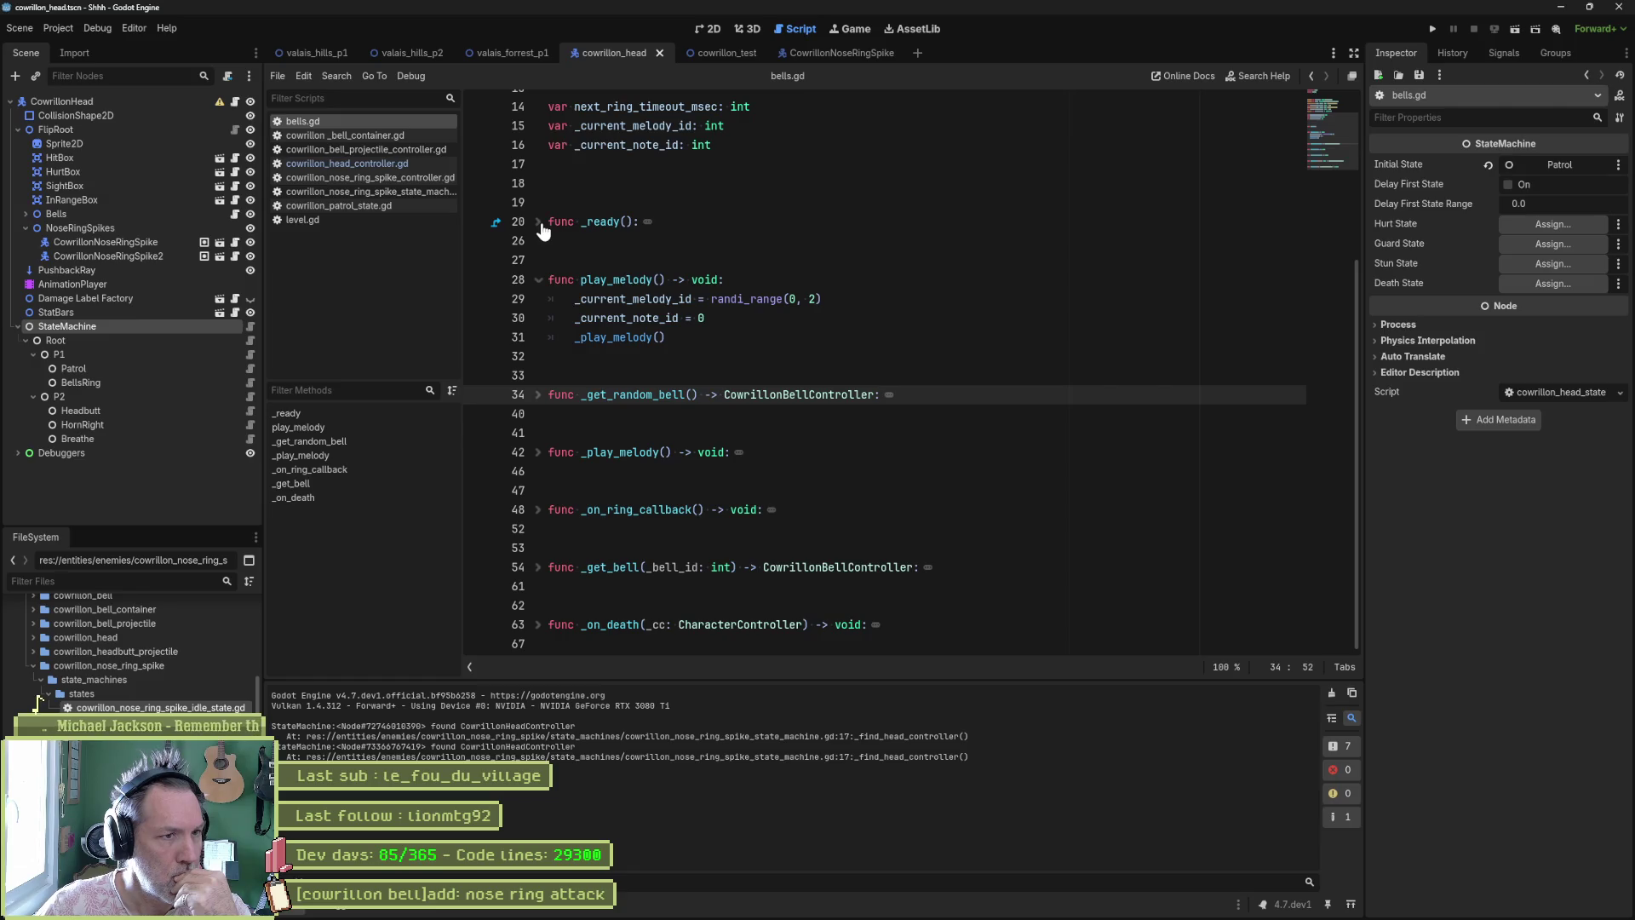
click(235, 102)
double_click(649, 238)
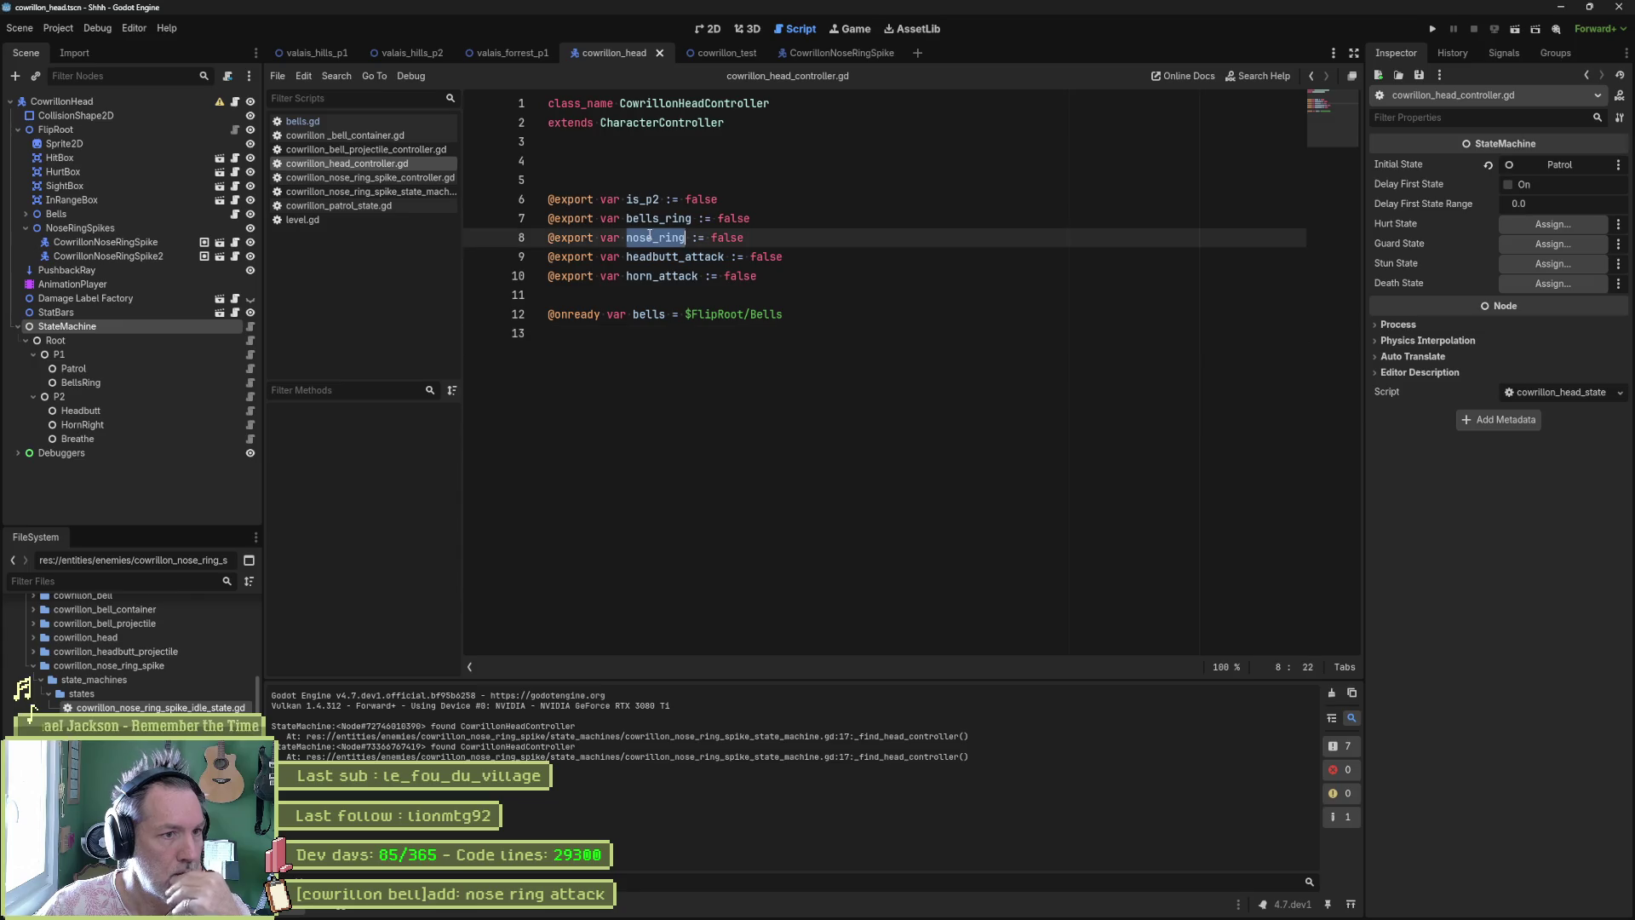
double_click(656, 255)
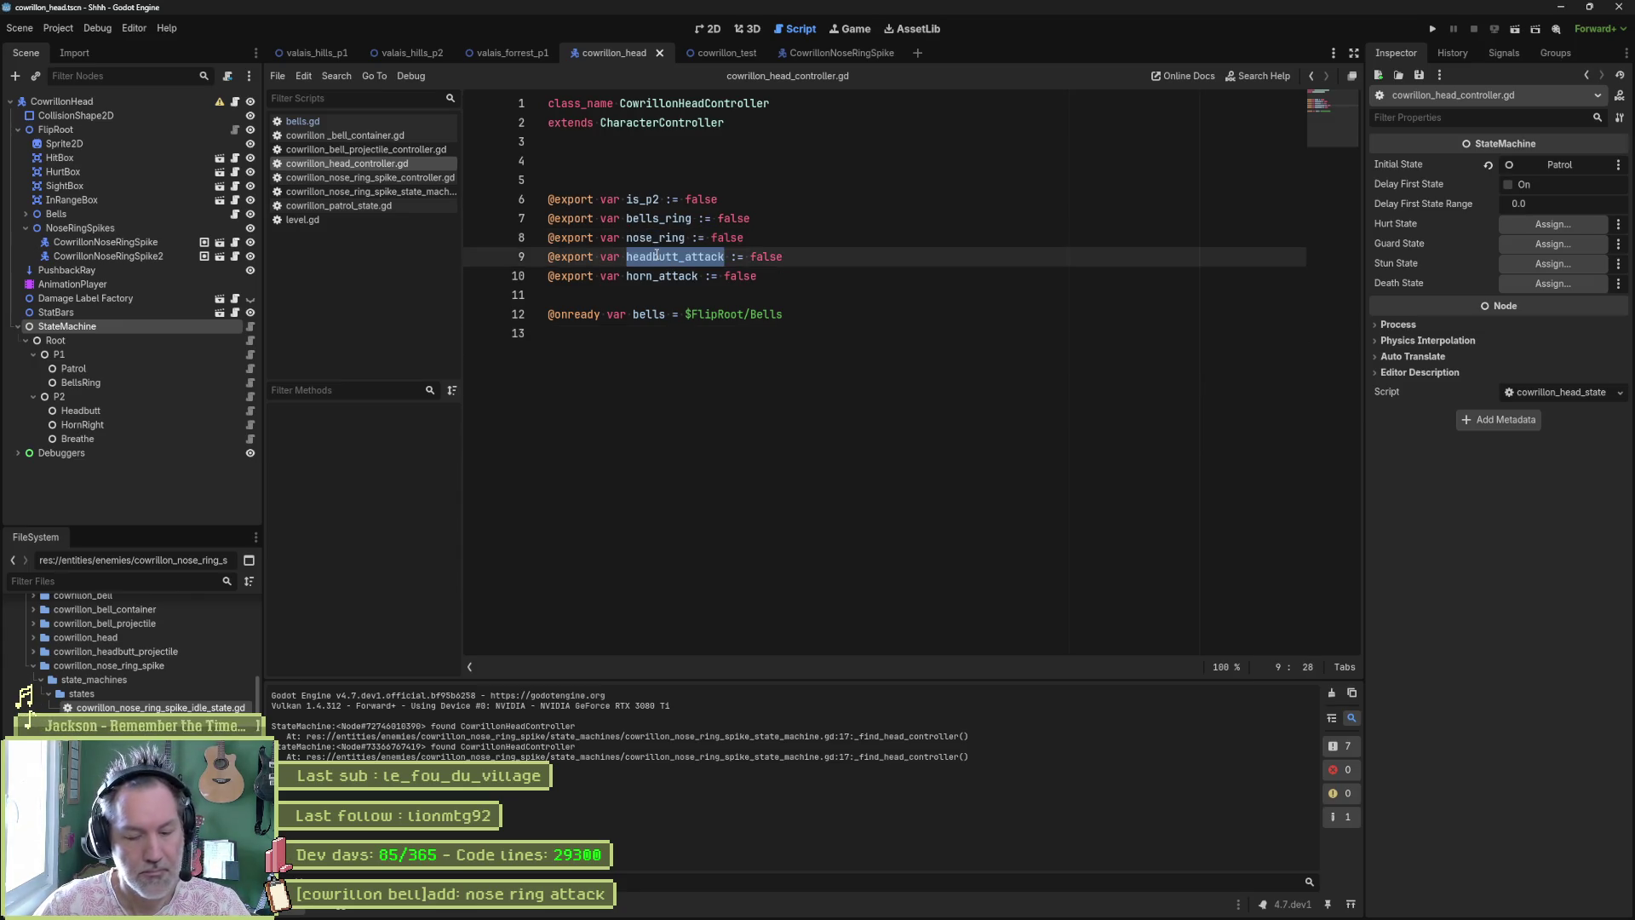
Find headbutt_attack across the project and select the patrol state's check_transitions function.
key(ctrl+shift+f)
key(Return)
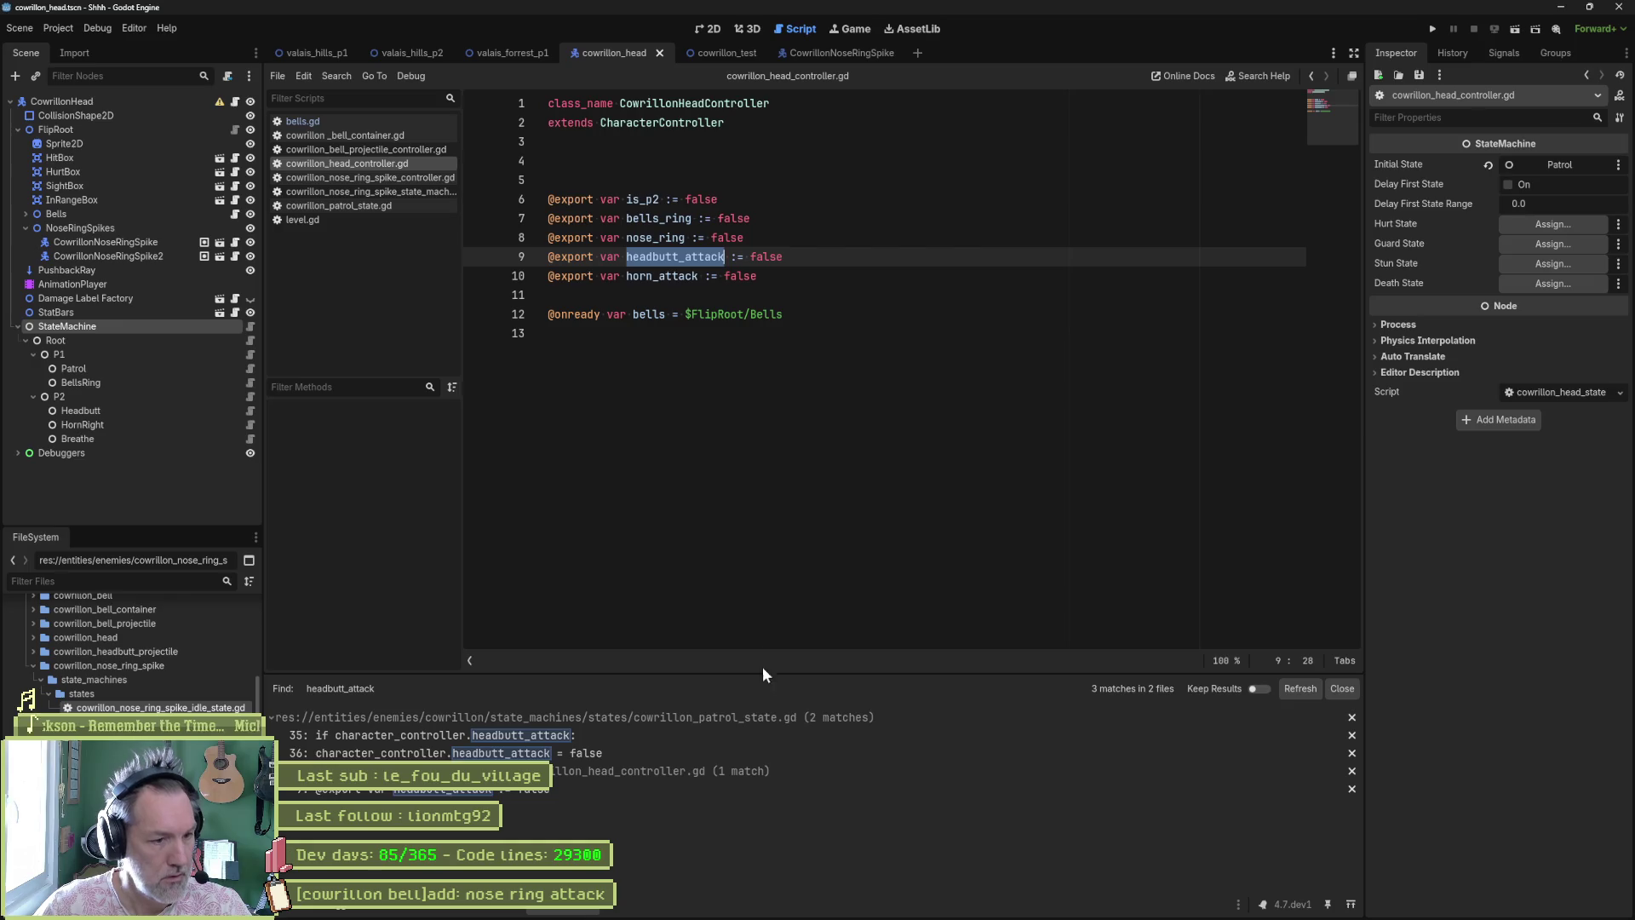
click(782, 734)
drag(847, 390, 551, 314)
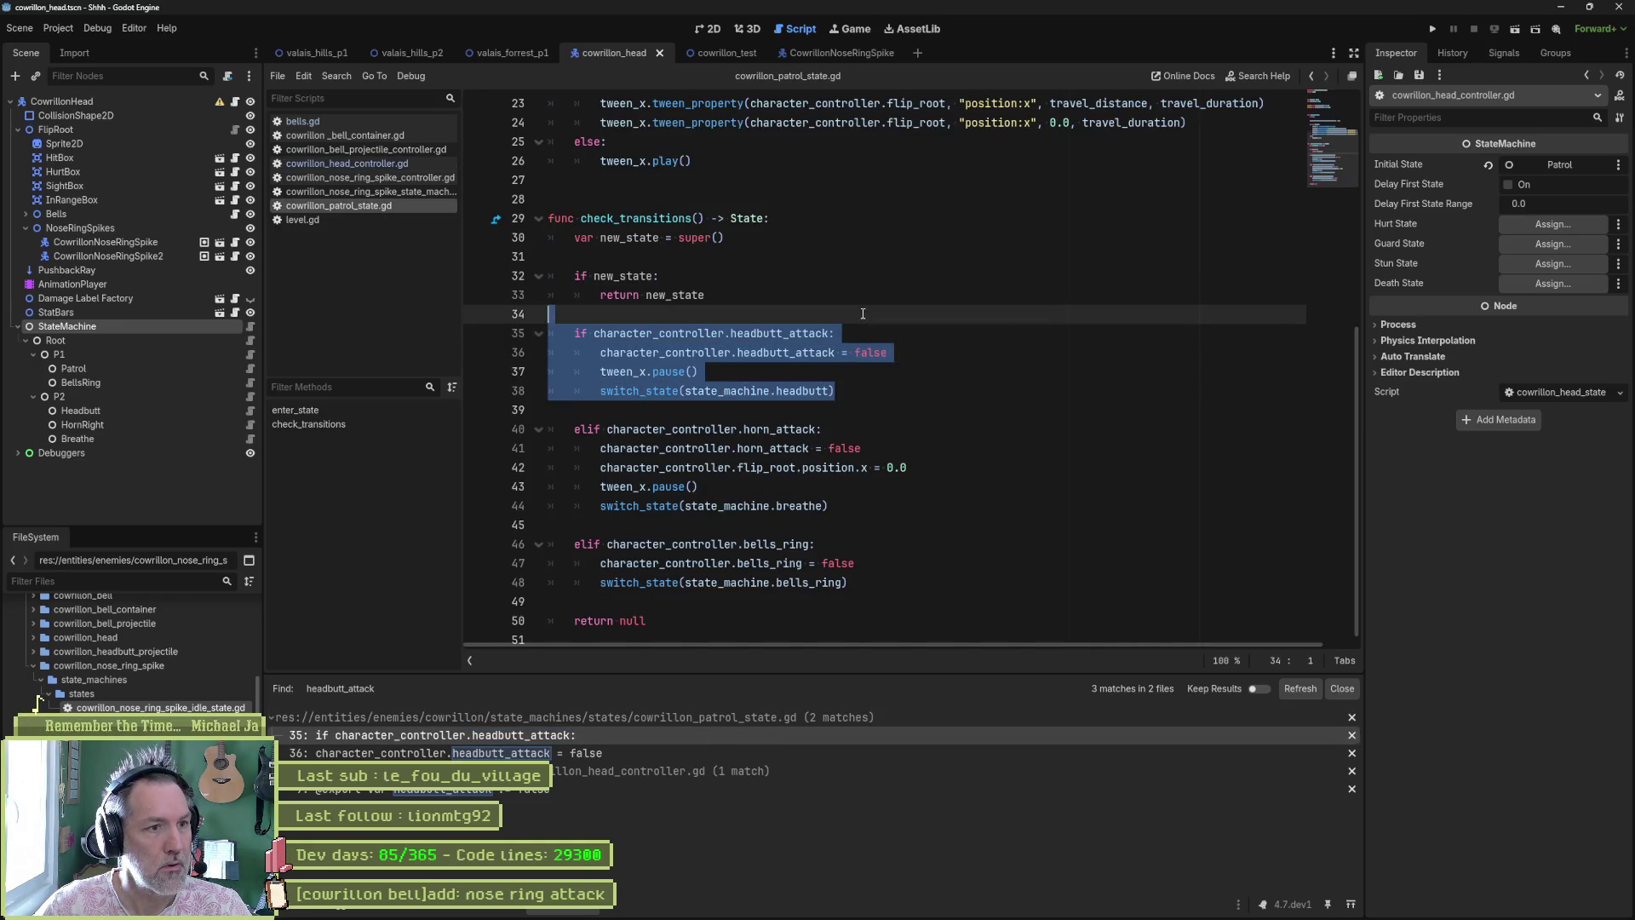
mouse_move(683, 617)
mouse_down()
mouse_move(673, 266)
mouse_move(641, 203)
mouse_up()
key(ctrl+c)
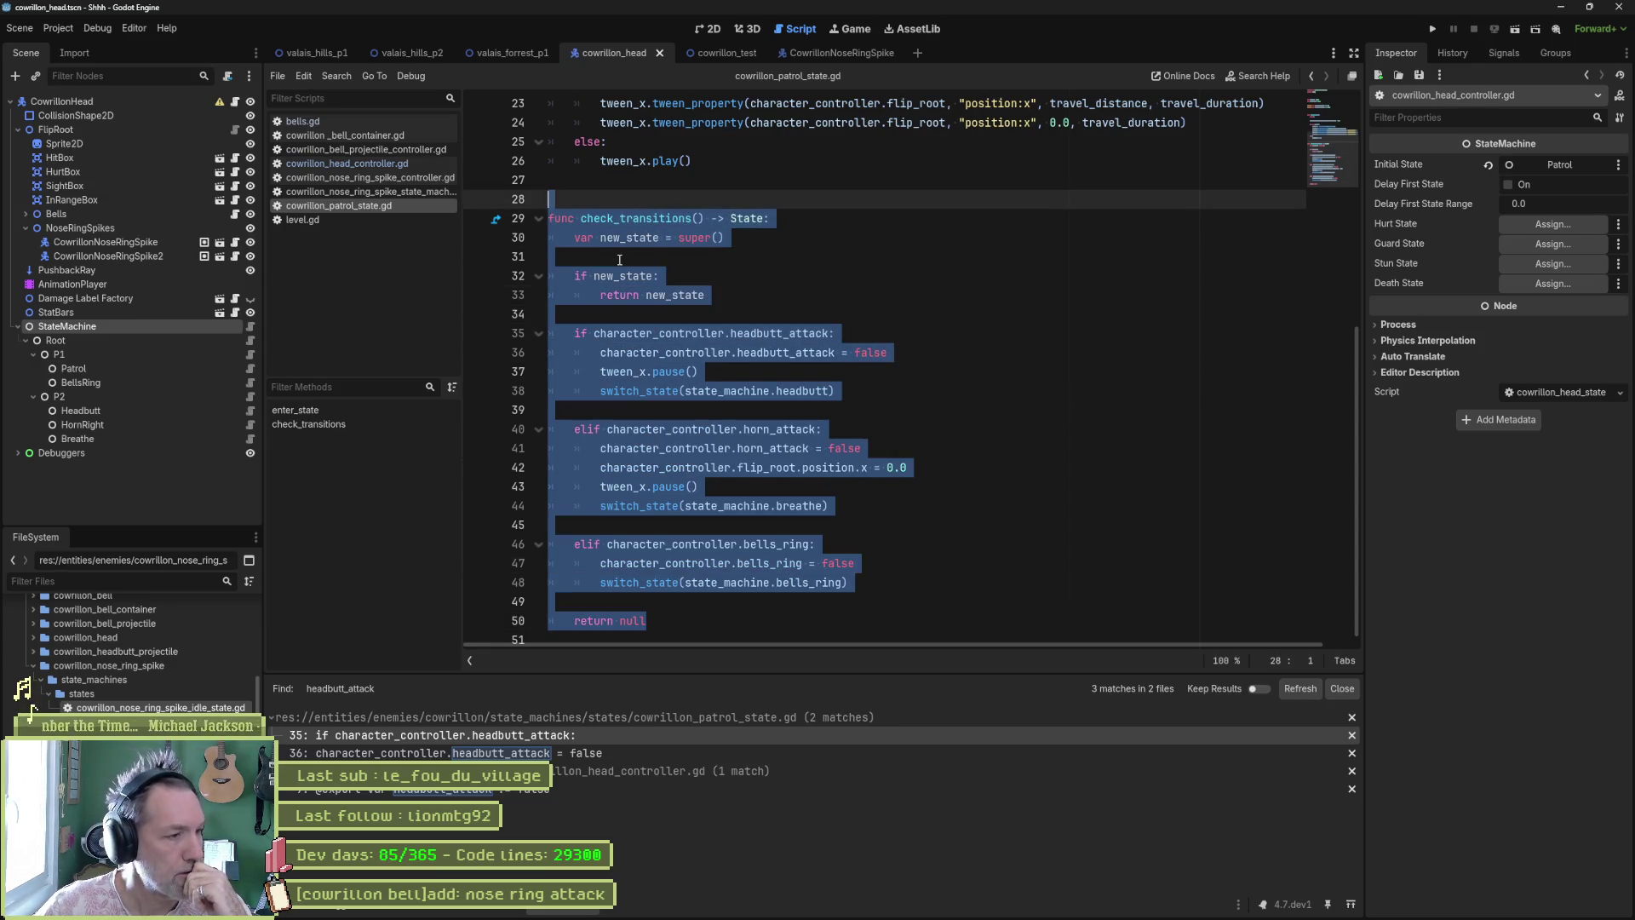
Paste check_transitions at the end of the CowrillonNoseRingSpike idle state script.
click(220, 244)
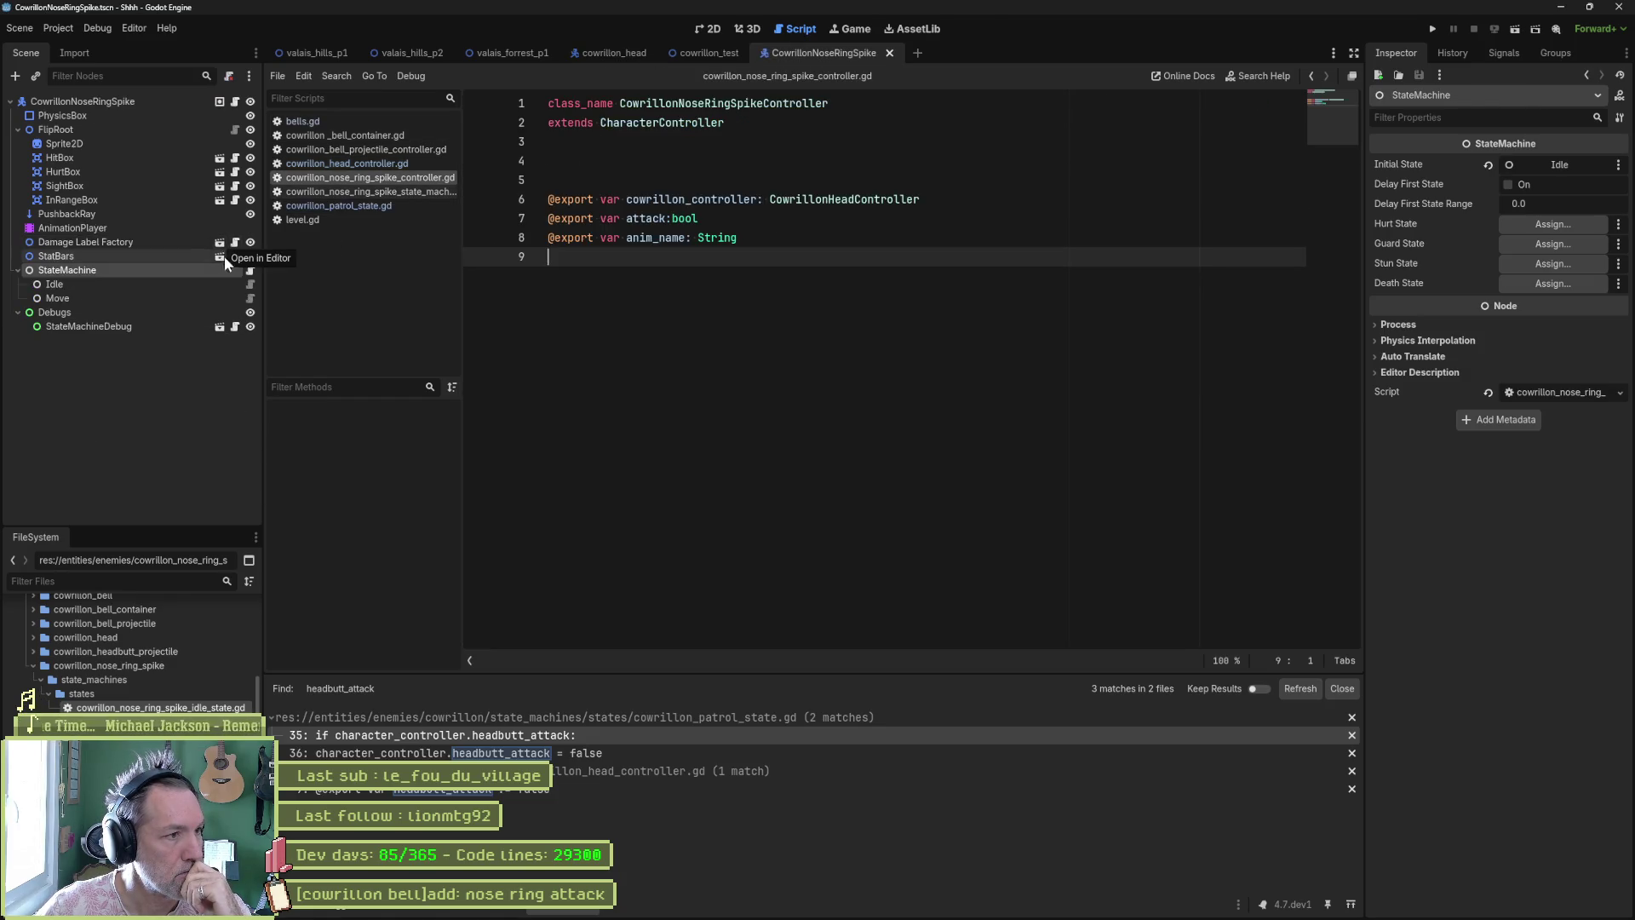
click(250, 284)
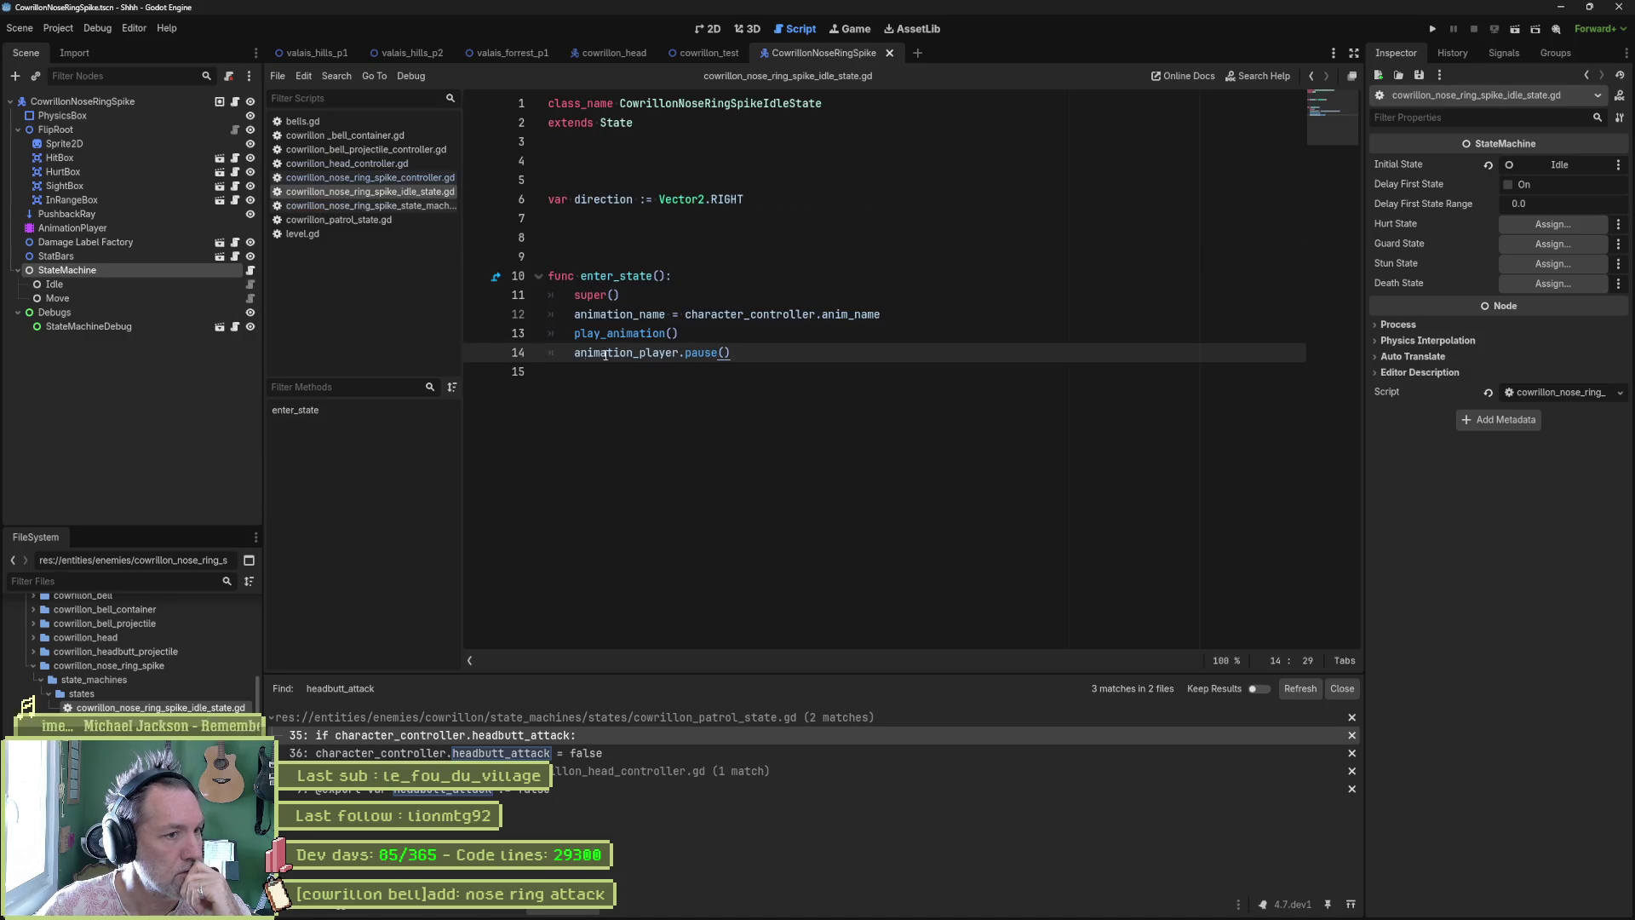
click(616, 386)
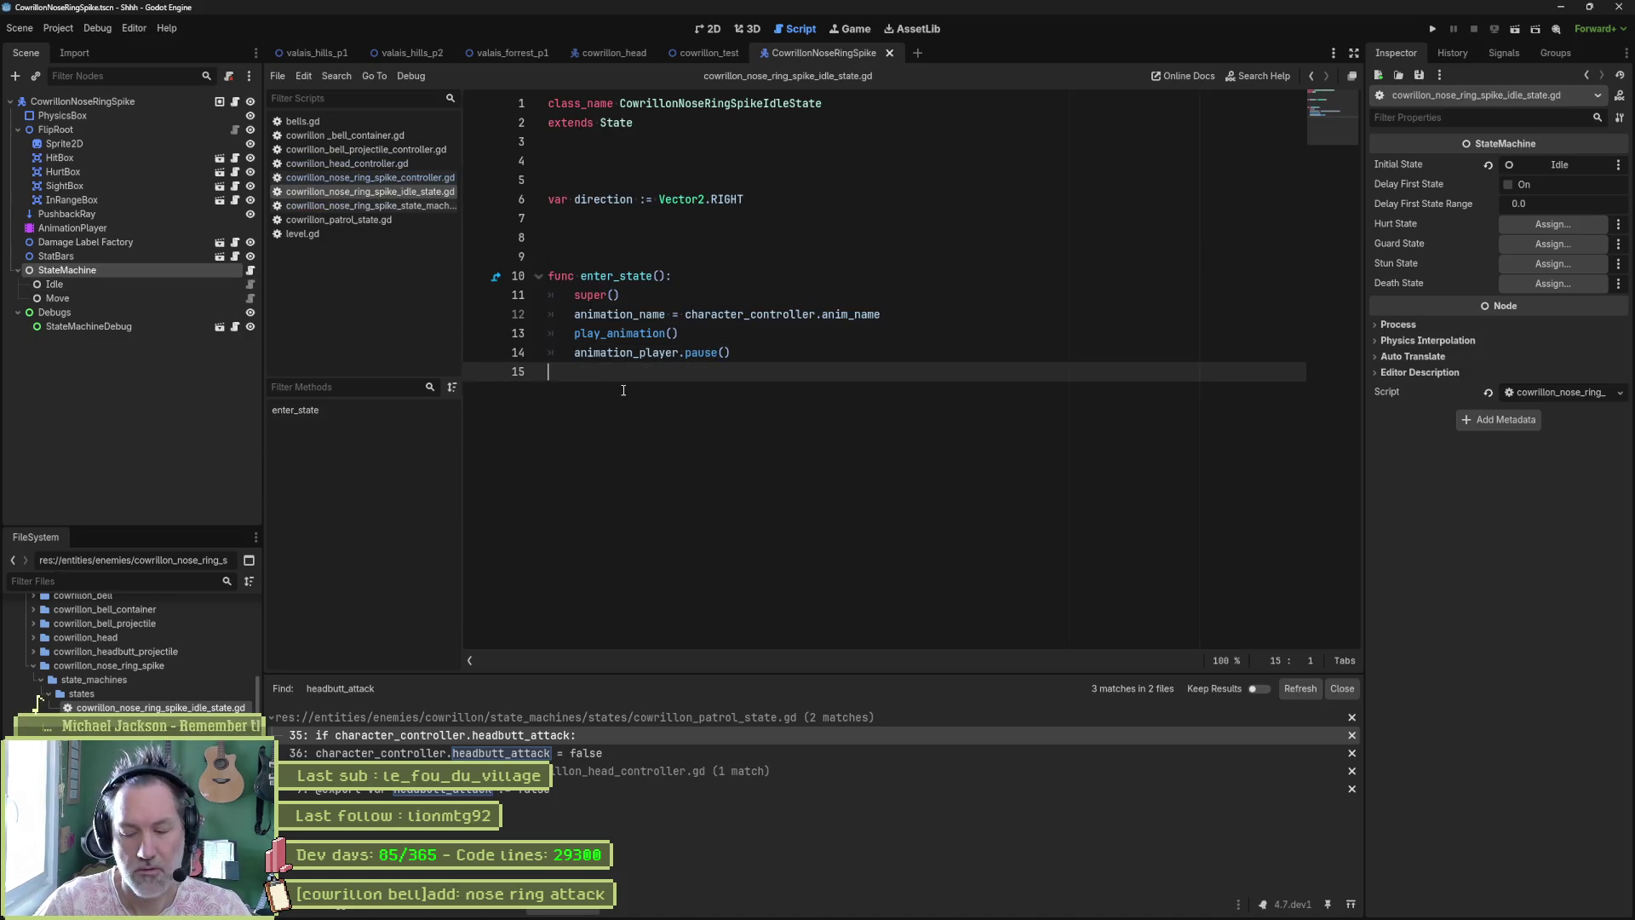
key(ctrl+v)
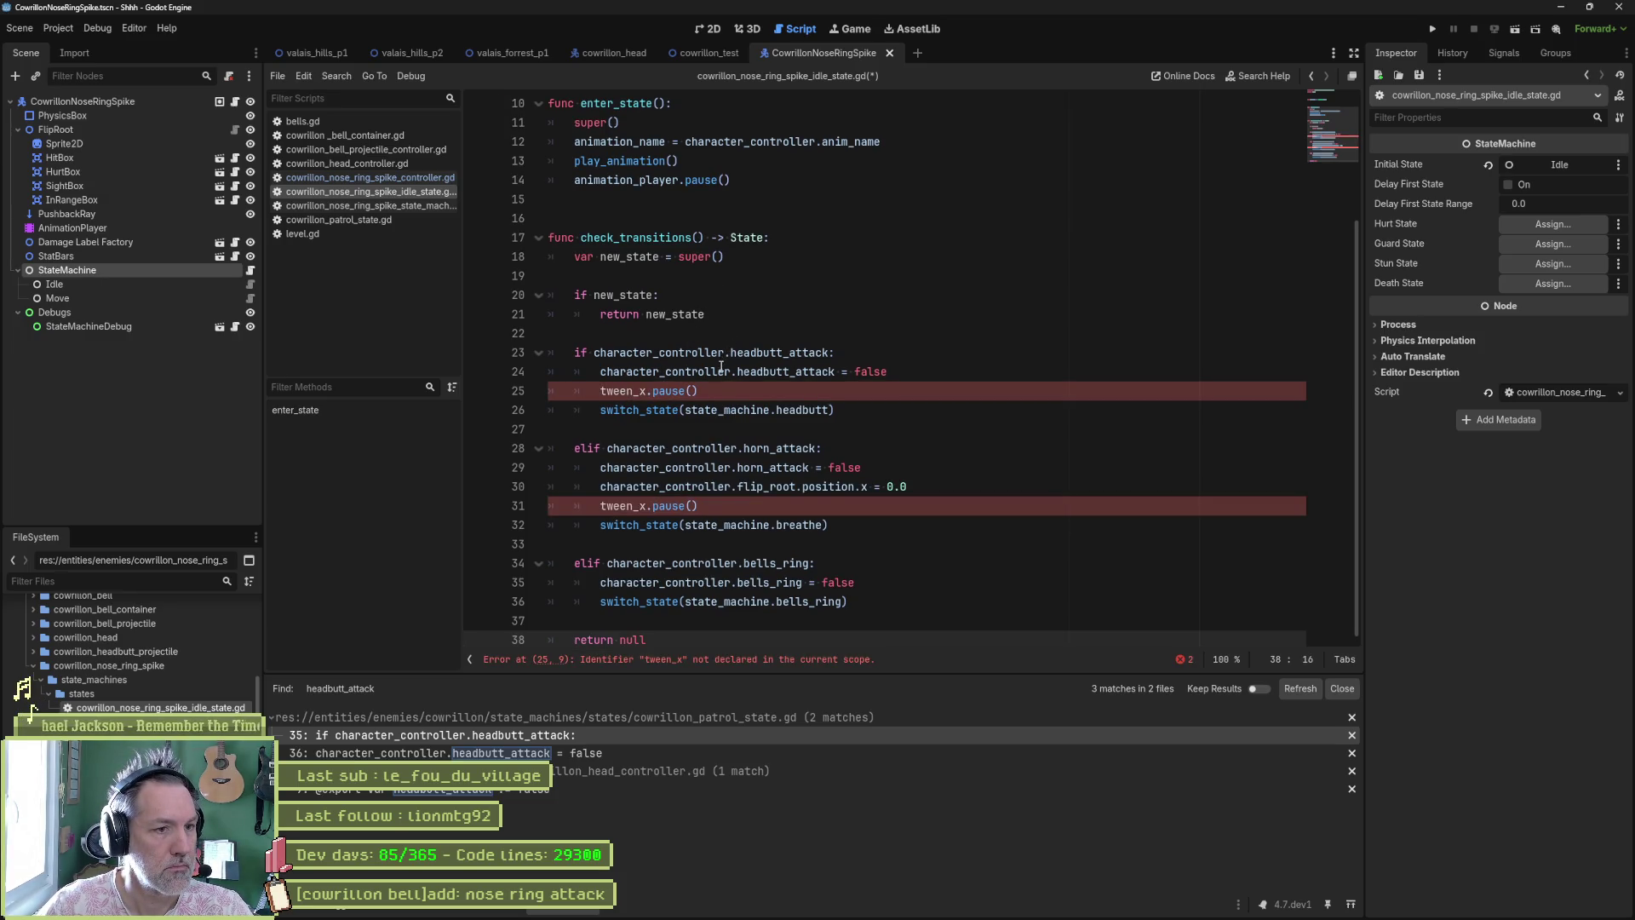
Strip the tween_x, horn_attack and bells_ring lines, leaving only the headbutt_attack branch.
click(699, 390)
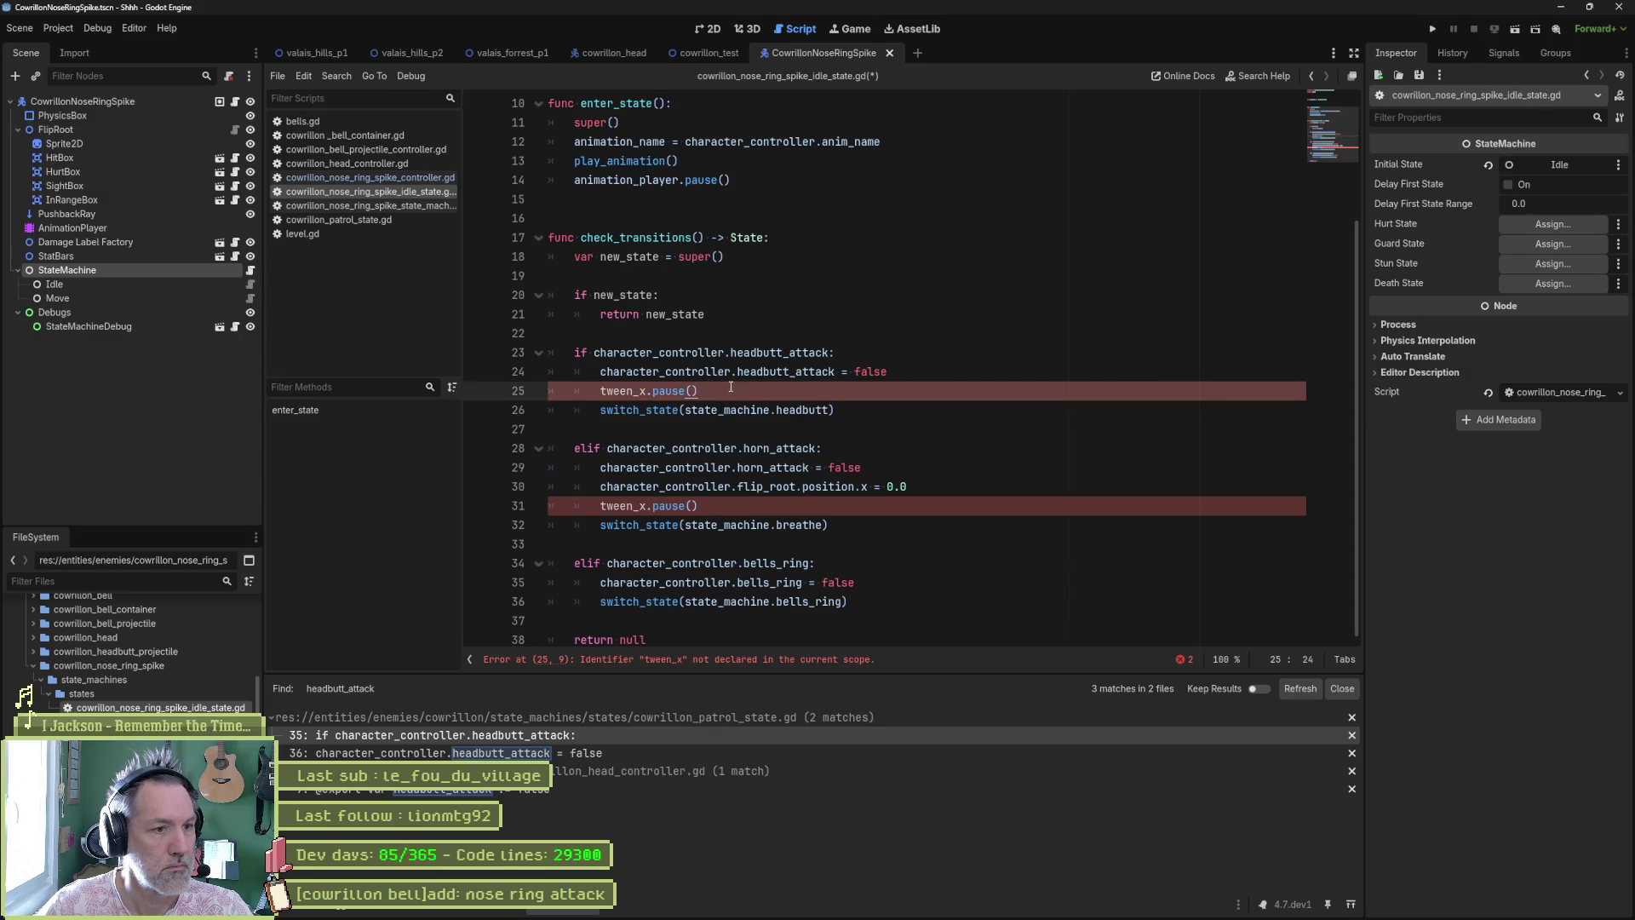
key(ctrl+z)
key(ctrl+z)
key(ctrl+z)
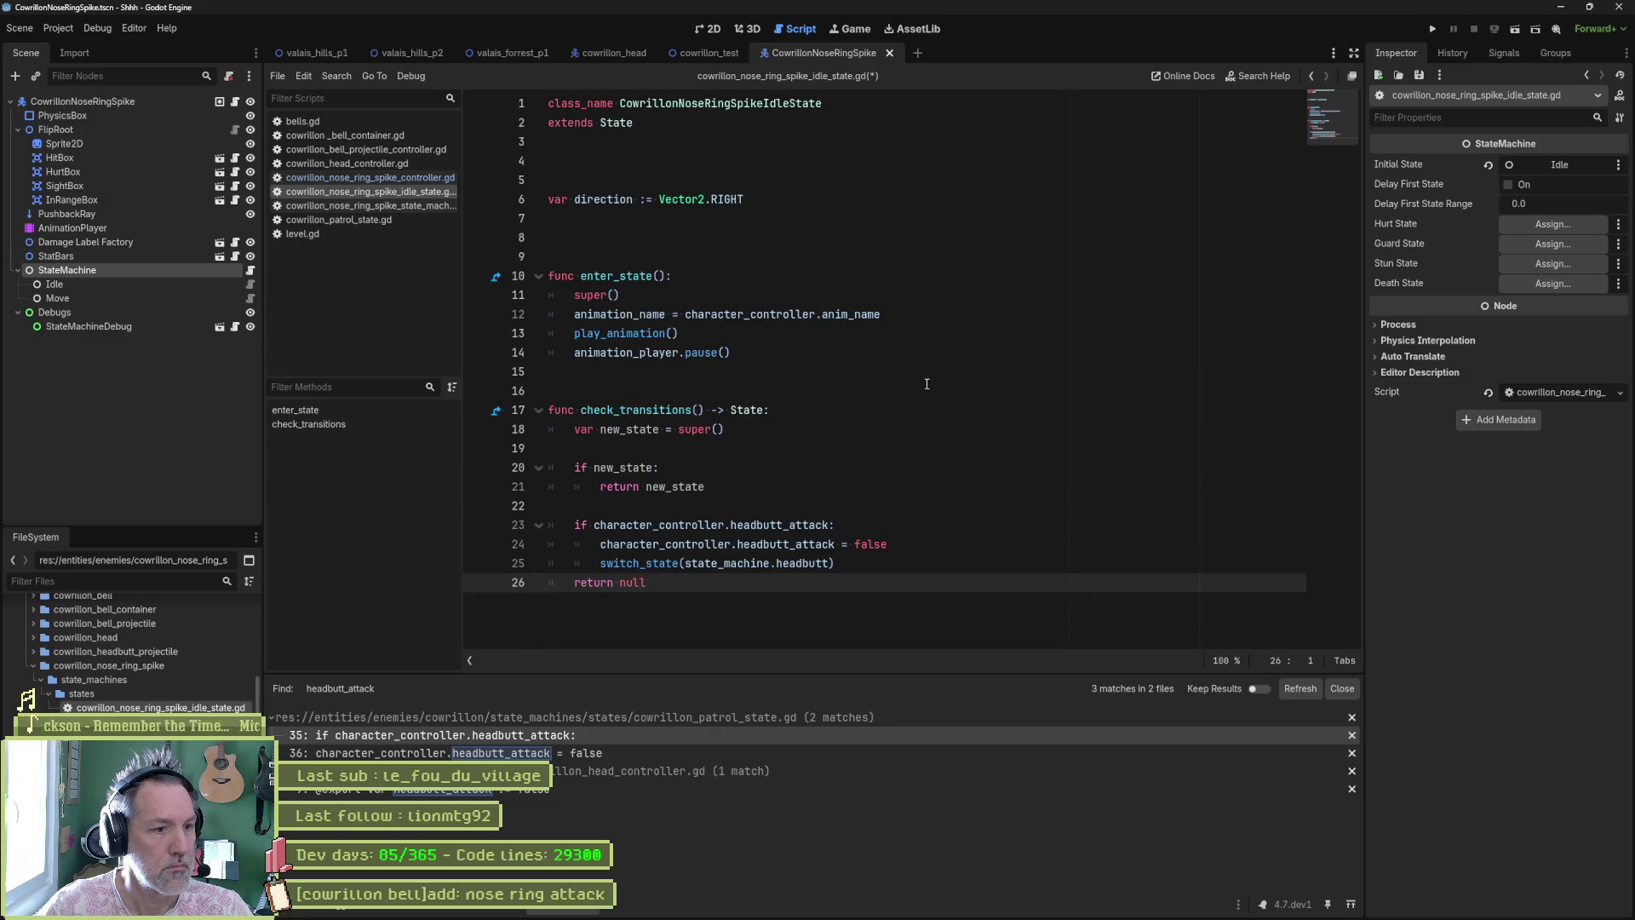
key(Return)
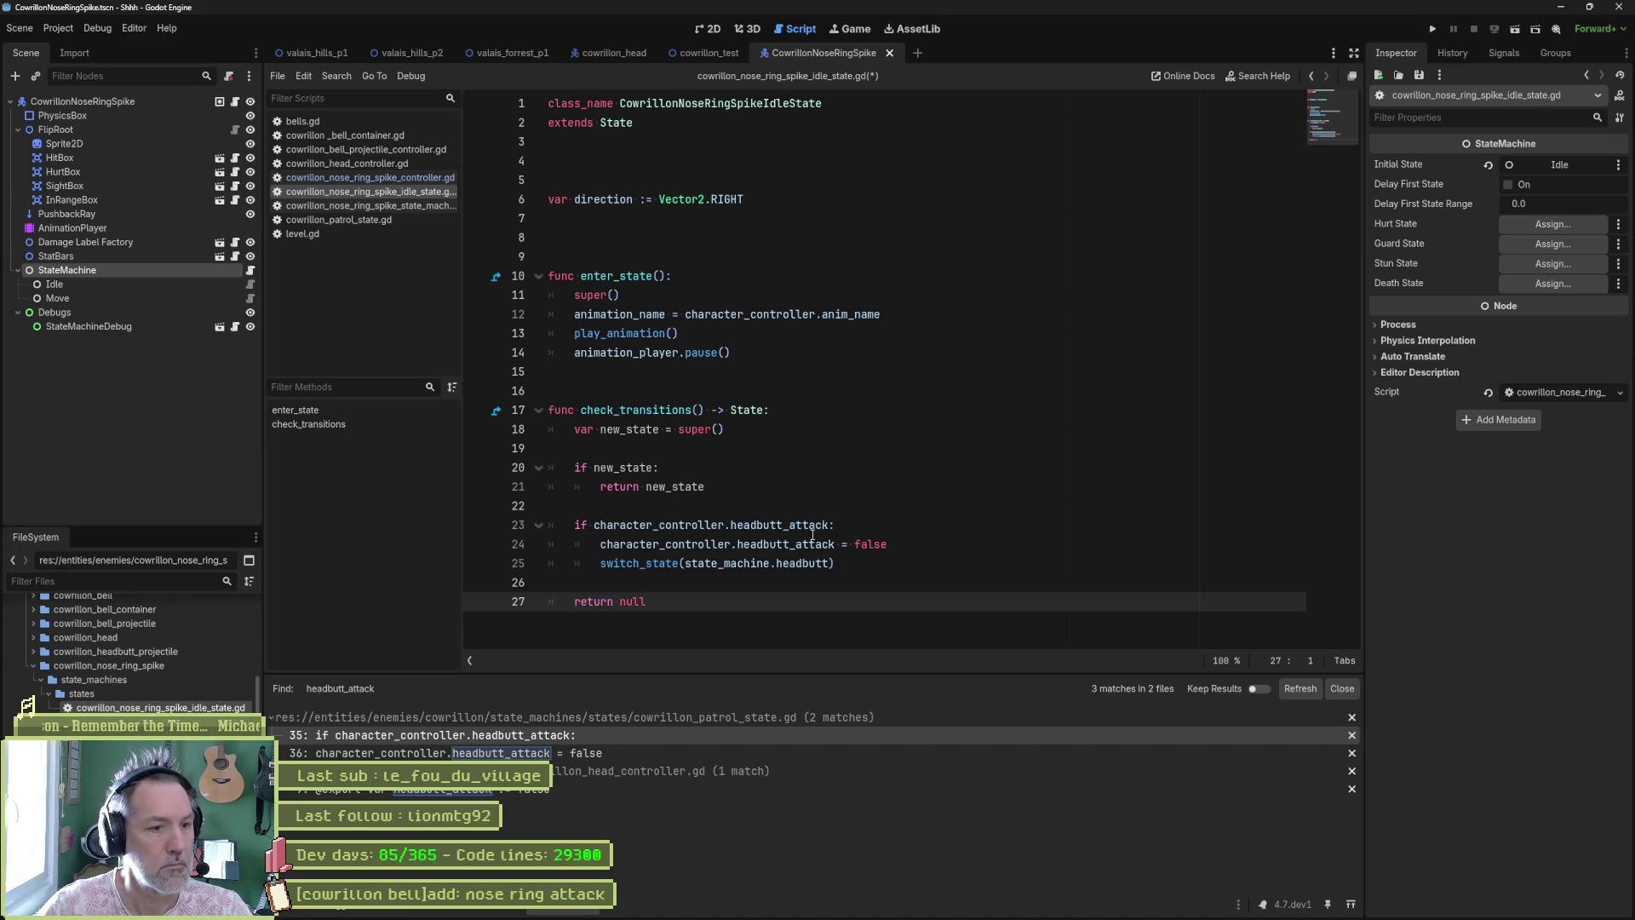
double_click(780, 525)
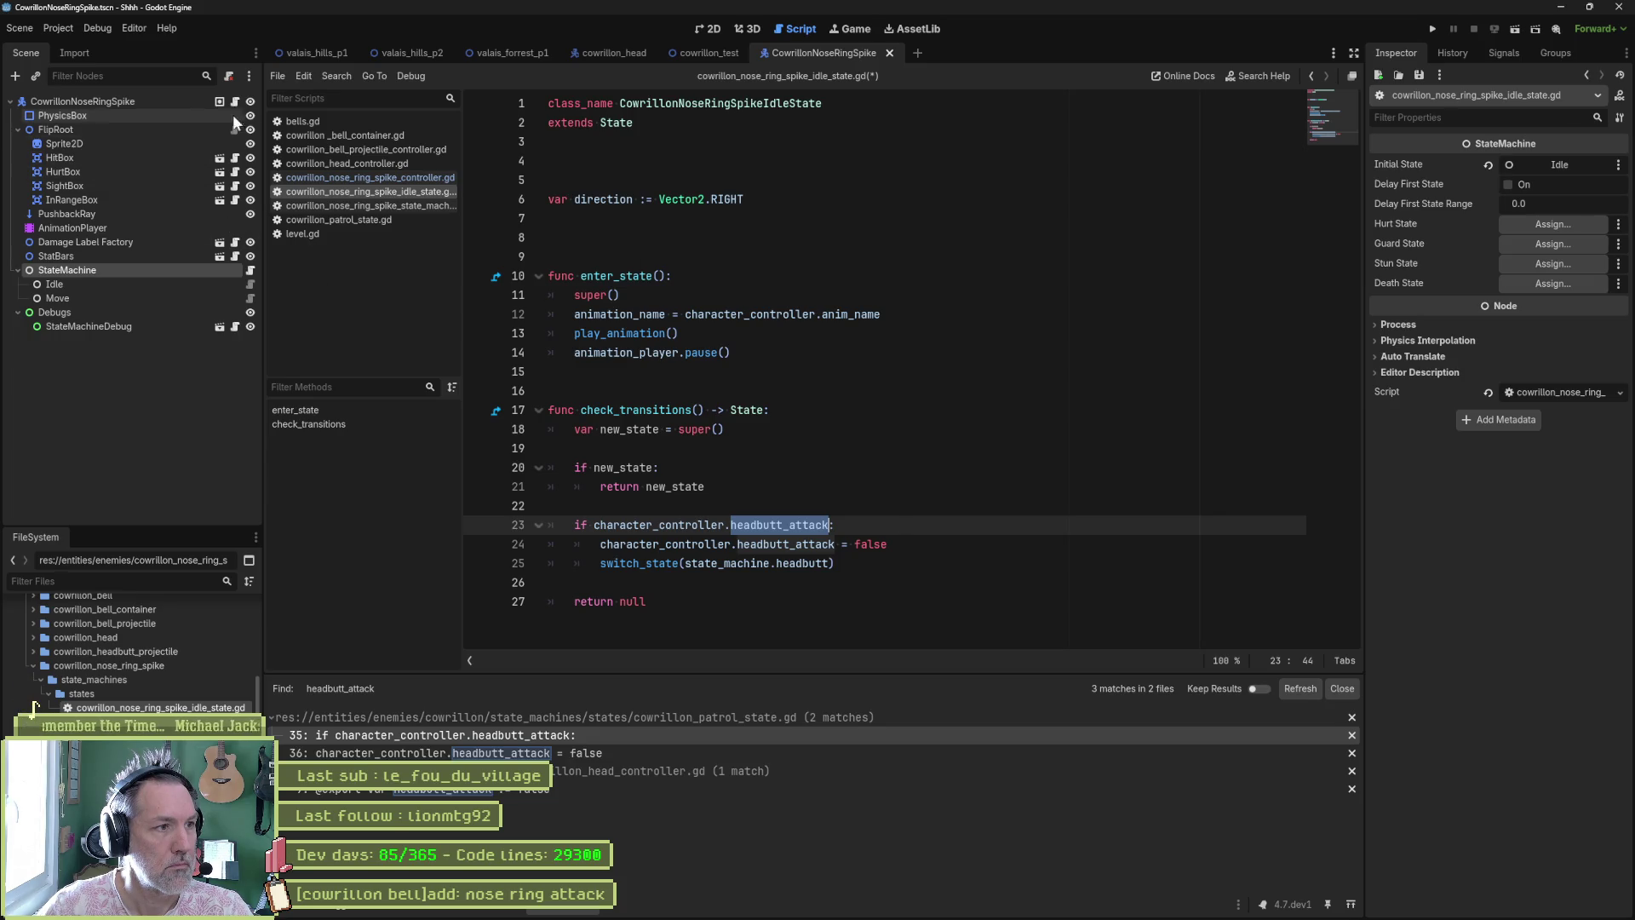
Correct the spike controller field to 'attack: bool', save it, and return to the idle script.
key(alt+Left)
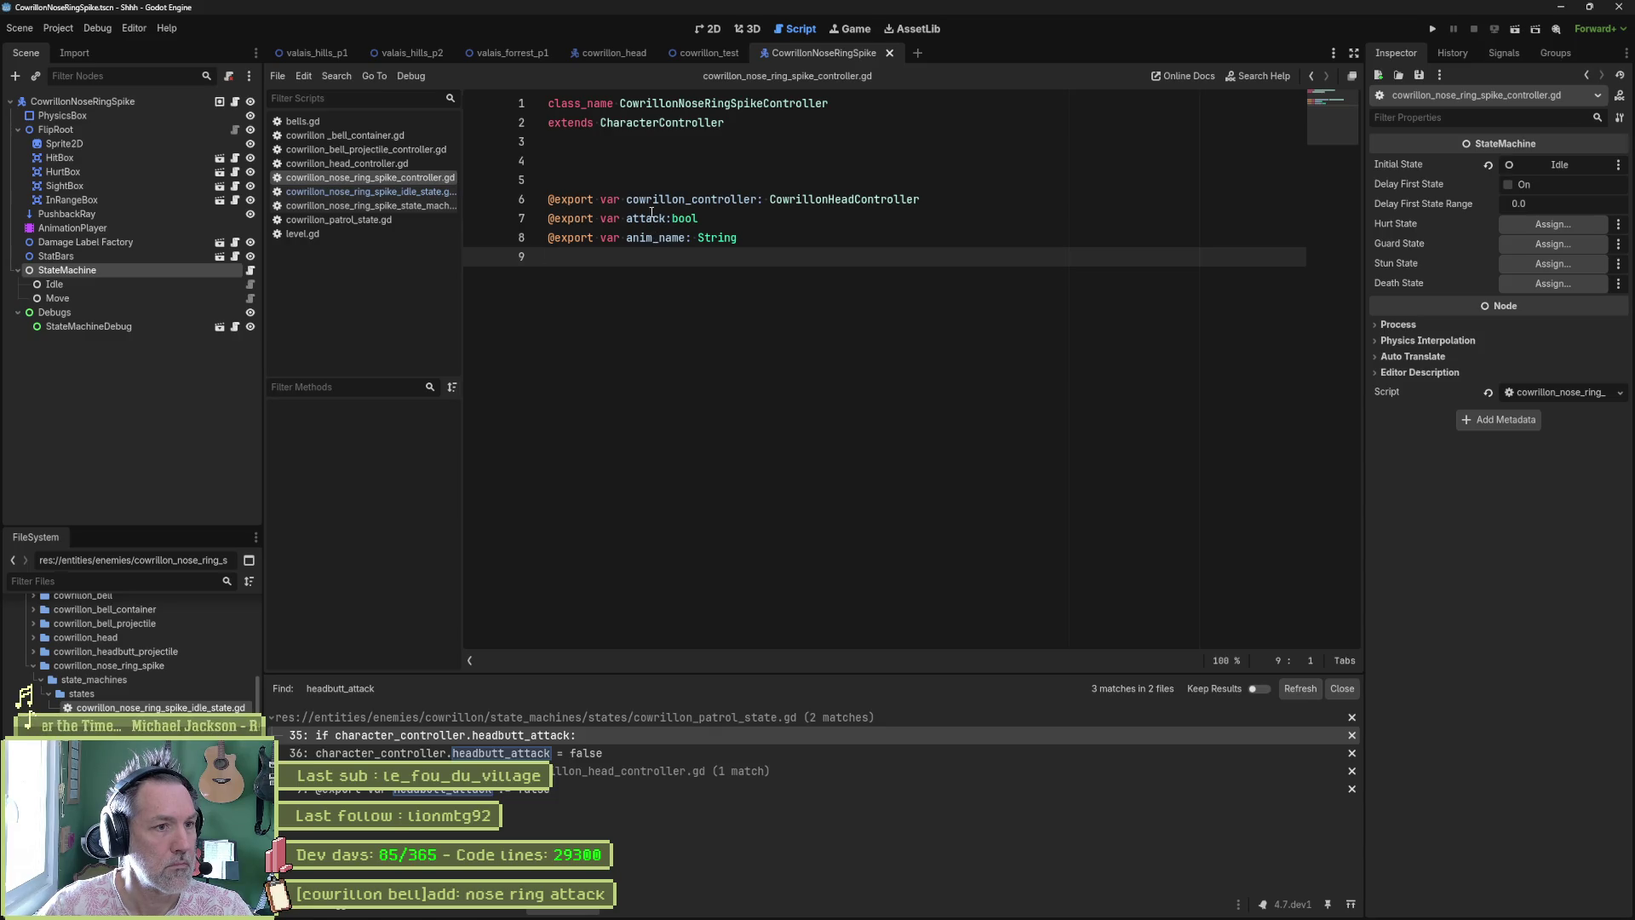
click(674, 218)
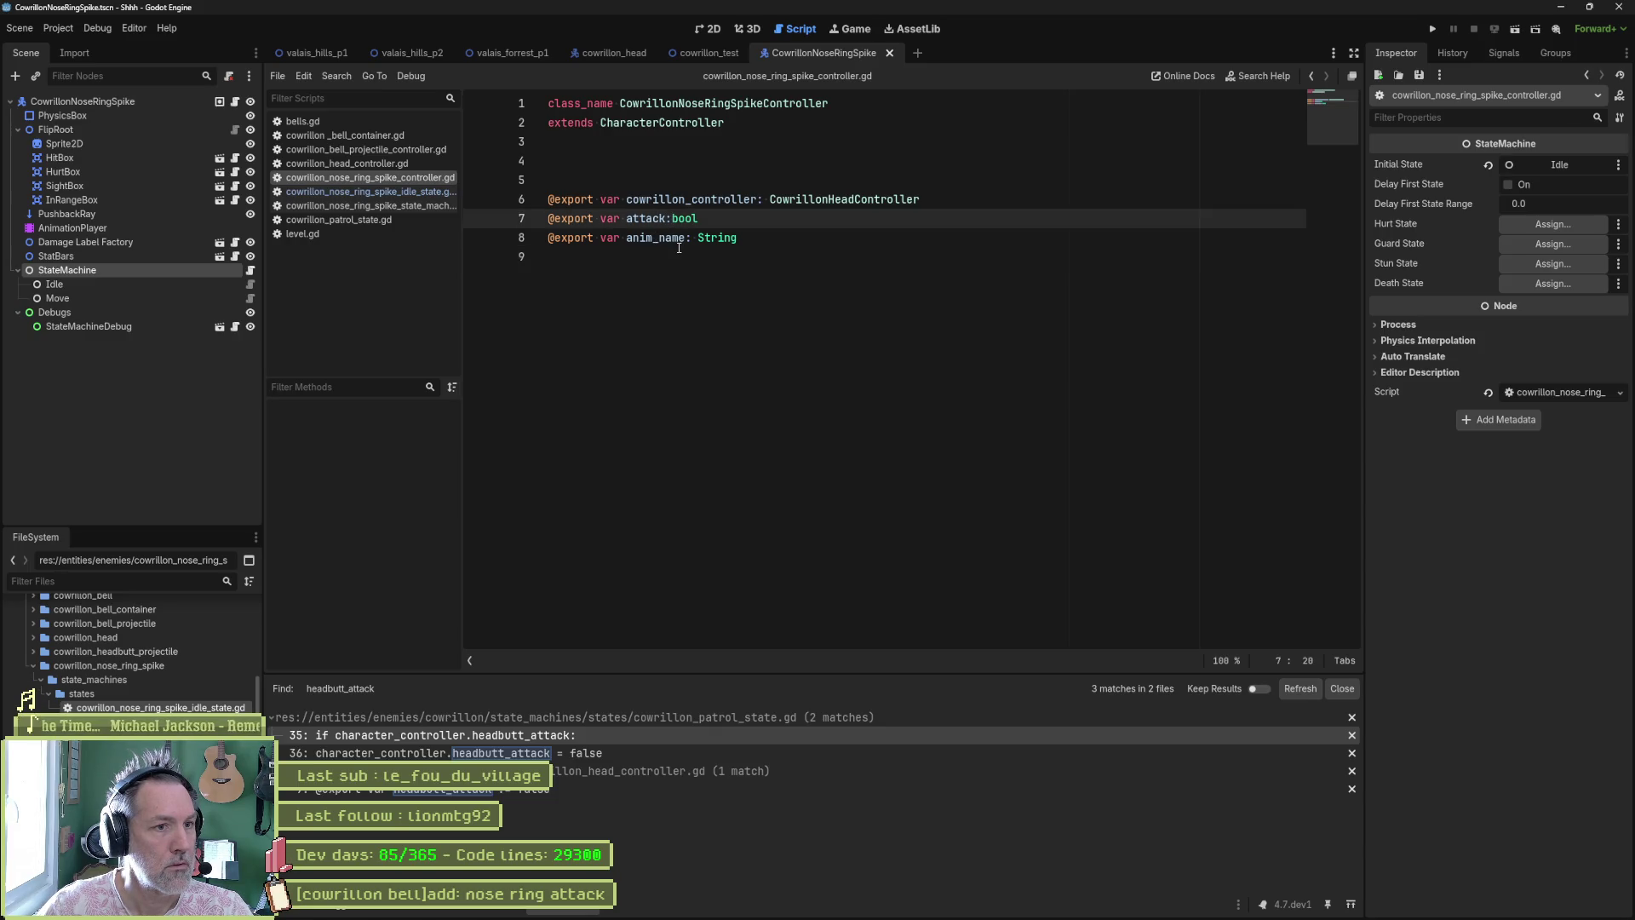
key(ctrl+s)
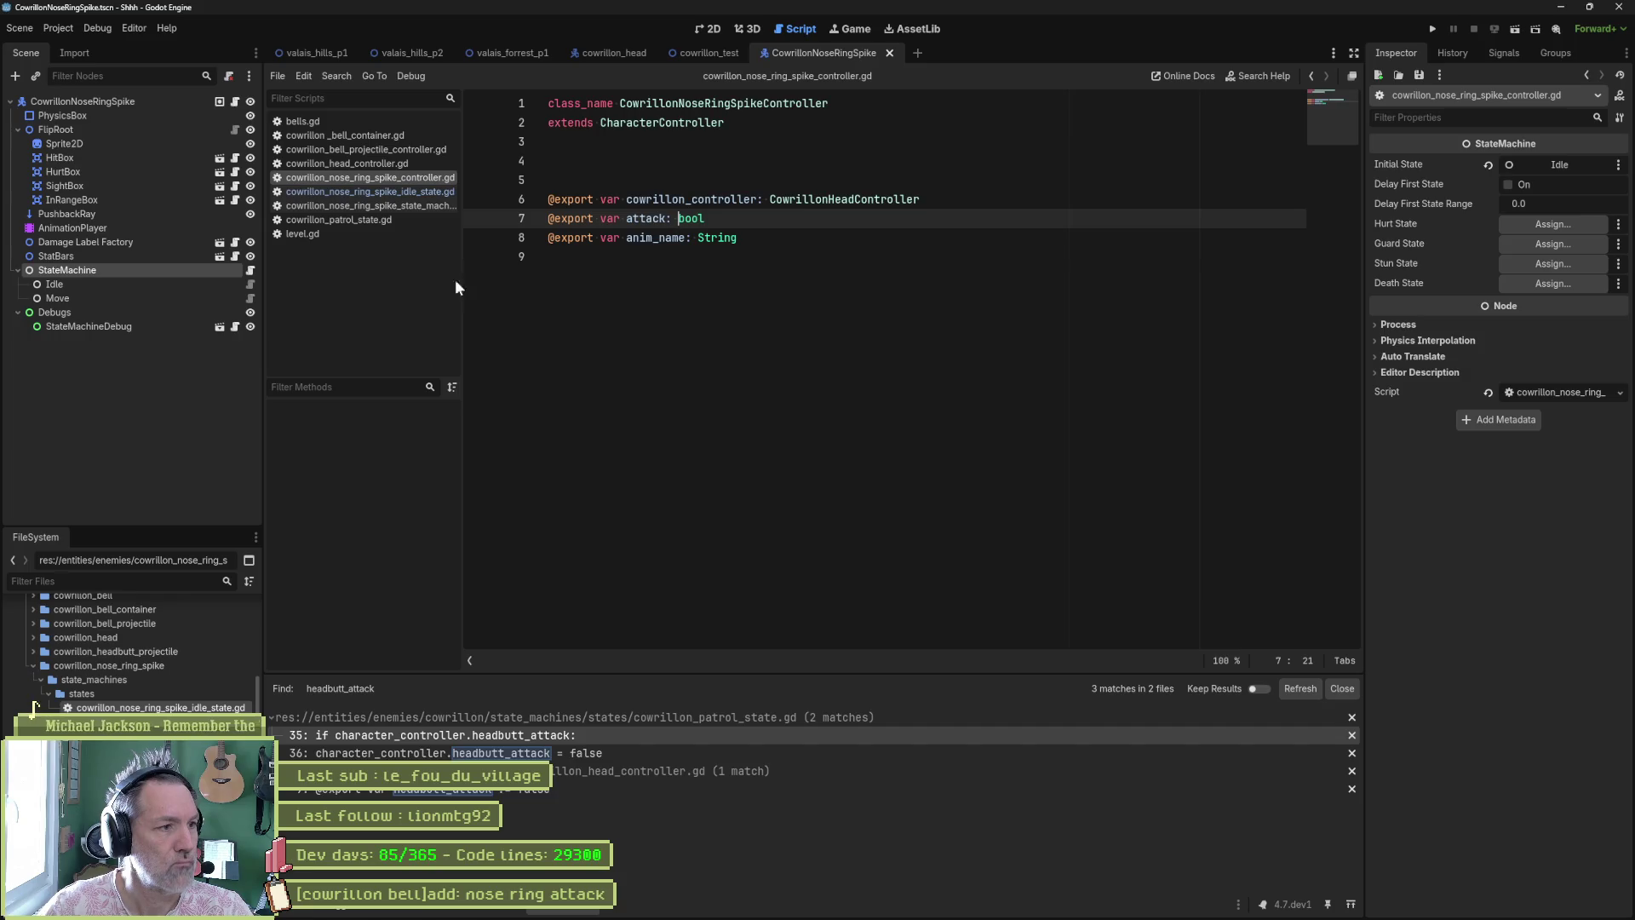
double_click(708, 198)
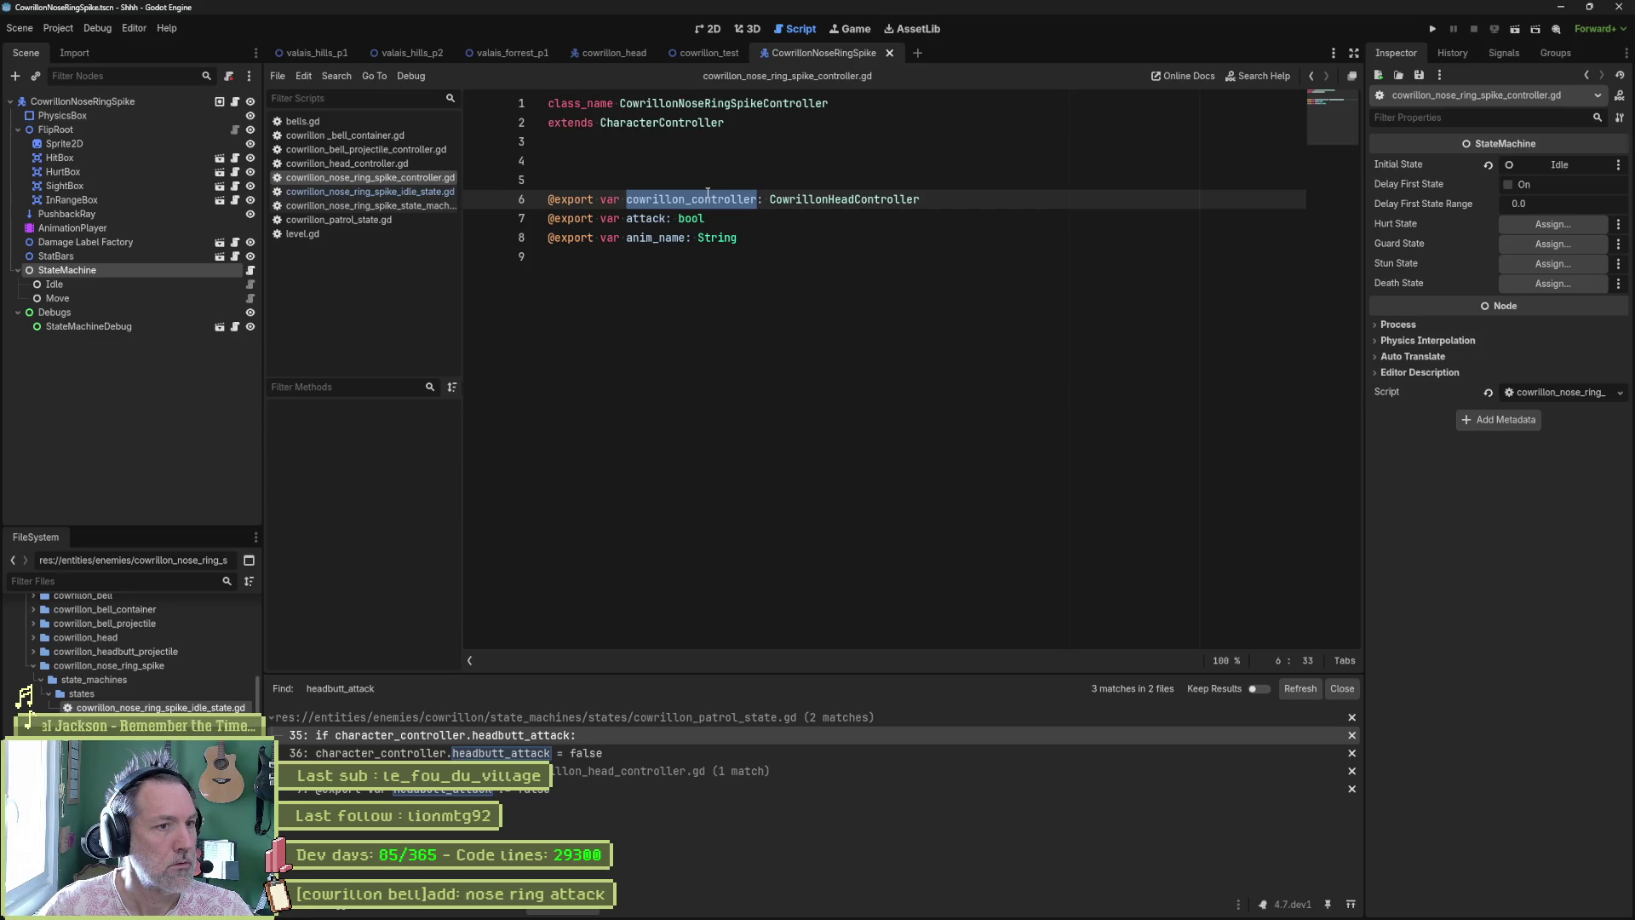
ctrl+click(789, 210)
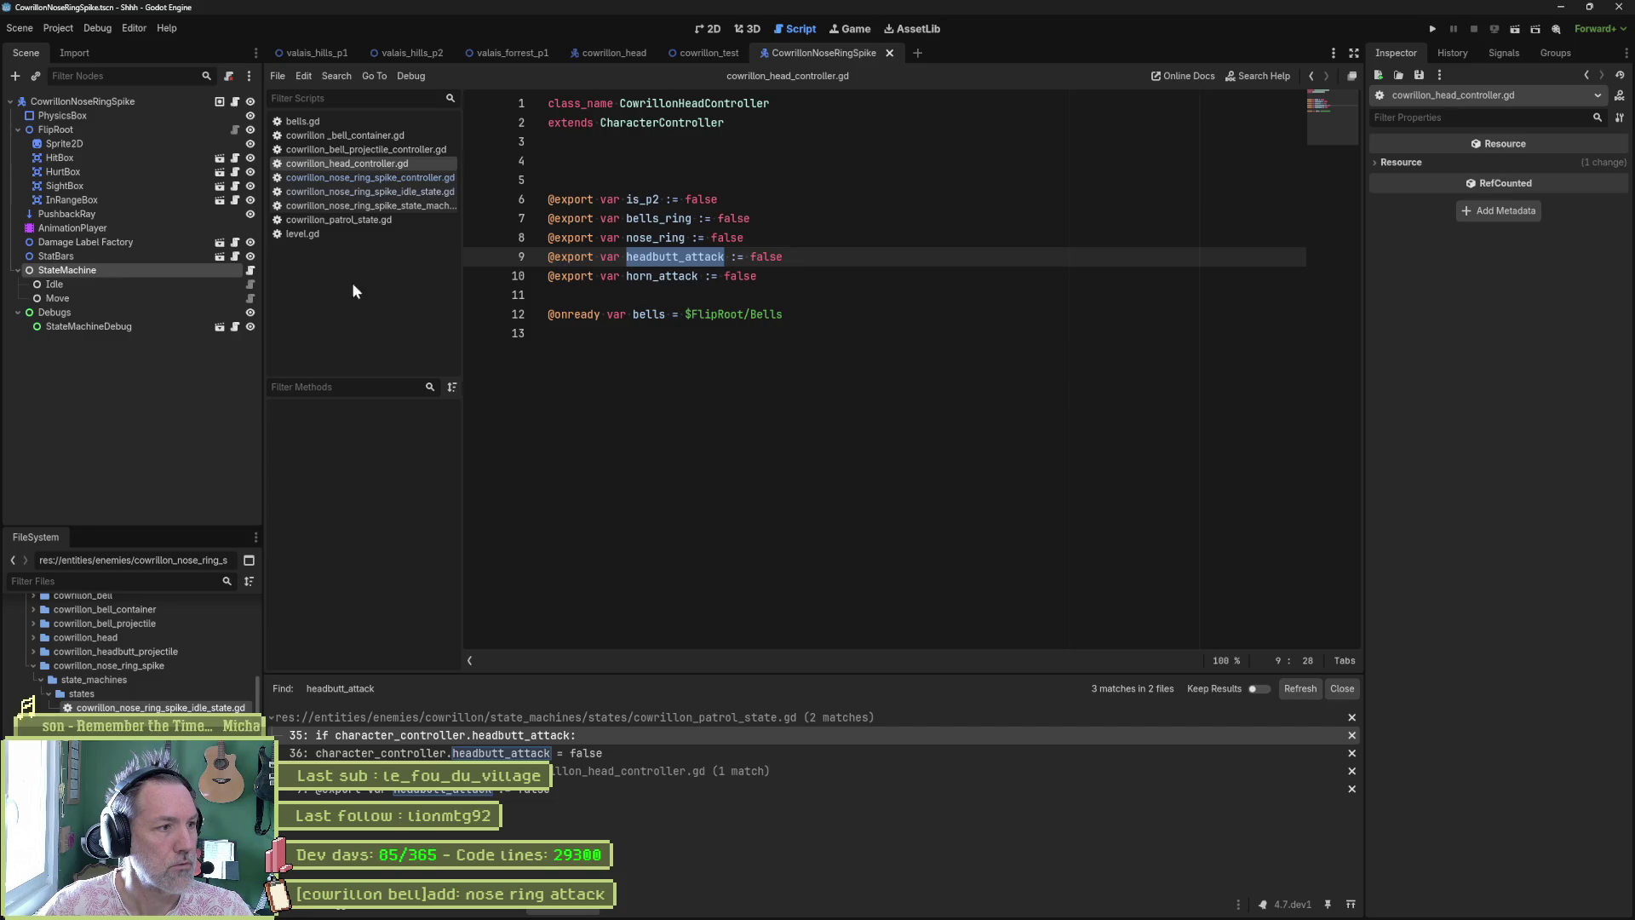
click(250, 284)
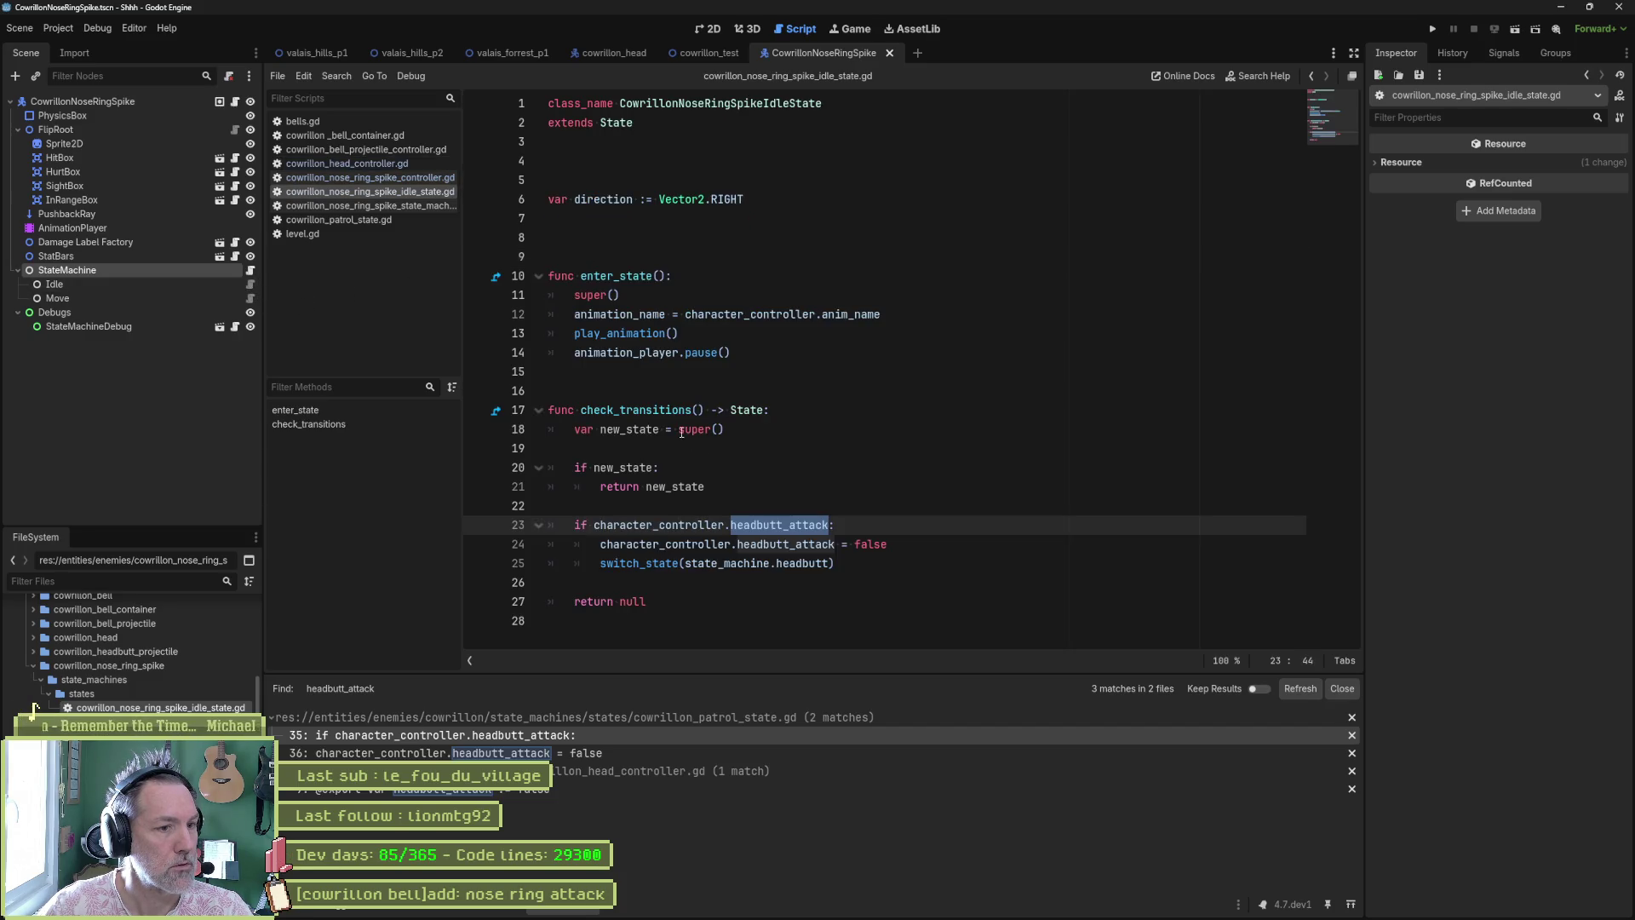
Change line 23's check to character_controller.cowrillon_controller.nose_ring.
double_click(714, 523)
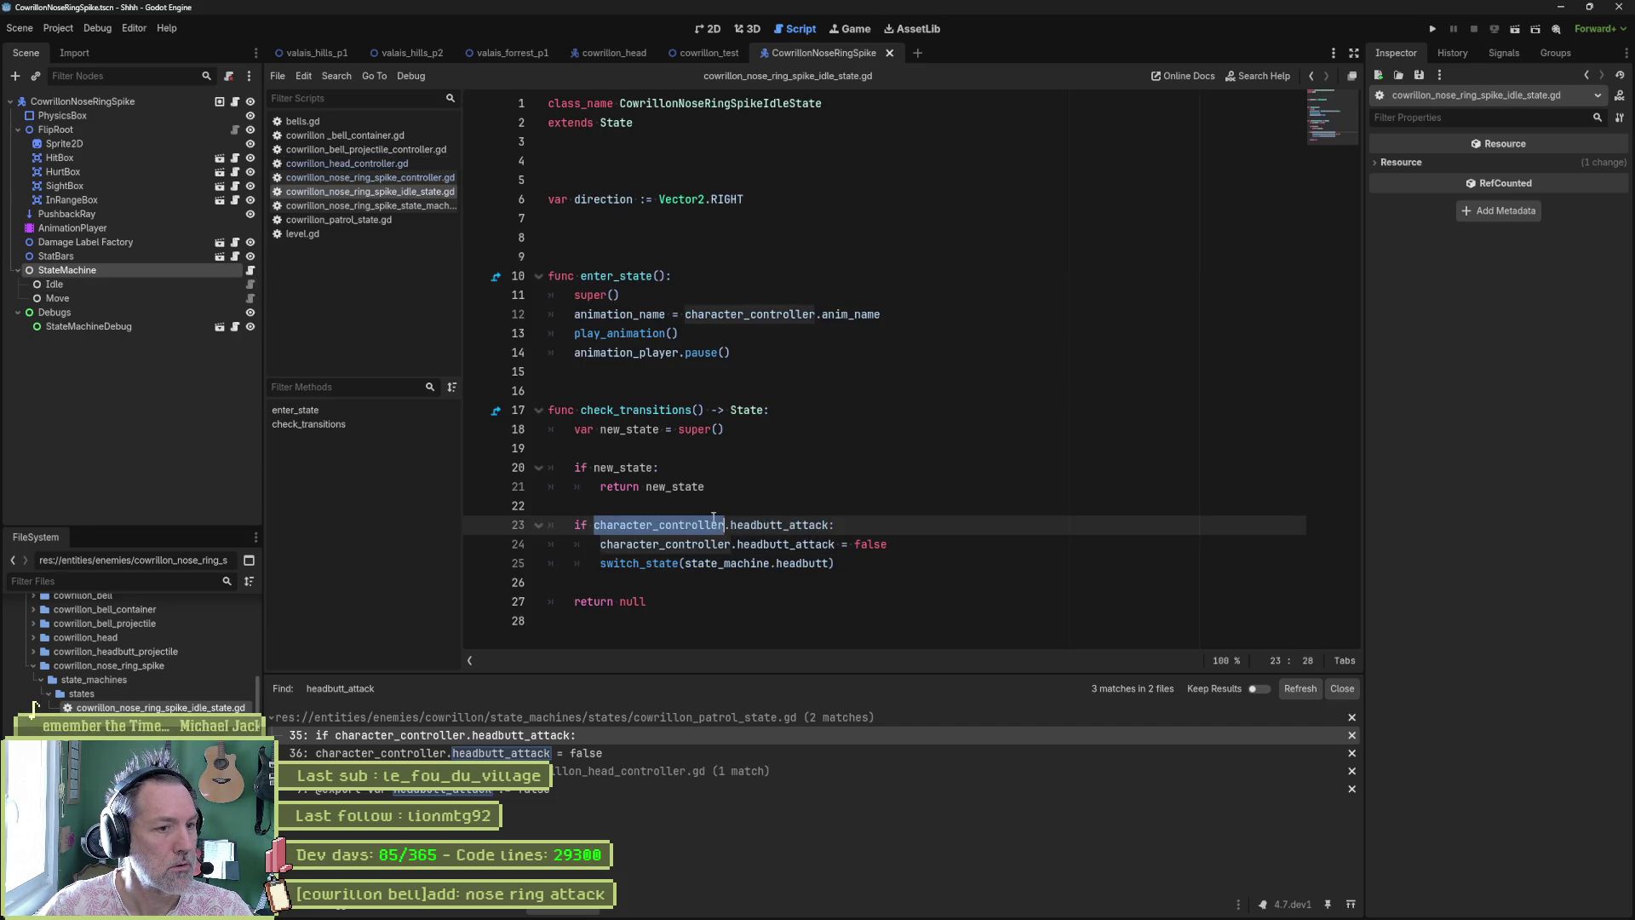
text(cowrillon_controller)
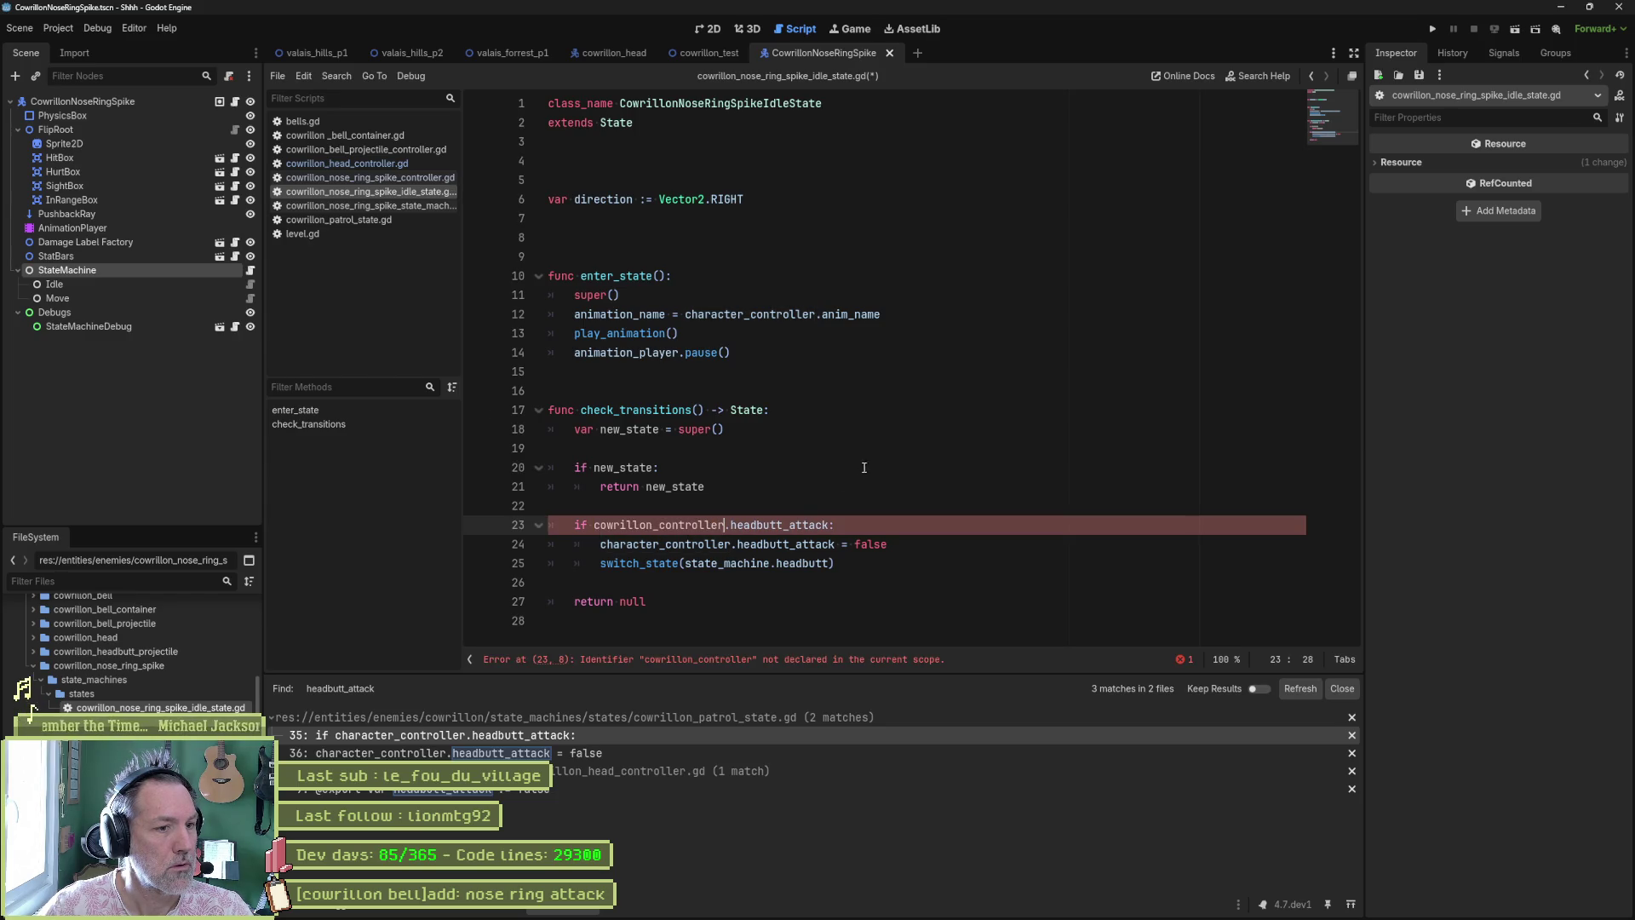
click(790, 525)
double_click(790, 525)
text(nose_)
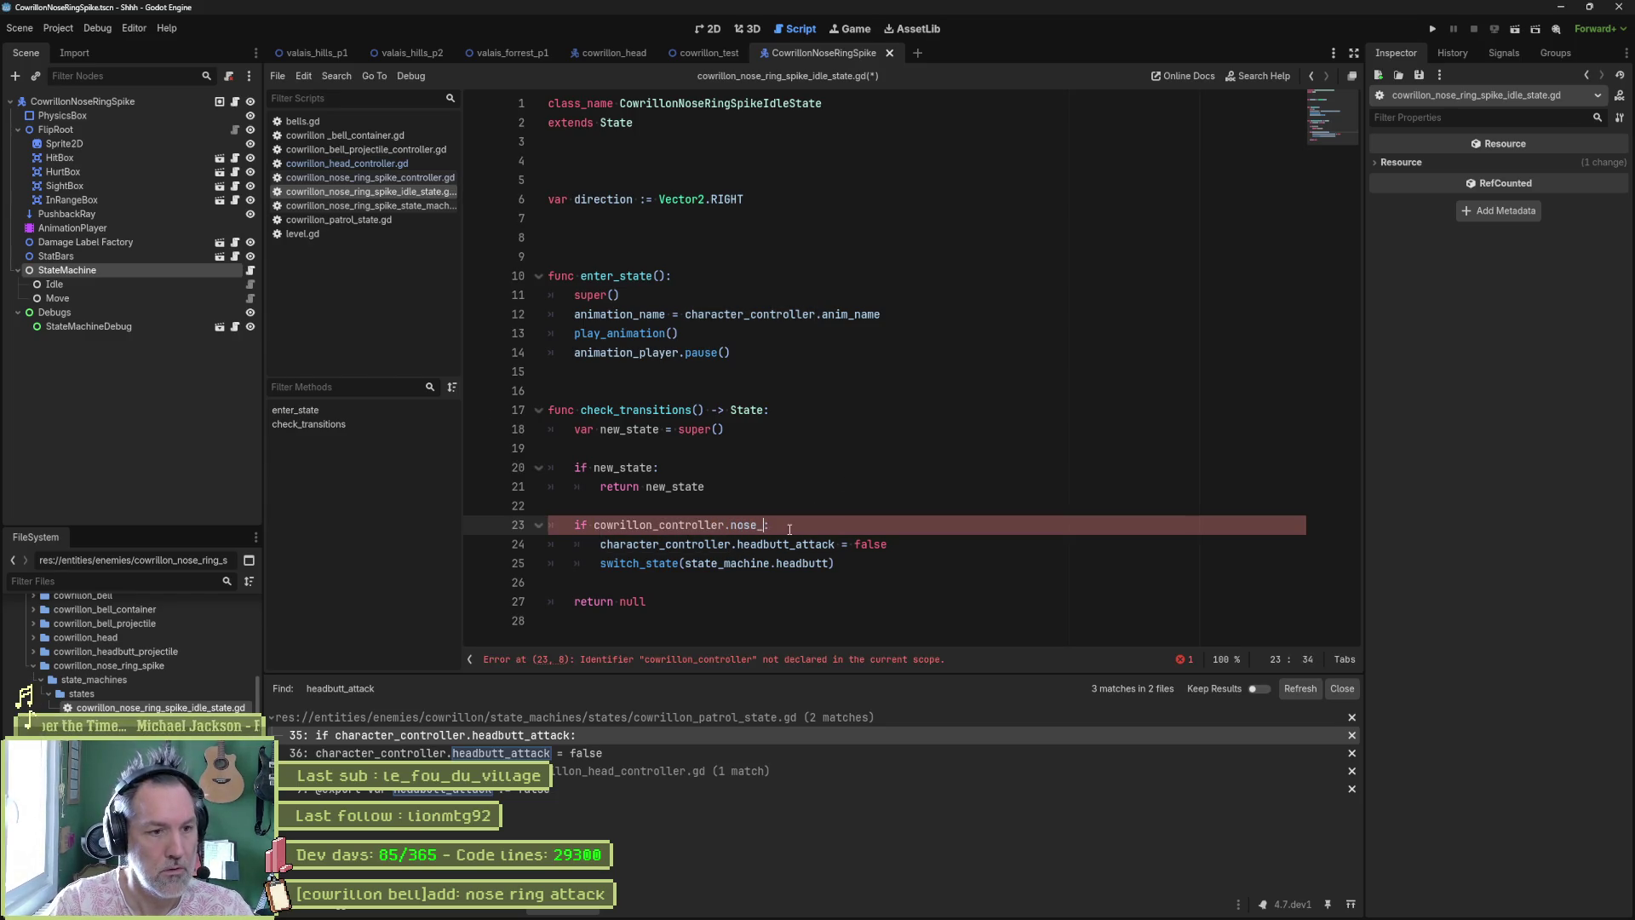
text(ring)
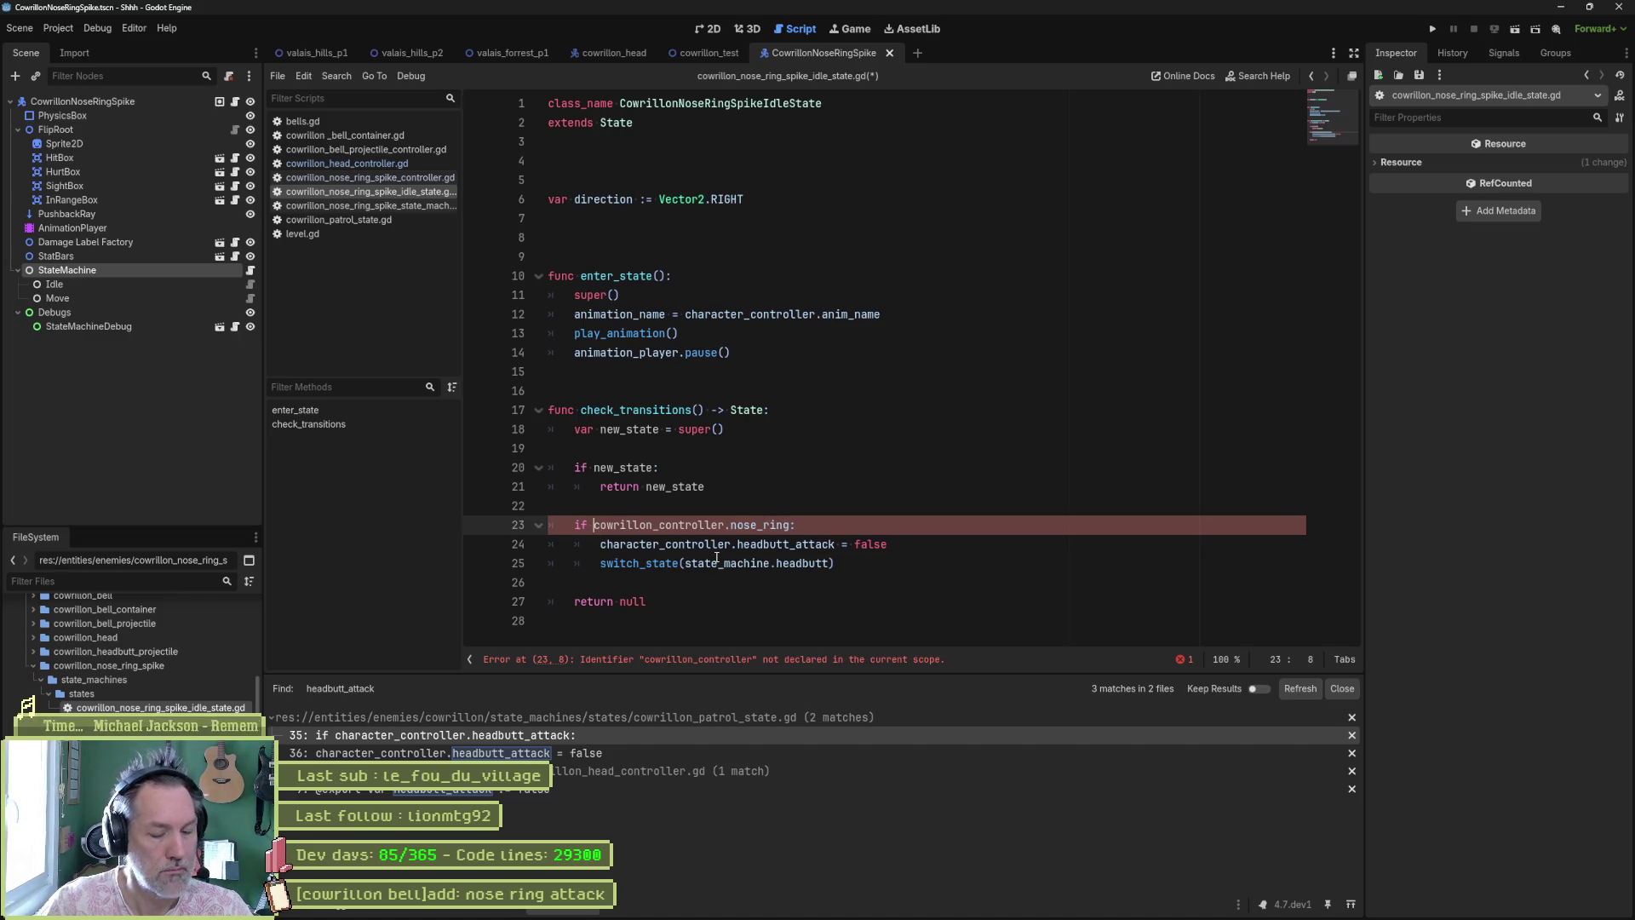
text(character_controller.)
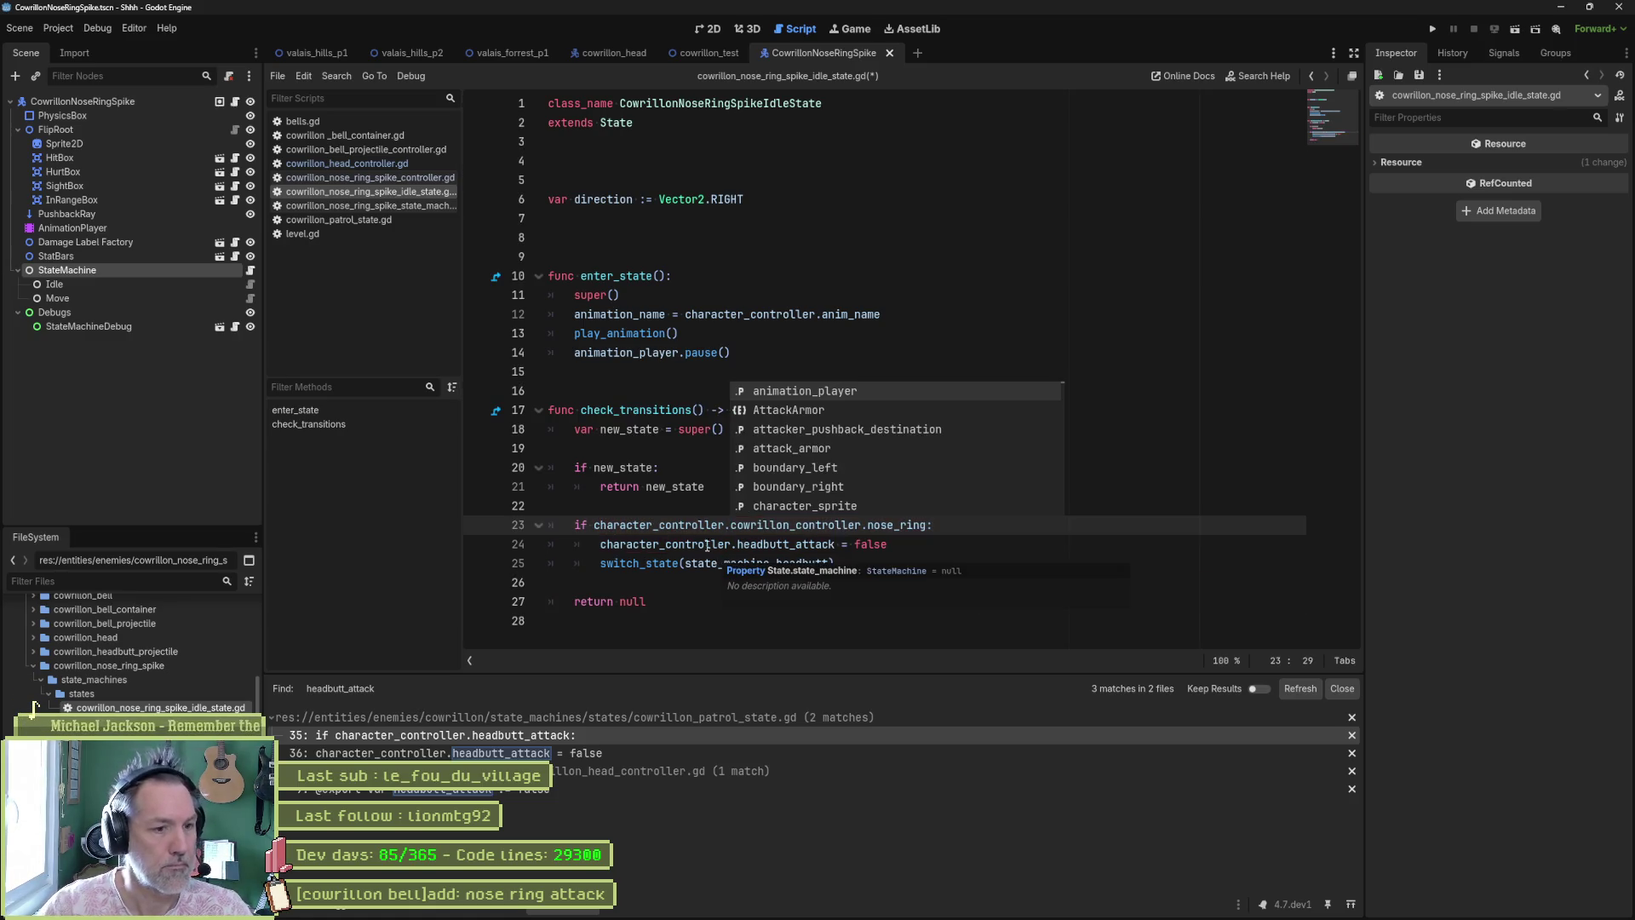
Replace headbutt_attack on line 24 with the nose_ring expression and save the script.
drag(594, 525, 929, 528)
key(ctrl+c)
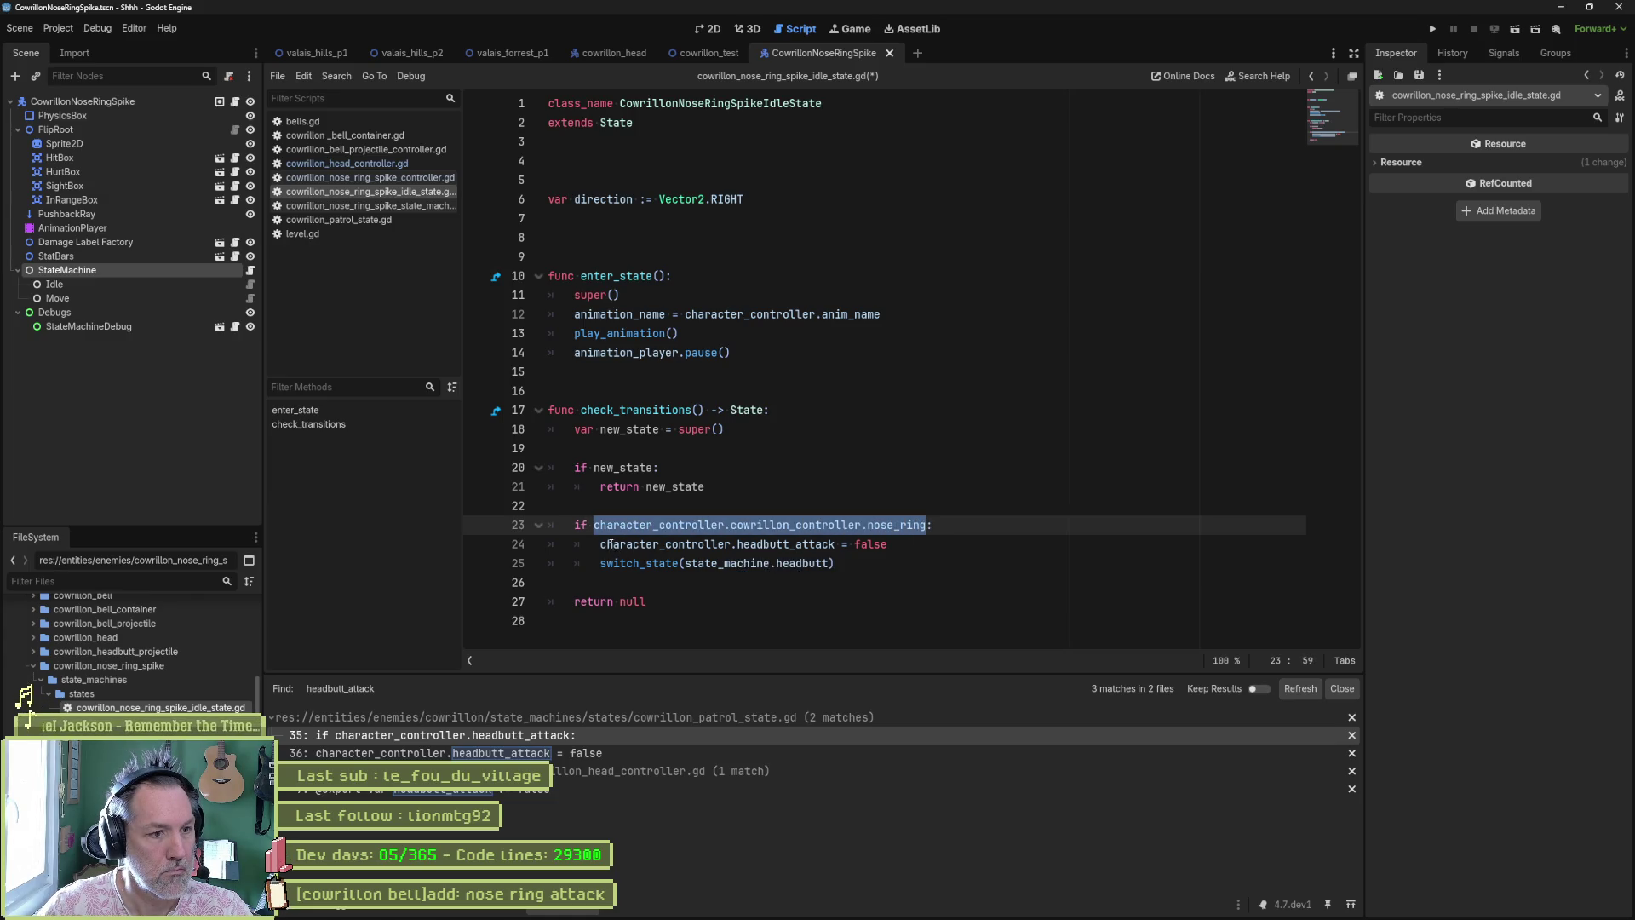
drag(600, 545, 835, 546)
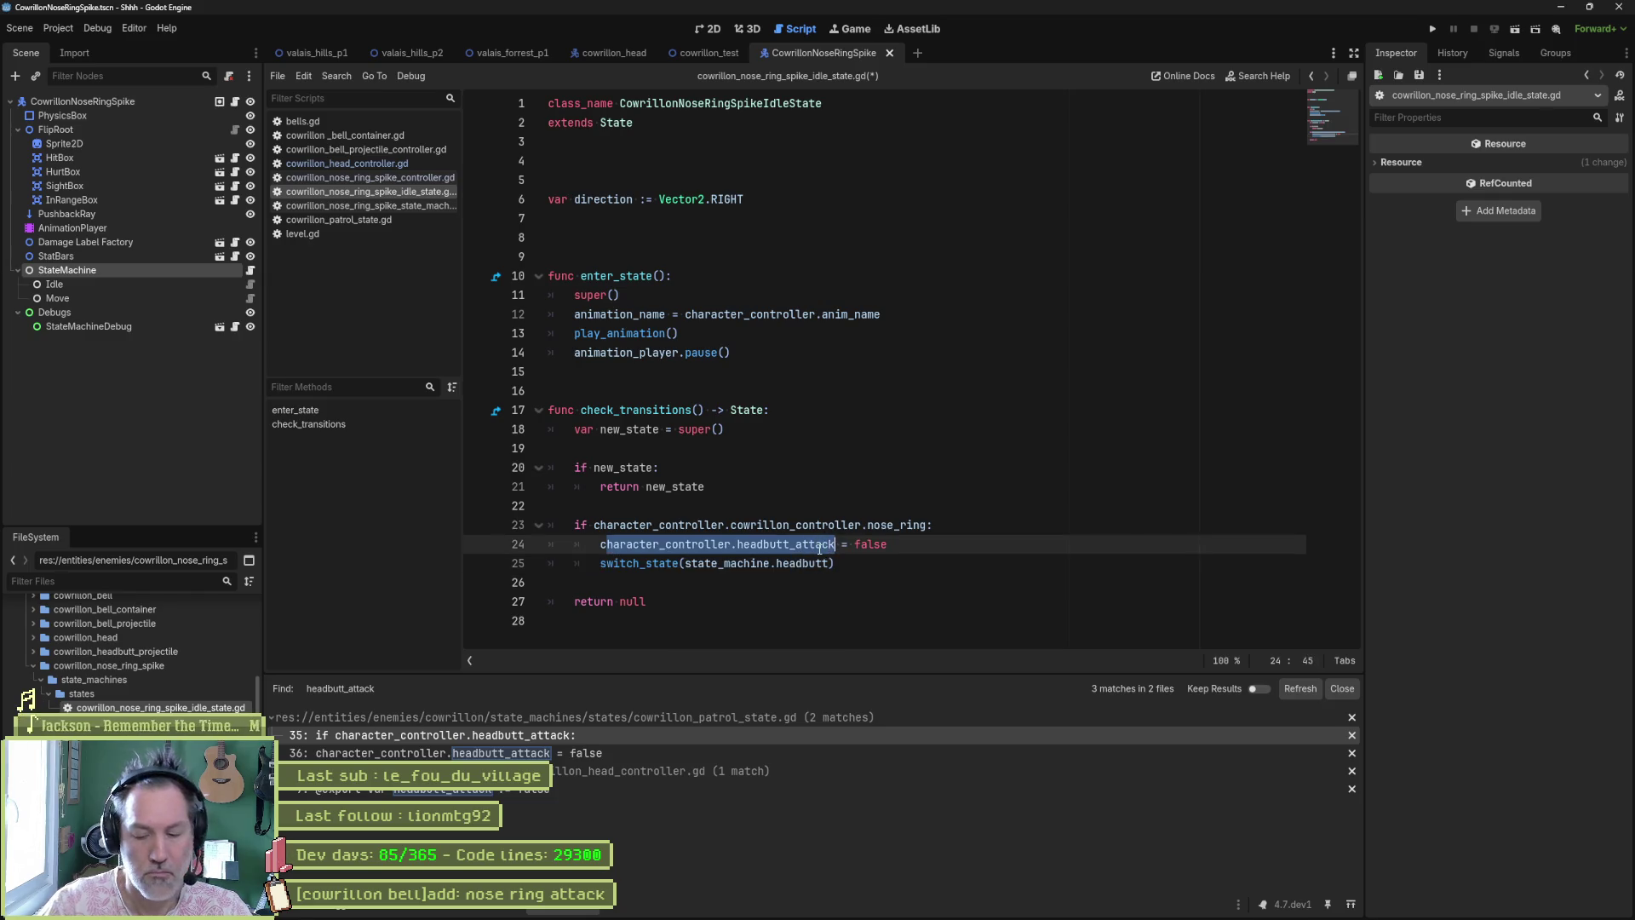
key(ctrl+v)
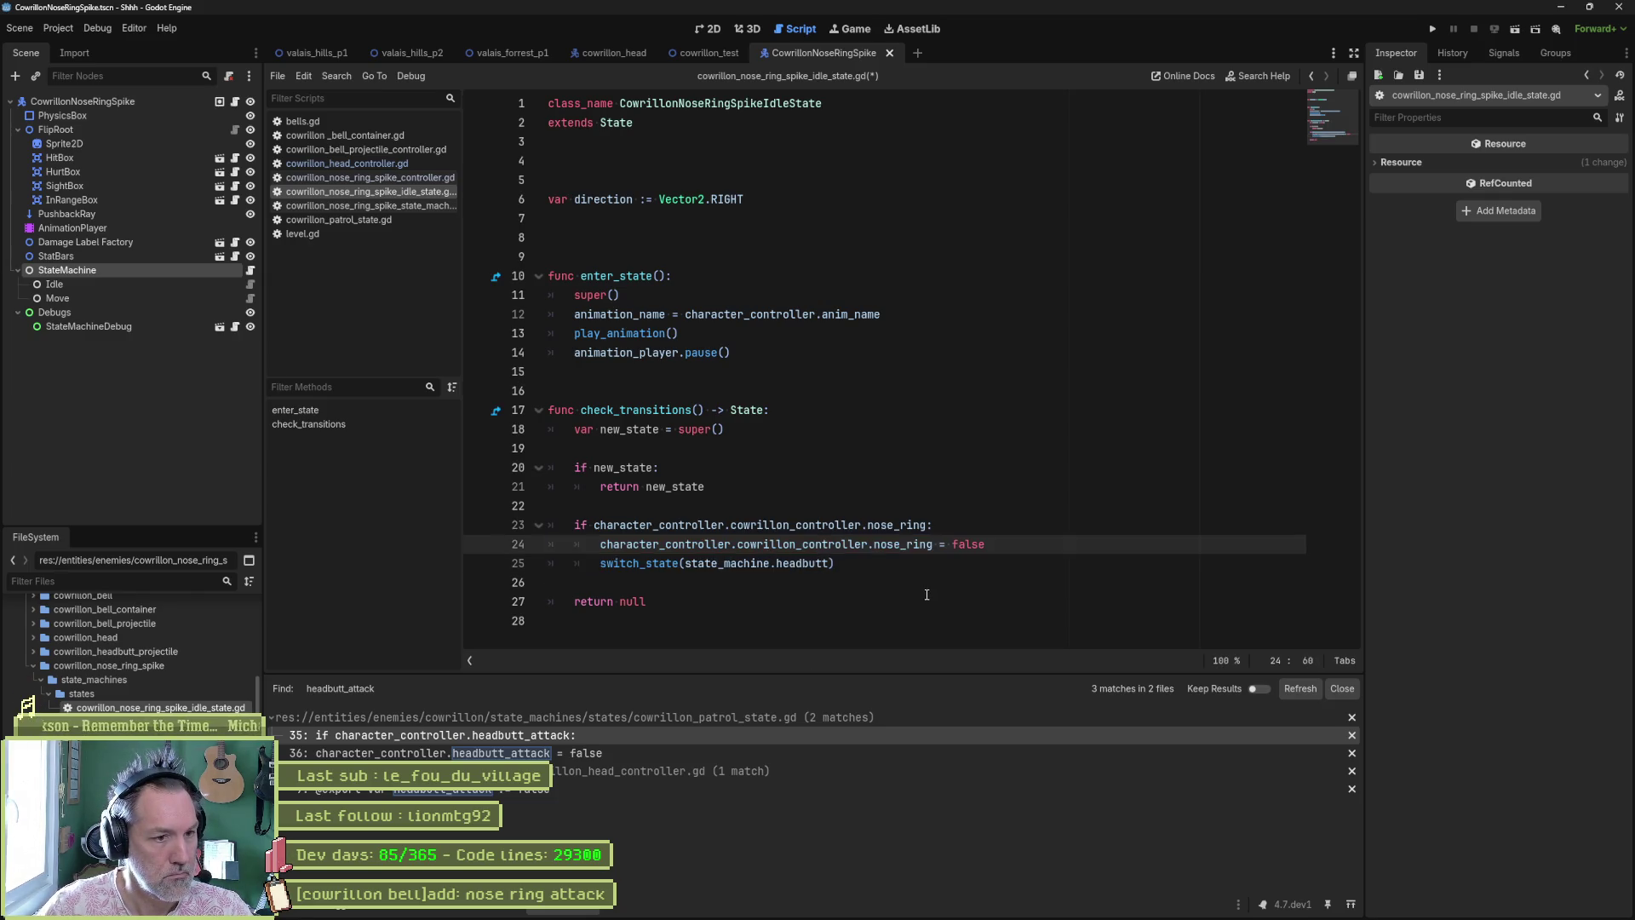
key(ctrl+s)
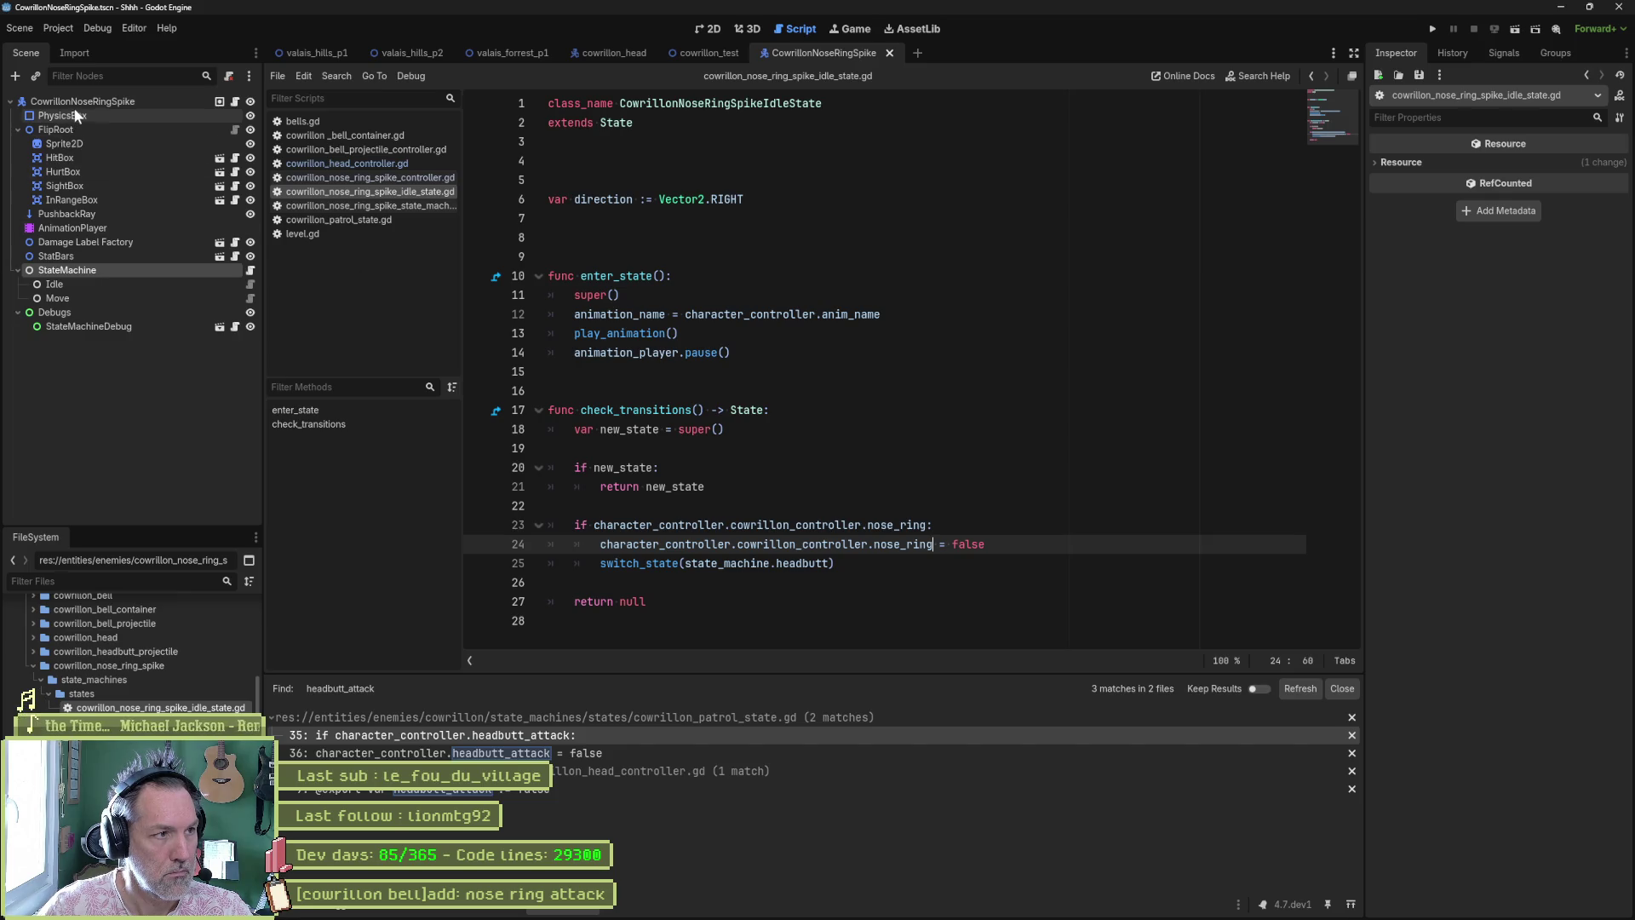
Check the CowrillonNoseRingSpike root's Inspector, then run the cowrillon_test scene with F6.
click(117, 104)
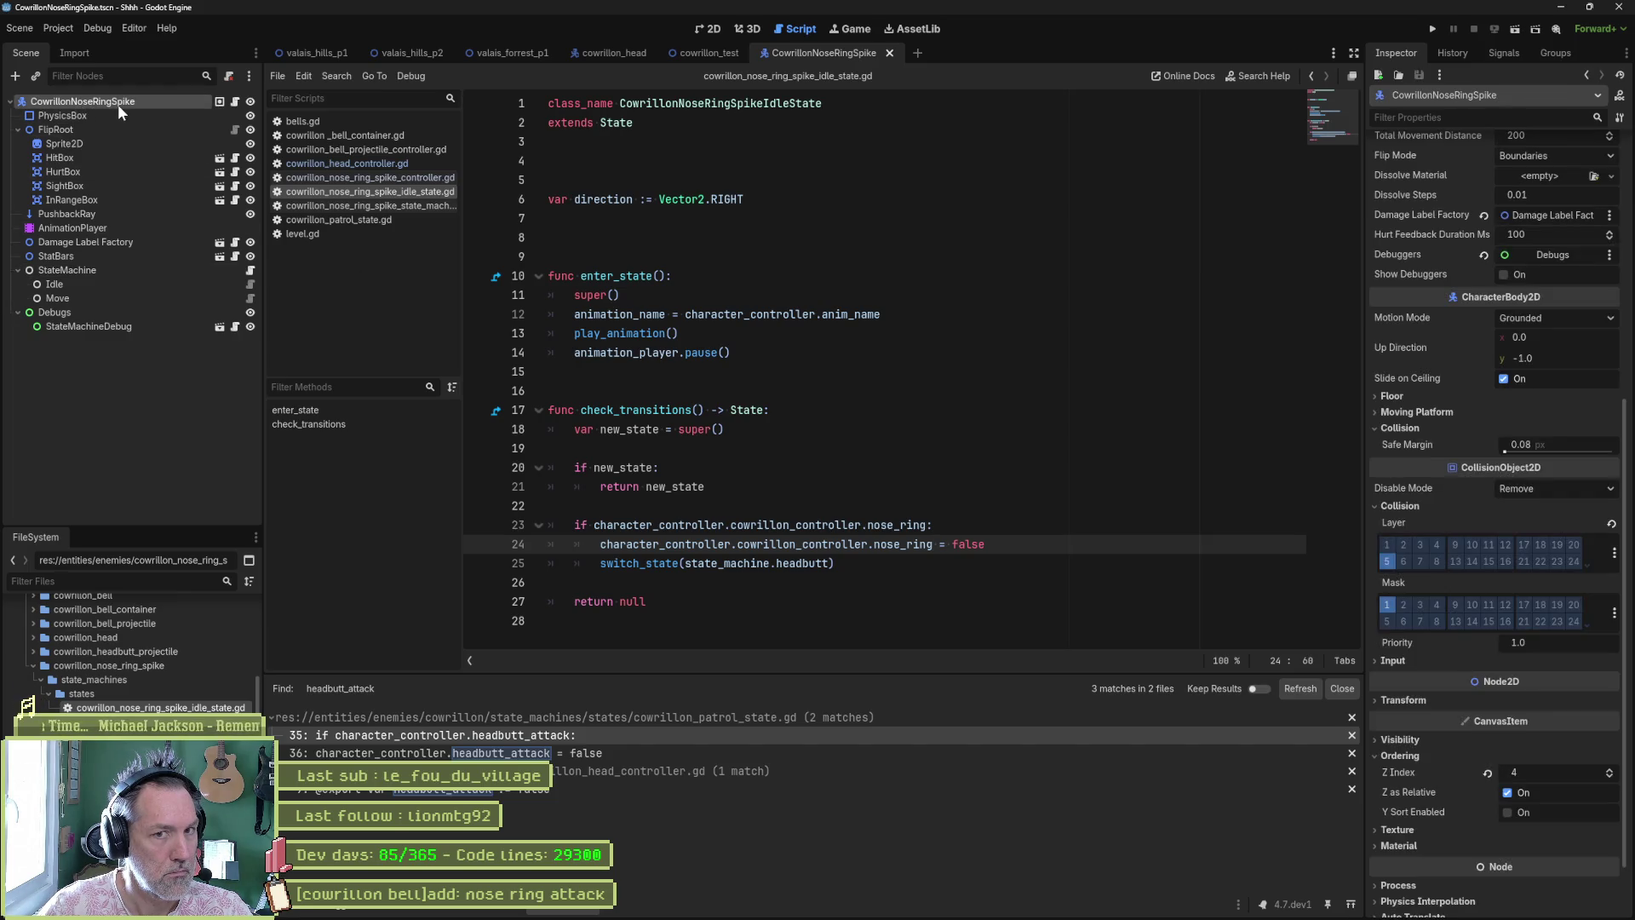
scroll(1418, 419, up, 3)
scroll(1422, 422, up, 3)
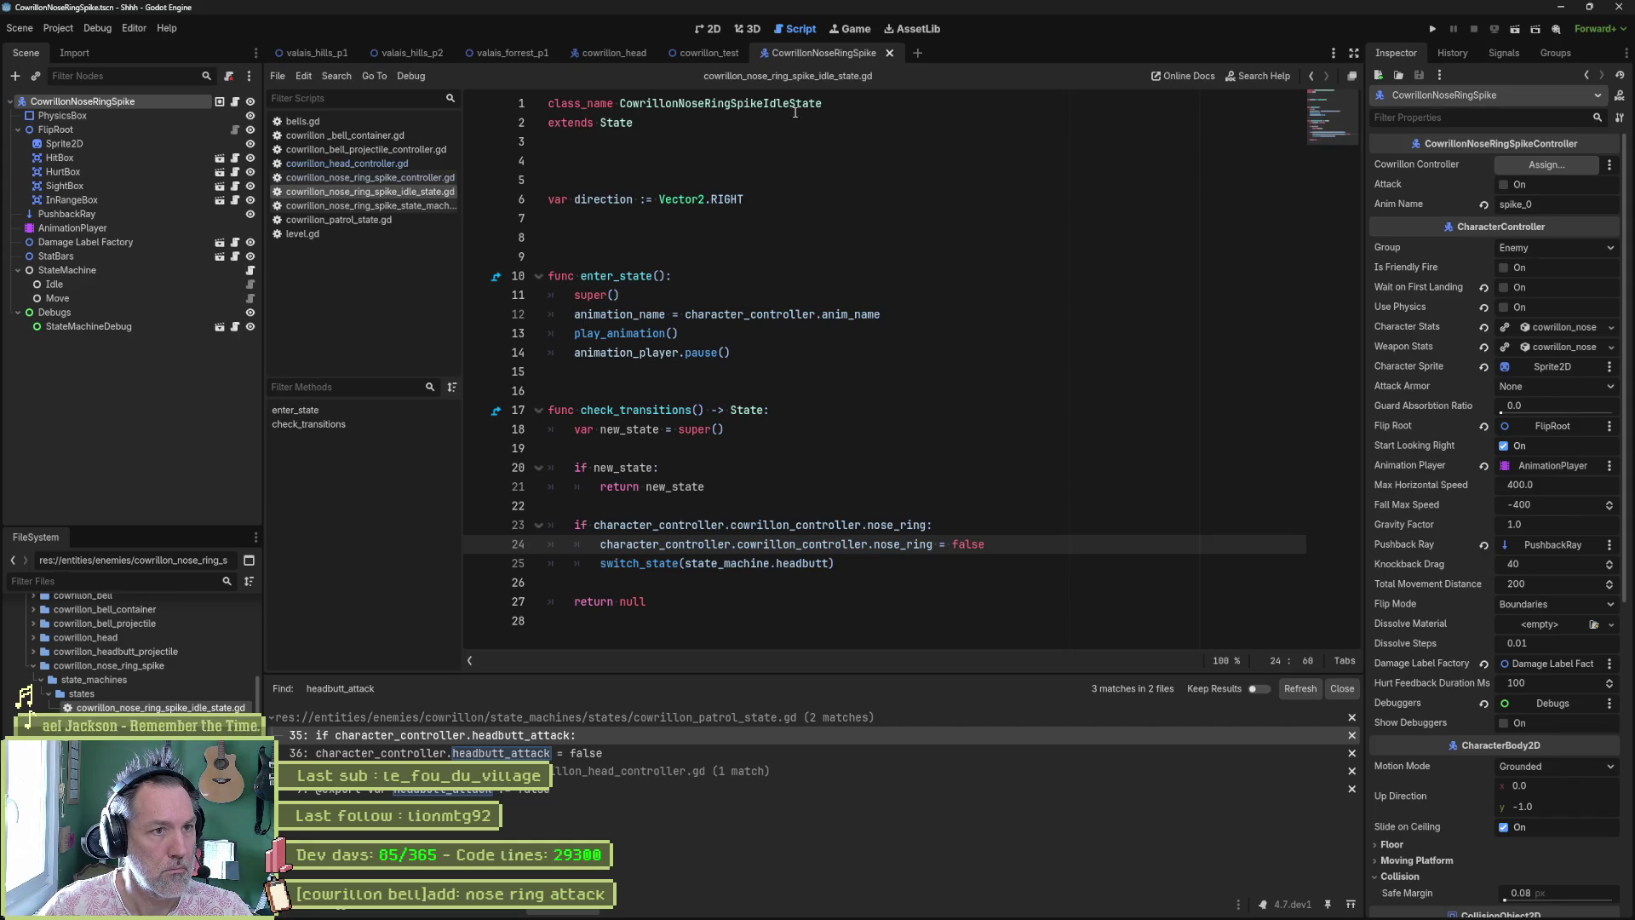
click(698, 53)
key(F6)
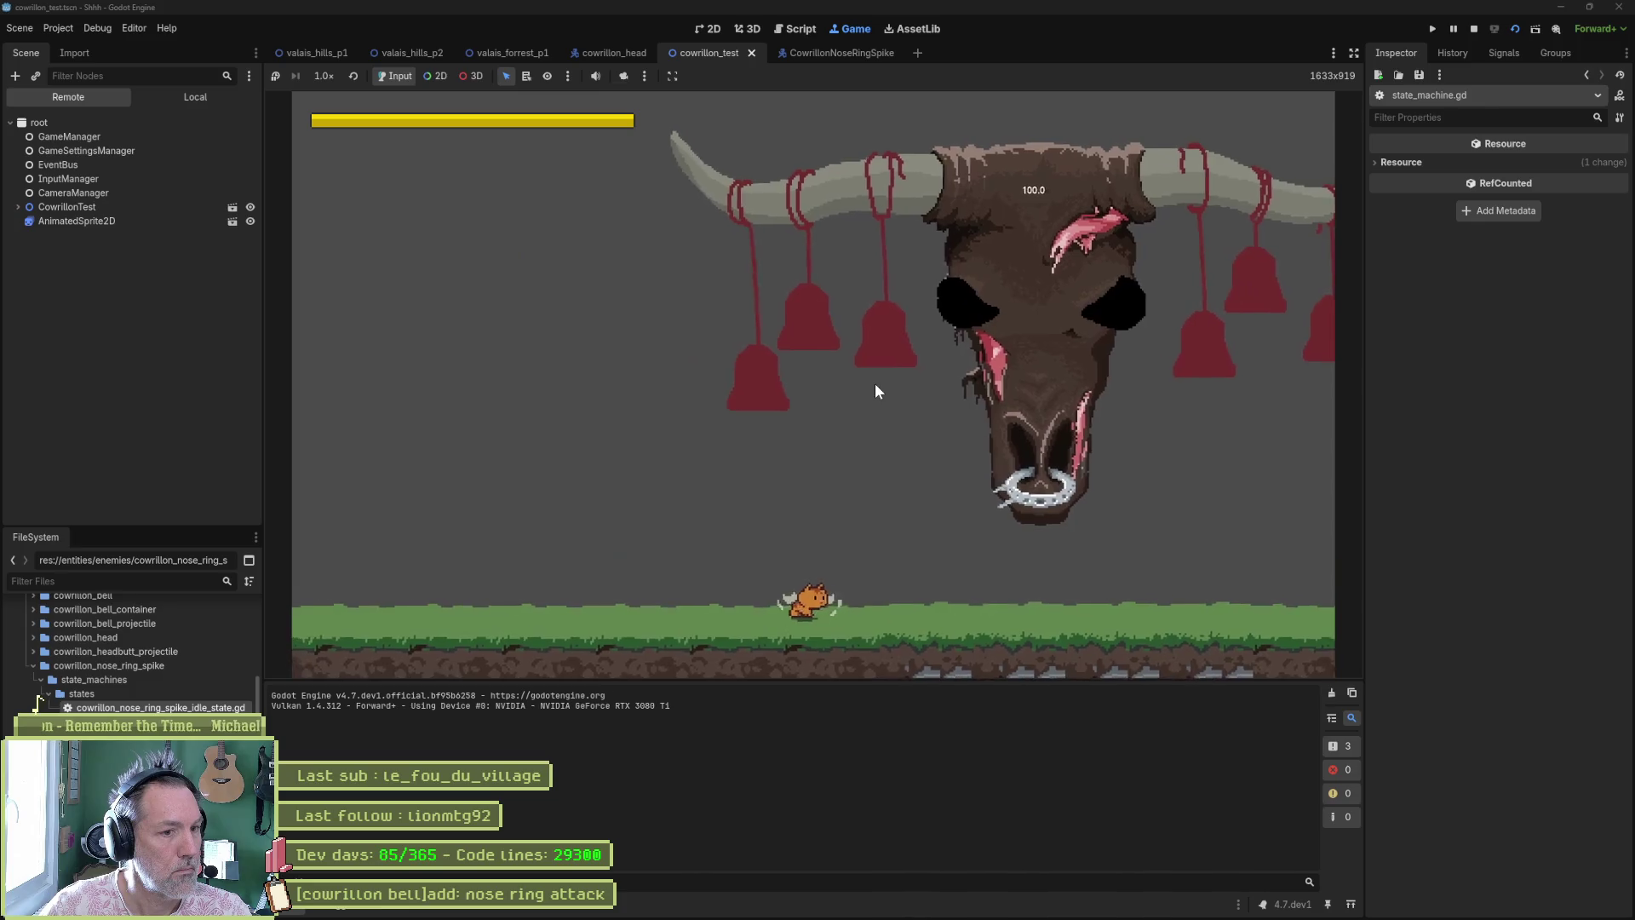
Enable Nose Ring on the live CowrillonHead, stop the run, and select headbutt on line 25.
click(18, 206)
click(186, 305)
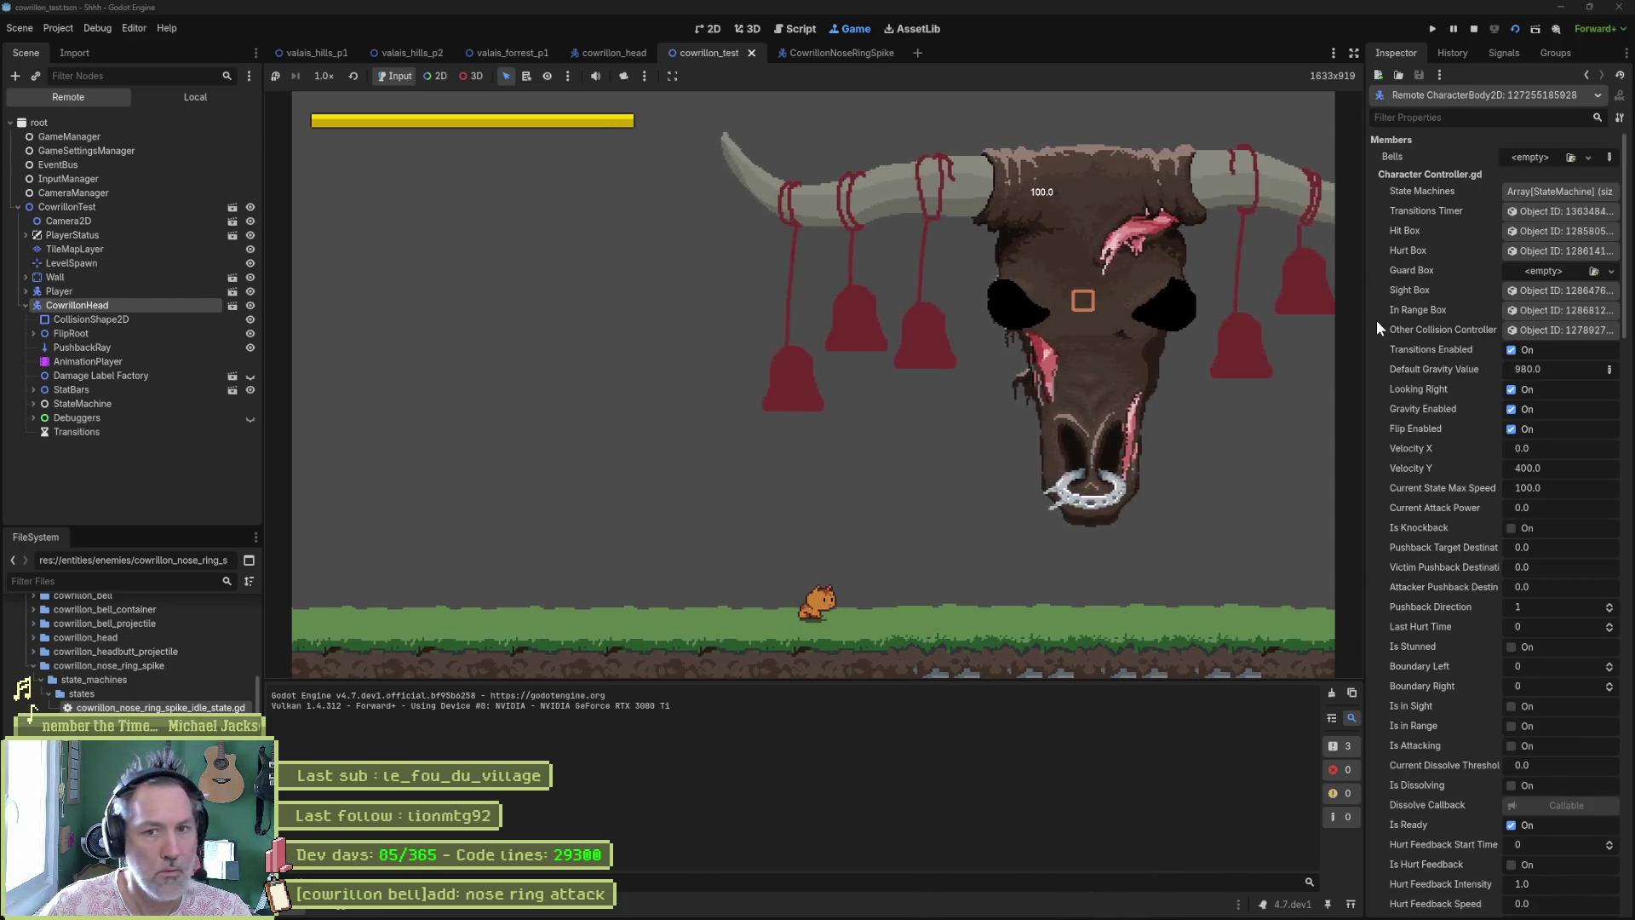
scroll(1464, 377, down, 10)
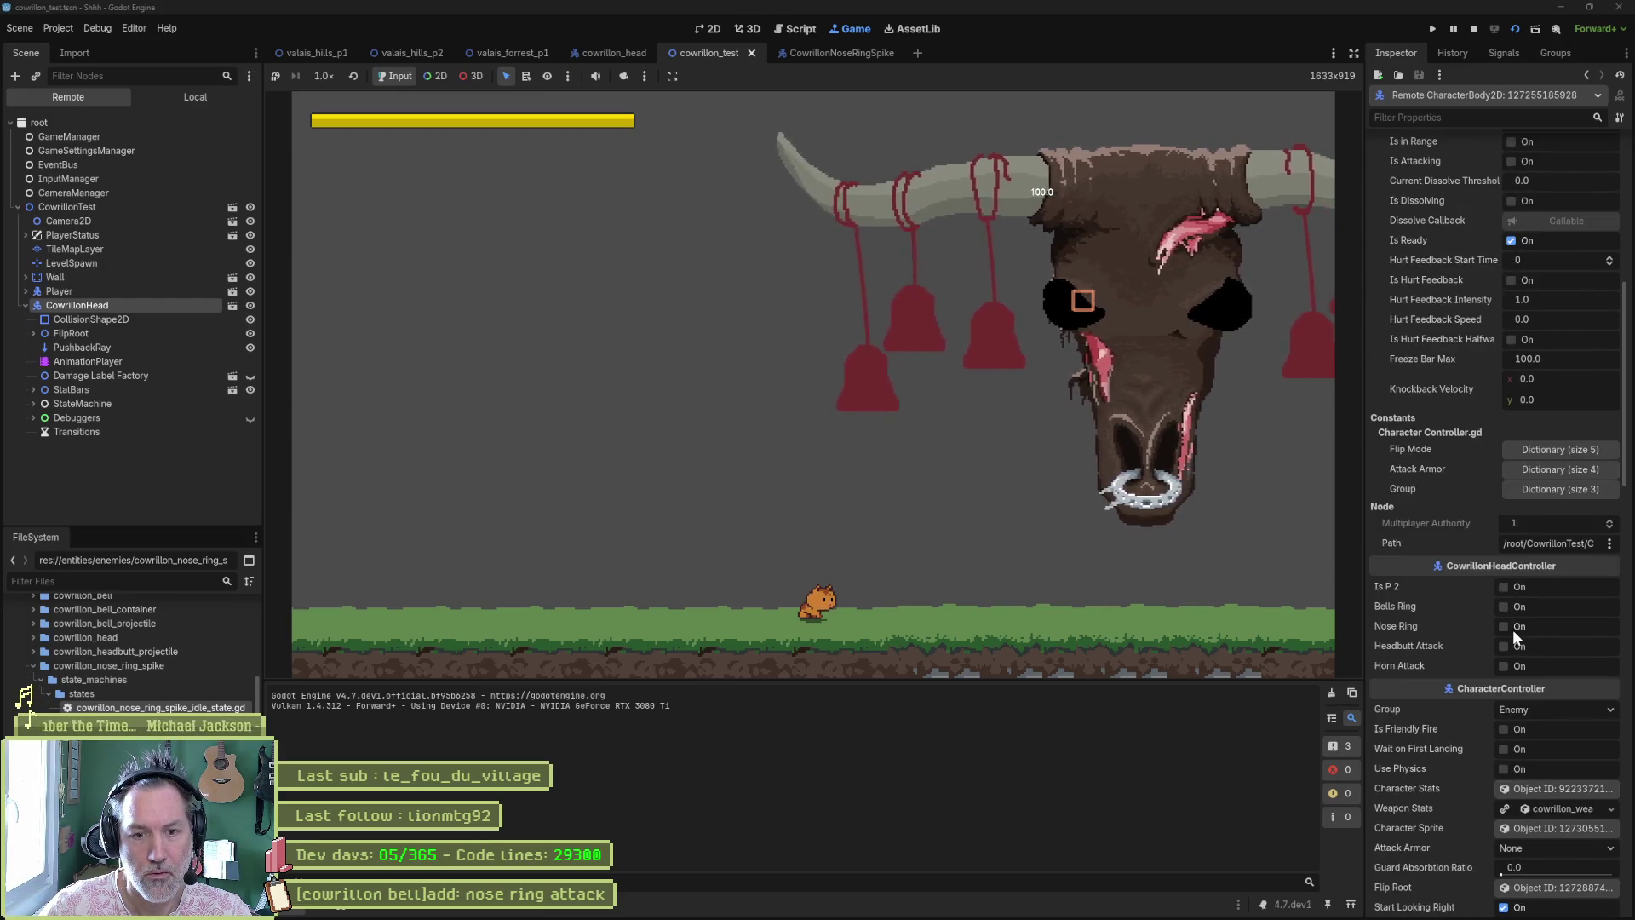
click(1510, 629)
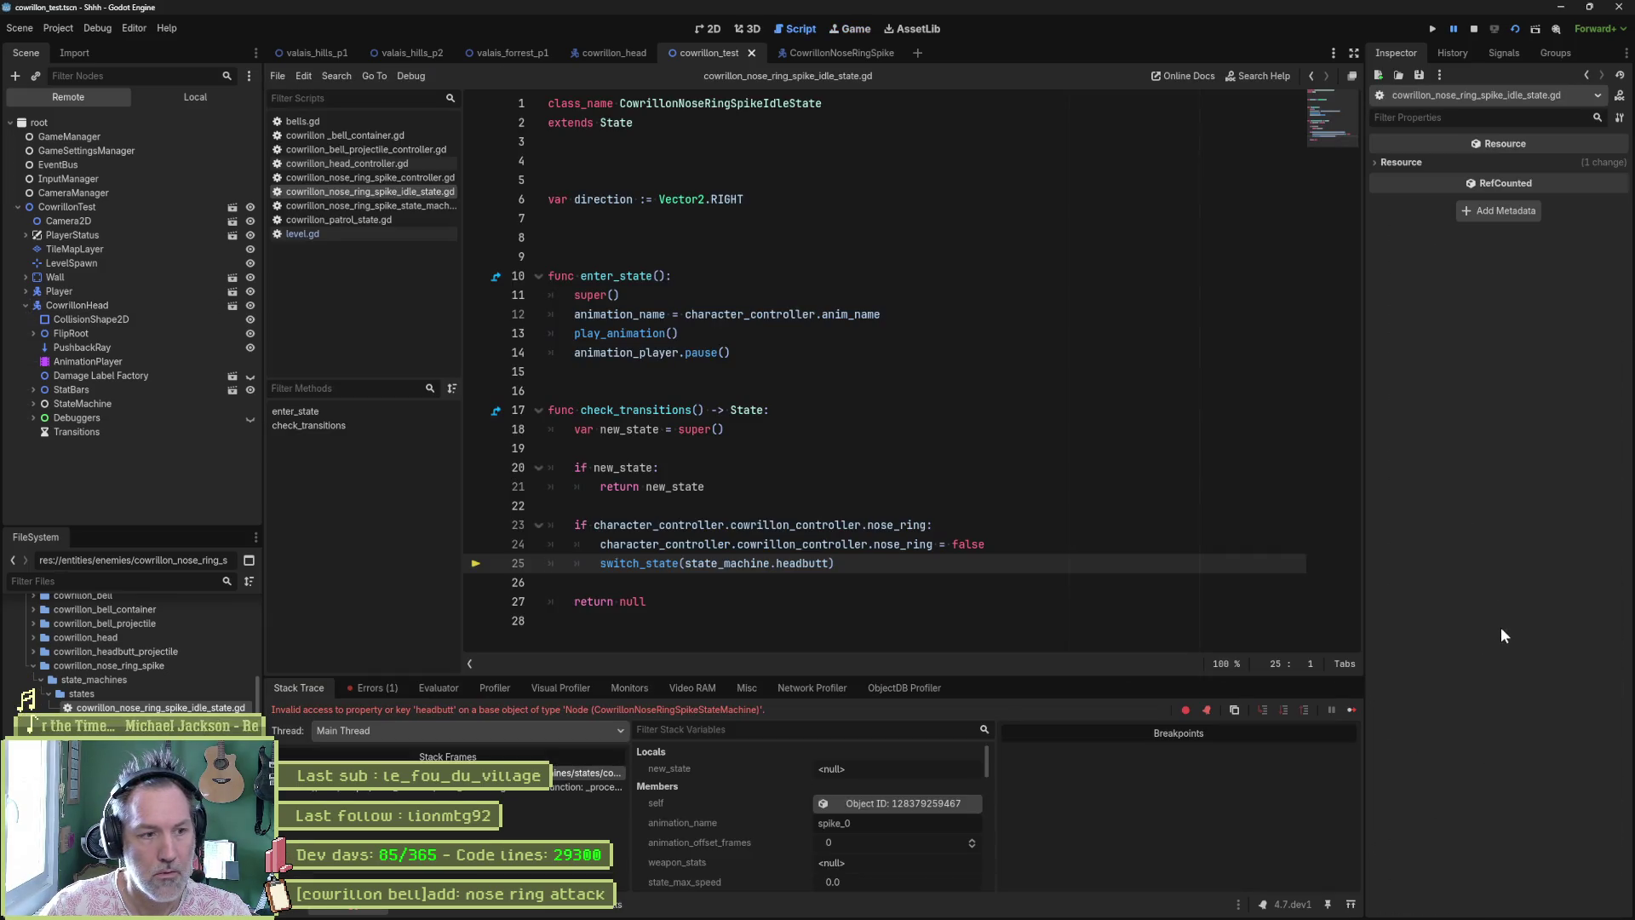
key(F8)
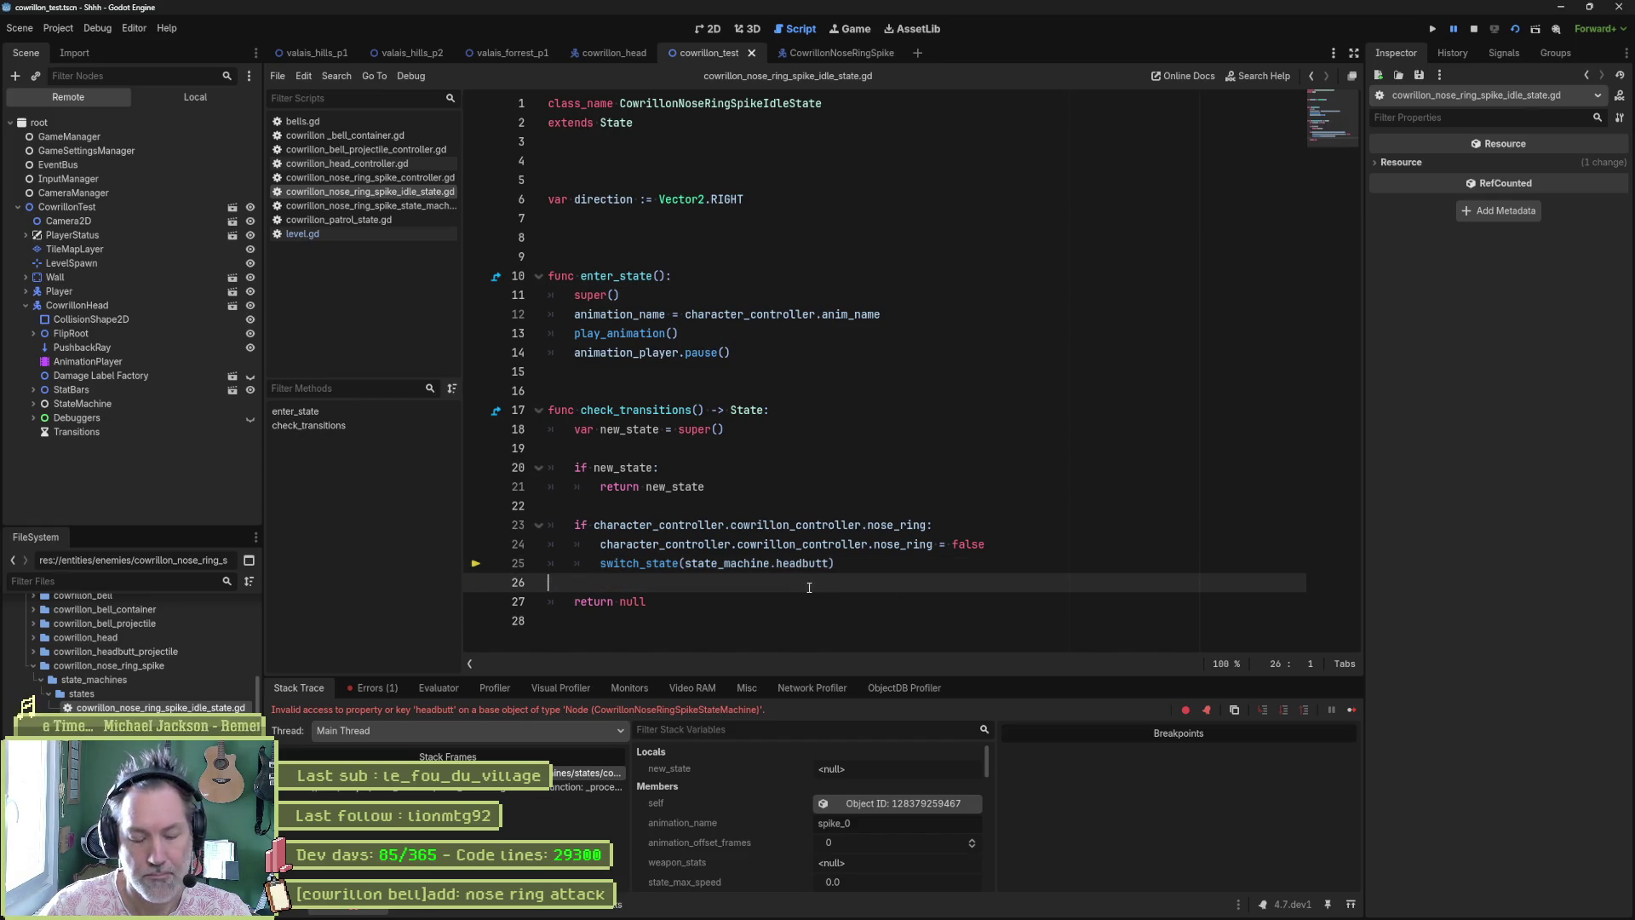
double_click(814, 564)
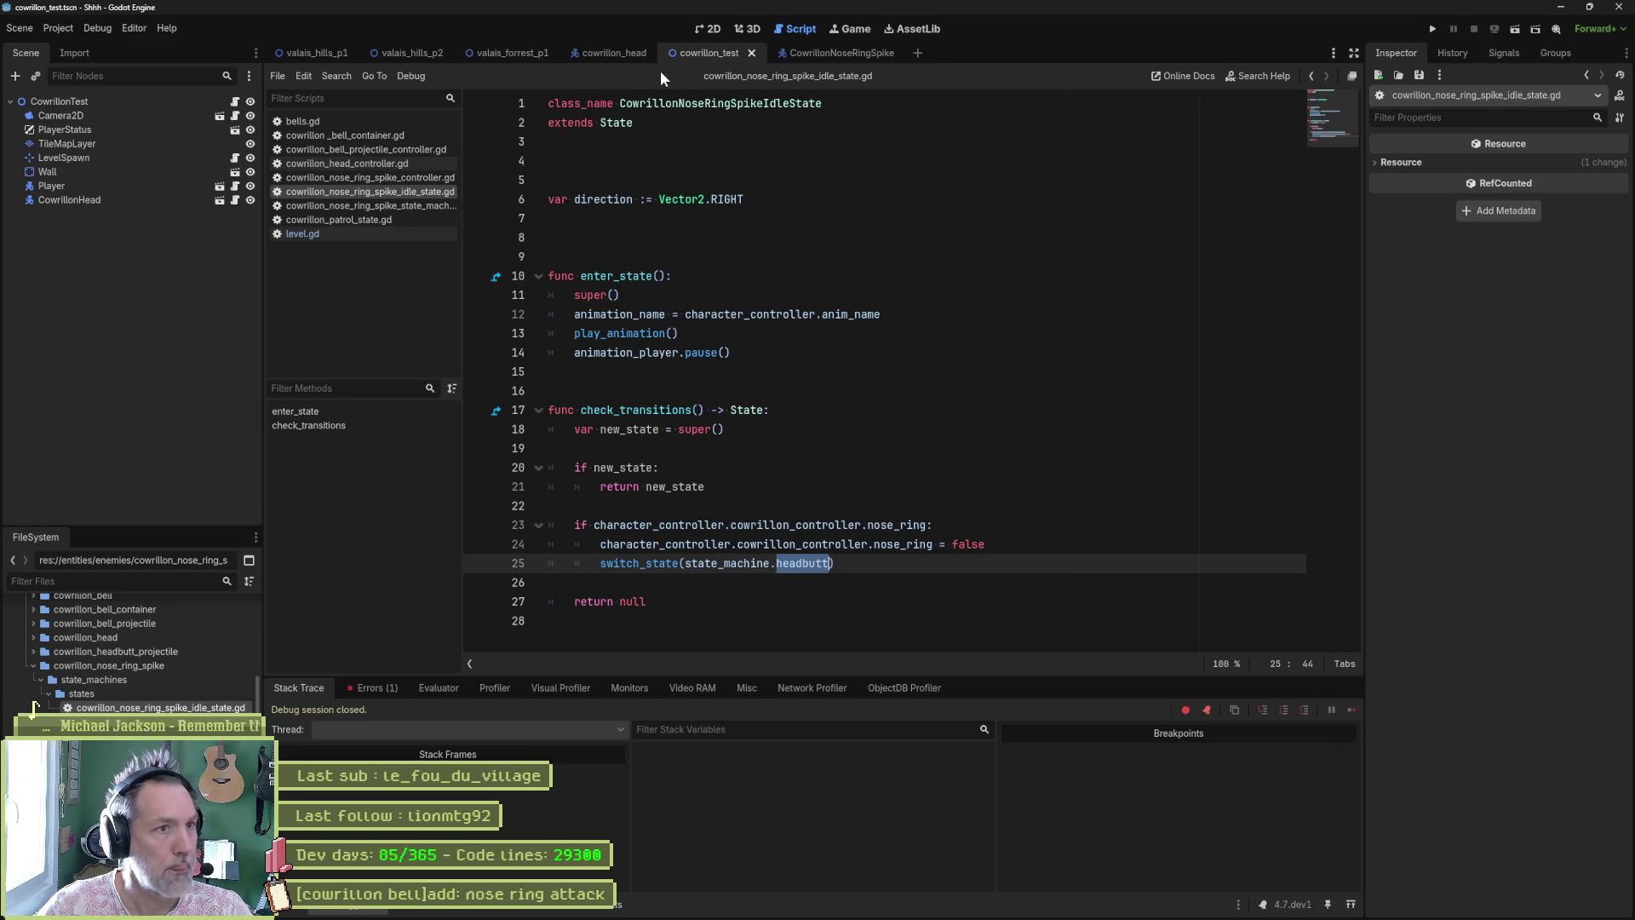
Rename the spike's Move state node to Attack.
click(849, 55)
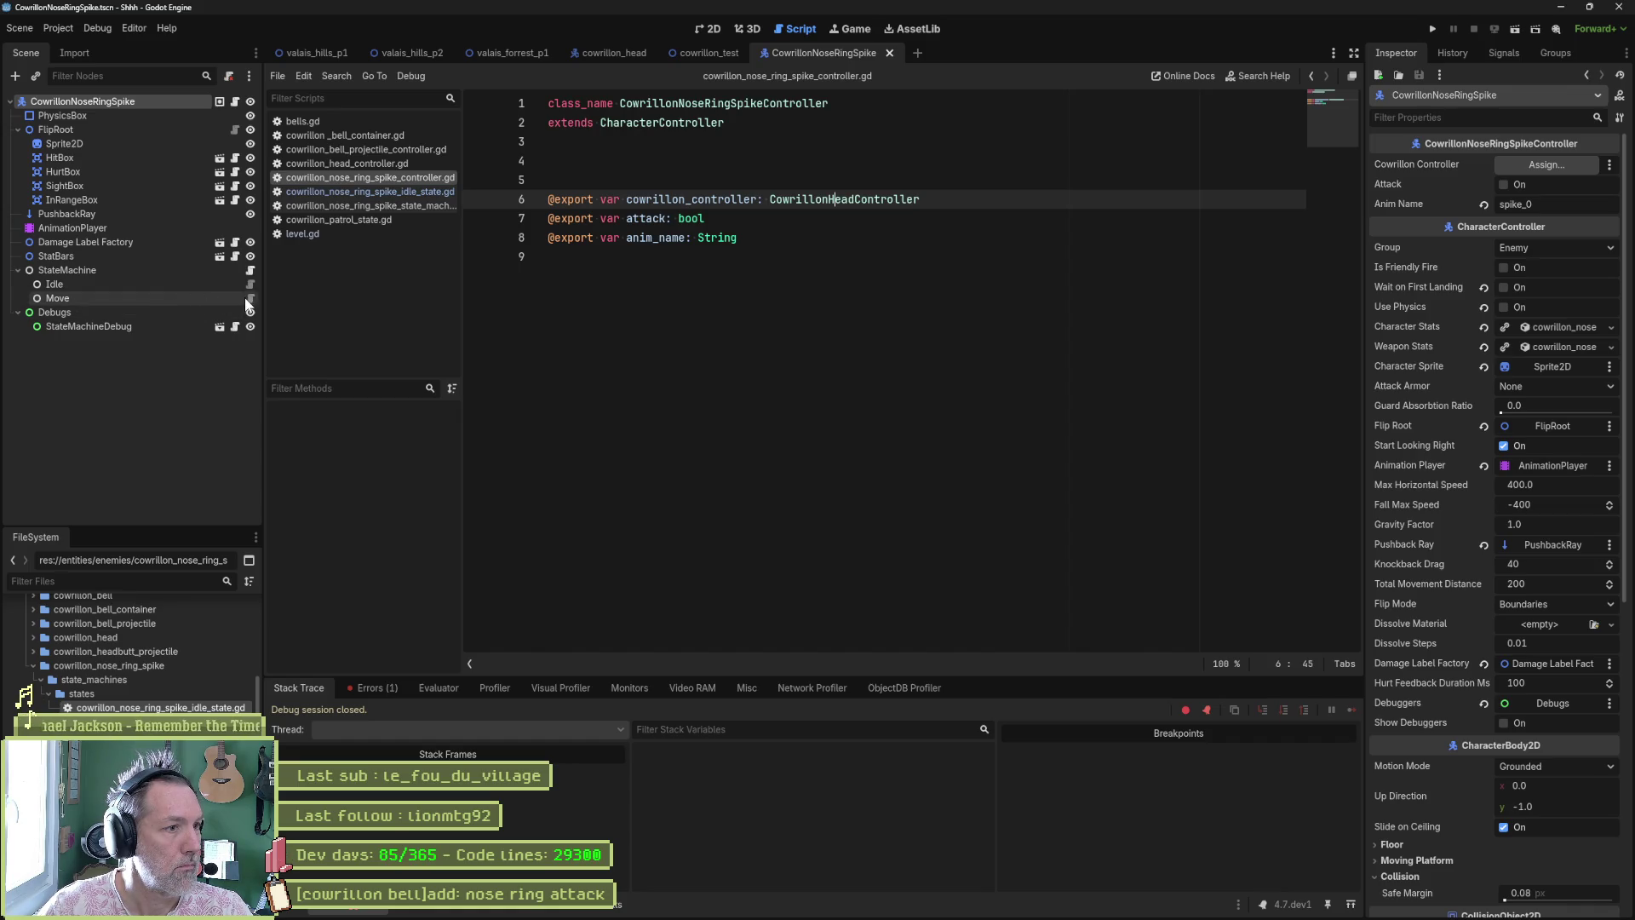
click(195, 297)
key(F2)
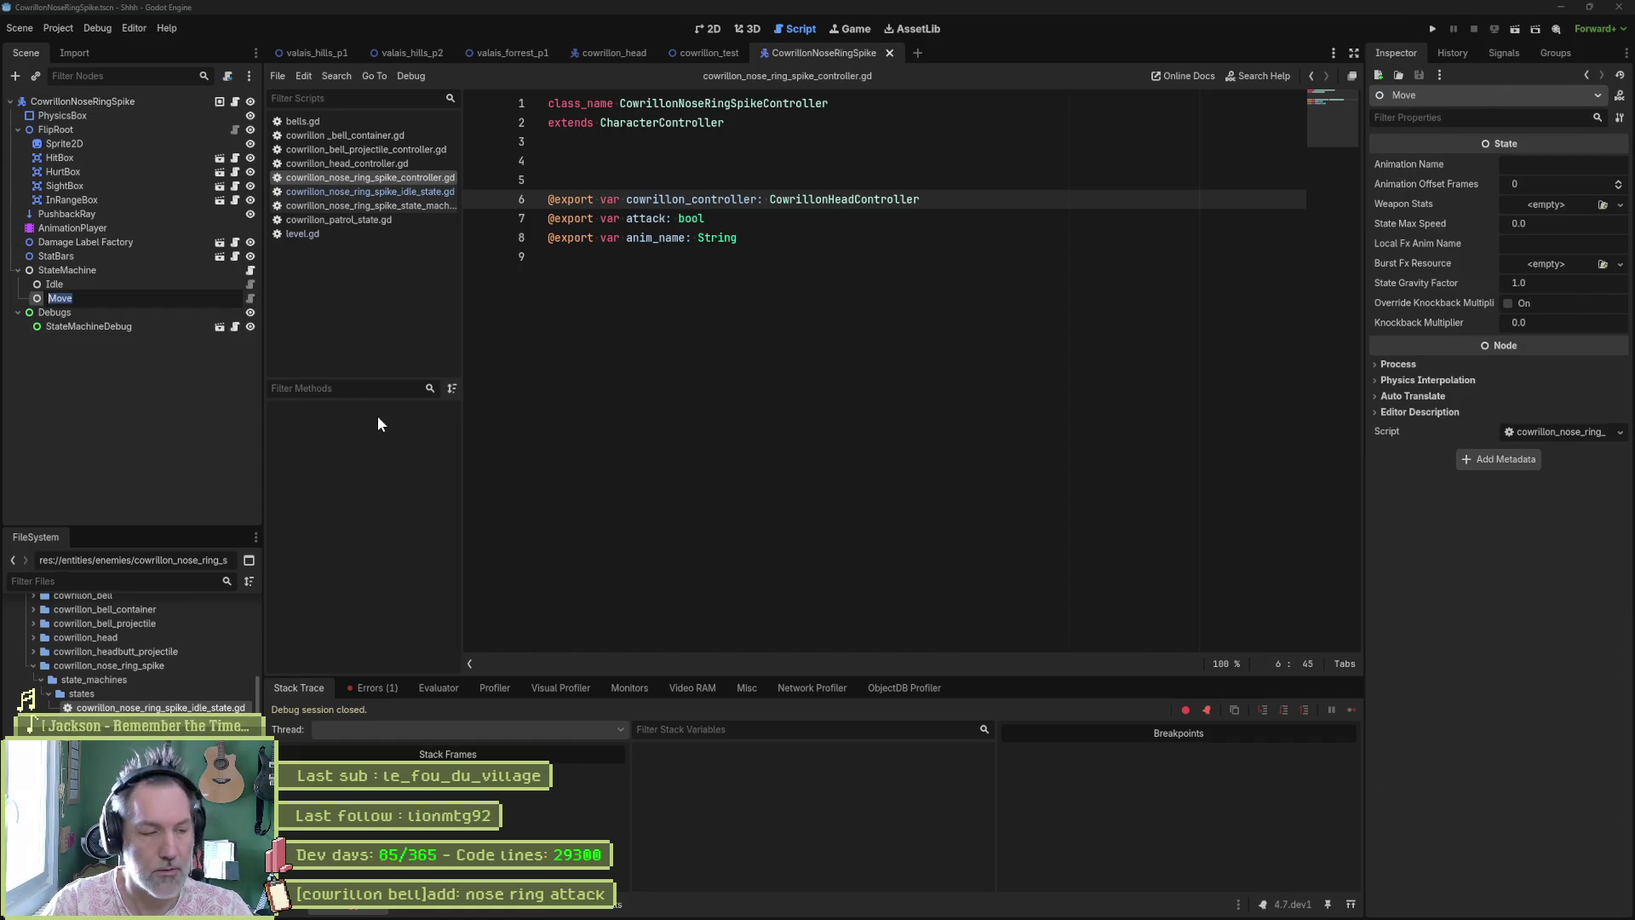
text(Attack)
key(Return)
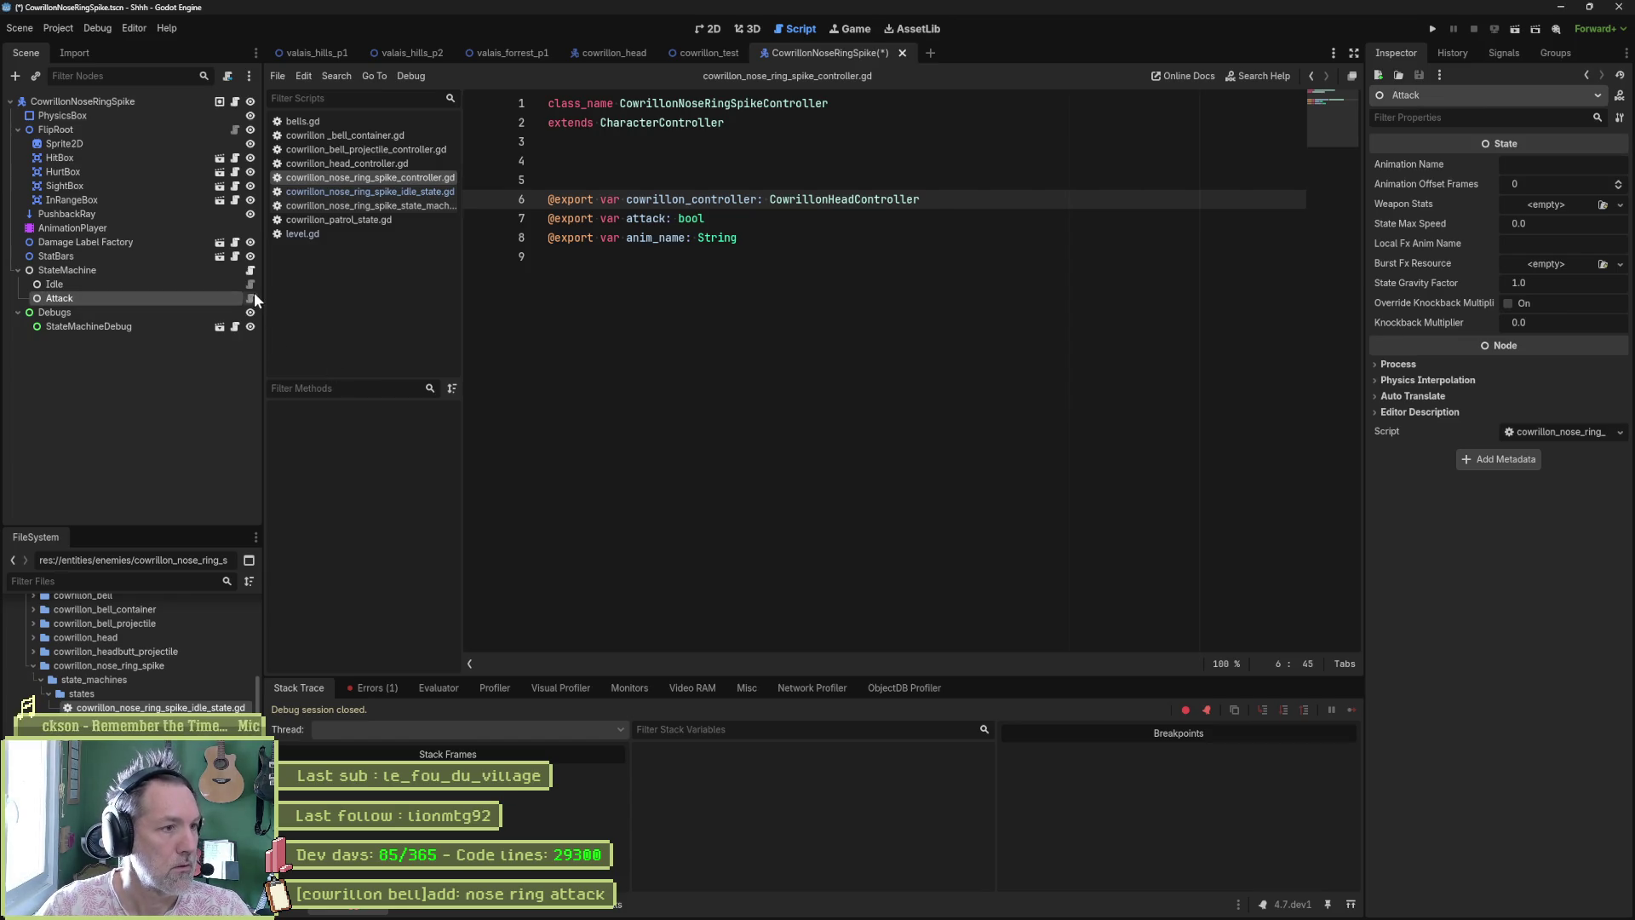
Rename the move state script's class from Move to Attack and save.
click(250, 298)
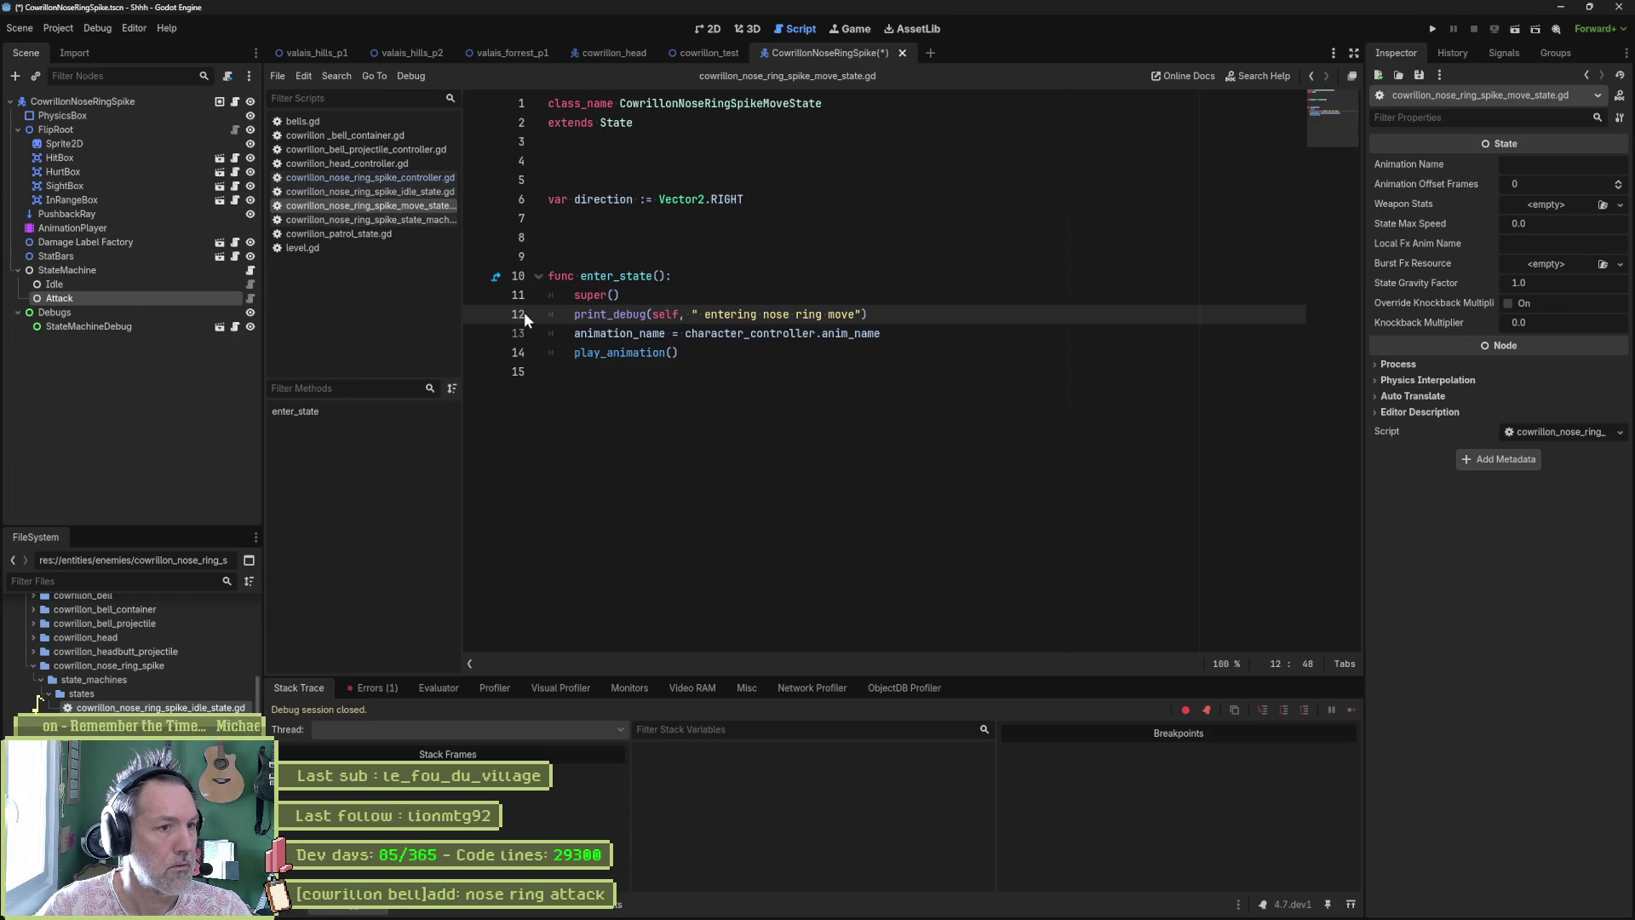
drag(763, 103, 790, 103)
text(Attack)
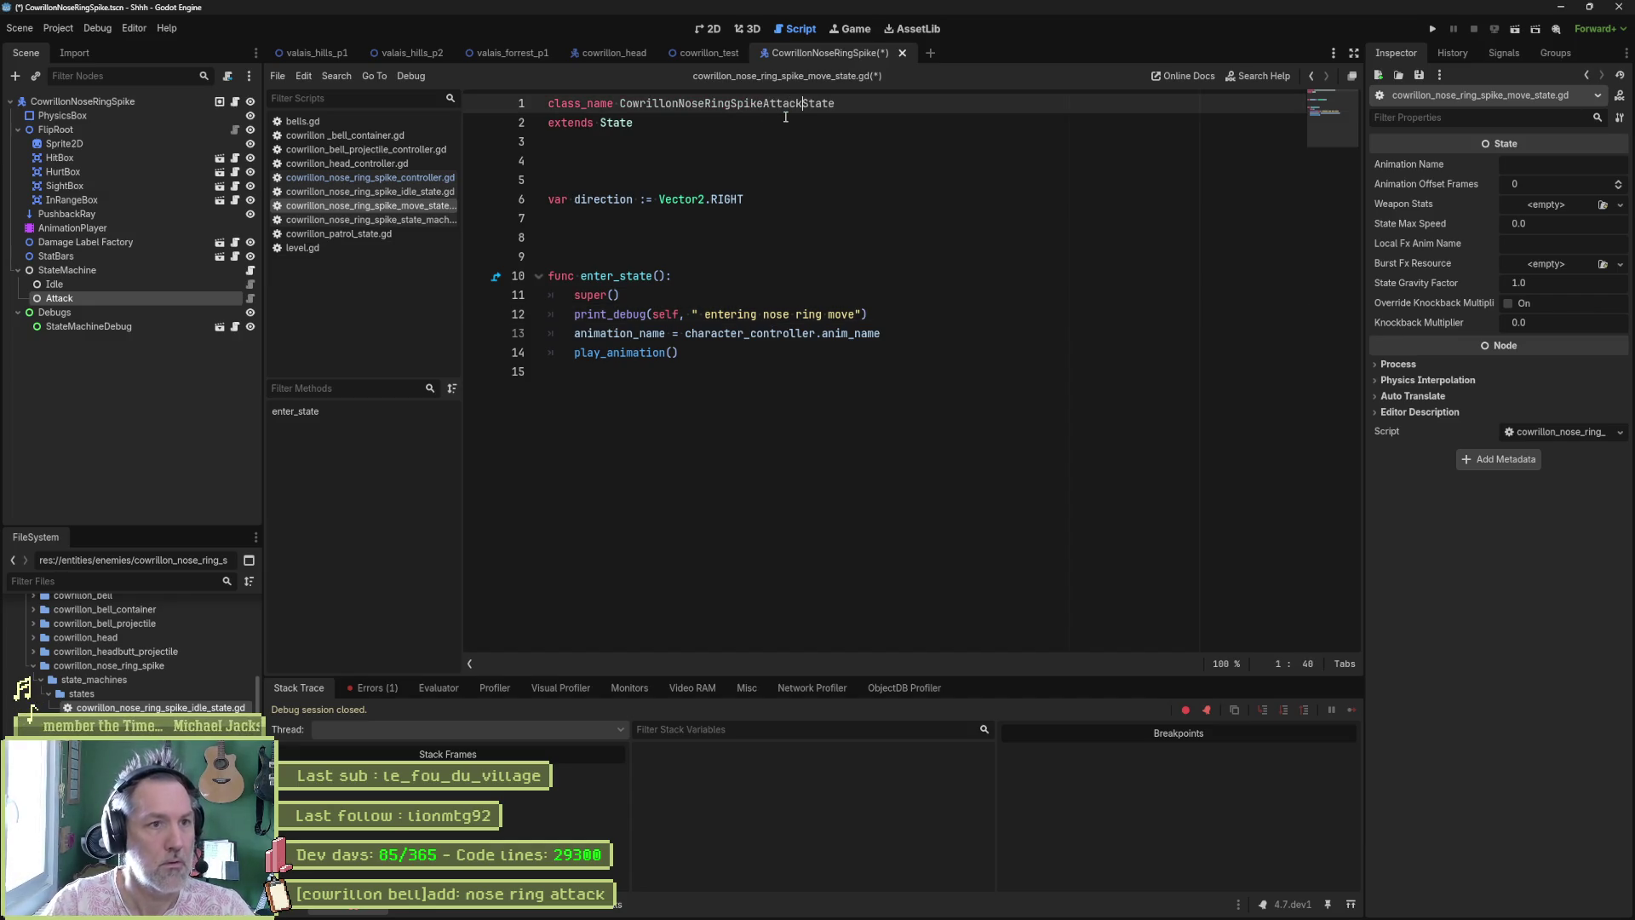
key(ctrl+s)
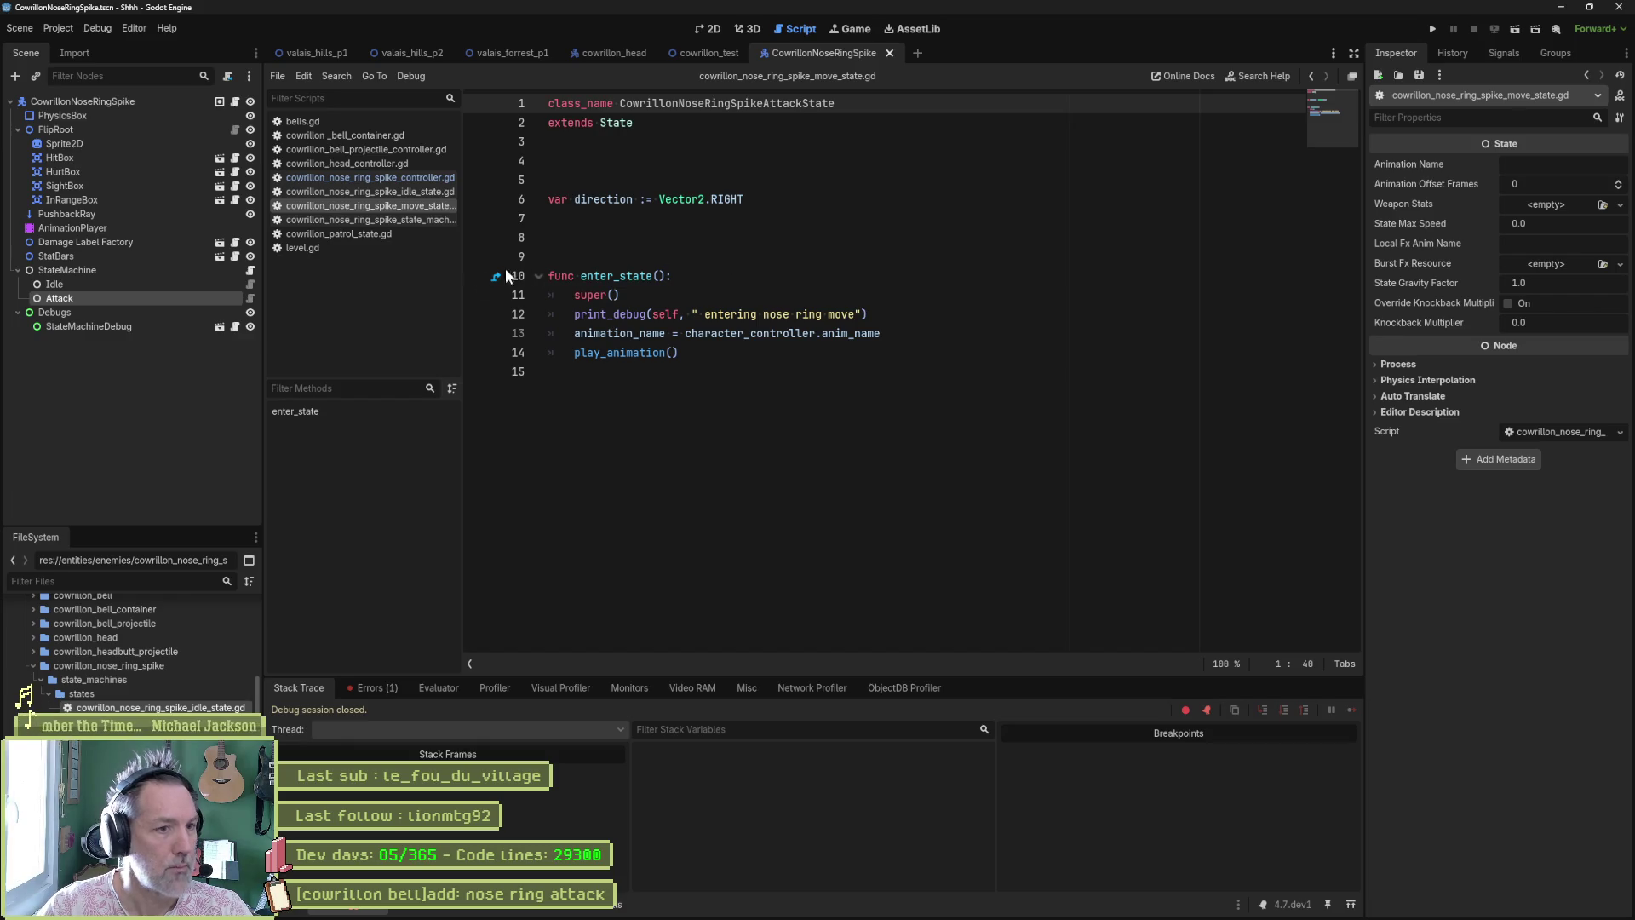
Rename the state machine's move variable and node path to attack, and save.
click(250, 270)
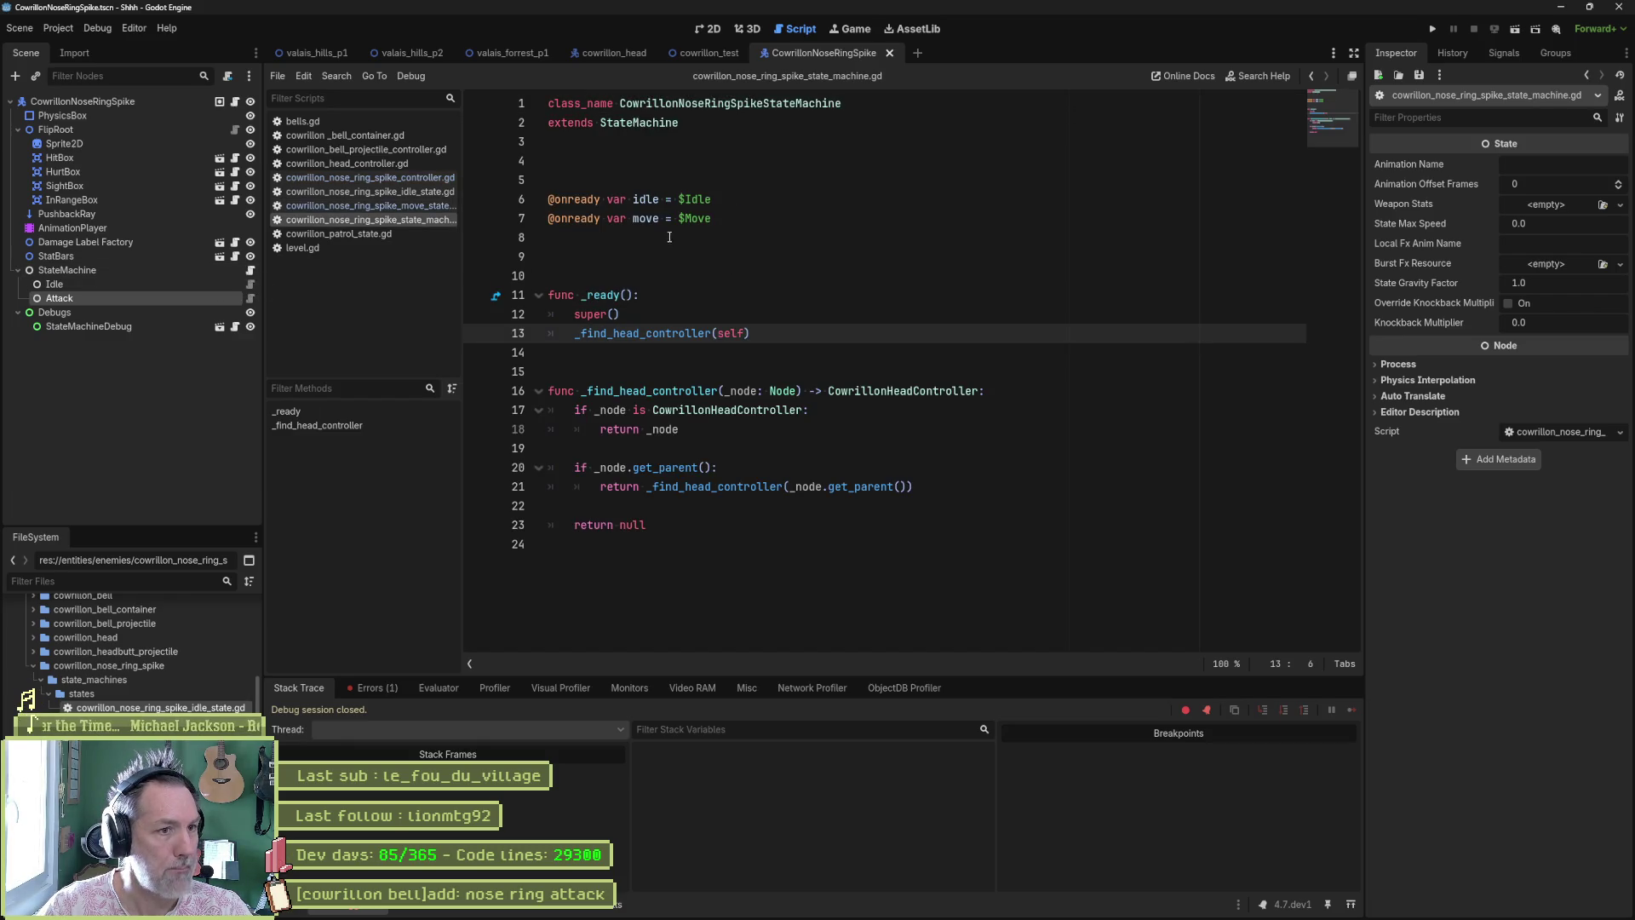
double_click(645, 218)
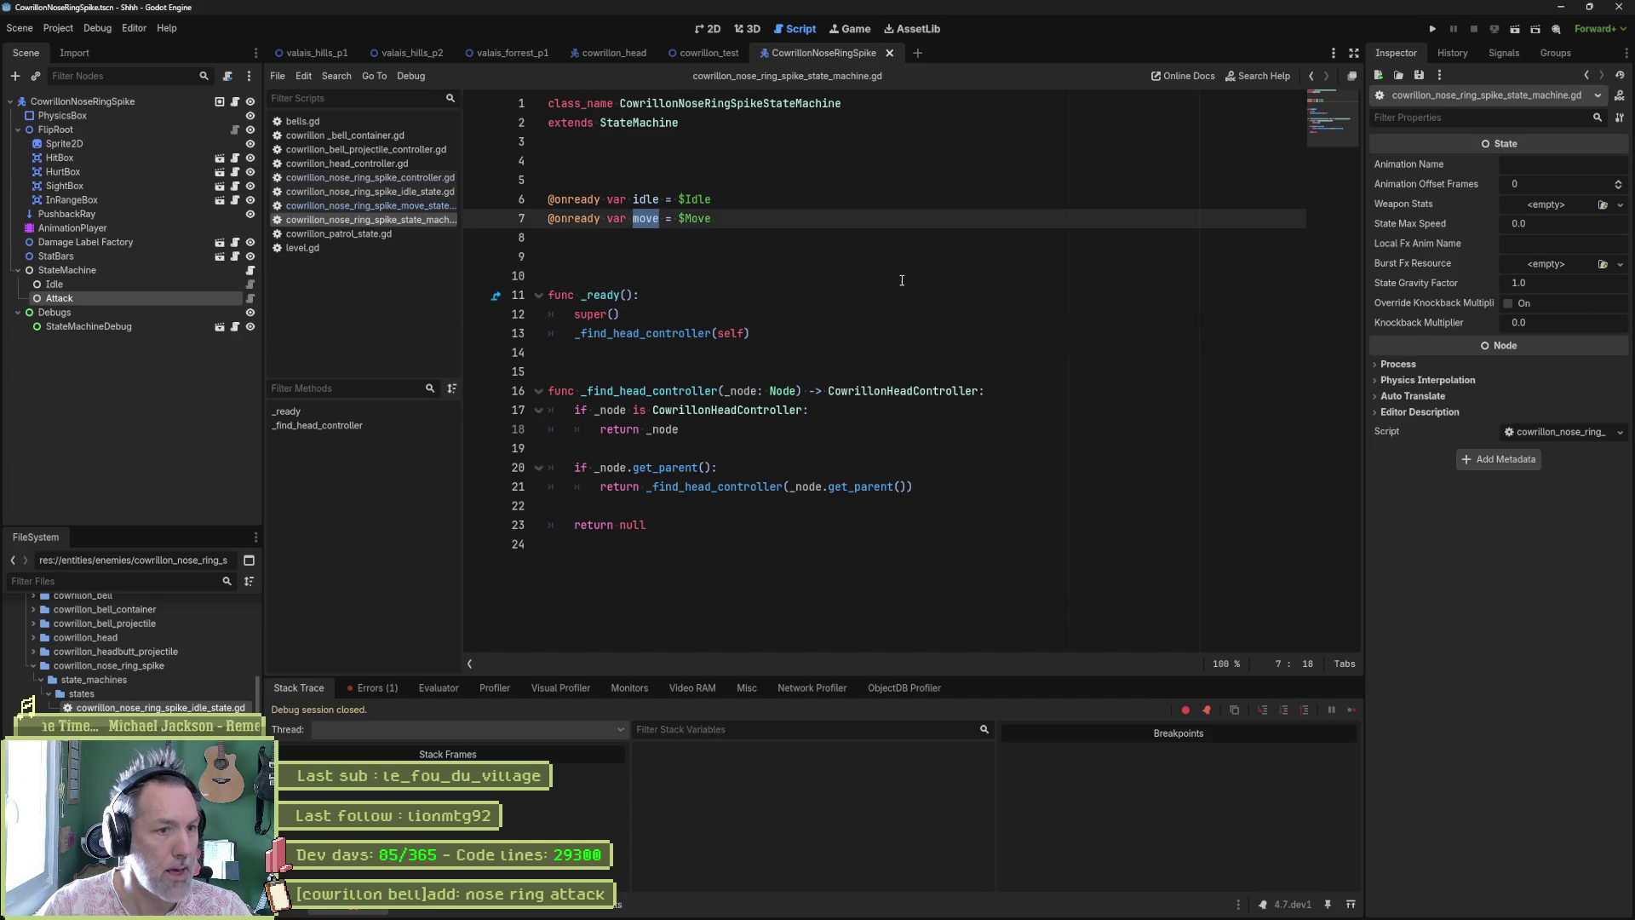
text(attack)
key(End)
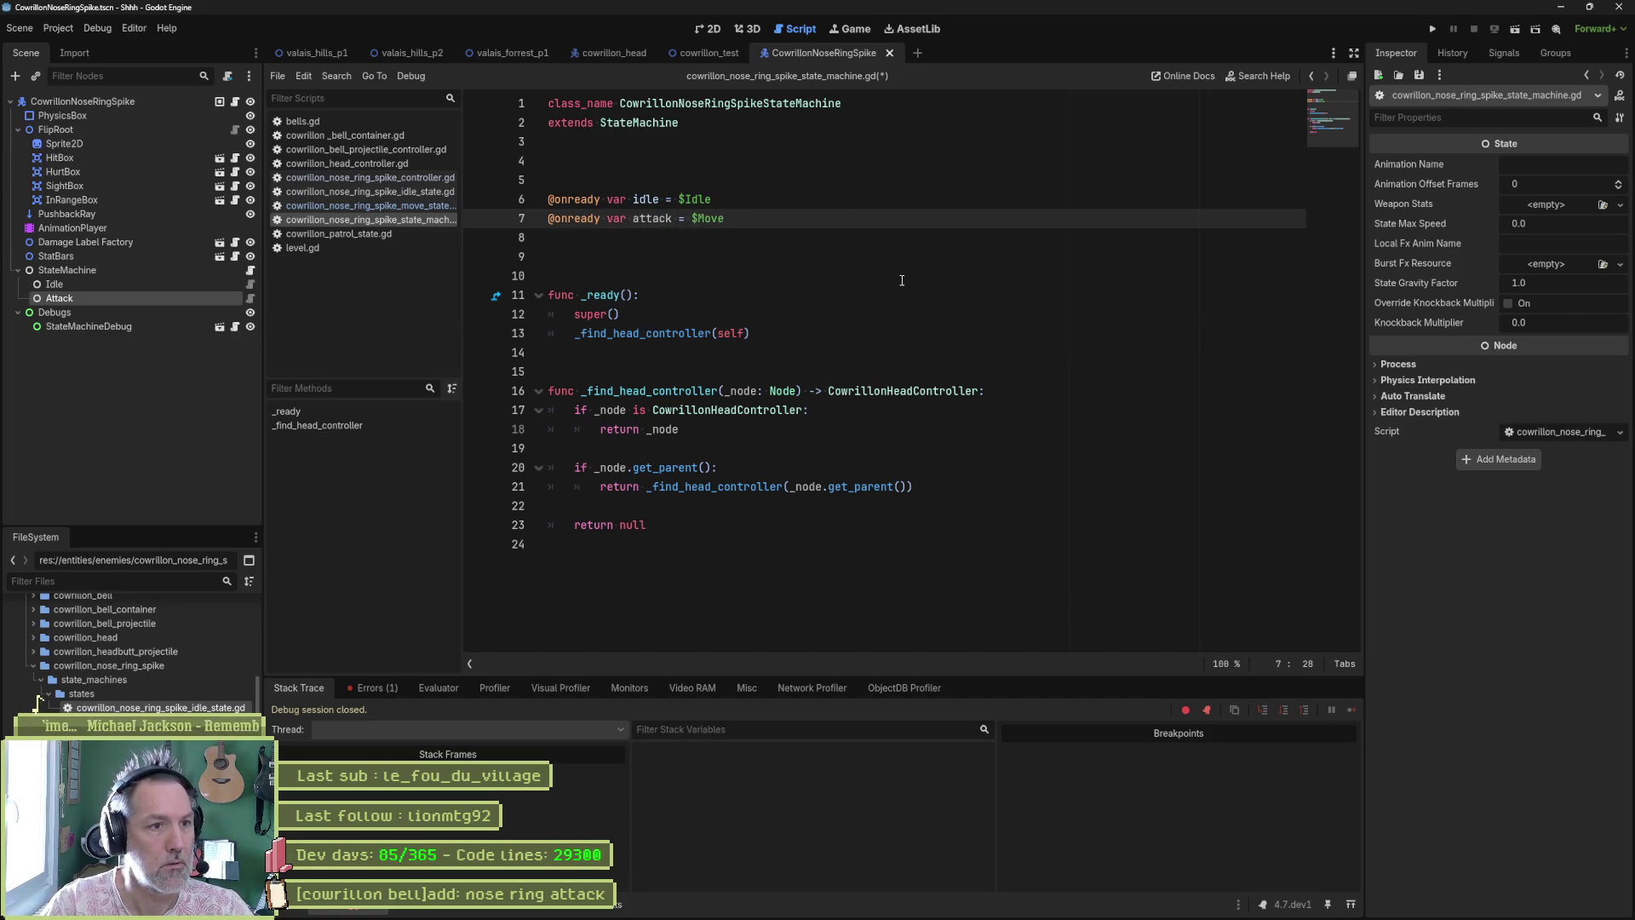
key(BackSpace)
key(BackSpace)
key(BackSpace)
text(ck)
key(ctrl+s)
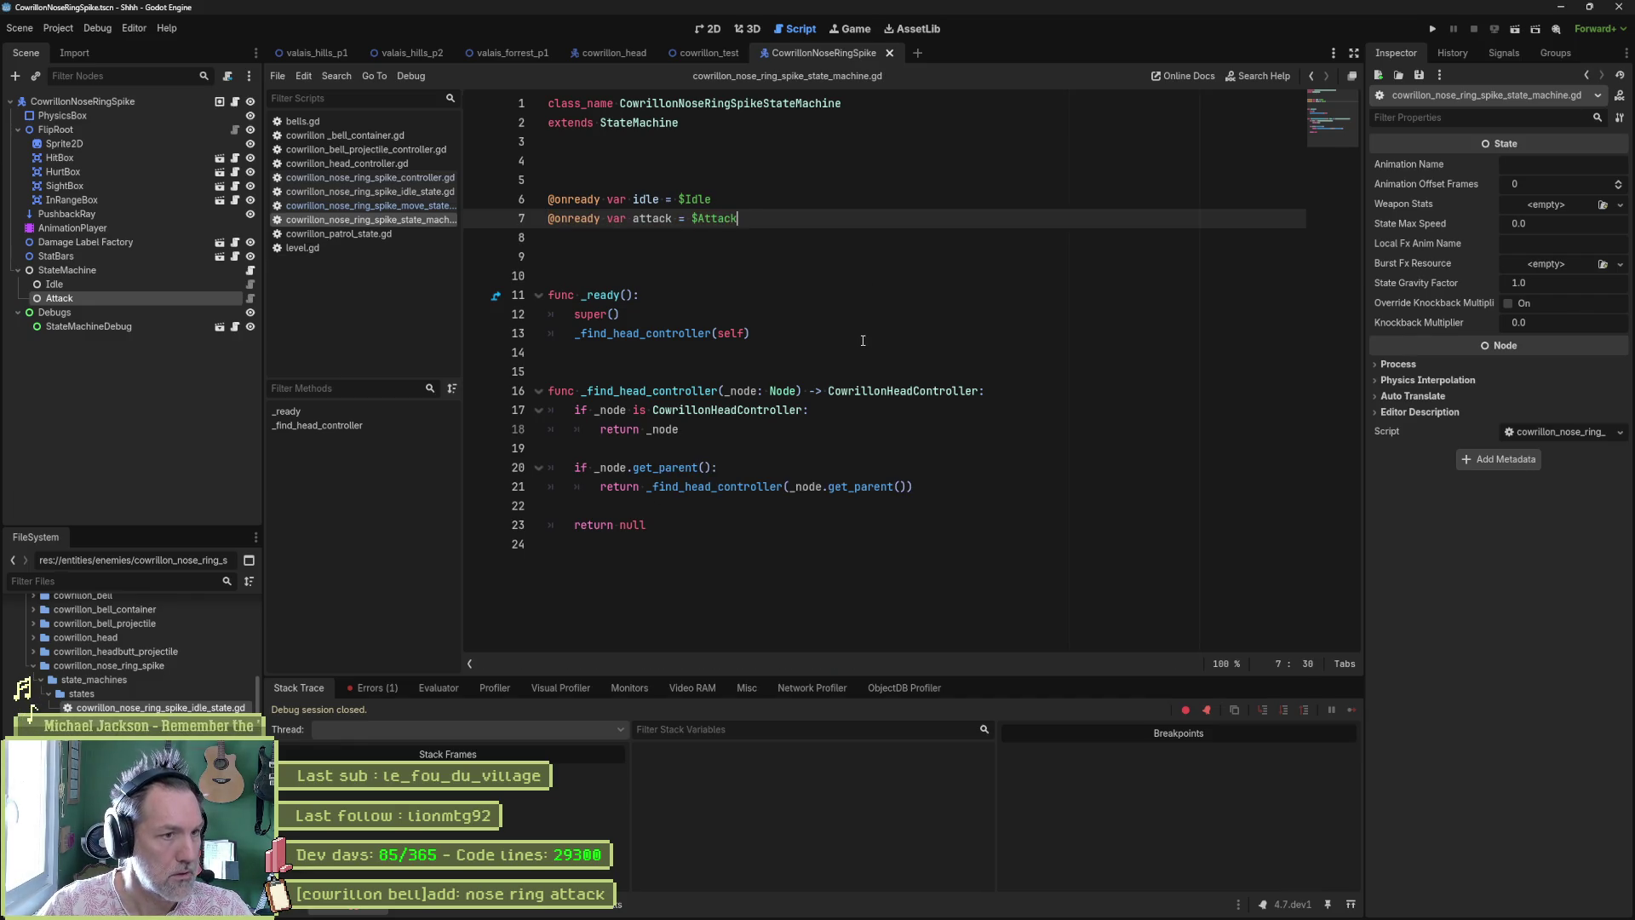
Rename the script file to cowrillon_nose_ring_spike_attack_state.gd and open it.
click(250, 298)
right_click(396, 206)
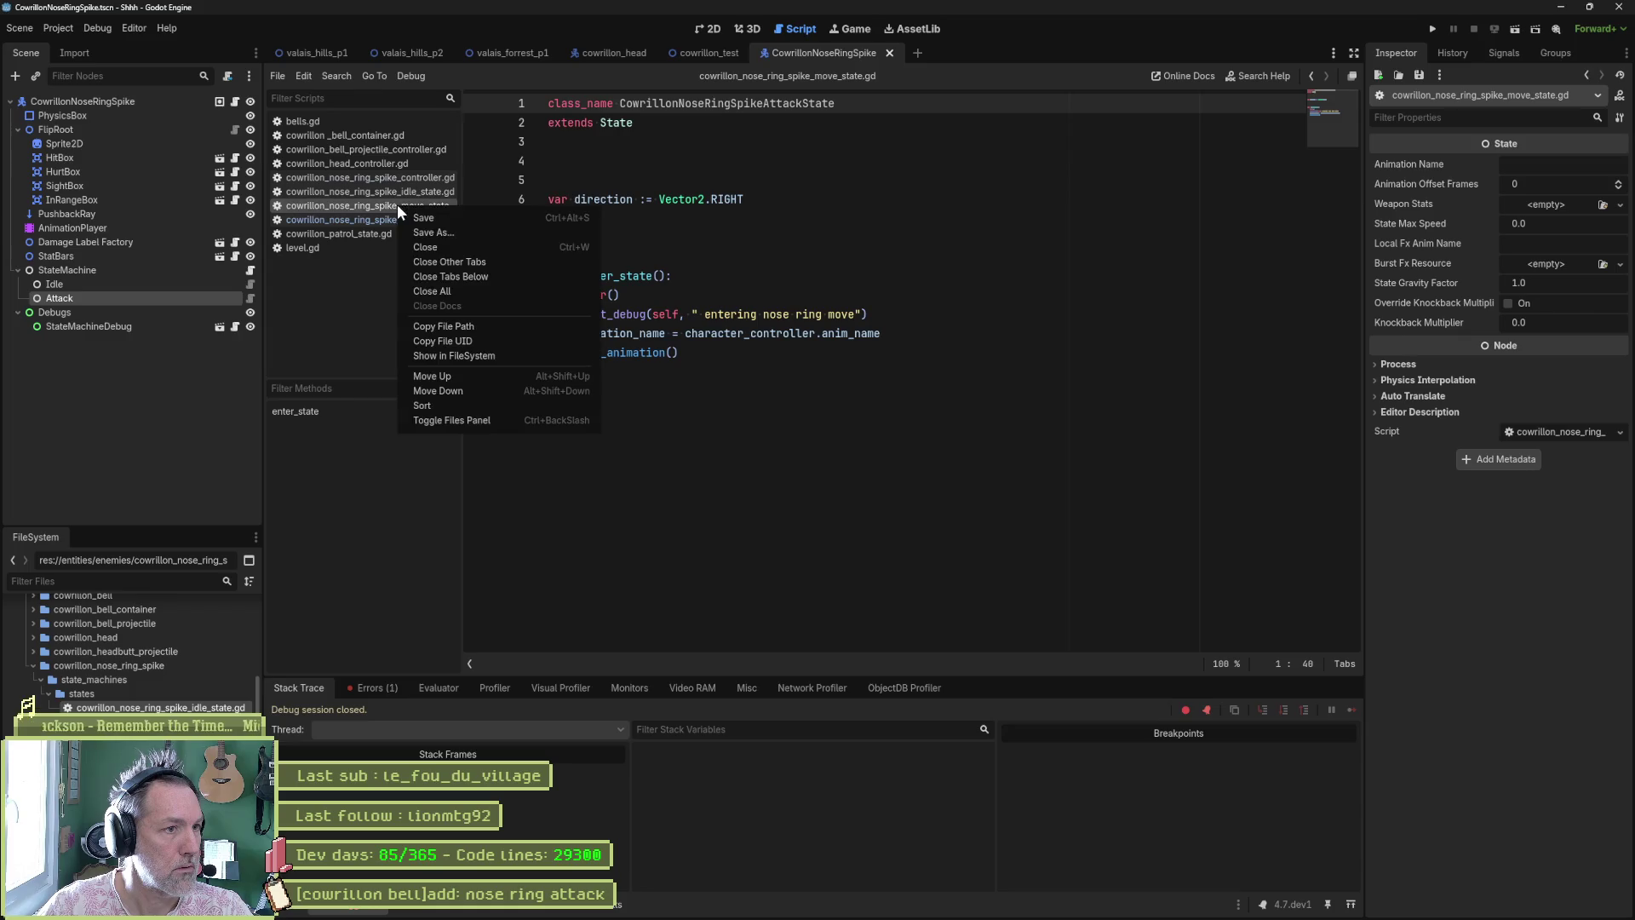
click(354, 502)
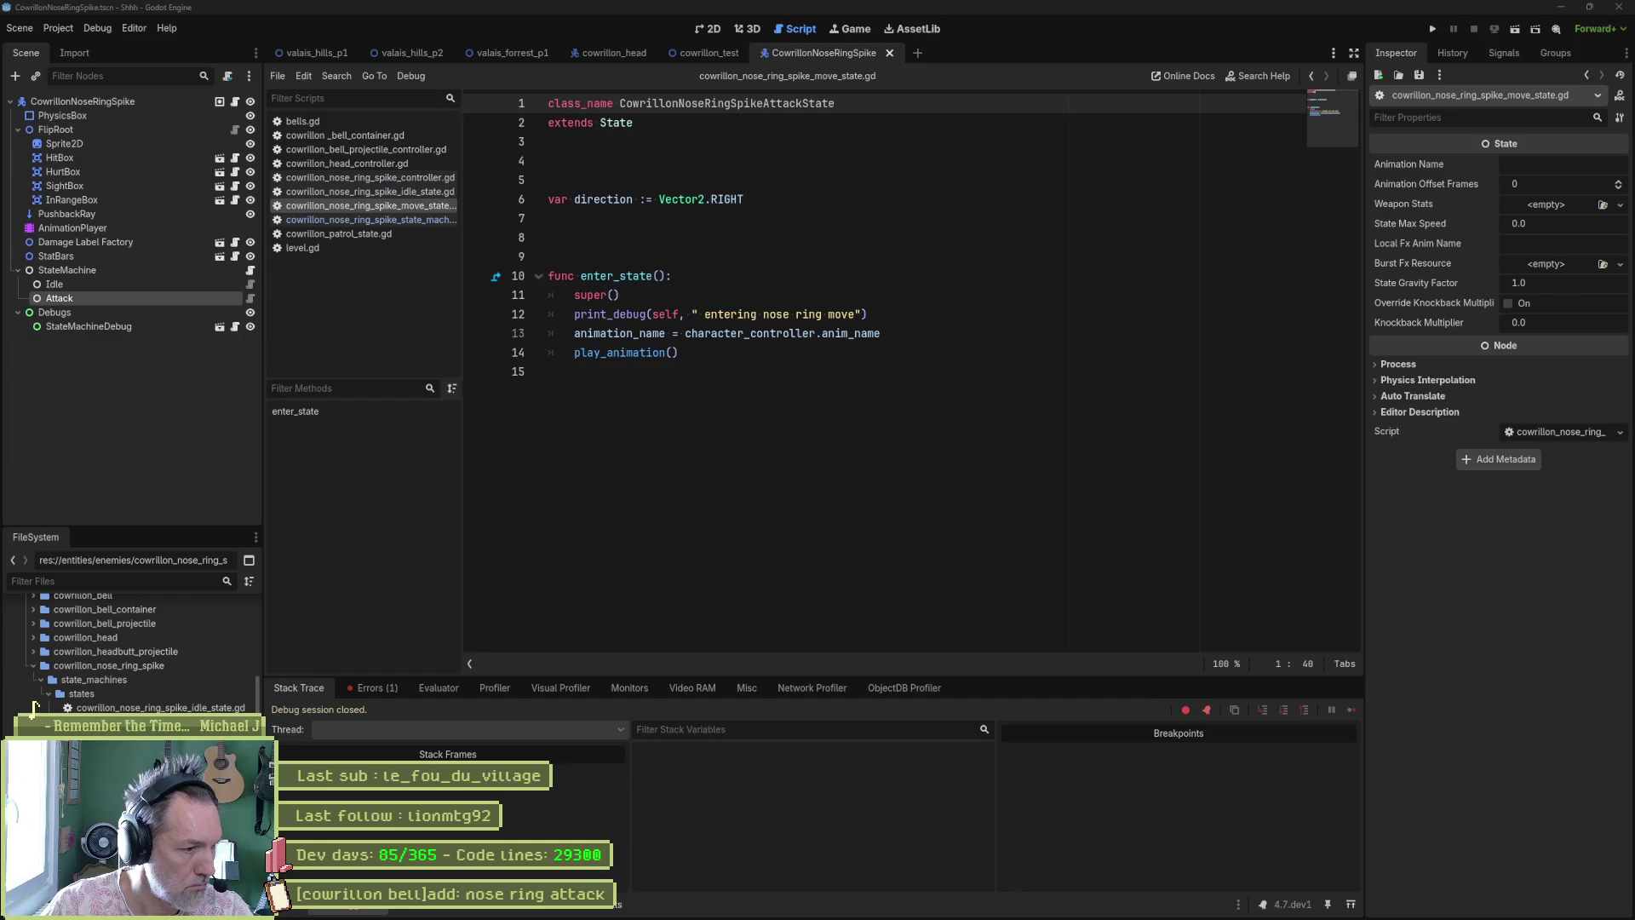
key(Return)
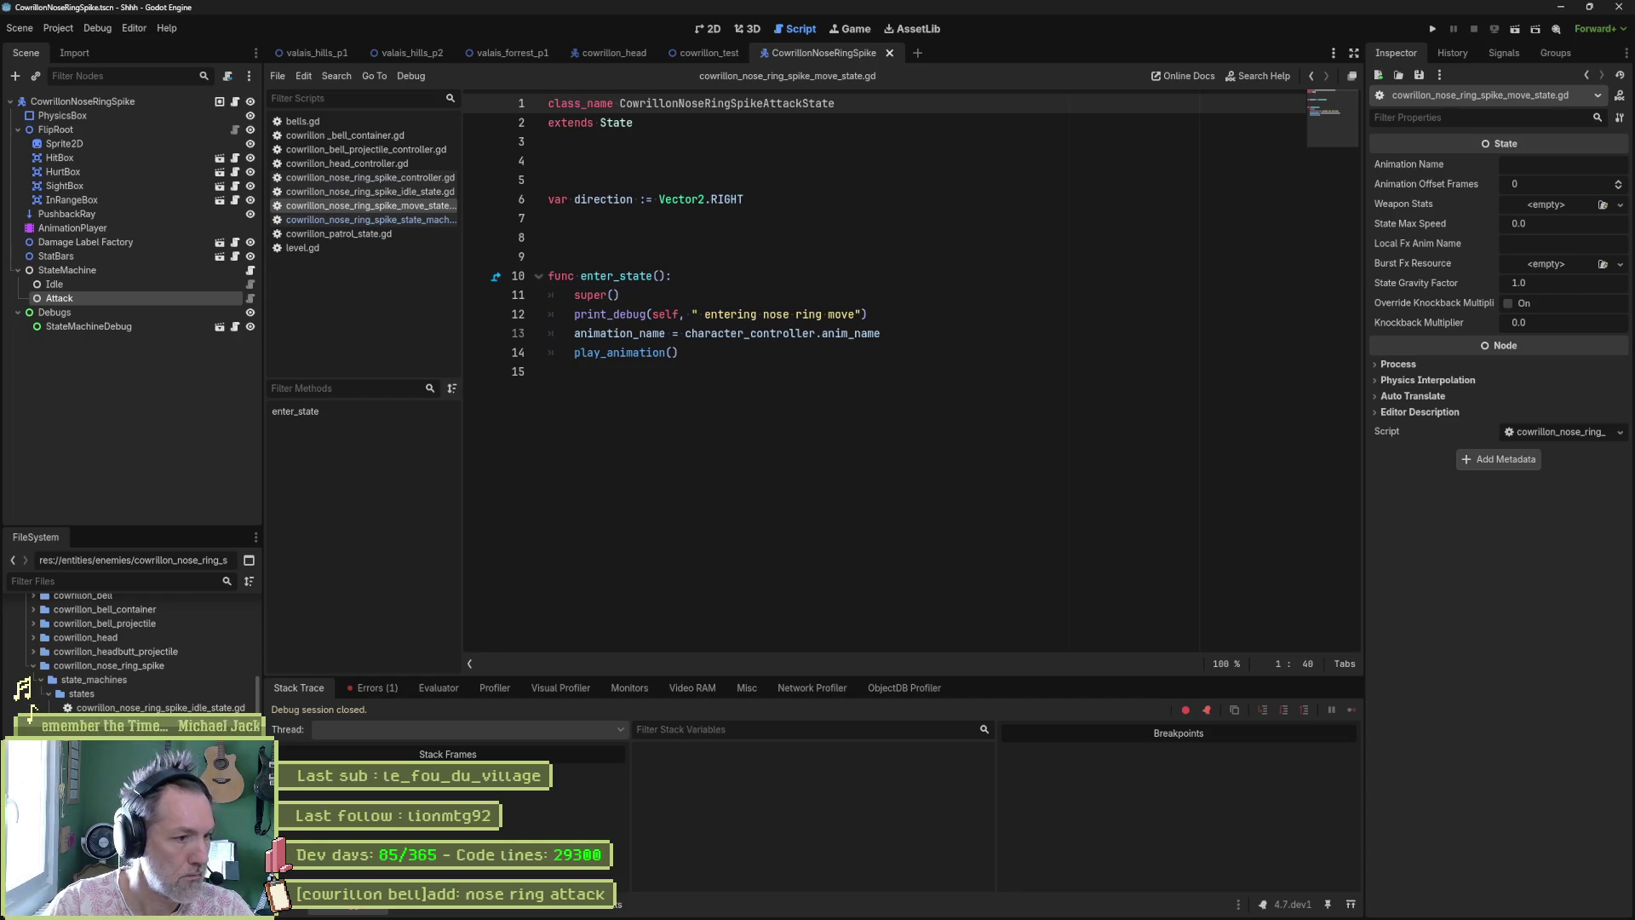
key(Return)
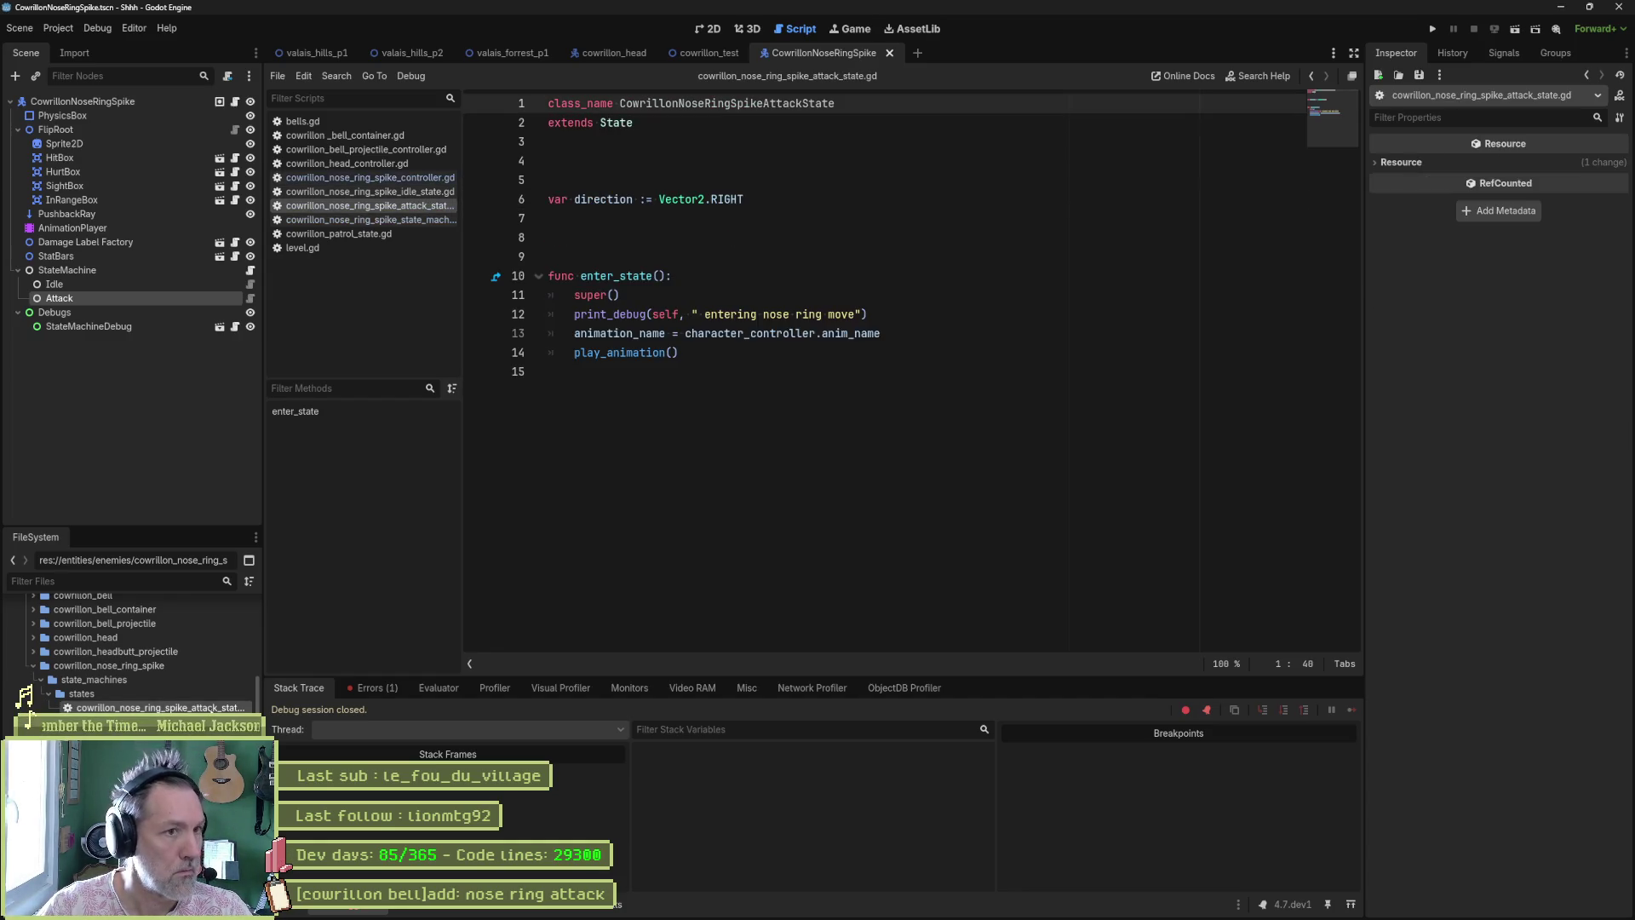
Change line 25 to switch_state(state_machine.attack) and run the cowrillon_test scene.
key(alt+Tab)
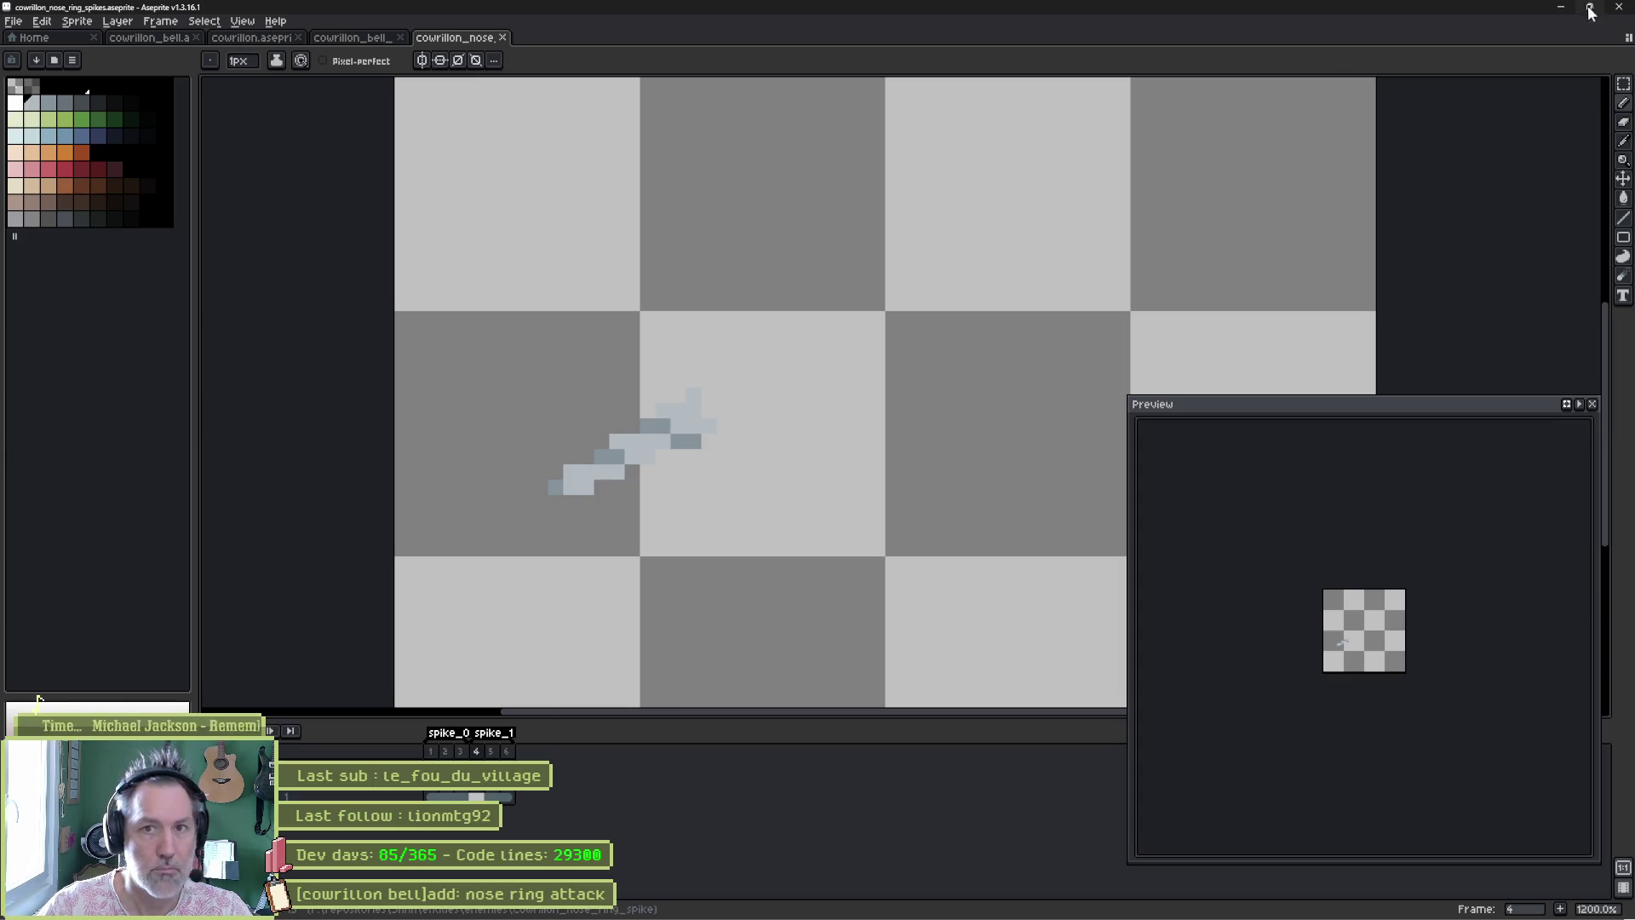
click(1561, 6)
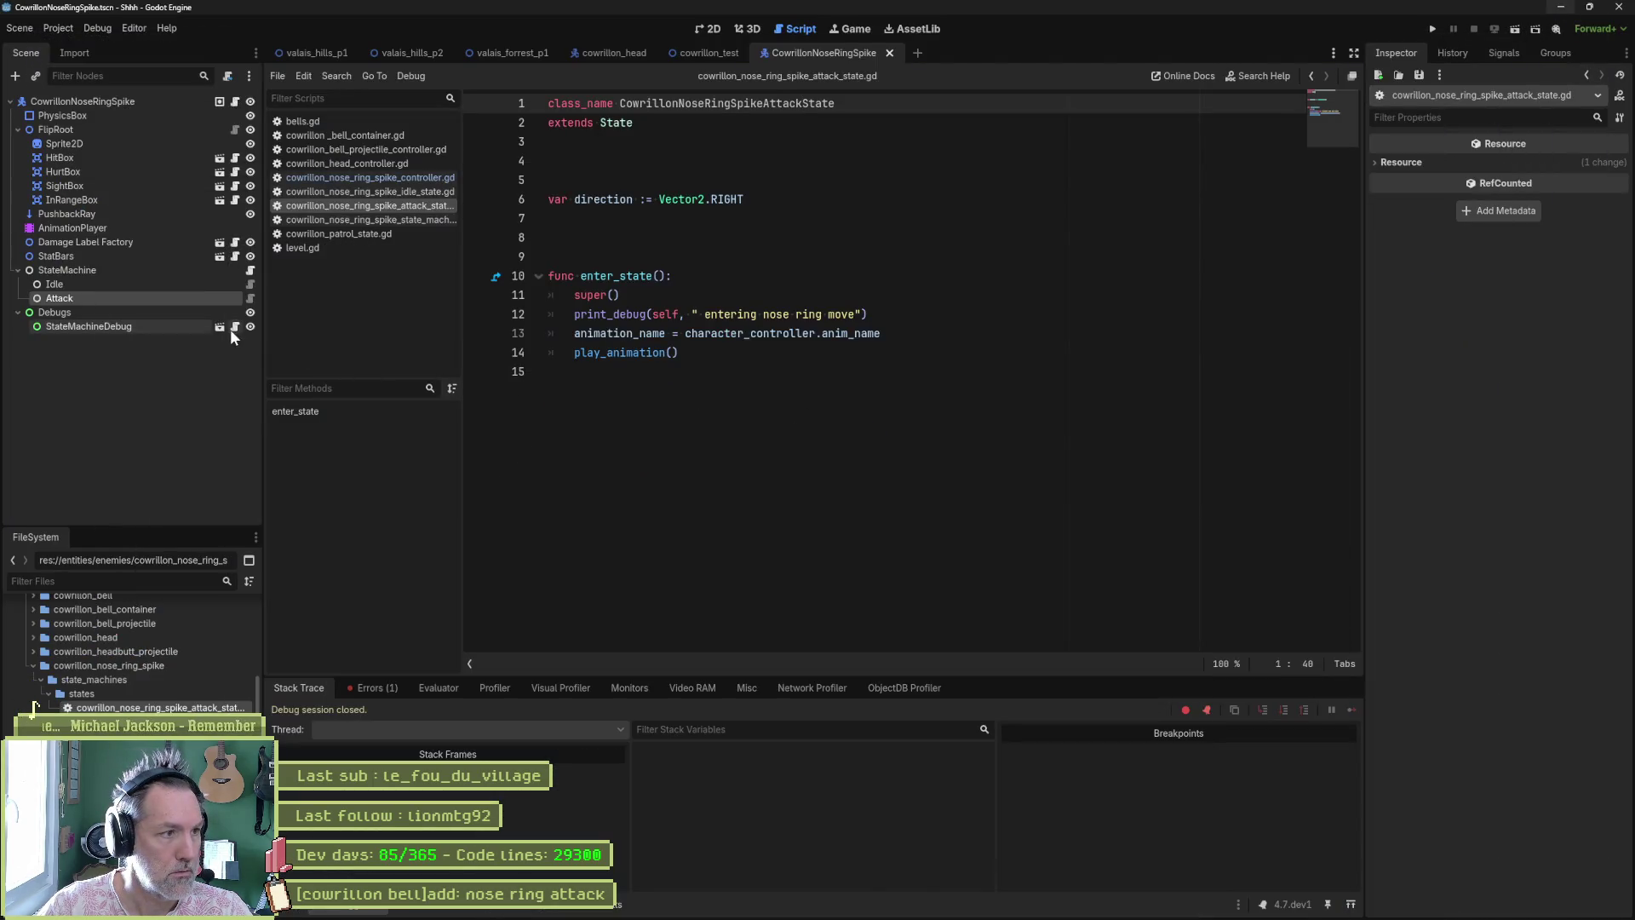
click(250, 284)
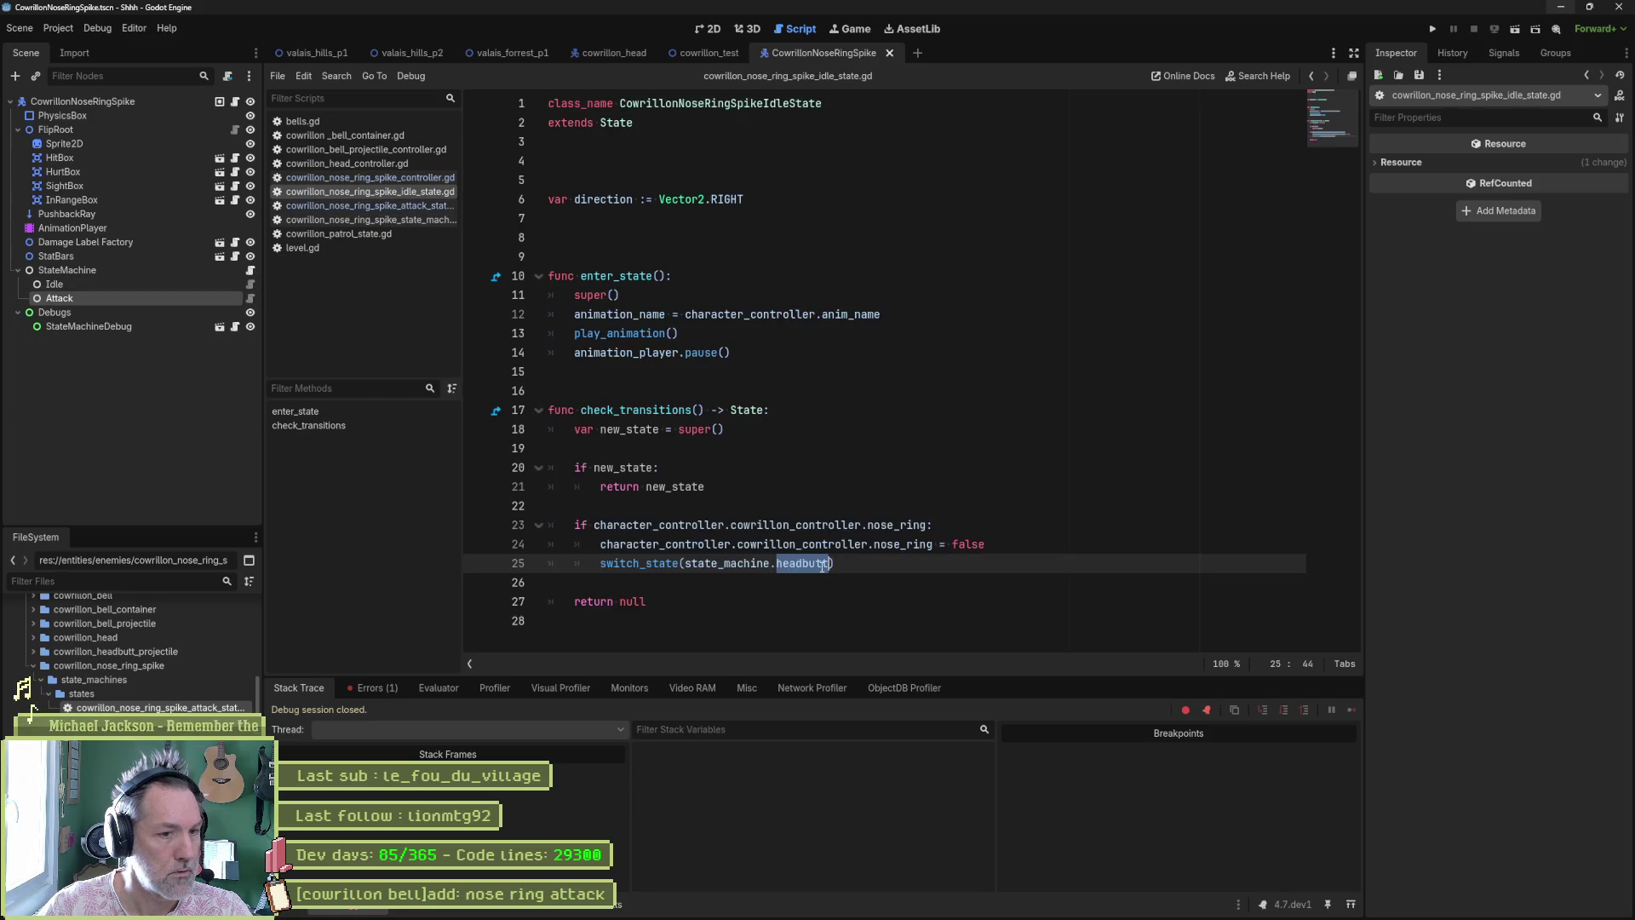
text(attack)
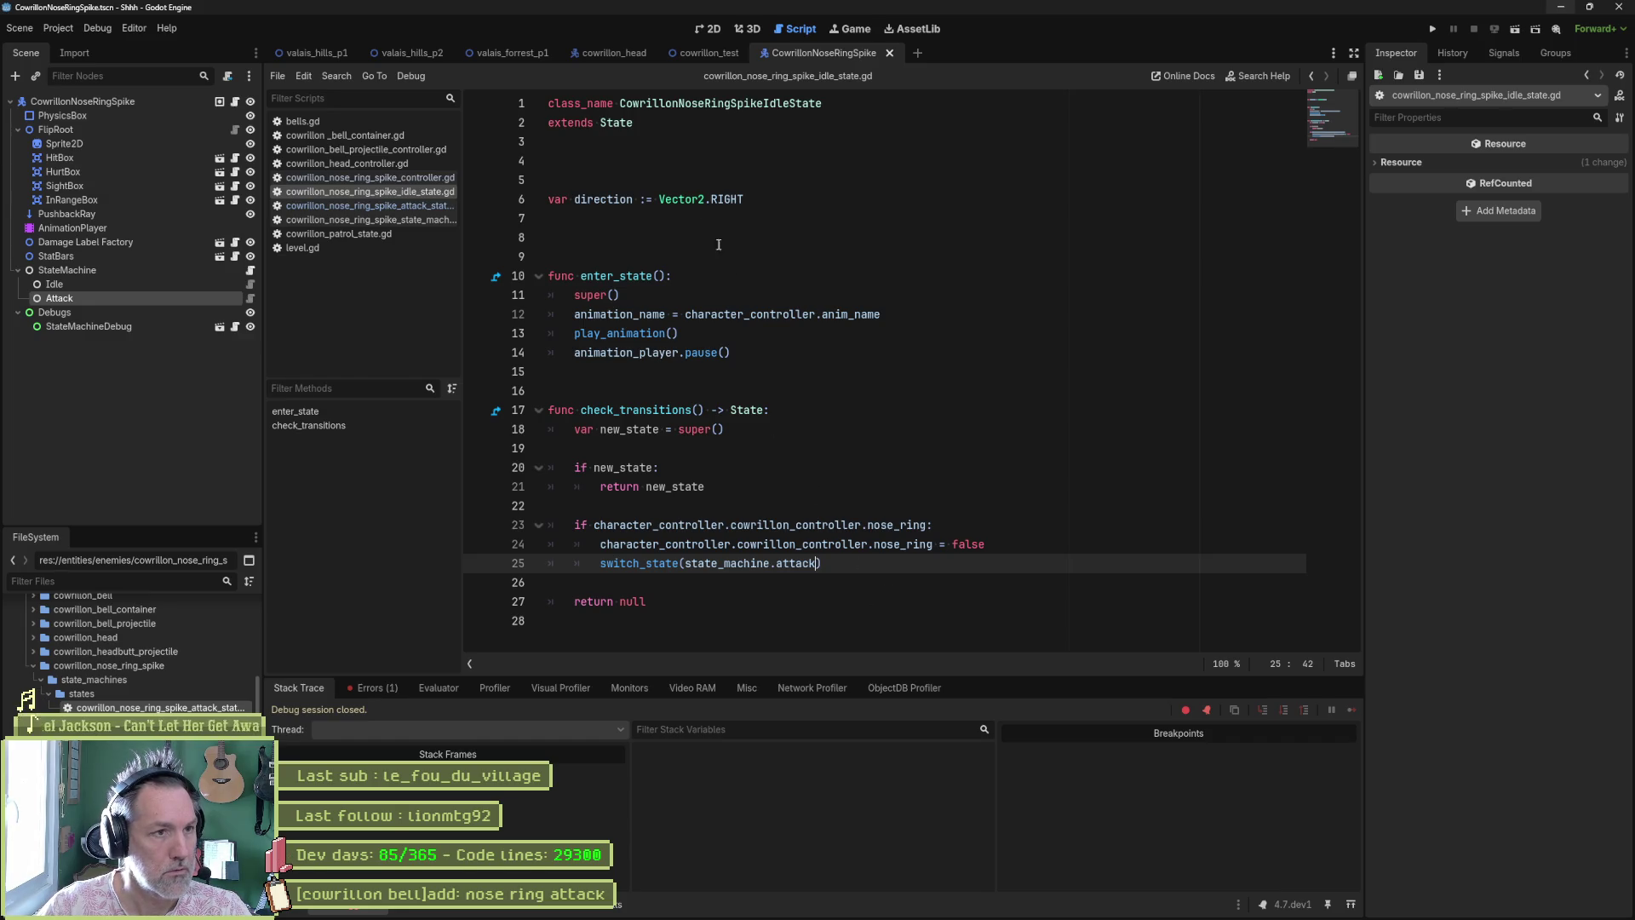
click(719, 53)
key(F6)
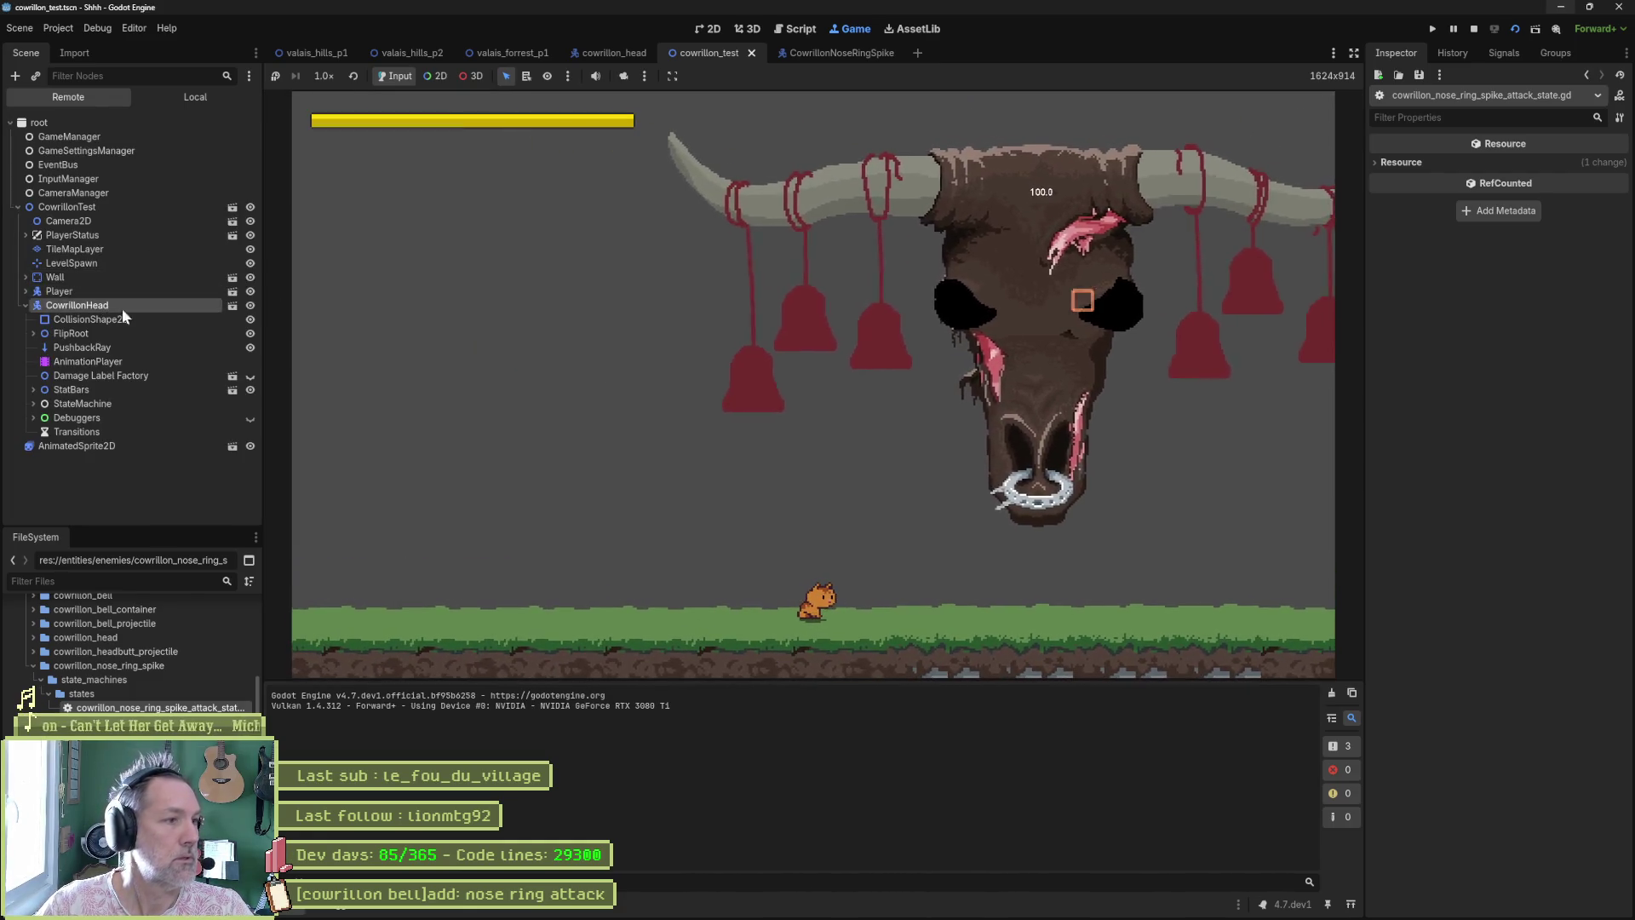
Enable Nose Ring on the live CowrillonHead, confirm 'entering nose ring move' prints, then stop.
click(121, 307)
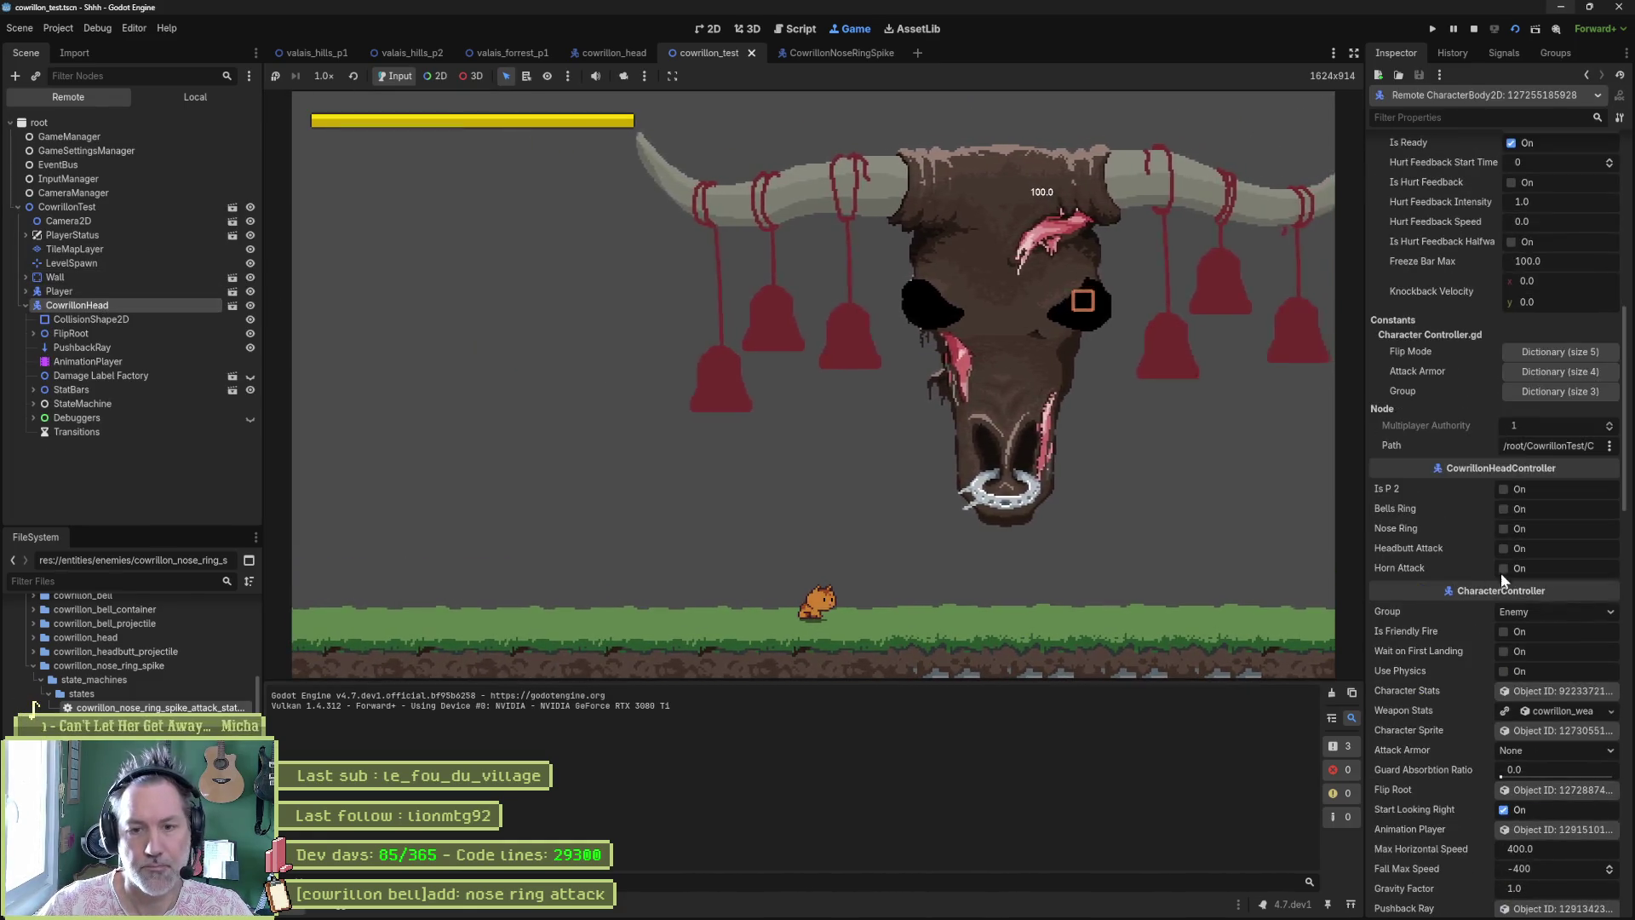
click(1505, 529)
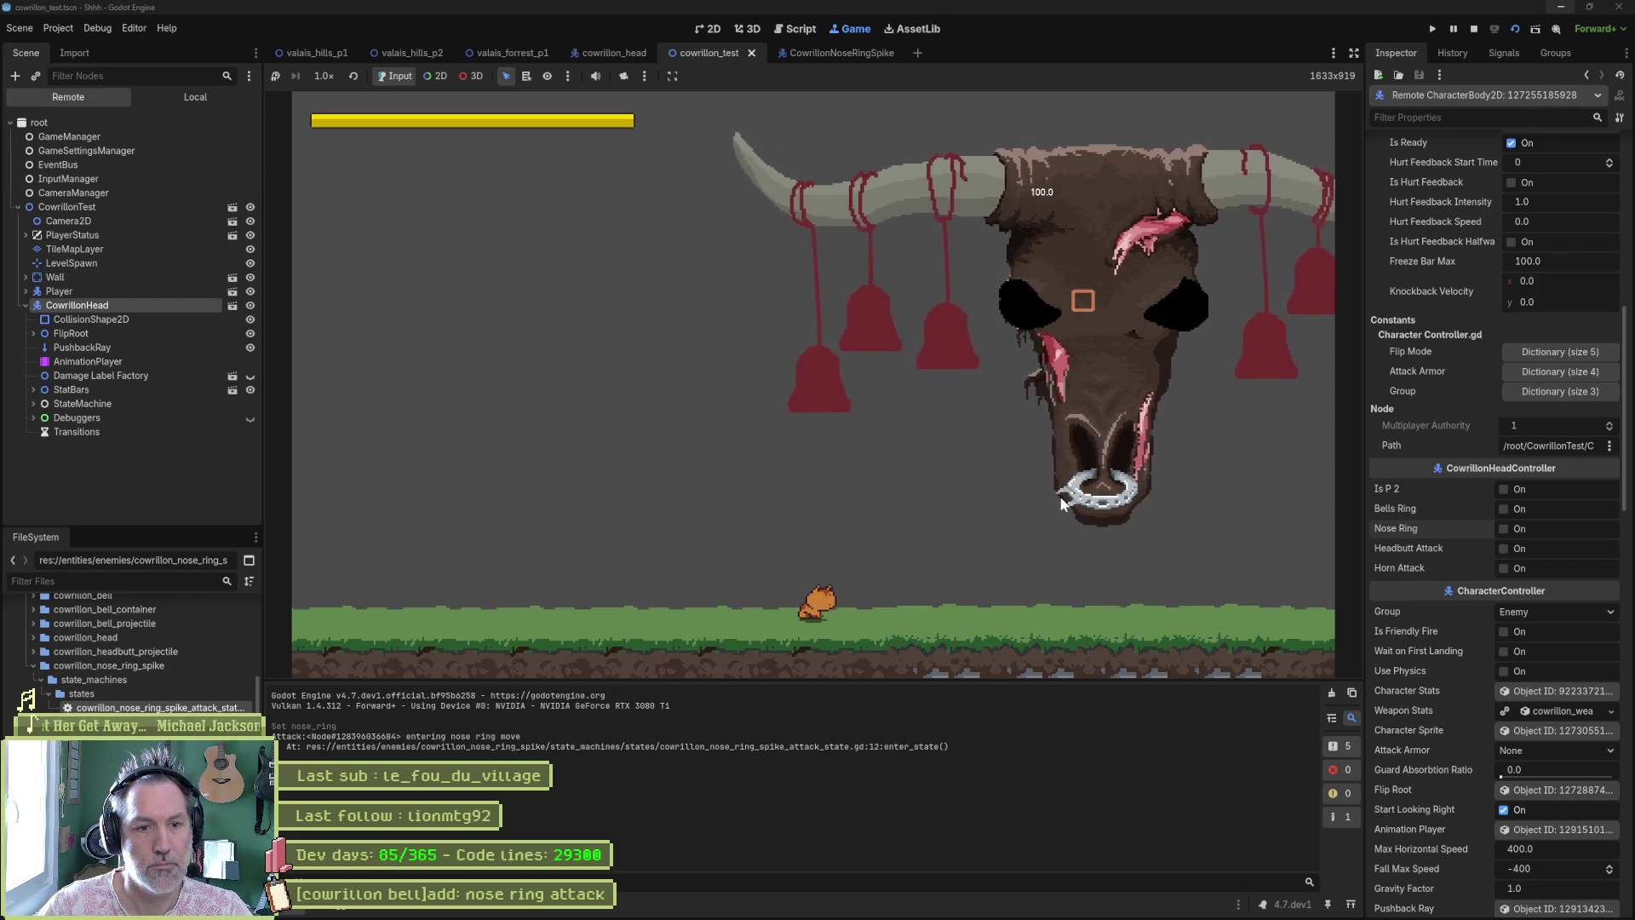
click(1475, 33)
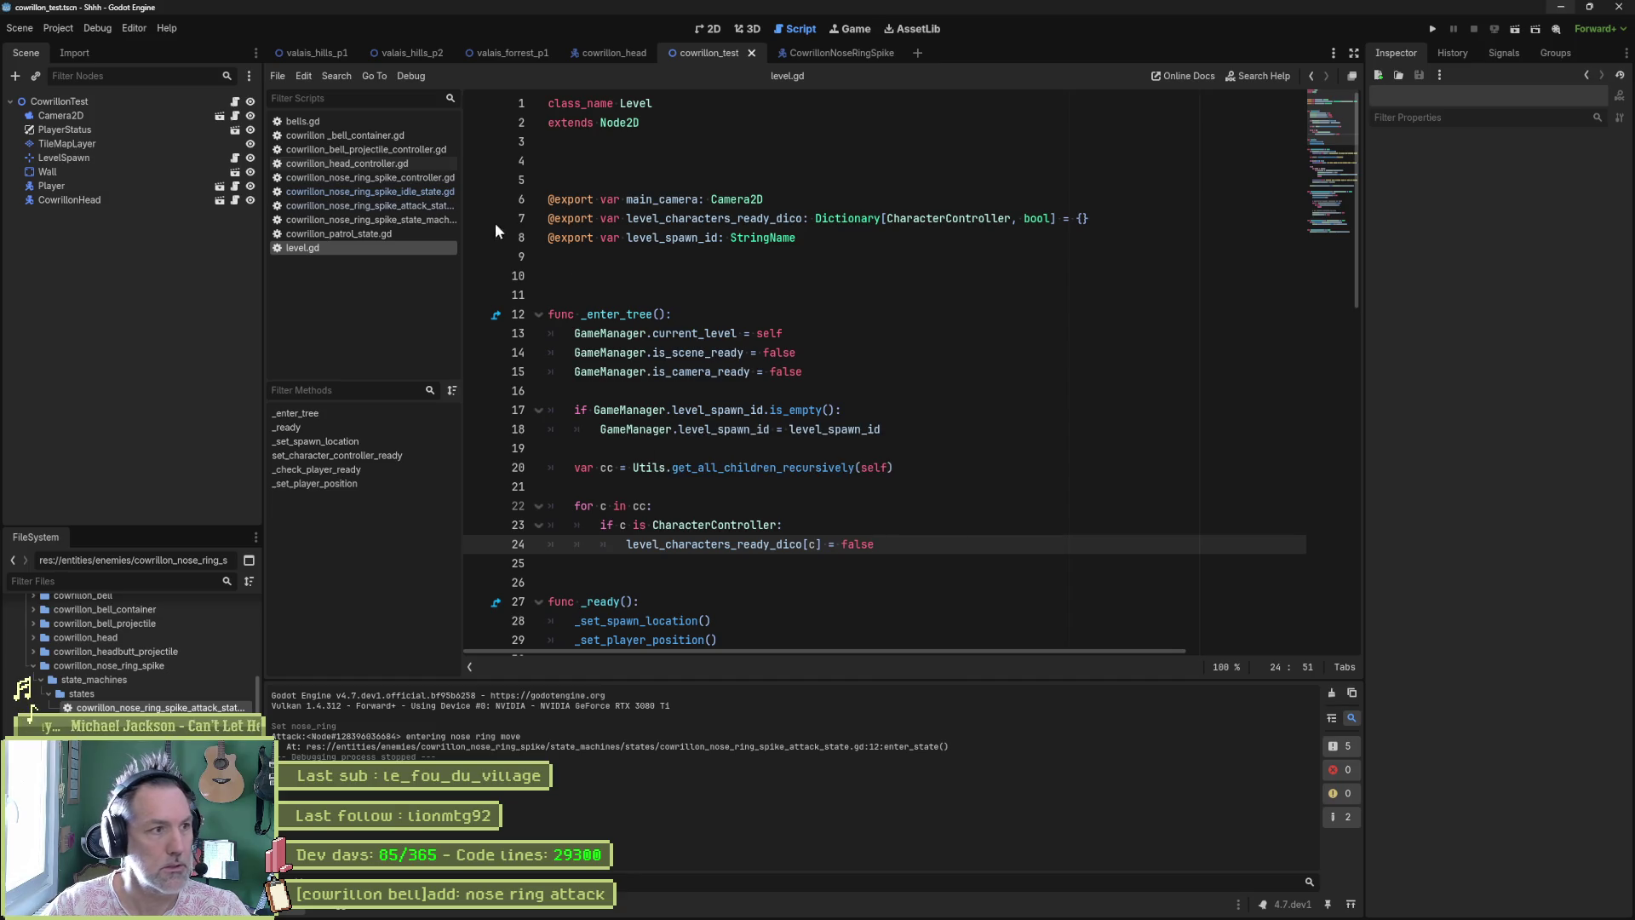
Inspect both NoseRingSpike instances in the cowrillon_head scene.
click(615, 53)
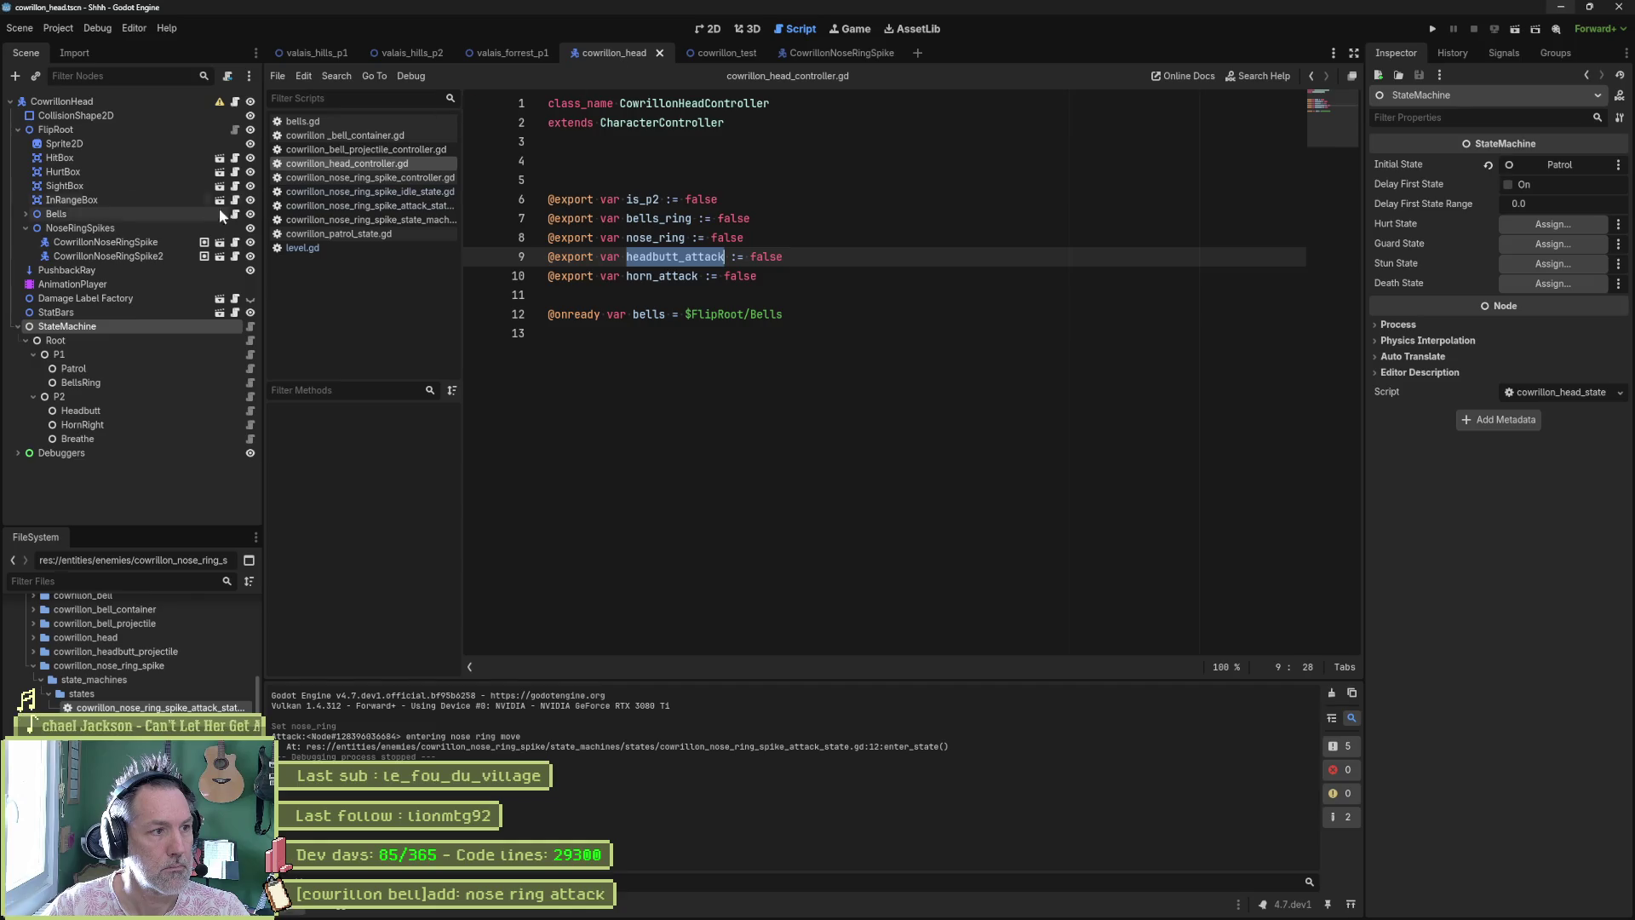
click(160, 242)
click(135, 258)
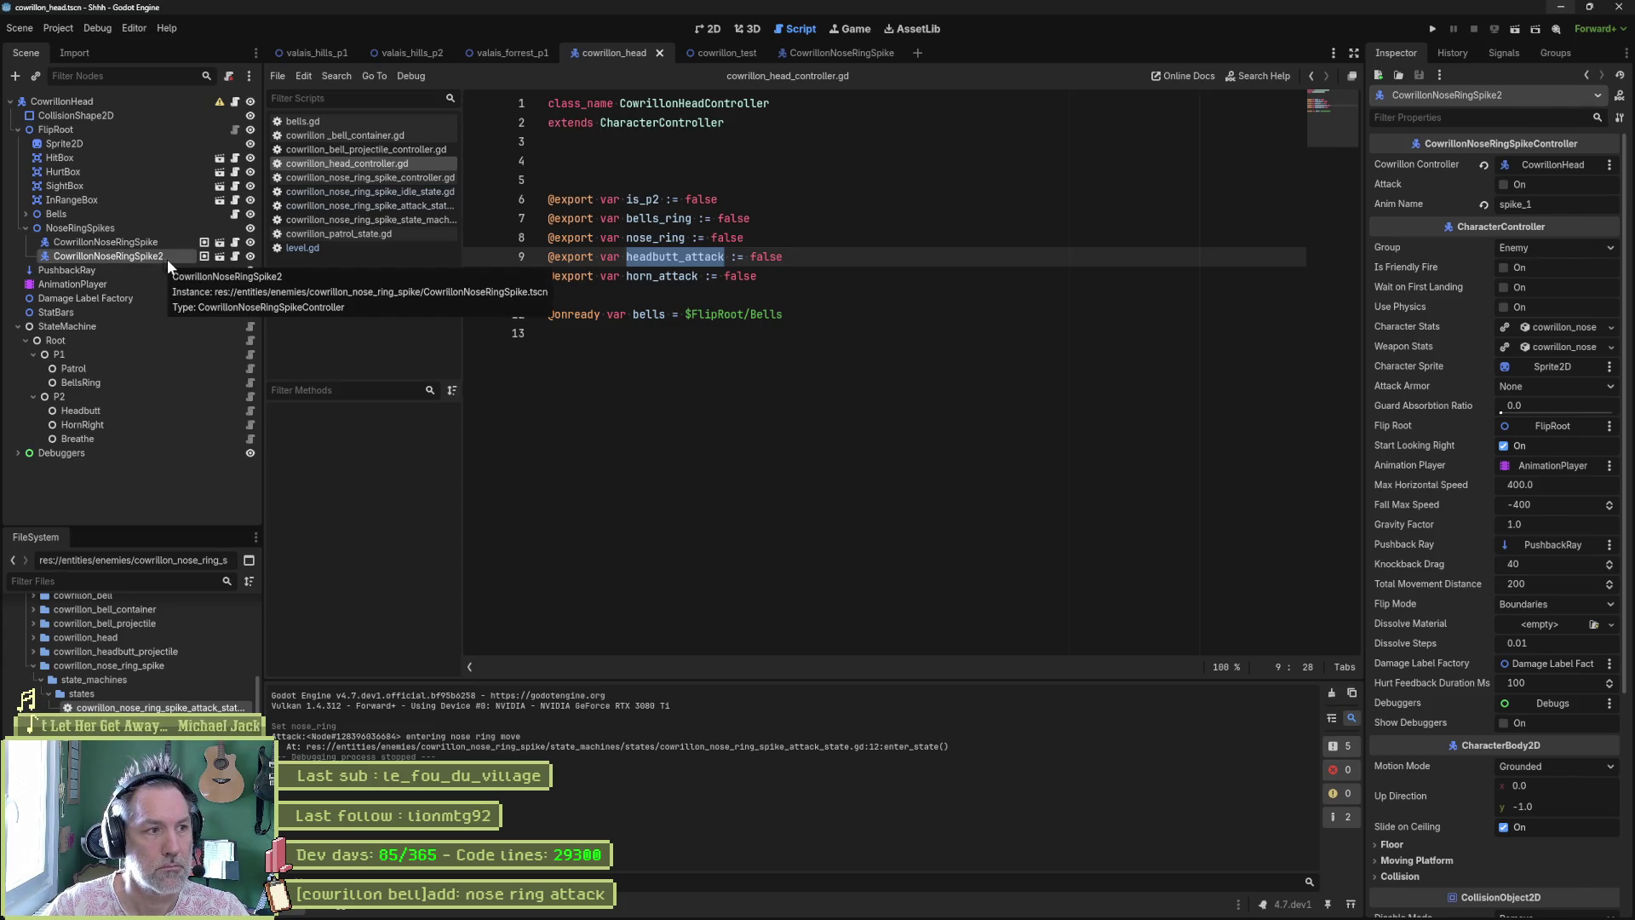
Open the CowrillonNoseRingSpike scene and review its Idle state script.
click(219, 257)
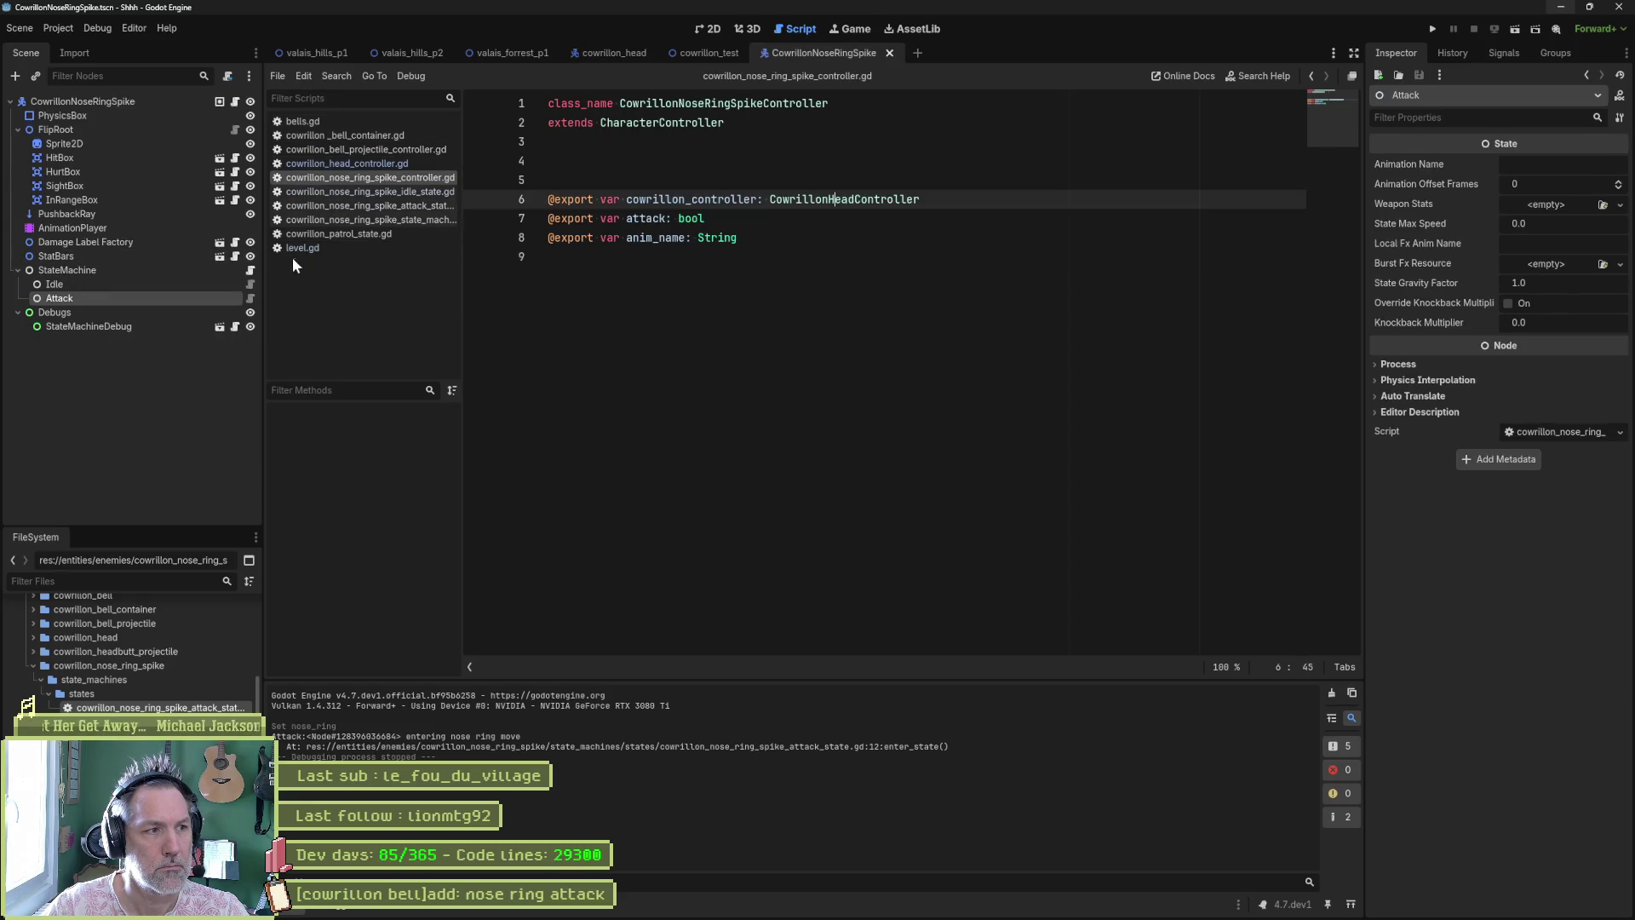
click(235, 101)
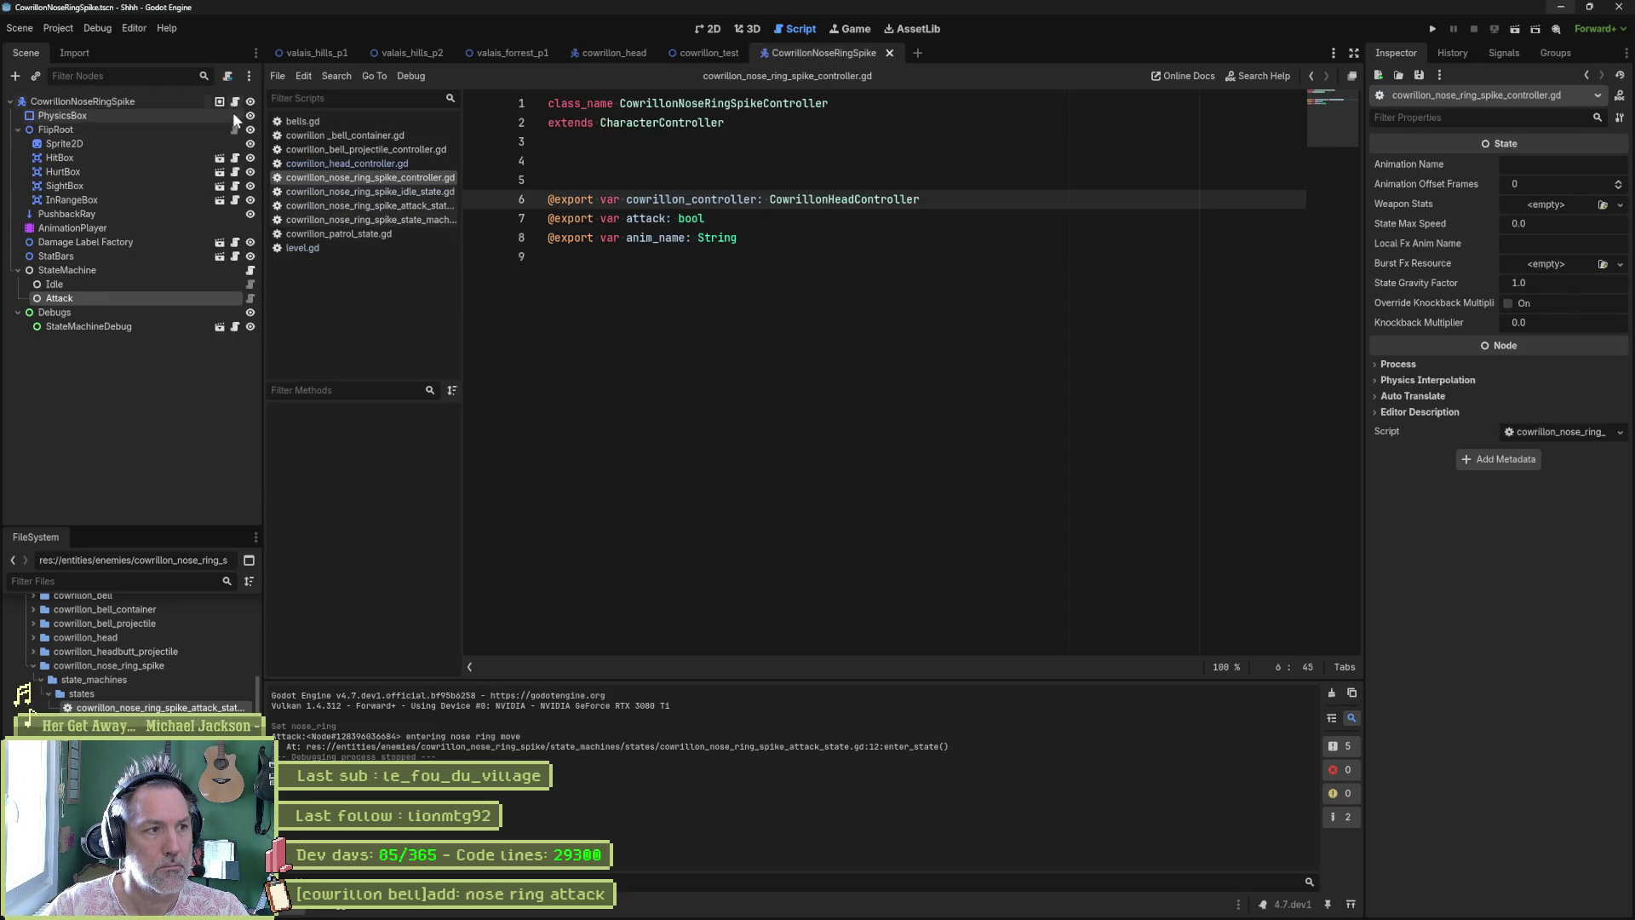
click(249, 284)
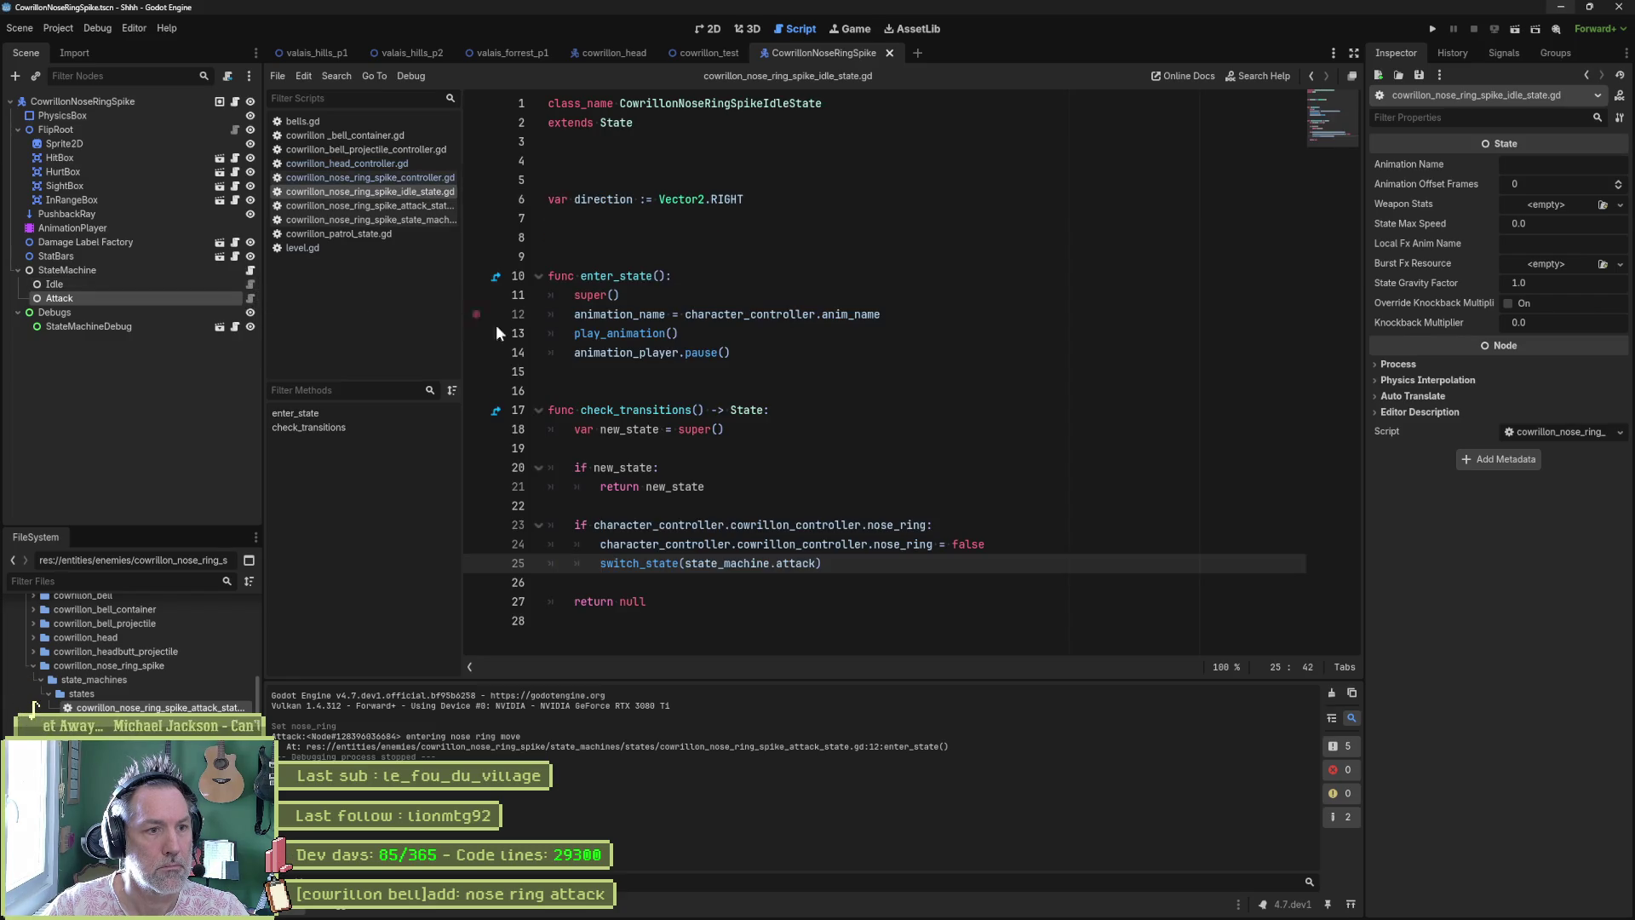
double_click(638, 315)
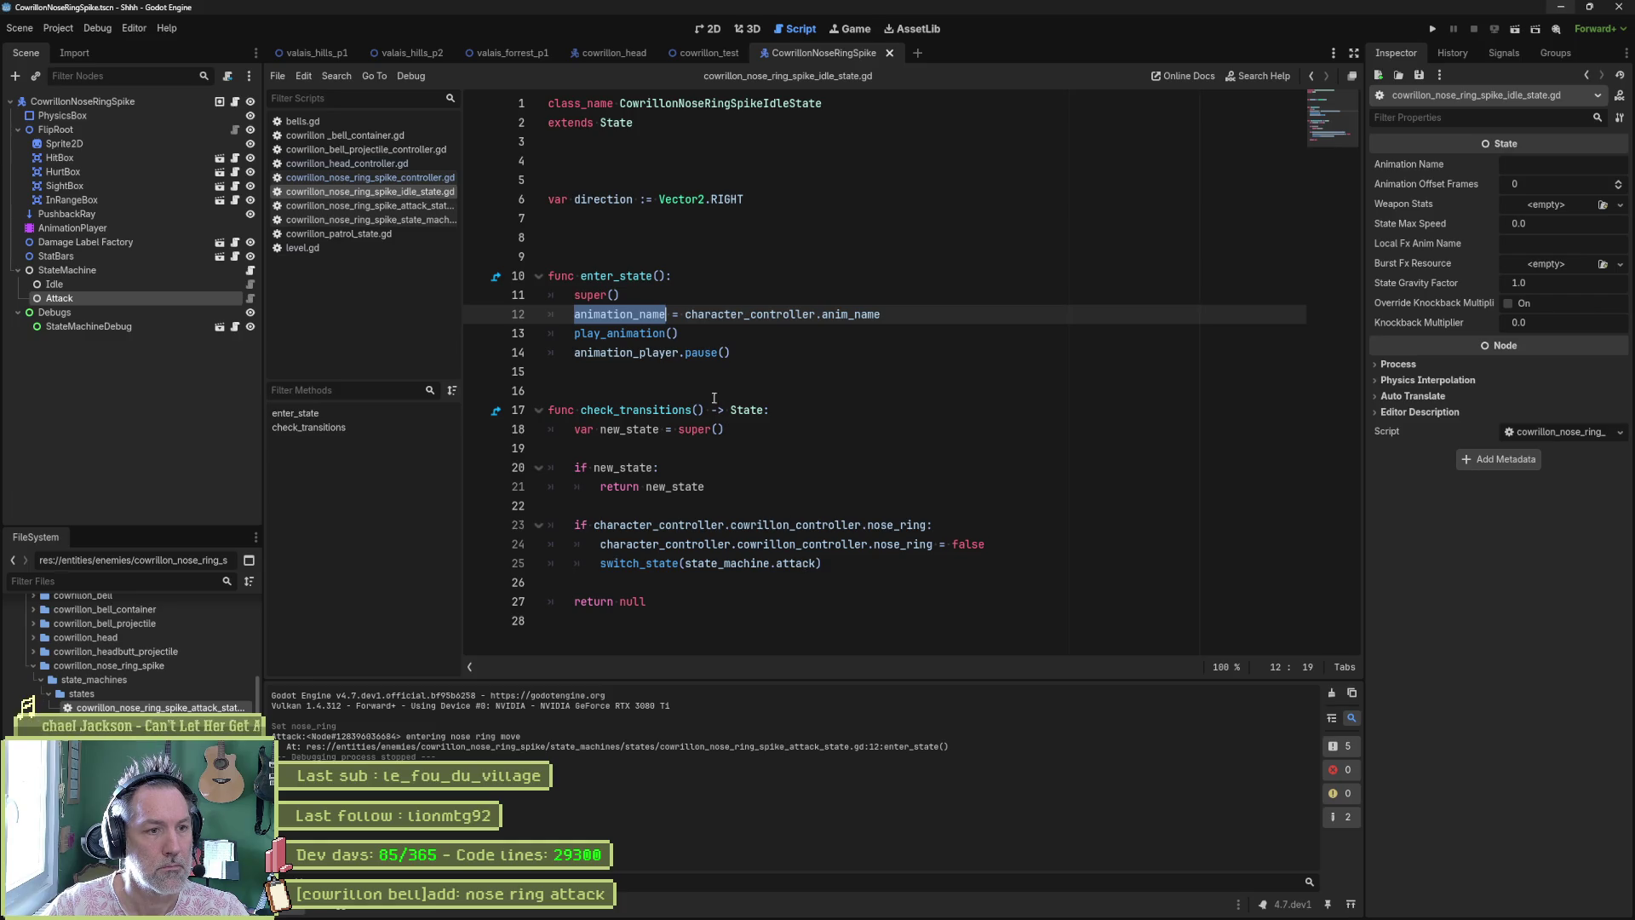
click(722, 360)
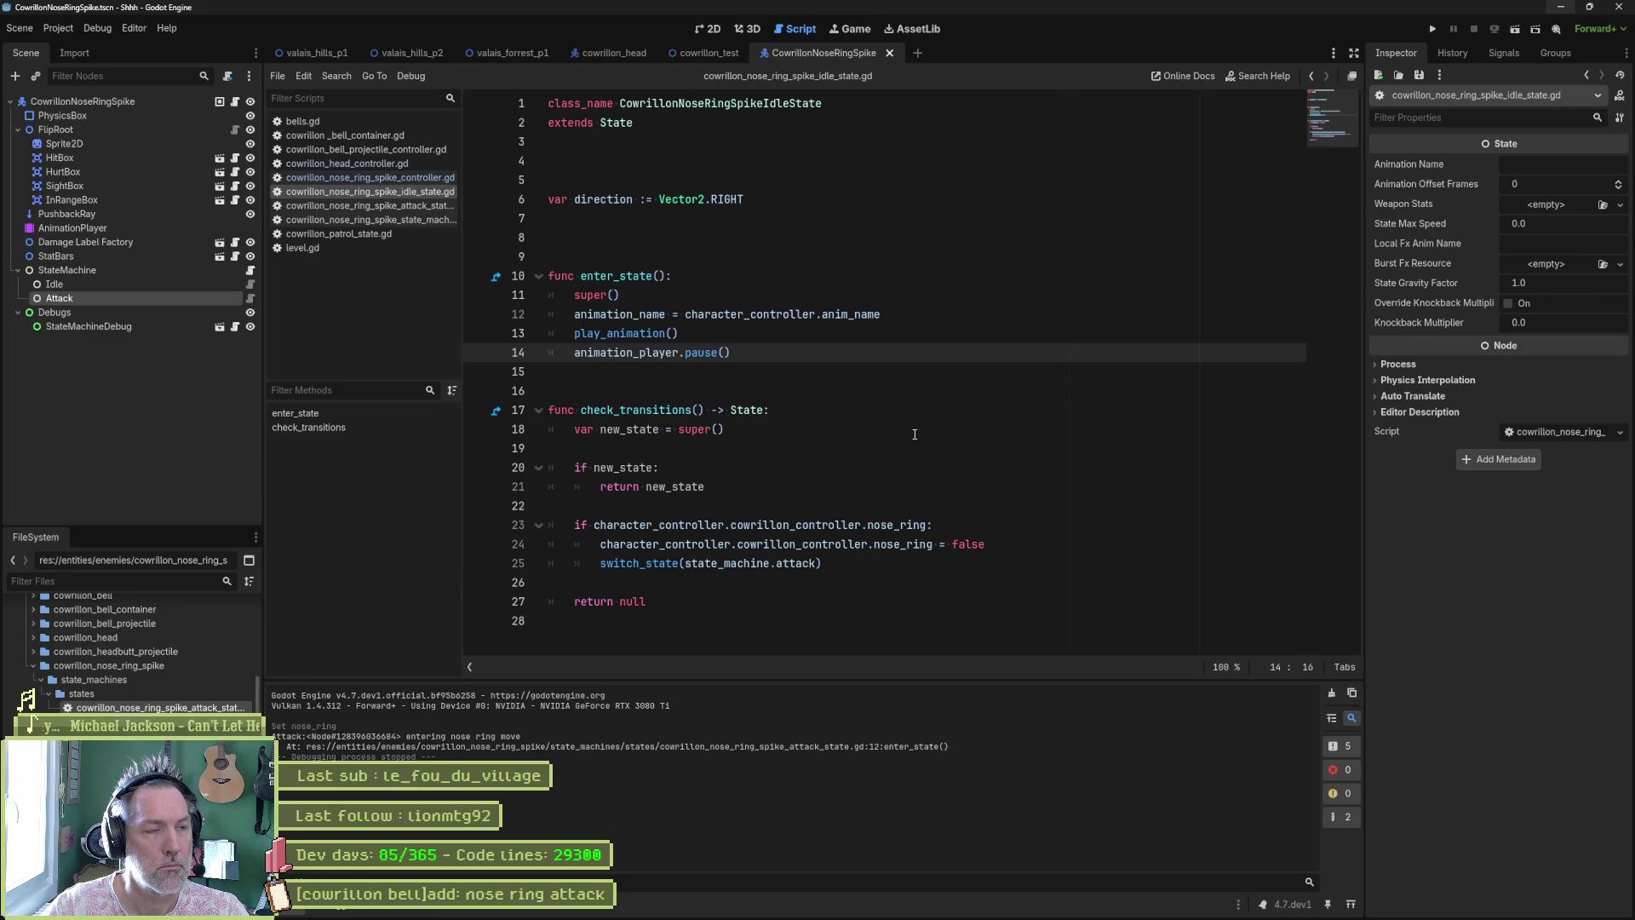
click(118, 145)
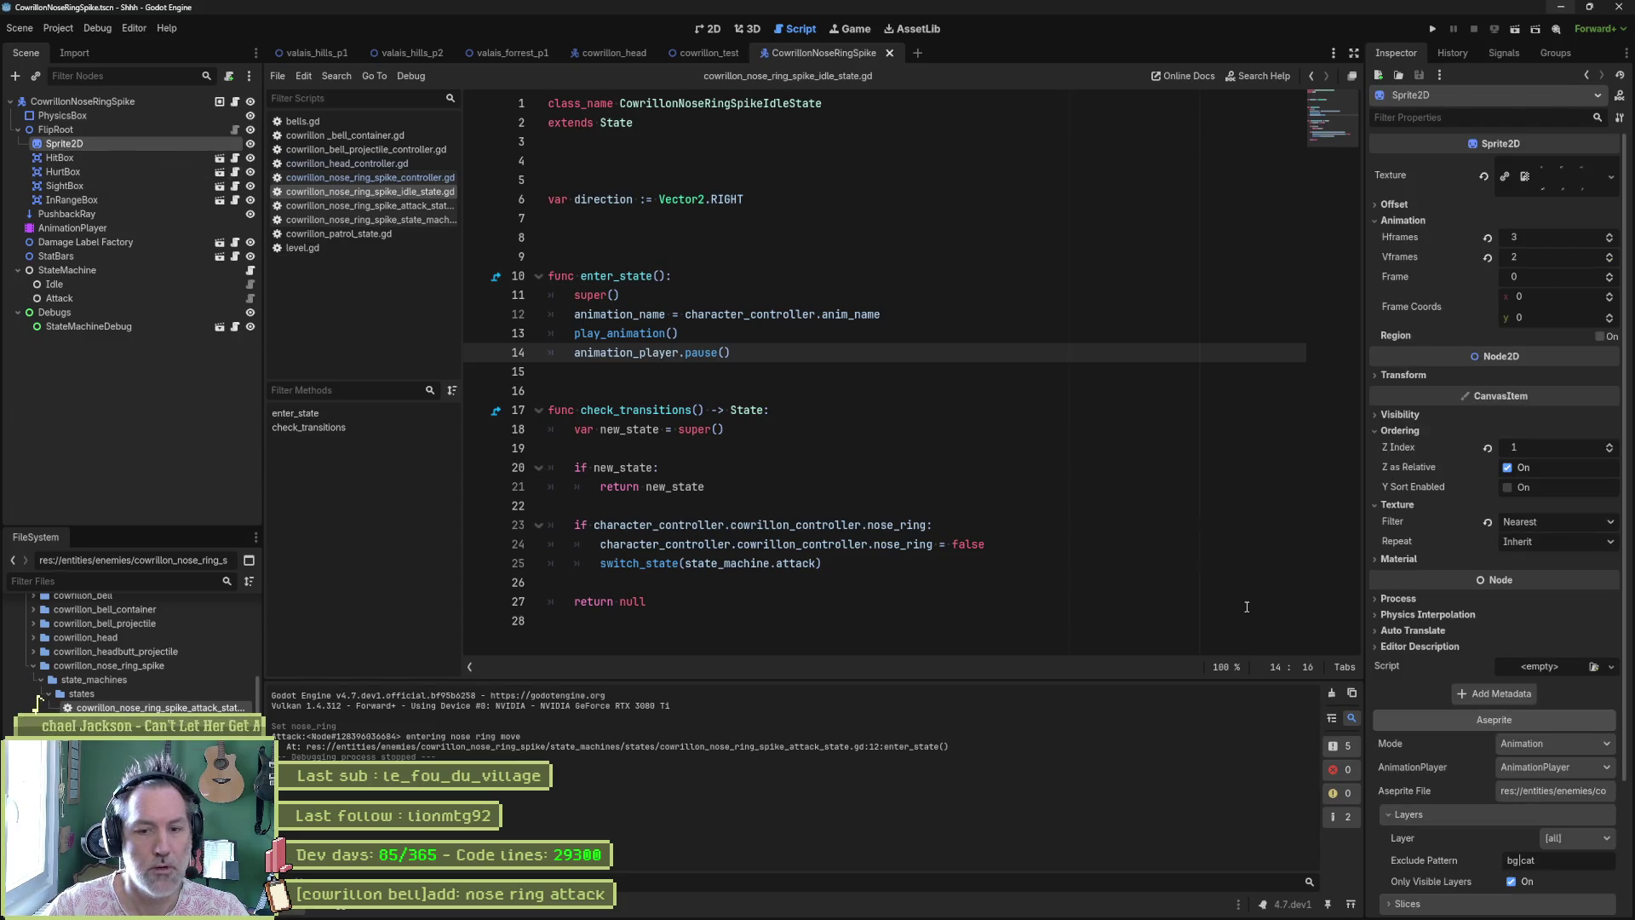
Preview the spike_1 animation from the spike's AnimationPlayer in the 2D view.
scroll(1494, 737, down, 5)
click(707, 29)
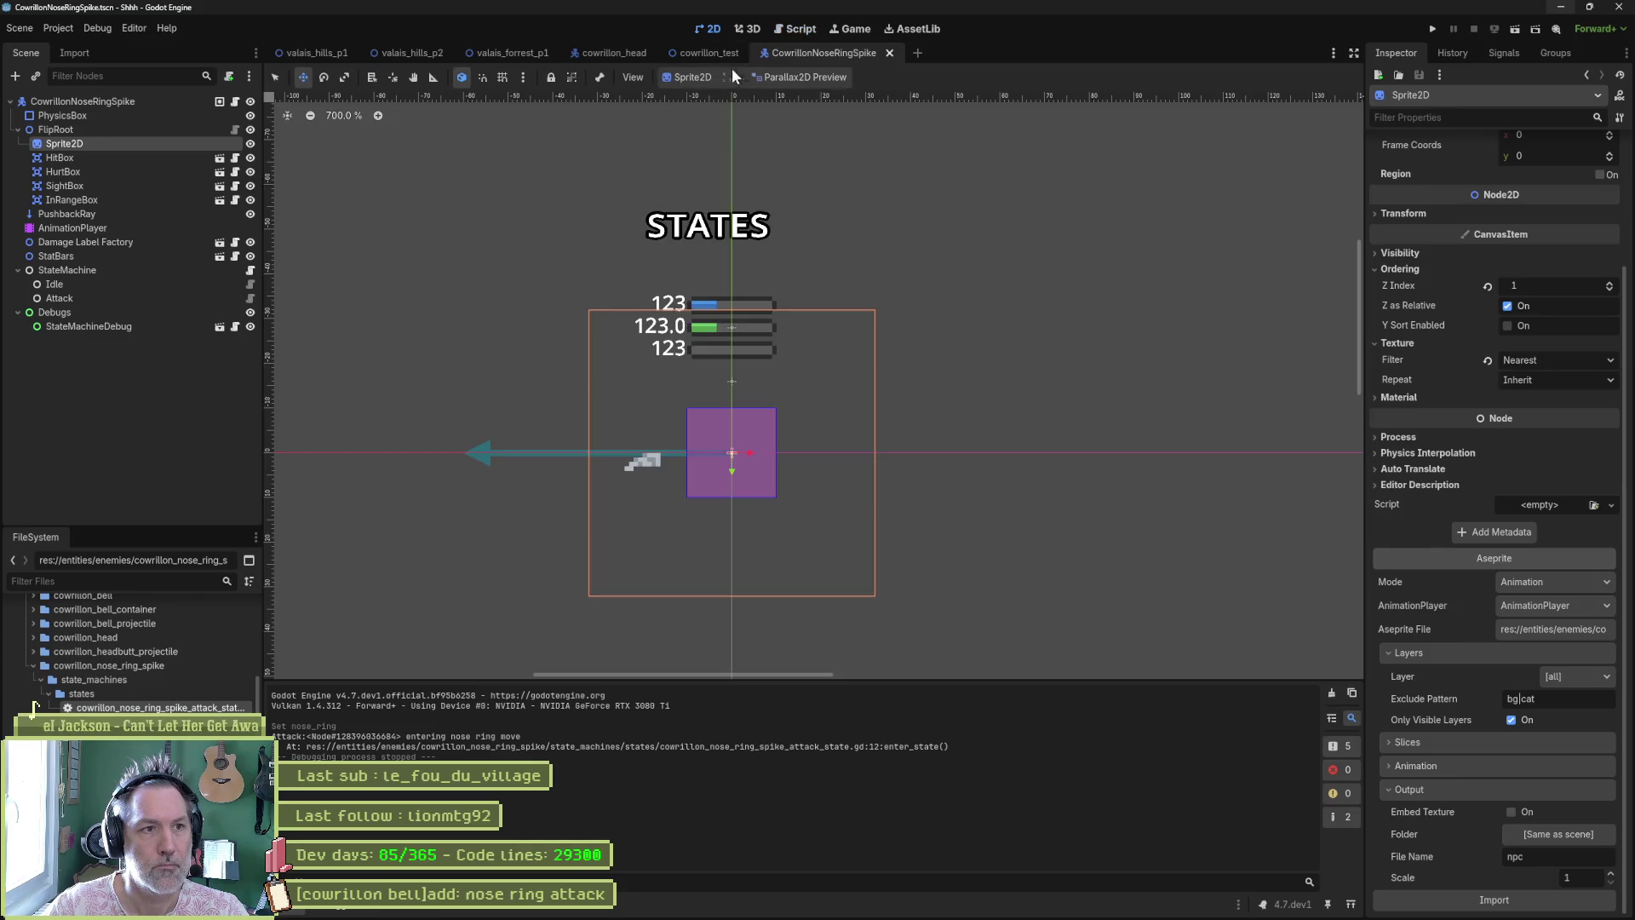
click(72, 228)
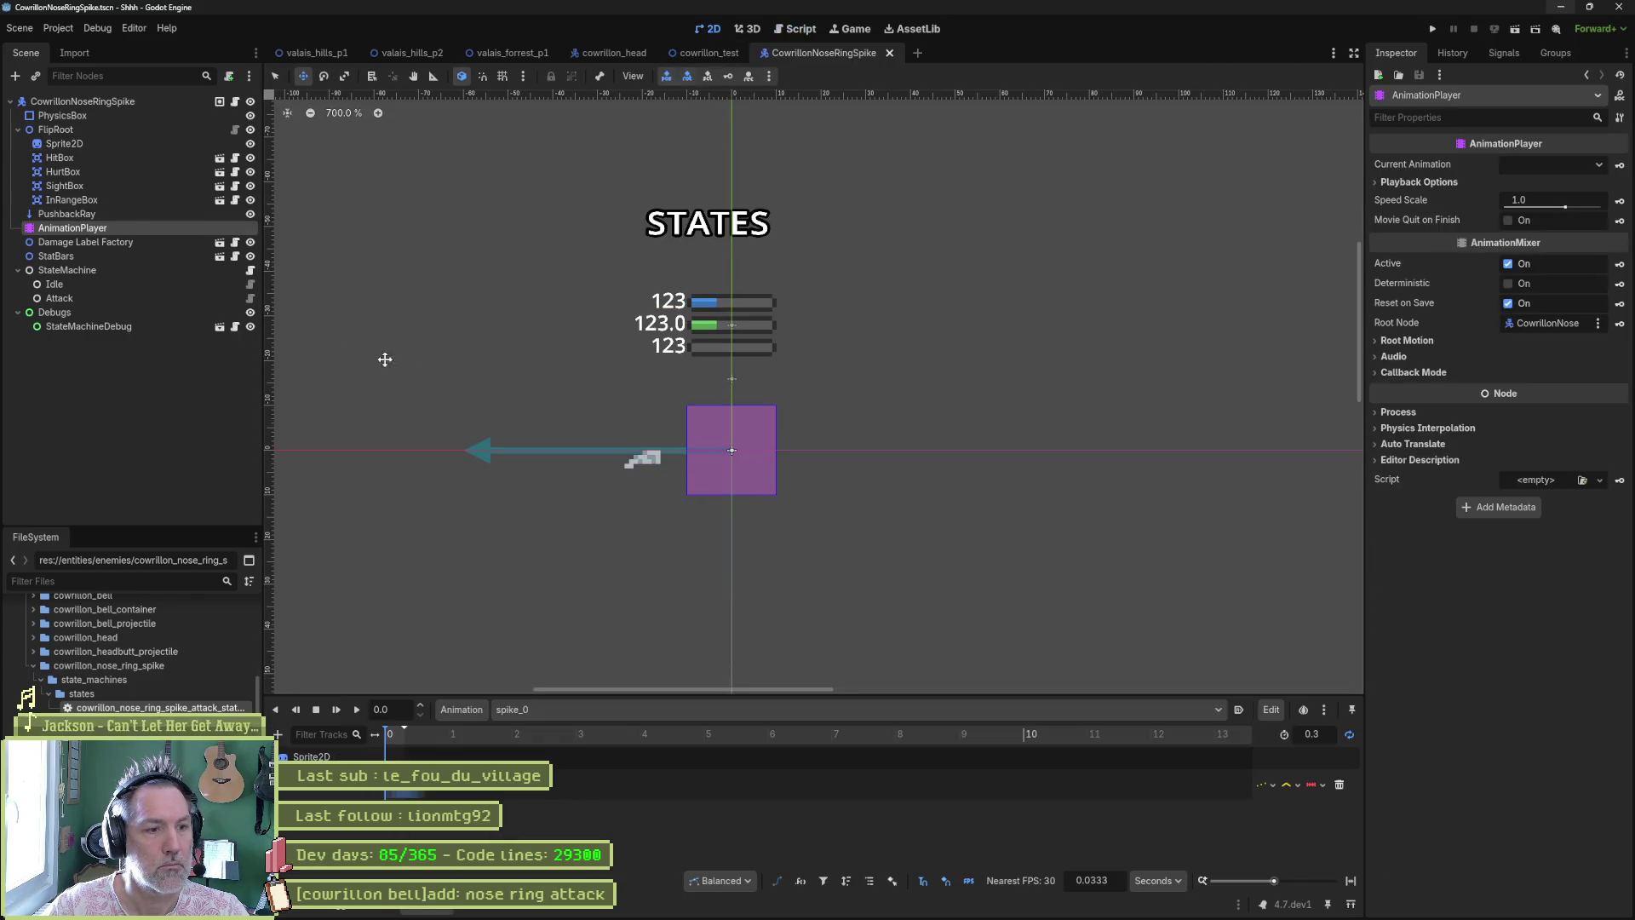
click(621, 710)
click(631, 747)
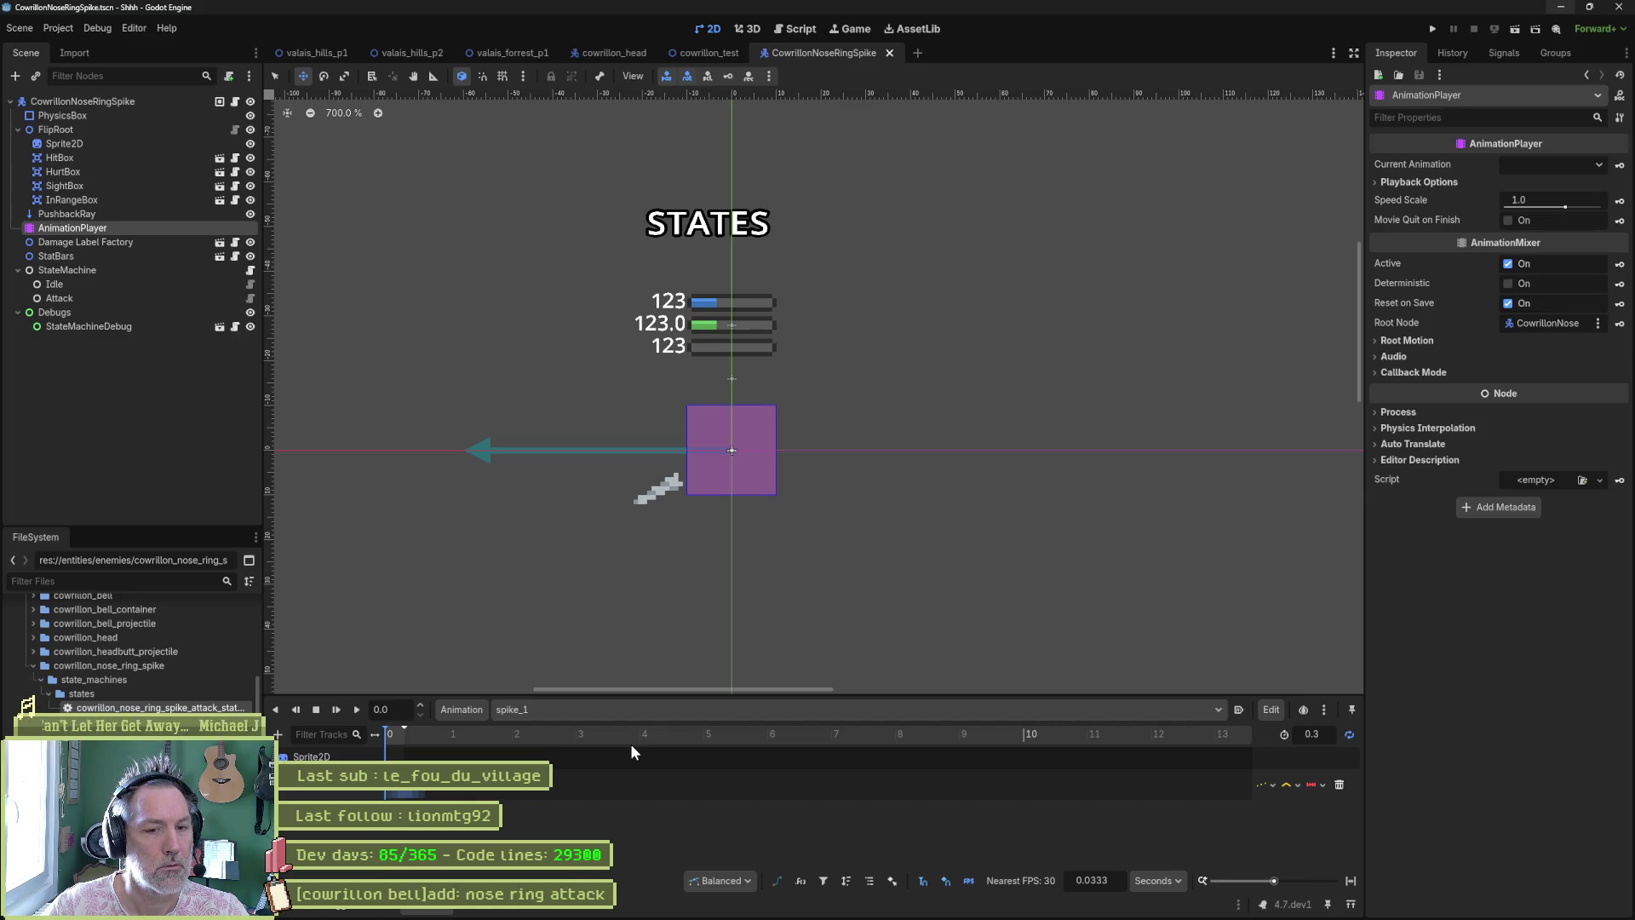
Clear 'npc' from the Sprite2D's Aseprite output File Name and re-import it.
click(183, 144)
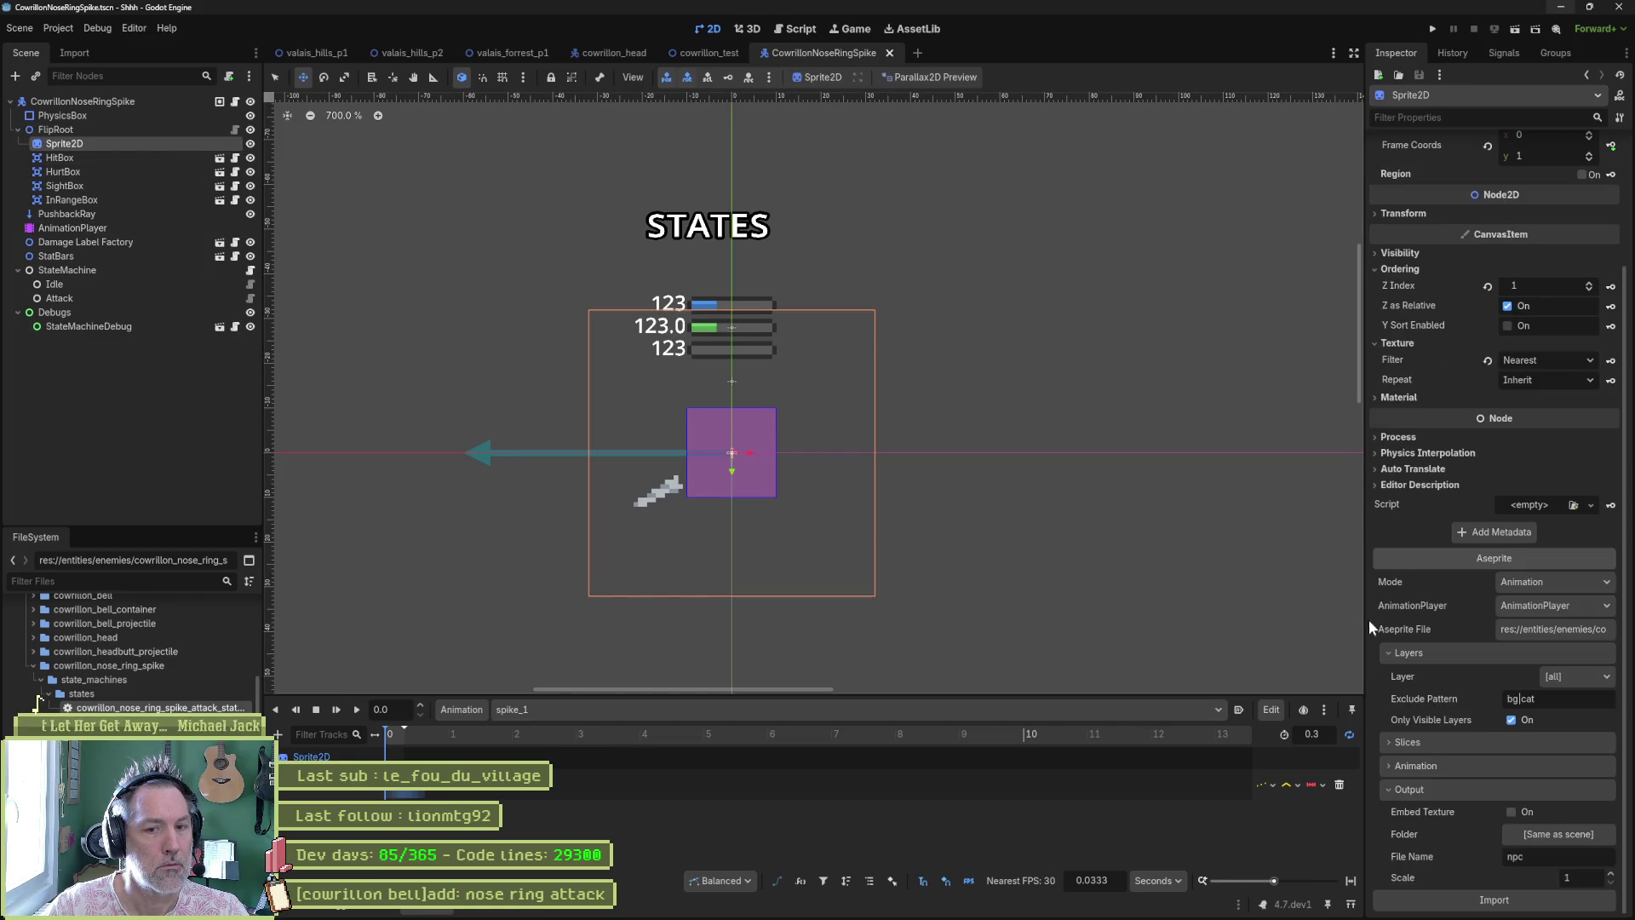
click(1544, 900)
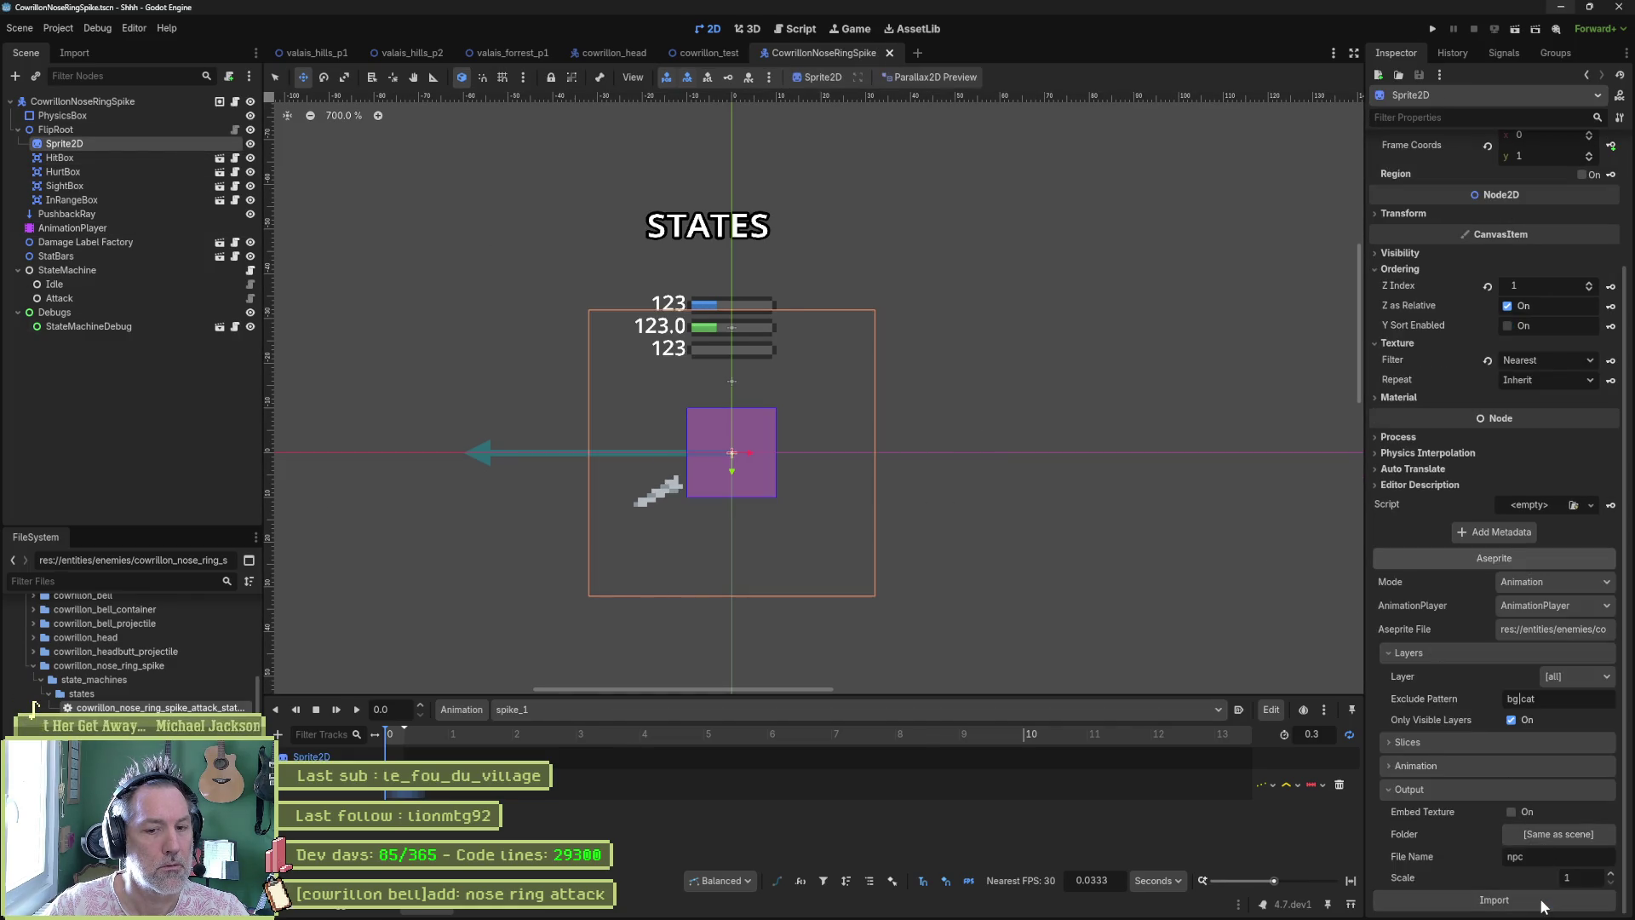
key(BackSpace)
key(BackSpace)
key(BackSpace)
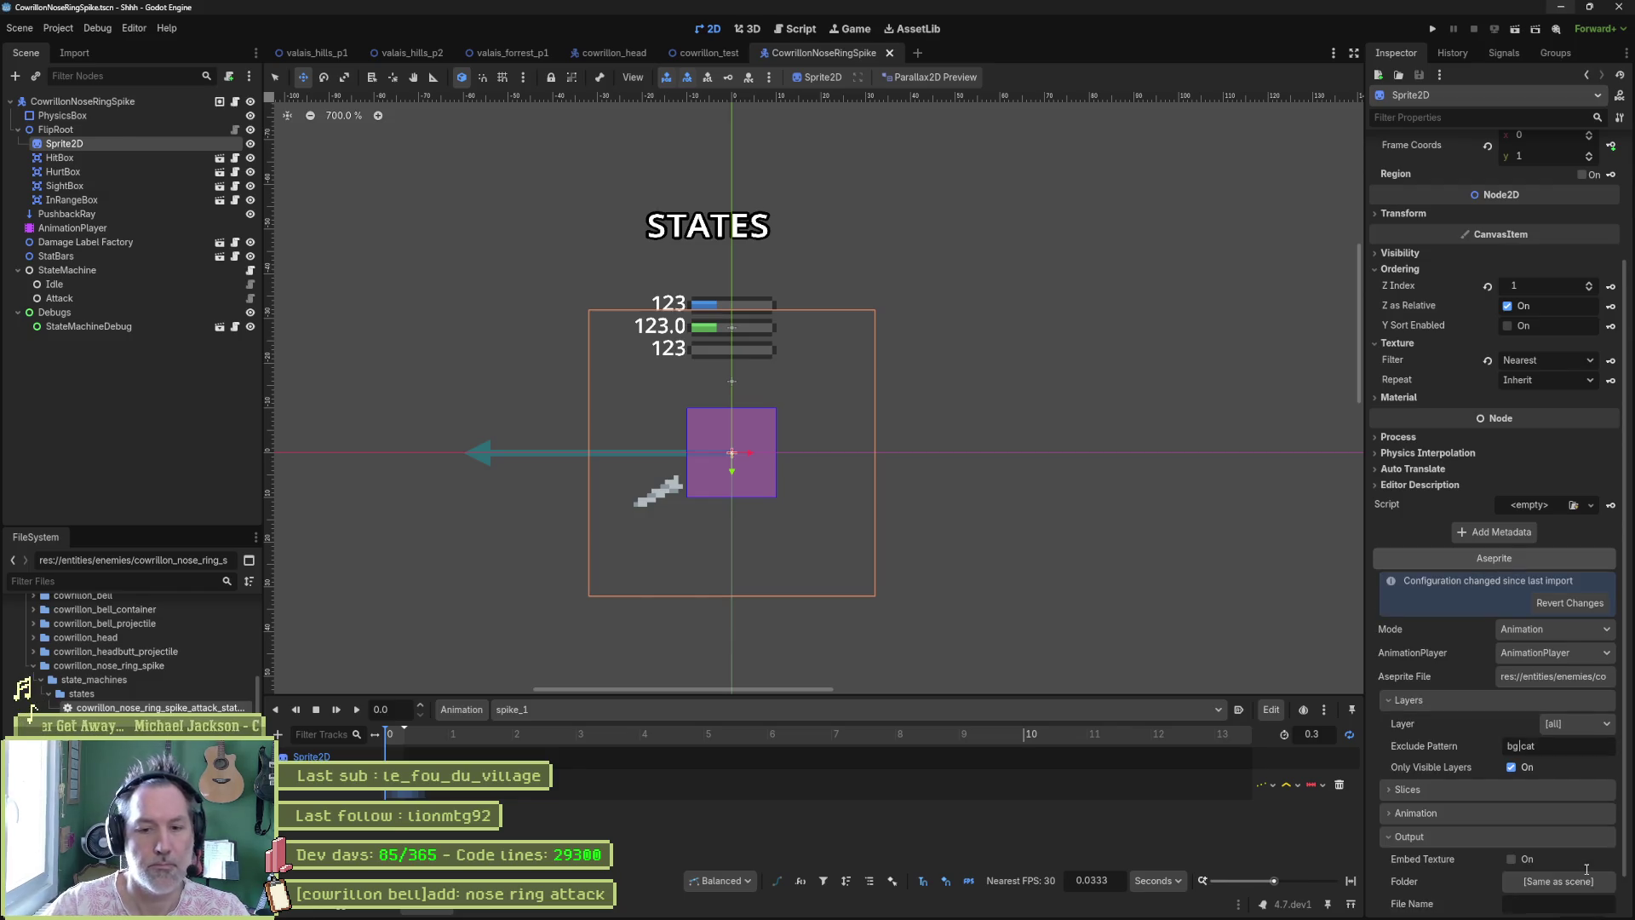
click(1477, 901)
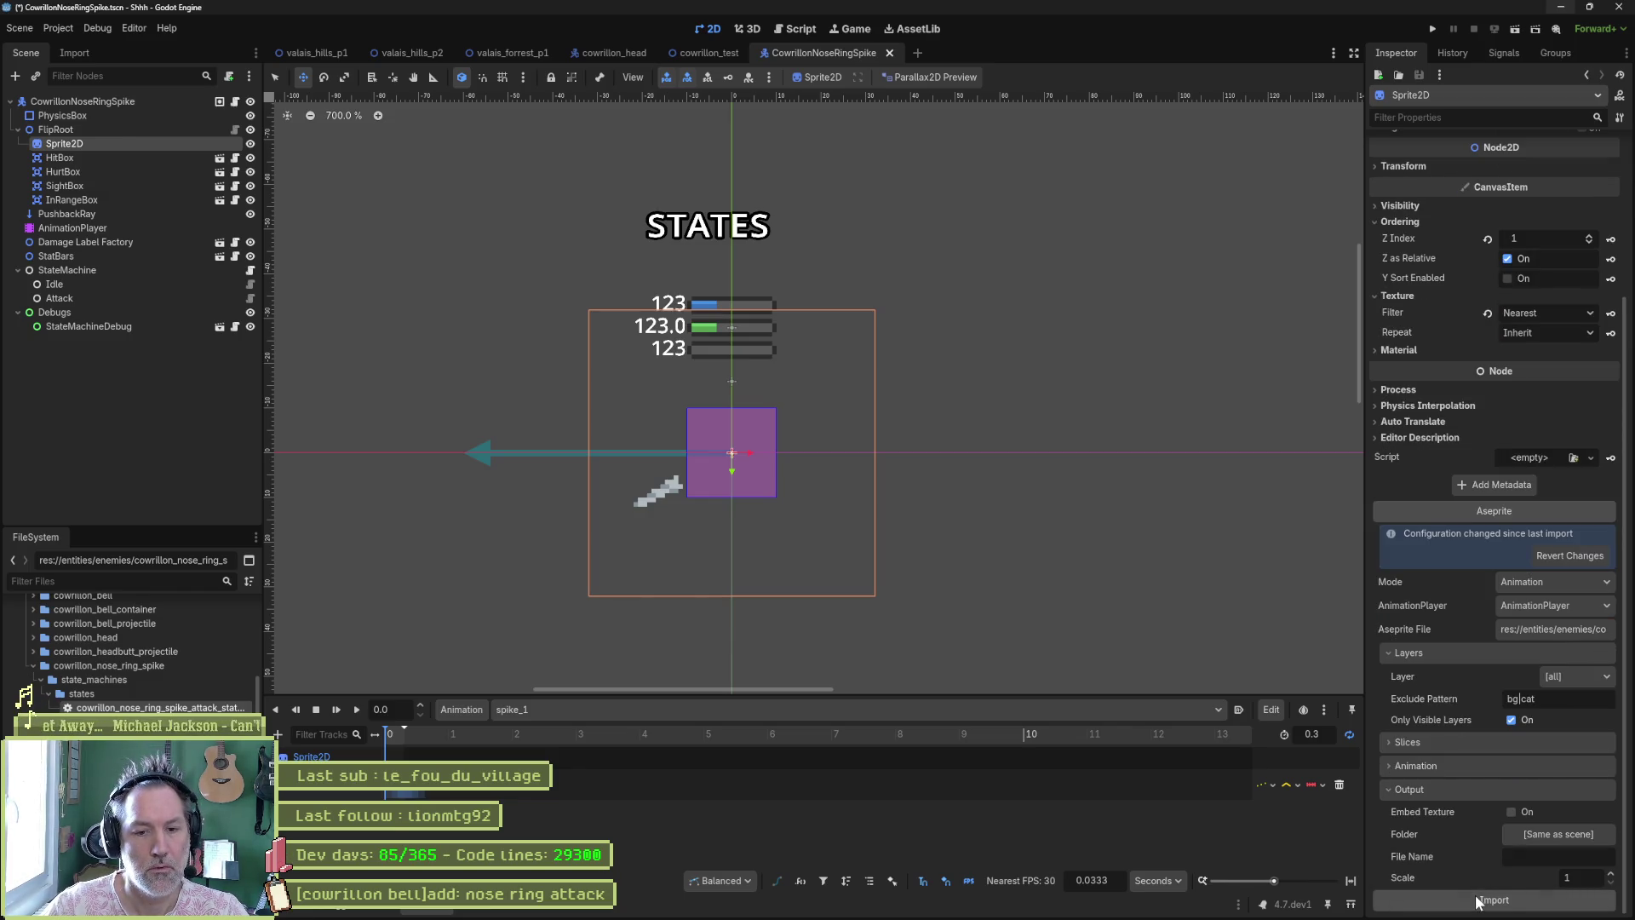